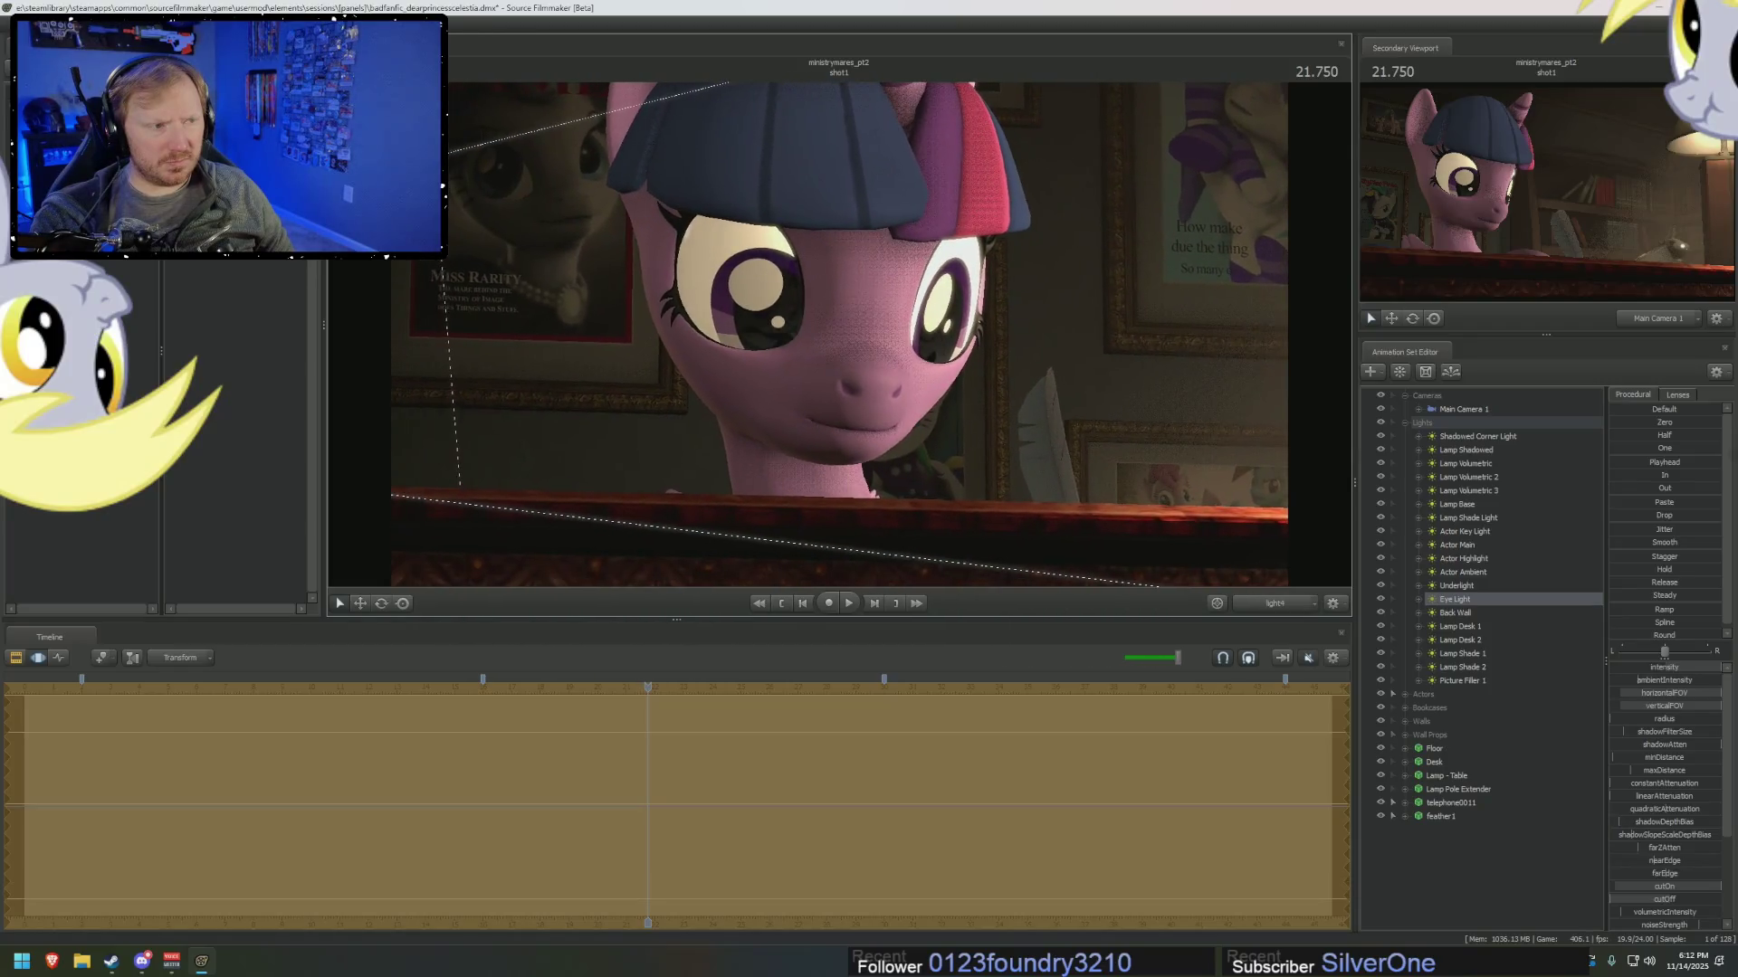
Show the clip timeline, scrub the playhead back to about 20.958, and view through Main Camera 1.
key("F3")
mouse_move(660, 686)
left_mouse_down()
mouse_move(702, 686)
mouse_move(631, 701)
left_mouse_up()
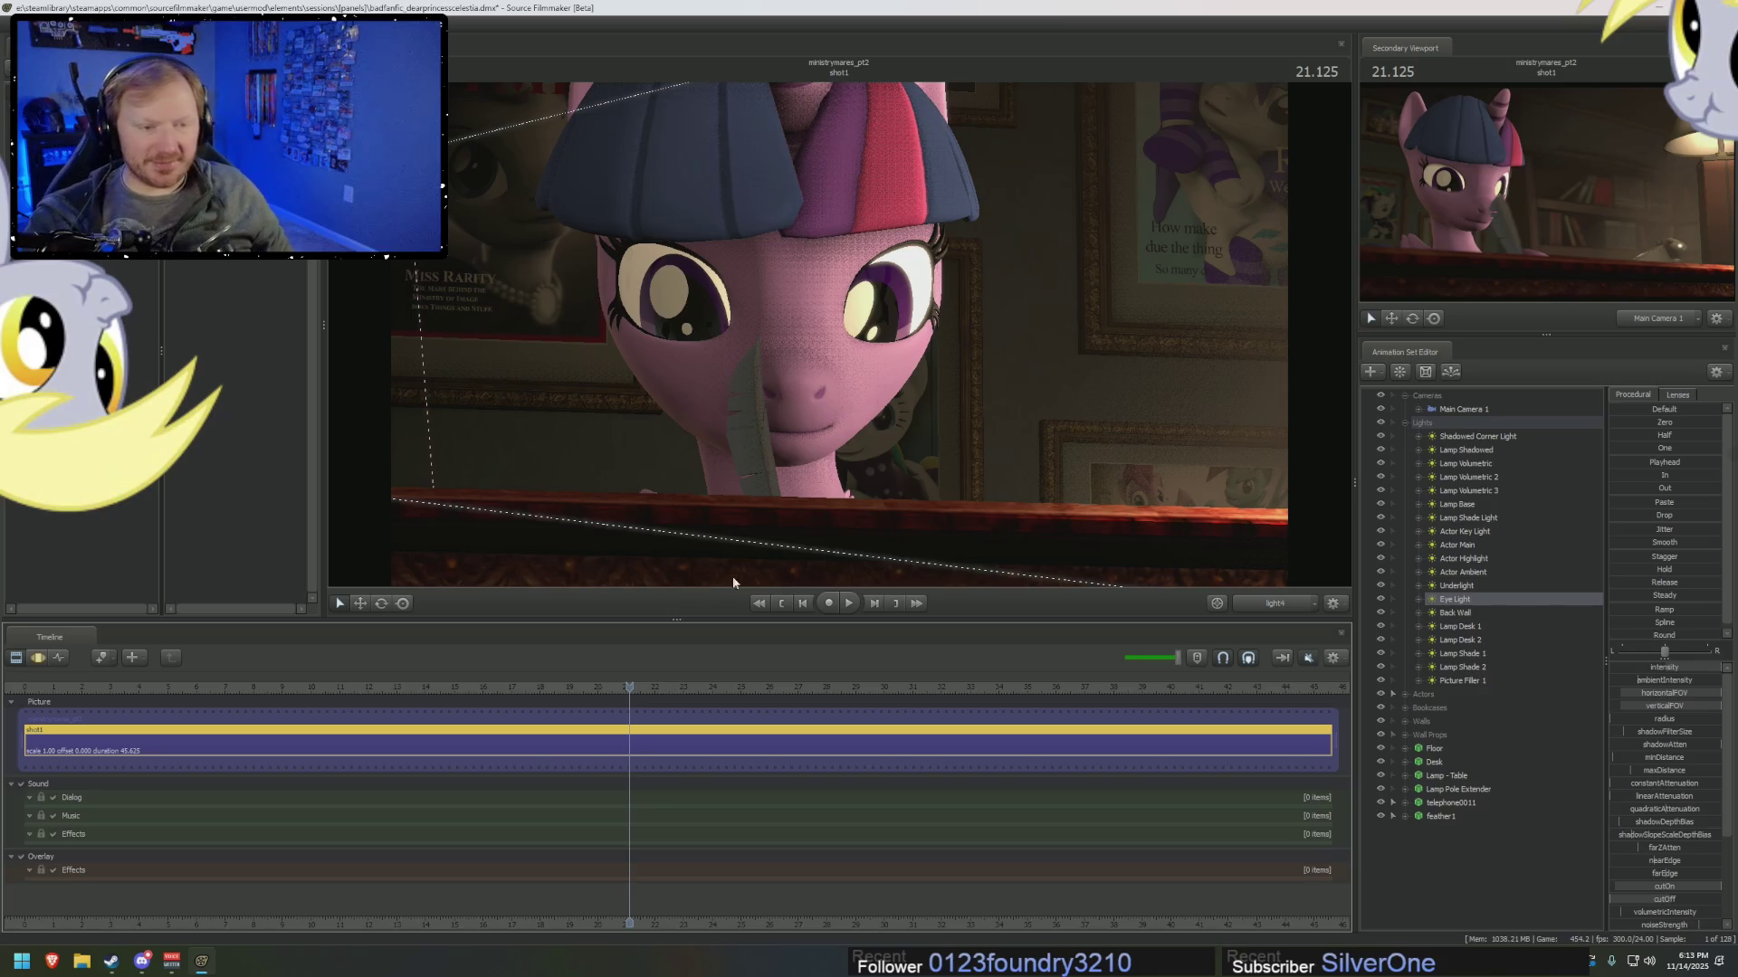
mouse_move(632, 705)
left_mouse_down()
mouse_move(620, 719)
mouse_move(697, 747)
mouse_move(624, 762)
left_mouse_up()
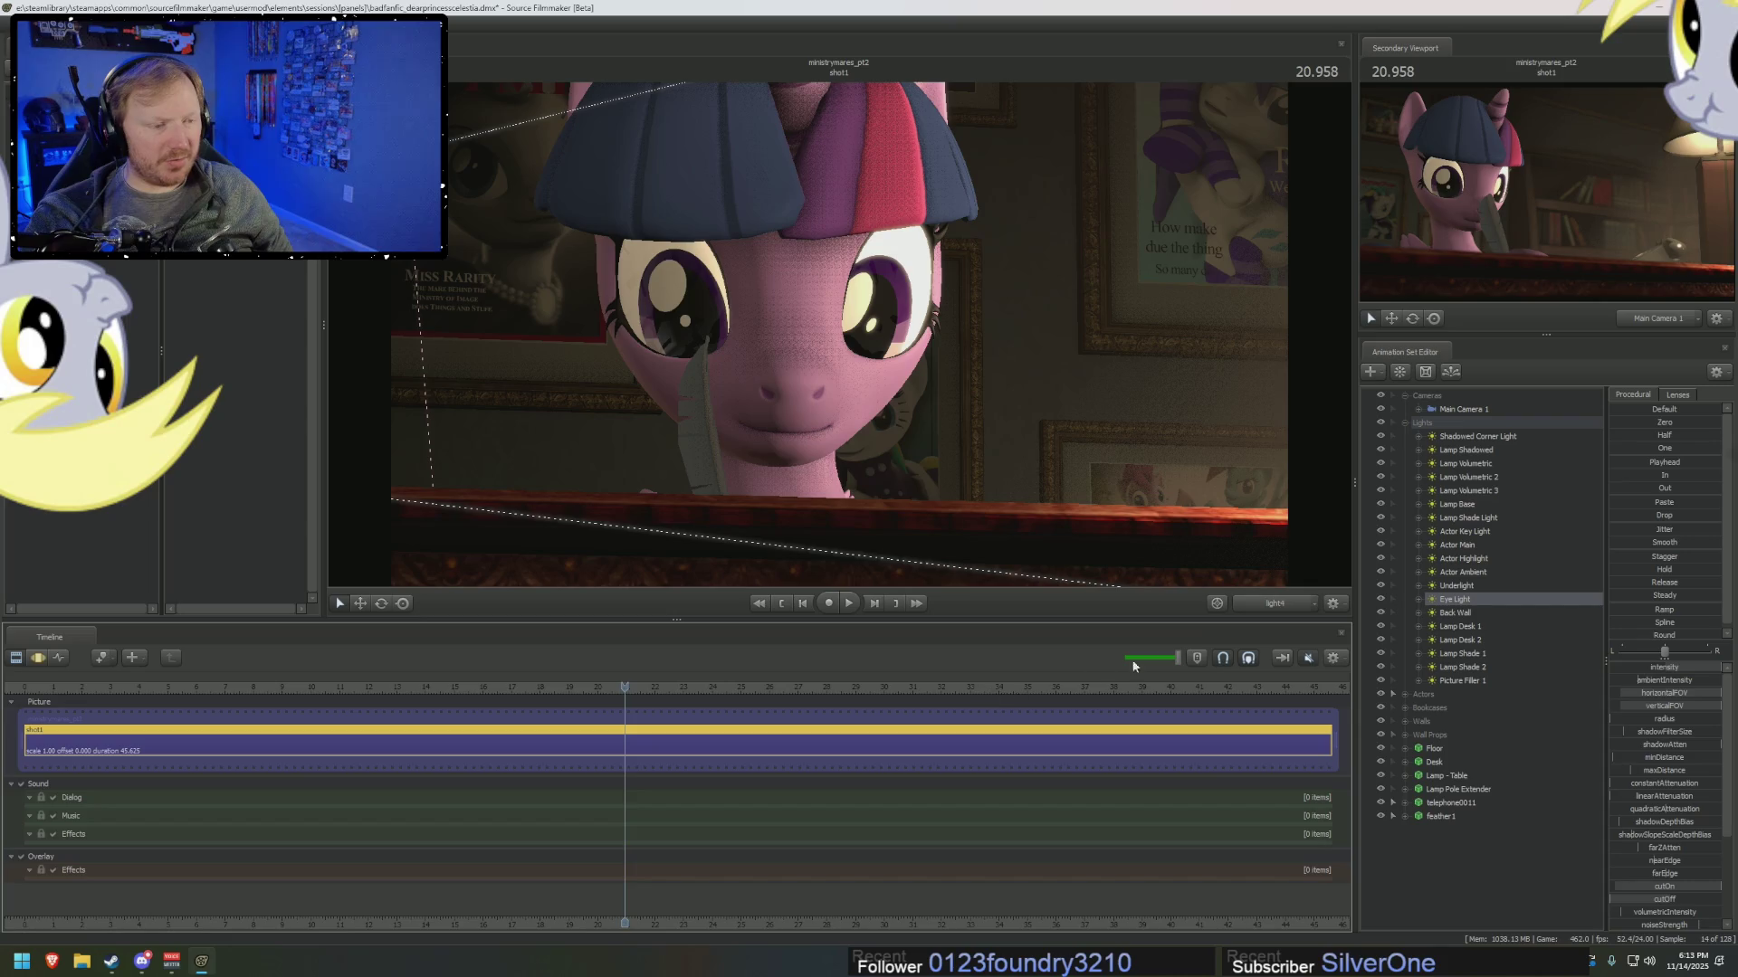
left_click(1275, 604)
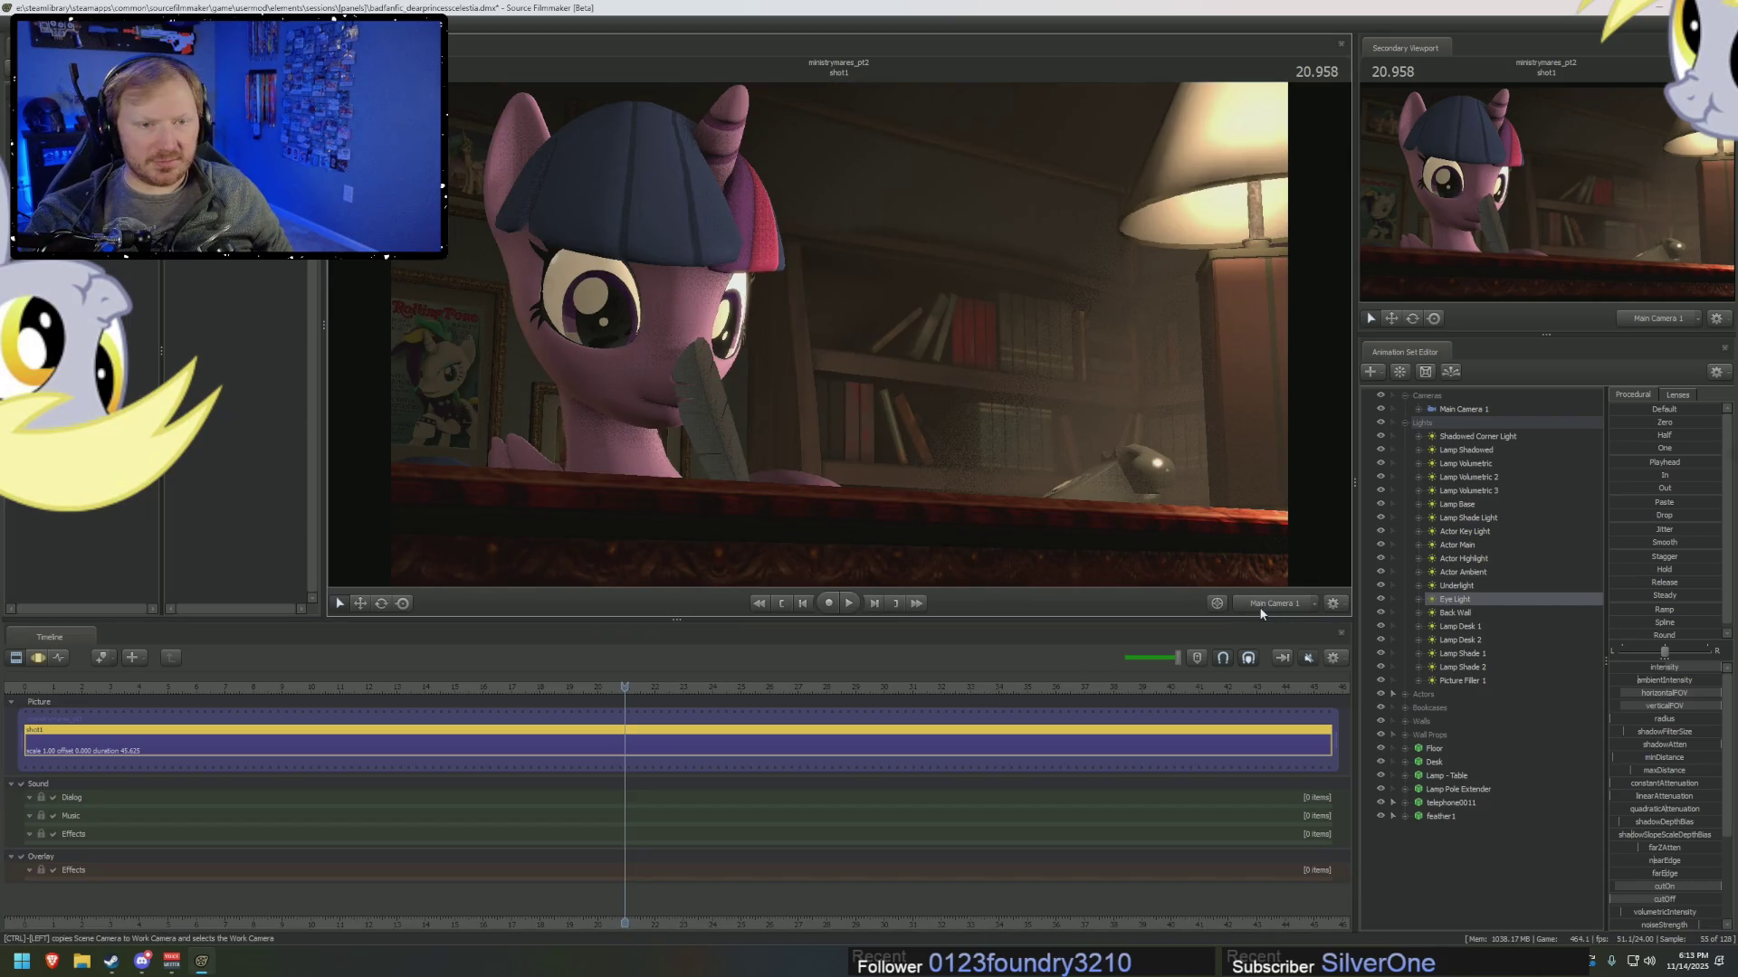
Open the Motion Editor, play and stop the shot, then select the Actor Main and Lamp Volumetric lights.
key("F3")
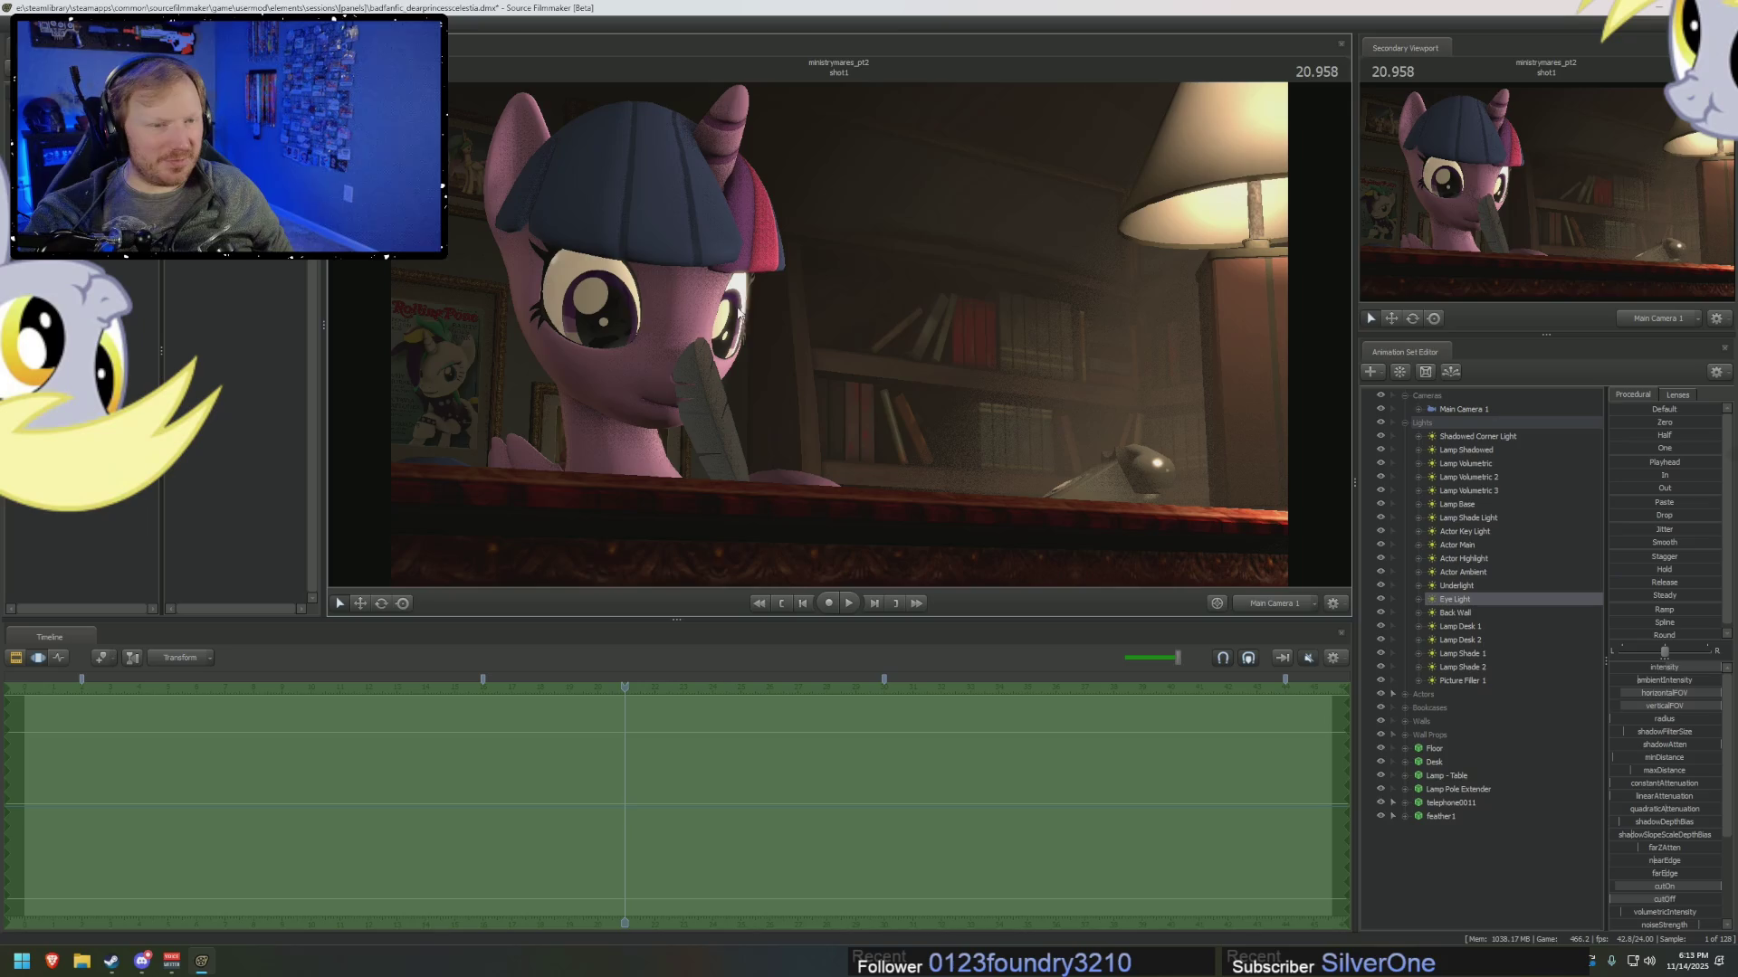
key("space")
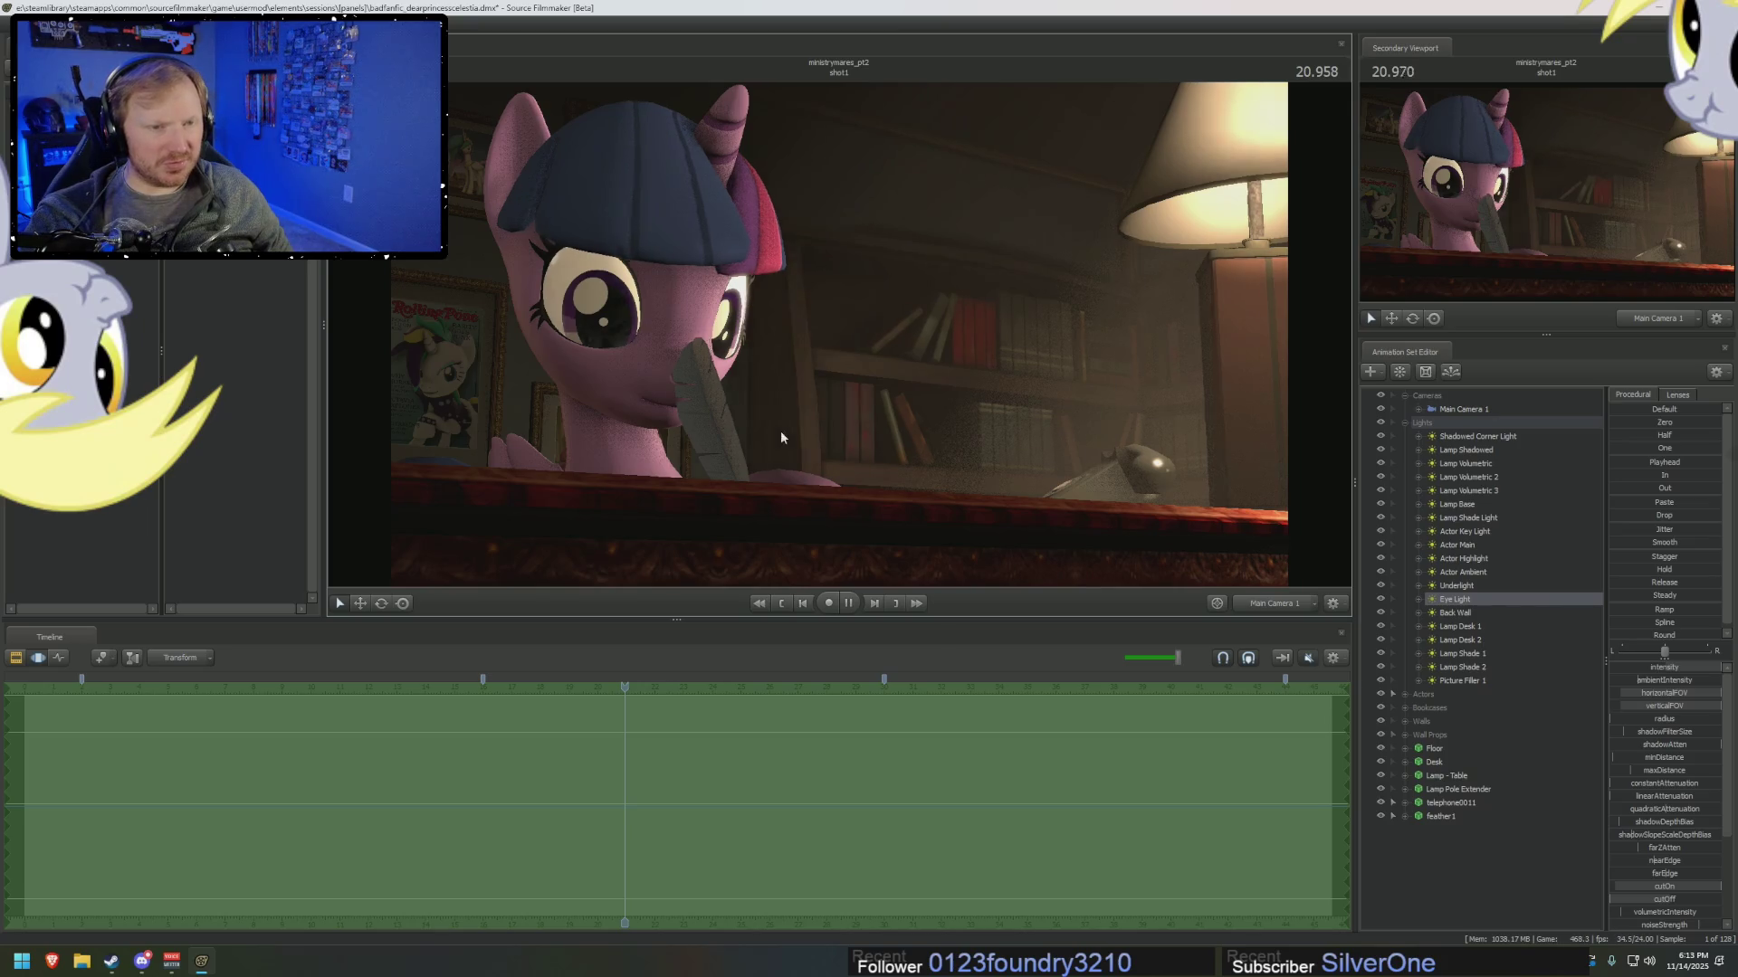
key("space")
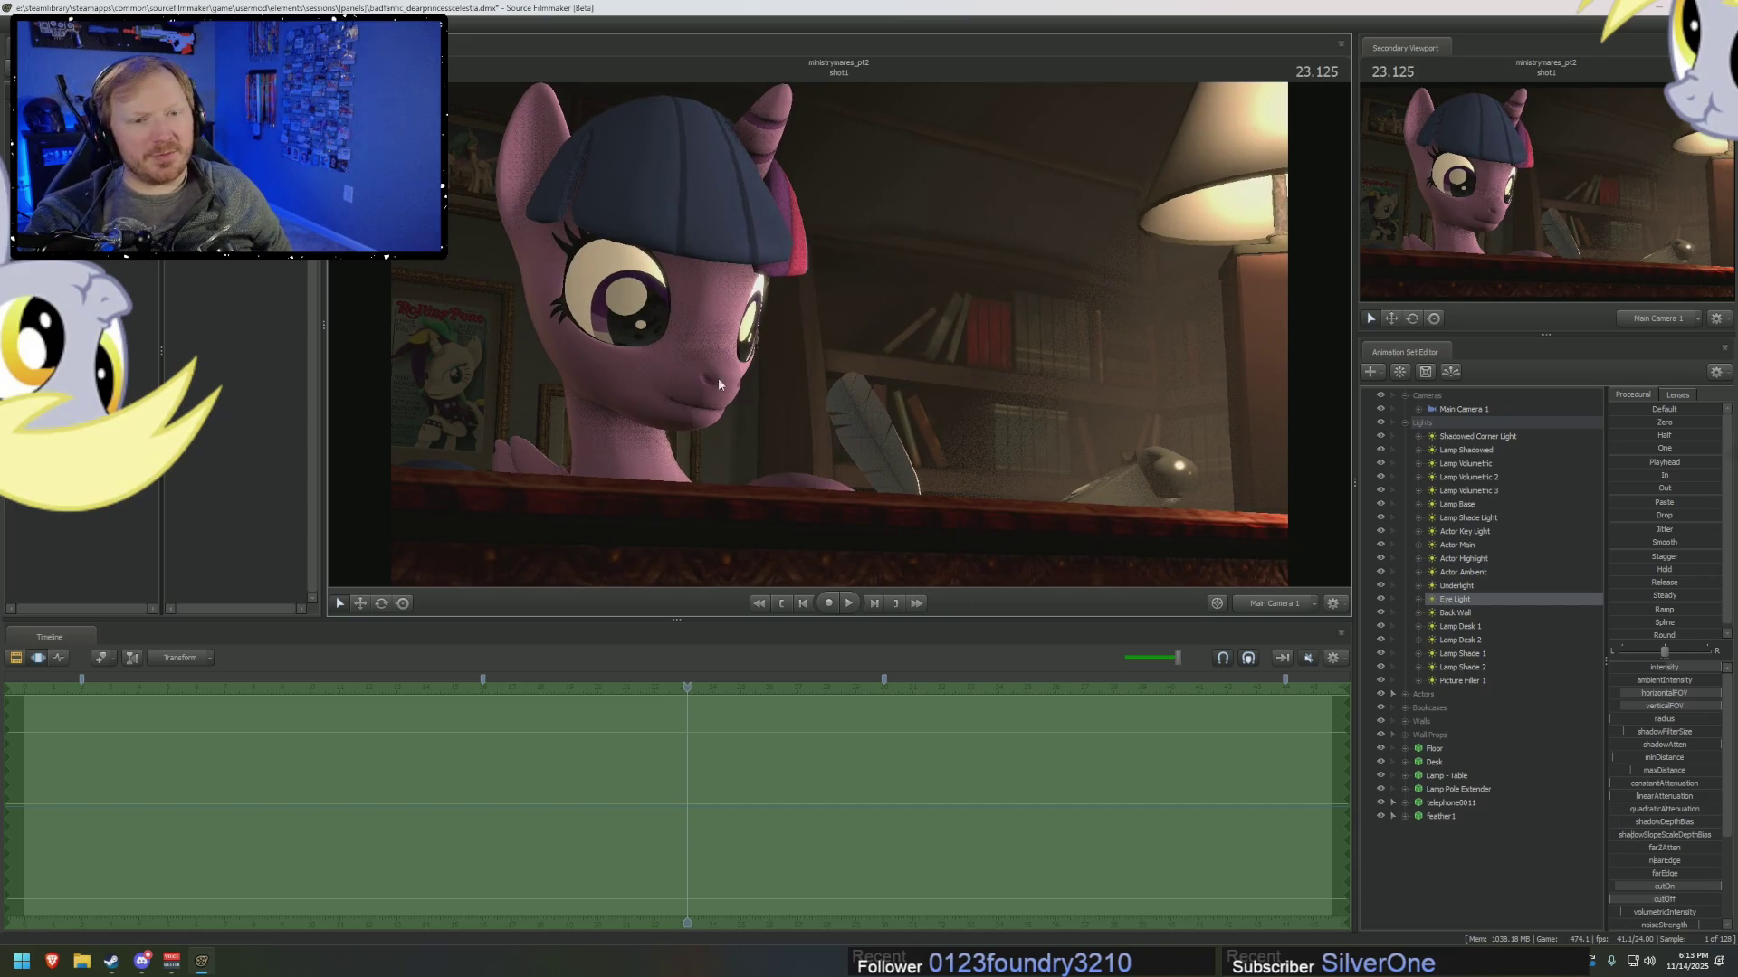
left_click(1465, 547)
left_click(1462, 463)
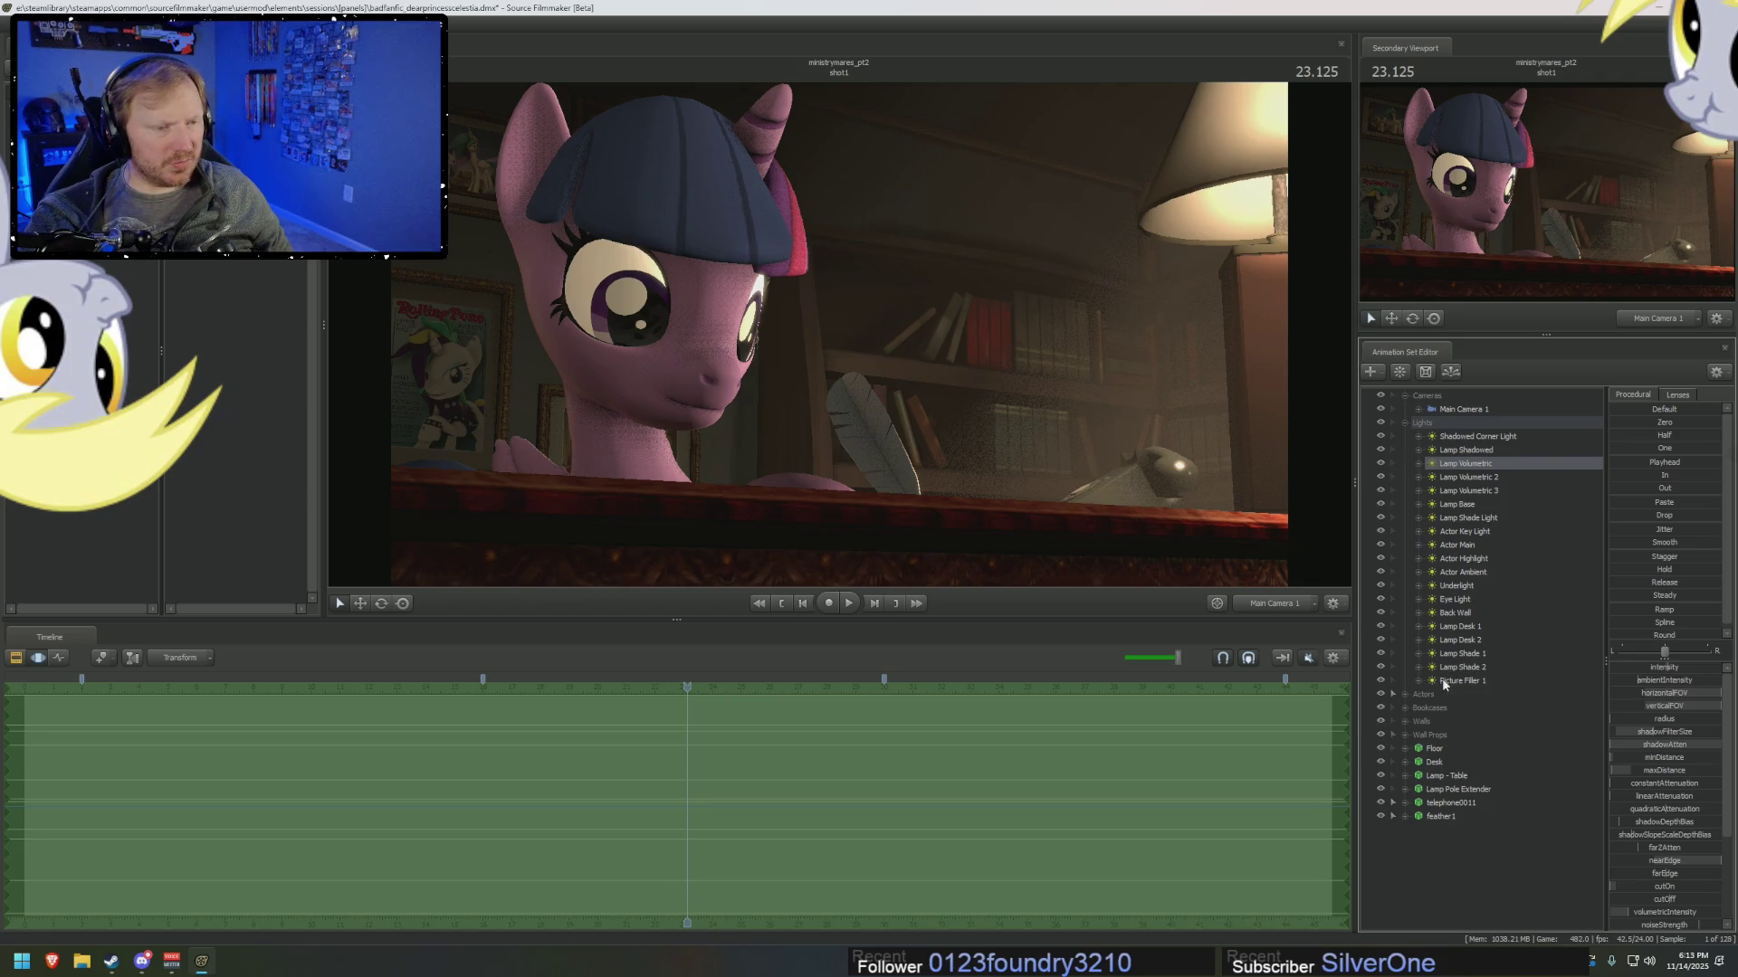
Collapse the Lights and Cameras groups, play to 26.875, and switch the viewport to Work Camera.
left_click(1405, 423)
left_click(1405, 395)
key("space")
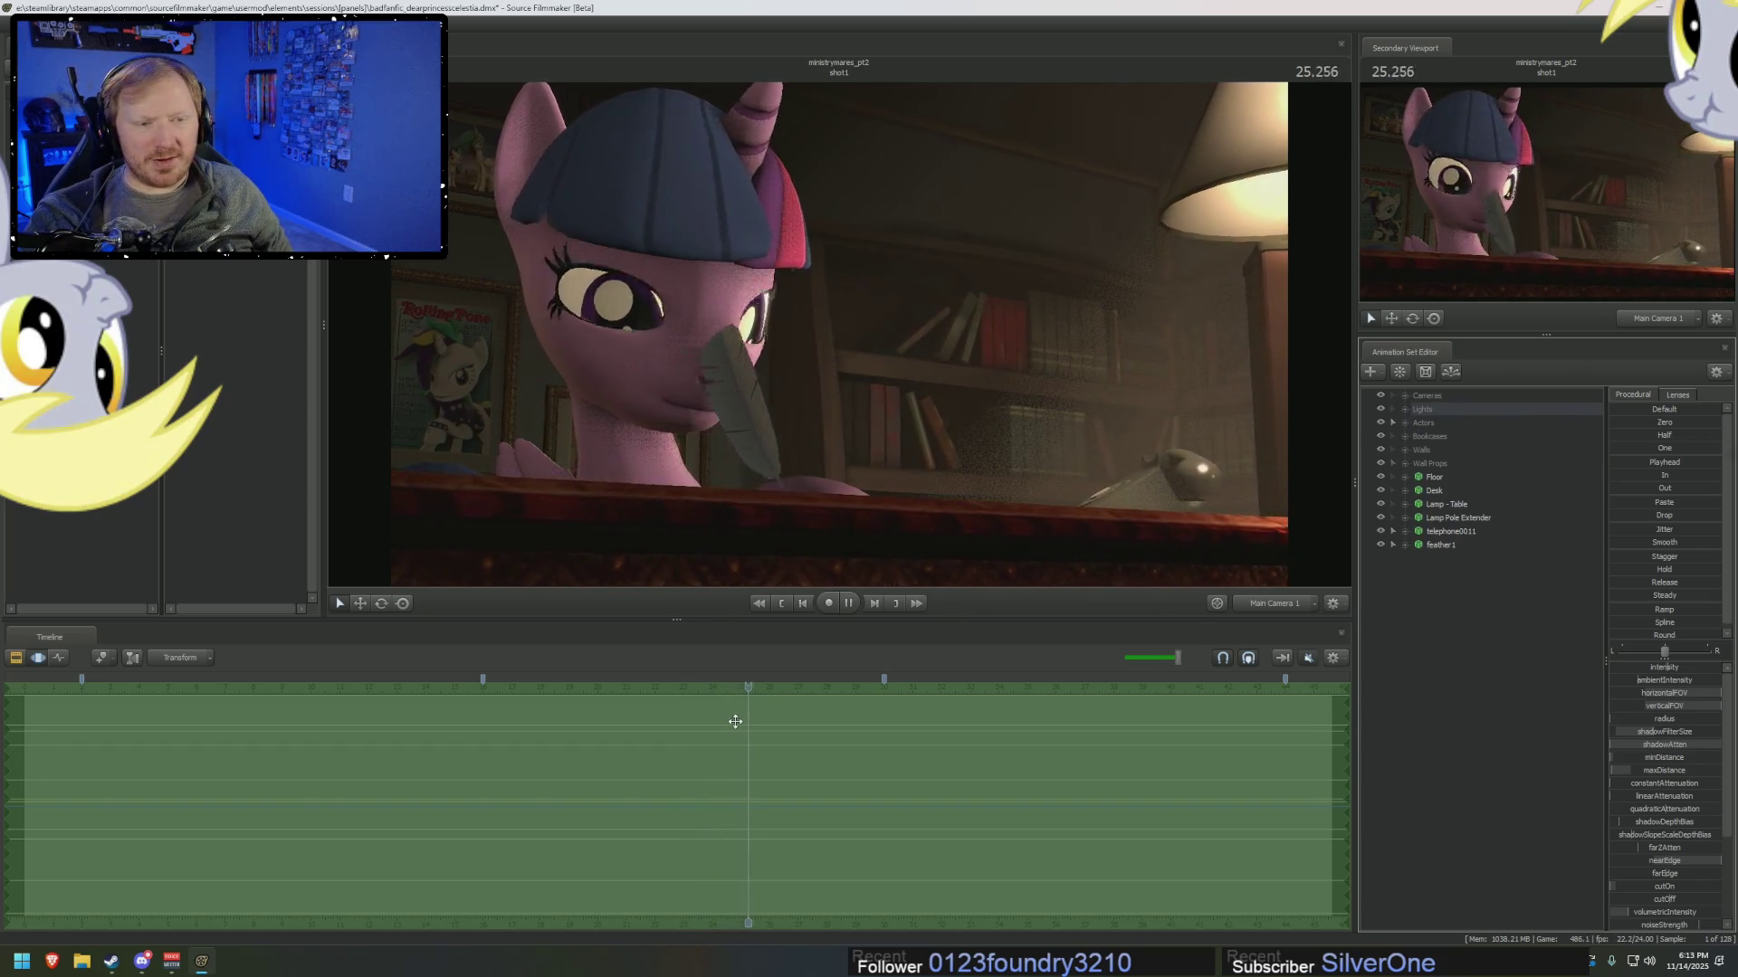
key("space")
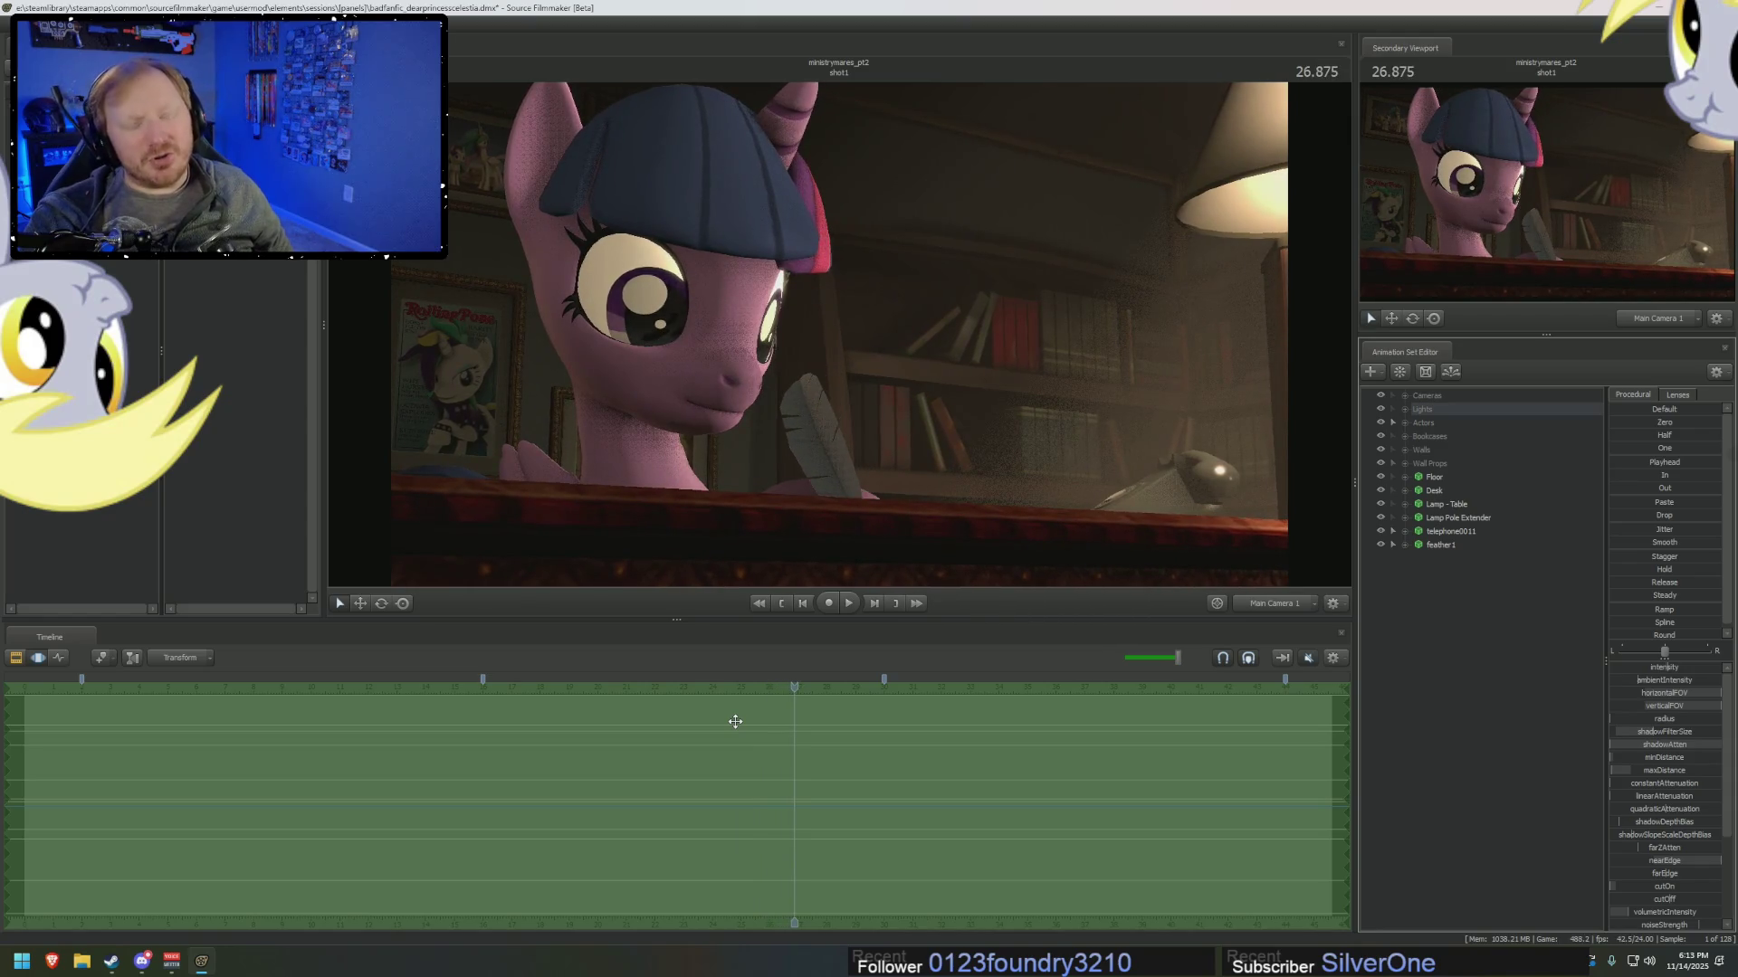
left_click(1293, 605)
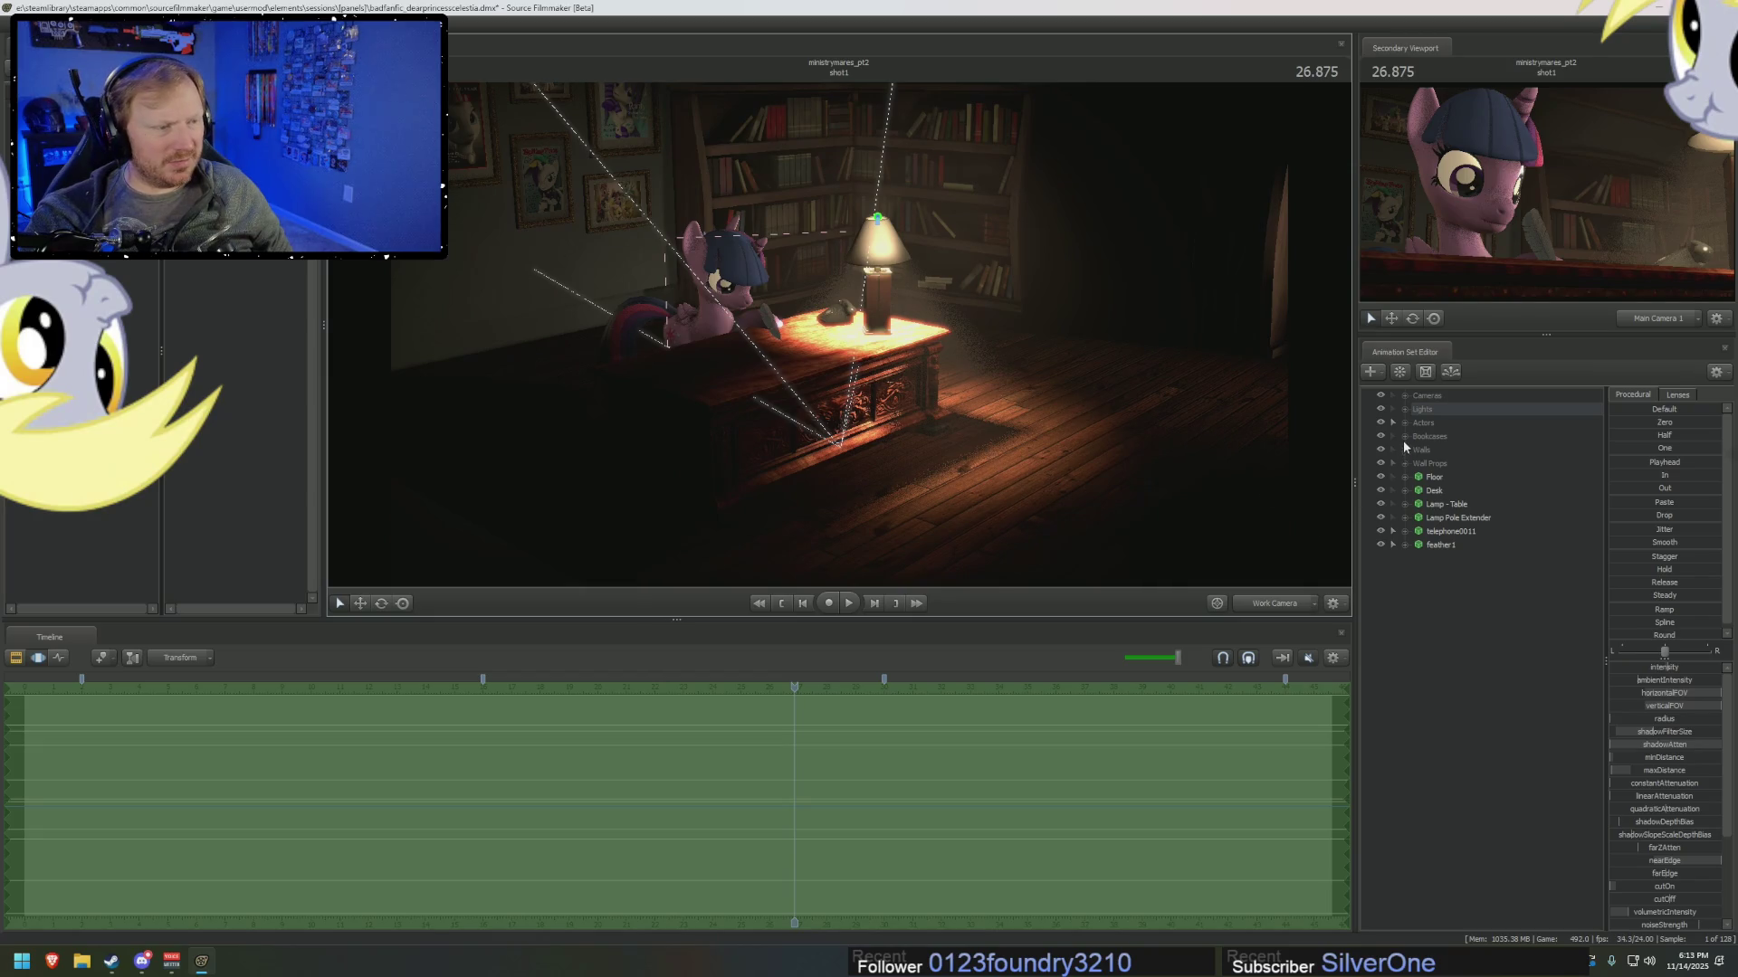
right_click(1435, 477)
Delete the Floor prop and disable scene lighting in the viewport.
left_click(1458, 512)
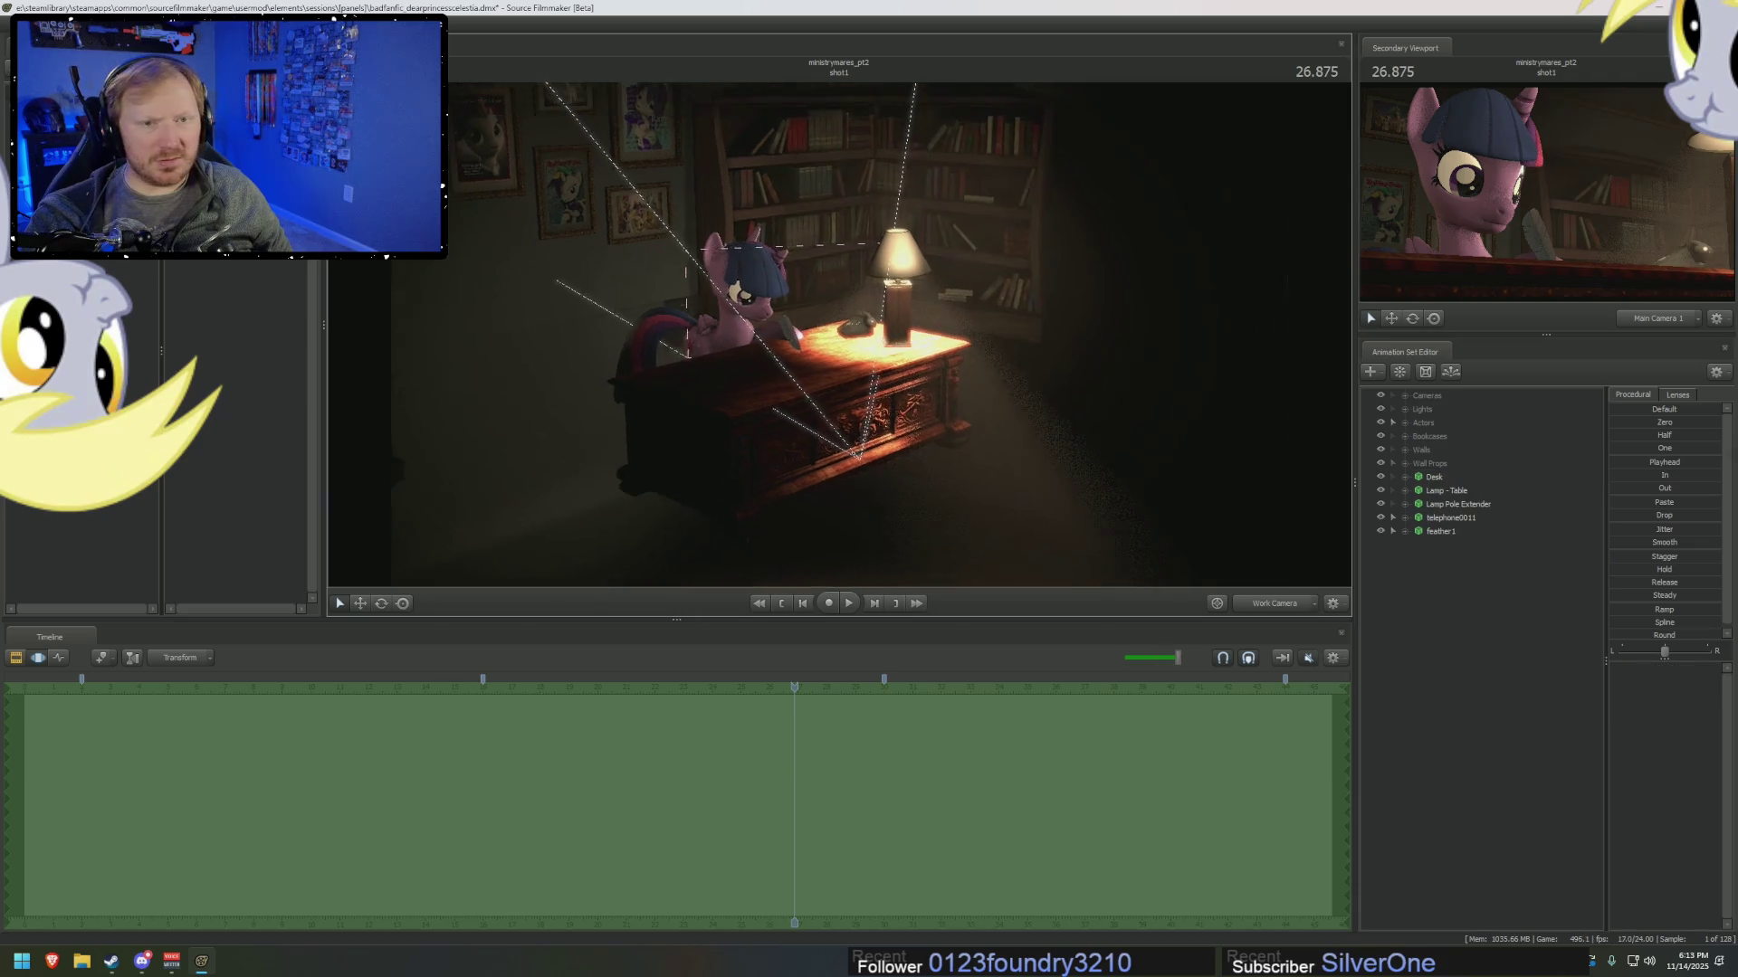
right_click_drag(814, 344, 841, 340)
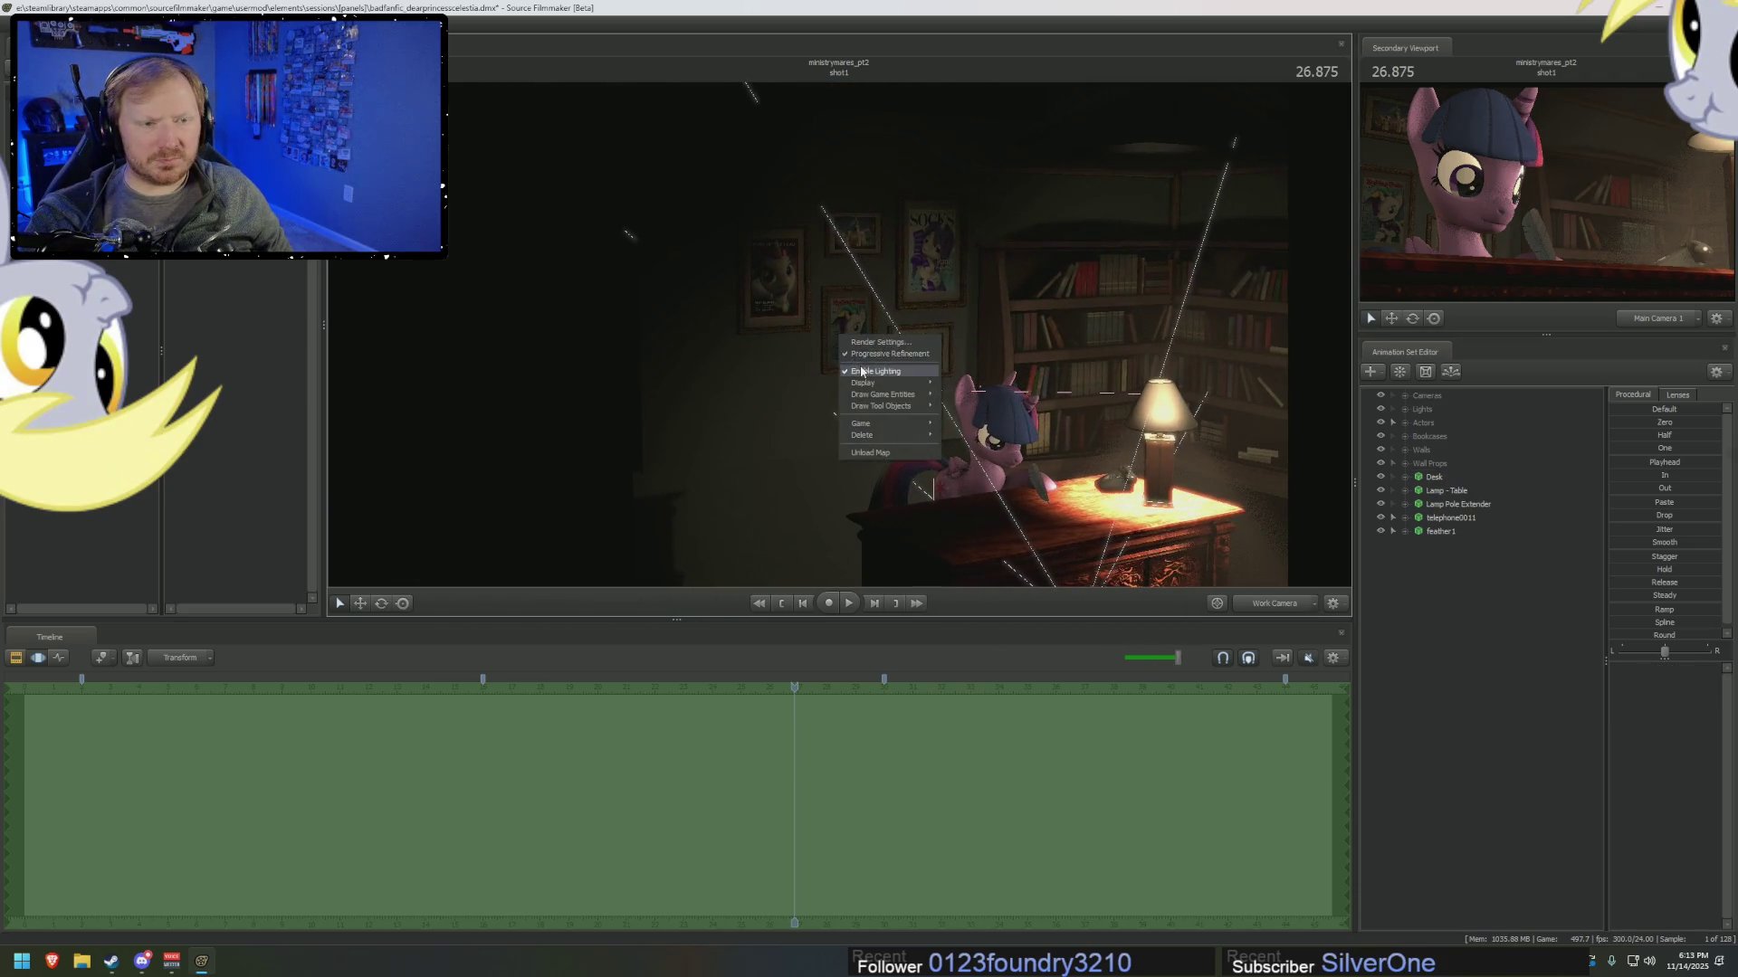
left_click(861, 372)
left_click_drag(860, 371, 840, 340)
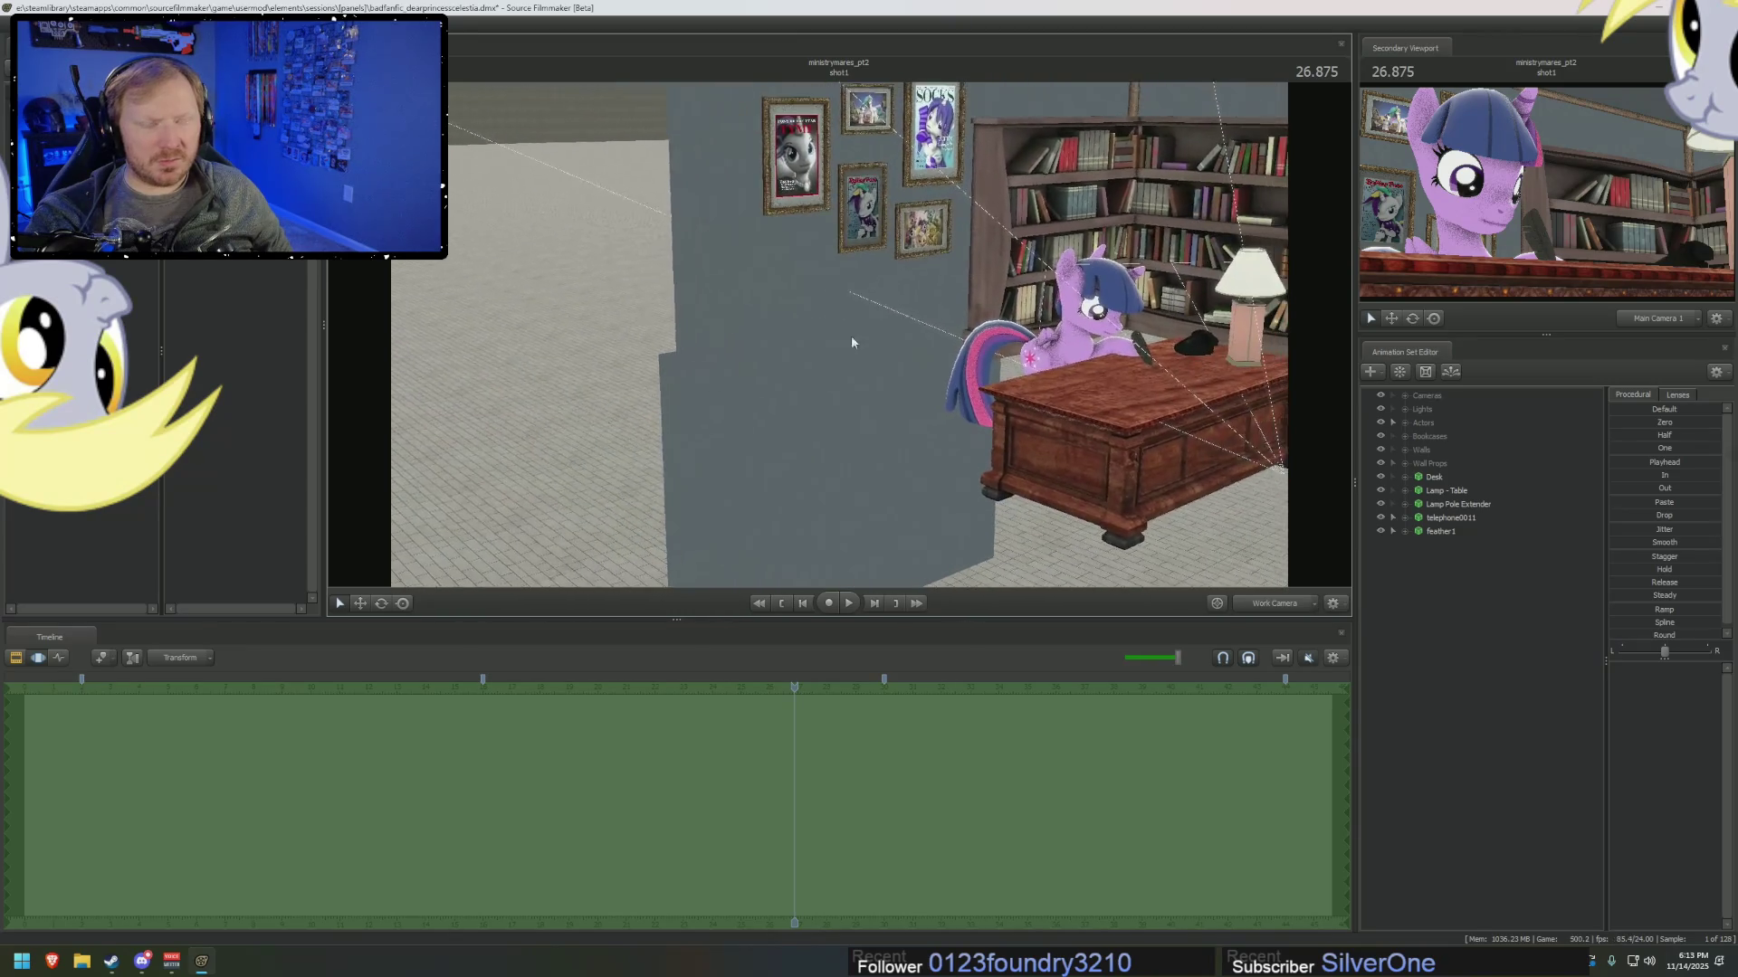
Expand the Walls group, hide Wall 7, and move the playhead back to 16.000.
left_click(1394, 450)
left_click(1381, 480)
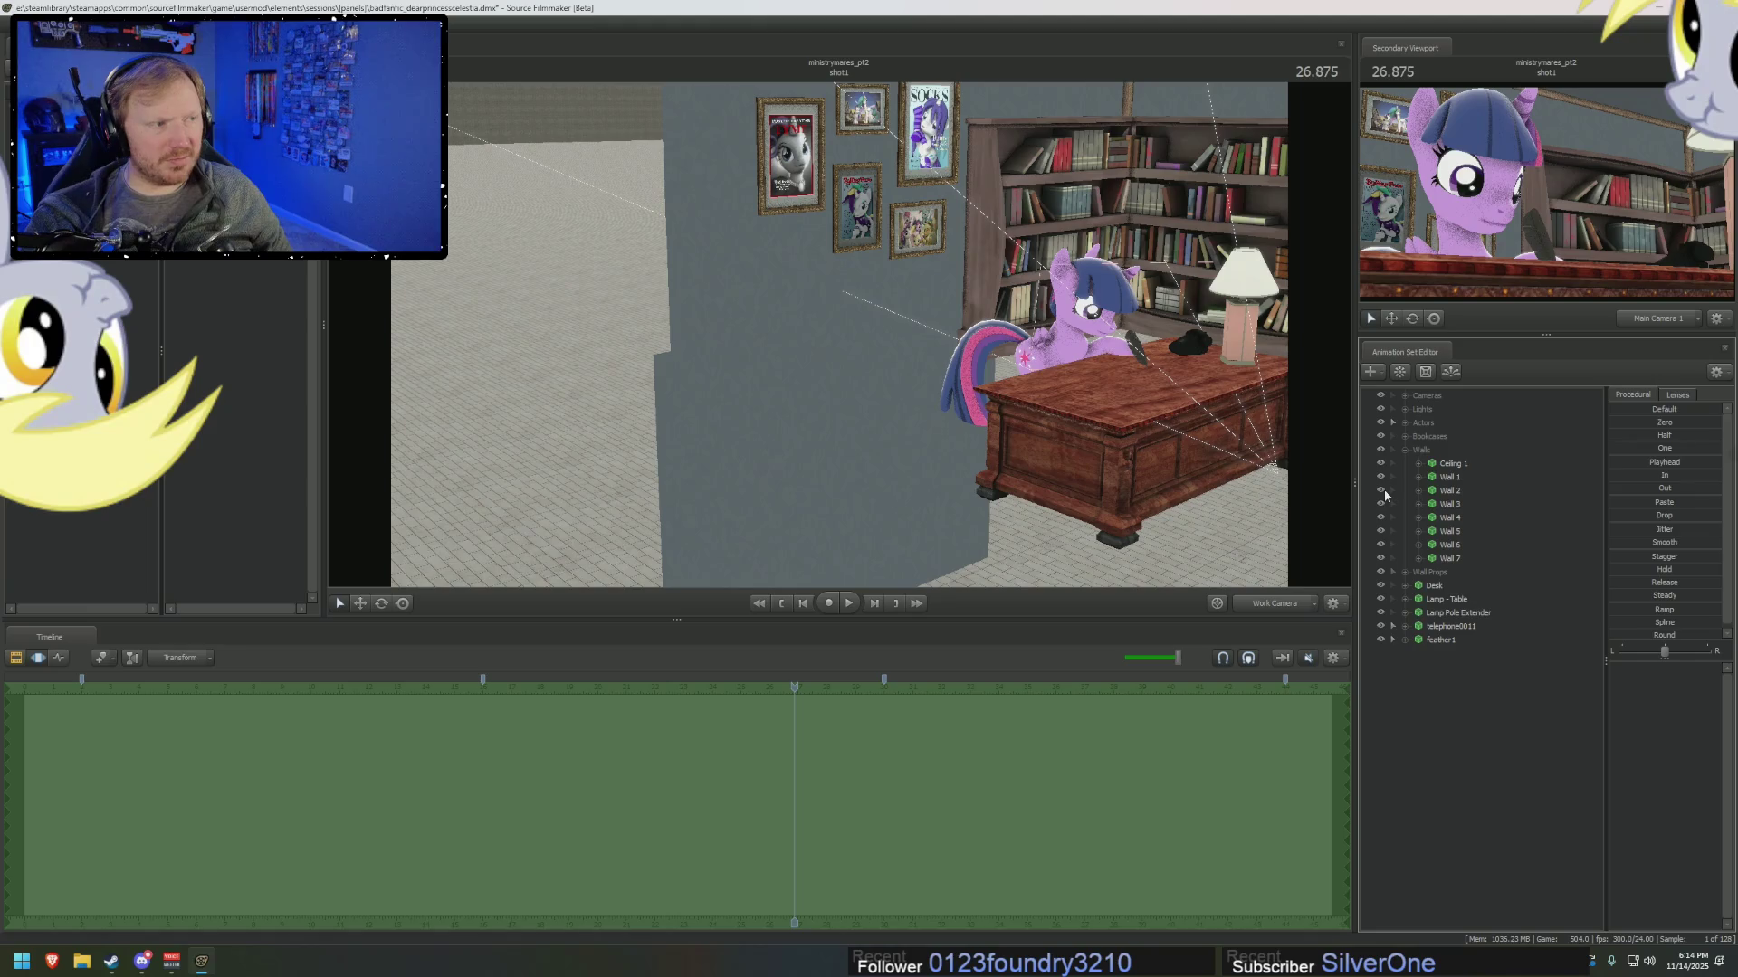
left_click_drag(841, 362, 841, 362)
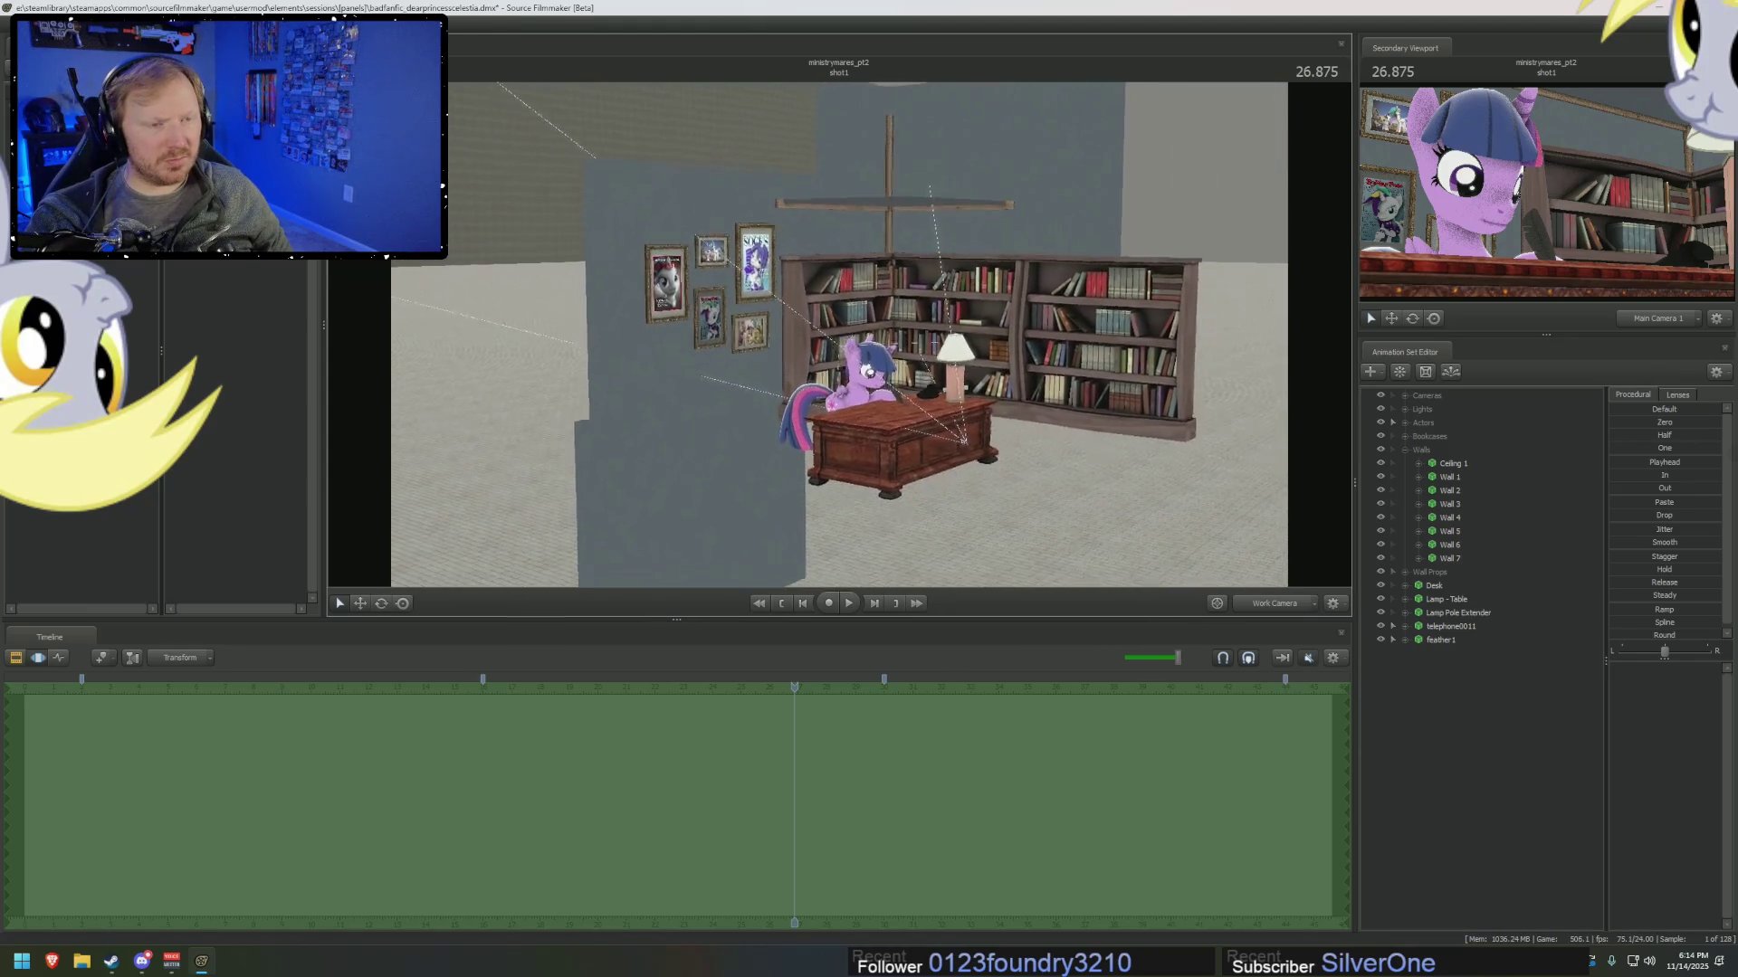
left_click_drag(934, 428, 934, 428)
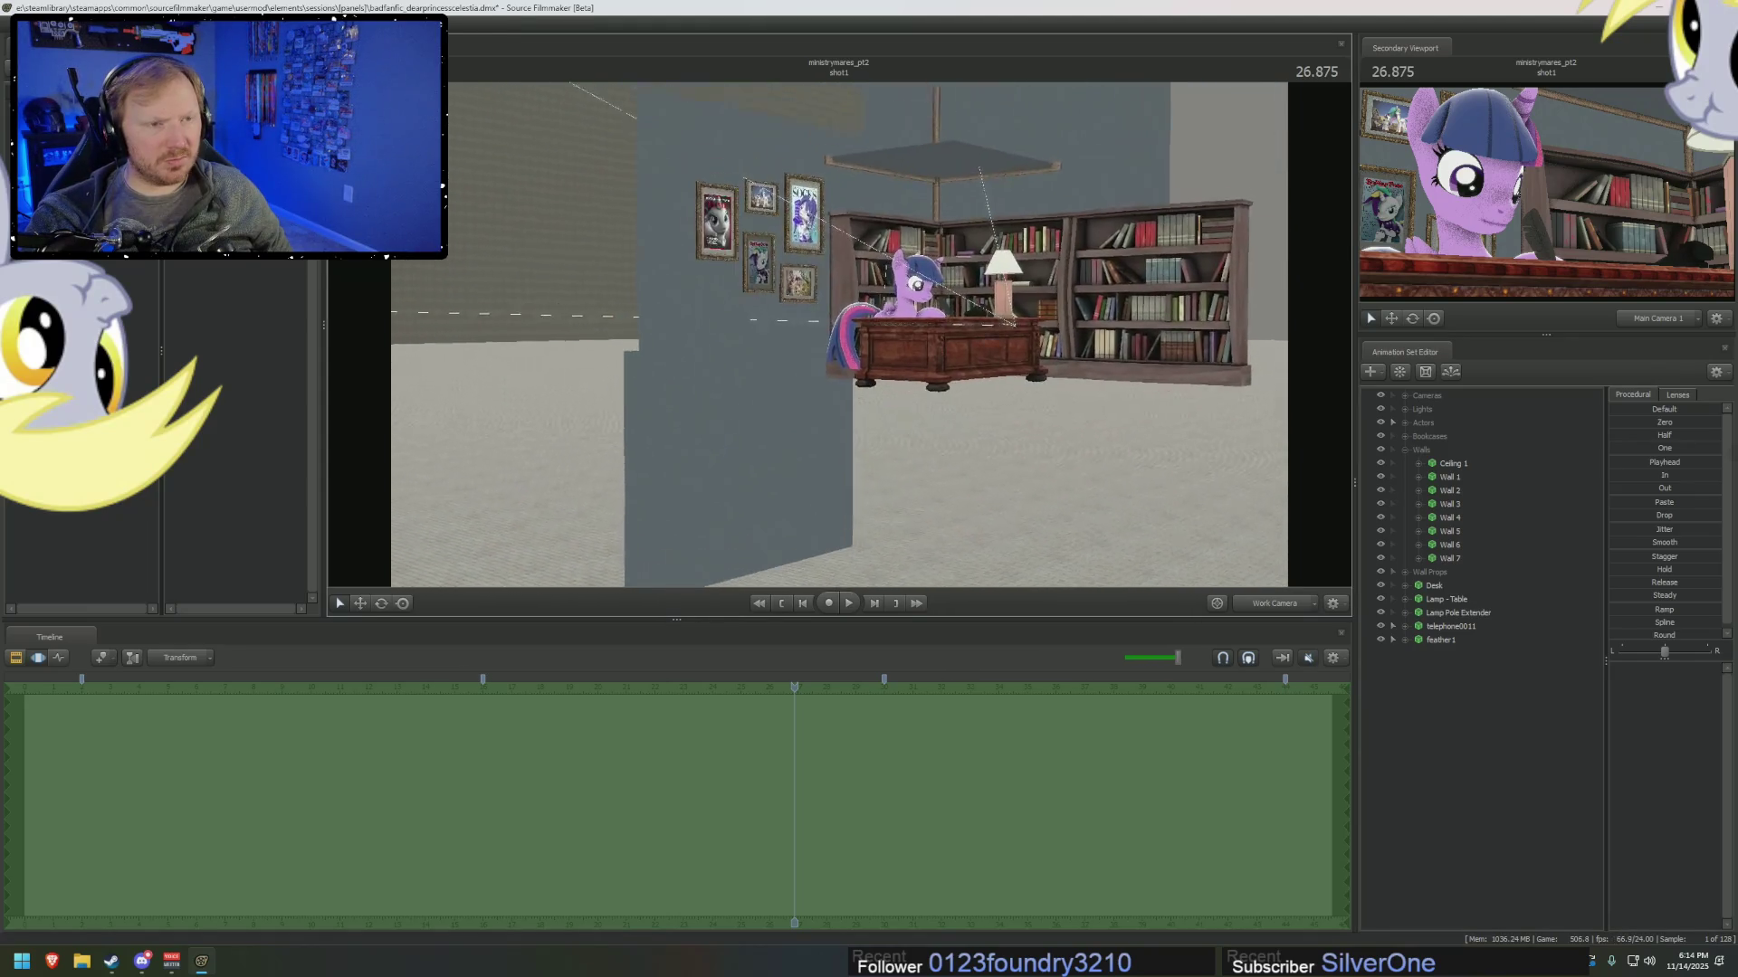
left_click(1383, 558)
left_click_drag(807, 695, 482, 708)
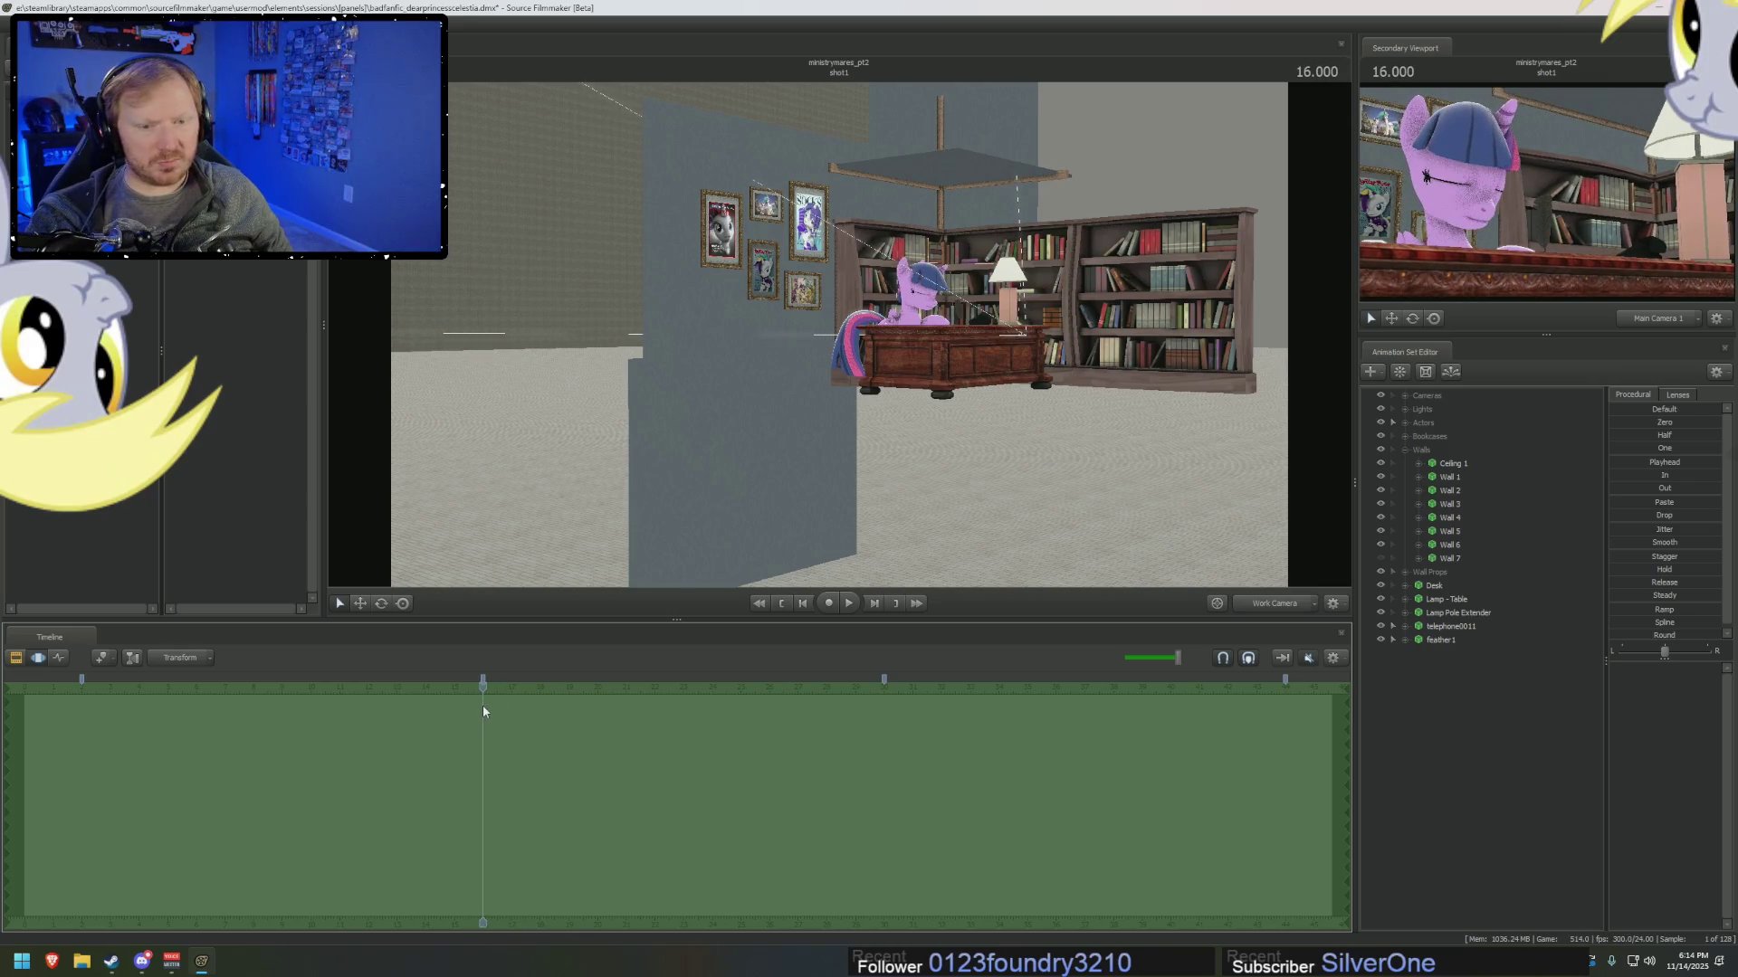
left_click(1450, 559)
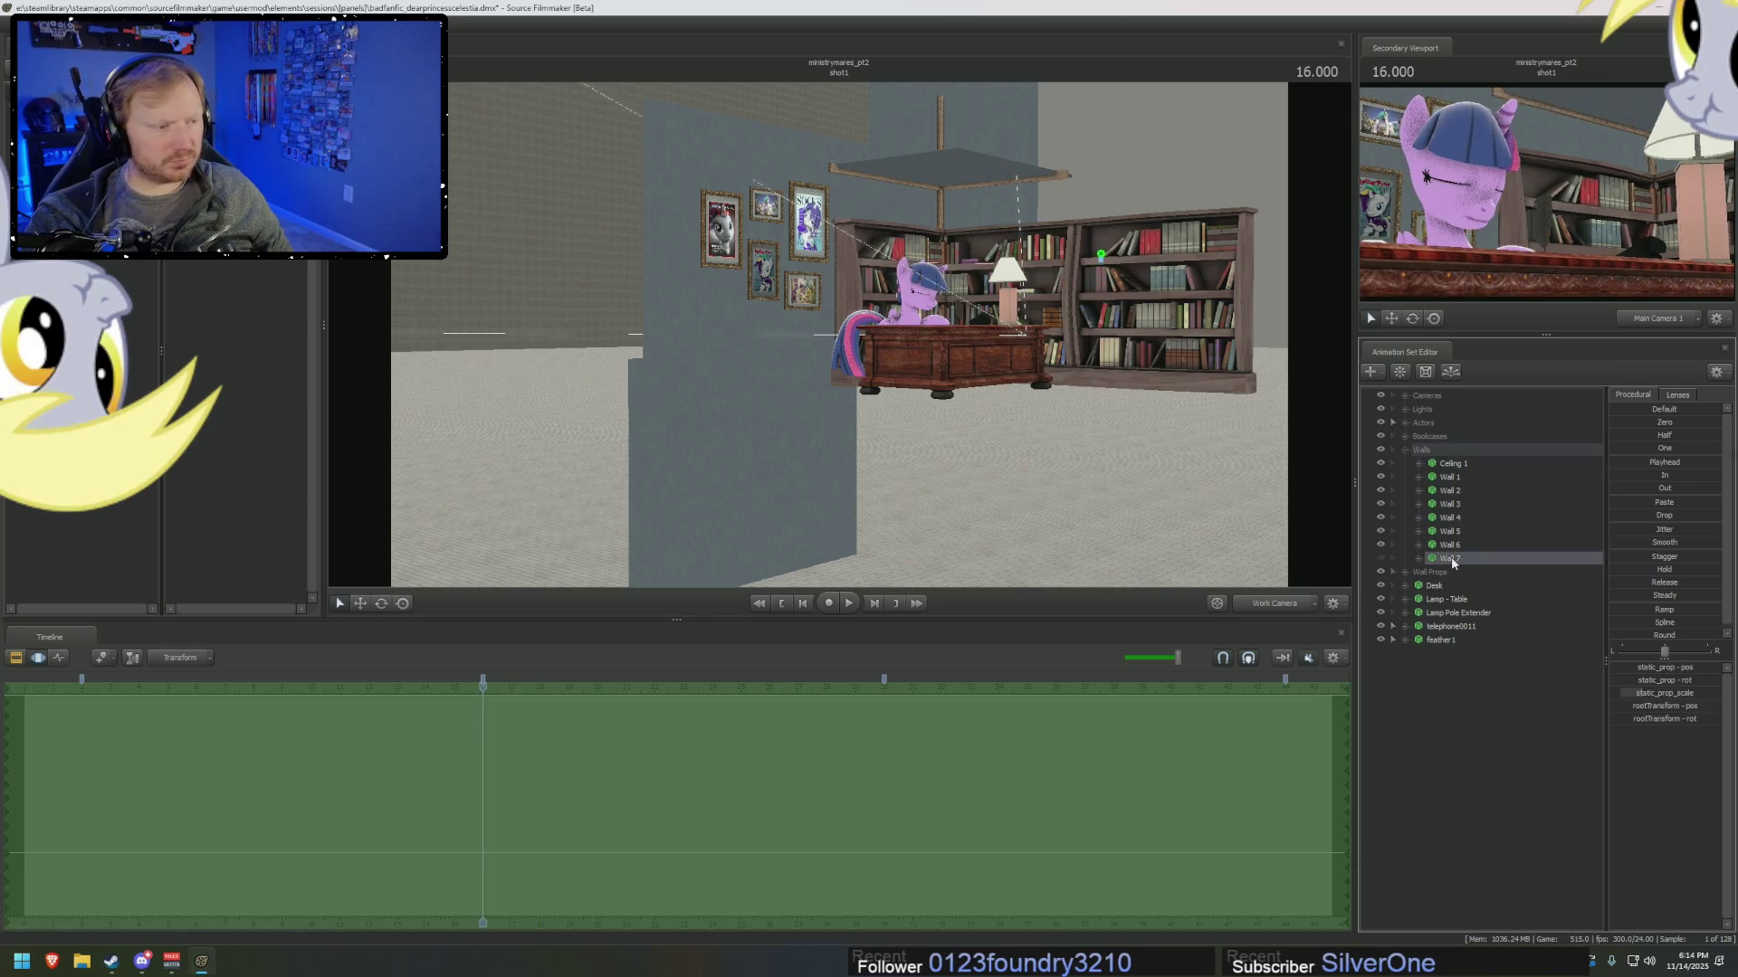
Toggle visibility of Walls 4, 5 and 6 to identify which is which.
left_click(1381, 531)
left_click(1381, 532)
left_click(1381, 531)
left_click(1381, 518)
left_click(1381, 517)
left_click(1381, 545)
left_click(1381, 545)
left_click(1381, 545)
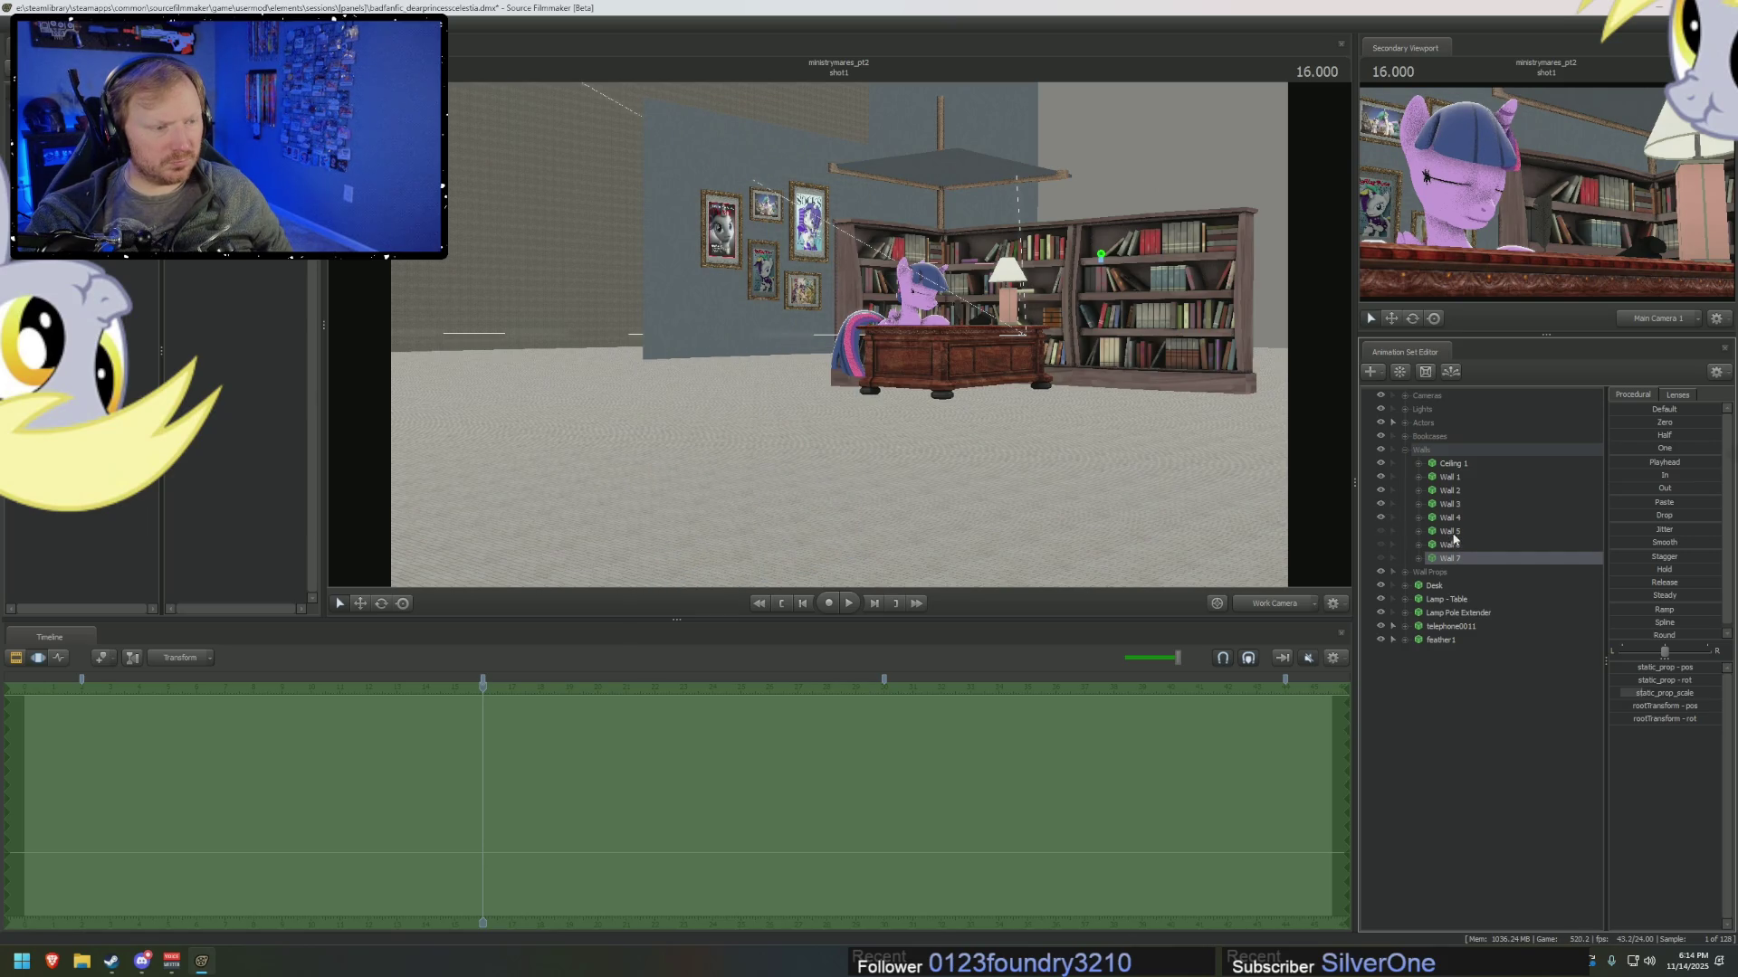
Select Walls 5 through 7 and delete them.
left_click(1448, 531)
left_click(1449, 558, "shift")
right_click(1452, 557)
left_click(1484, 592)
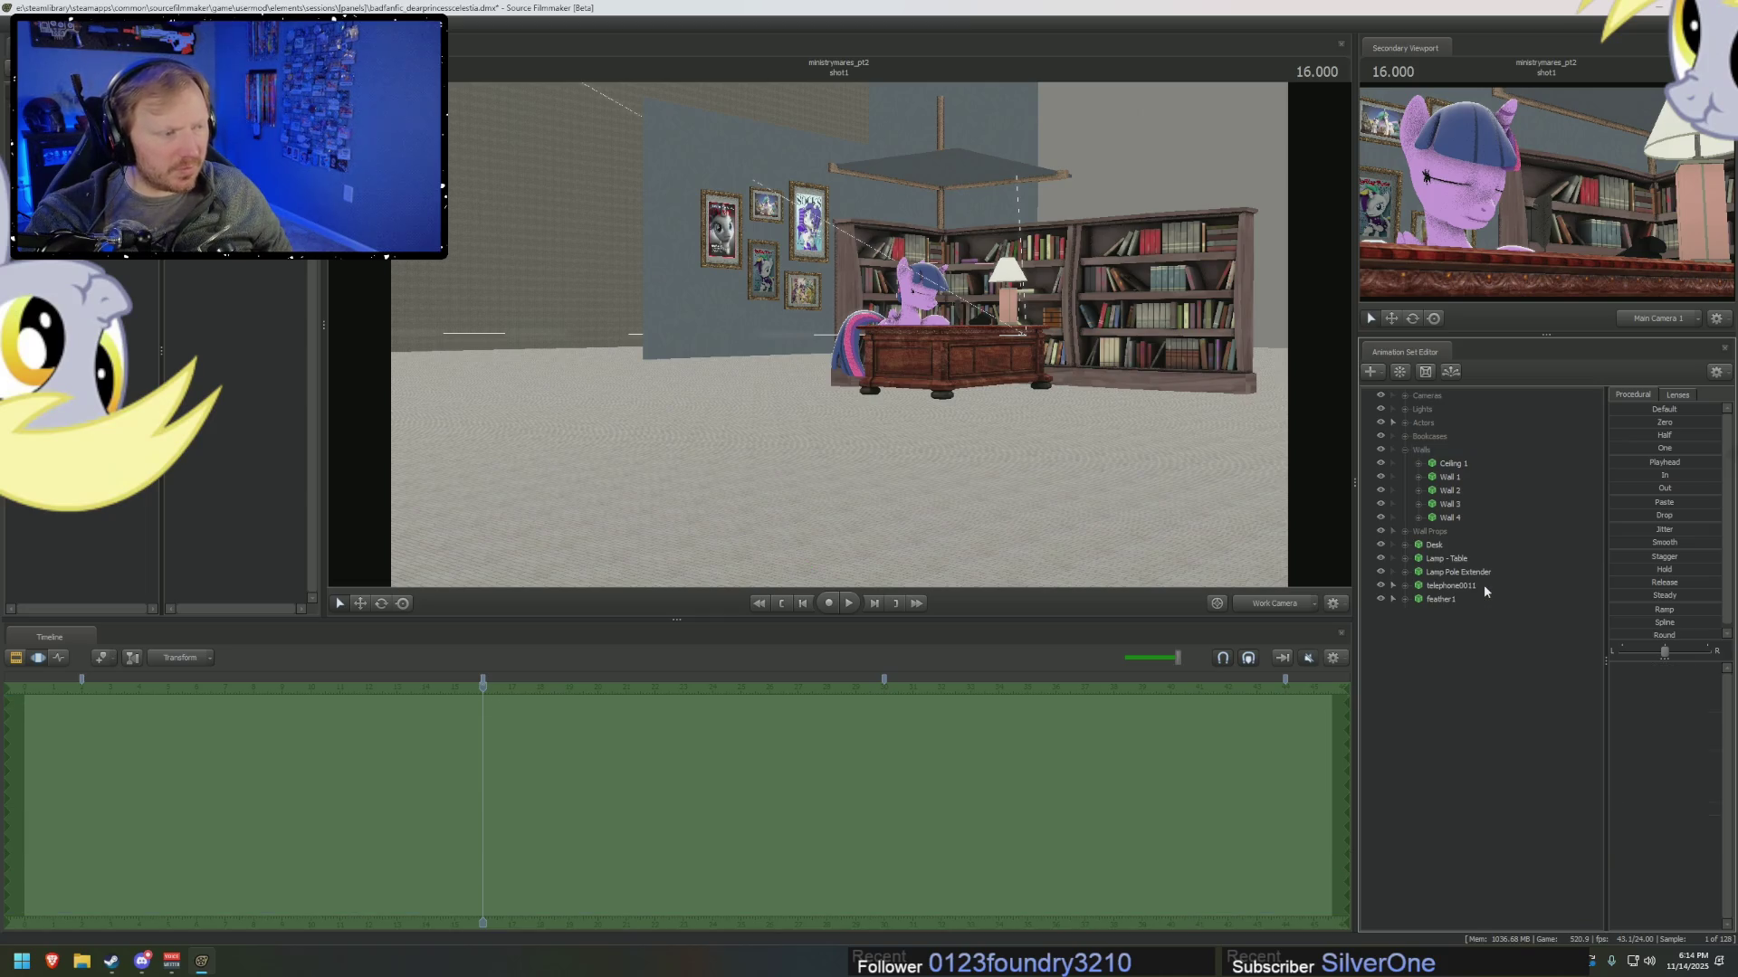
left_click(1449, 490)
Frame the Socks poster and bookcases, collapse Walls, and select the Lamp - Table prop.
mouse_move(1122, 425)
left_mouse_down()
mouse_move(1101, 450)
mouse_move(1131, 434)
left_mouse_up()
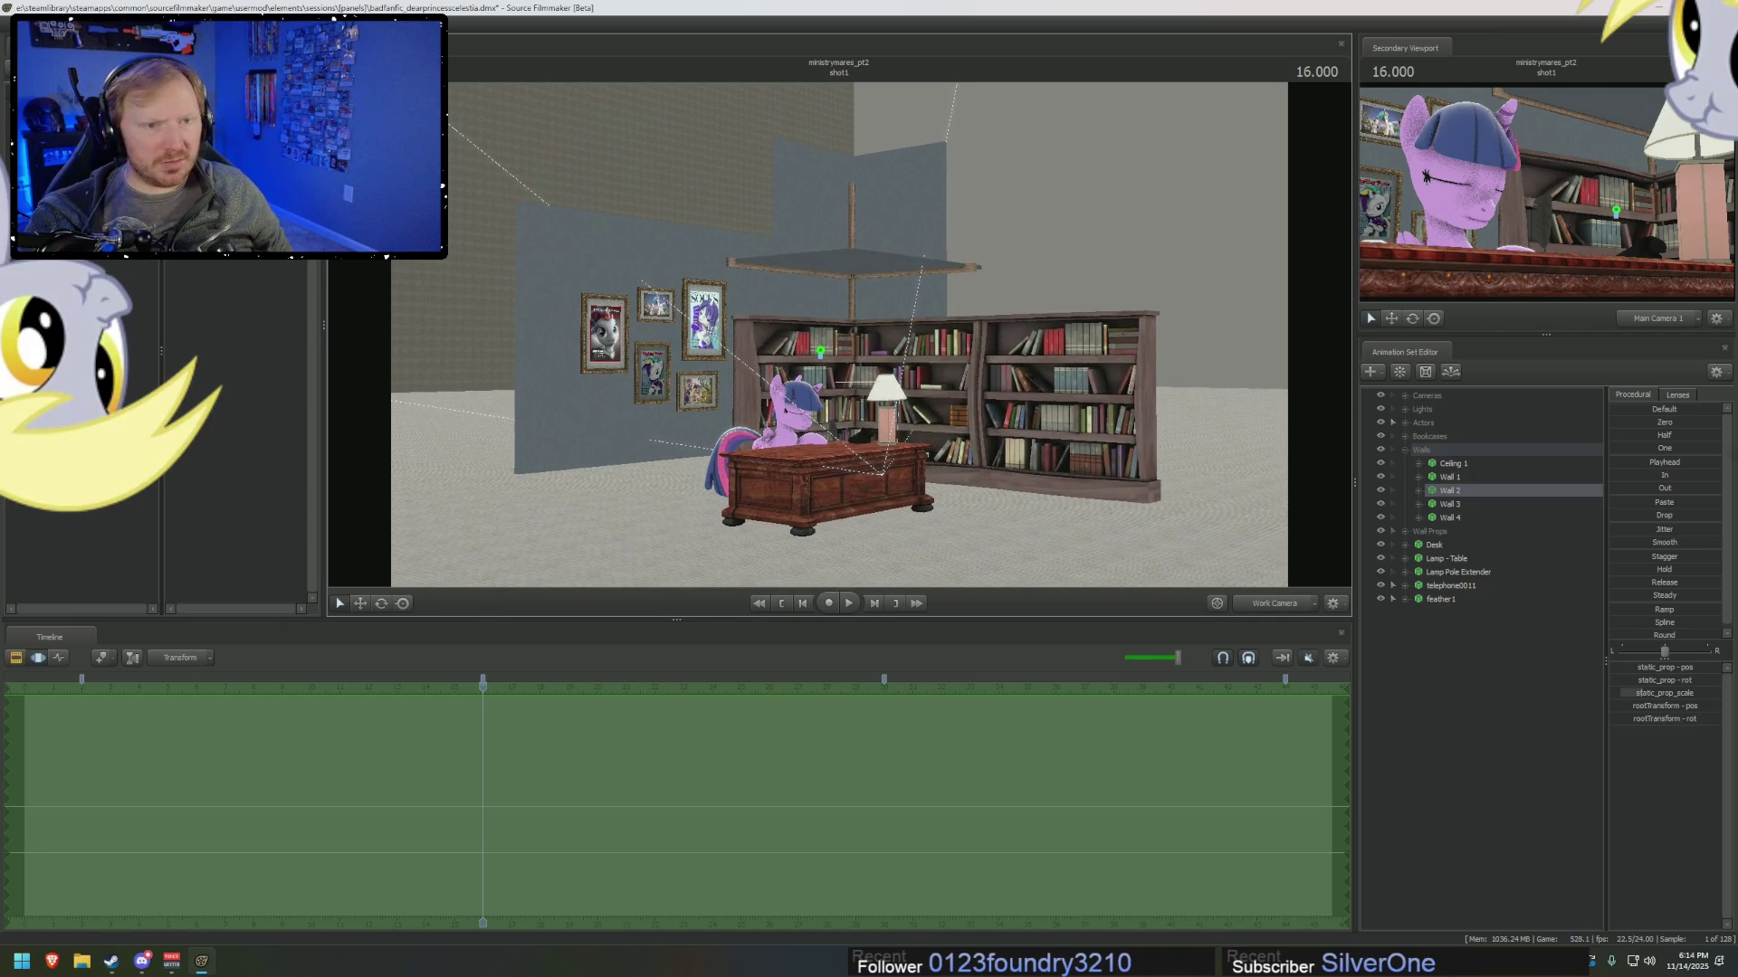
left_click_drag(1131, 434, 1113, 452)
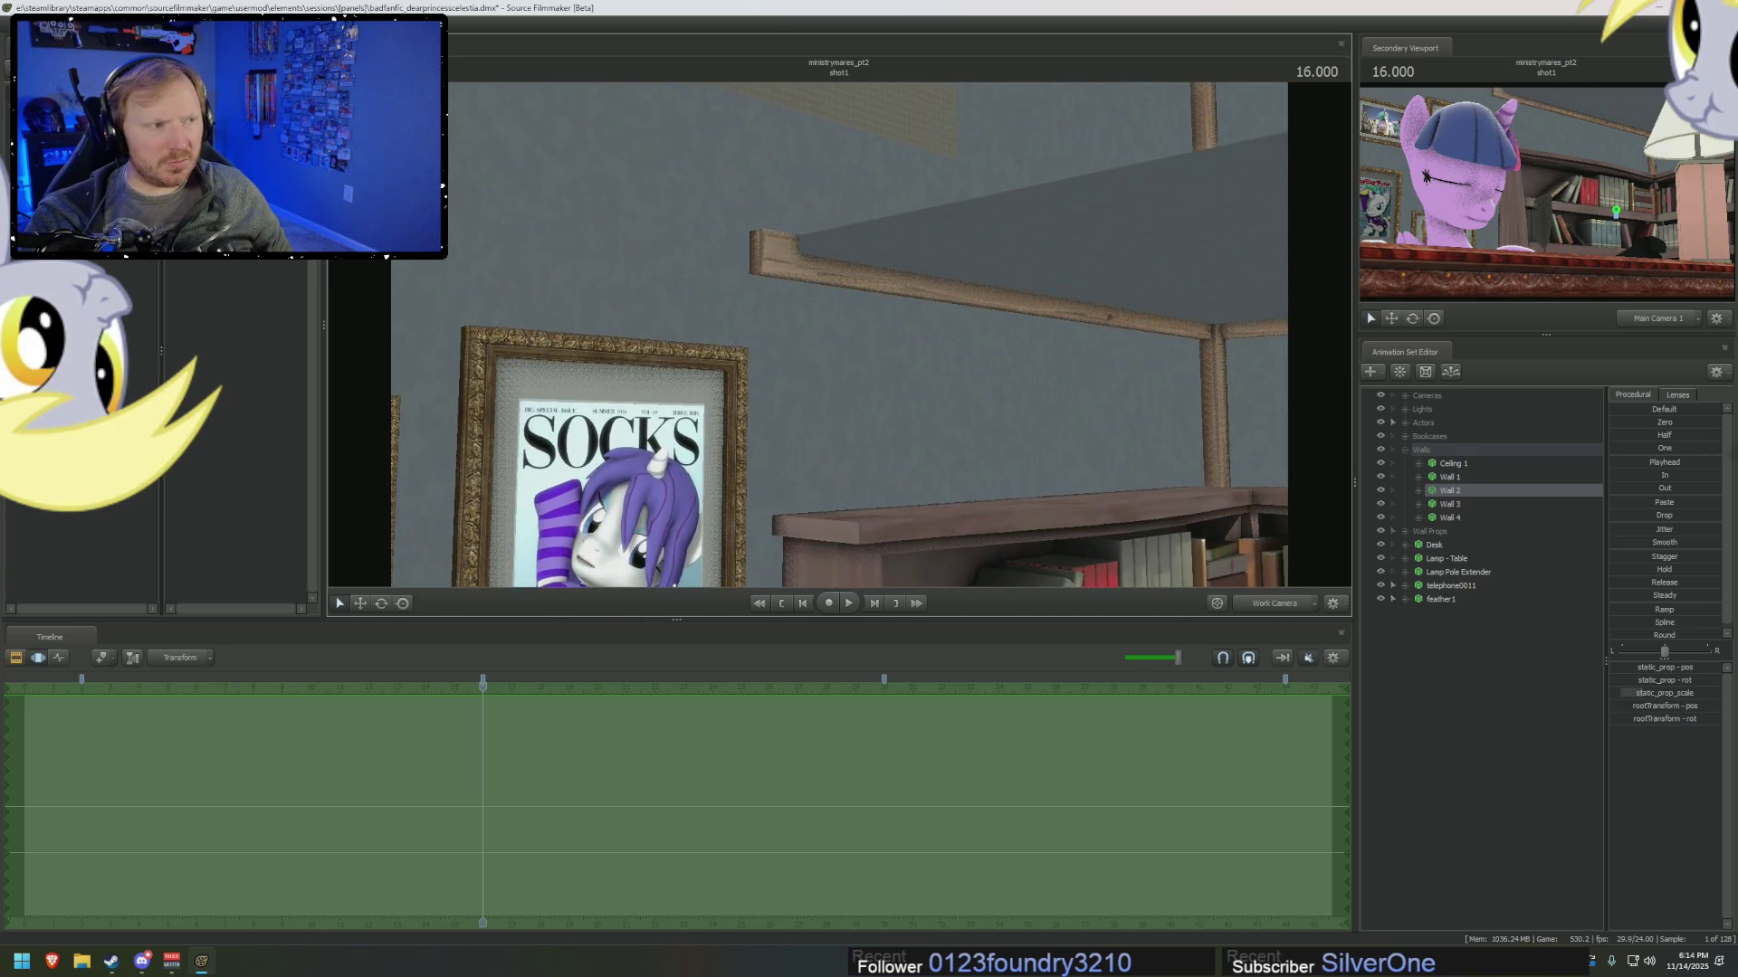
left_click_drag(830, 311, 815, 299)
key("F2")
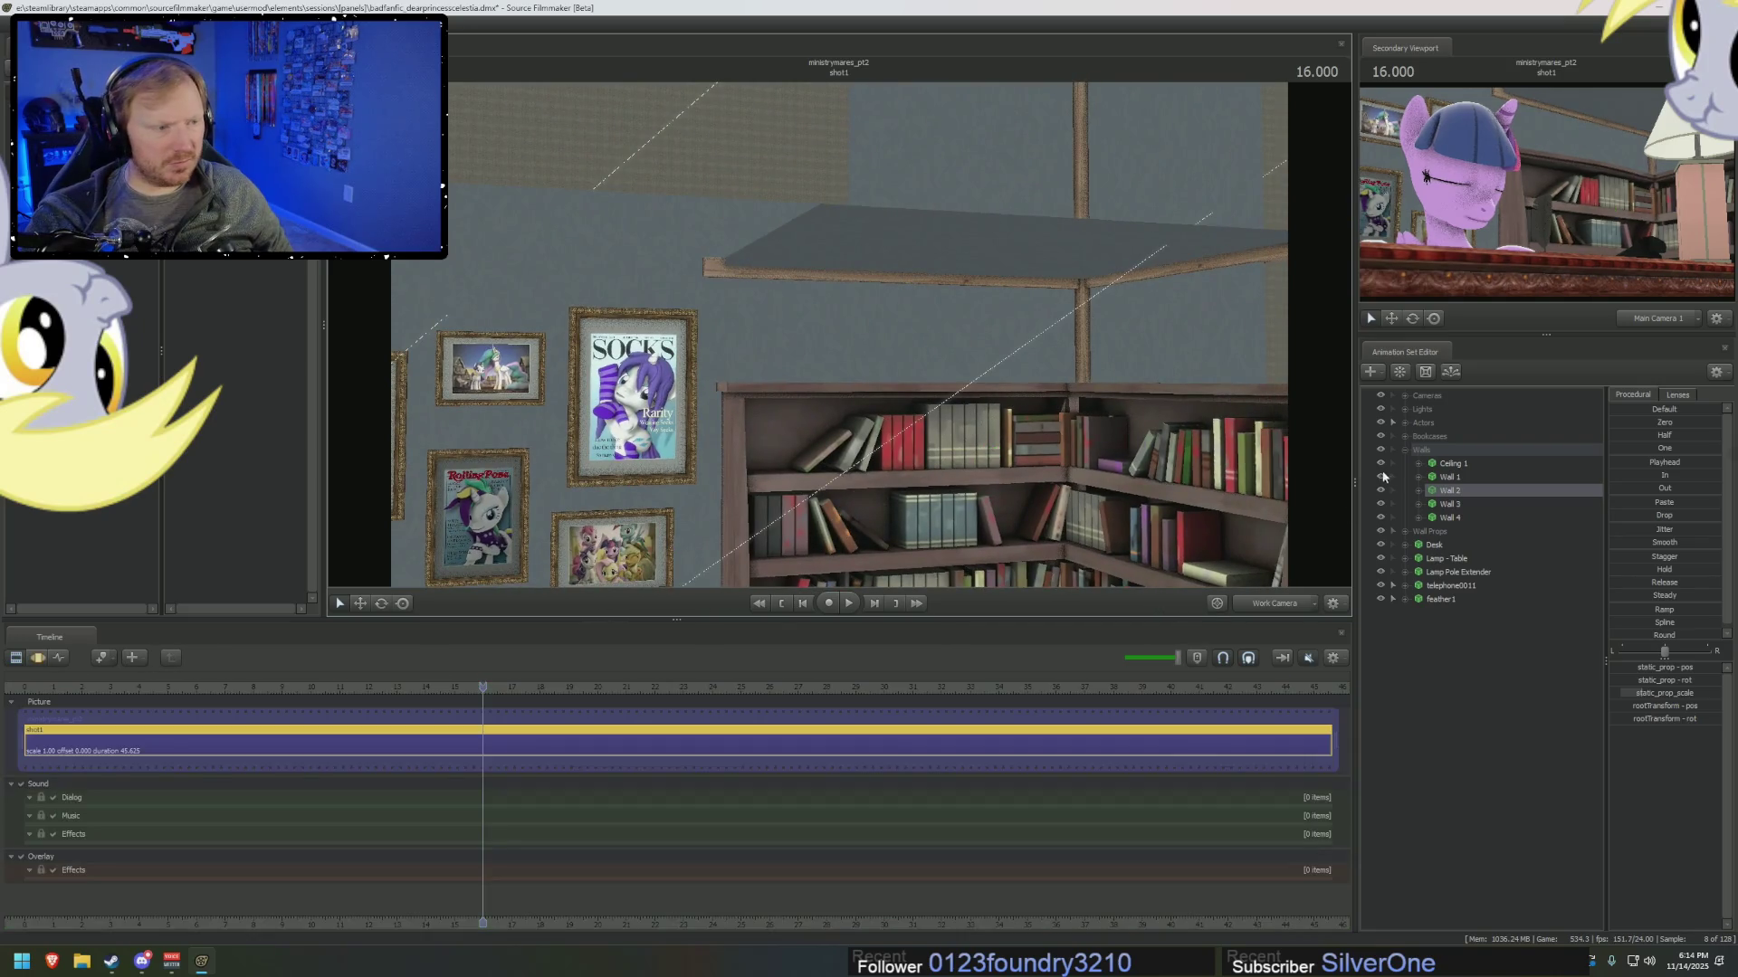
left_click(1404, 450)
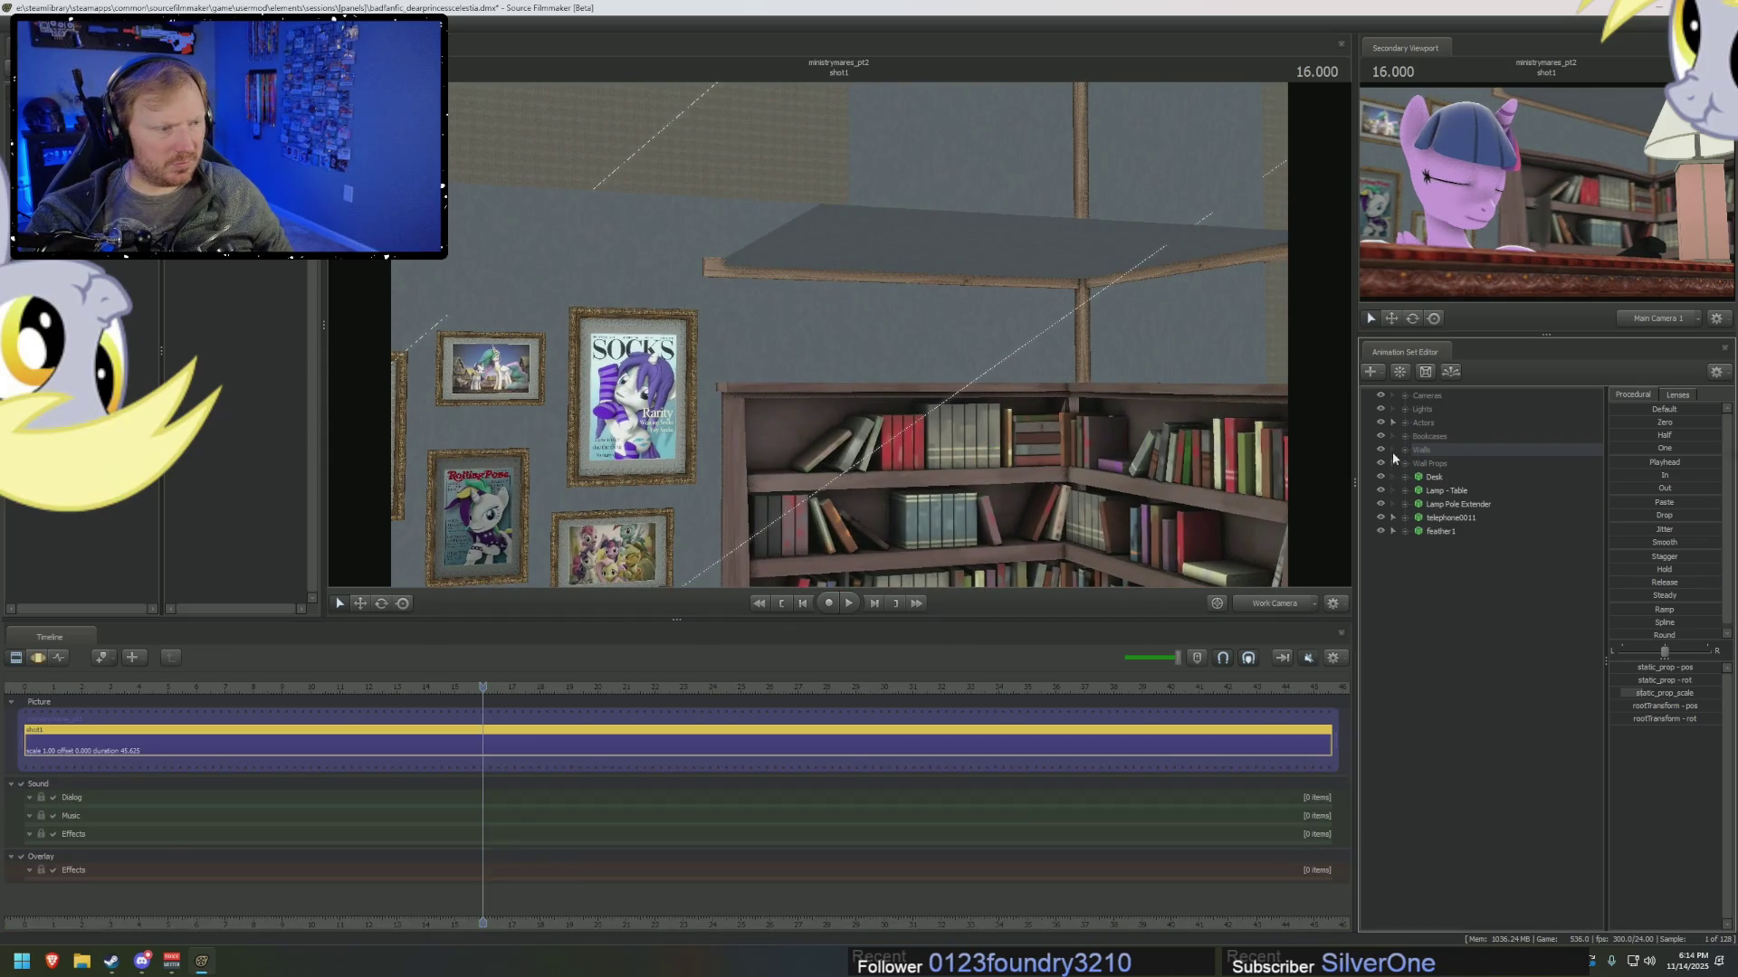
key("F3")
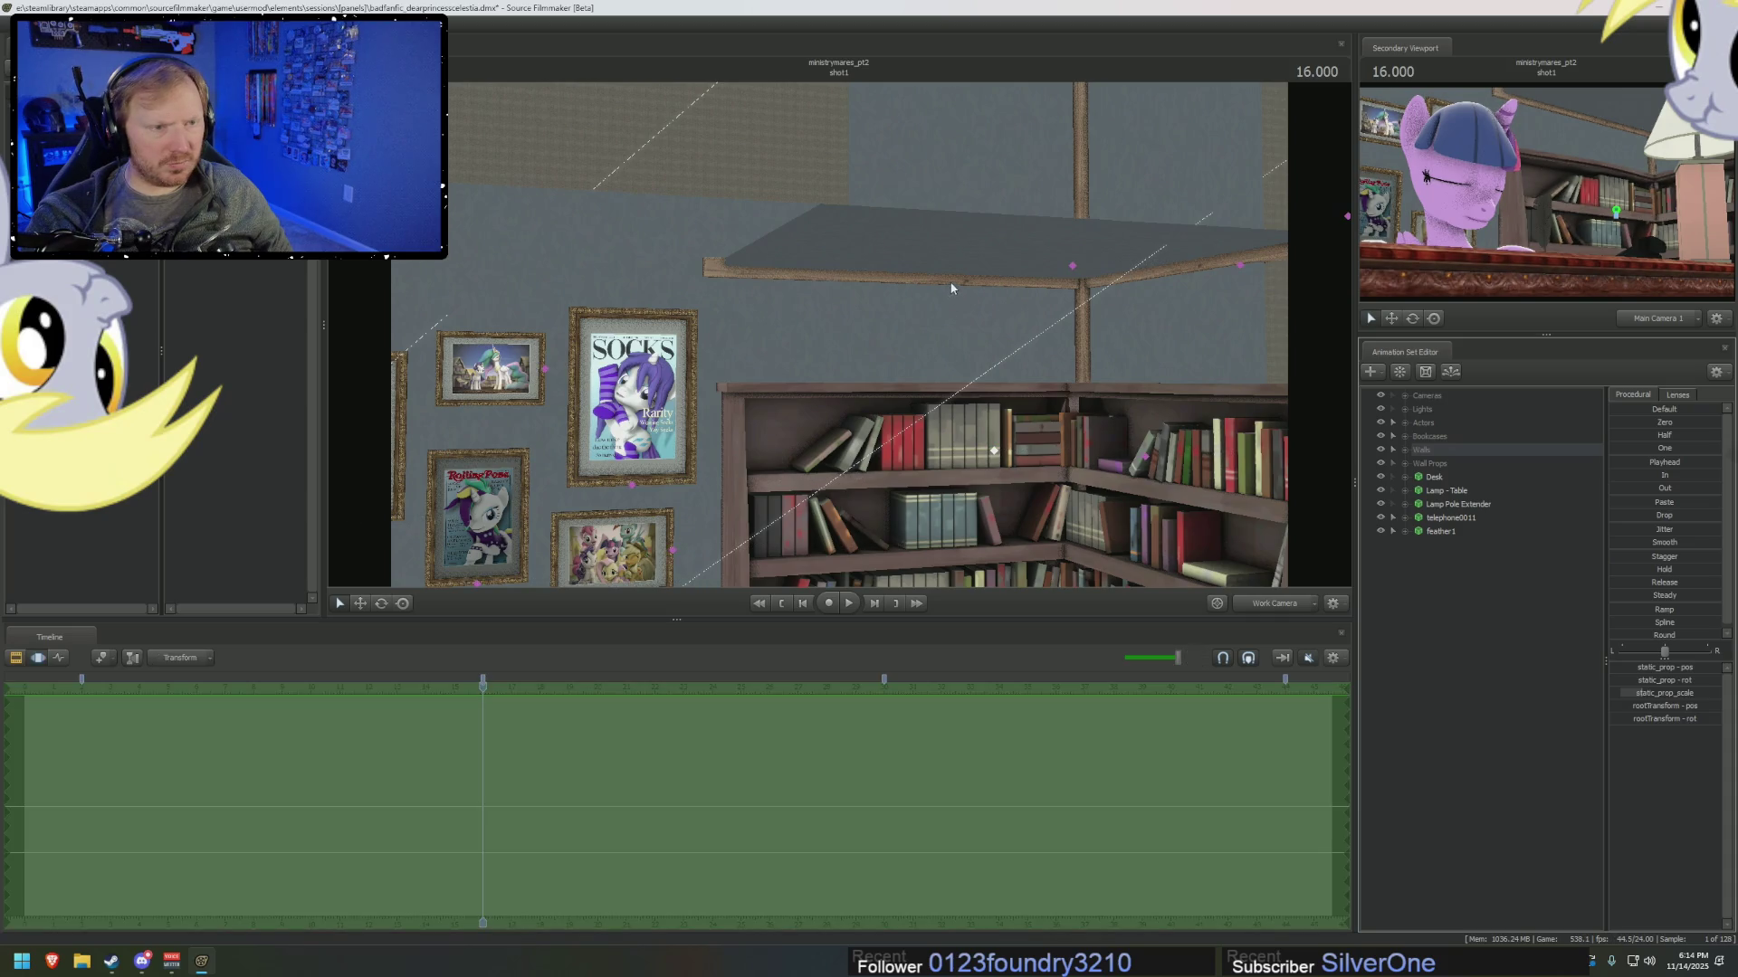
left_click(1437, 505)
left_click(1442, 492)
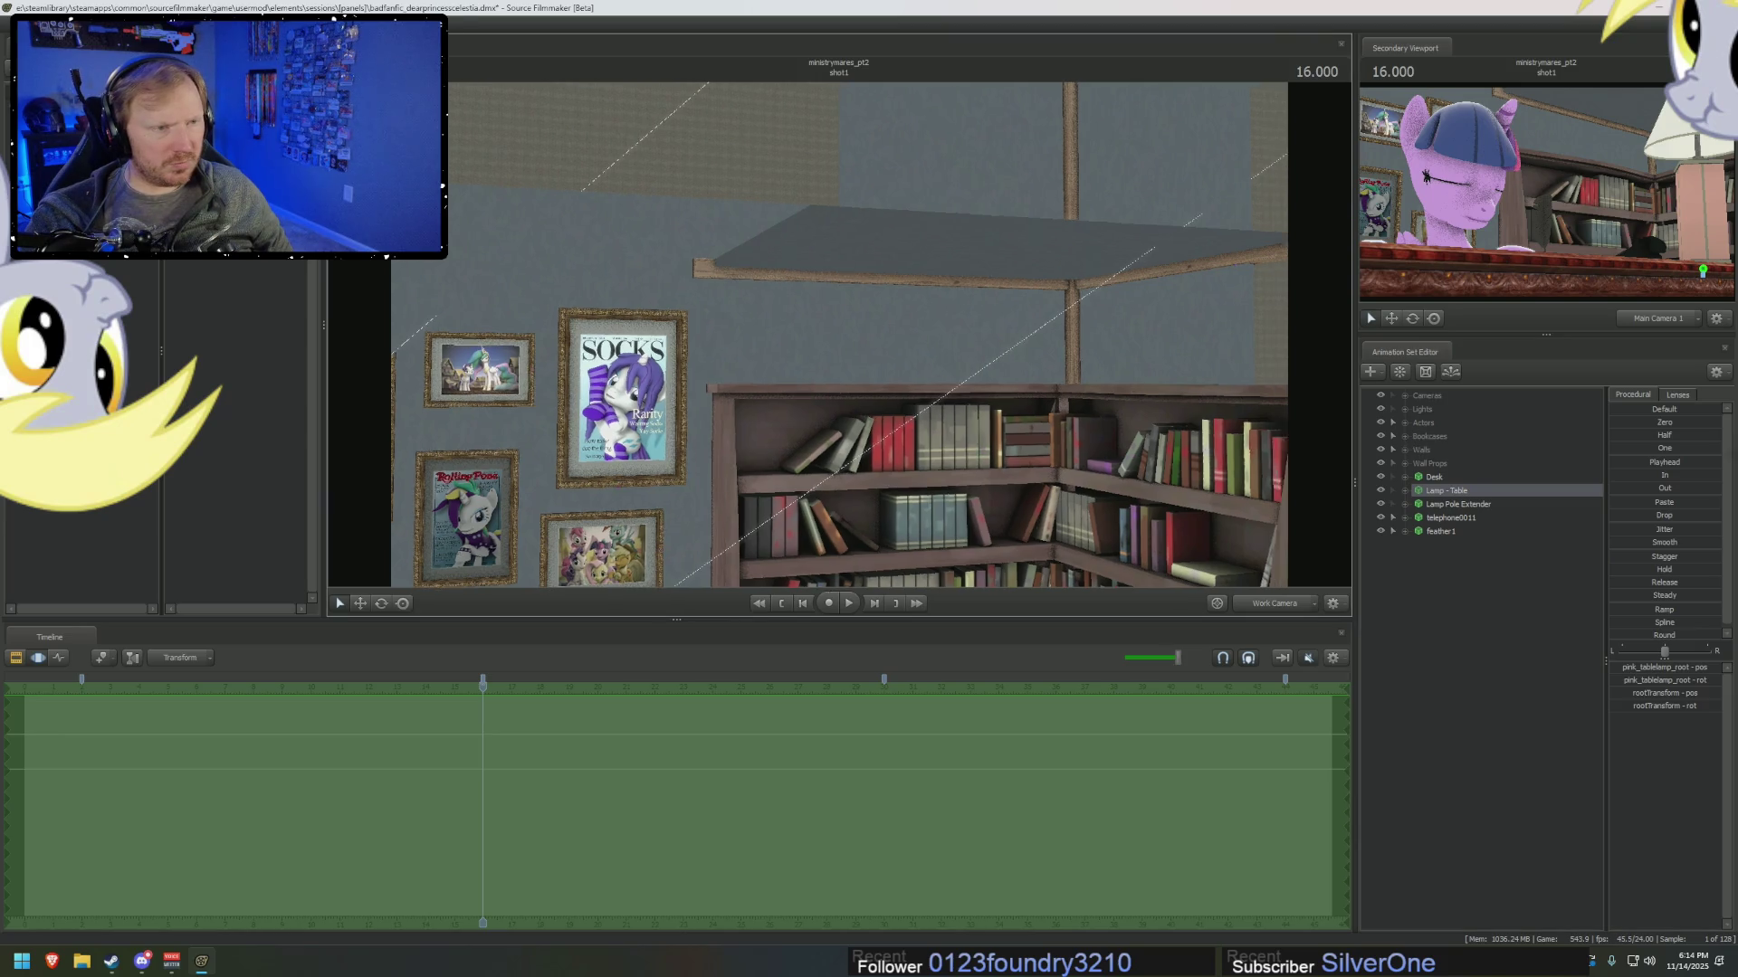
Expand the Wall Props and Beams groups and select Wood Beam 2.
left_click_drag(1015, 358, 1090, 297)
left_click(1072, 289)
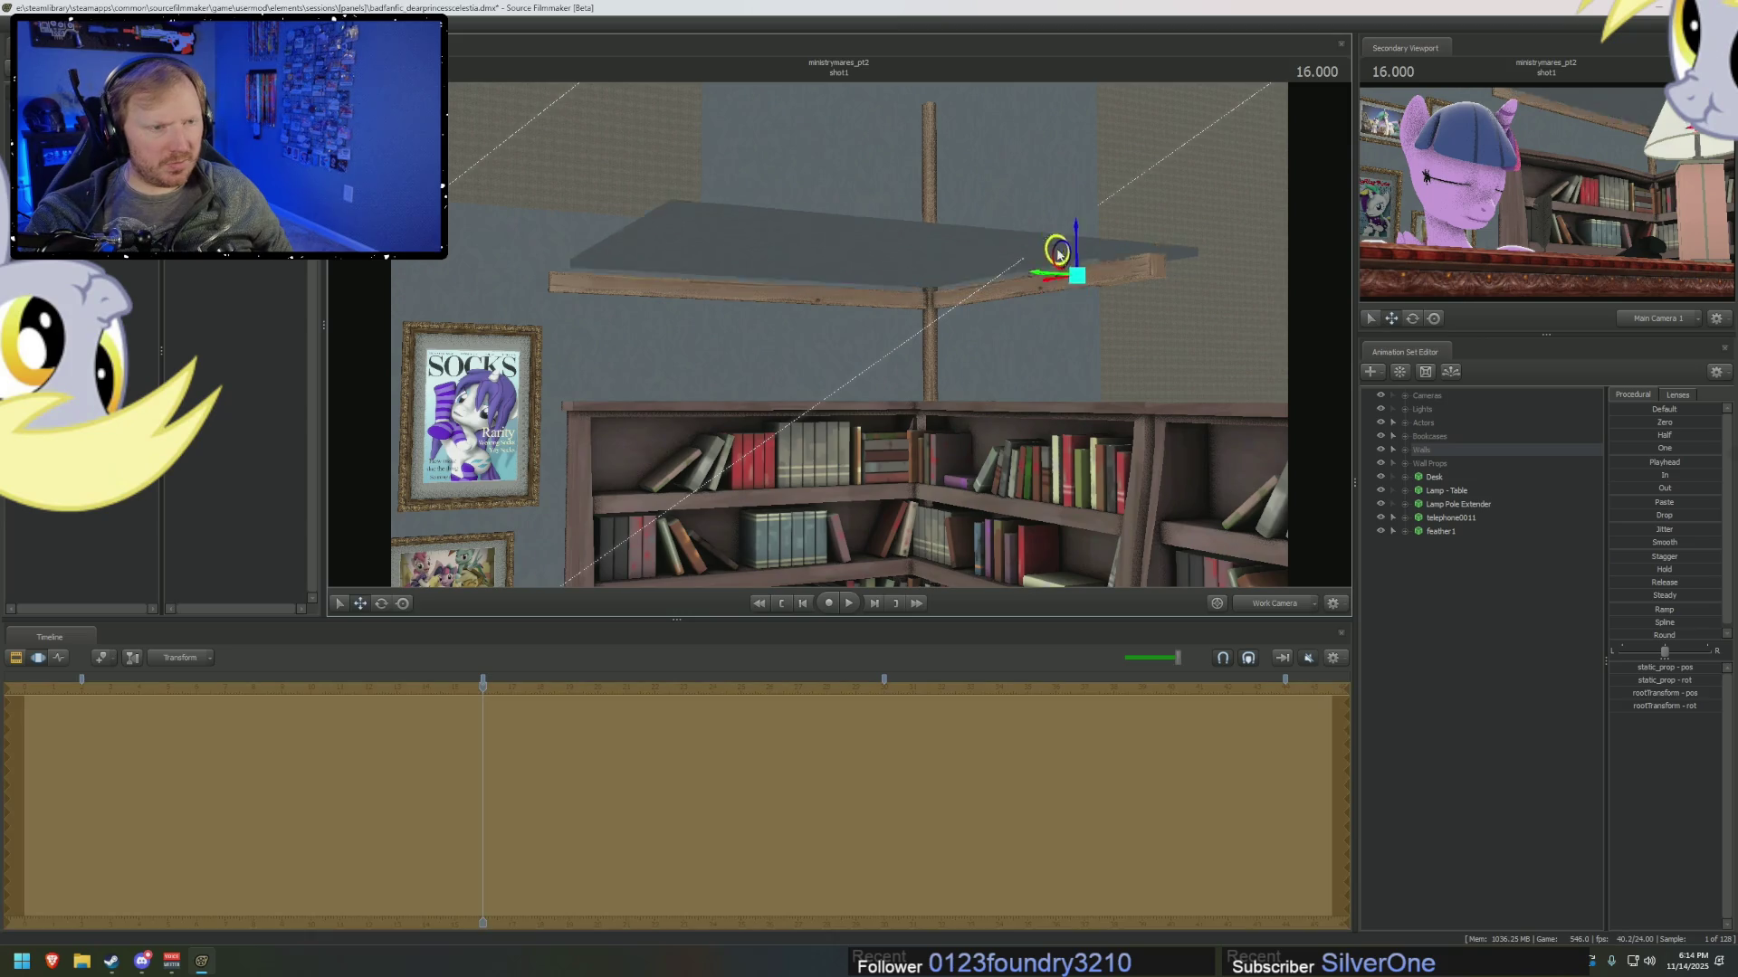
left_click(782, 289)
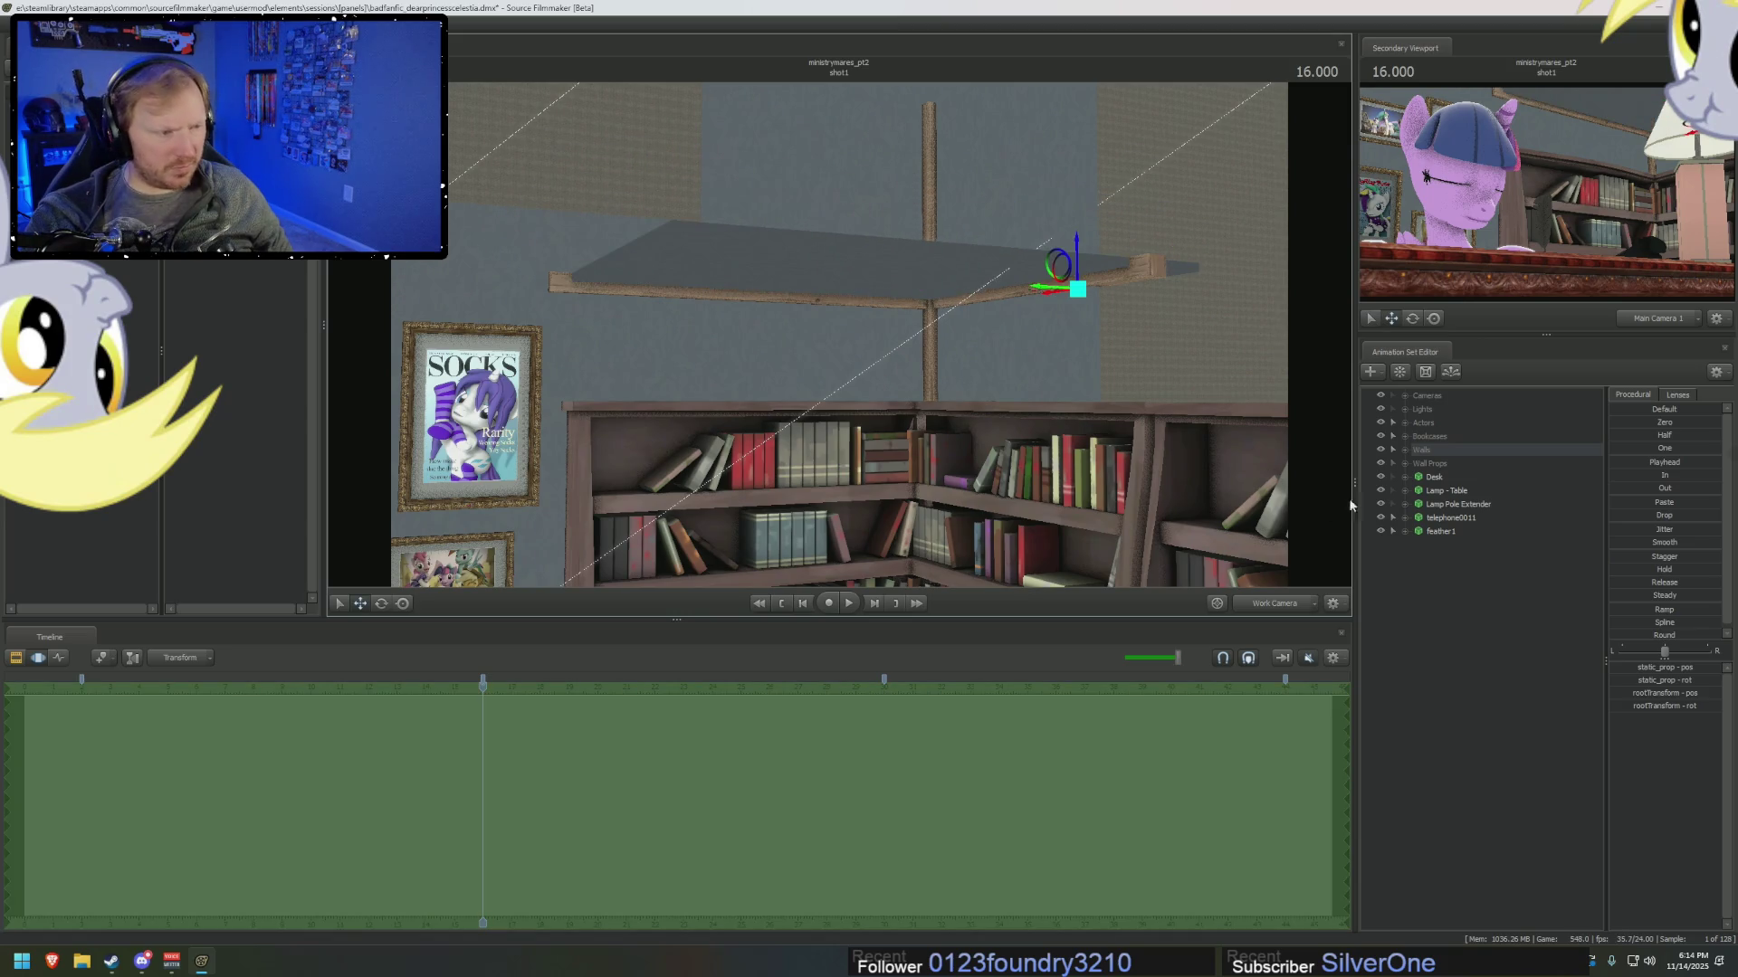
left_click(1404, 464)
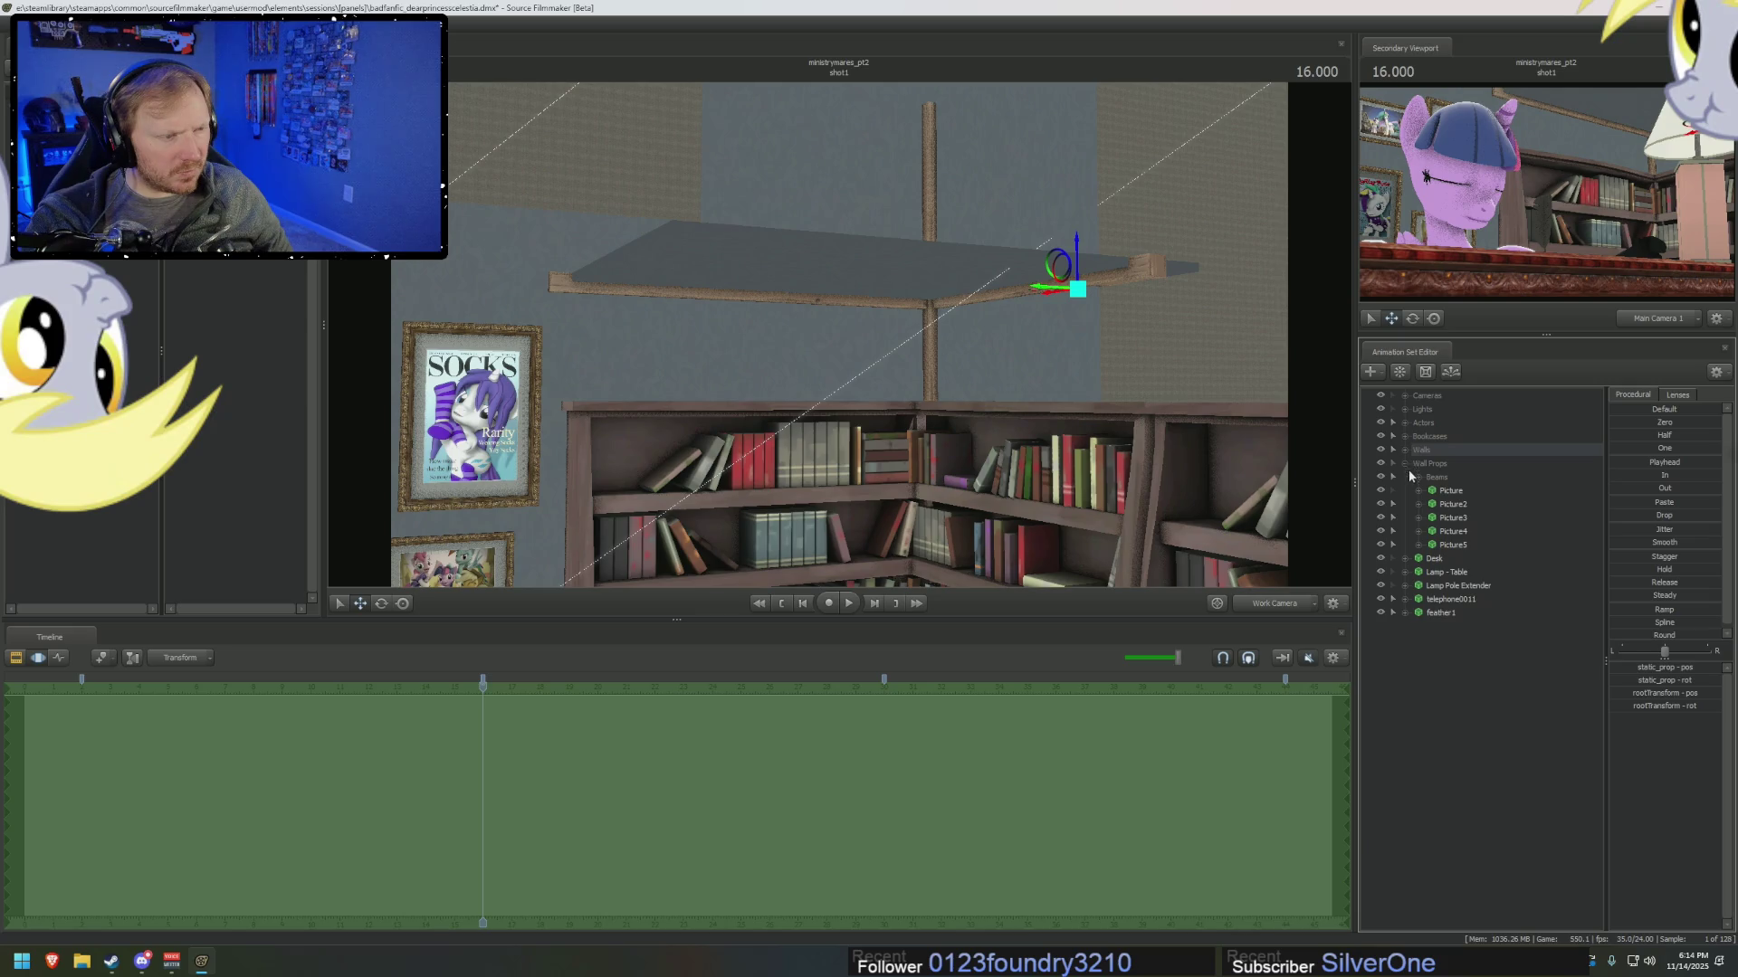
left_click(1417, 477)
left_click(1461, 505)
left_click(1461, 518)
left_click(1461, 491)
left_click(1462, 504)
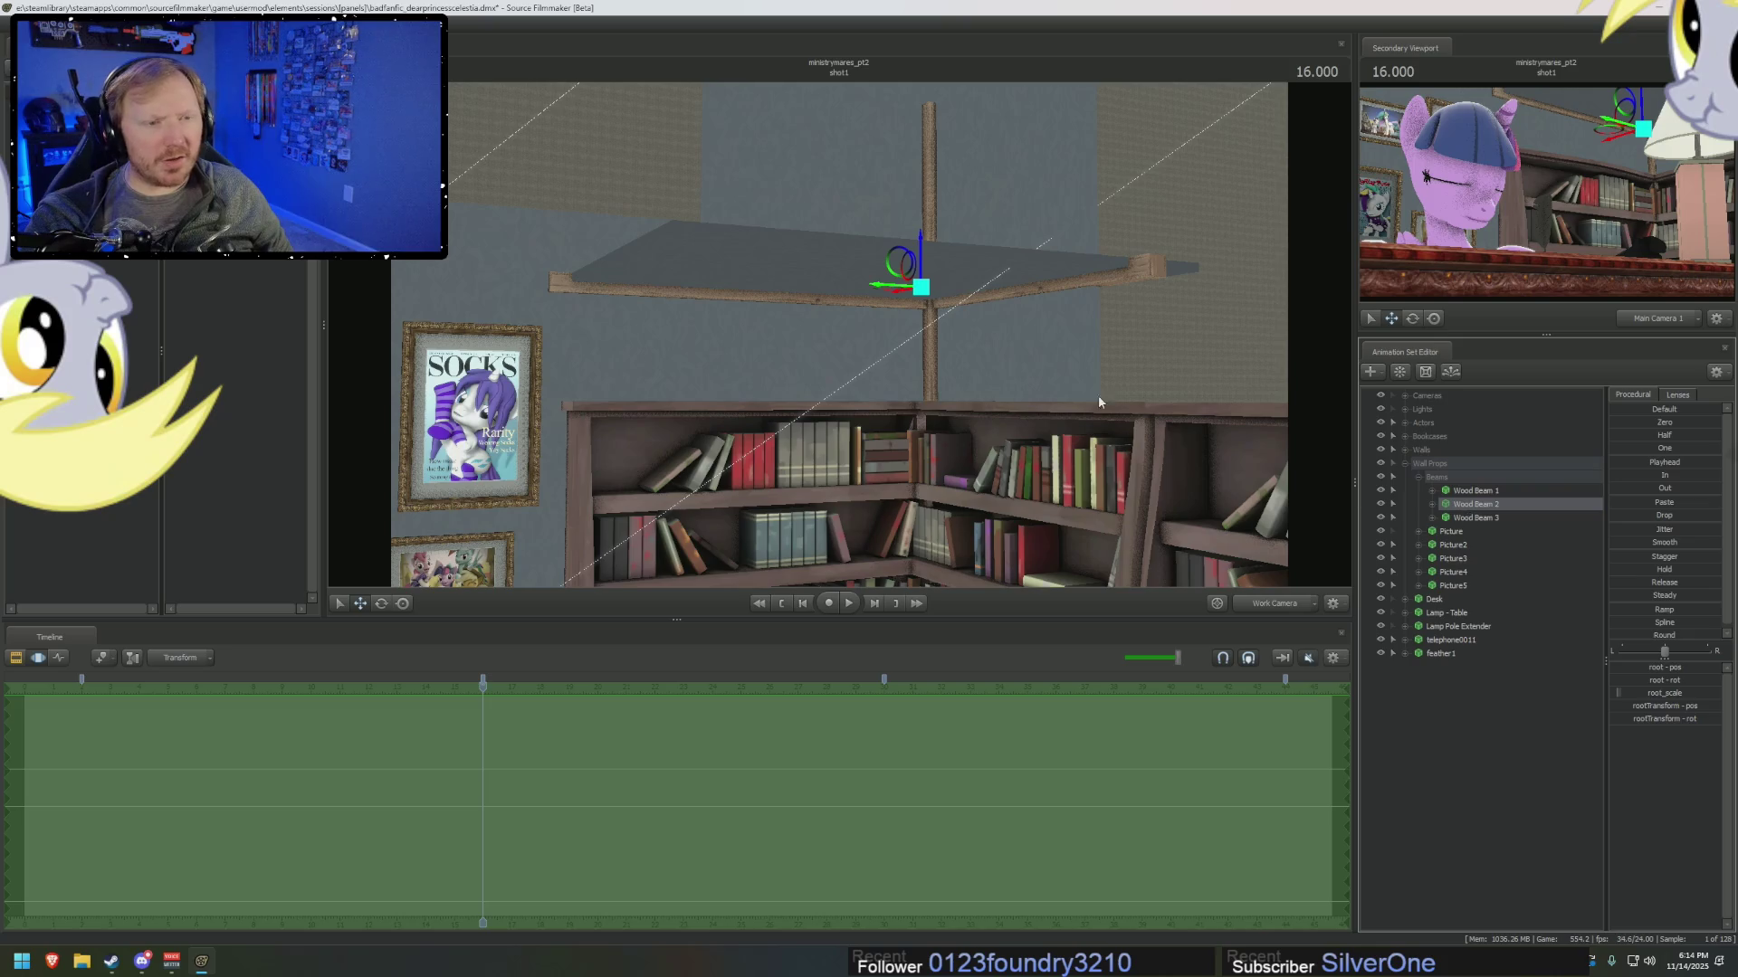
left_click(890, 289)
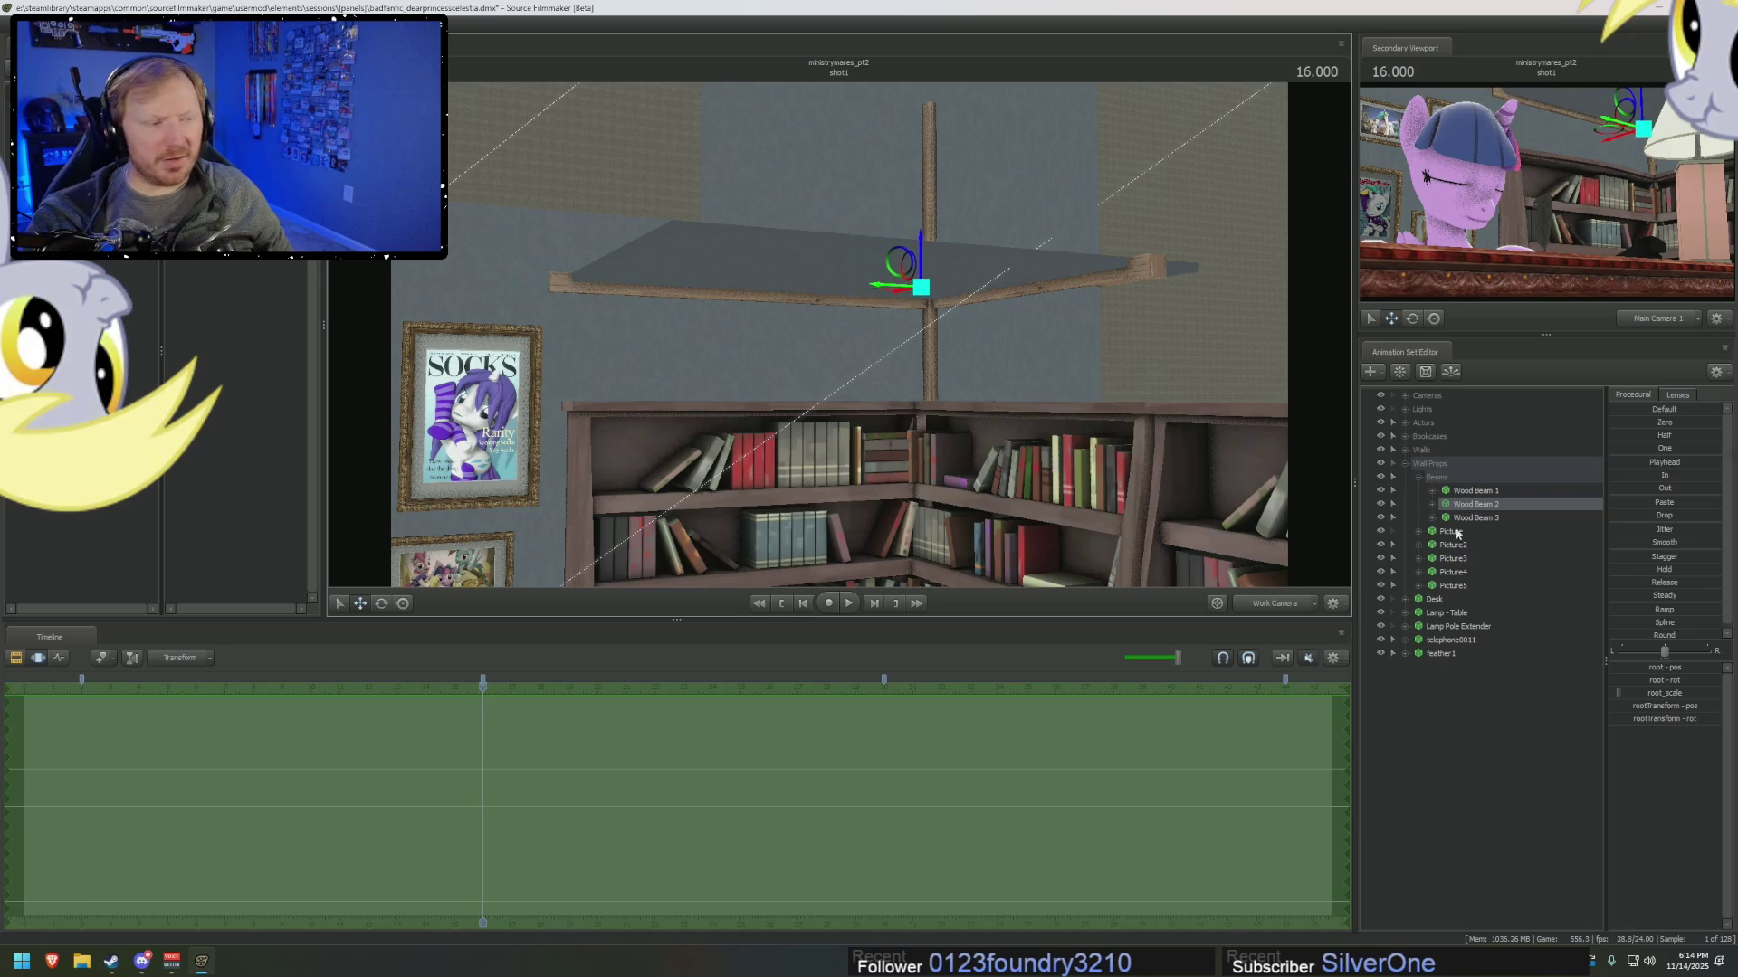
Duplicate Wood Beam 2 as Wood Beam 4, place it in Beams, and slide it left along the ceiling.
right_click(1491, 509)
mouse_move(1491, 650)
left_click(1543, 770)
left_click_drag(1447, 665, 1437, 477)
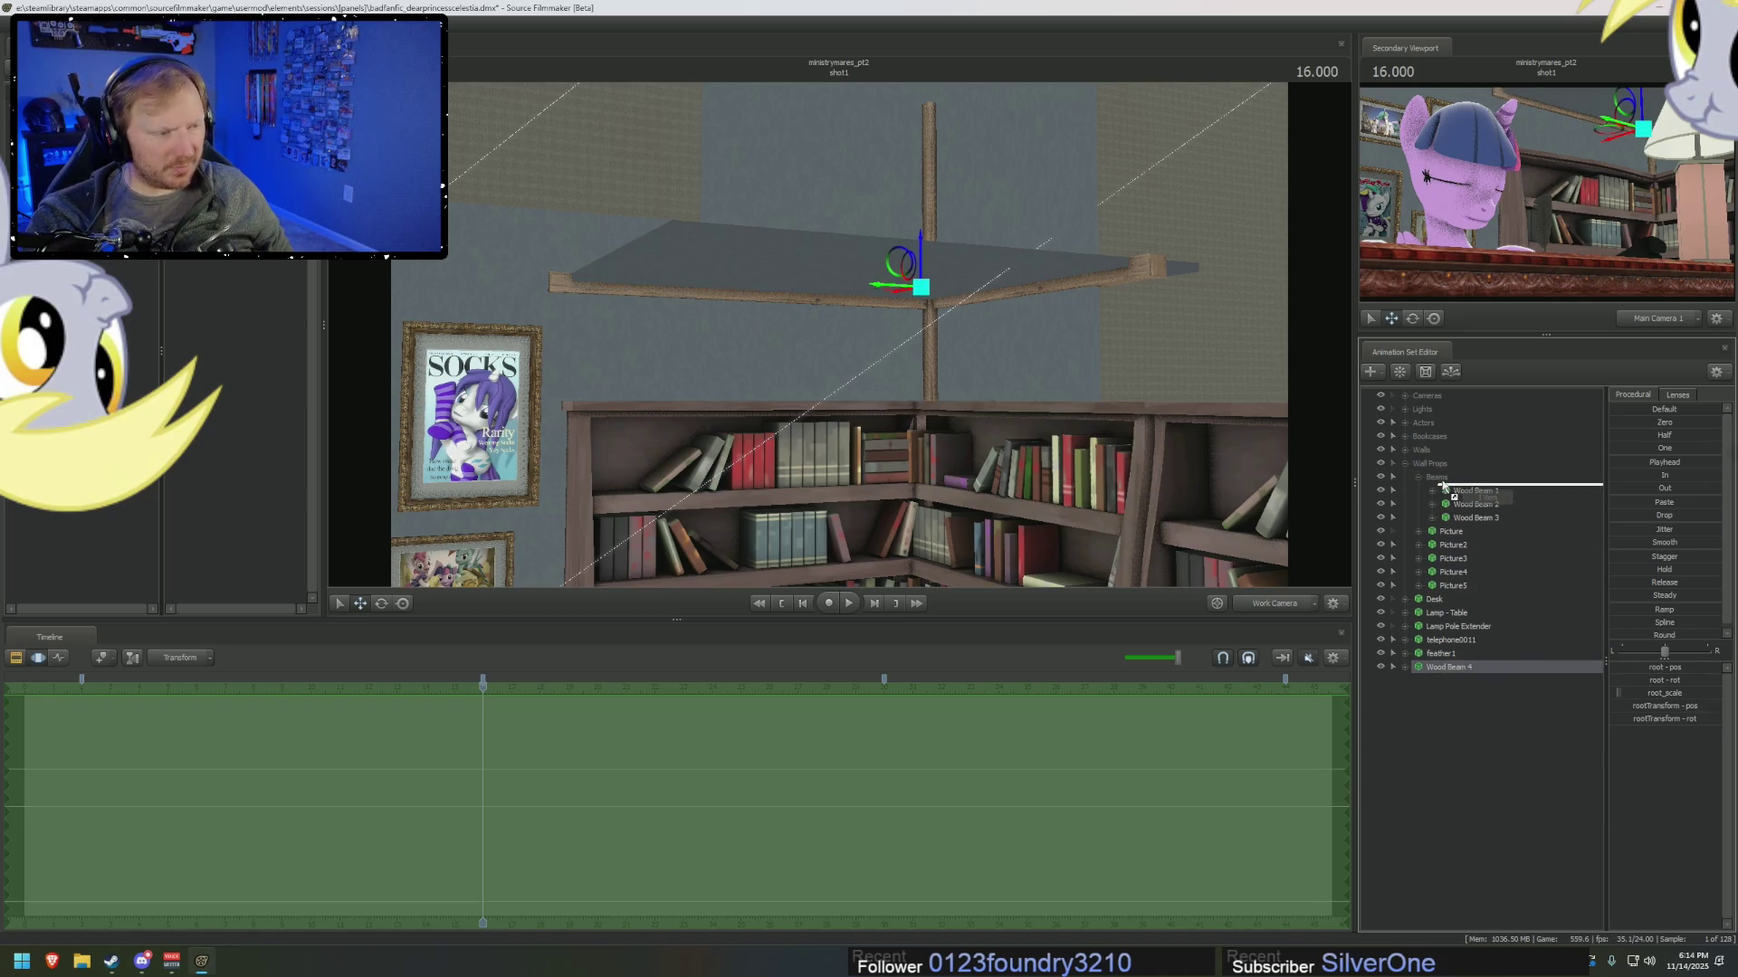
left_click_drag(995, 408, 846, 353)
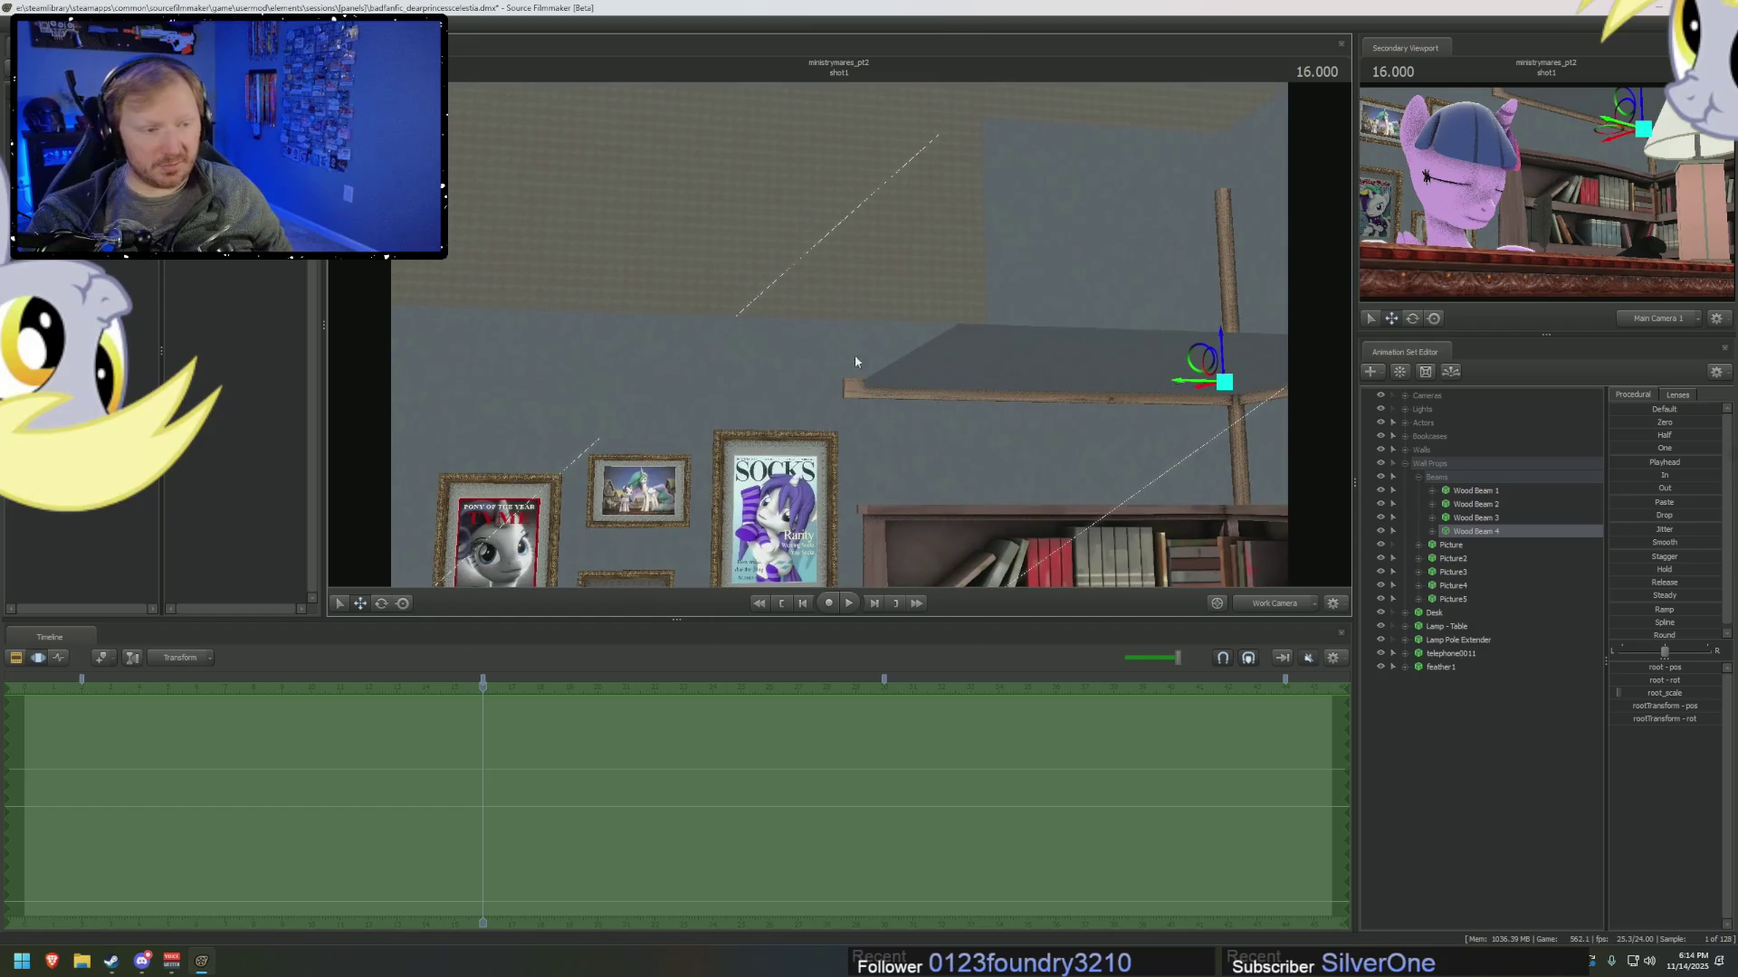
left_click_drag(1188, 387, 802, 445)
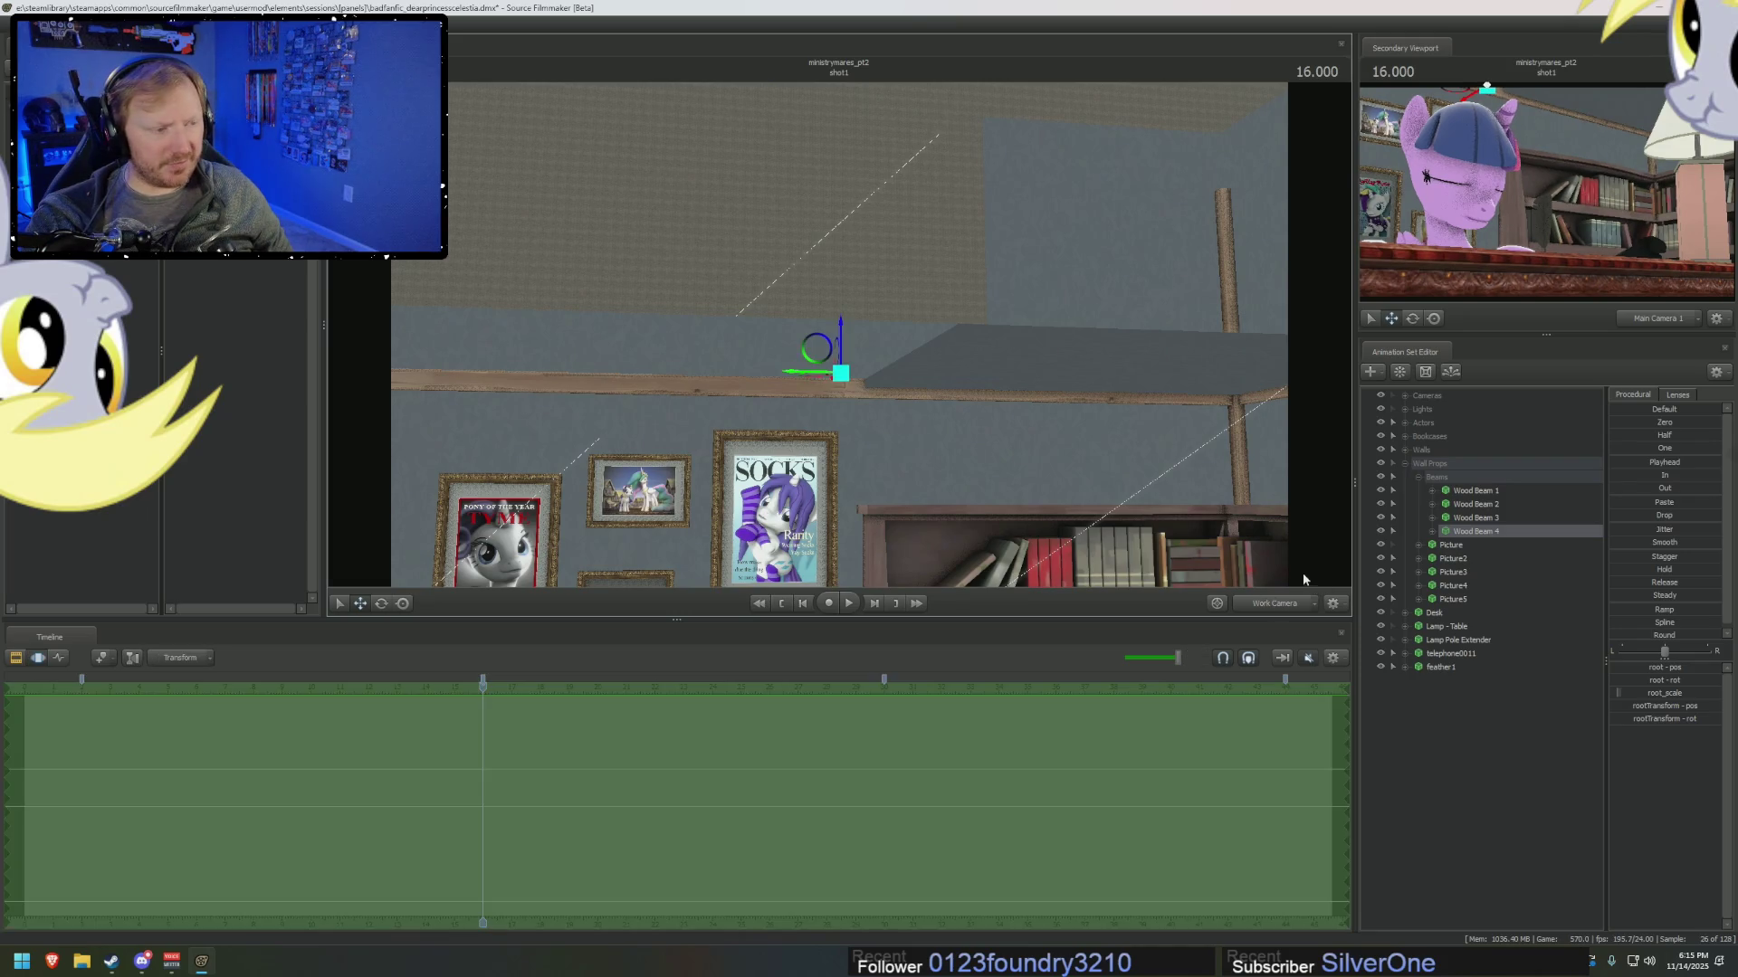
key("Down")
key("Down")
key("Down")
key("Down")
key("Down")
Collapse the Beams and Wall Props groups after checking the wall pictures.
left_click(1418, 477)
left_click(1404, 464)
left_click(1438, 504)
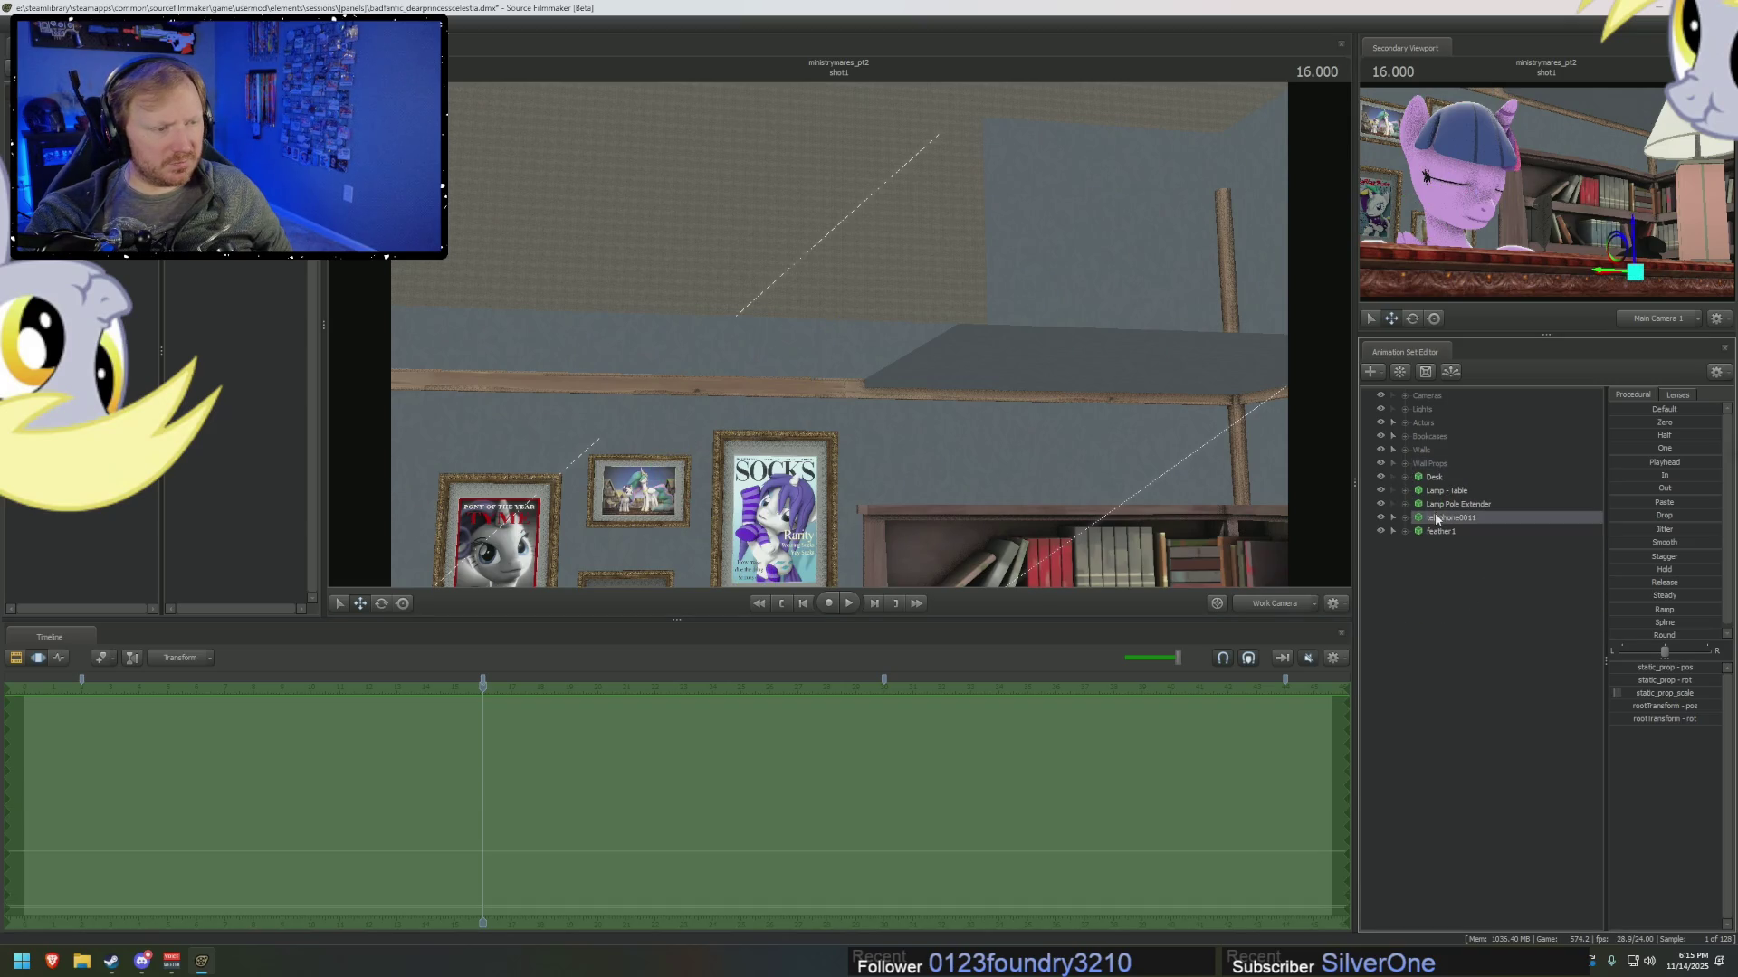
left_click(1405, 463)
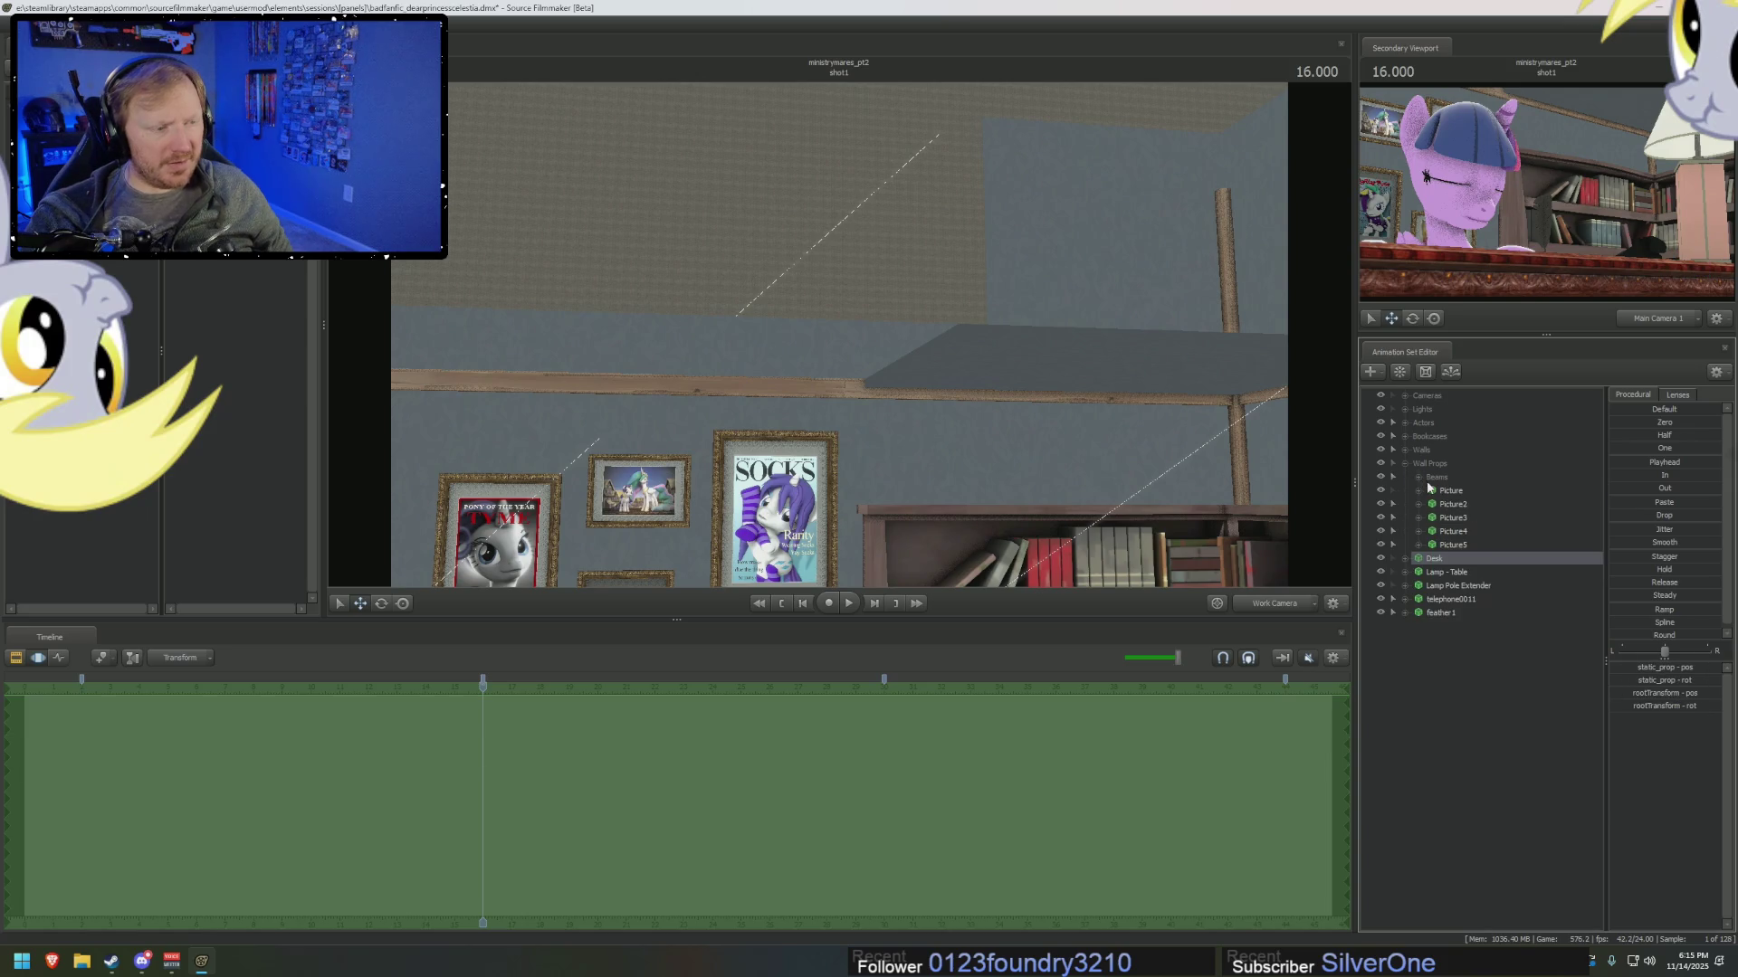
left_click(1435, 477)
left_click(1405, 463)
Expand the Walls group and select Walls 1–4 to locate each wall.
left_click(1405, 449)
left_click(1449, 477)
left_click(1449, 492)
left_click(1450, 504)
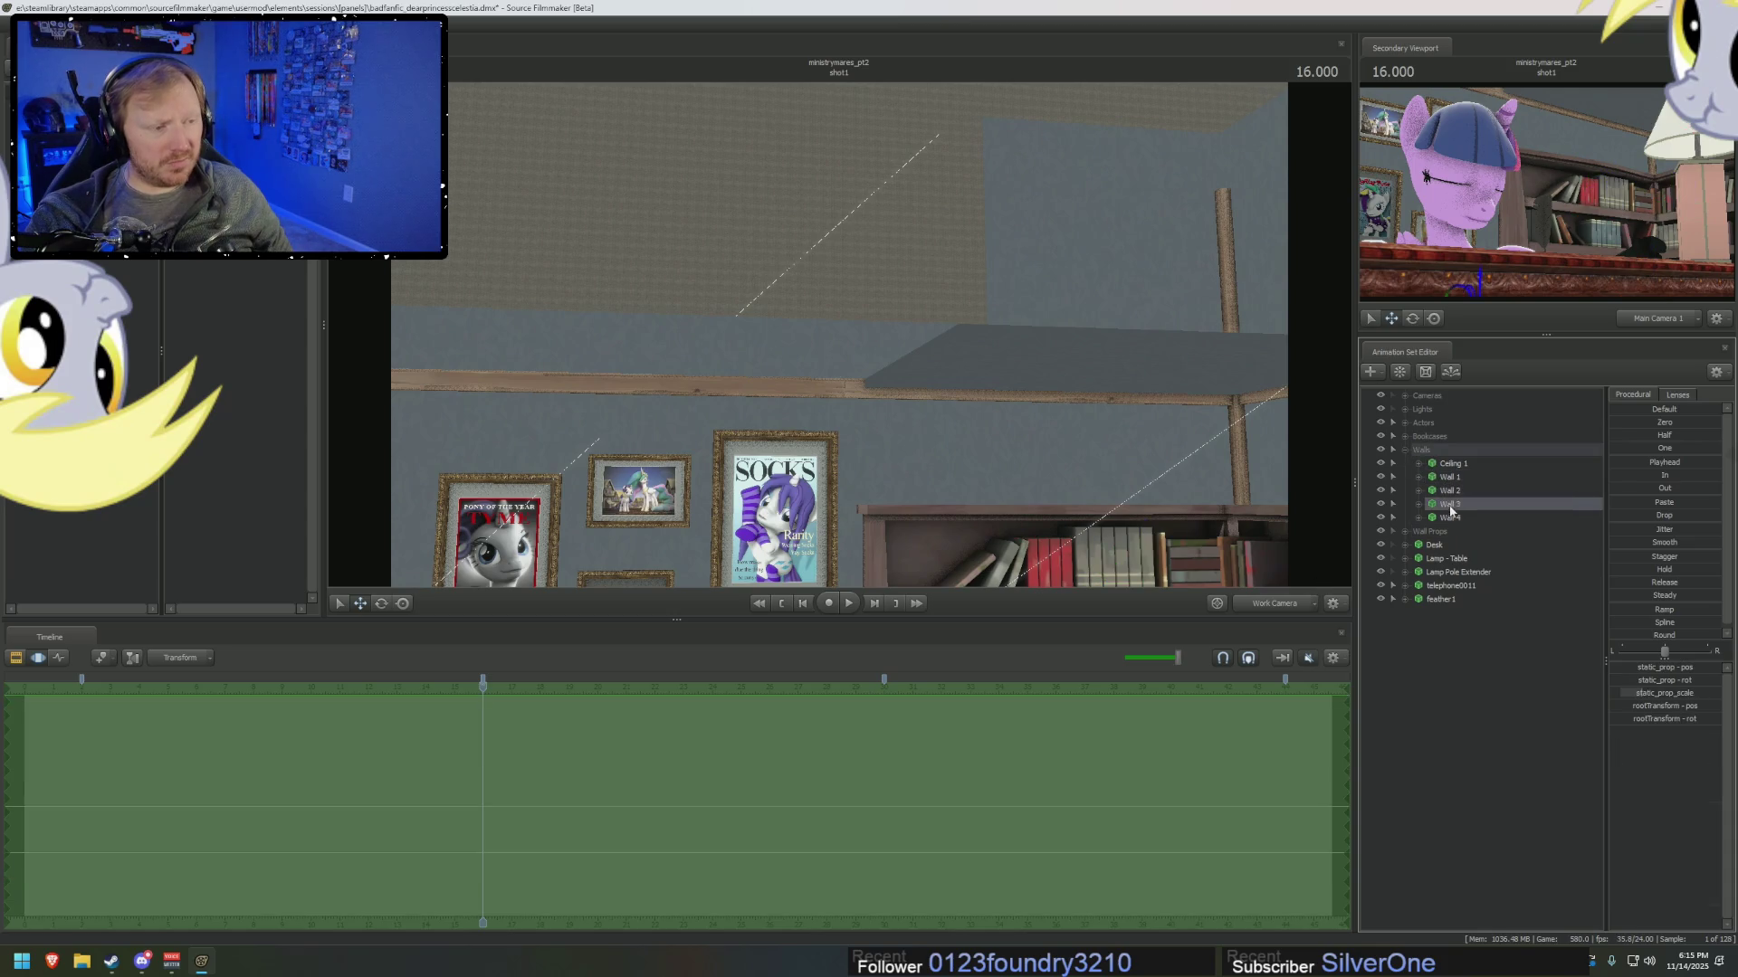
left_click(1450, 517)
left_click_drag(1104, 418, 1220, 460)
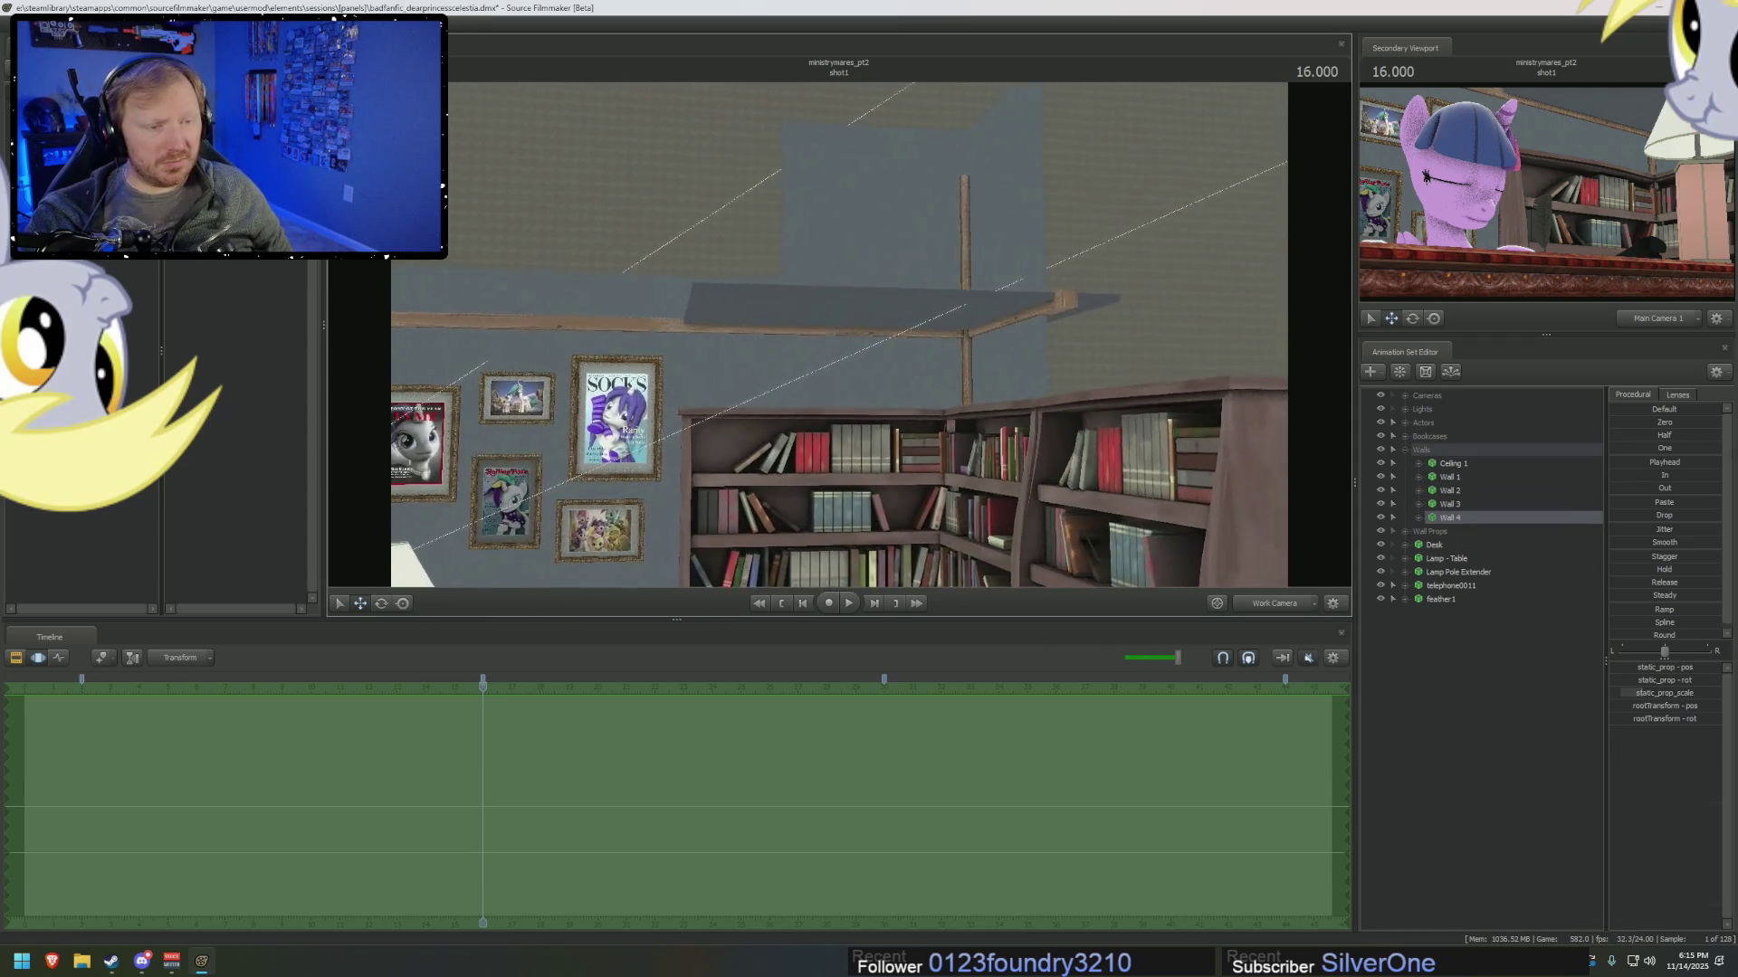
left_click(1451, 491)
left_click(1450, 477)
left_click(1454, 493)
Duplicate Ceiling 1 as Ceiling 2 and select the new piece.
left_click(1453, 464)
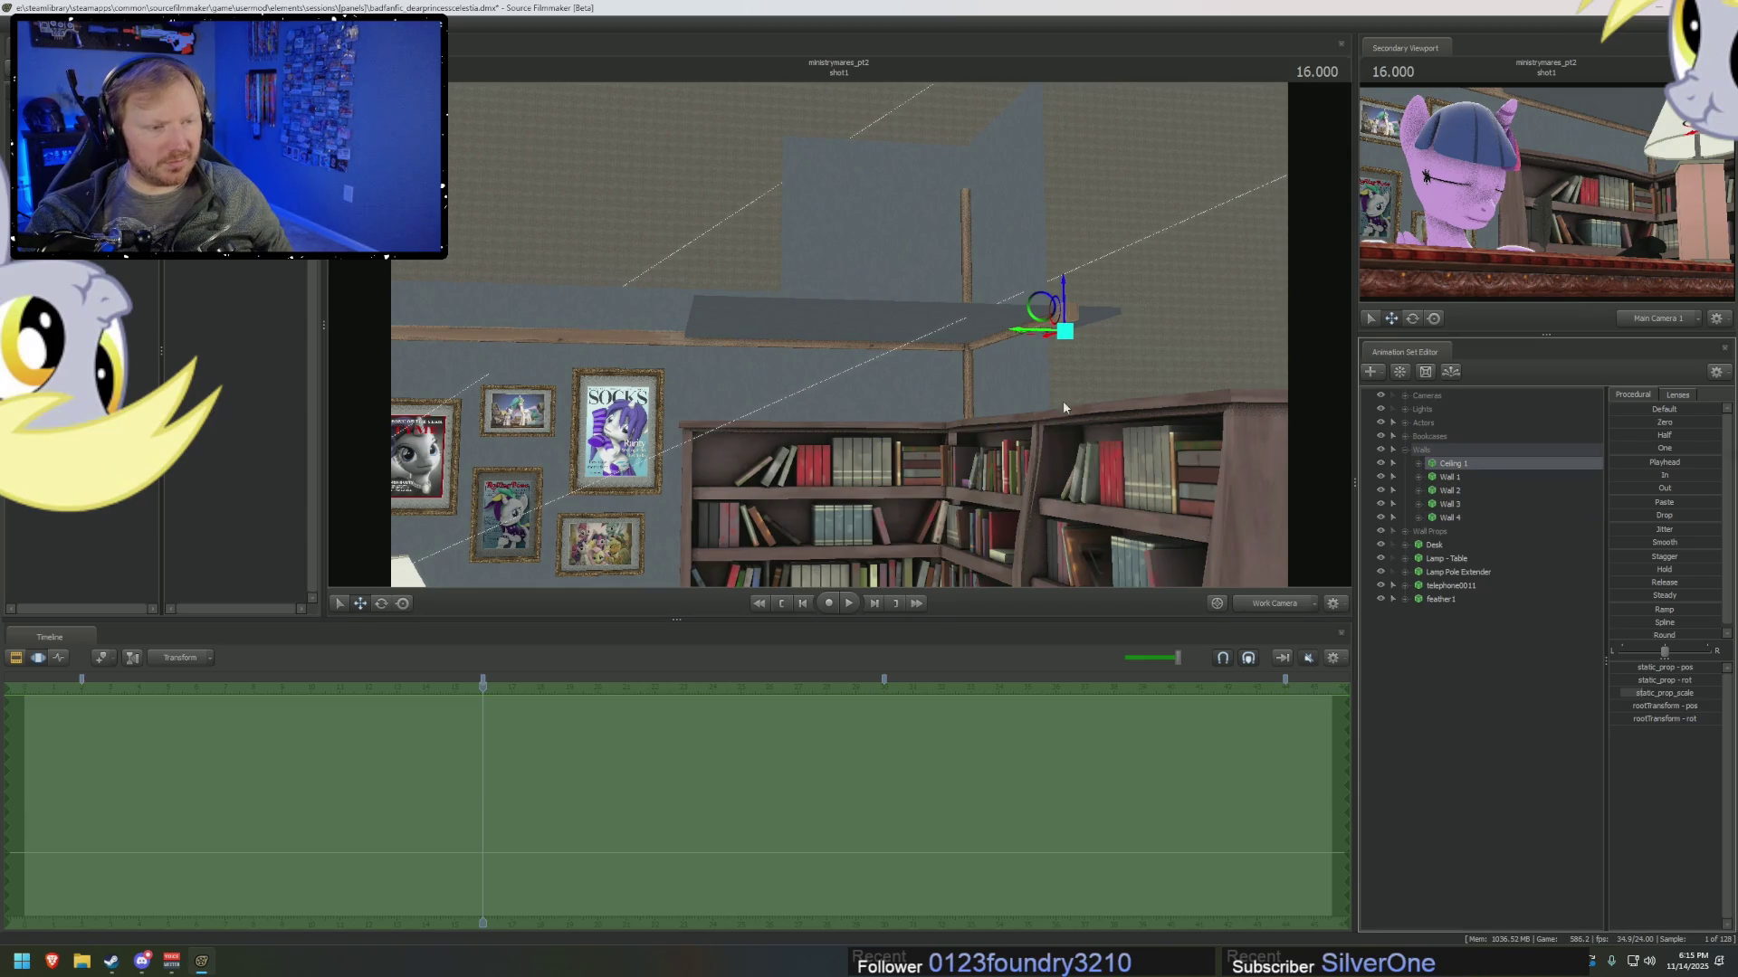
right_click(1432, 469)
left_click(1437, 649)
right_click(1437, 650)
left_click(1485, 720)
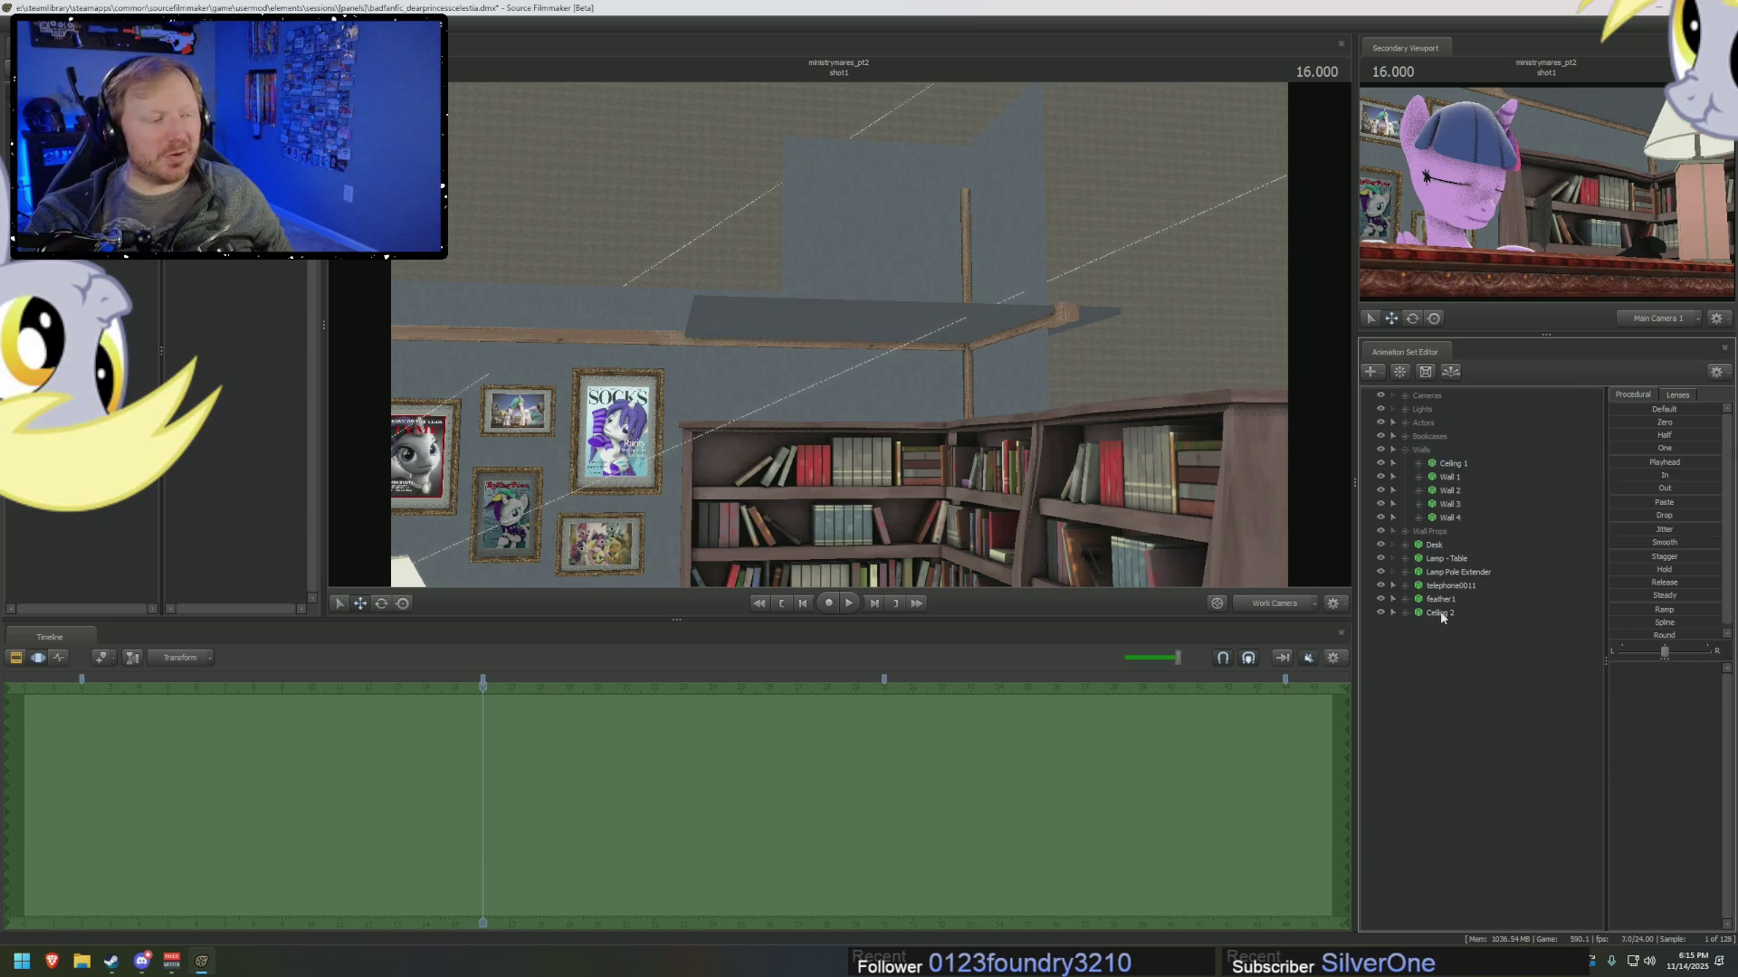
left_click(1439, 613)
Slide Ceiling 2 along the X axis until the ceiling seam is closed.
middle_click_drag(927, 311, 1008, 305)
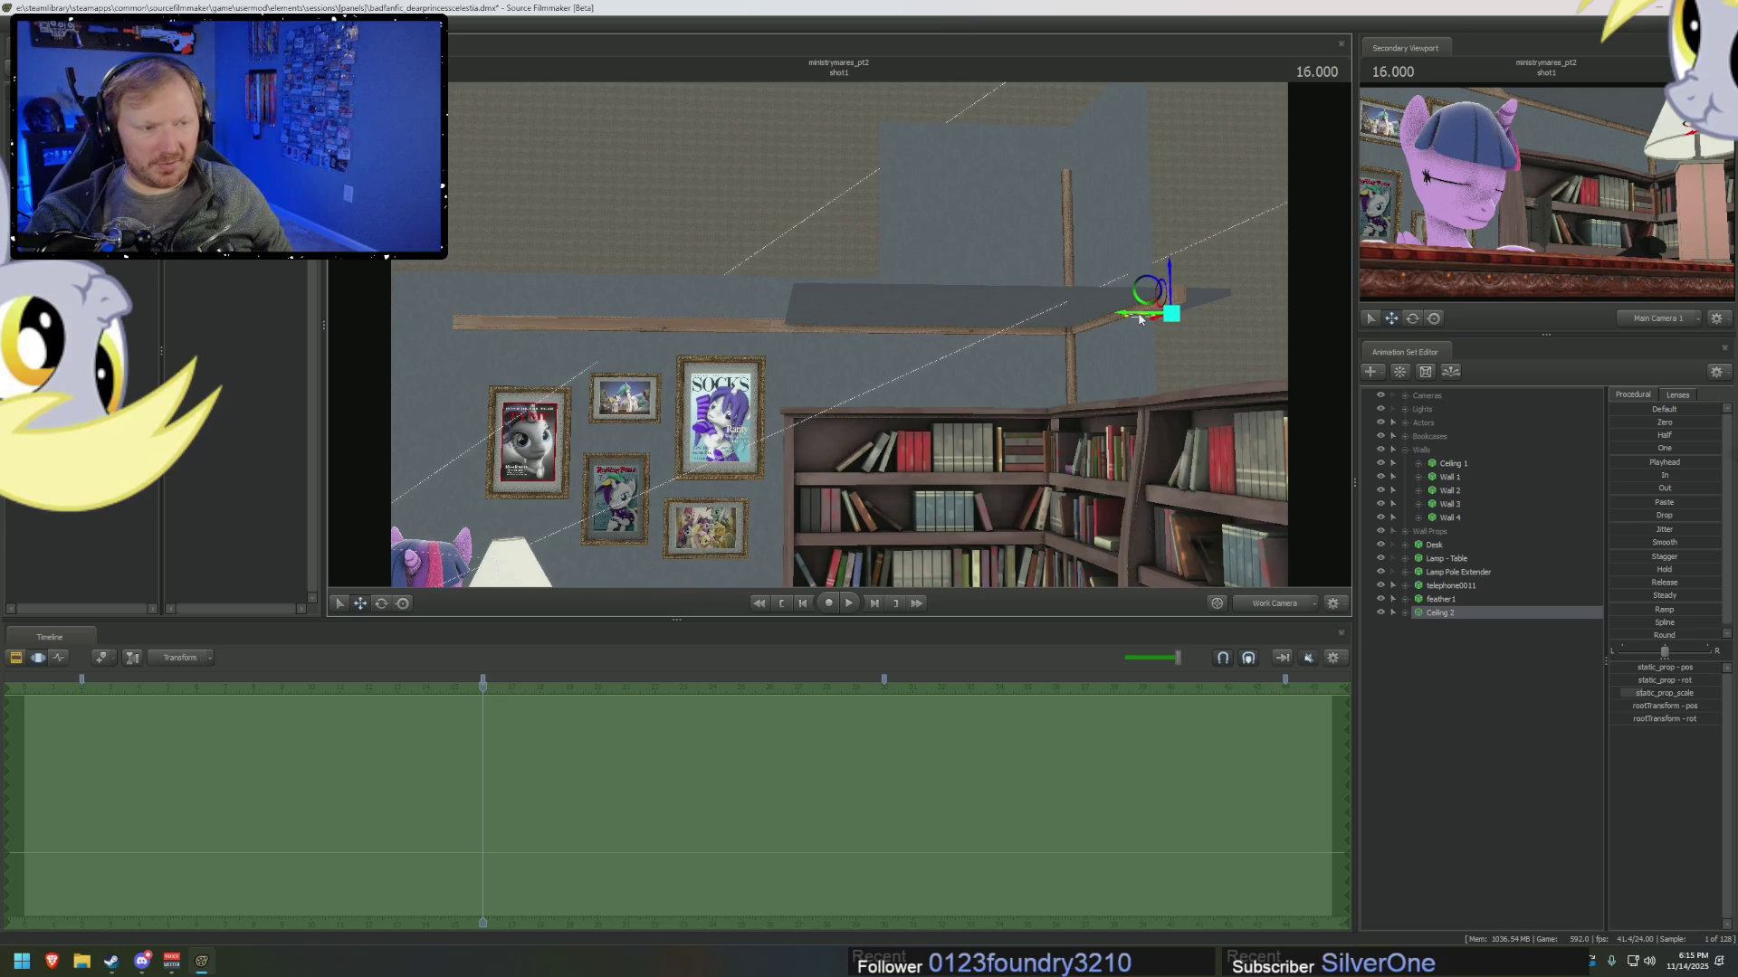
left_click_drag(1141, 316, 740, 339)
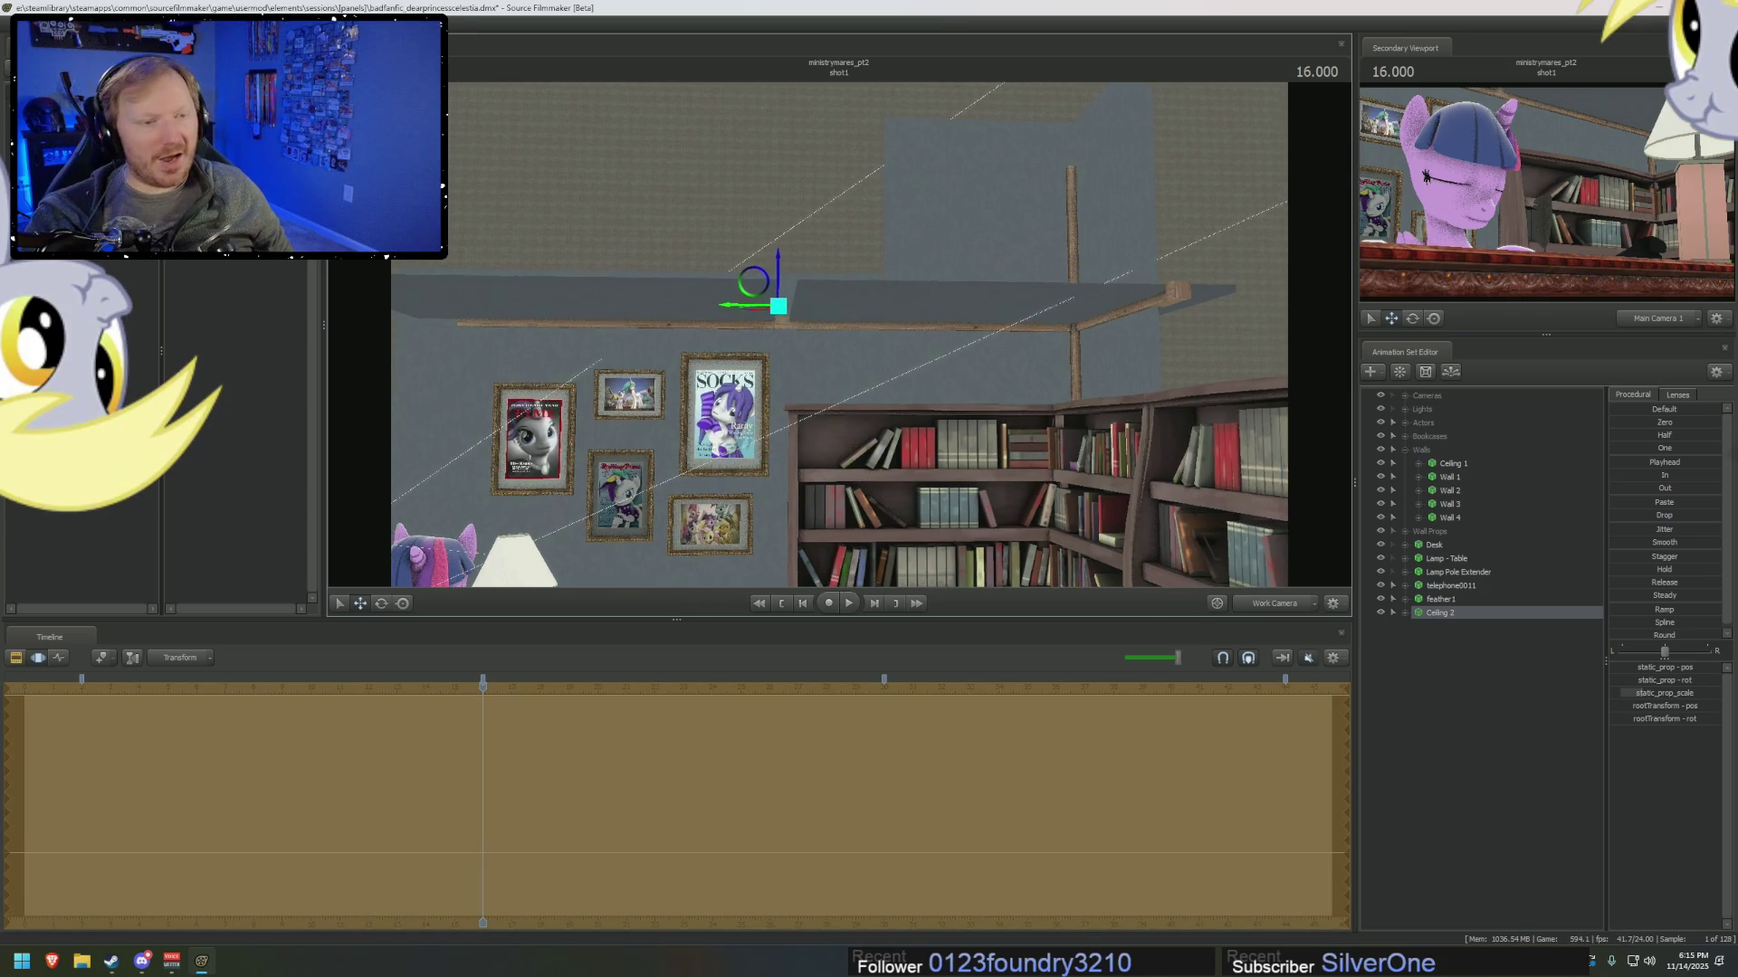
scroll(832, 240, "up", 3)
scroll(832, 240, "up", 3)
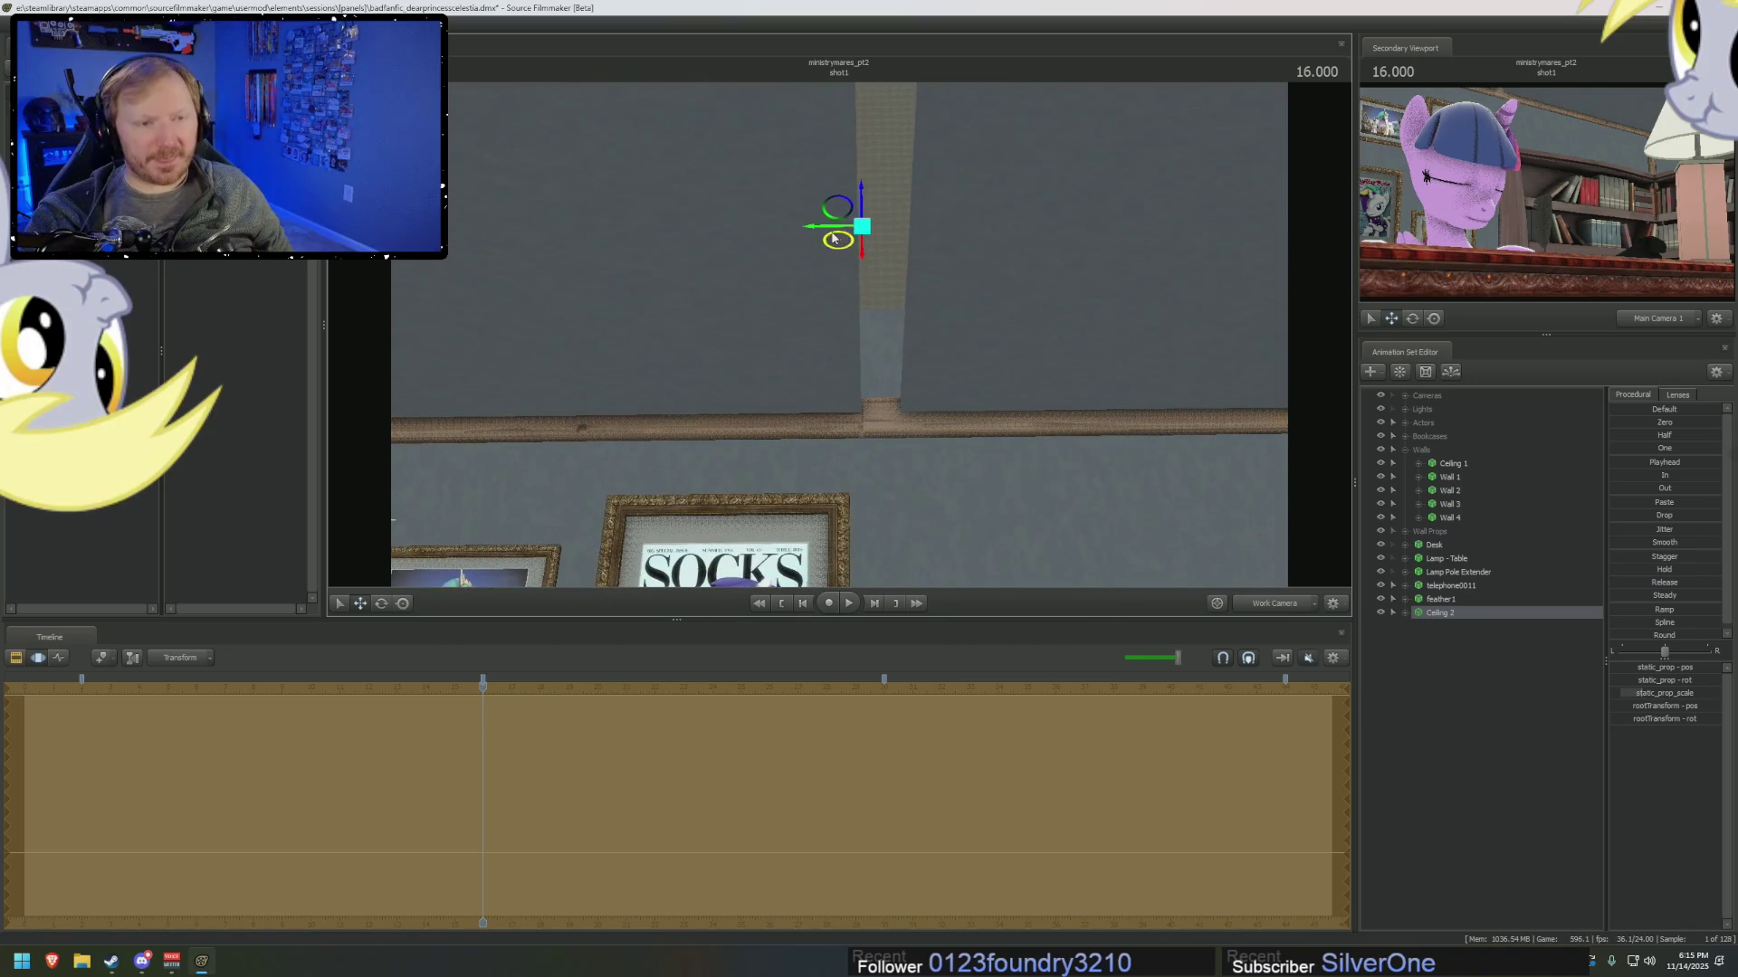
left_click_drag(832, 240, 877, 330)
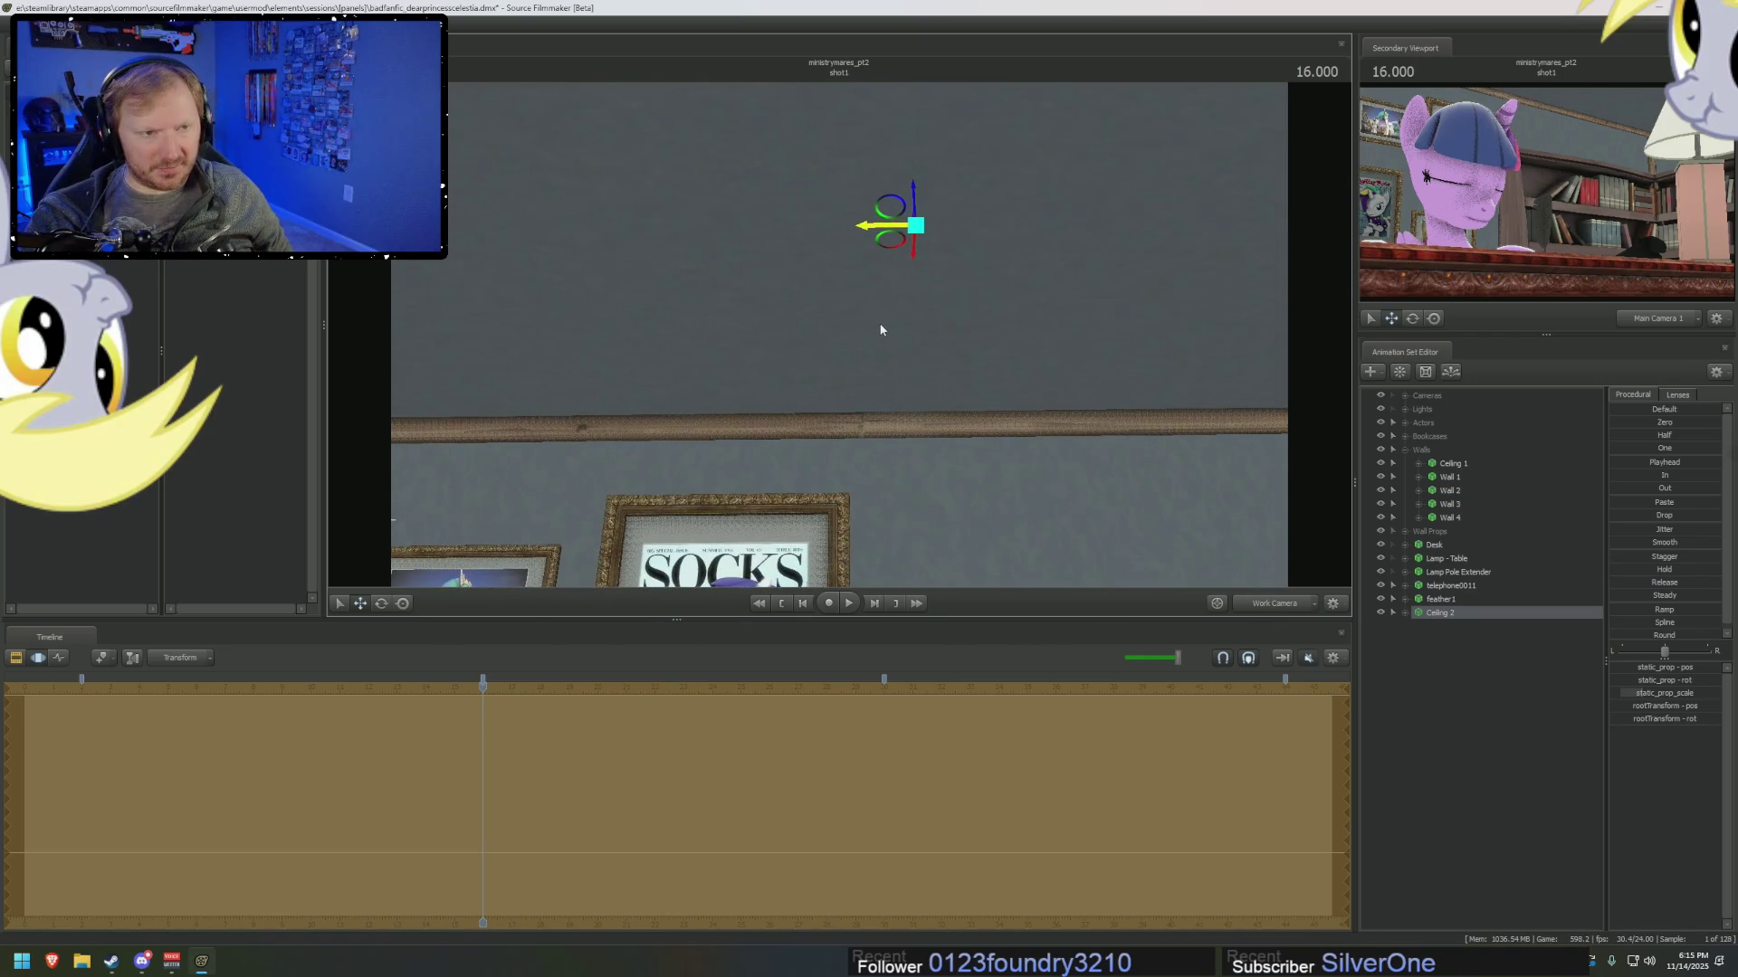
left_click_drag(877, 329, 881, 331)
Orbit the view to inspect the wall rail, frames and bookshelves.
scroll(839, 335, "down", 5)
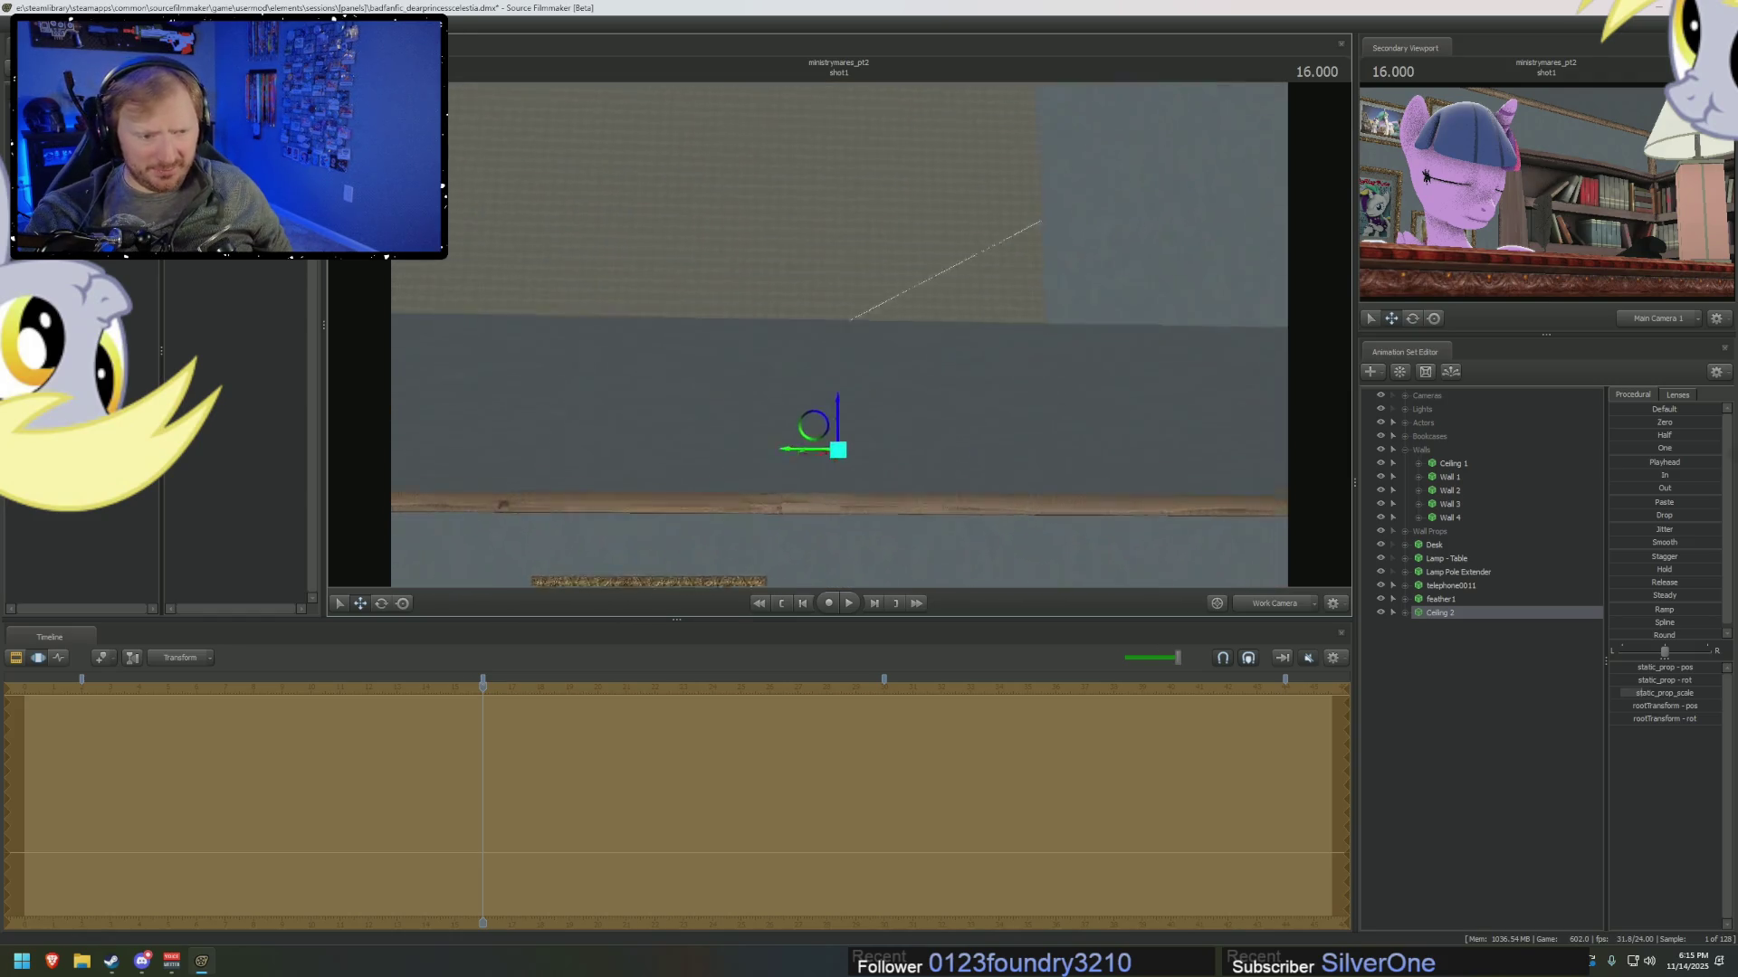
middle_click_drag(845, 342, 845, 342)
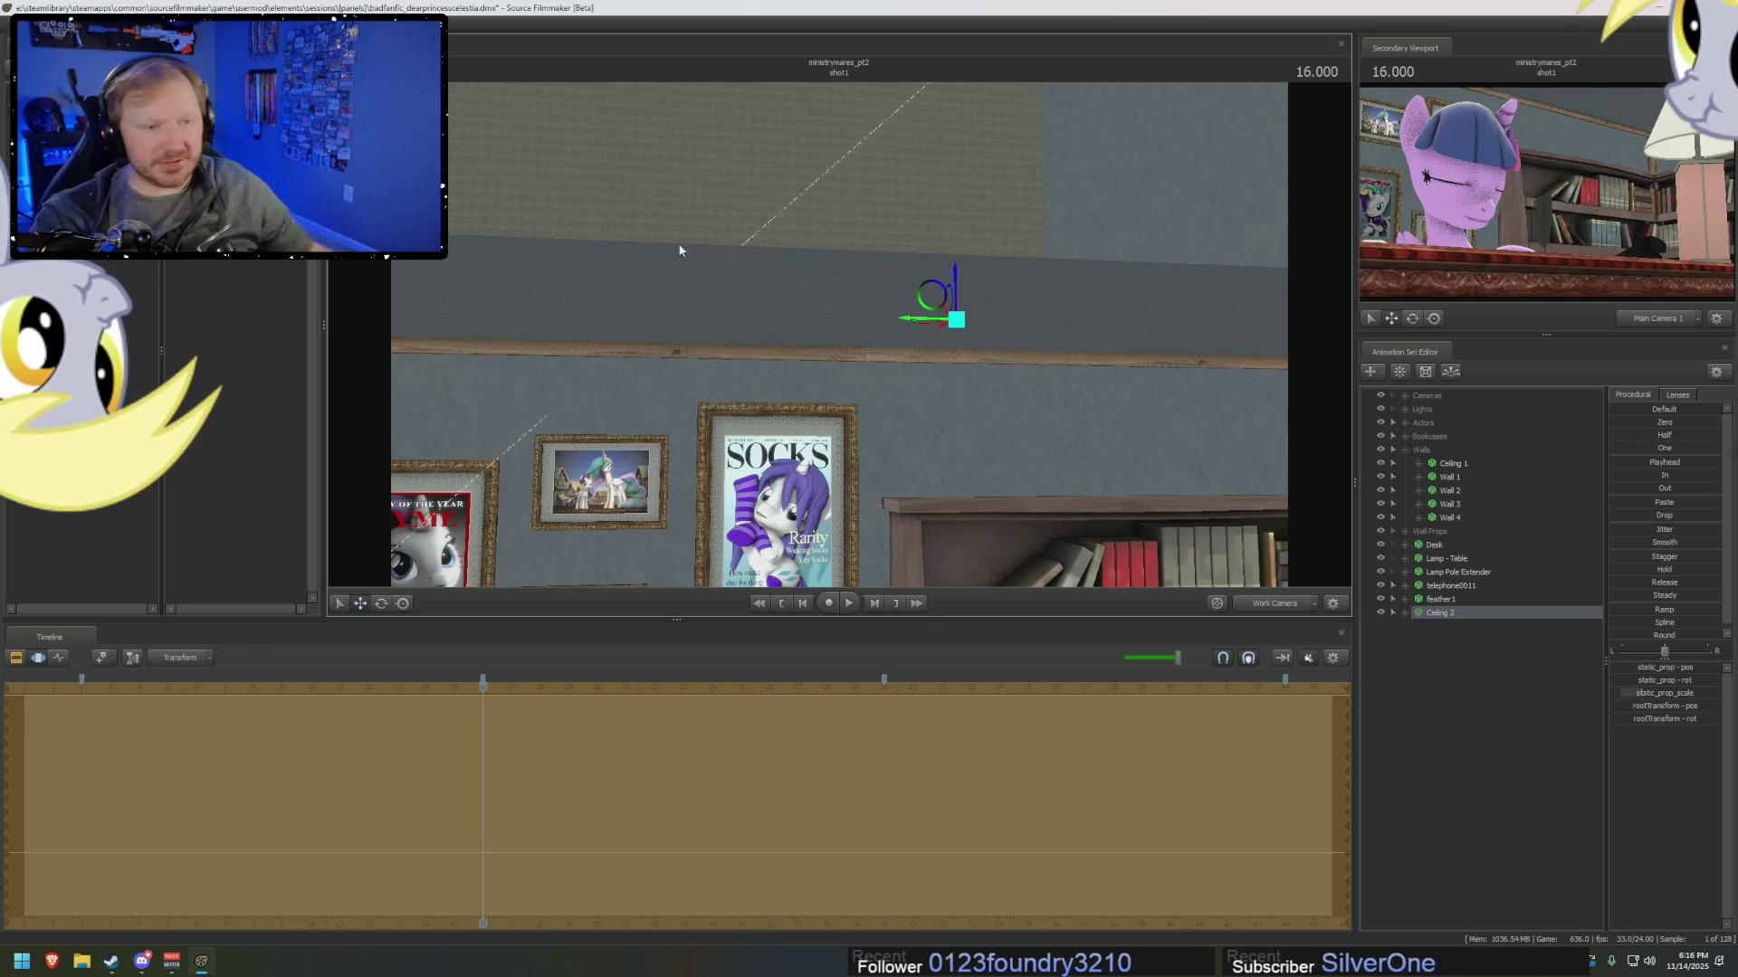
mouse_move(919, 429)
left_mouse_down()
mouse_move(896, 507)
mouse_move(896, 452)
left_mouse_up()
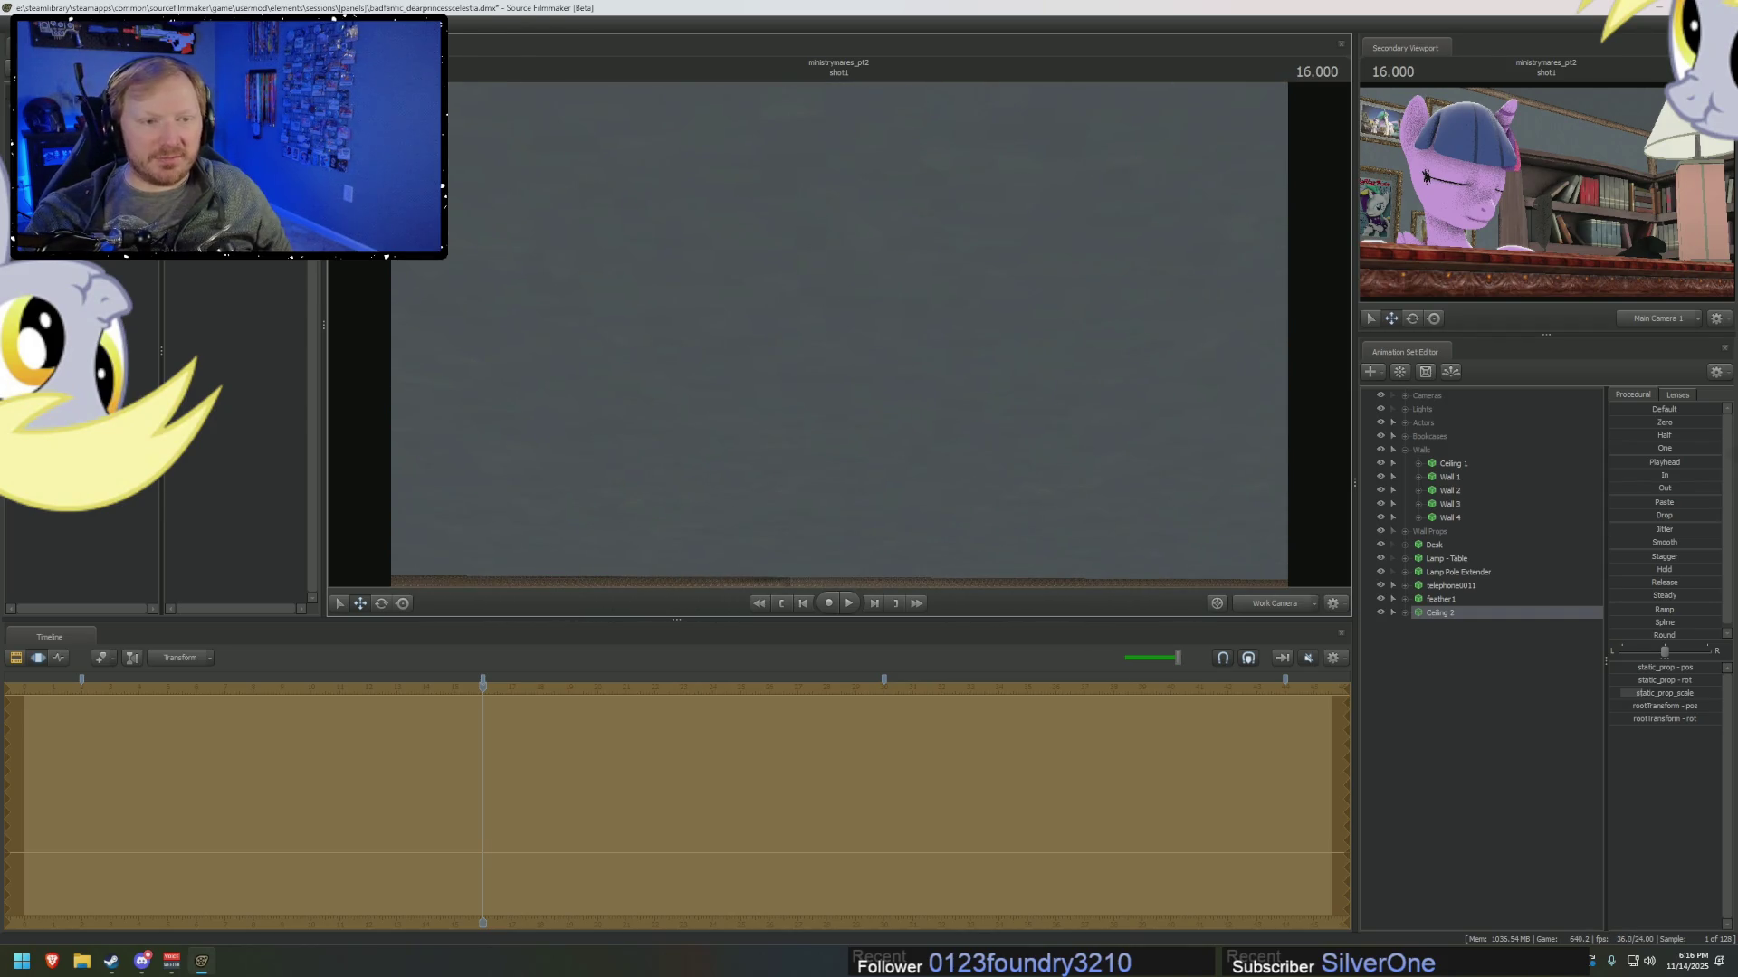
mouse_move(930, 290)
left_mouse_down()
mouse_move(932, 380)
mouse_move(932, 335)
left_mouse_up()
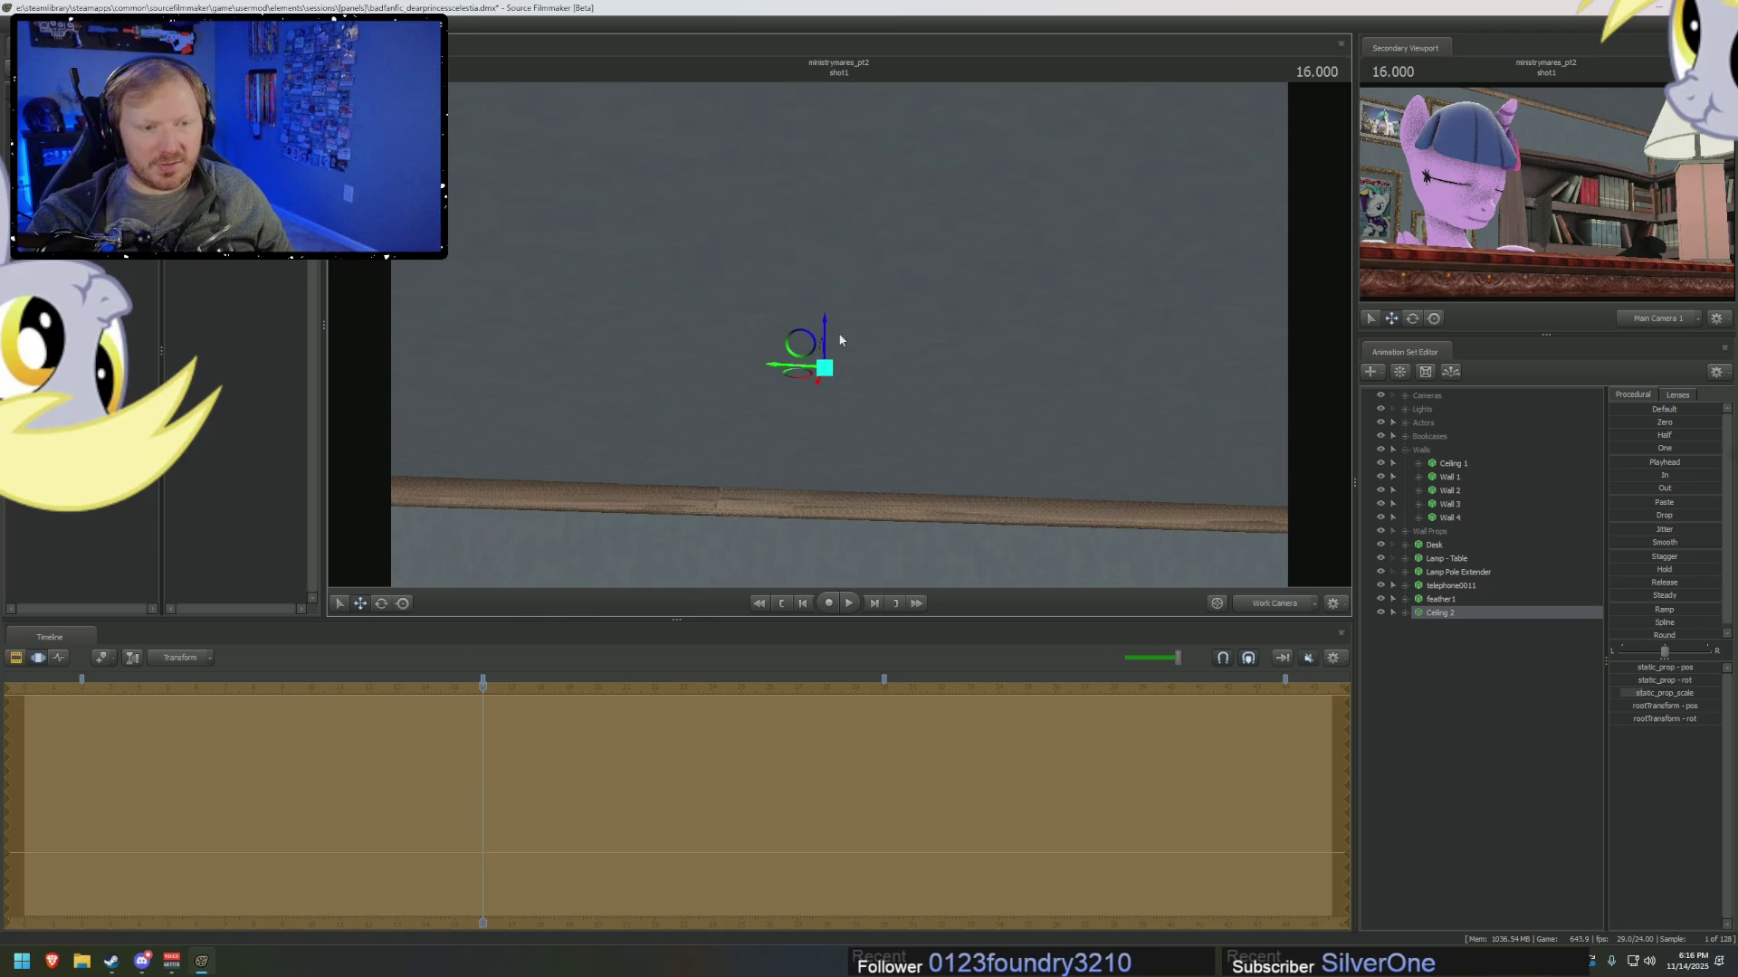
mouse_move(857, 338)
left_mouse_down()
mouse_move(859, 435)
mouse_move(892, 313)
left_mouse_up()
key("F3")
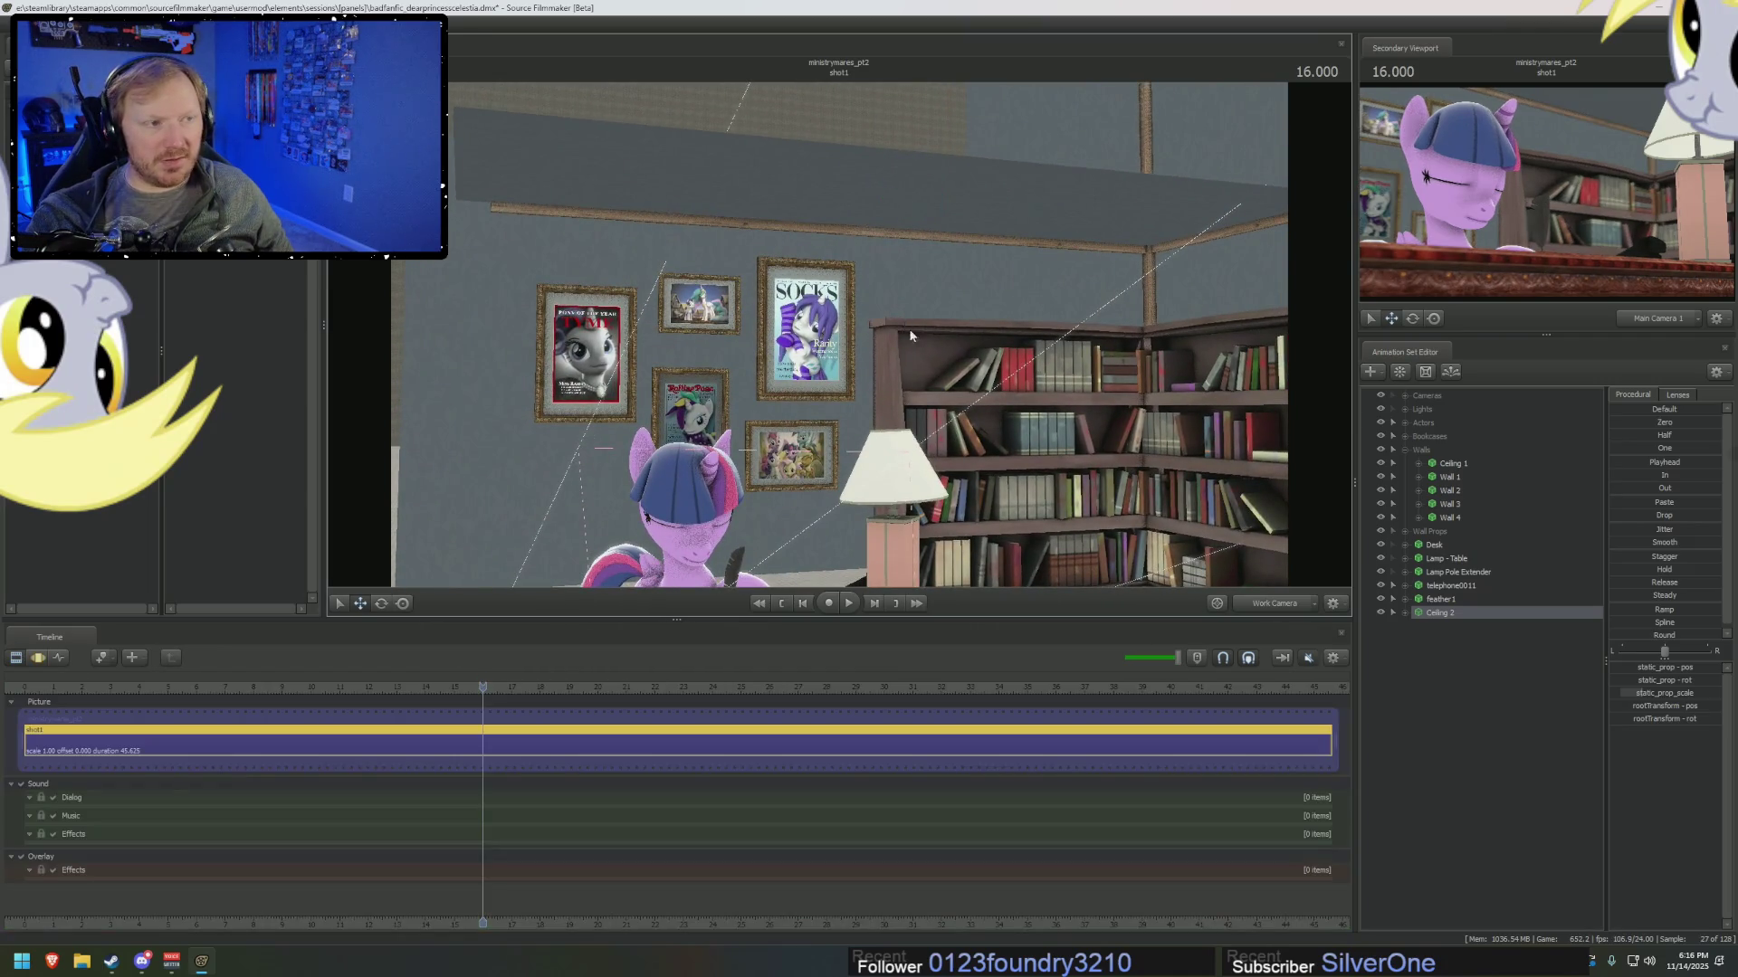
mouse_move(892, 313)
left_mouse_down()
mouse_move(914, 271)
mouse_move(883, 357)
left_mouse_up()
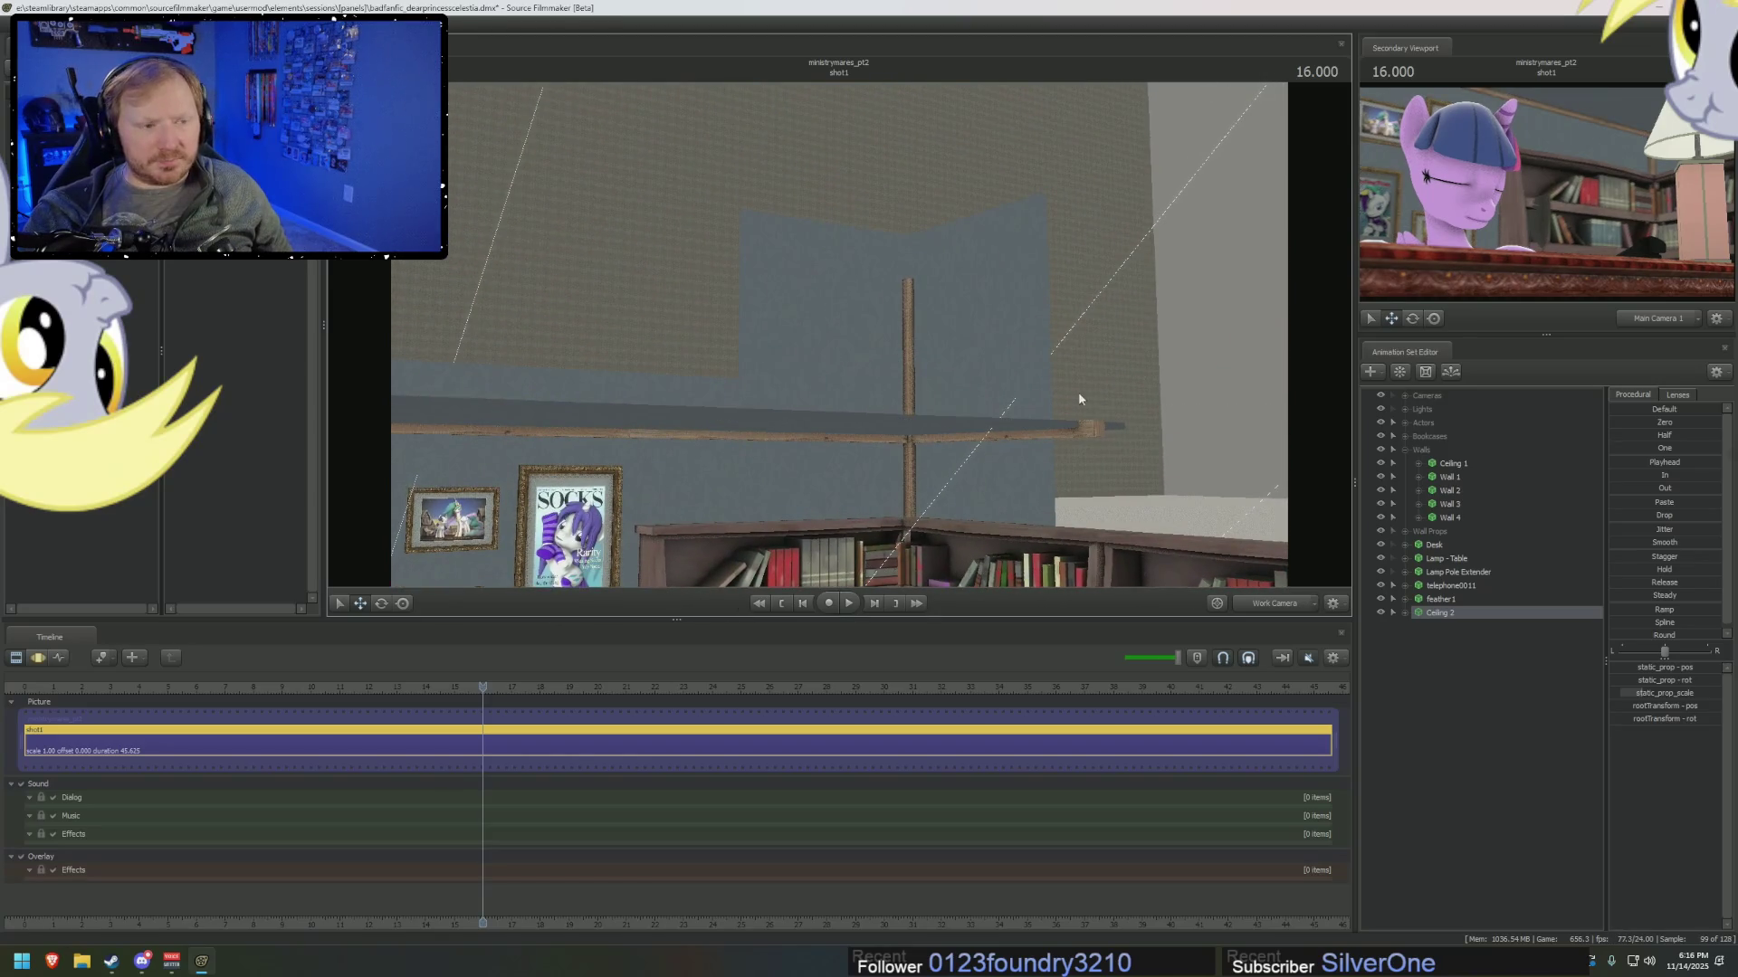
key("F2")
left_click(1449, 503)
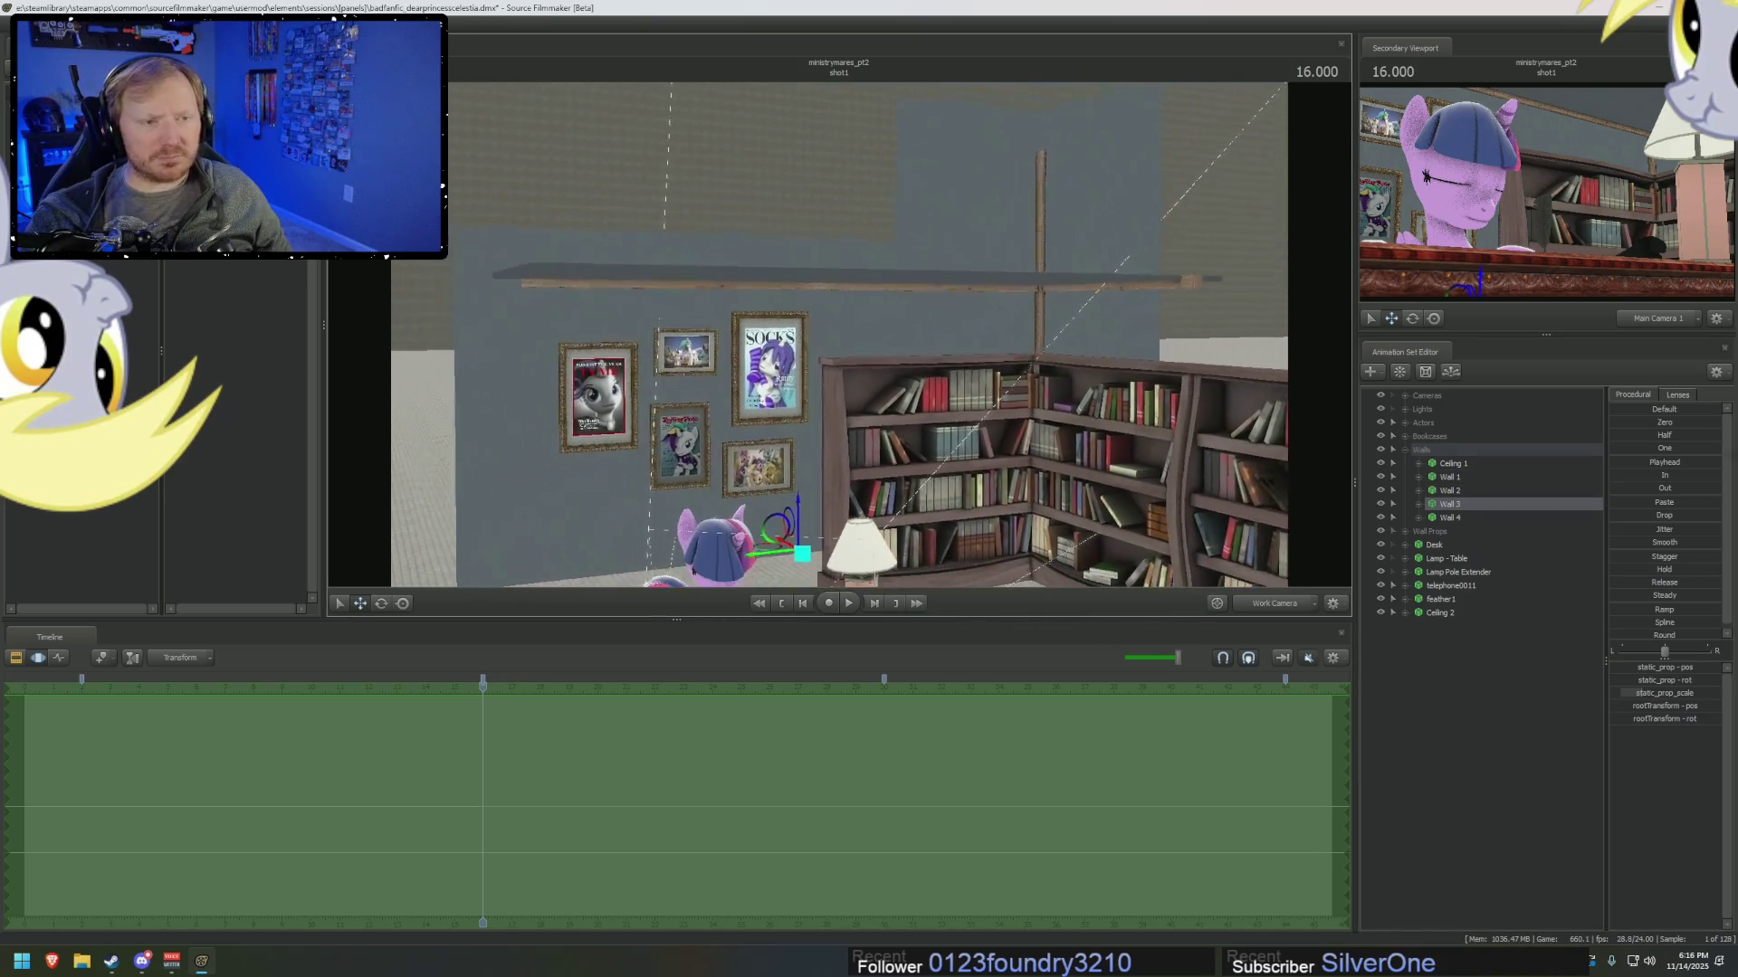
left_click_drag(996, 181, 1006, 176)
left_click_drag(961, 232, 941, 244)
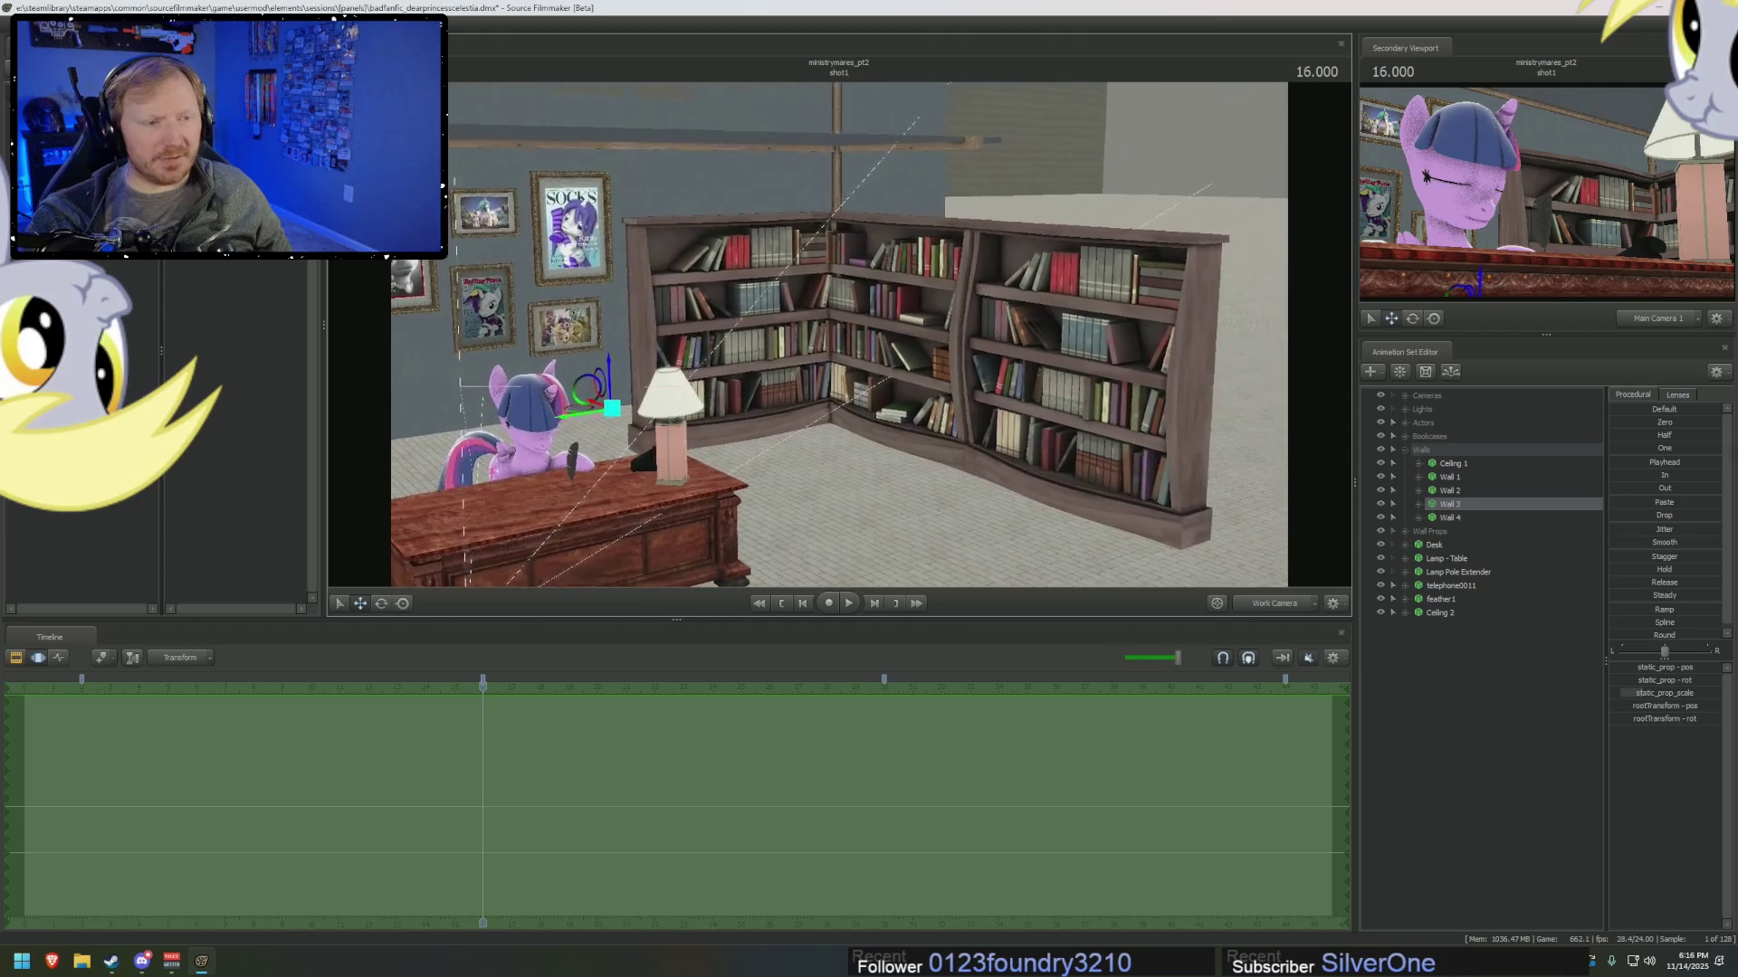
left_click_drag(850, 326, 865, 336)
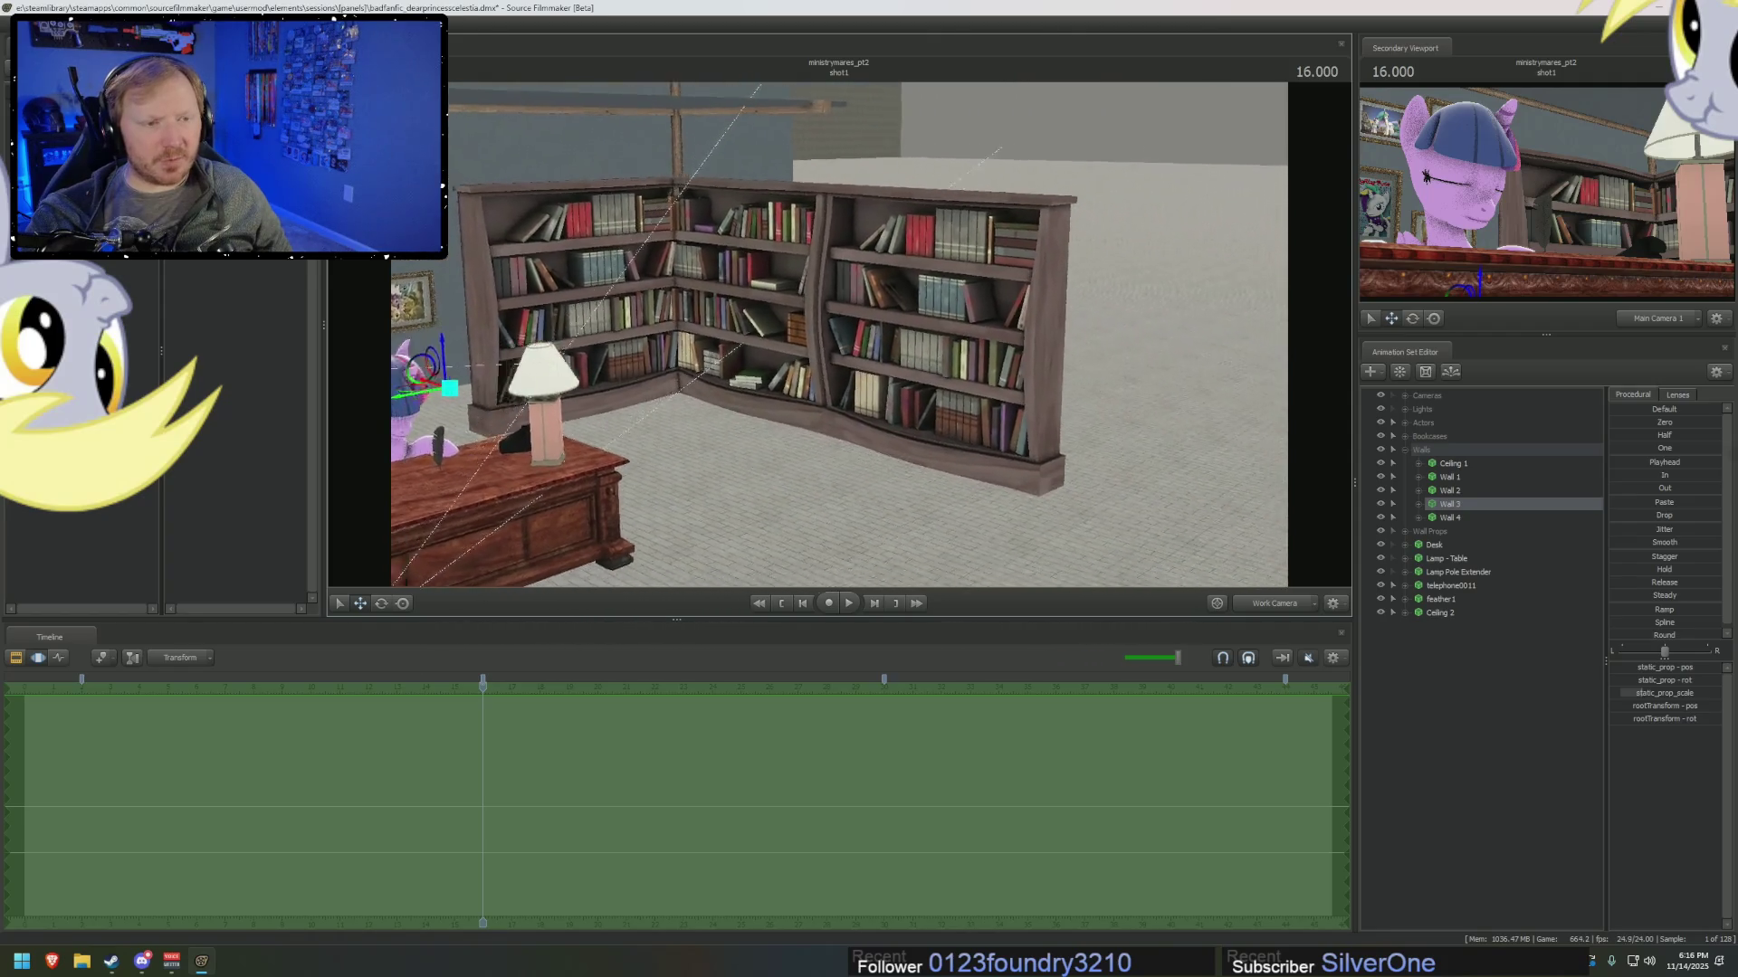
left_click(1404, 450)
left_click(1422, 437)
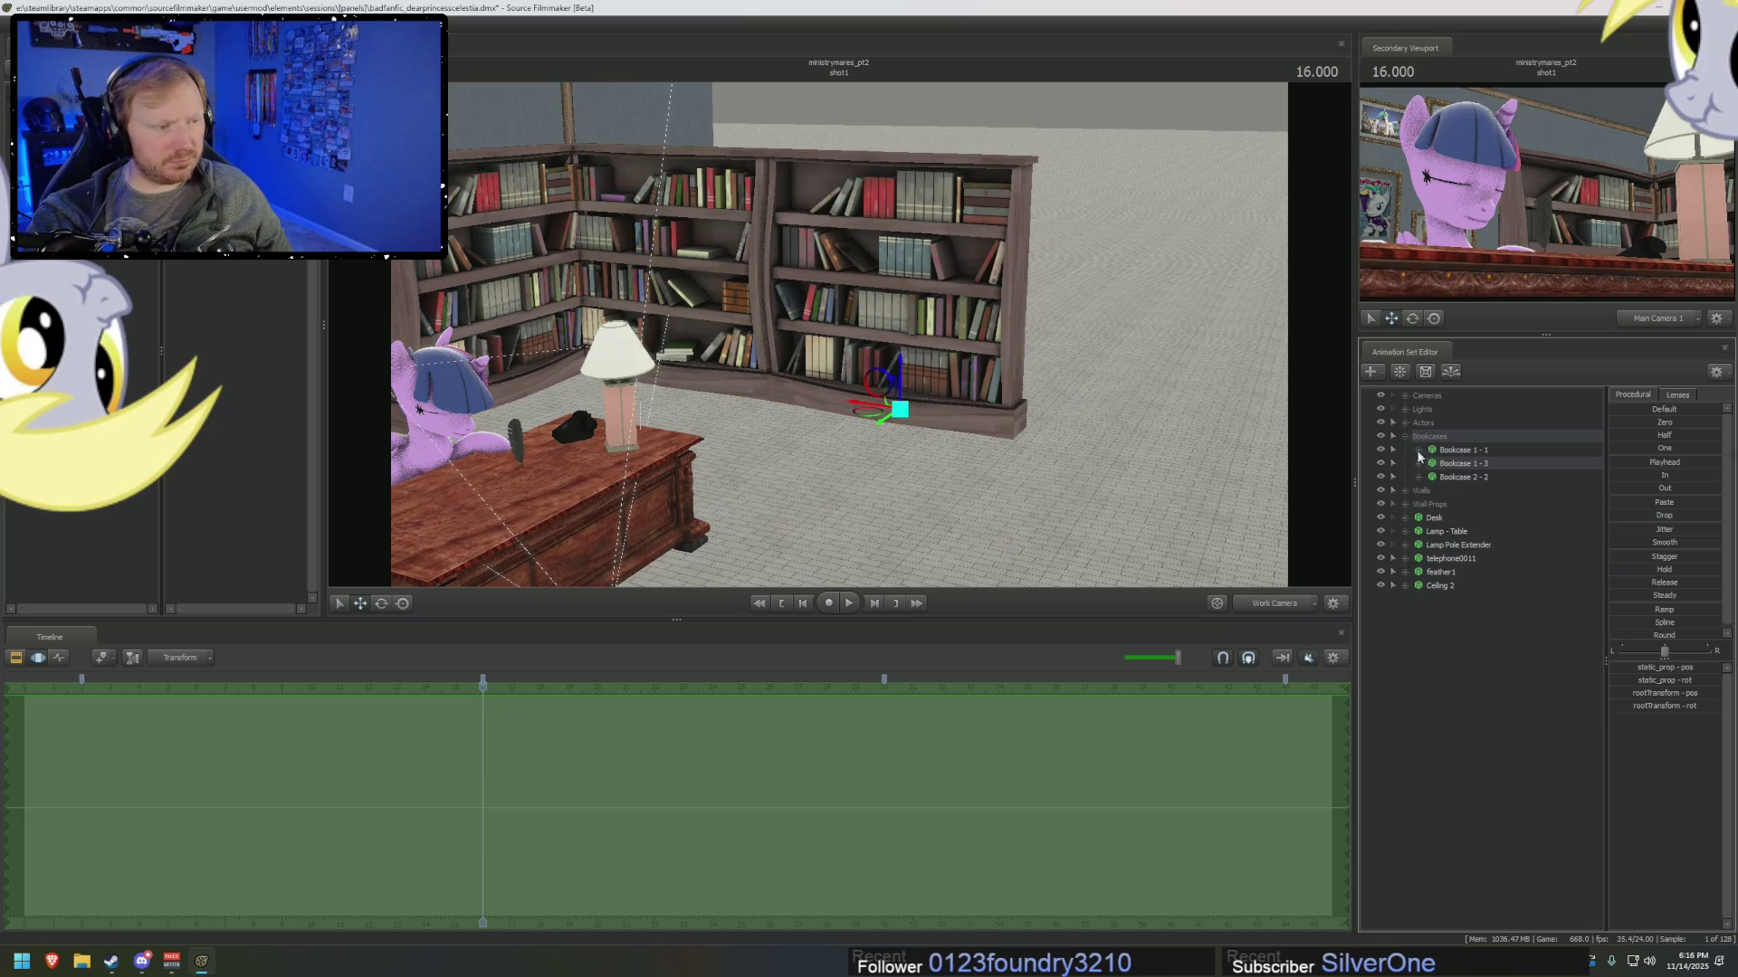
right_click(1446, 459)
left_click(1489, 497)
mouse_move(839, 335)
left_mouse_down()
mouse_move(815, 335)
mouse_move(843, 348)
left_mouse_up()
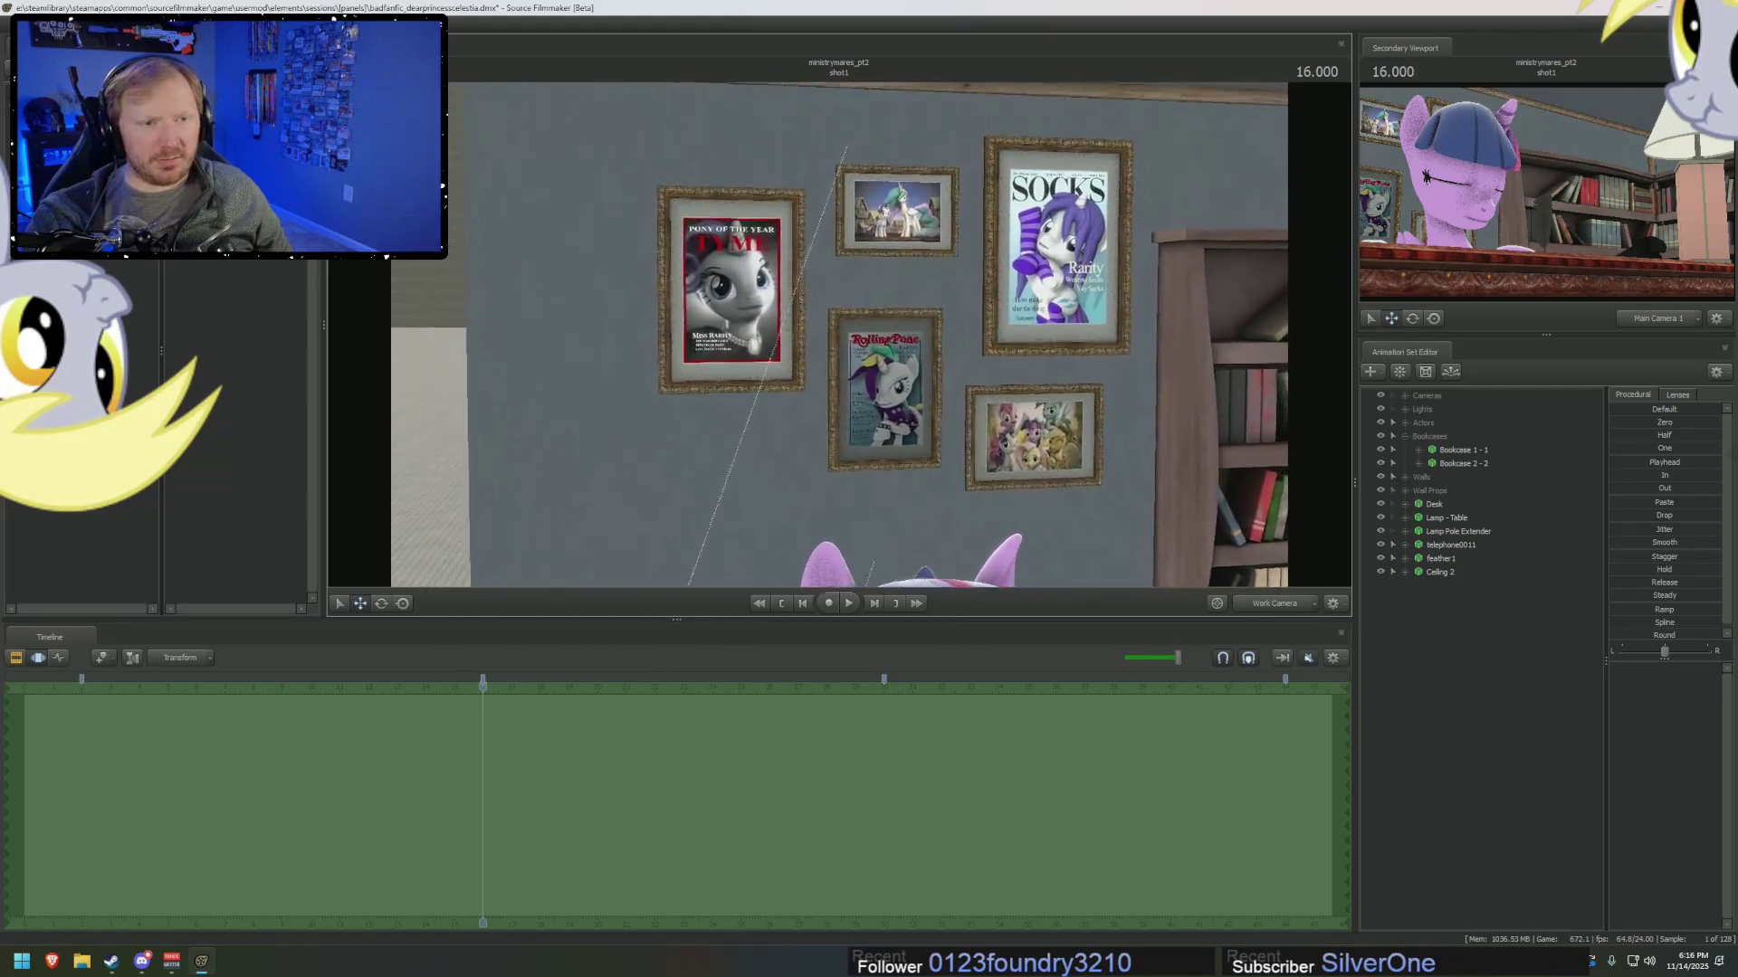
Delete the Picture (Pony of the Year) frame from Wall Props using Delete AnimationSet(s).
left_click(1404, 438)
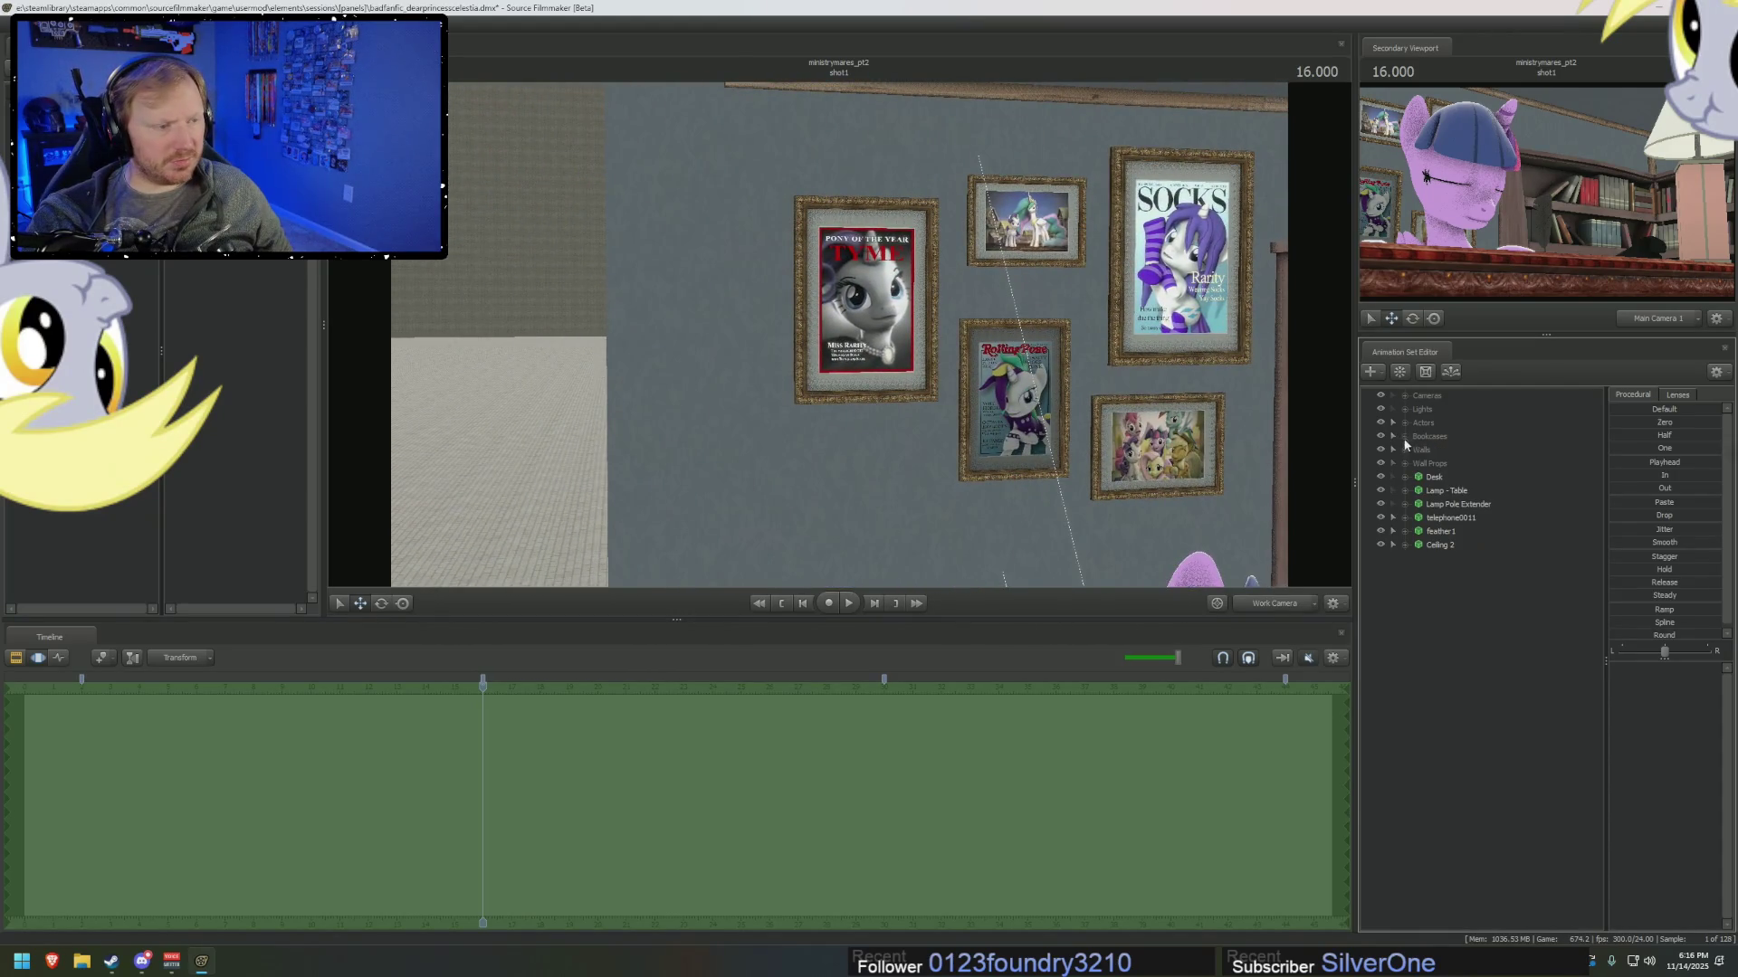
left_click(1430, 518)
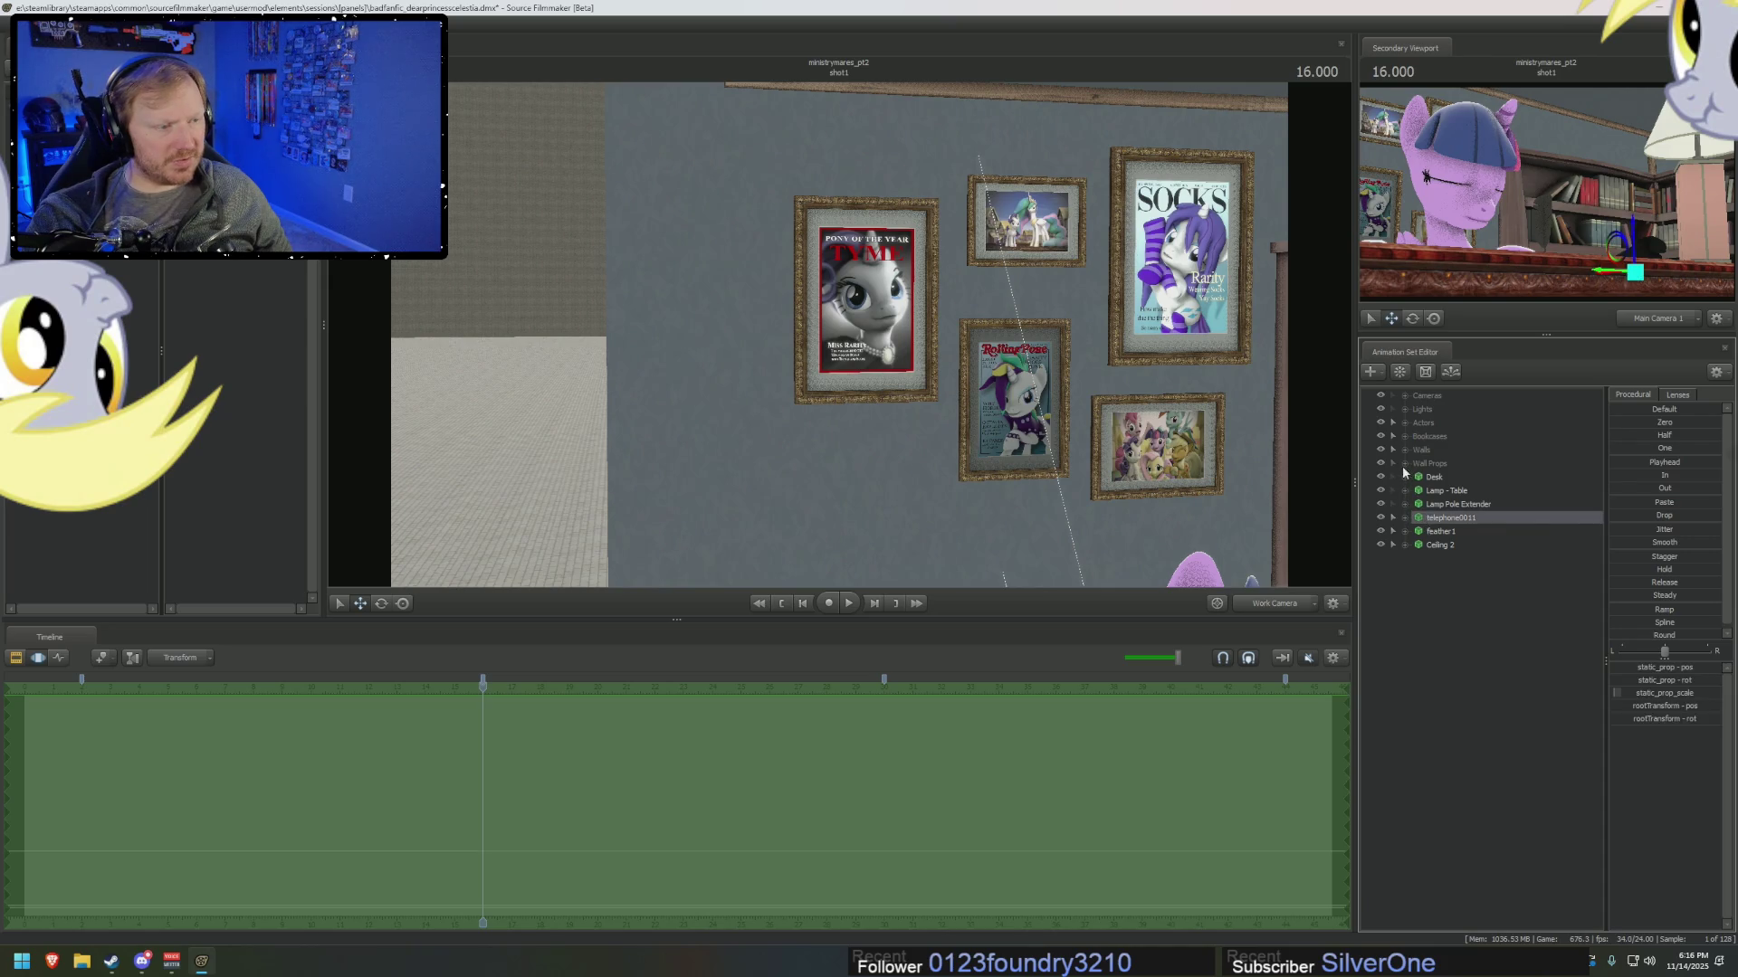
left_click(1405, 463)
left_click(1451, 491)
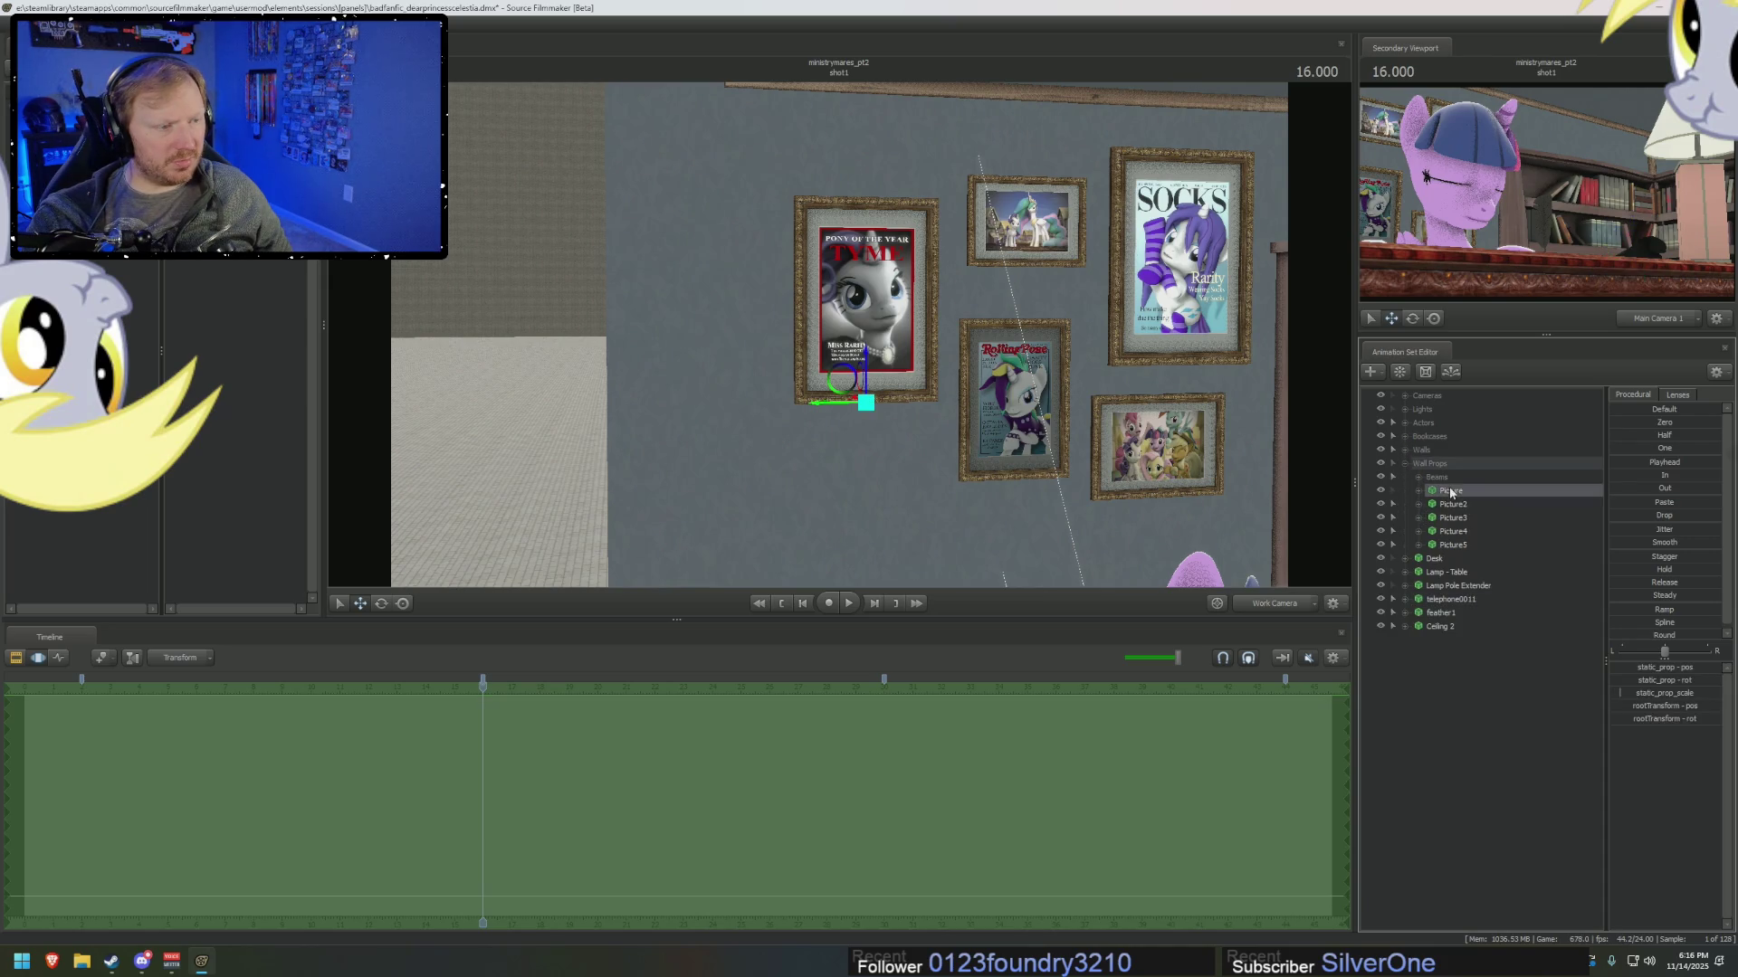
right_click(1448, 490)
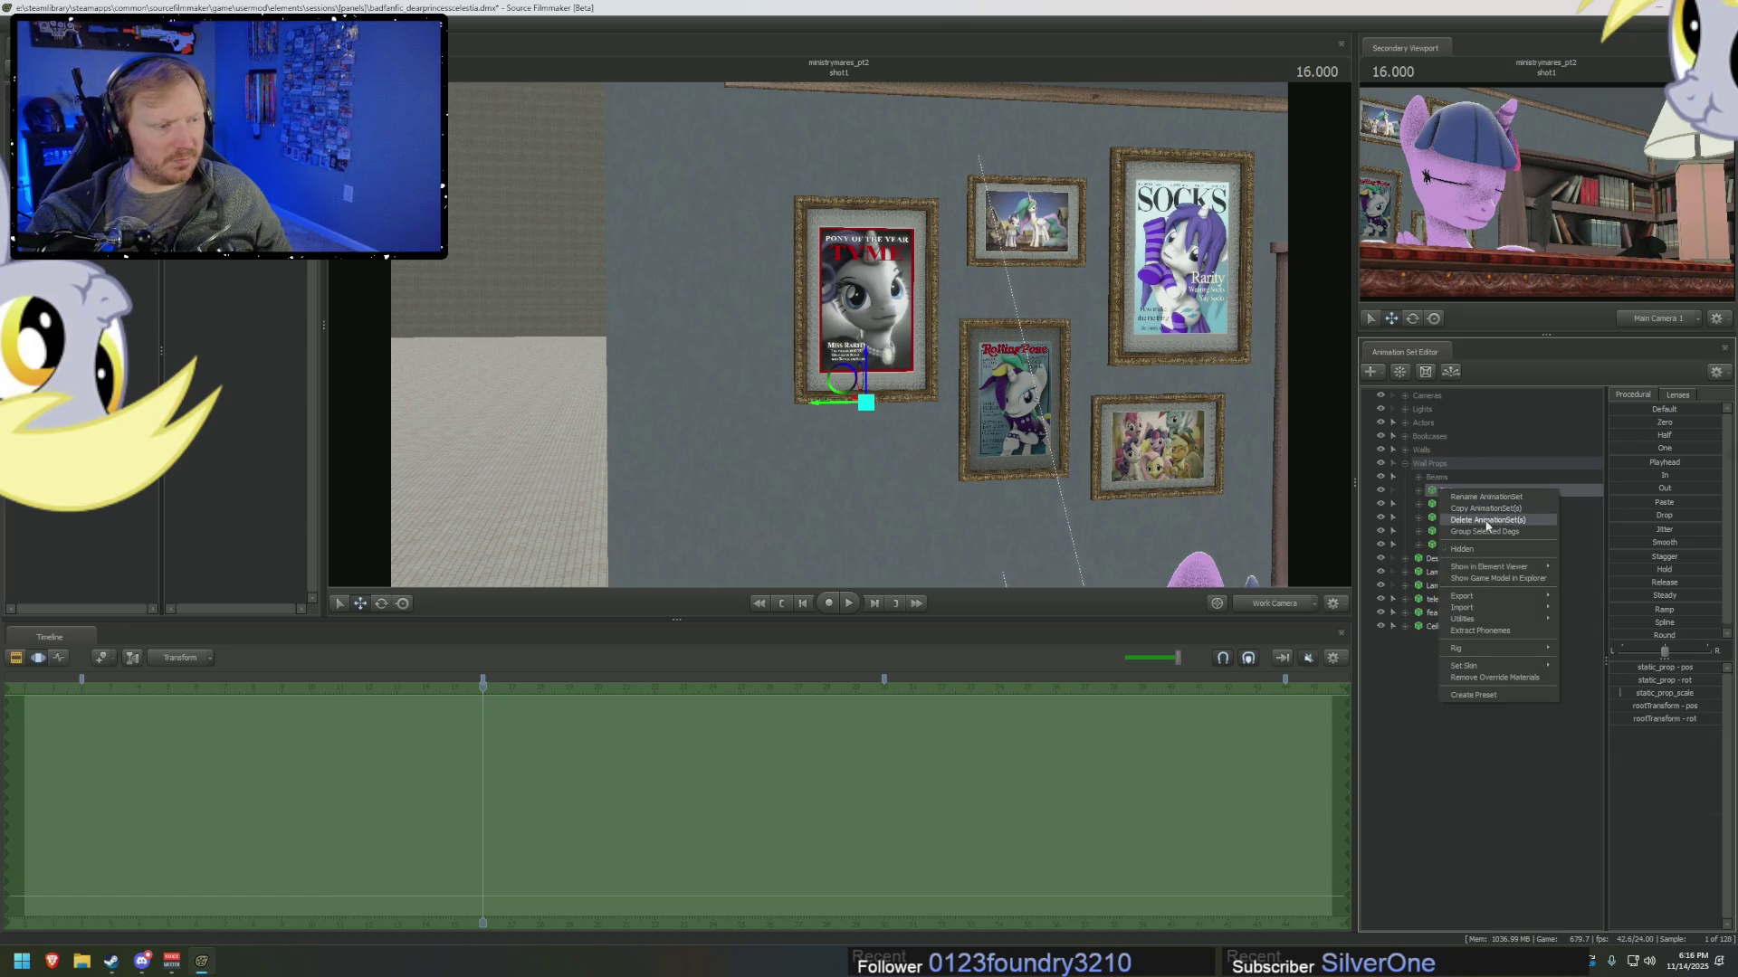
left_click(1466, 519)
left_click_drag(840, 335, 814, 344)
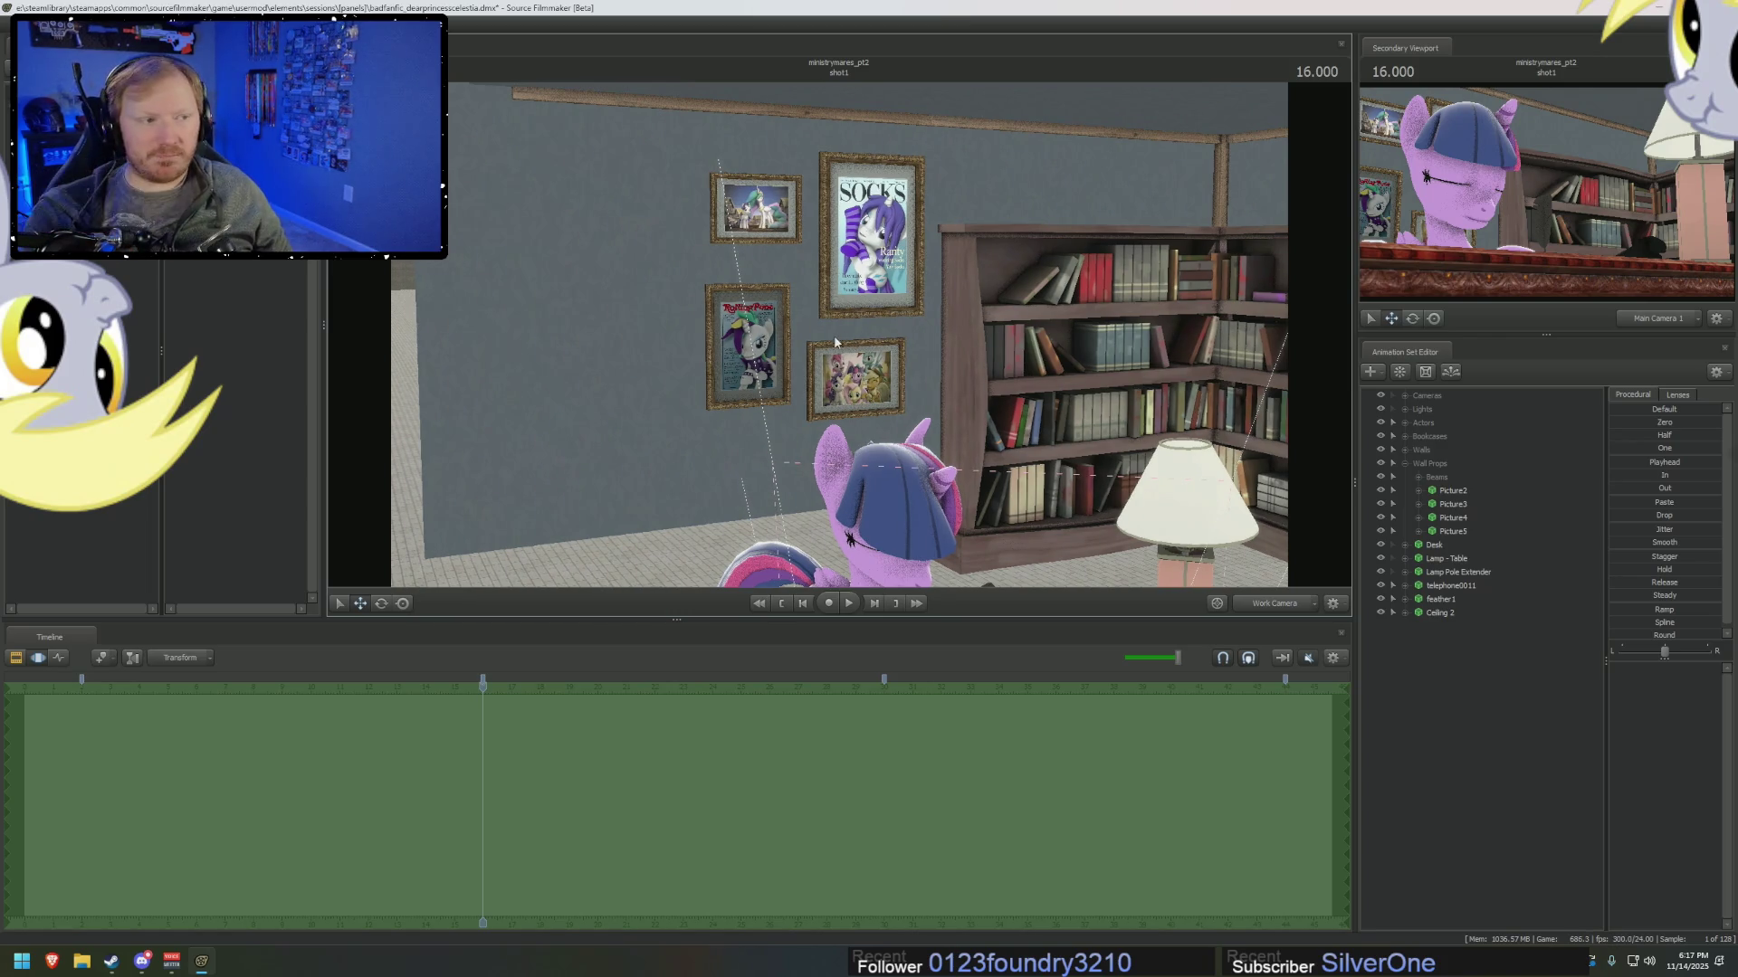
mouse_move(811, 335)
left_mouse_down()
mouse_move(797, 331)
mouse_move(898, 421)
left_mouse_up()
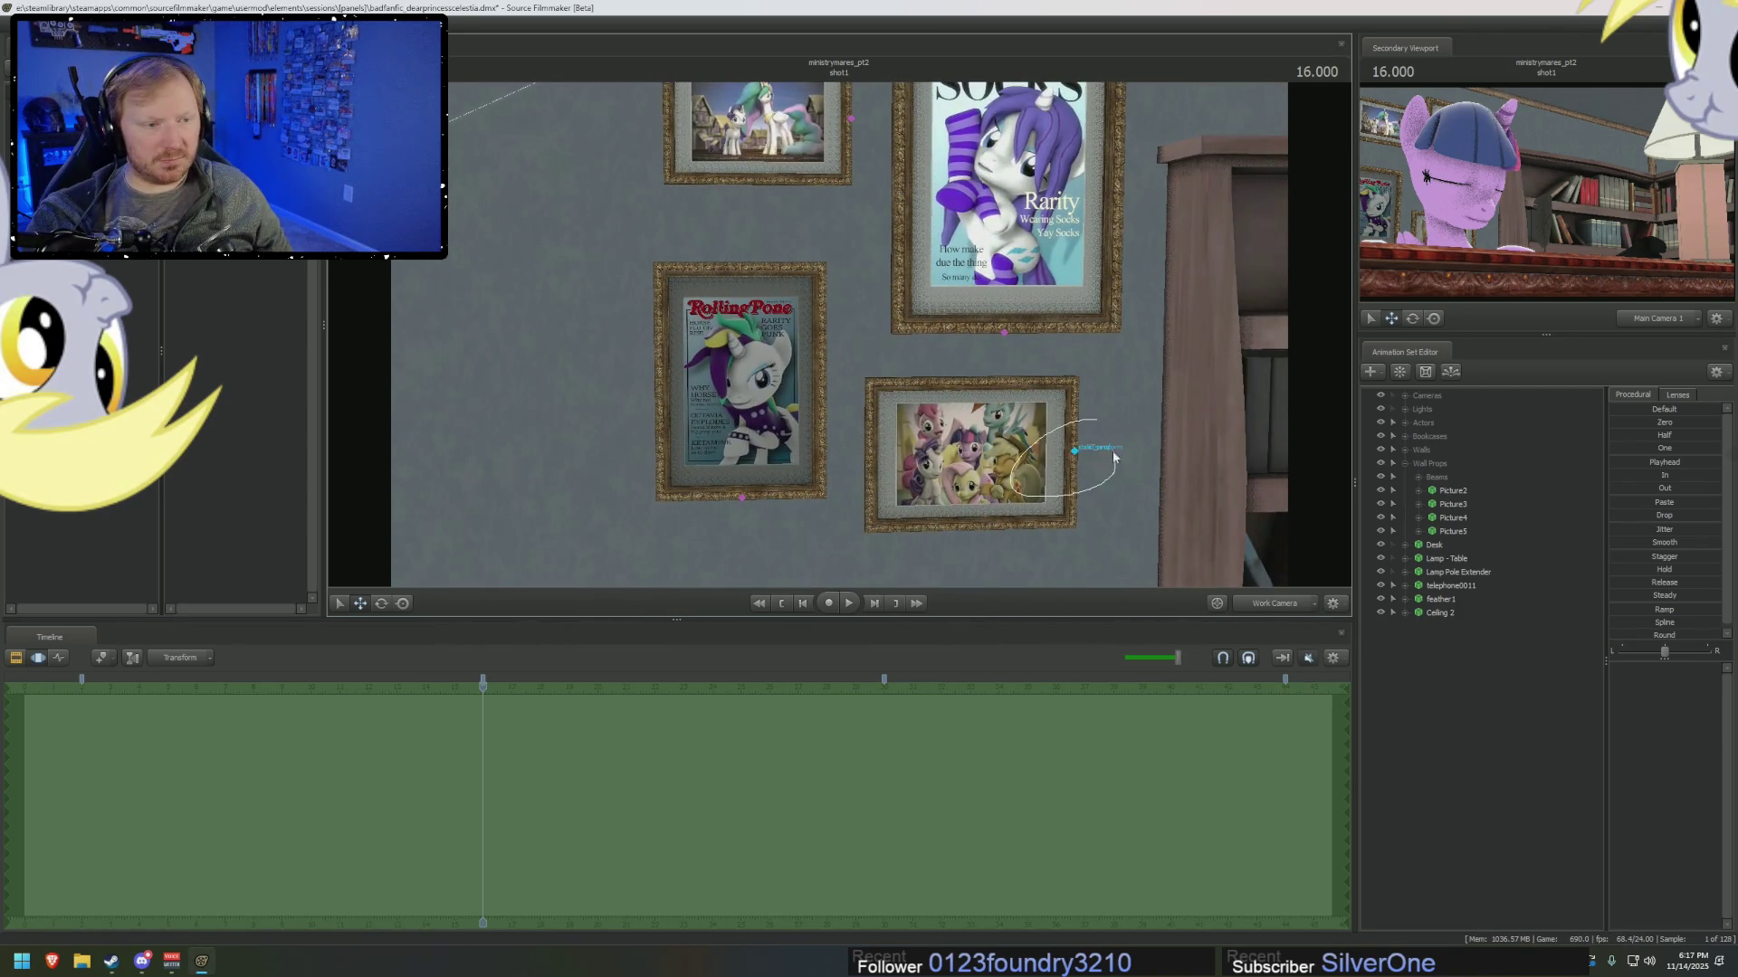
Move the lower-right frame up and left, and the Celestia frame down the wall.
left_click(1073, 466)
left_click_drag(1041, 416, 697, 171)
scroll(697, 170, "down", 5)
left_click(889, 314)
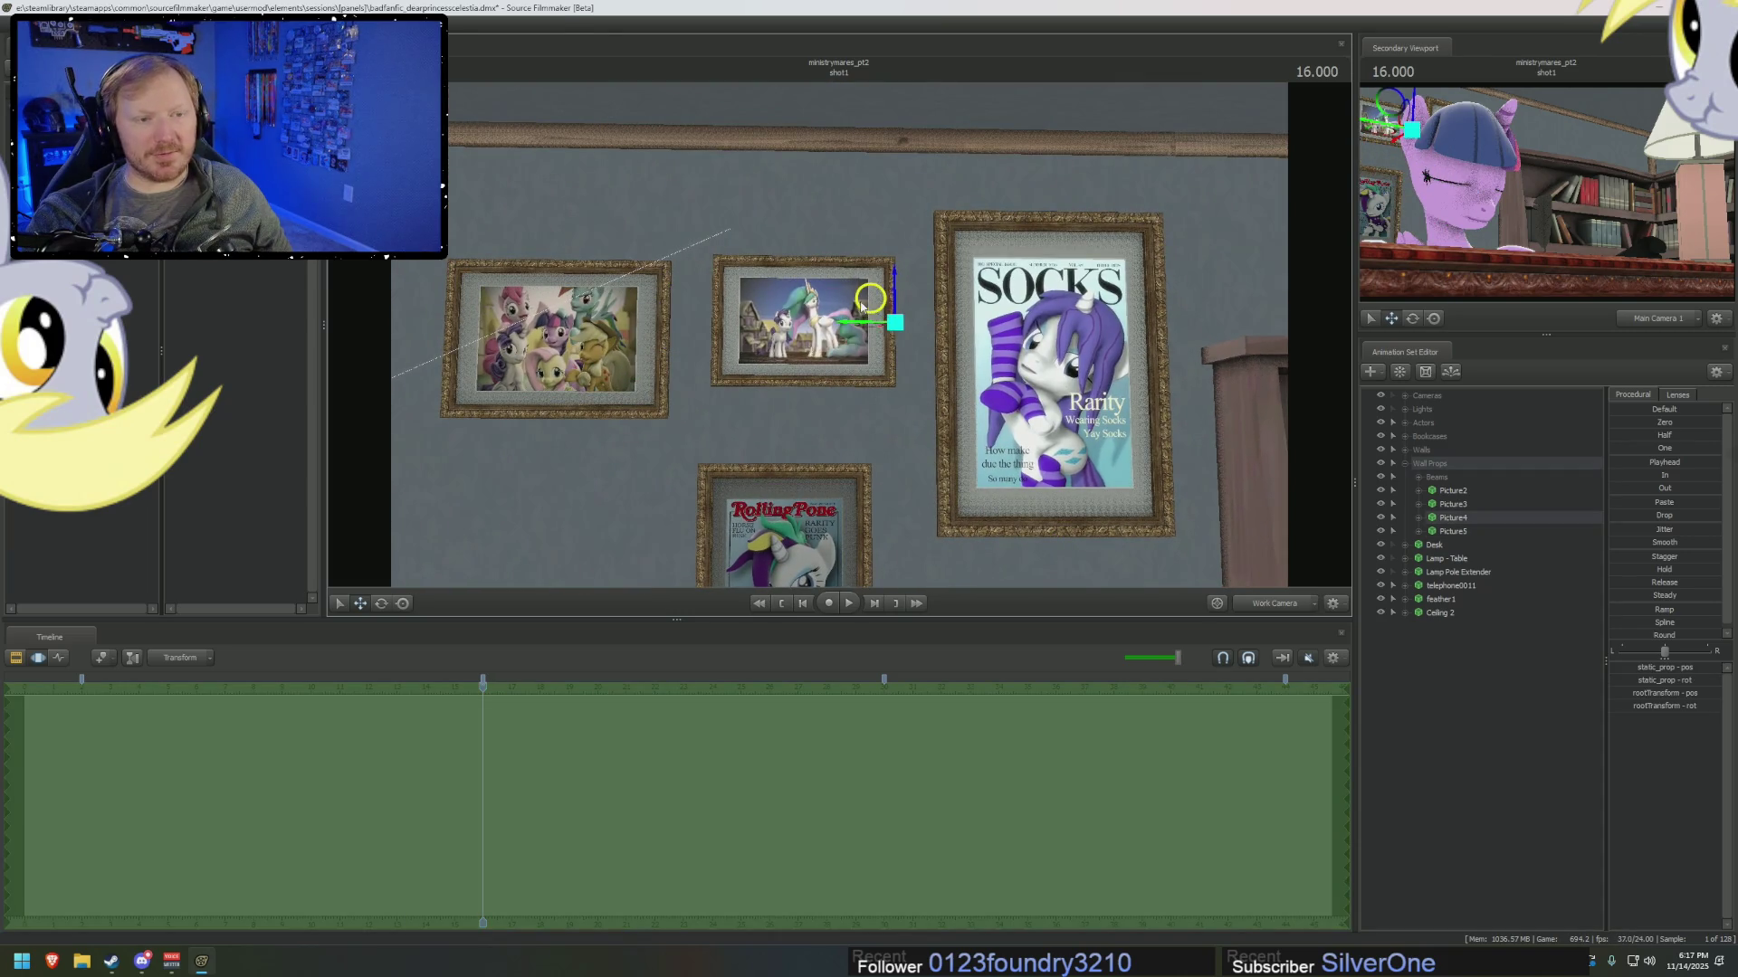
left_click_drag(889, 314, 1116, 629)
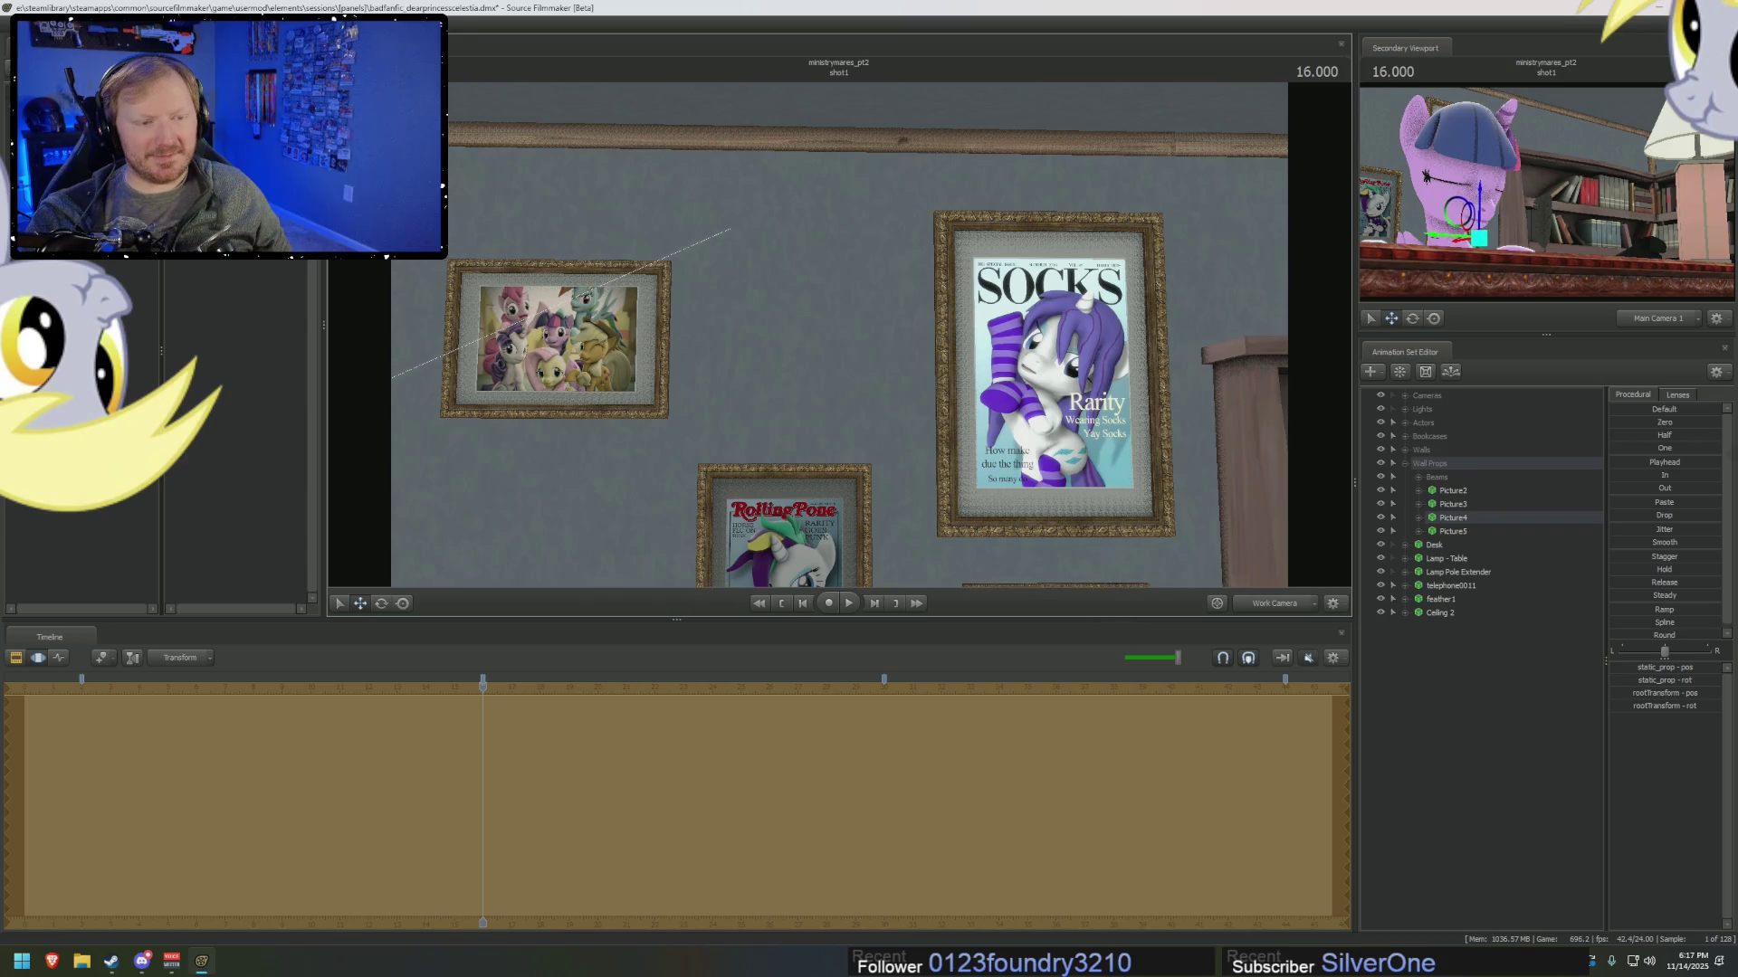
middle_click_drag(888, 448, 809, 306)
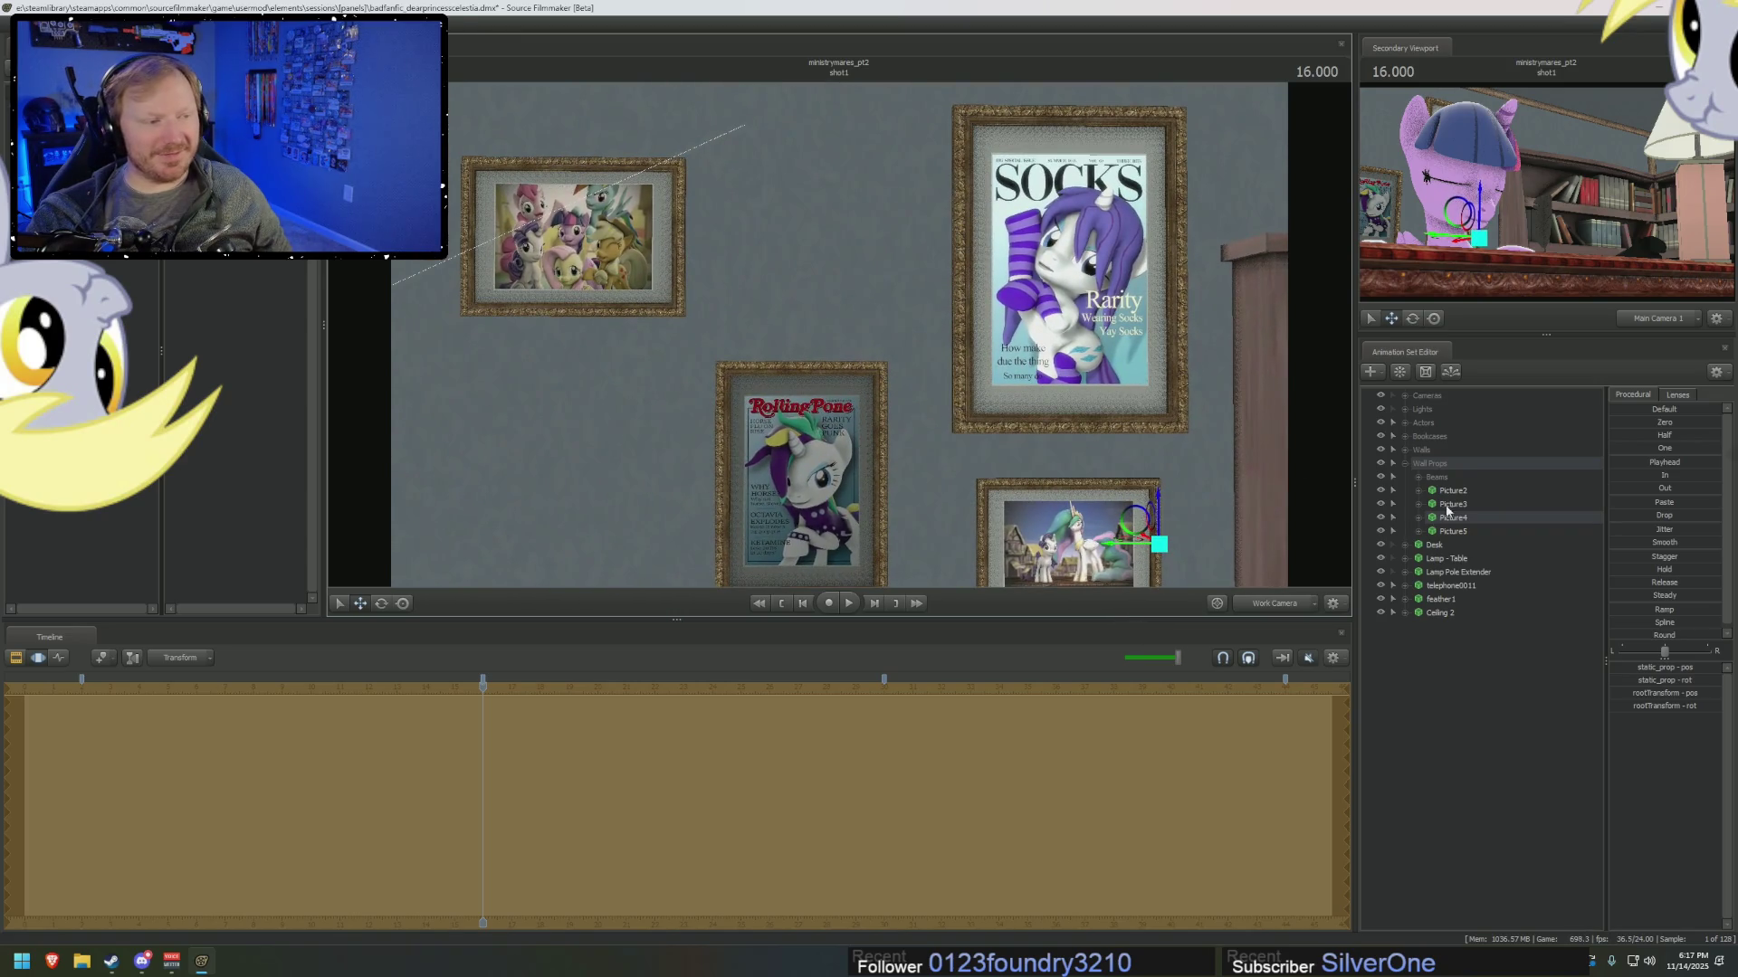
Select Picture5, the pony group frame, and slide it right along the wall.
left_click(1453, 517)
left_click(1454, 531)
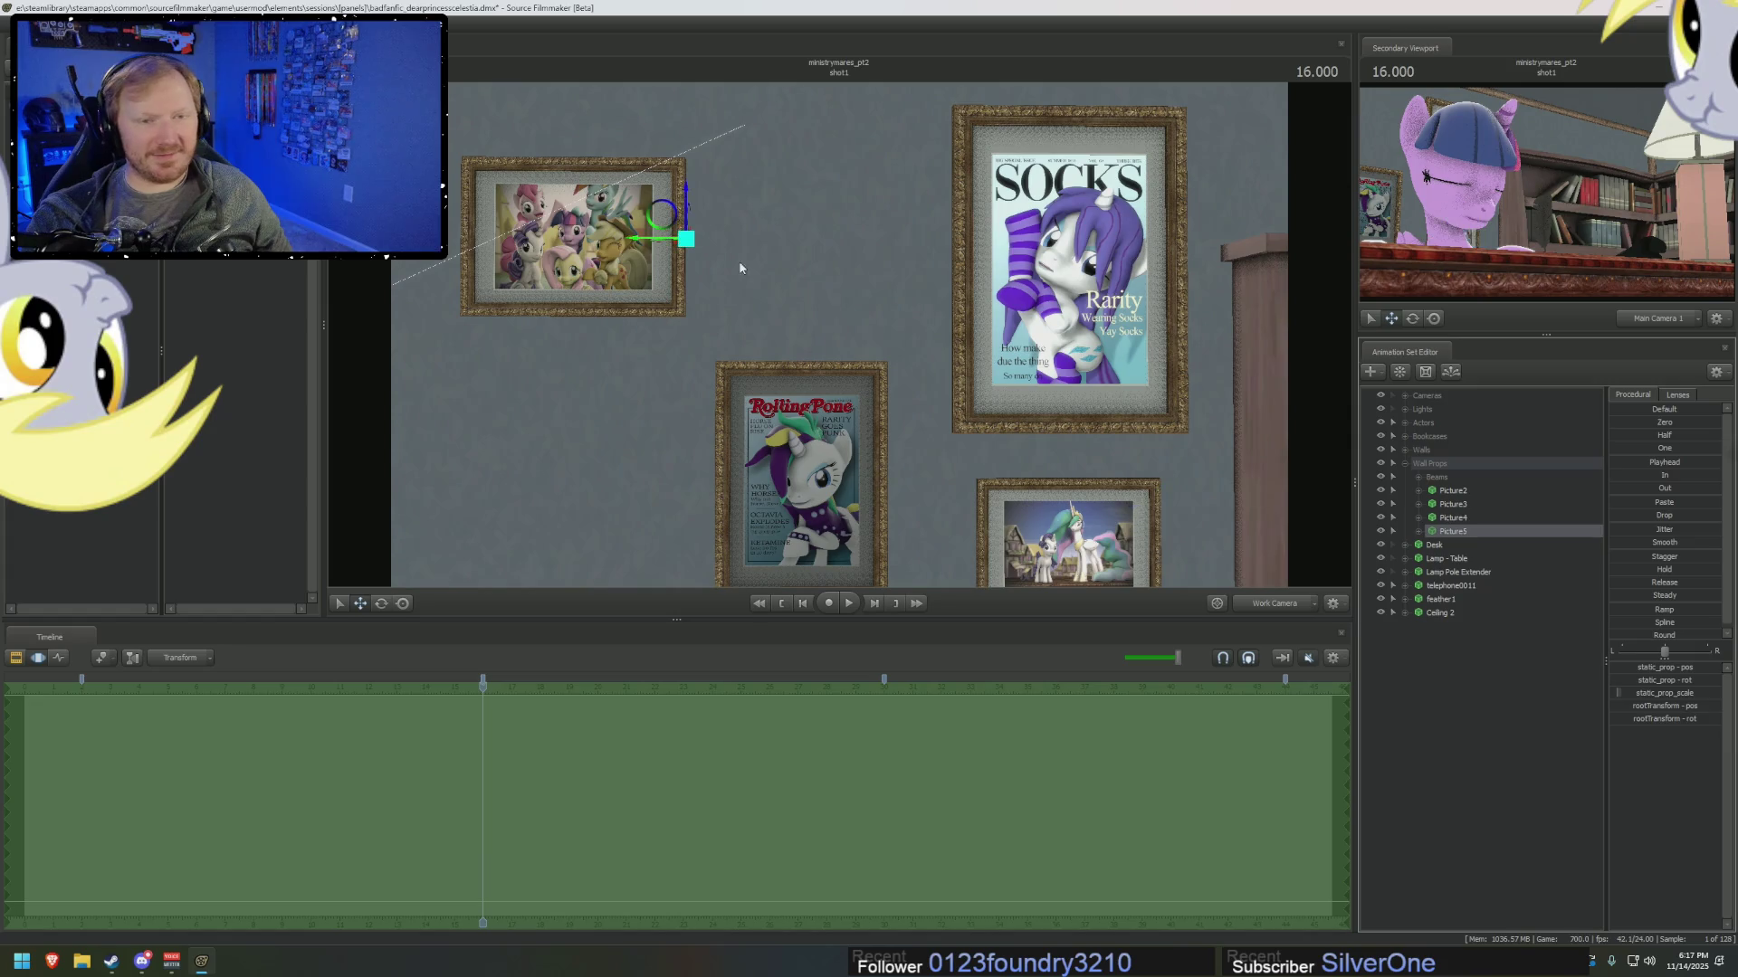
left_click_drag(659, 213, 867, 200)
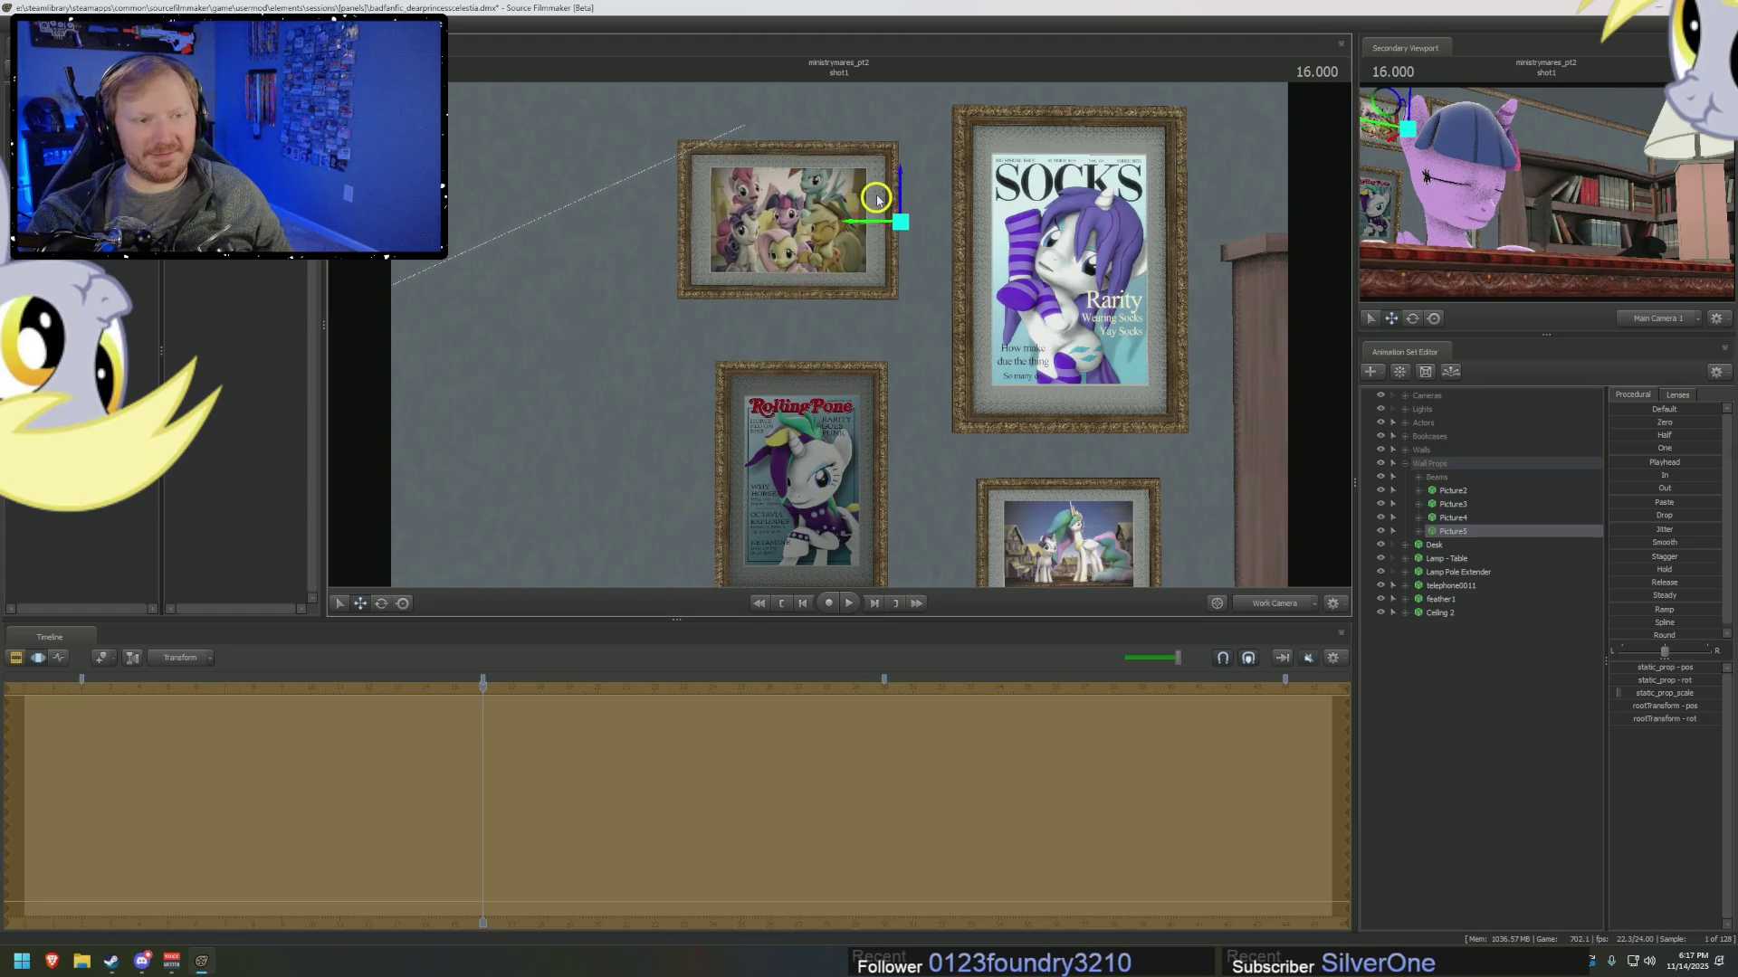
middle_click_drag(867, 199, 829, 153)
right_click_drag(848, 364, 848, 364)
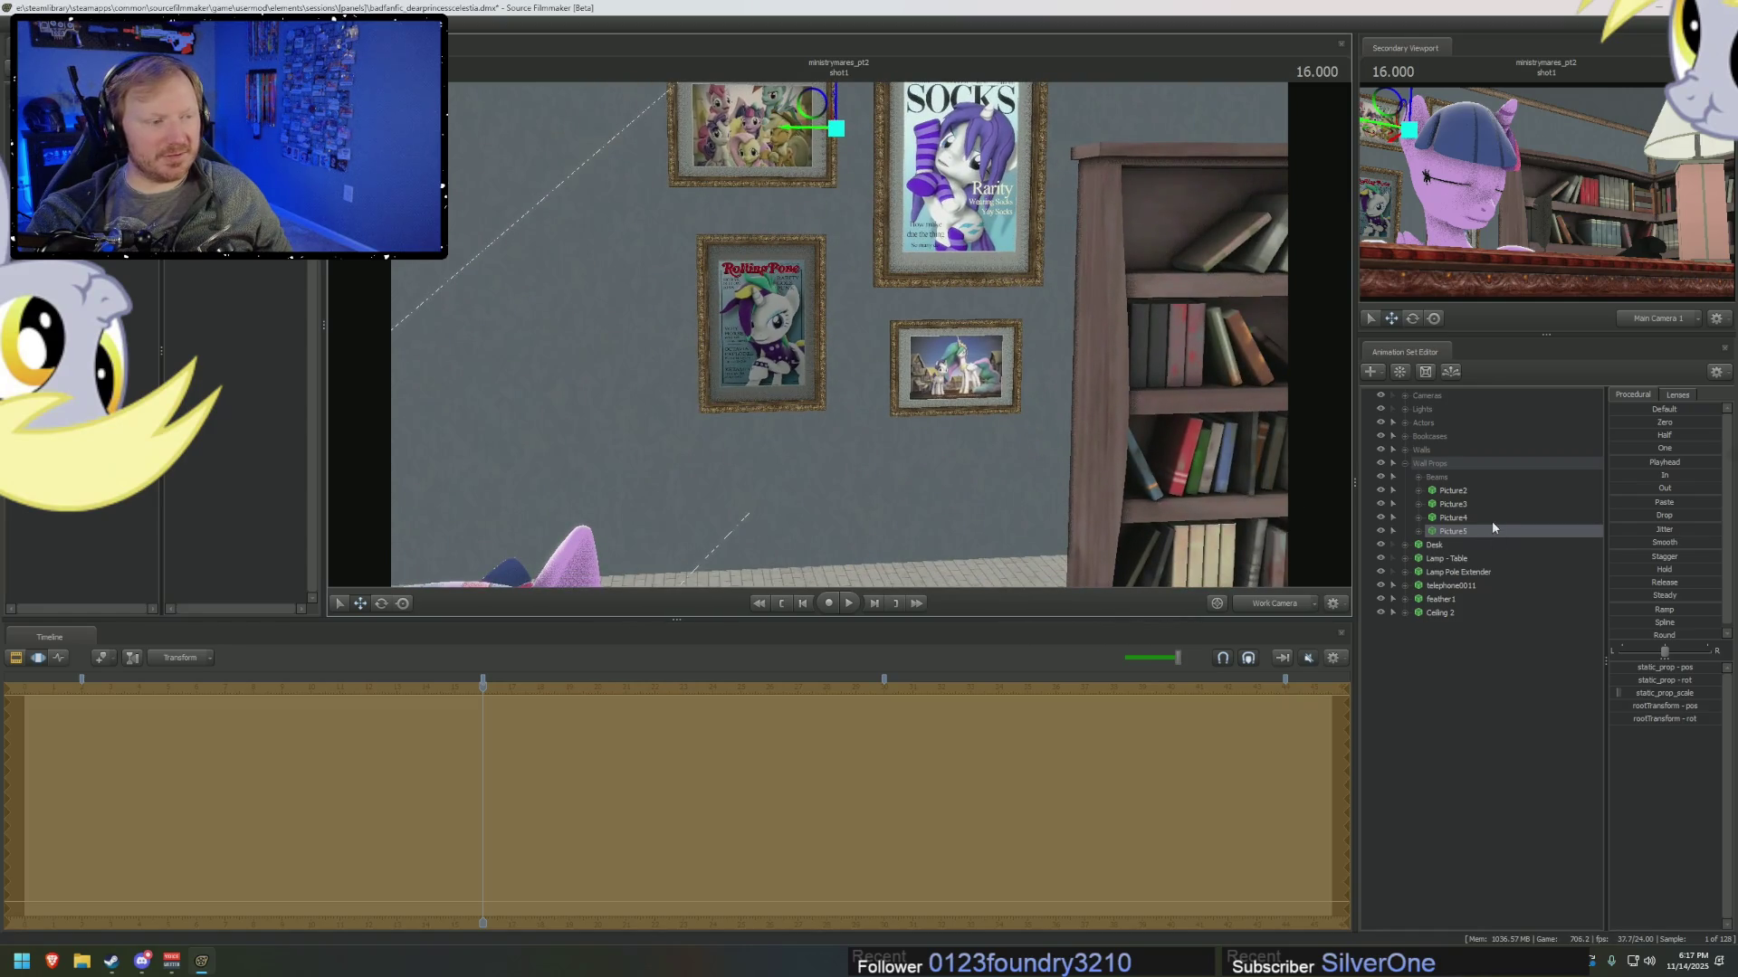
Enlarge the Celestia frame (Picture4) and position it below the Socks poster.
left_click(1461, 519)
left_click_drag(999, 346, 991, 349)
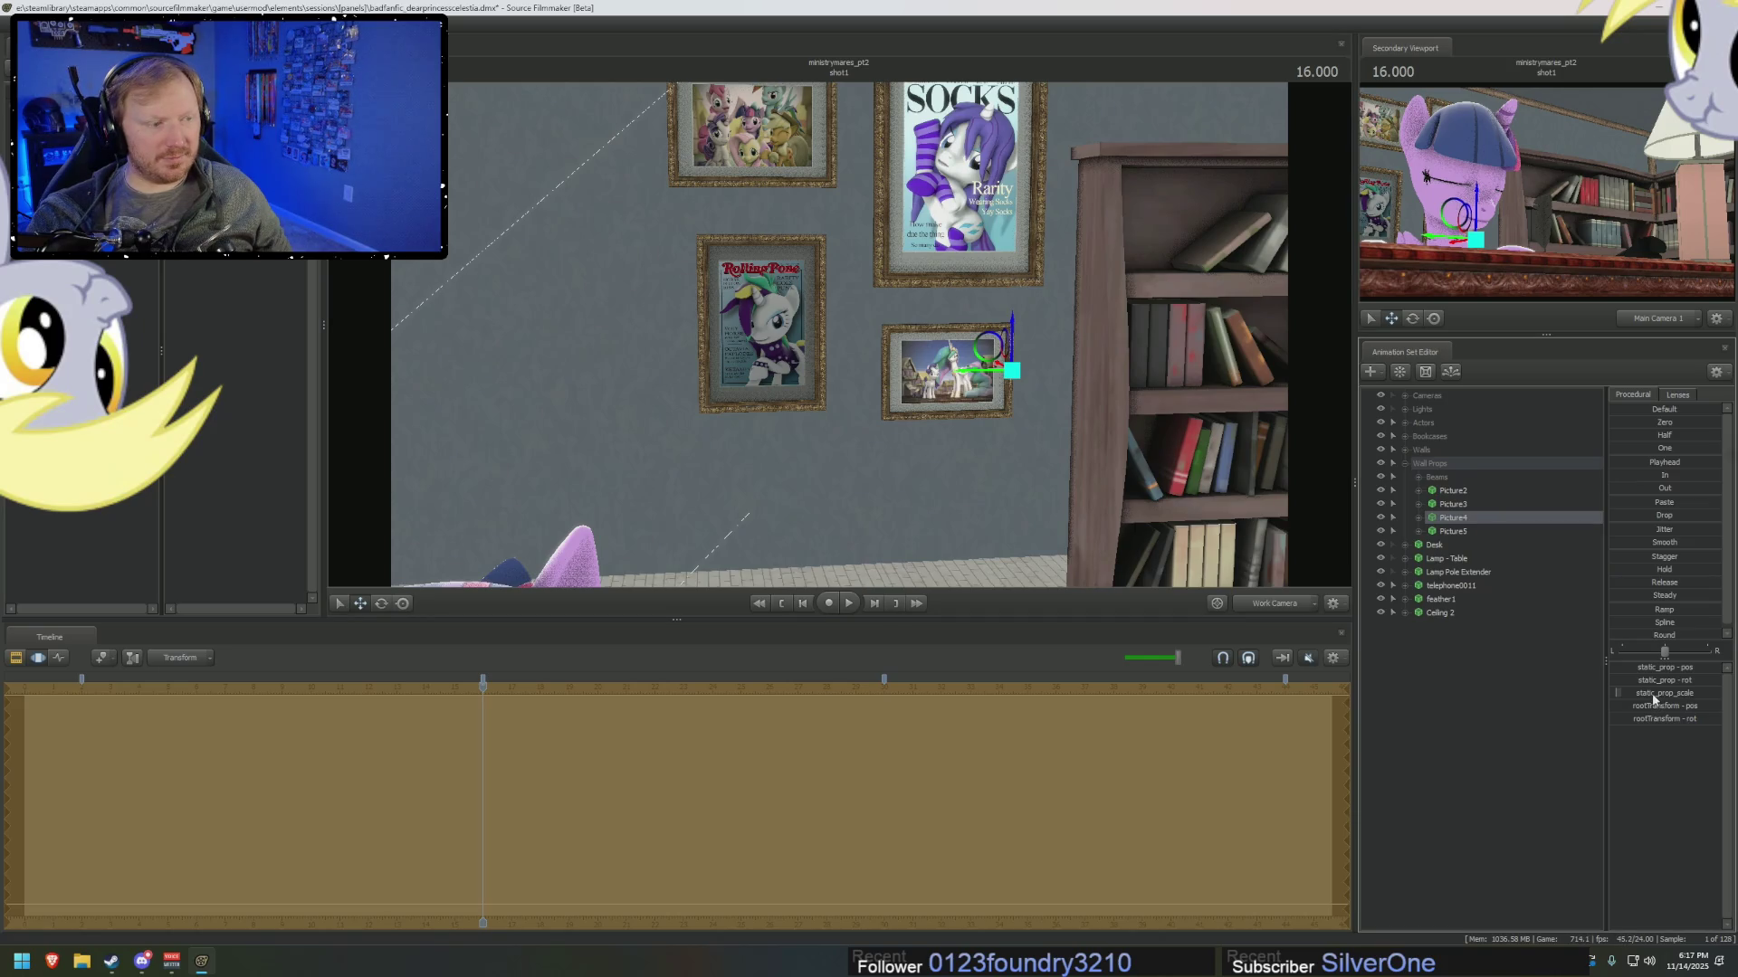
left_click_drag(1663, 693, 1676, 693)
left_click_drag(986, 349, 1008, 351)
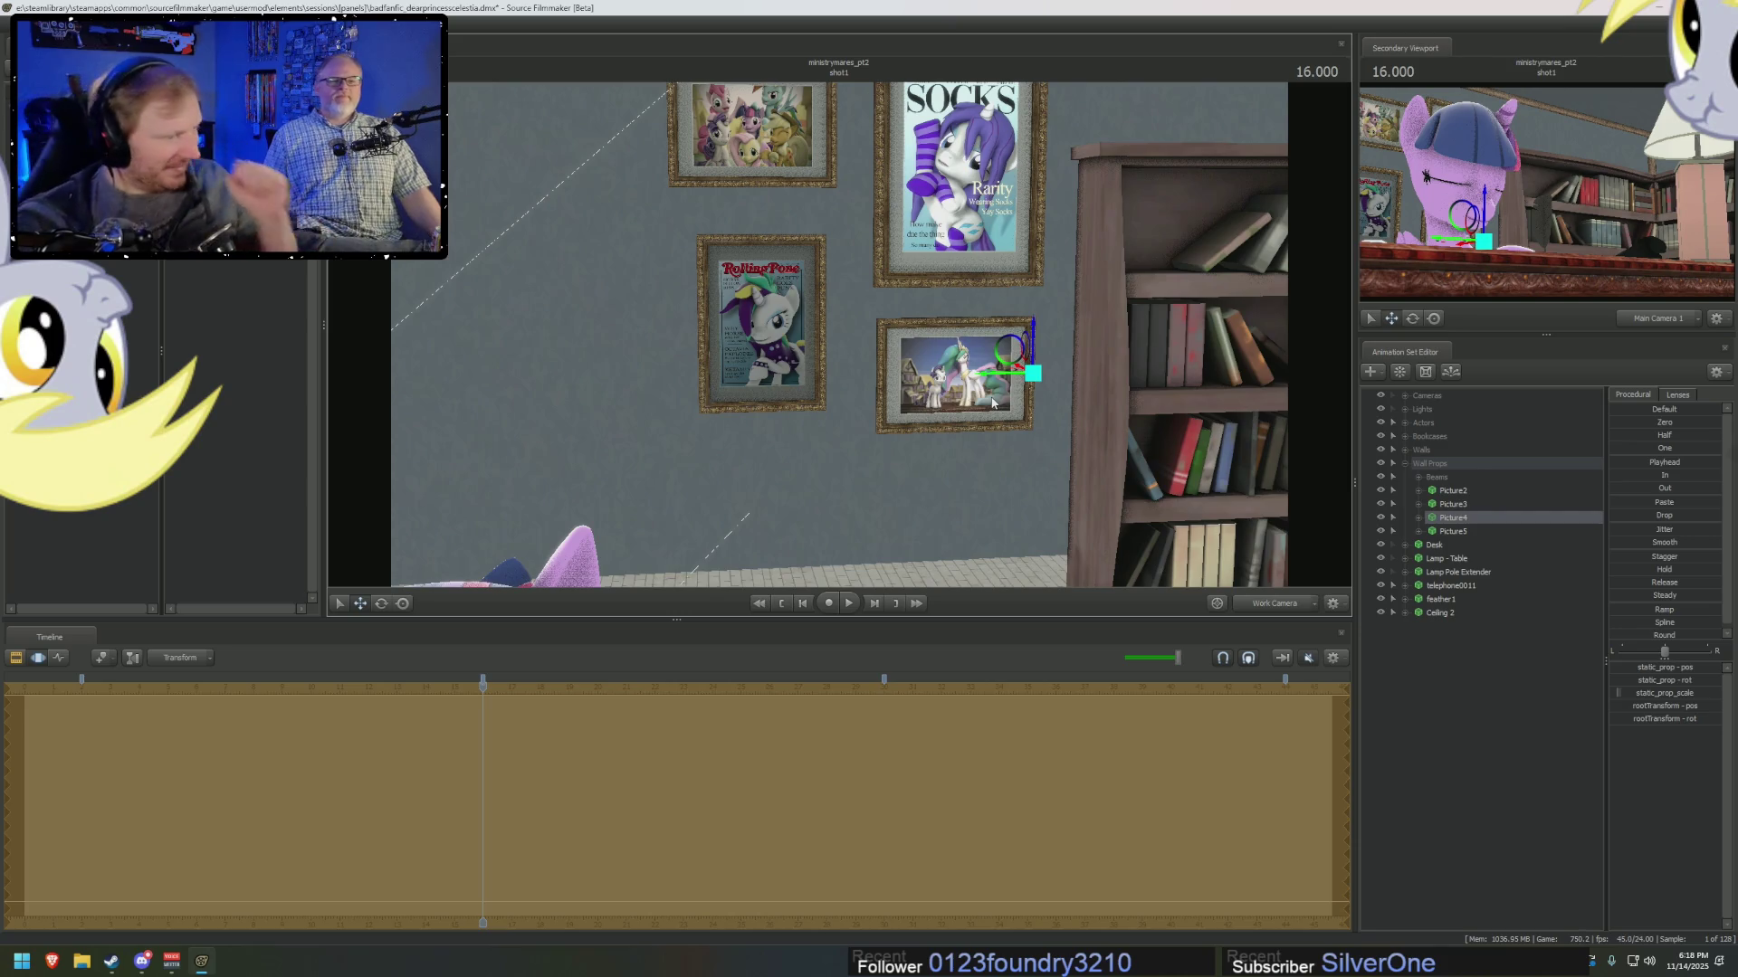
left_click_drag(982, 445, 986, 362)
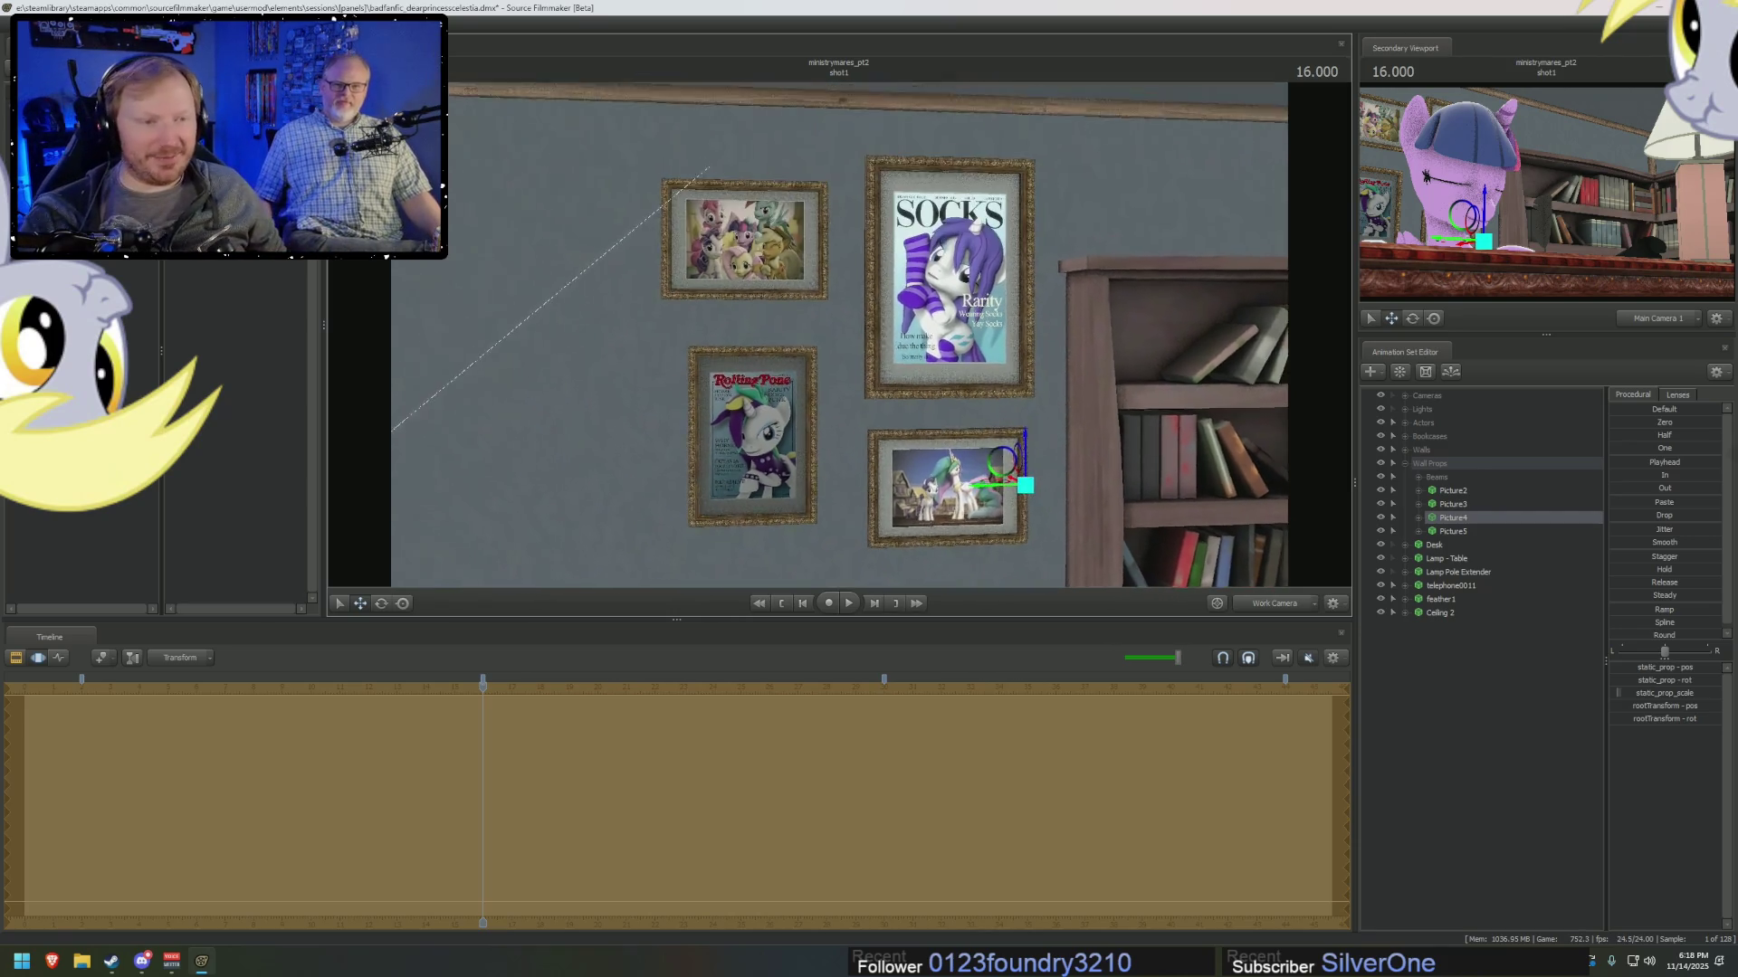
key("F2")
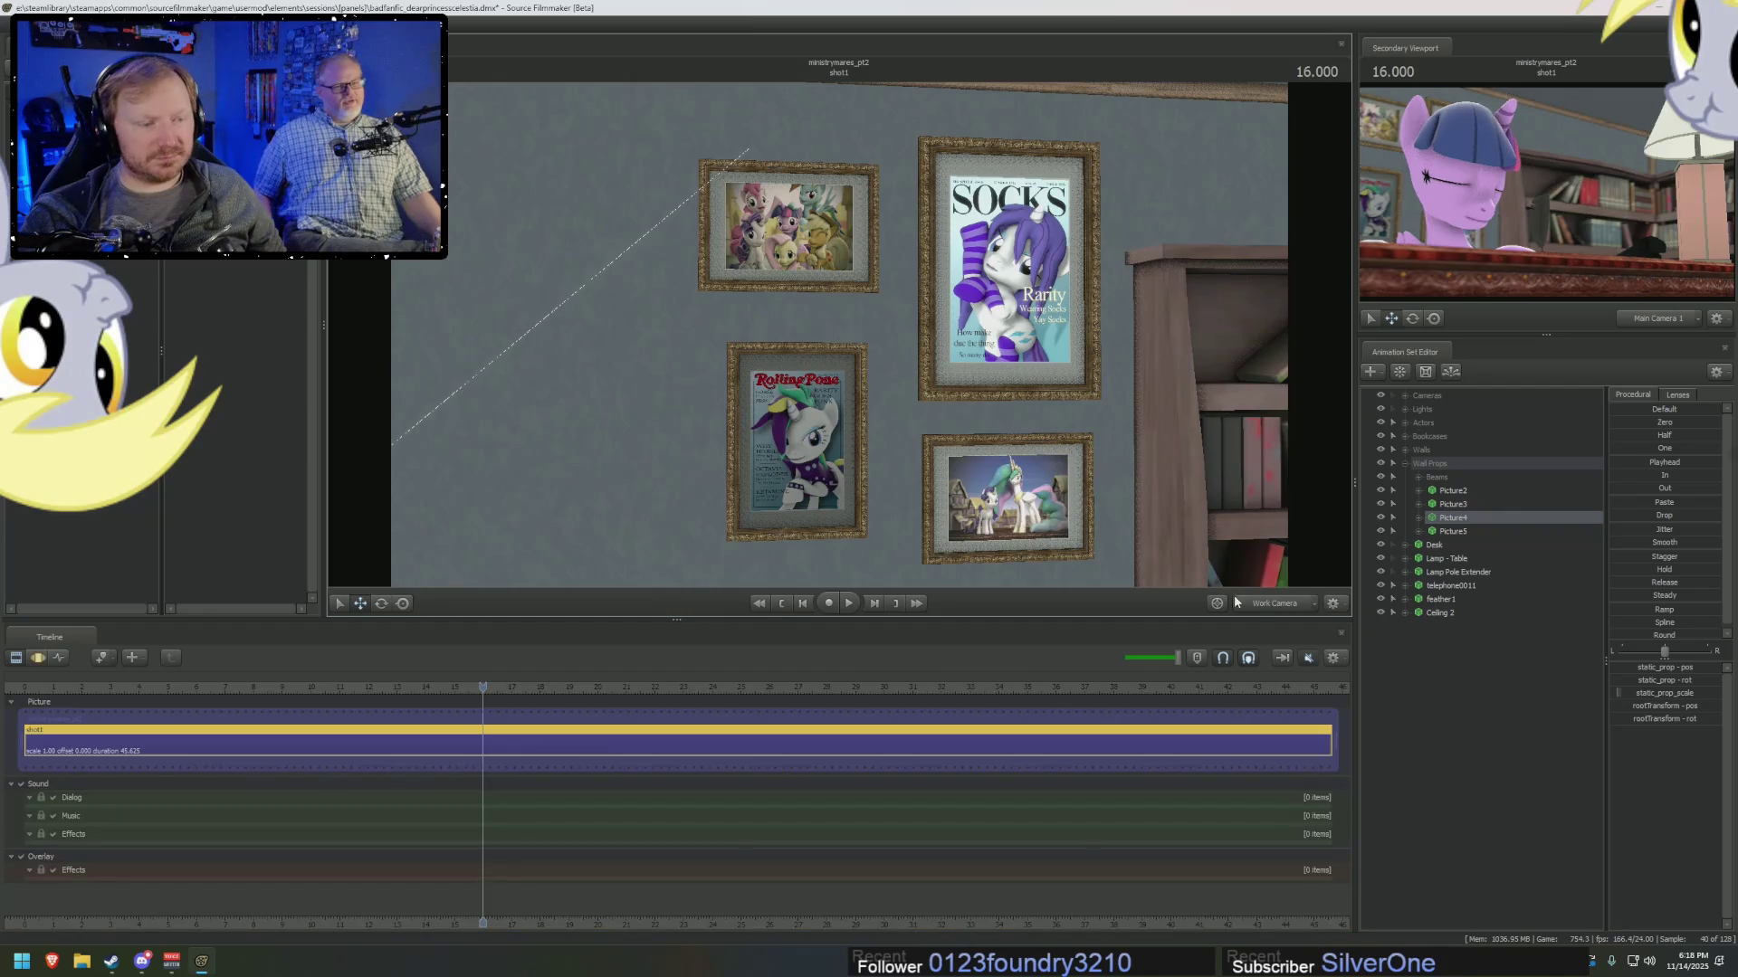
Enable viewport lighting, play the shot from 16.000, and return to 18.541.
right_click(1039, 458)
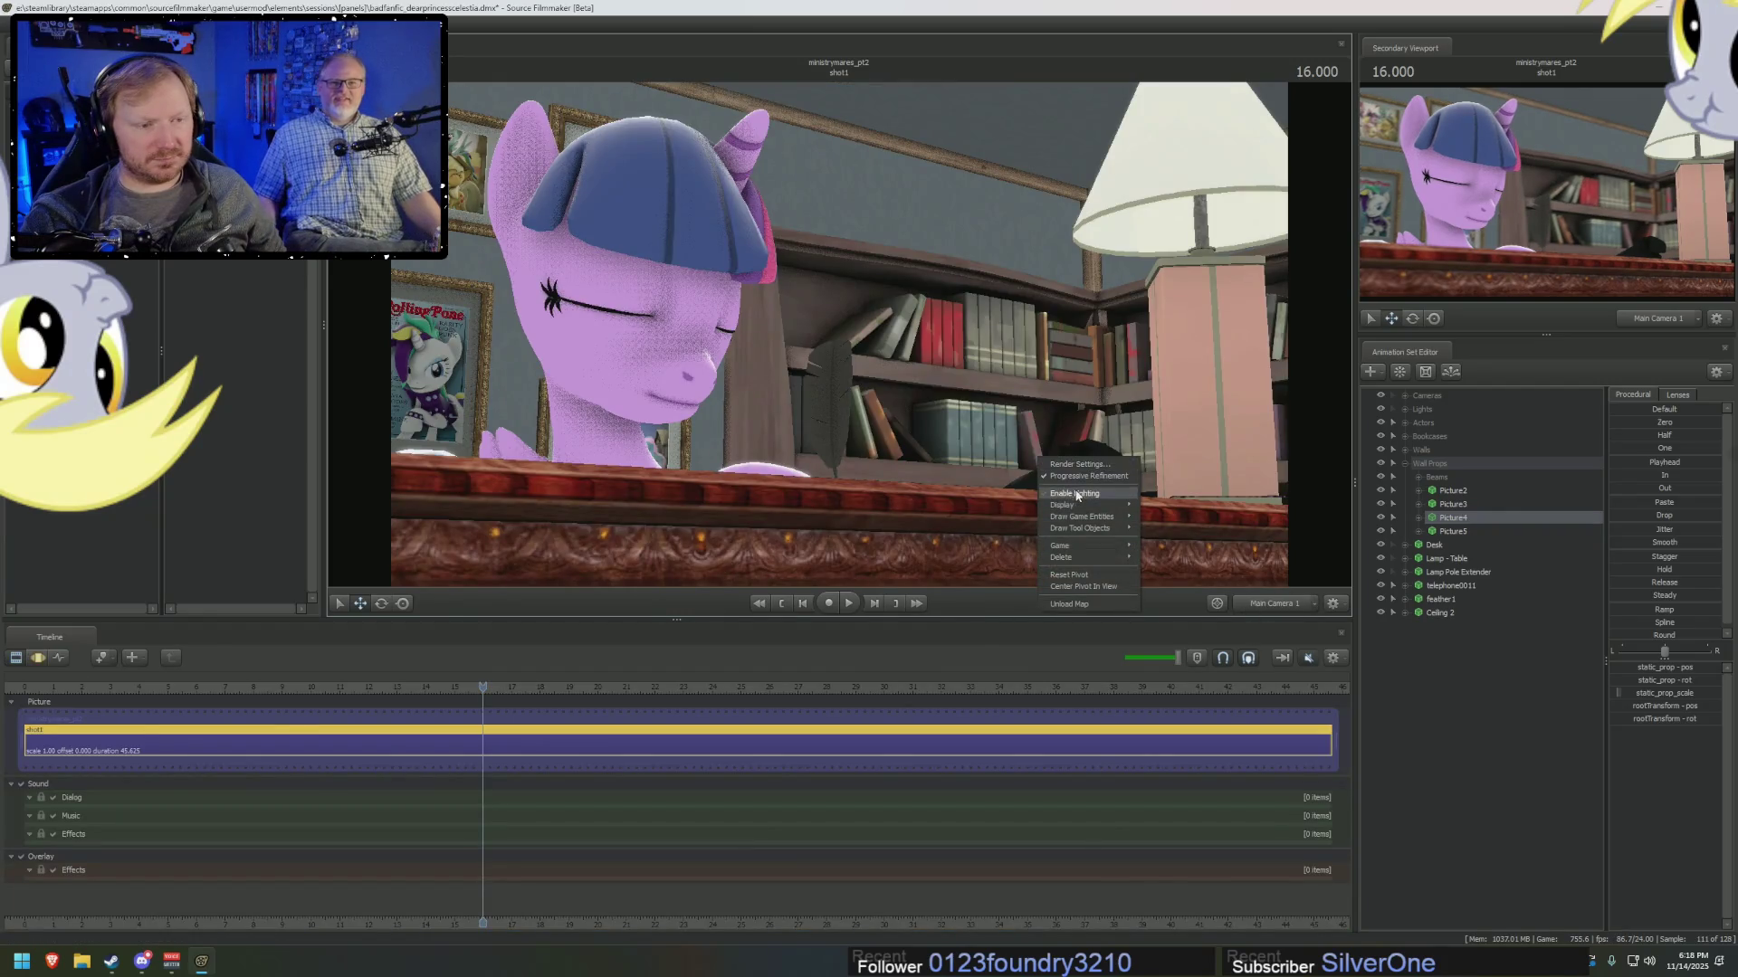
left_click(1076, 495)
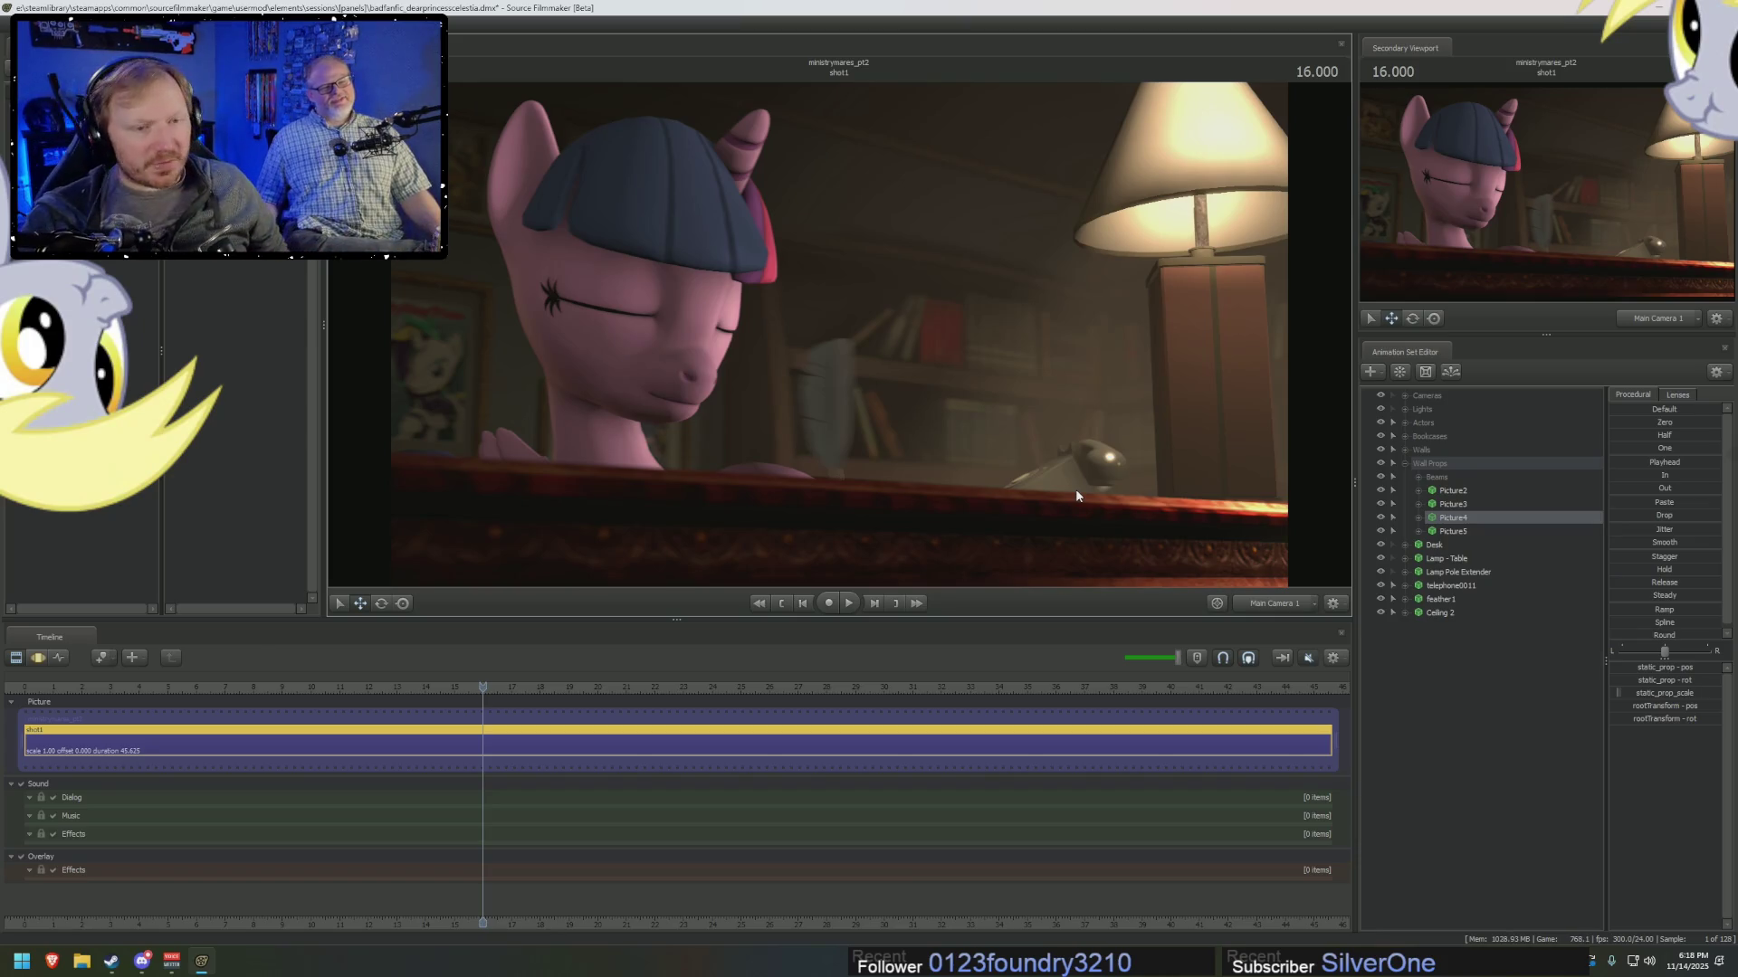
key("space")
left_click_drag(509, 690, 520, 695)
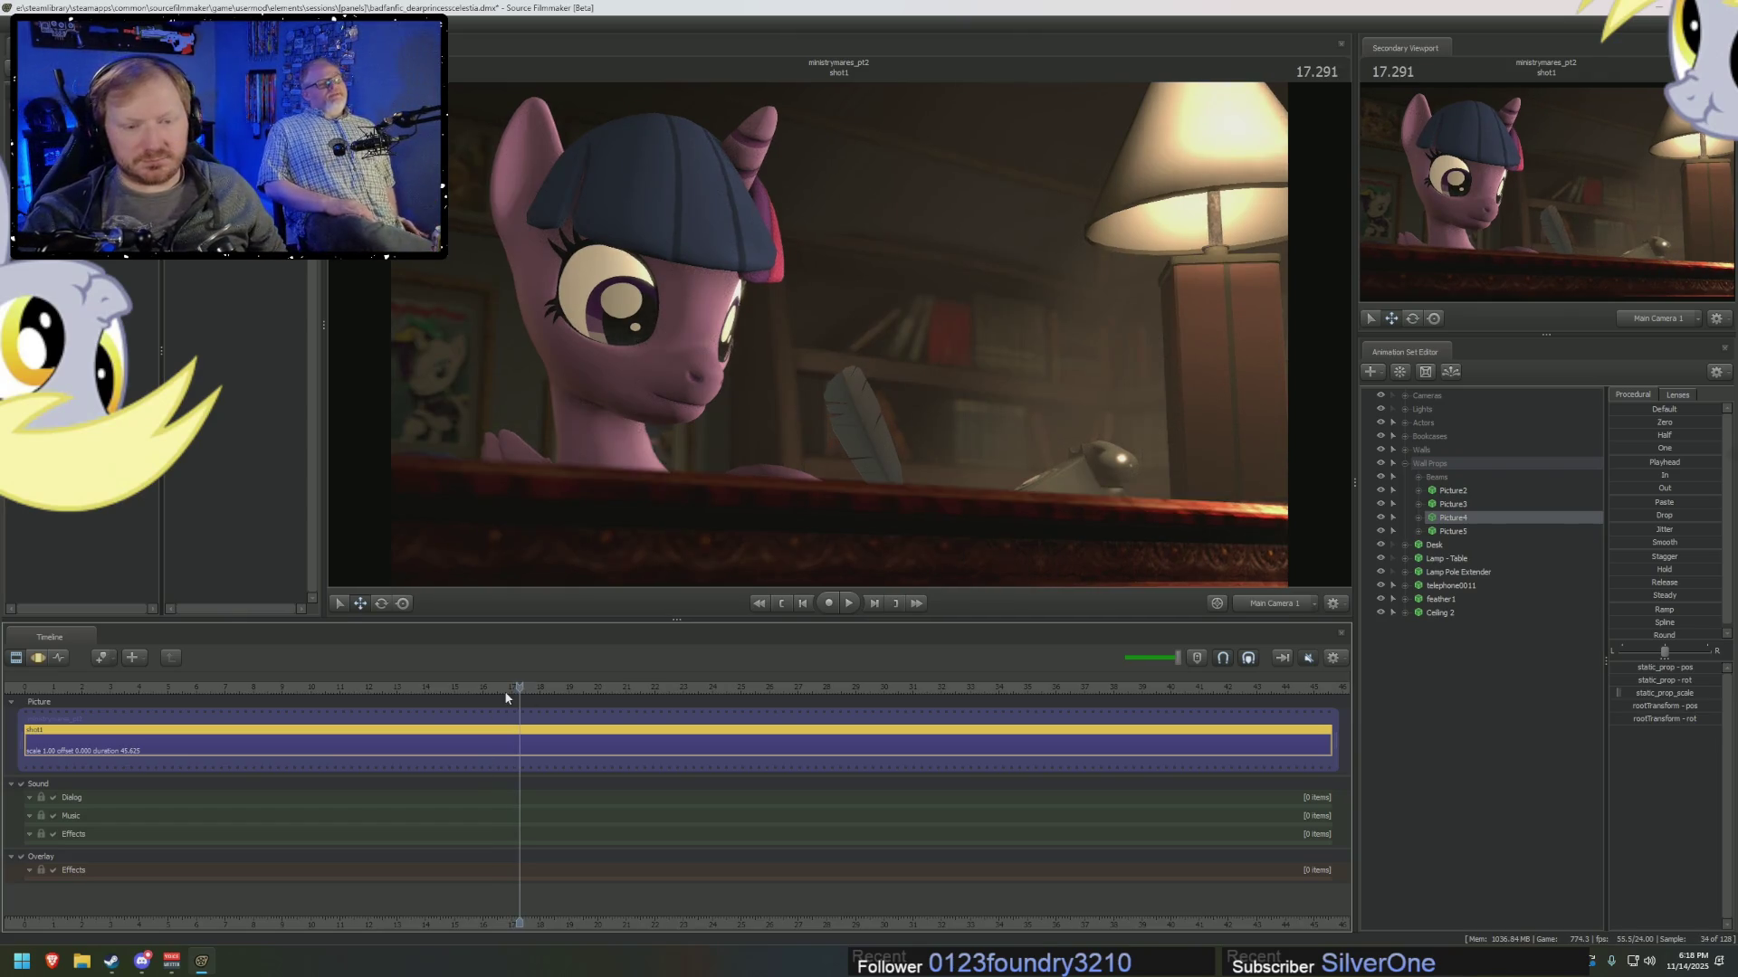
mouse_move(520, 687)
left_mouse_down()
mouse_move(980, 707)
mouse_move(571, 701)
left_mouse_up()
key("ctrl+2")
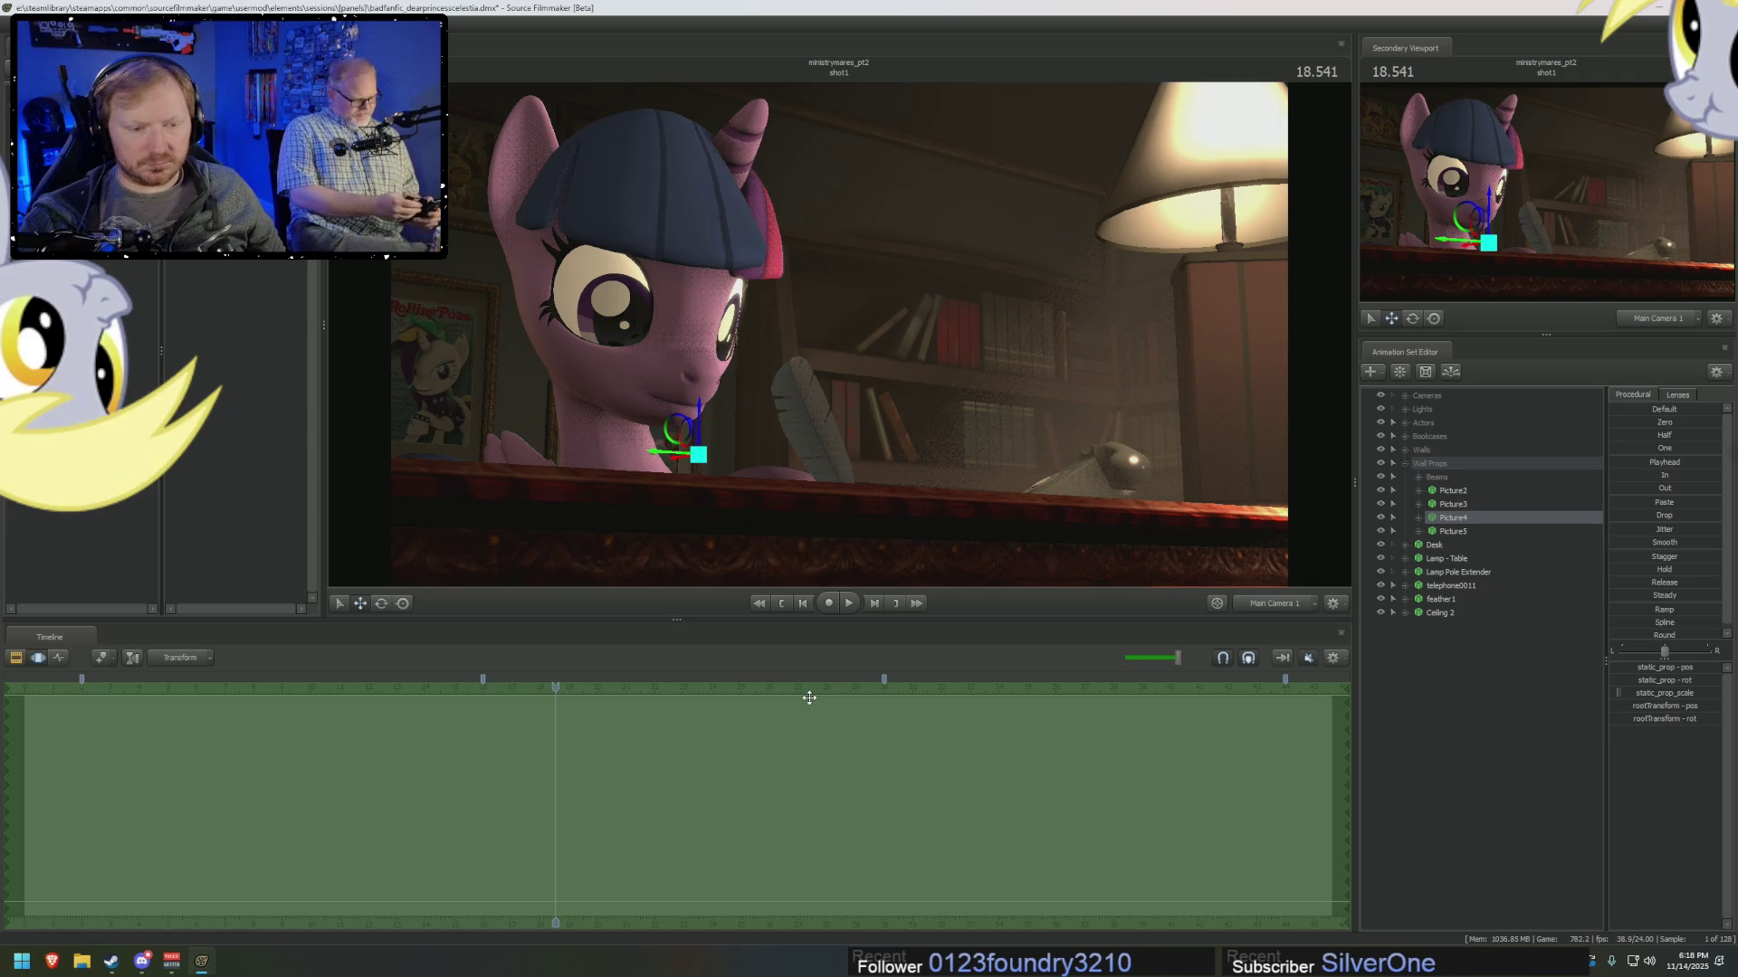
Scrub the shot between about 16.5 and 27.8 seconds, switching timeline views.
mouse_move(552, 705)
left_mouse_down()
mouse_move(499, 713)
mouse_move(881, 727)
mouse_move(481, 736)
left_mouse_up()
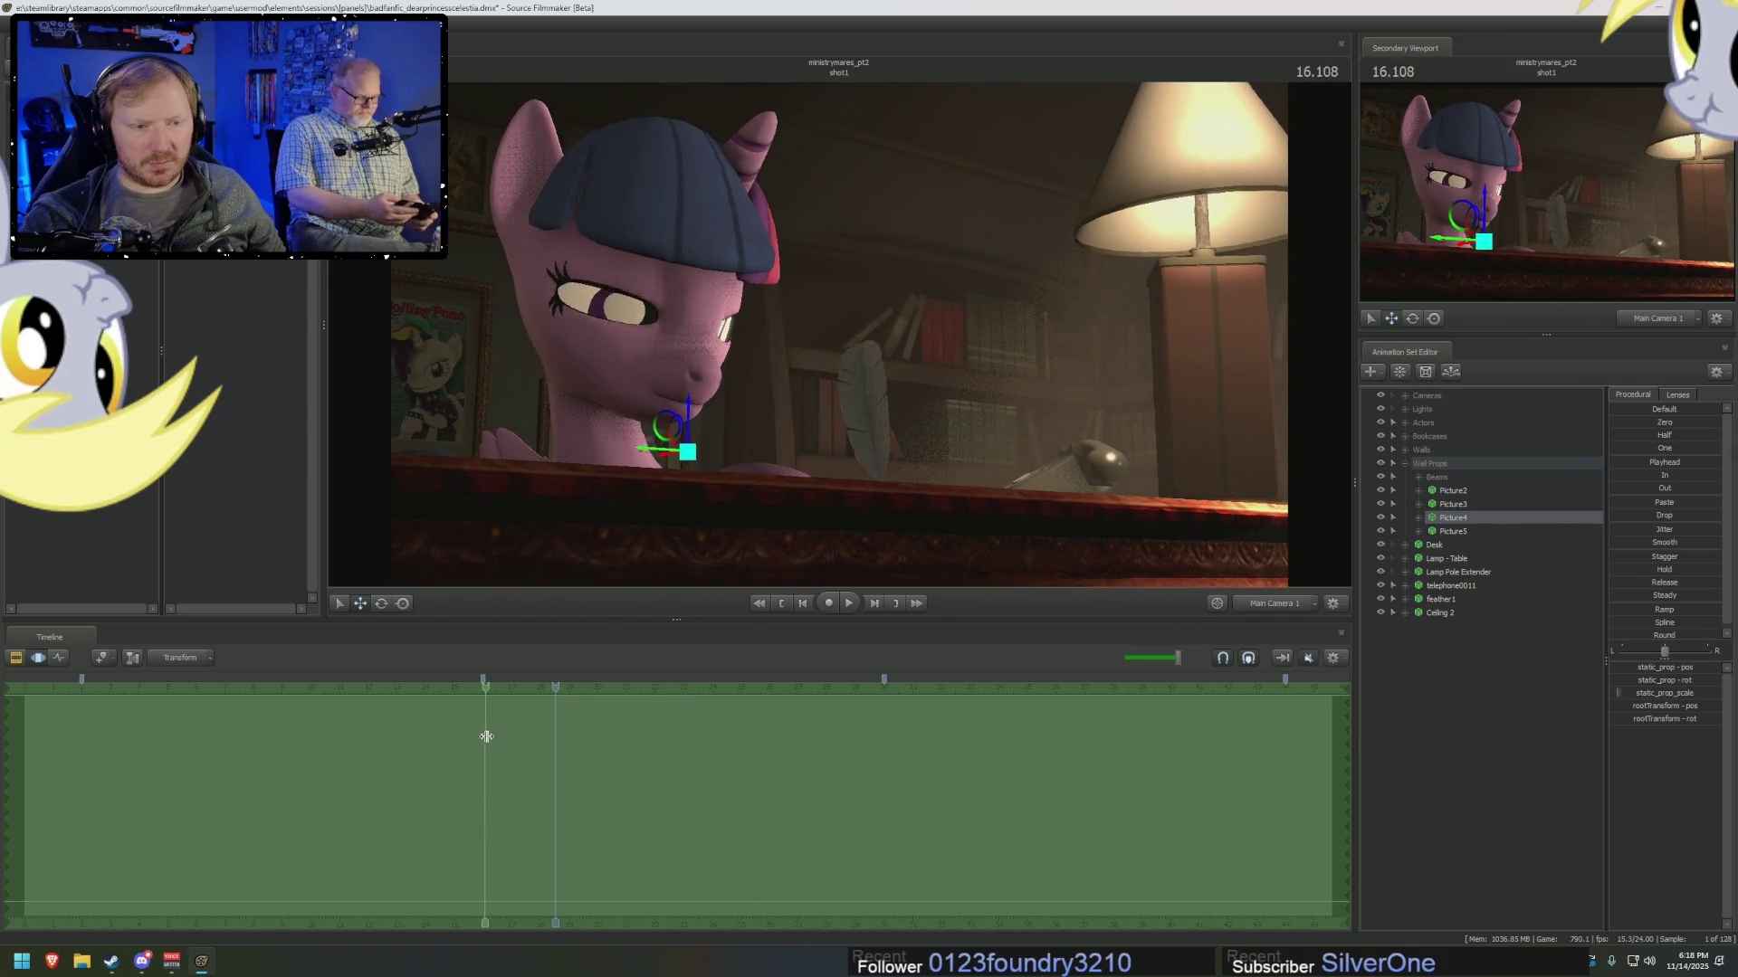
left_click_drag(481, 736, 884, 734)
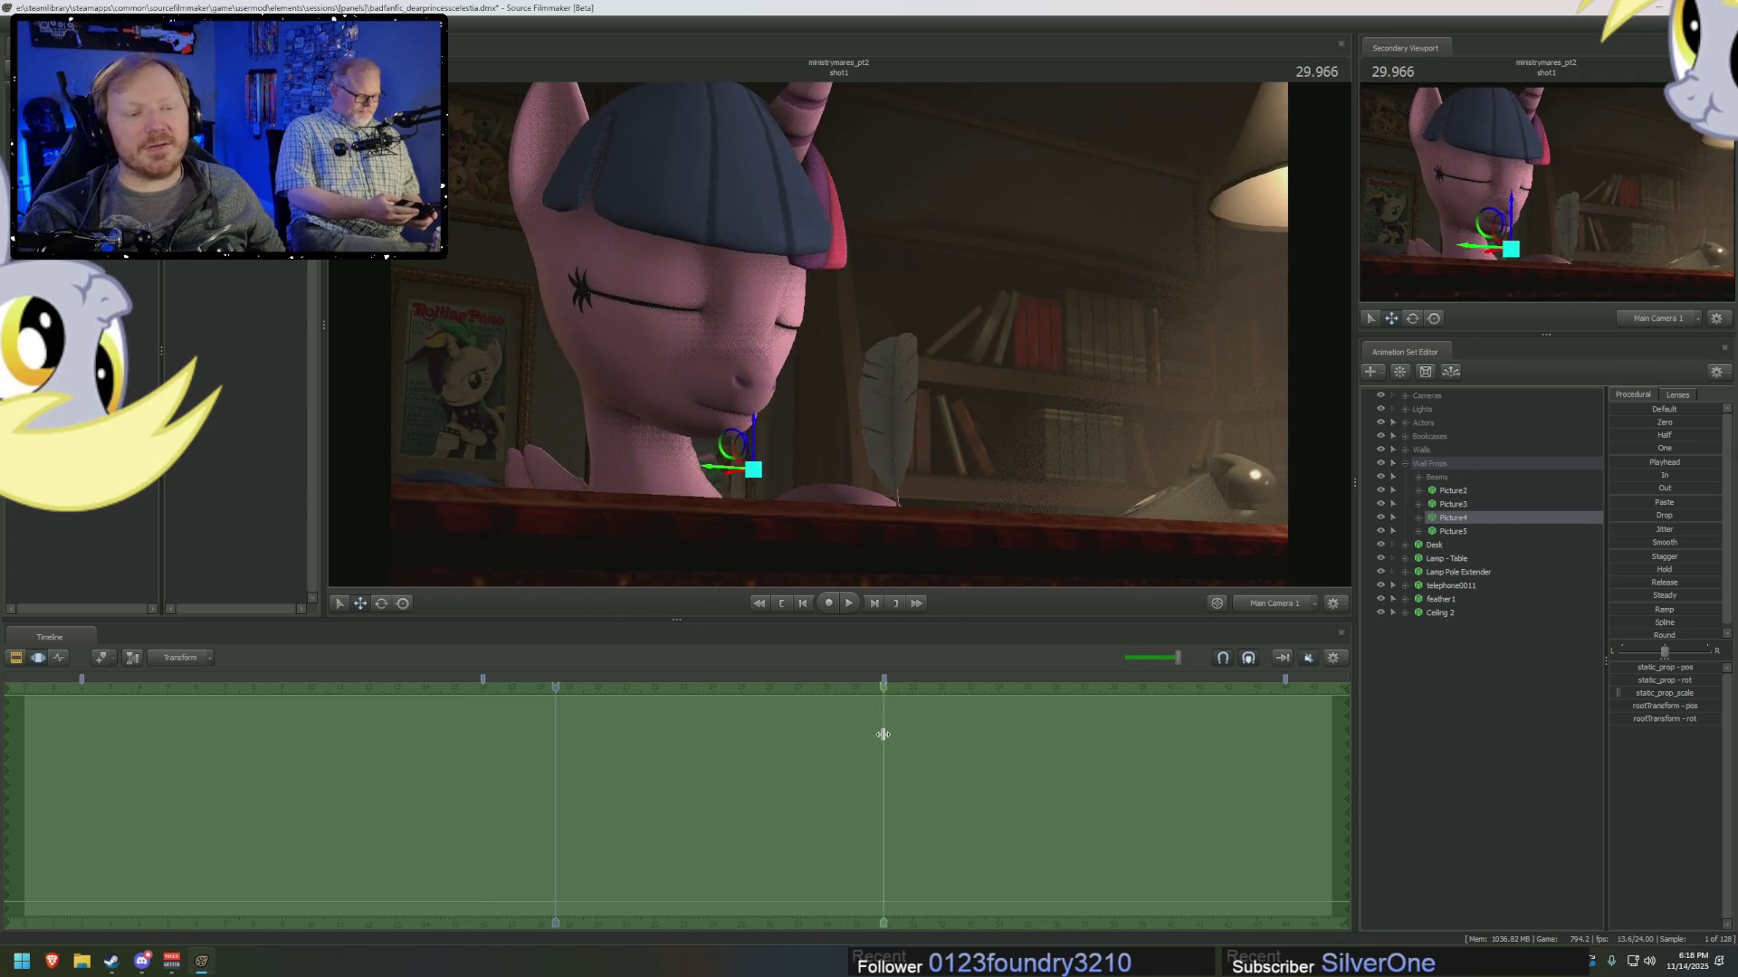
key("Up")
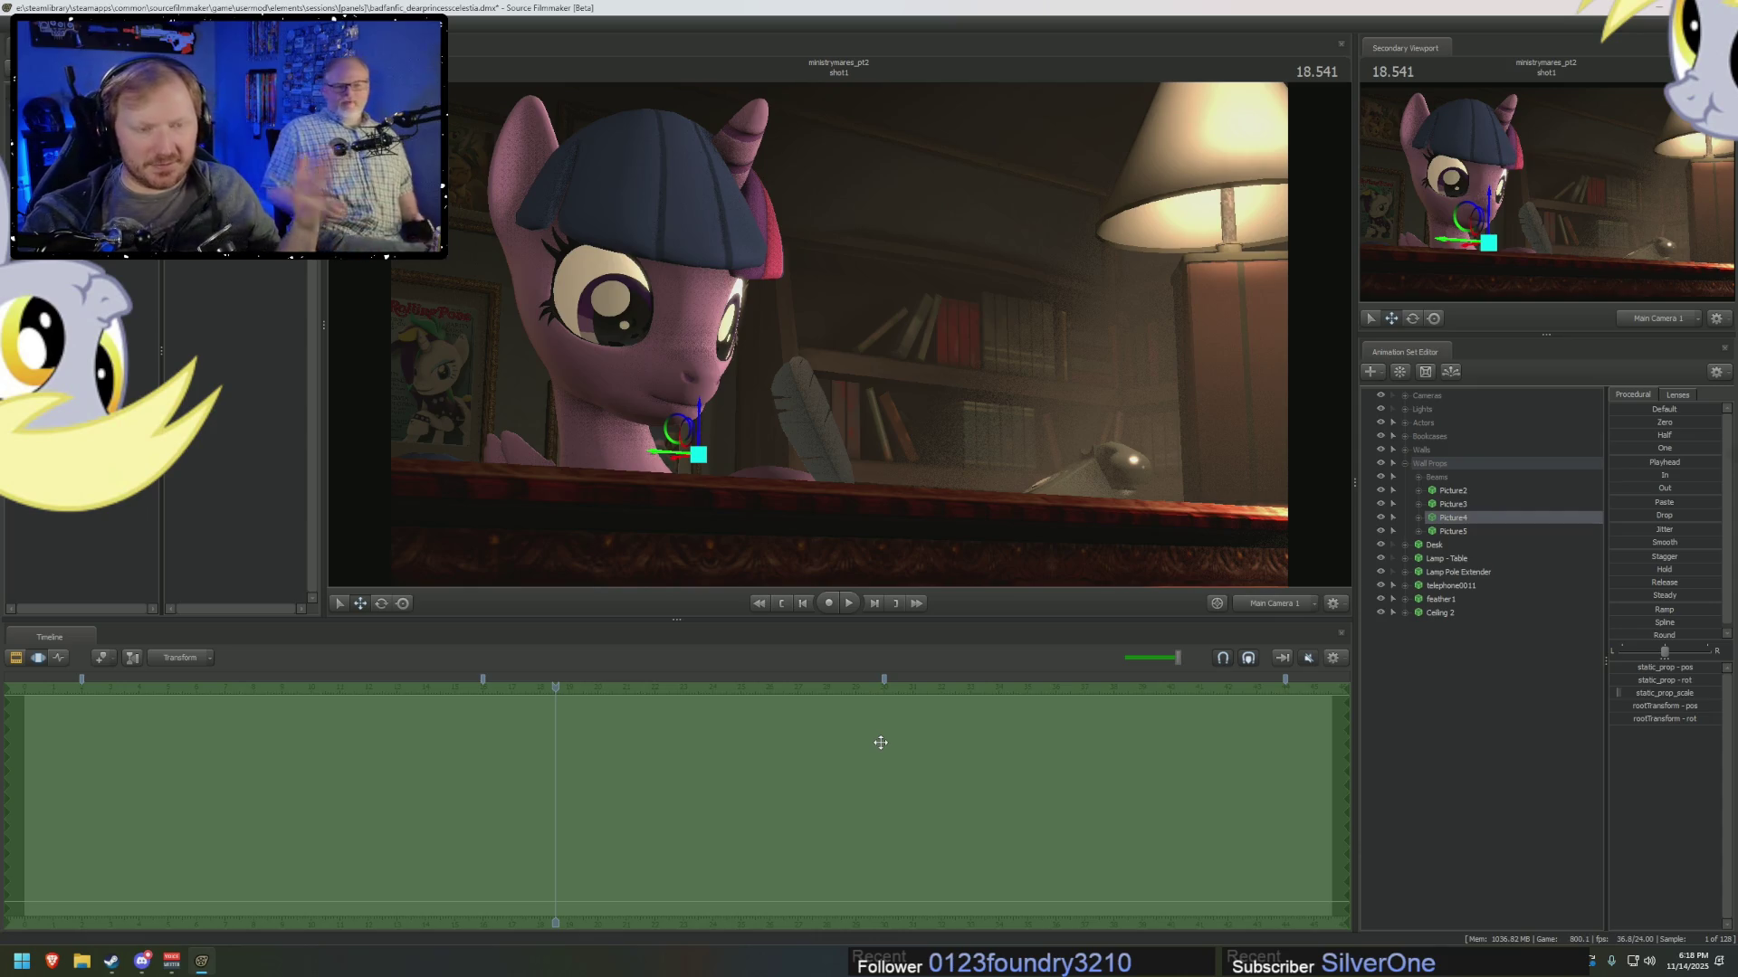
key("F3")
key("F4")
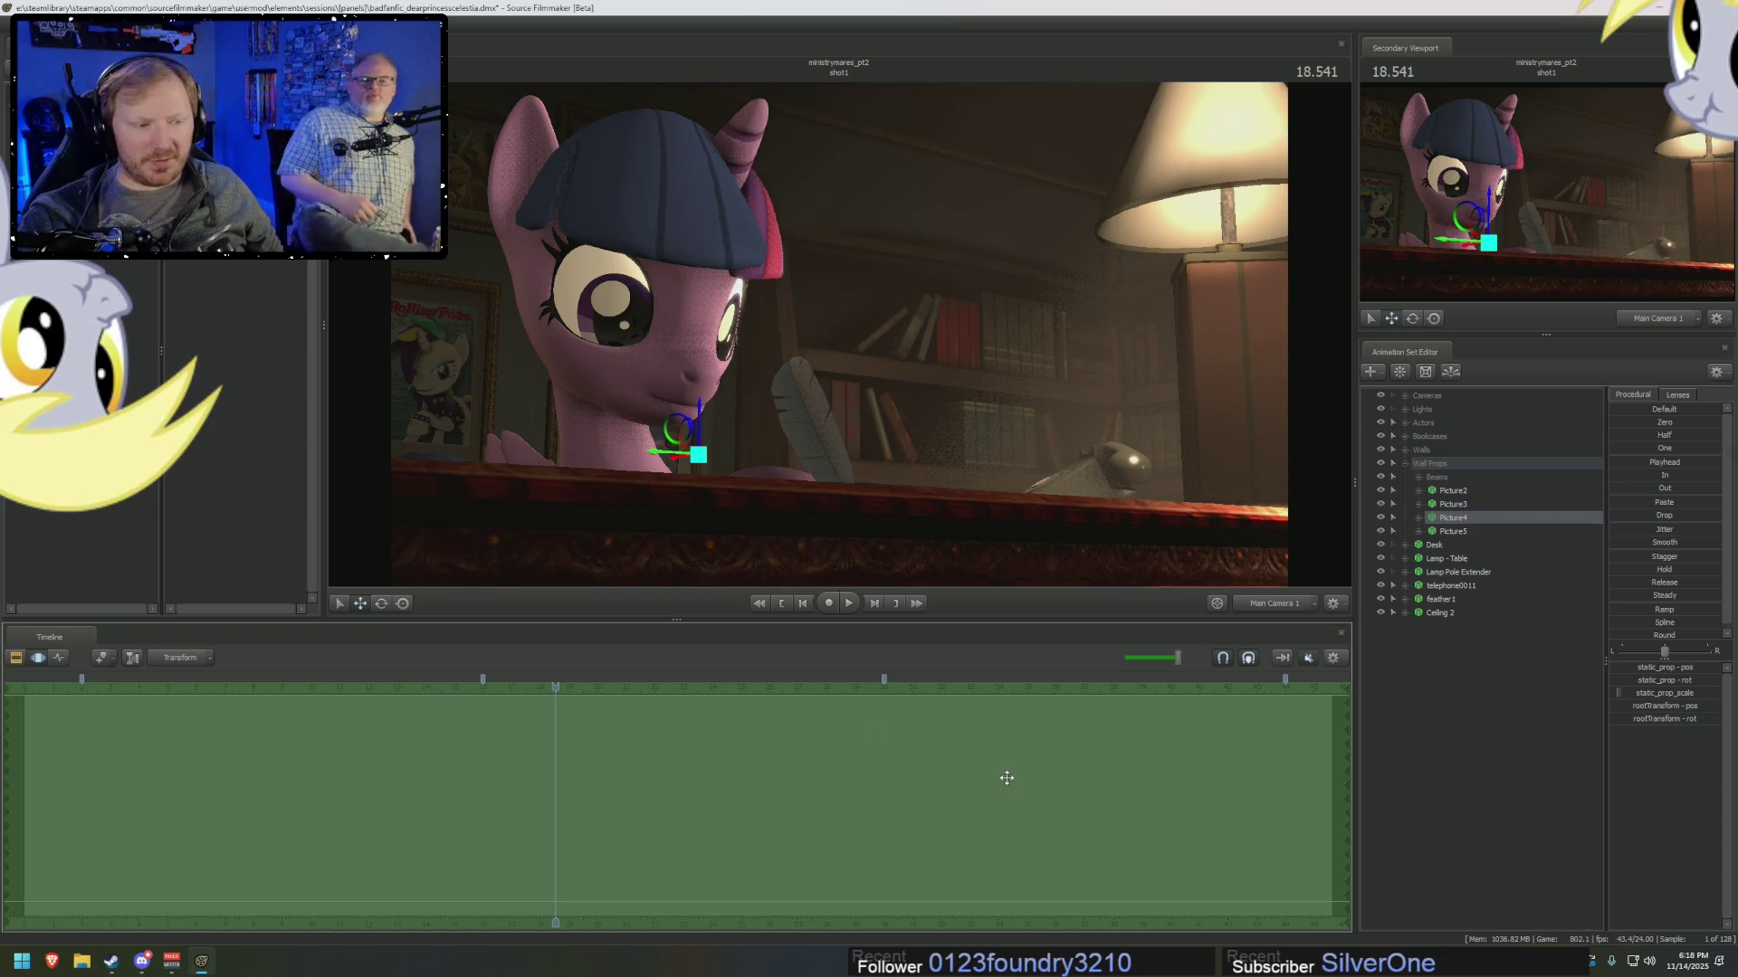
key("F3")
mouse_move(559, 687)
left_mouse_down()
mouse_move(821, 724)
mouse_move(553, 724)
left_mouse_up()
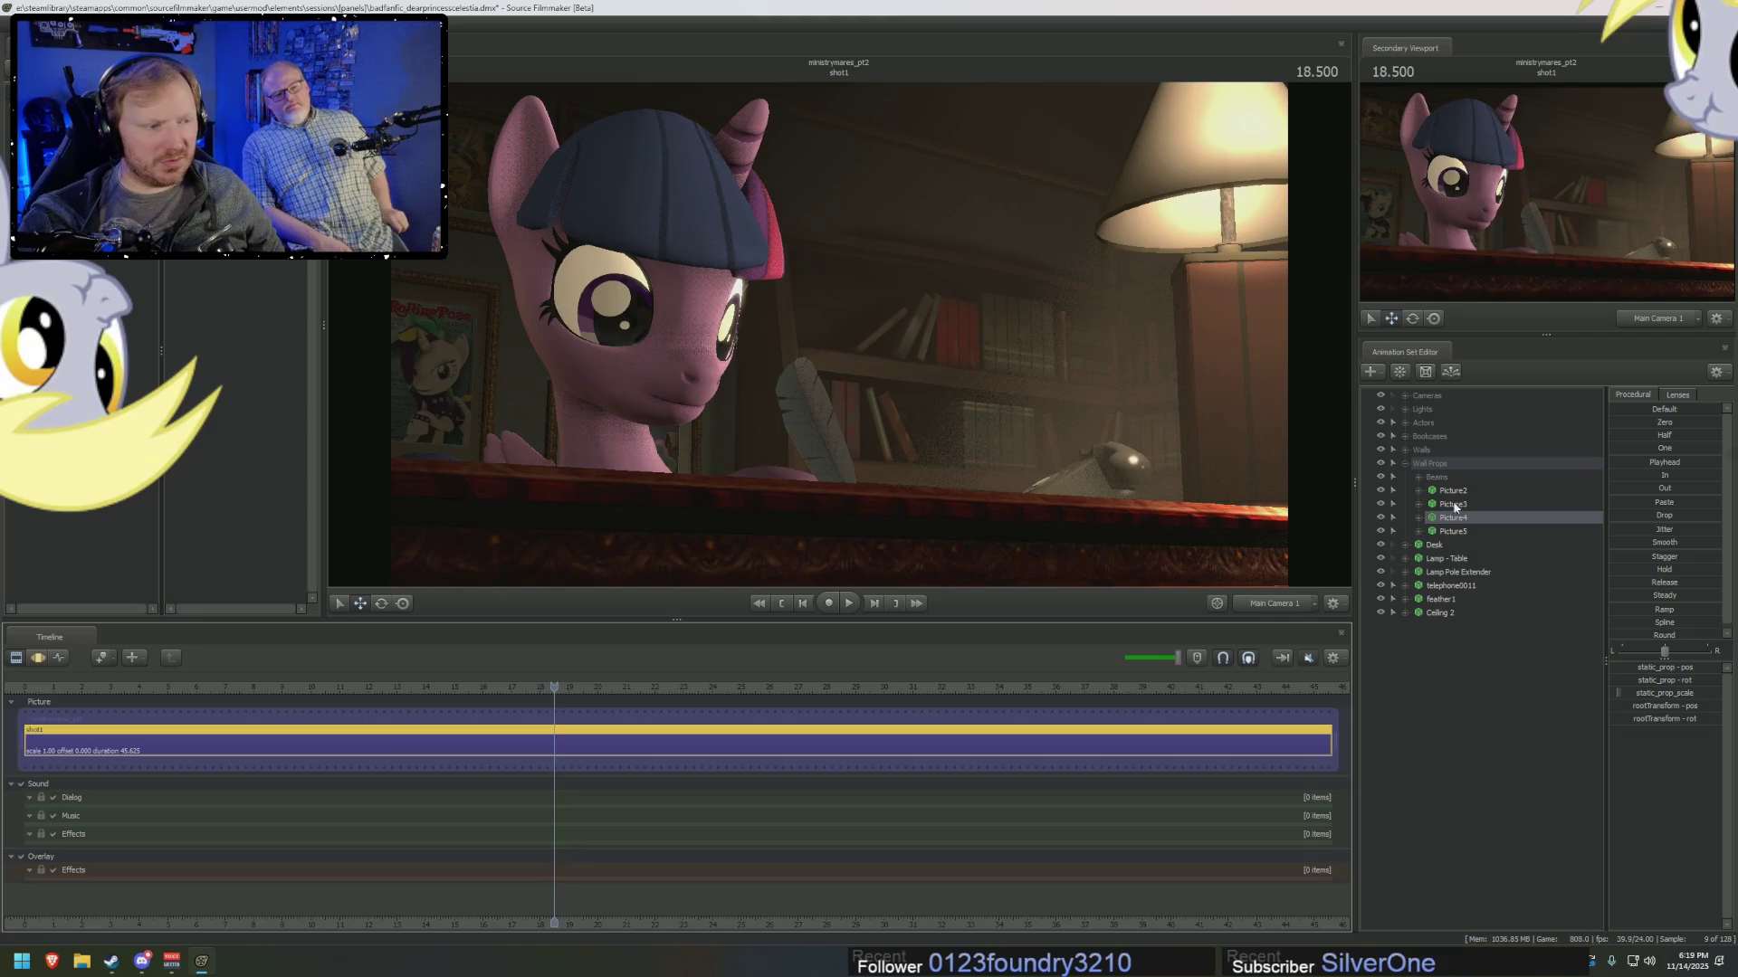
Bake the procedural bones of the revamped_twilightsparkle1 actor.
left_click(1404, 462)
left_click(1404, 422)
right_click(1448, 436)
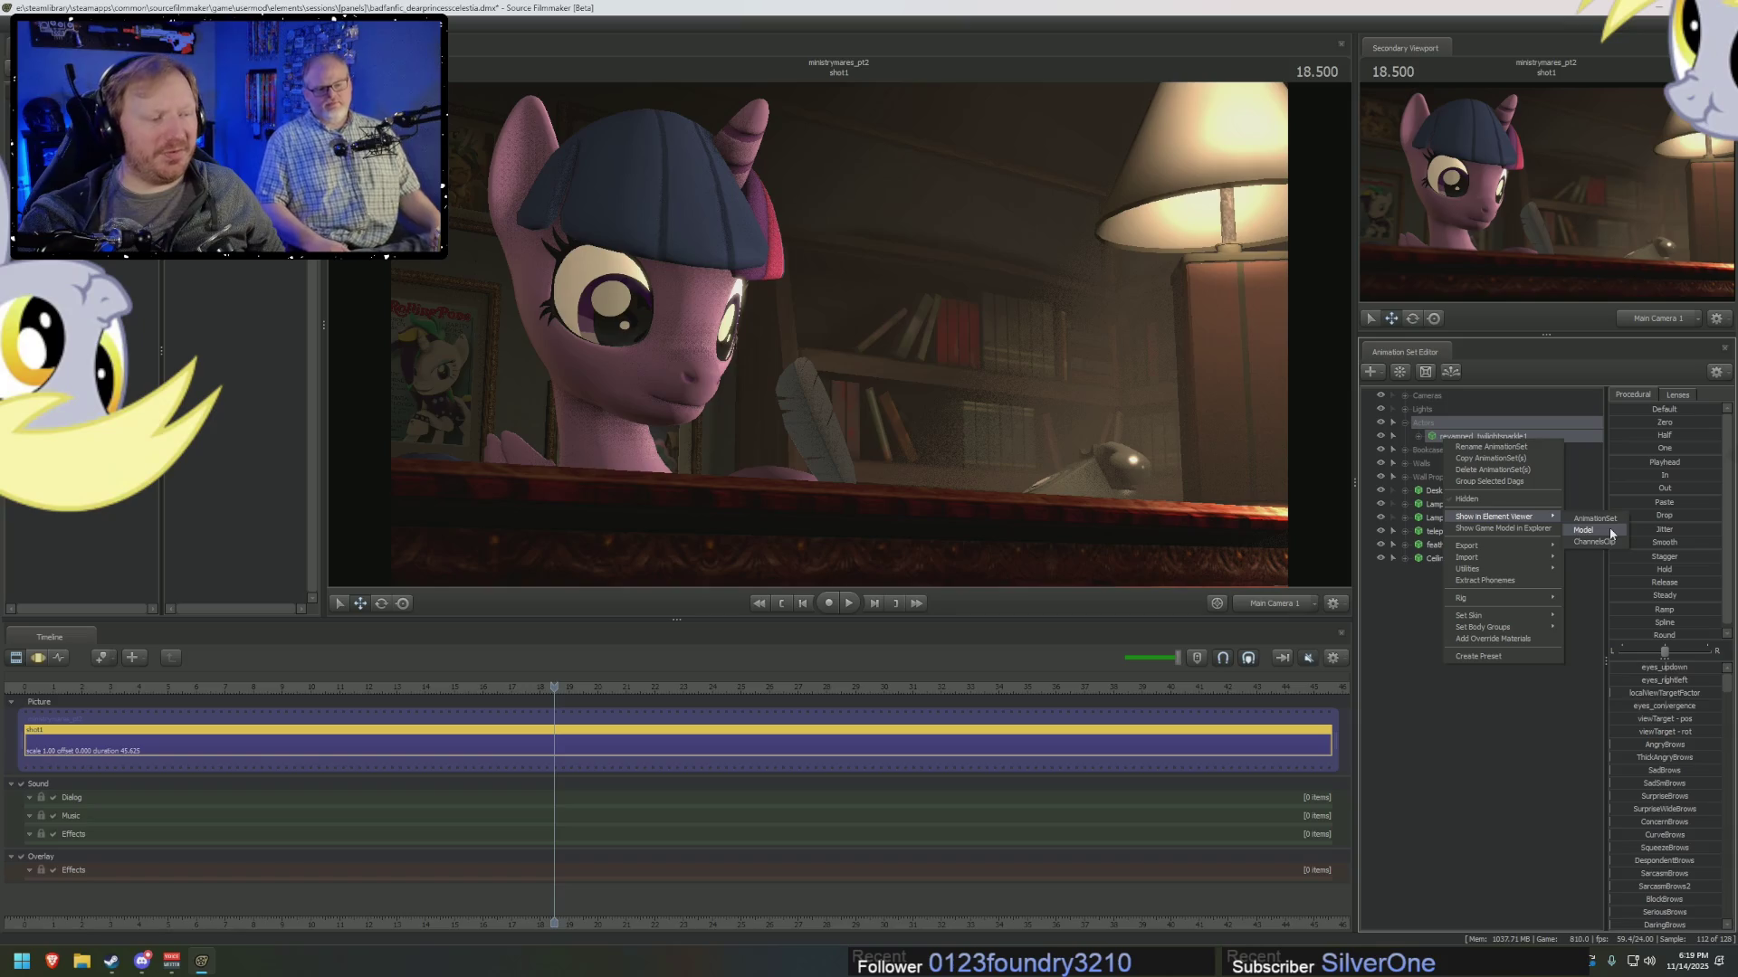
mouse_move(1511, 630)
mouse_move(1513, 542)
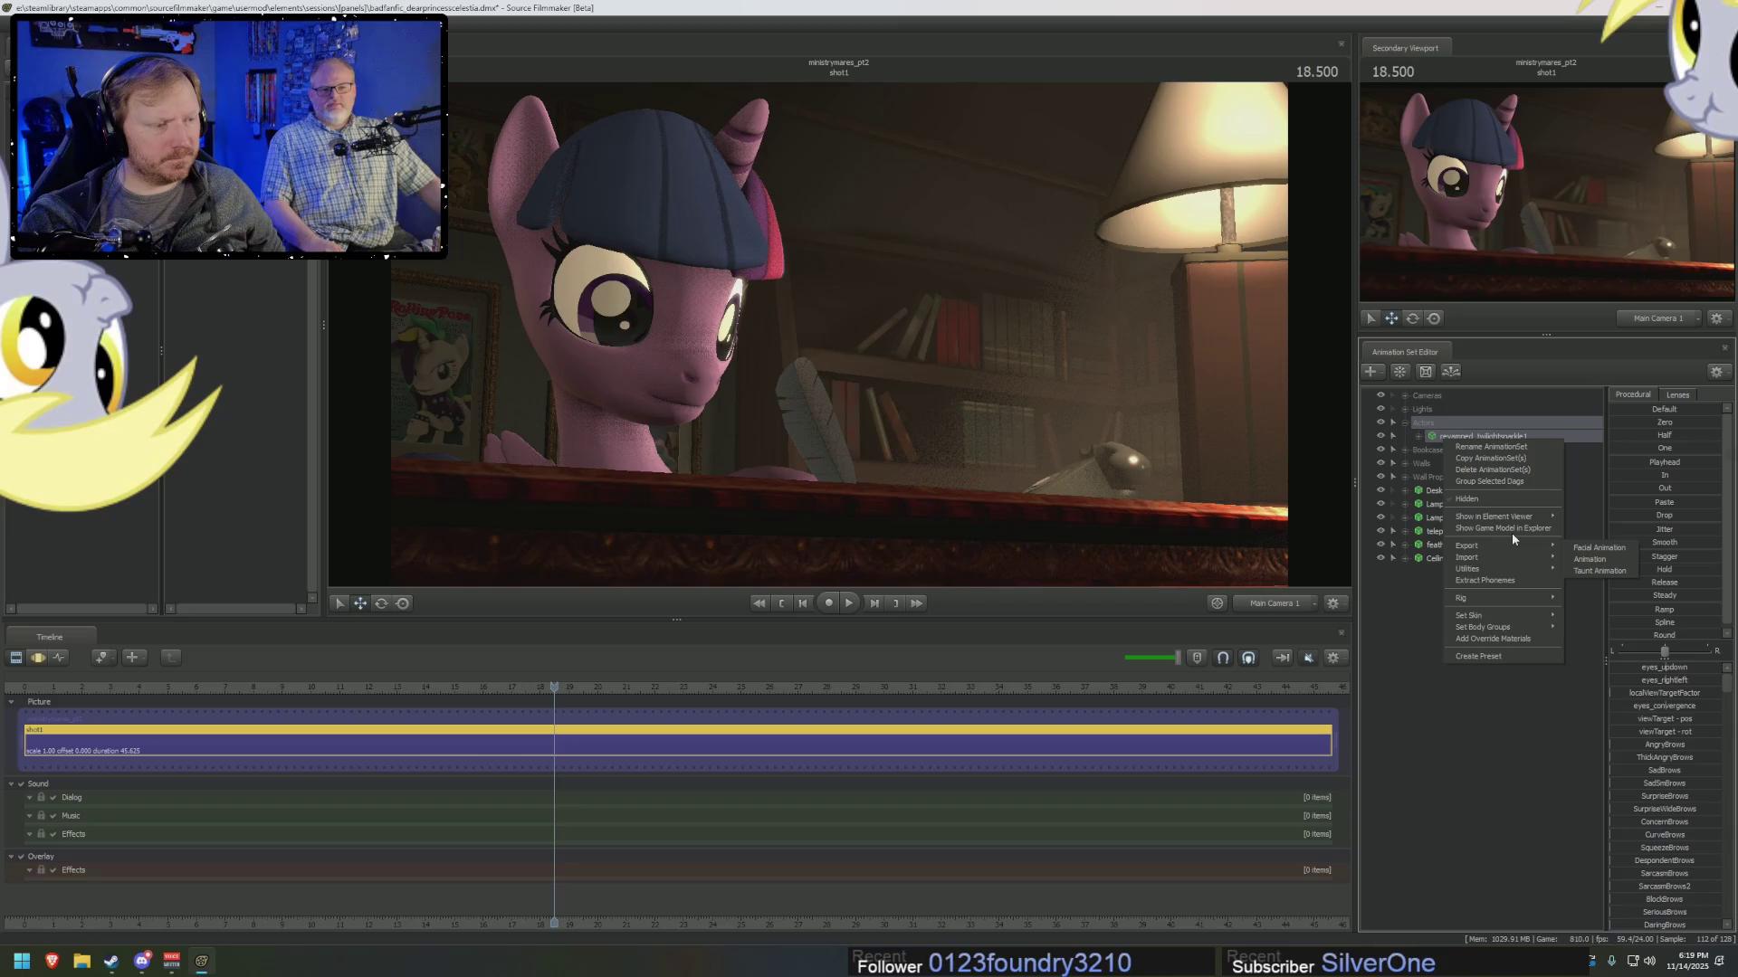
left_click(1605, 596)
Play the shot, stop at 23.500, and view it through the work camera.
key("space")
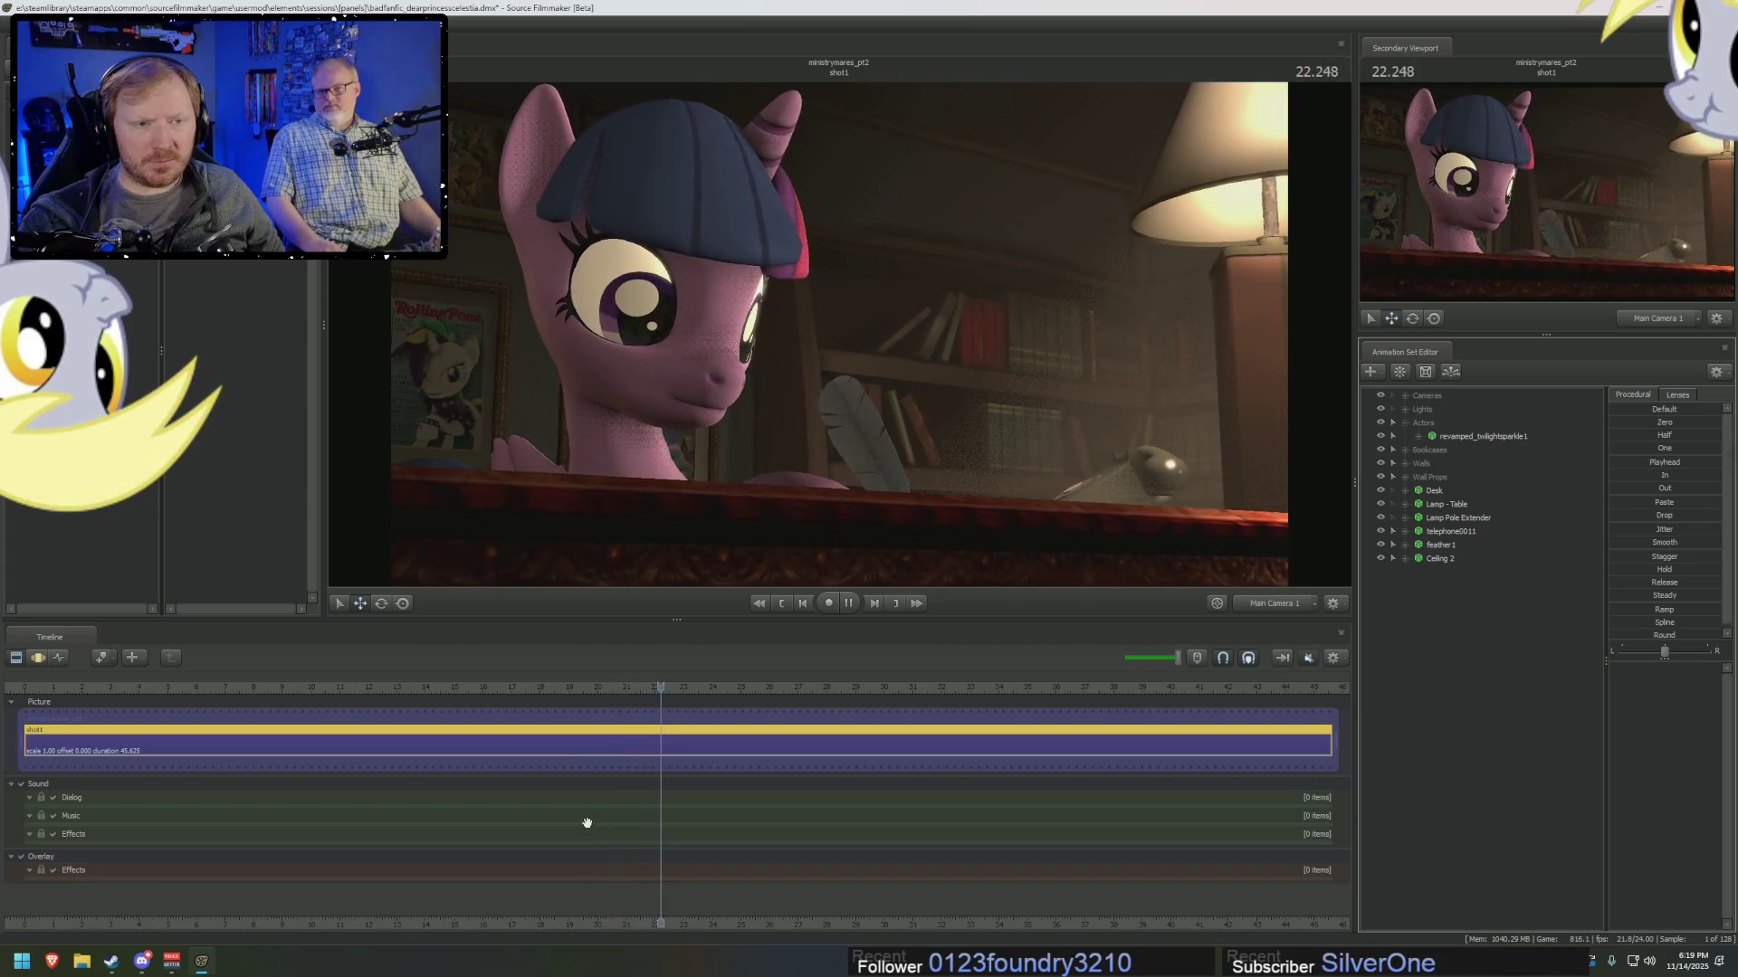
key("space")
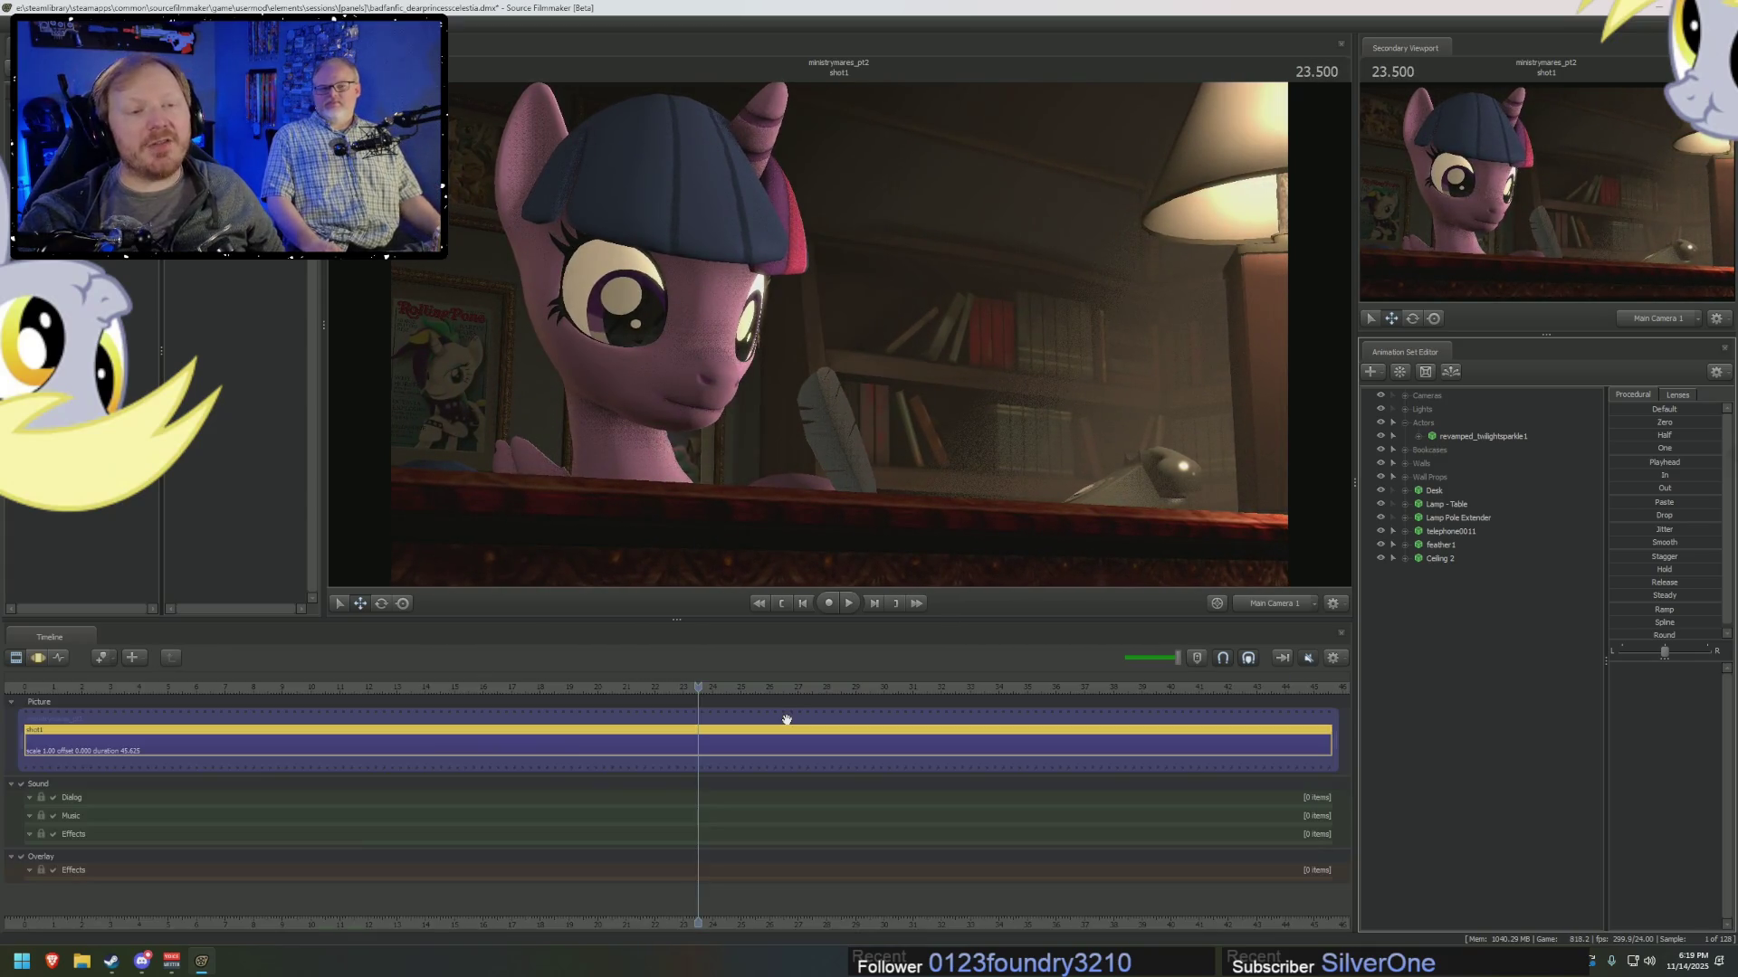
left_click(1305, 606)
Add a particle system using the magic_aura_med definition from magic_aura.pcf.
left_click_drag(839, 335, 1385, 621)
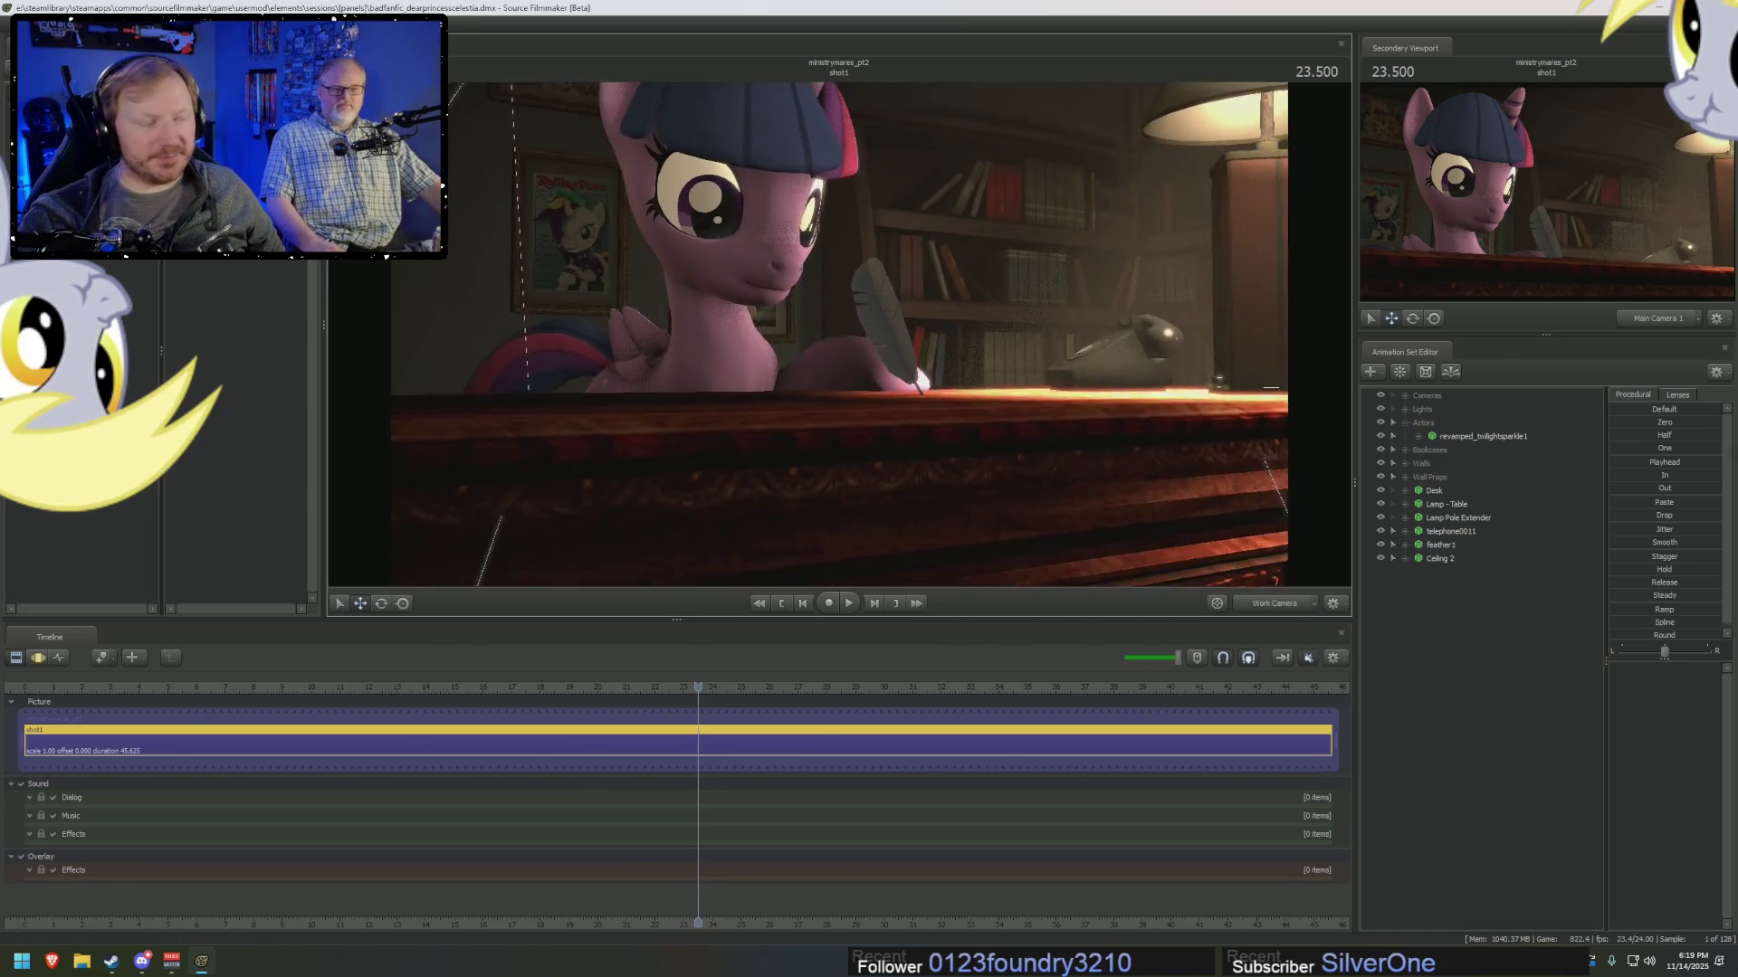
right_click(1473, 640)
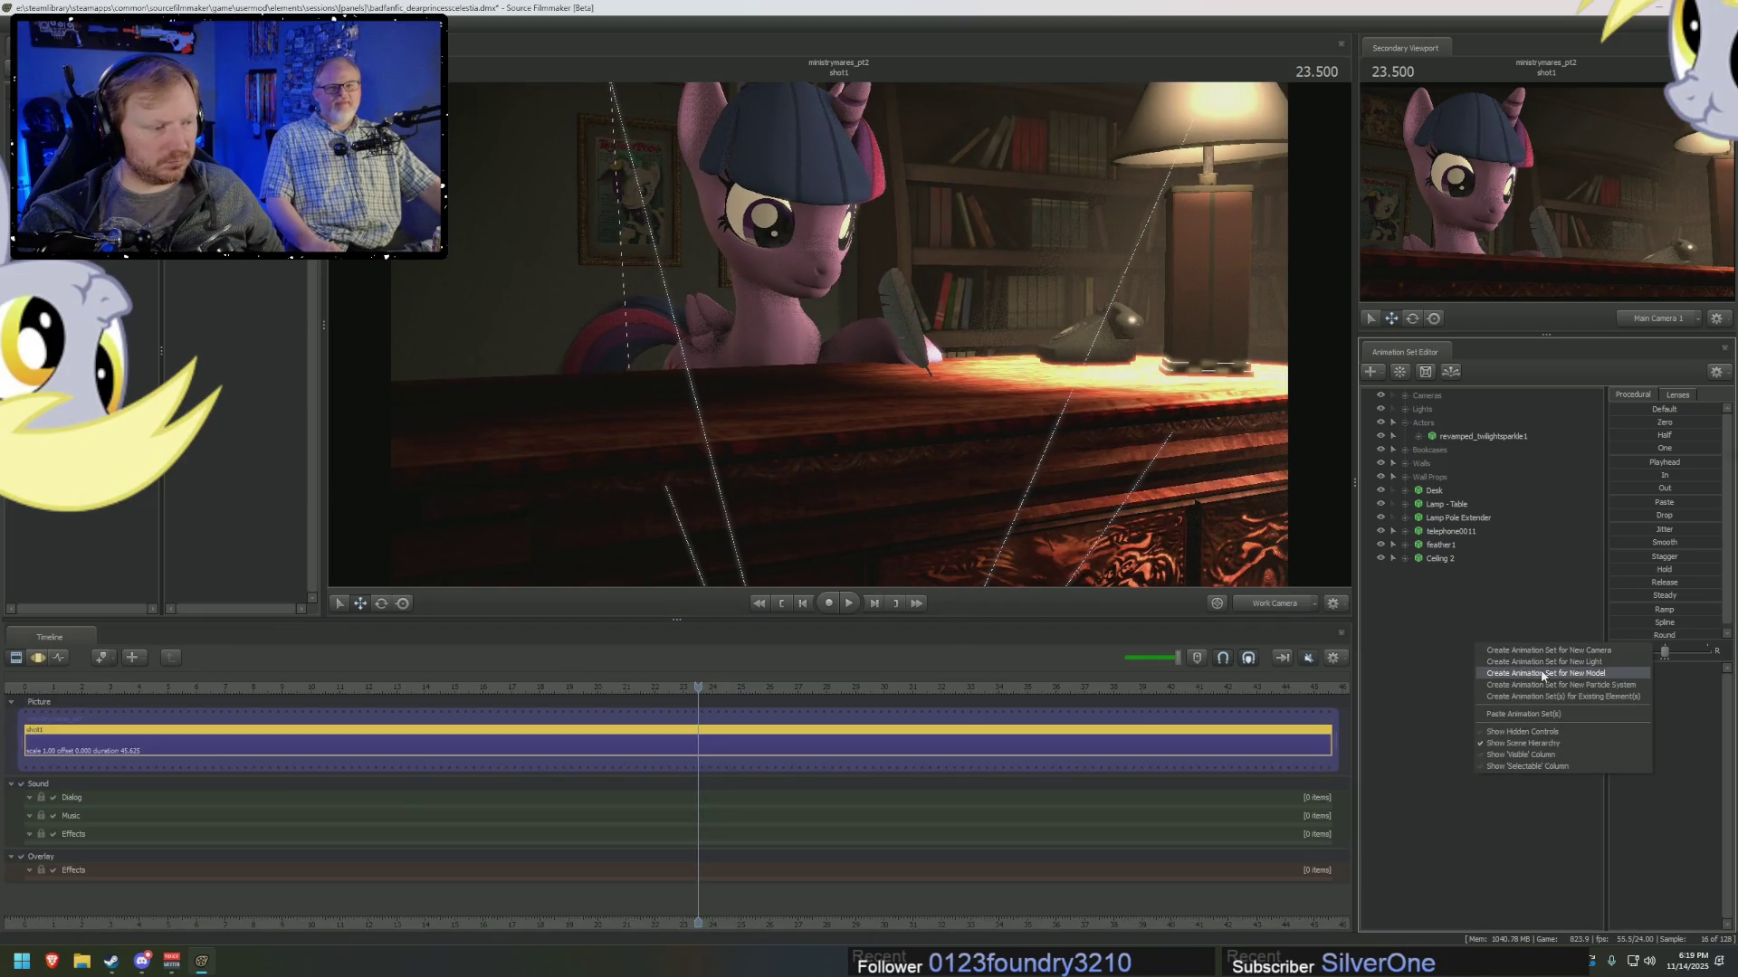
left_click(1543, 695)
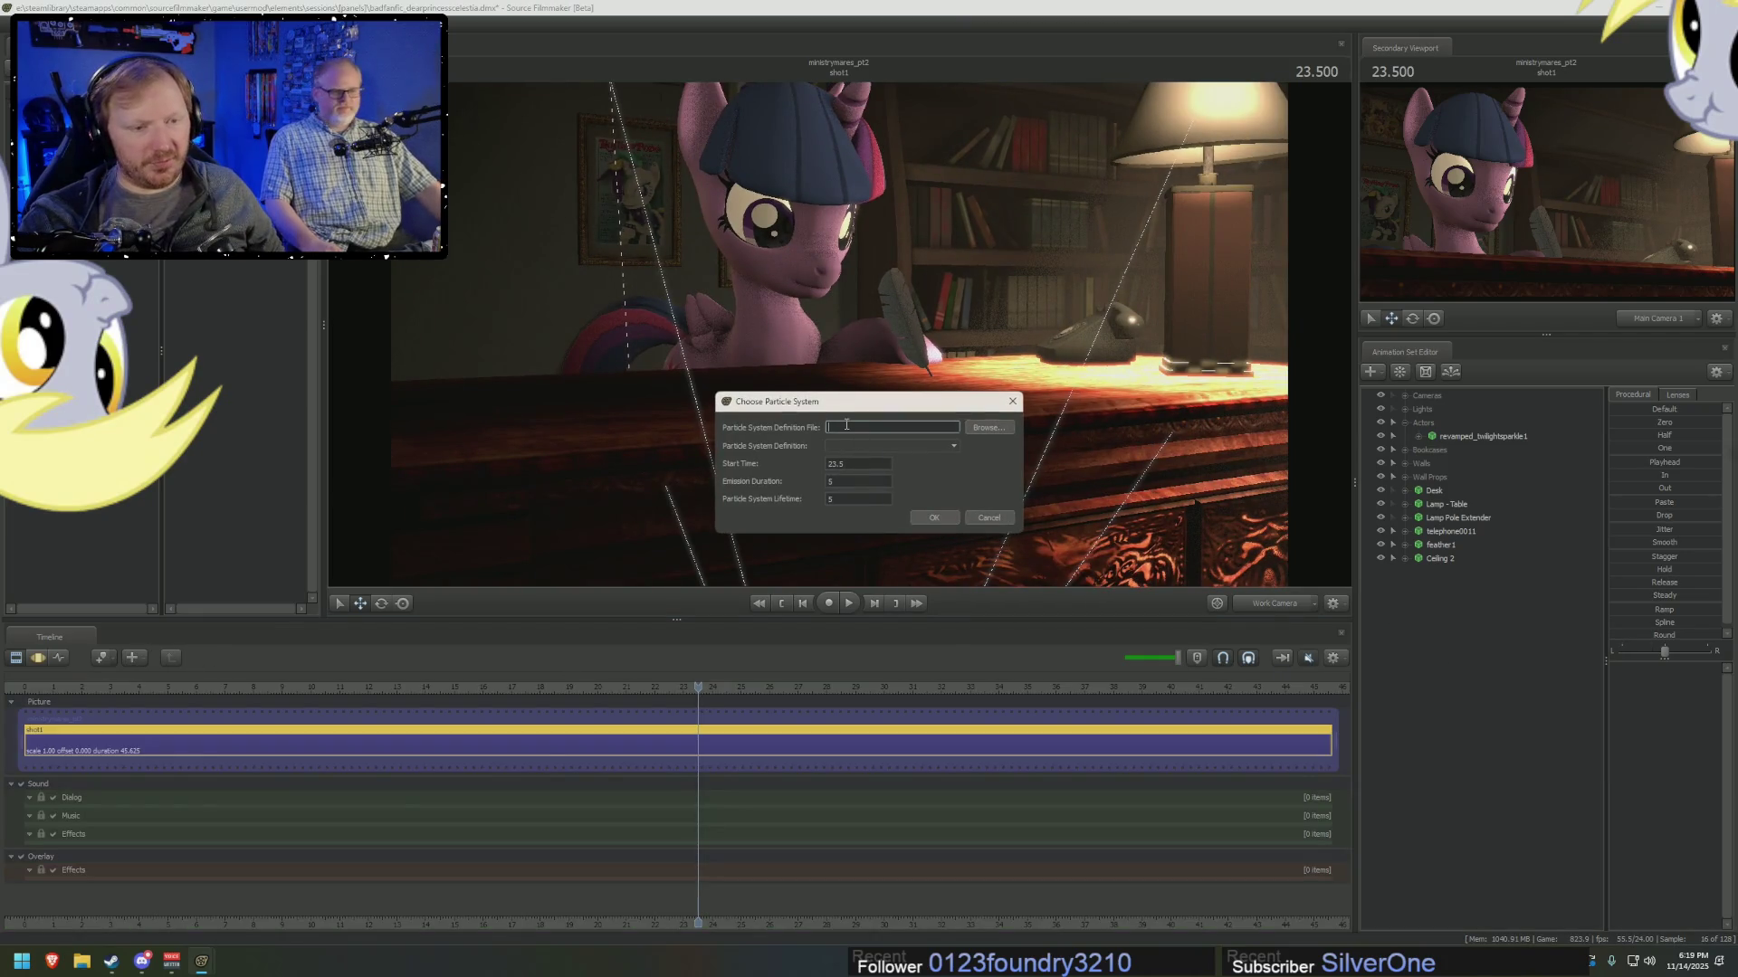
left_click(994, 434)
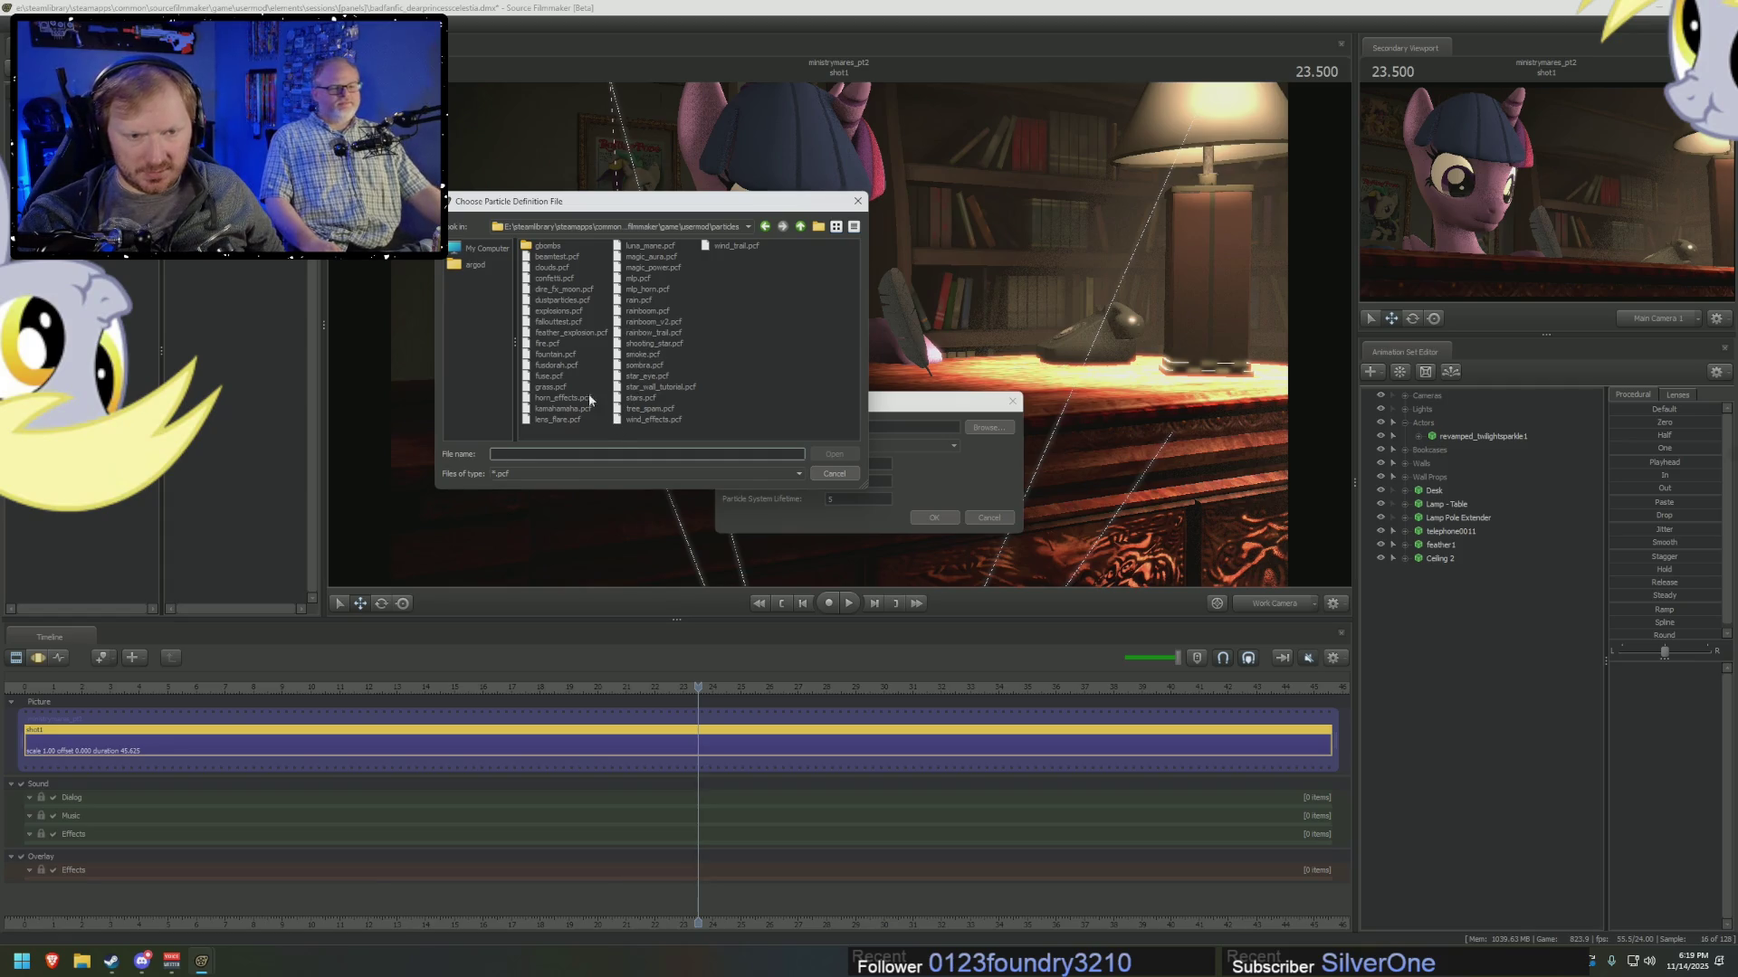
double_click(652, 257)
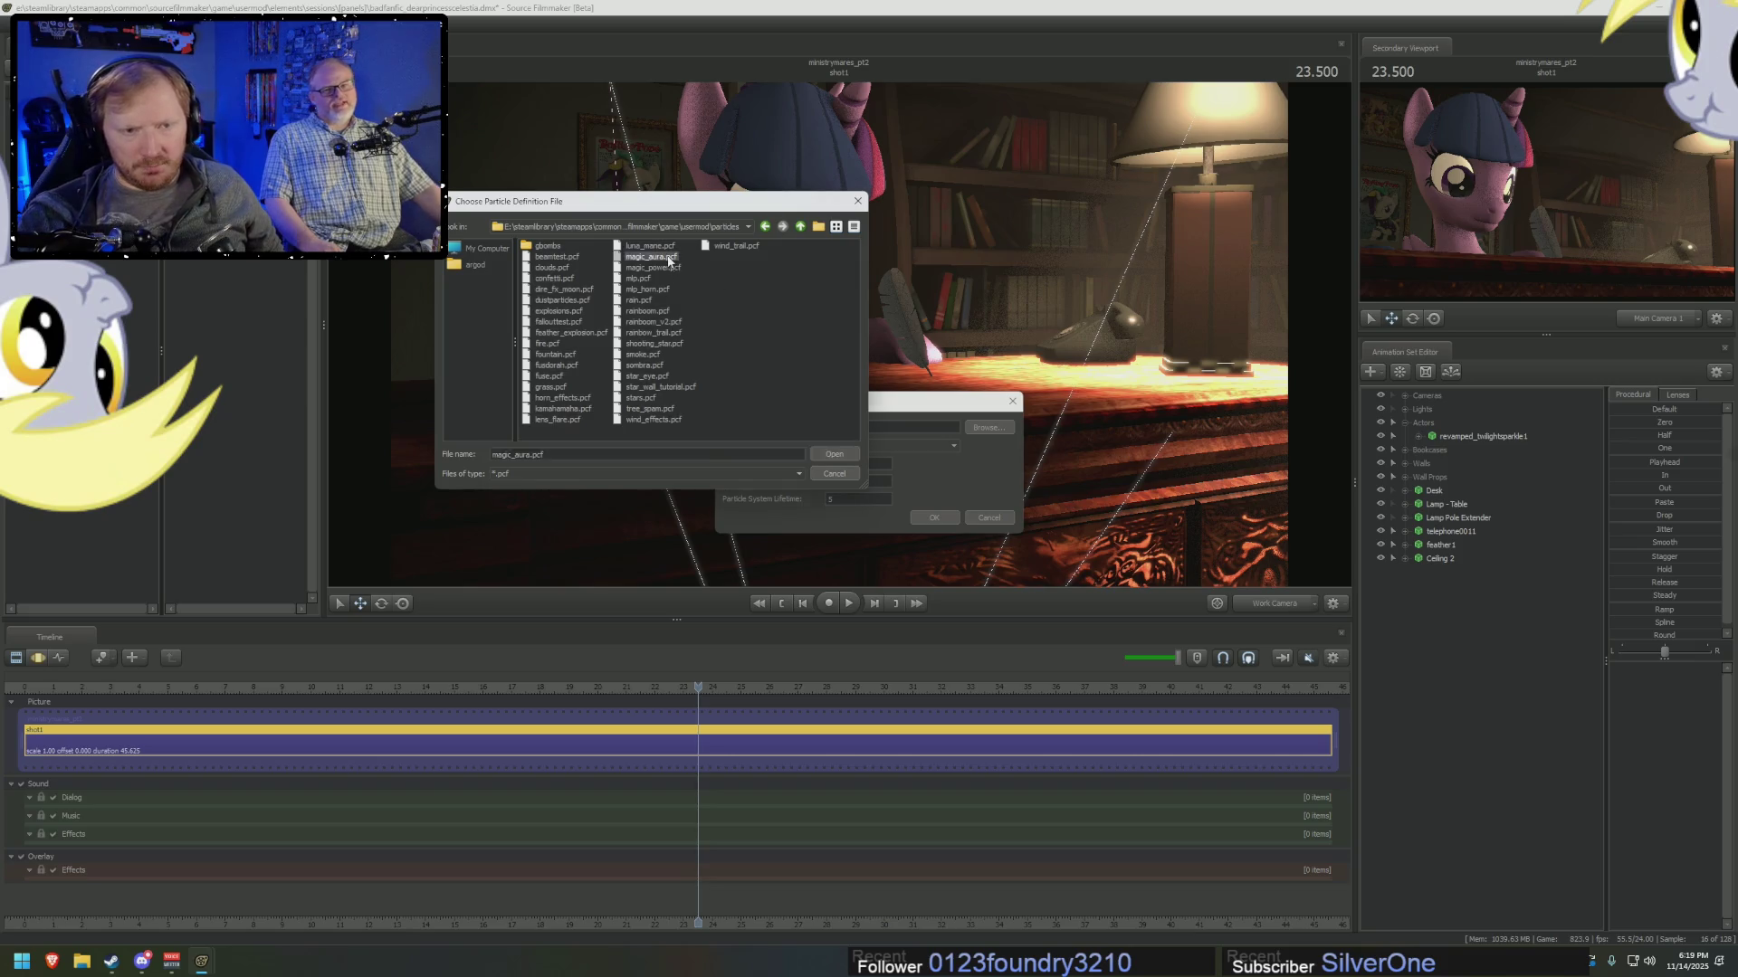
left_click(878, 446)
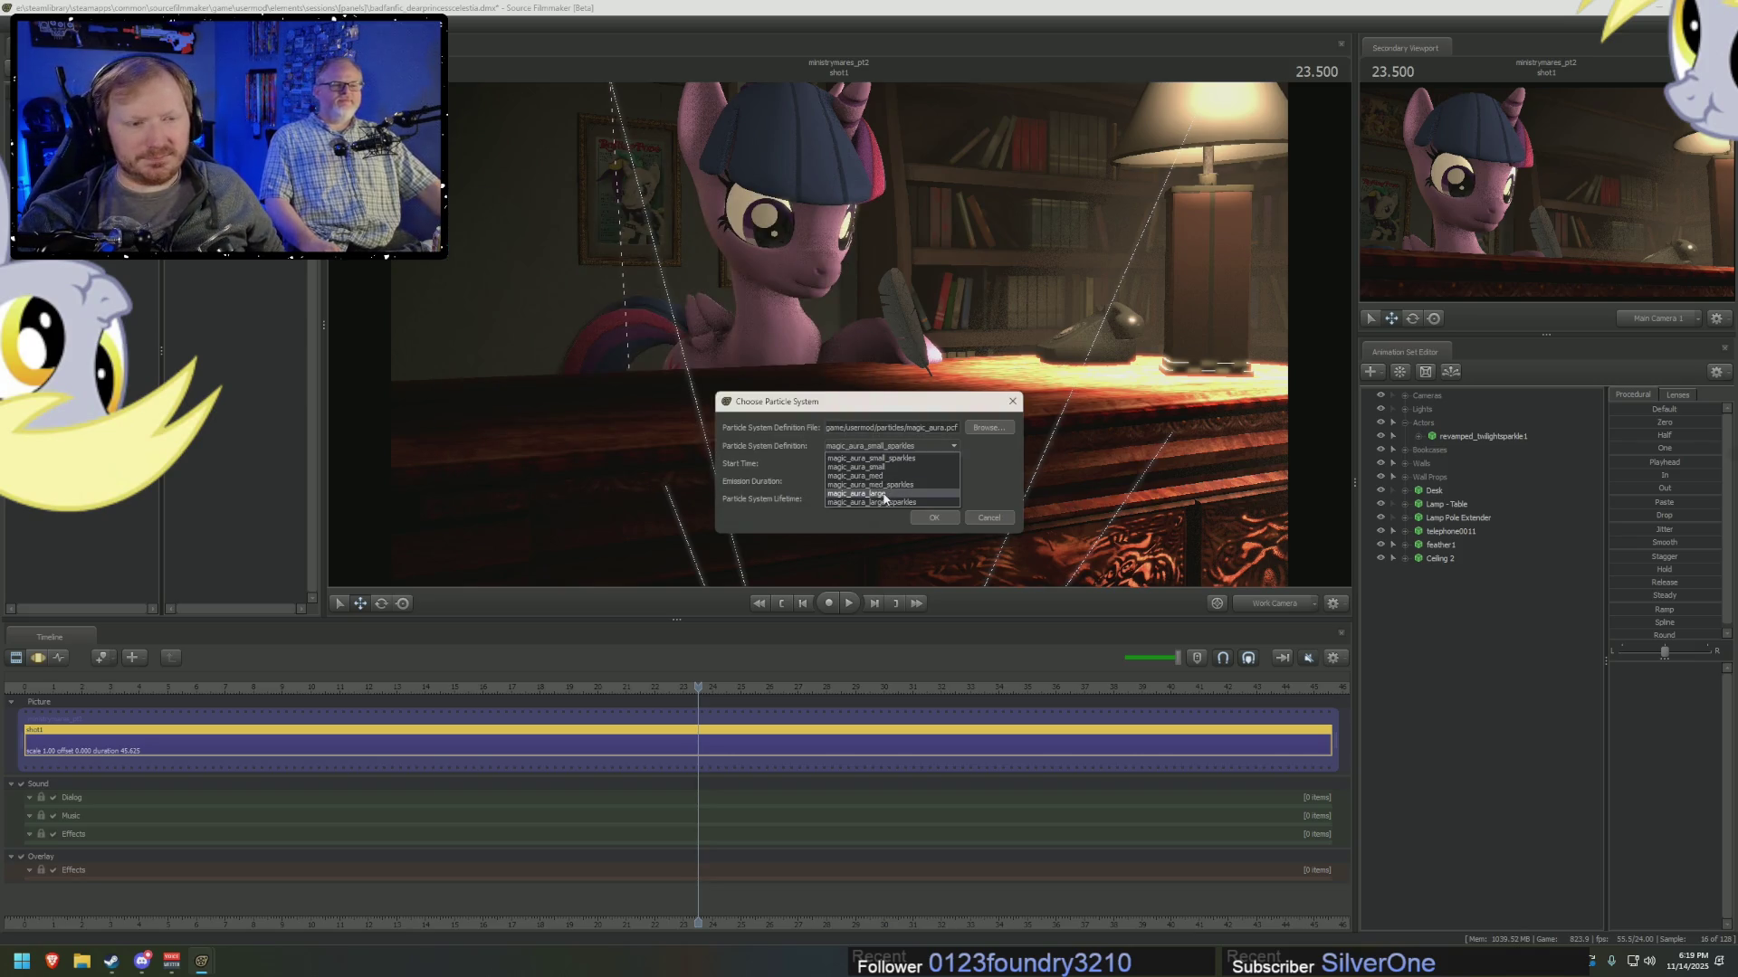
left_click(872, 508)
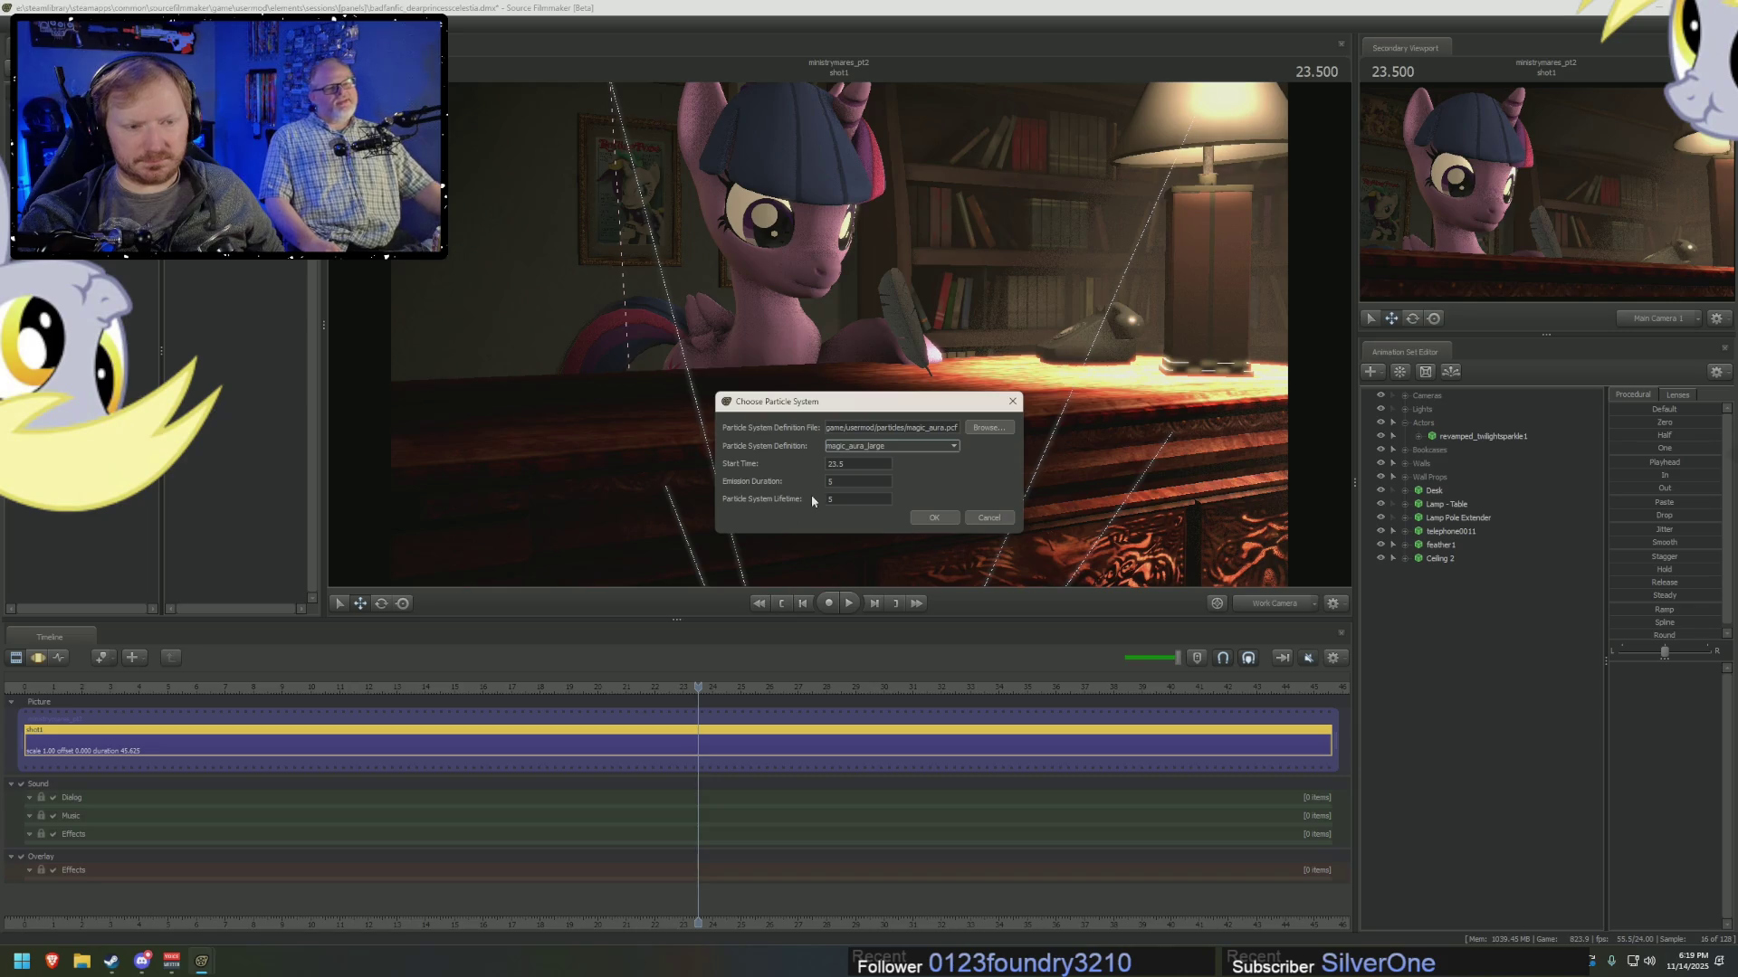
left_click(878, 447)
left_click(885, 477)
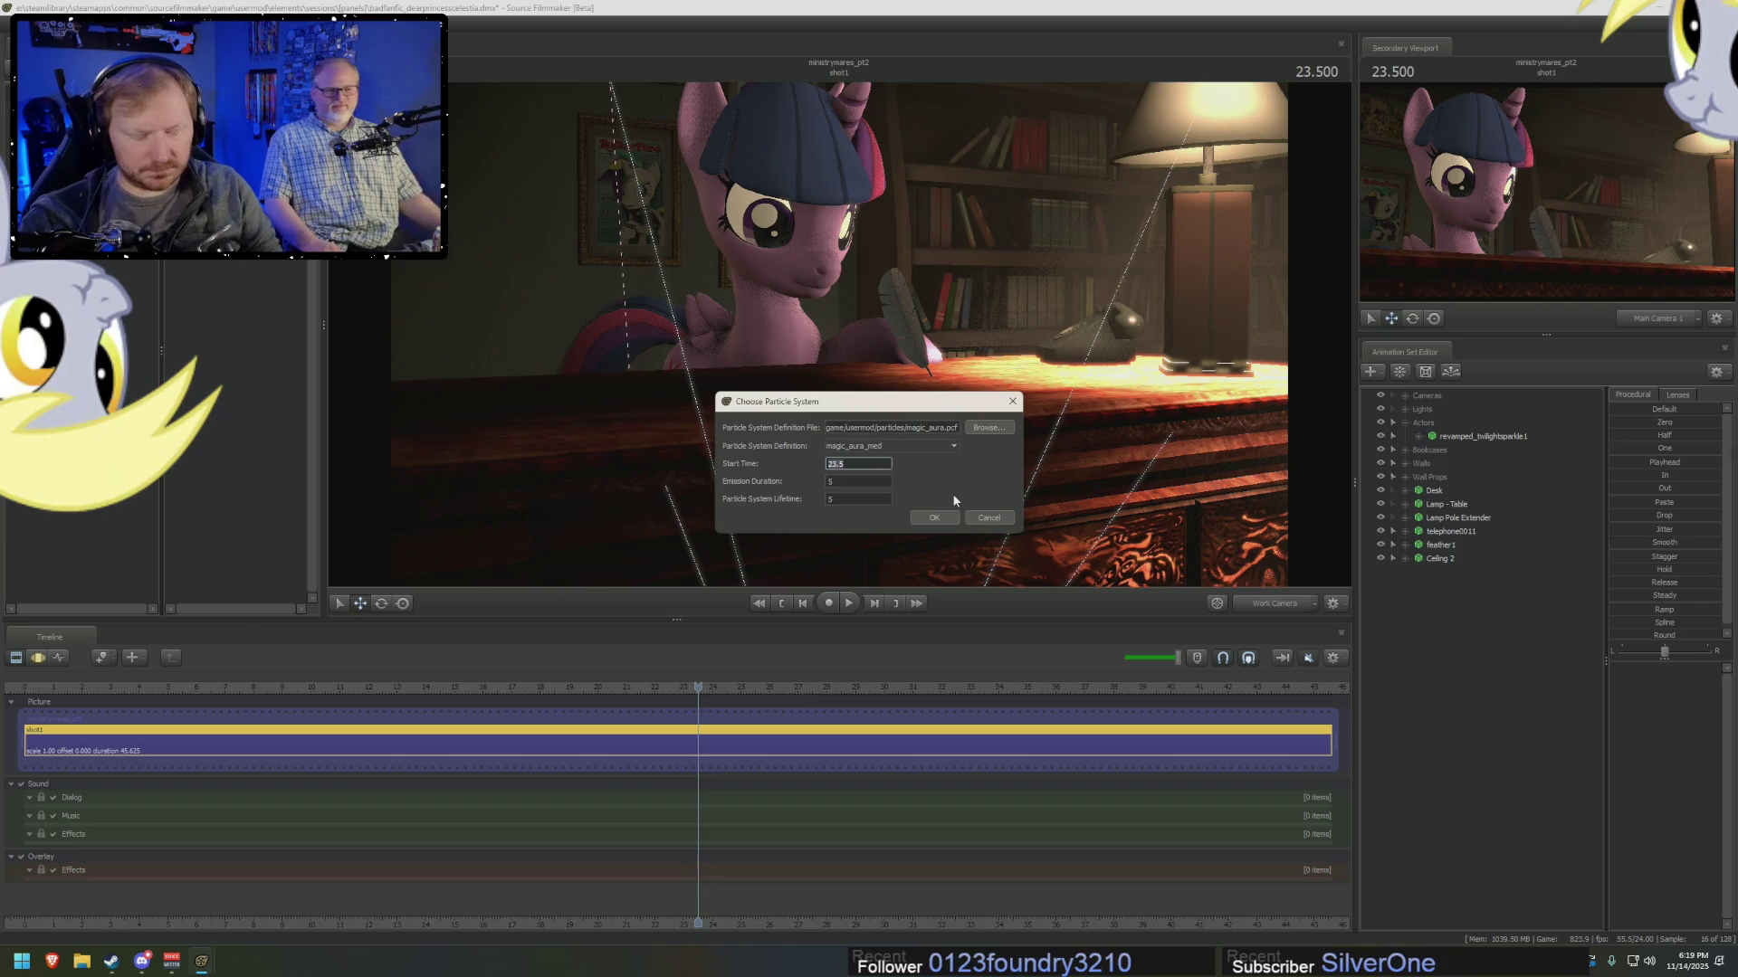
Set start time 0, emission duration 50 and lifetime 50, then confirm.
type("0")
key("Tab")
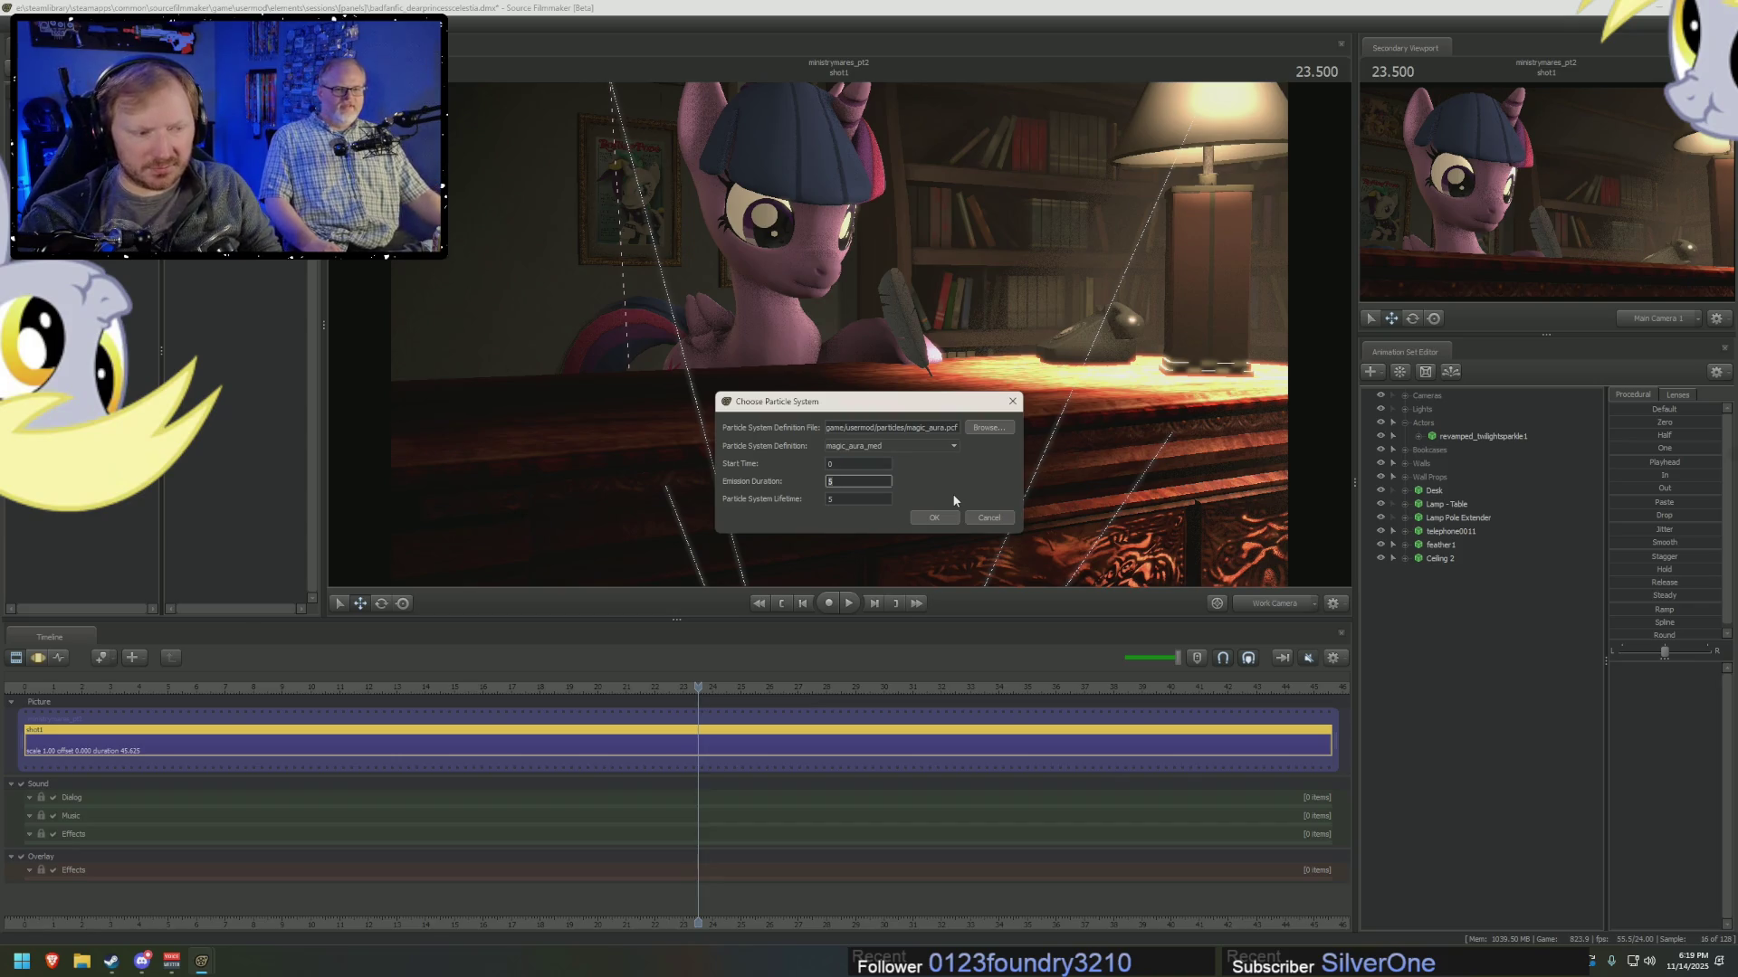
type("50")
key("Tab")
type("5")
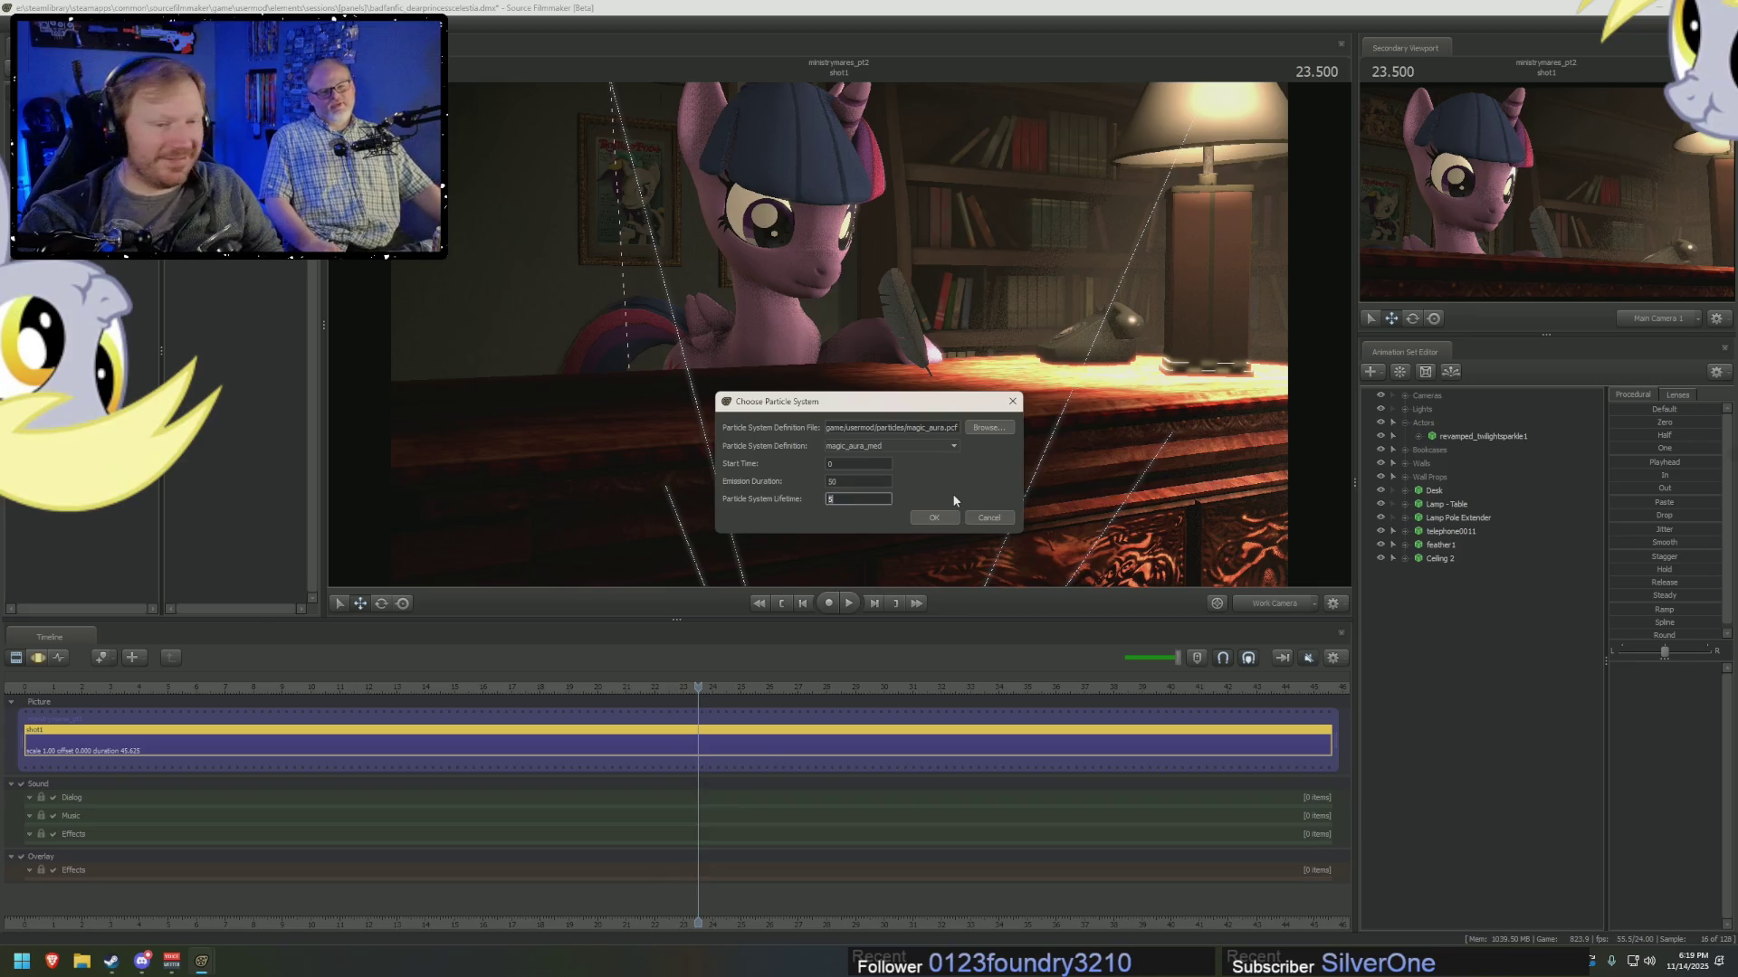
type("0")
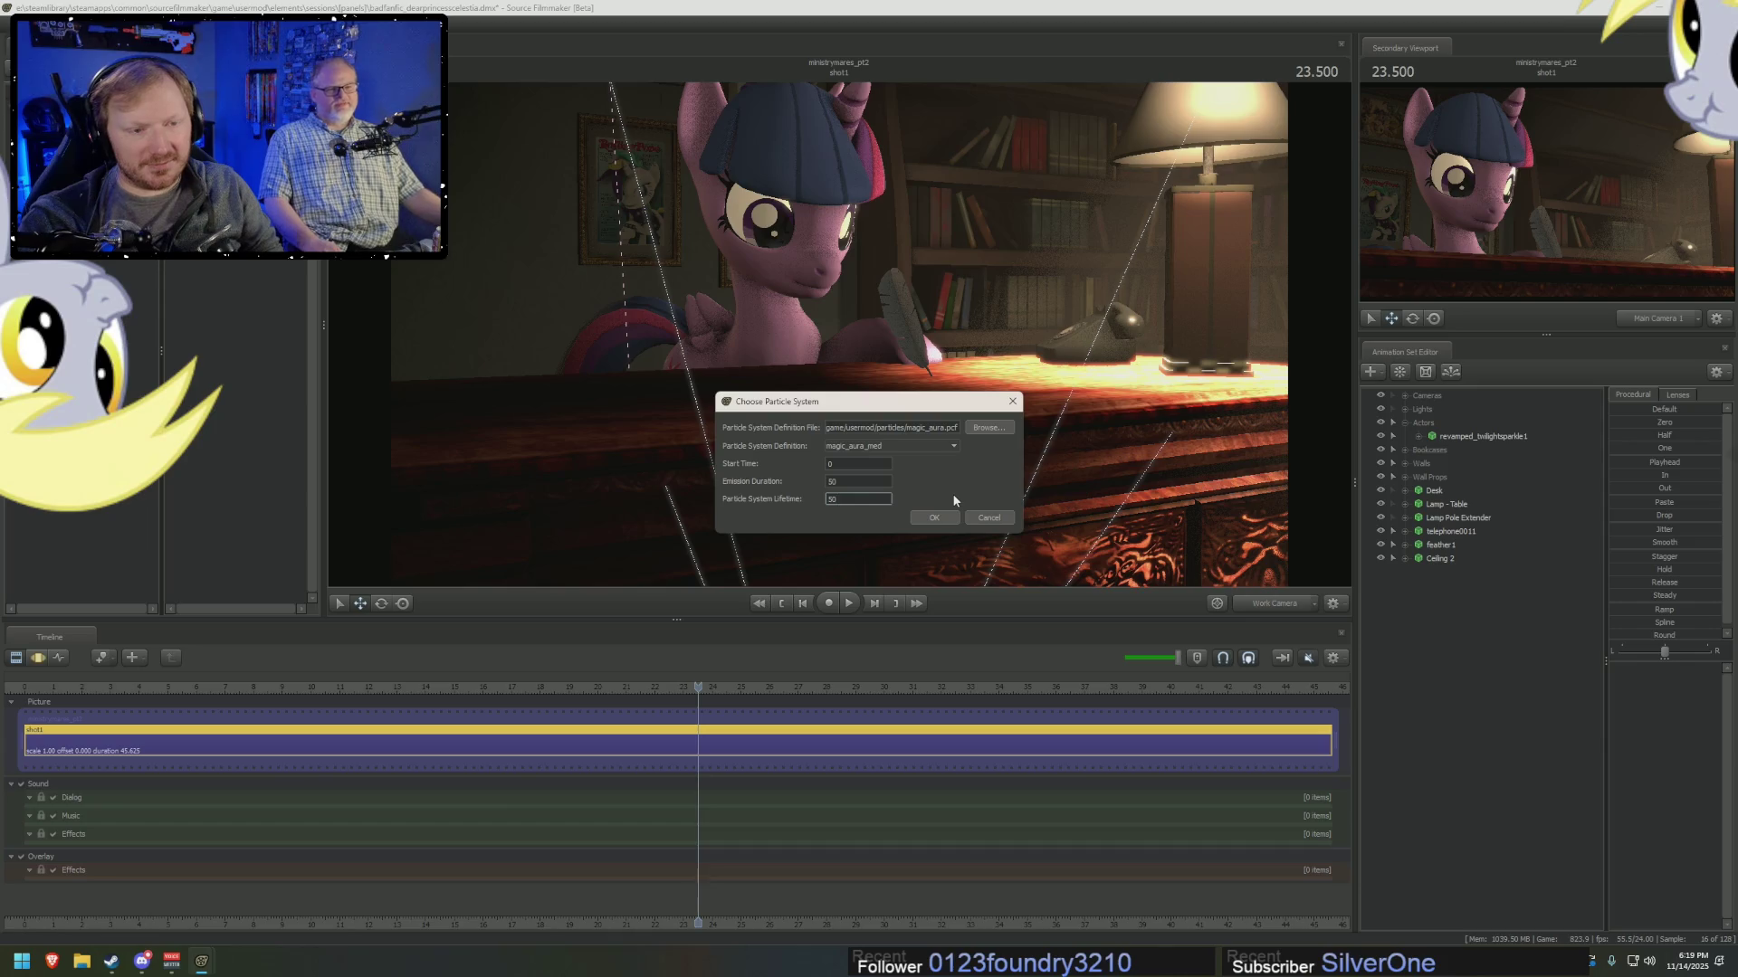
left_click(946, 523)
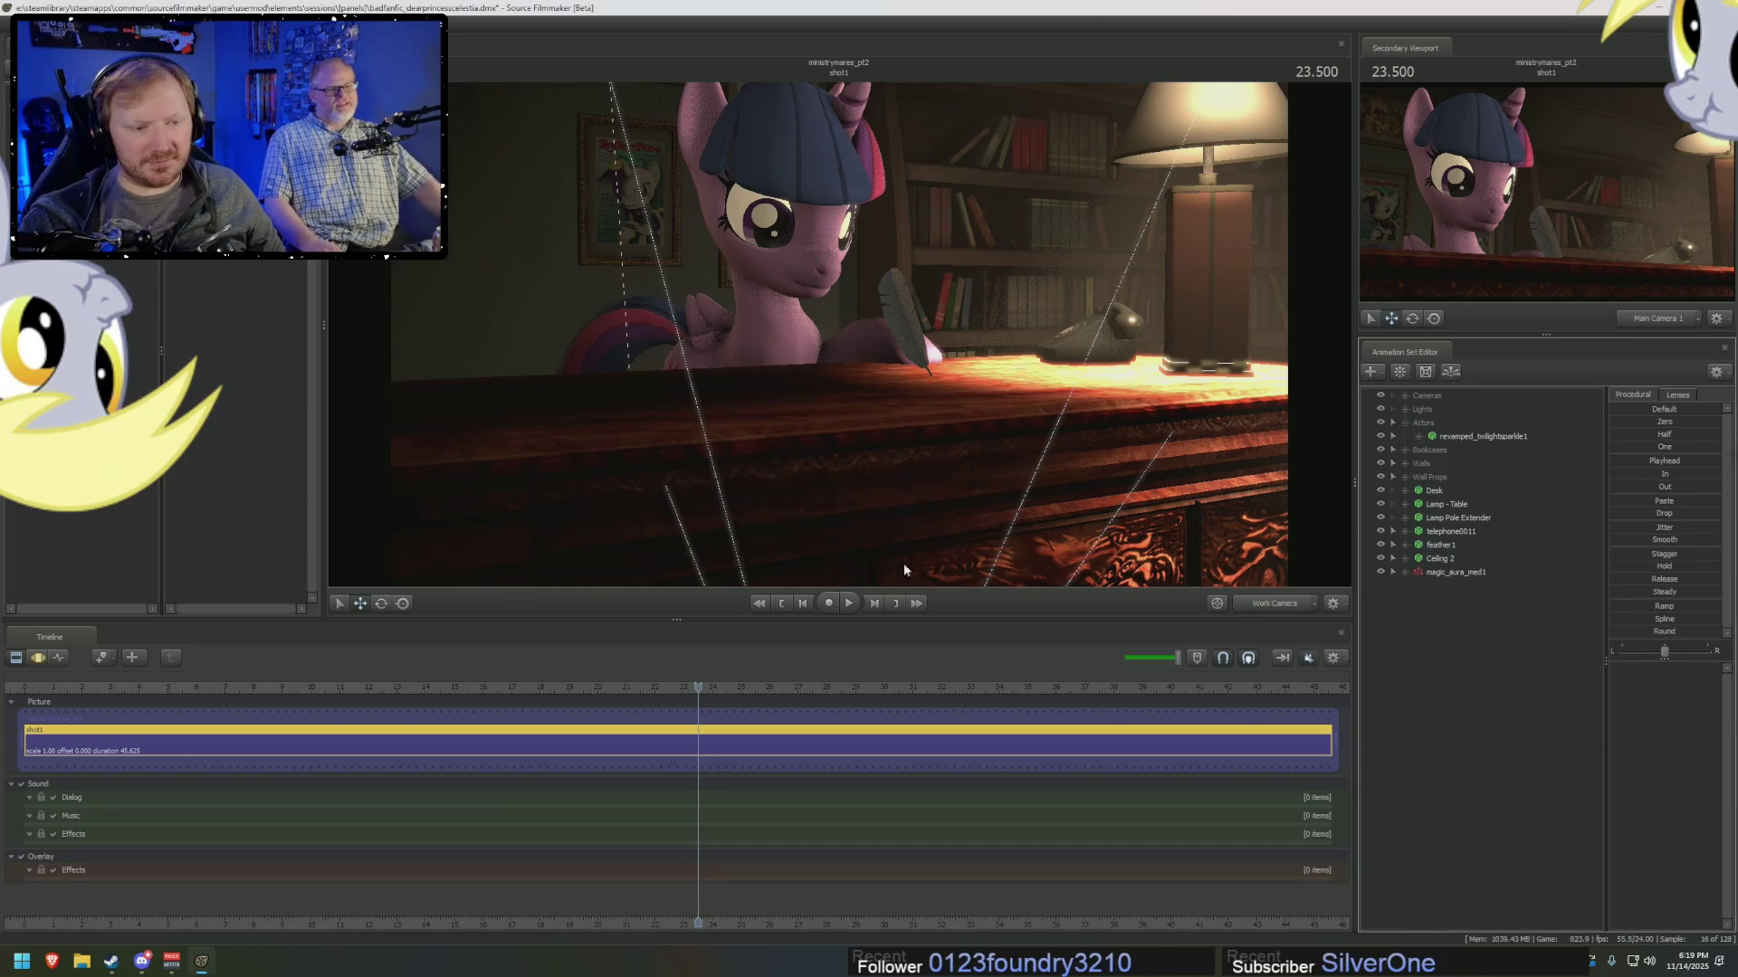
Return to the shot start, group magic_aura_med1 as 'Magic Particles', and expand the group.
mouse_move(701, 686)
left_mouse_down()
mouse_move(25, 715)
mouse_move(646, 724)
left_mouse_up()
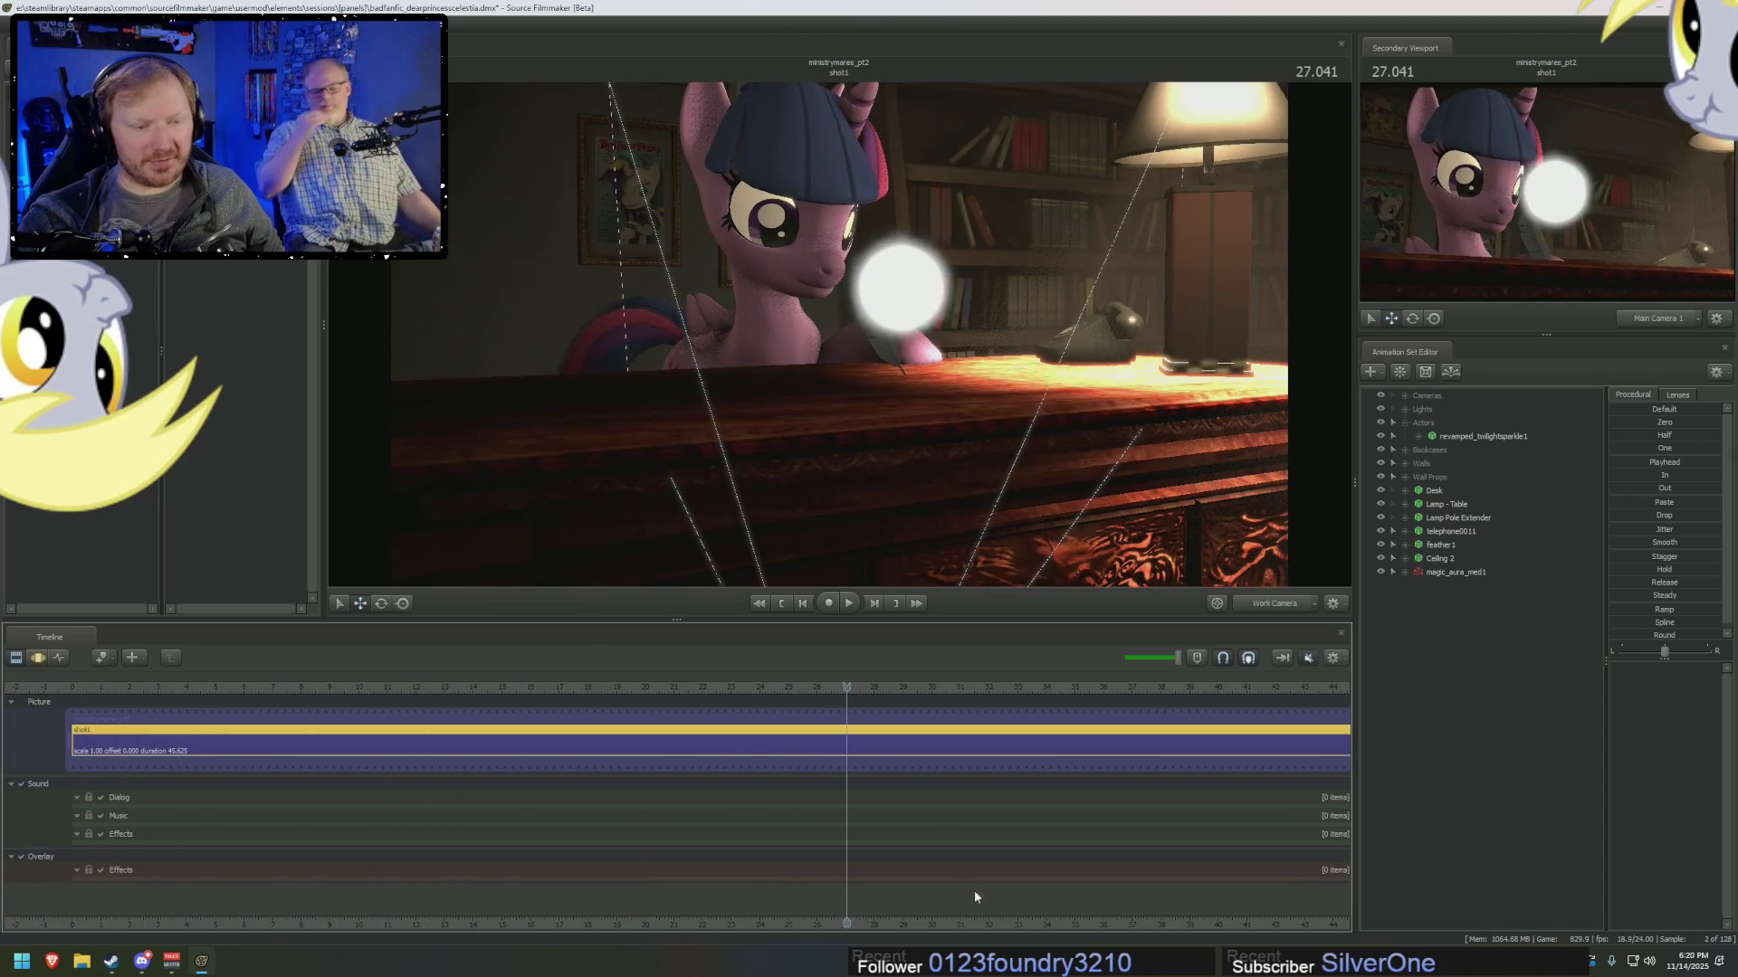
scroll(970, 882, "down", 5)
left_click(1470, 574)
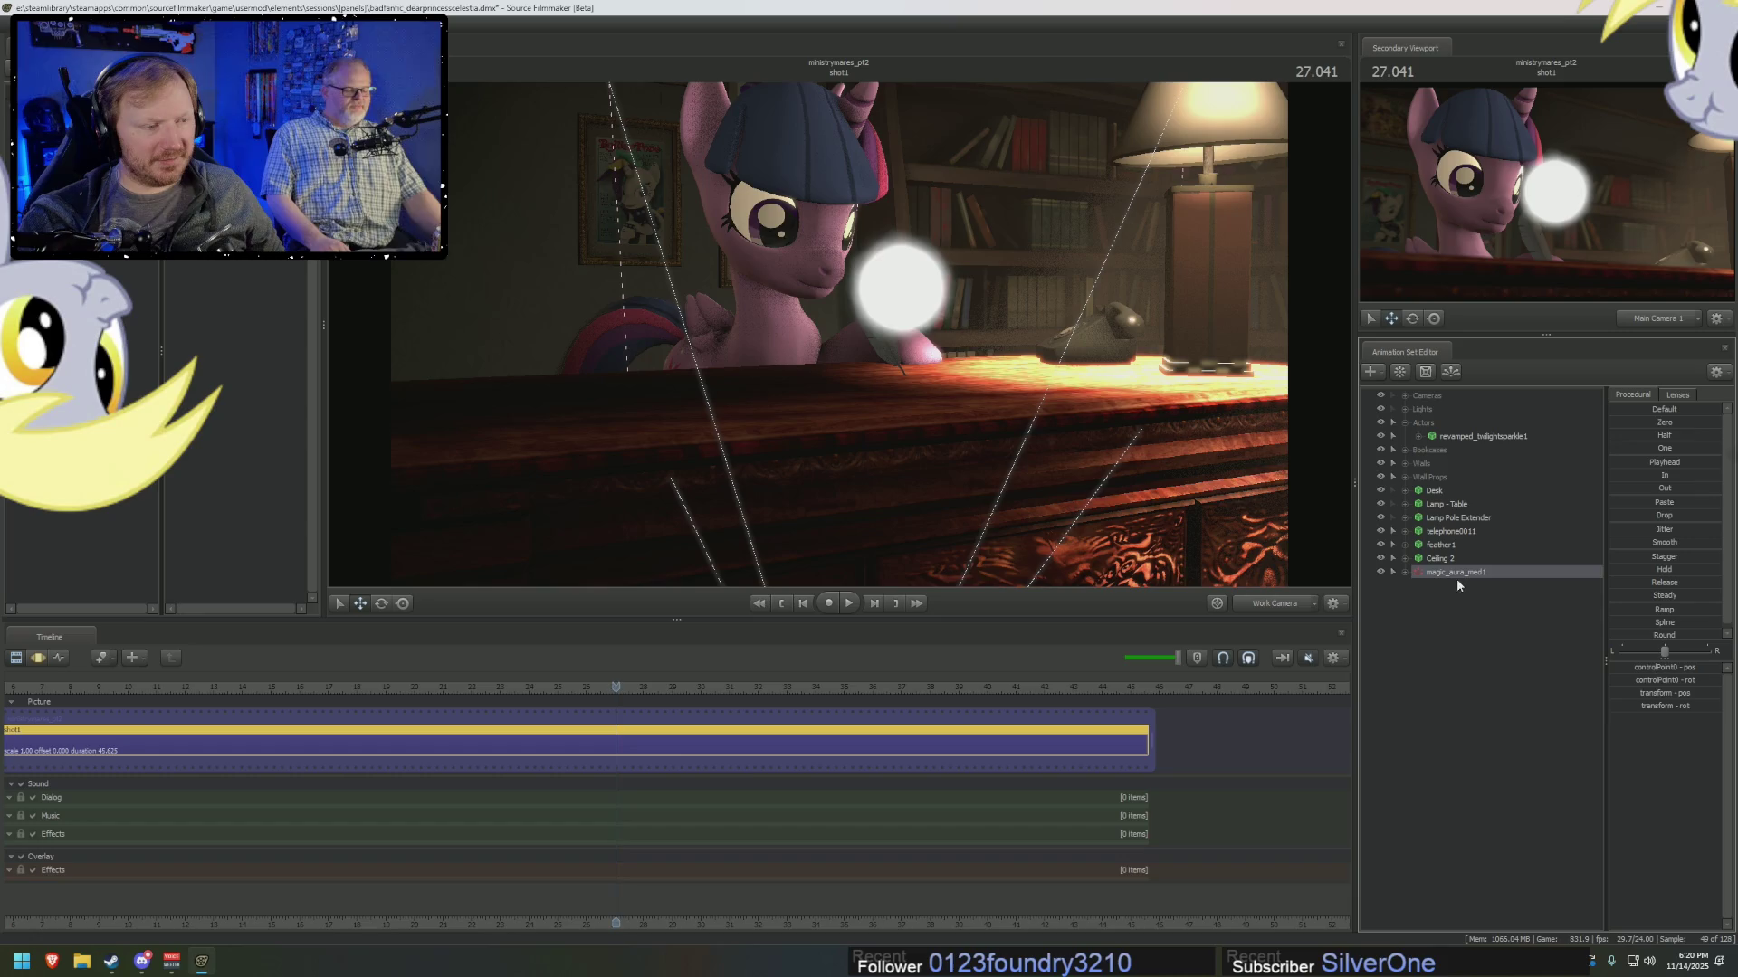
right_click(1457, 574)
right_click(1441, 574)
left_click(1486, 617)
type("Magic Particles")
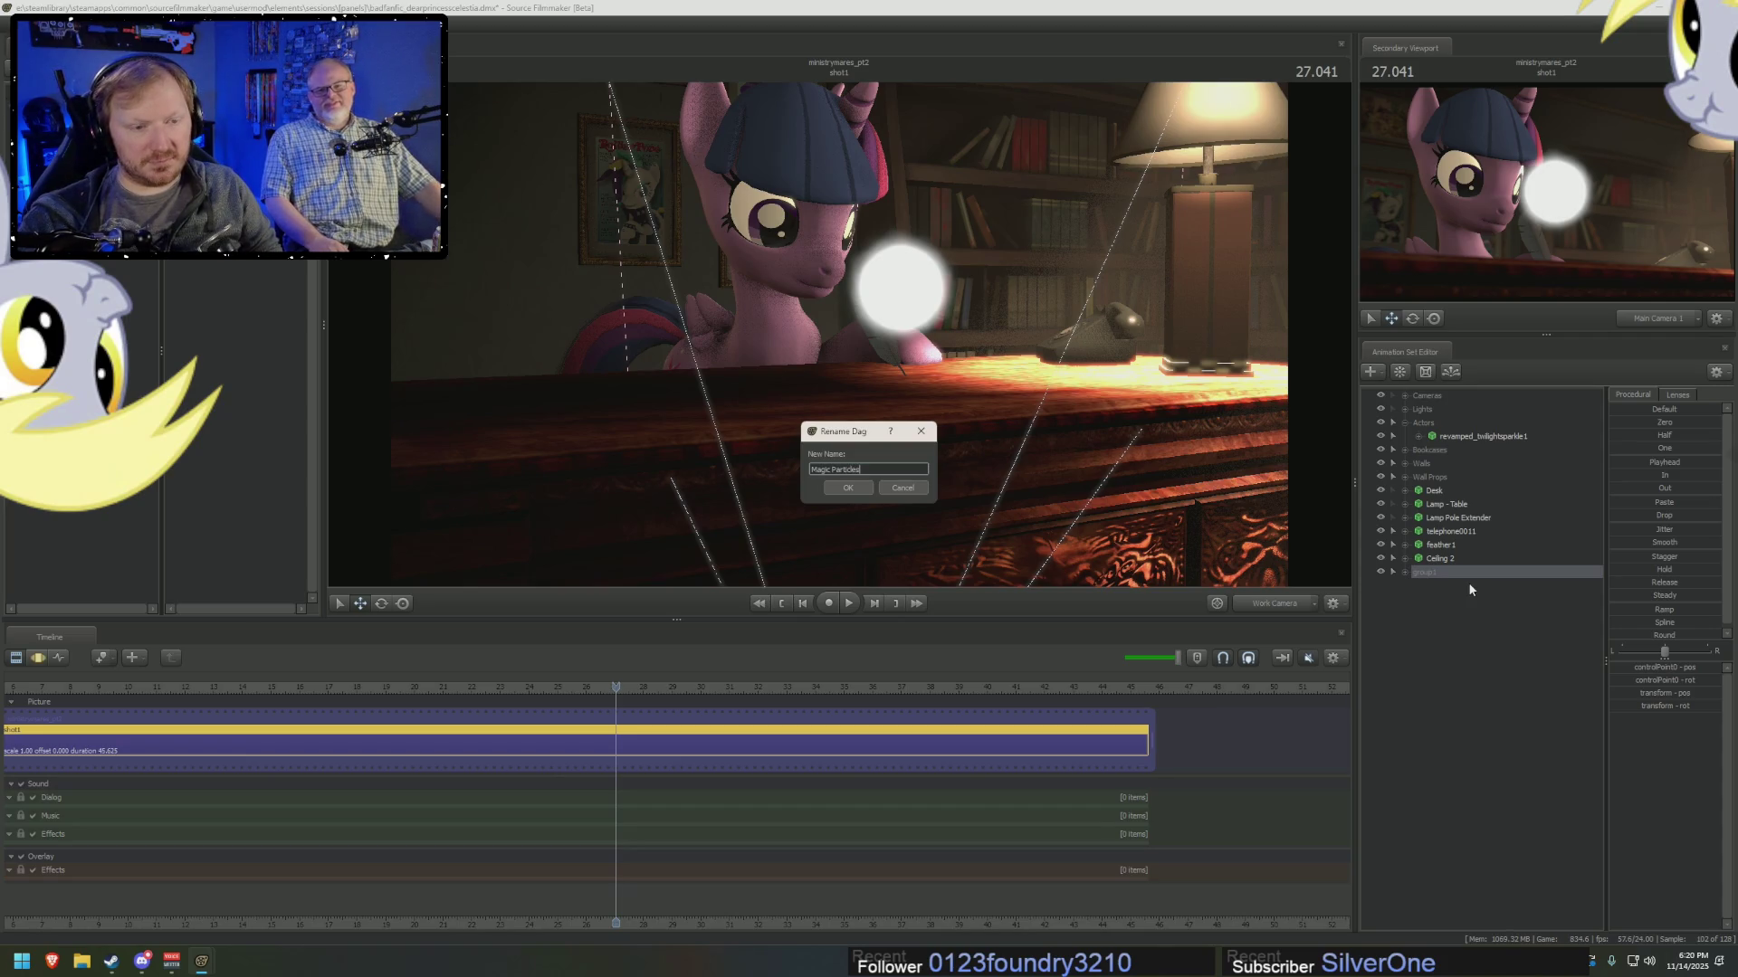
key("Return")
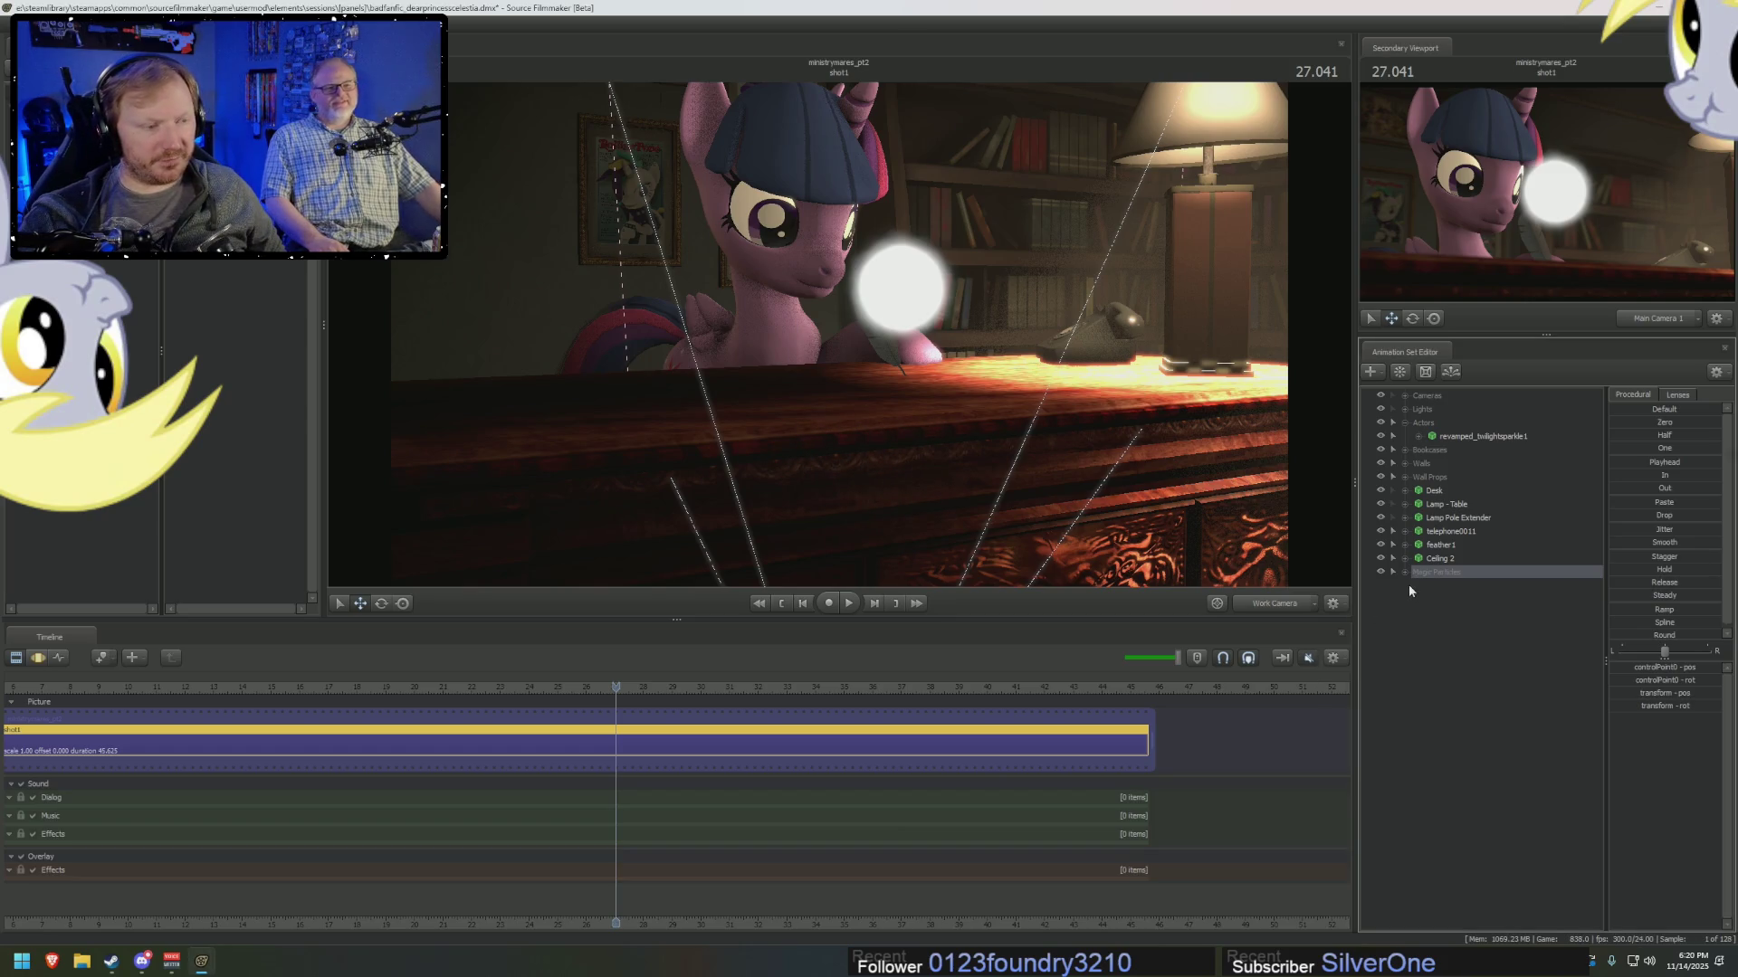
left_click(1406, 572)
Start adding a new model and search the model browser for 'log'.
right_click(1470, 586)
left_click(1535, 656)
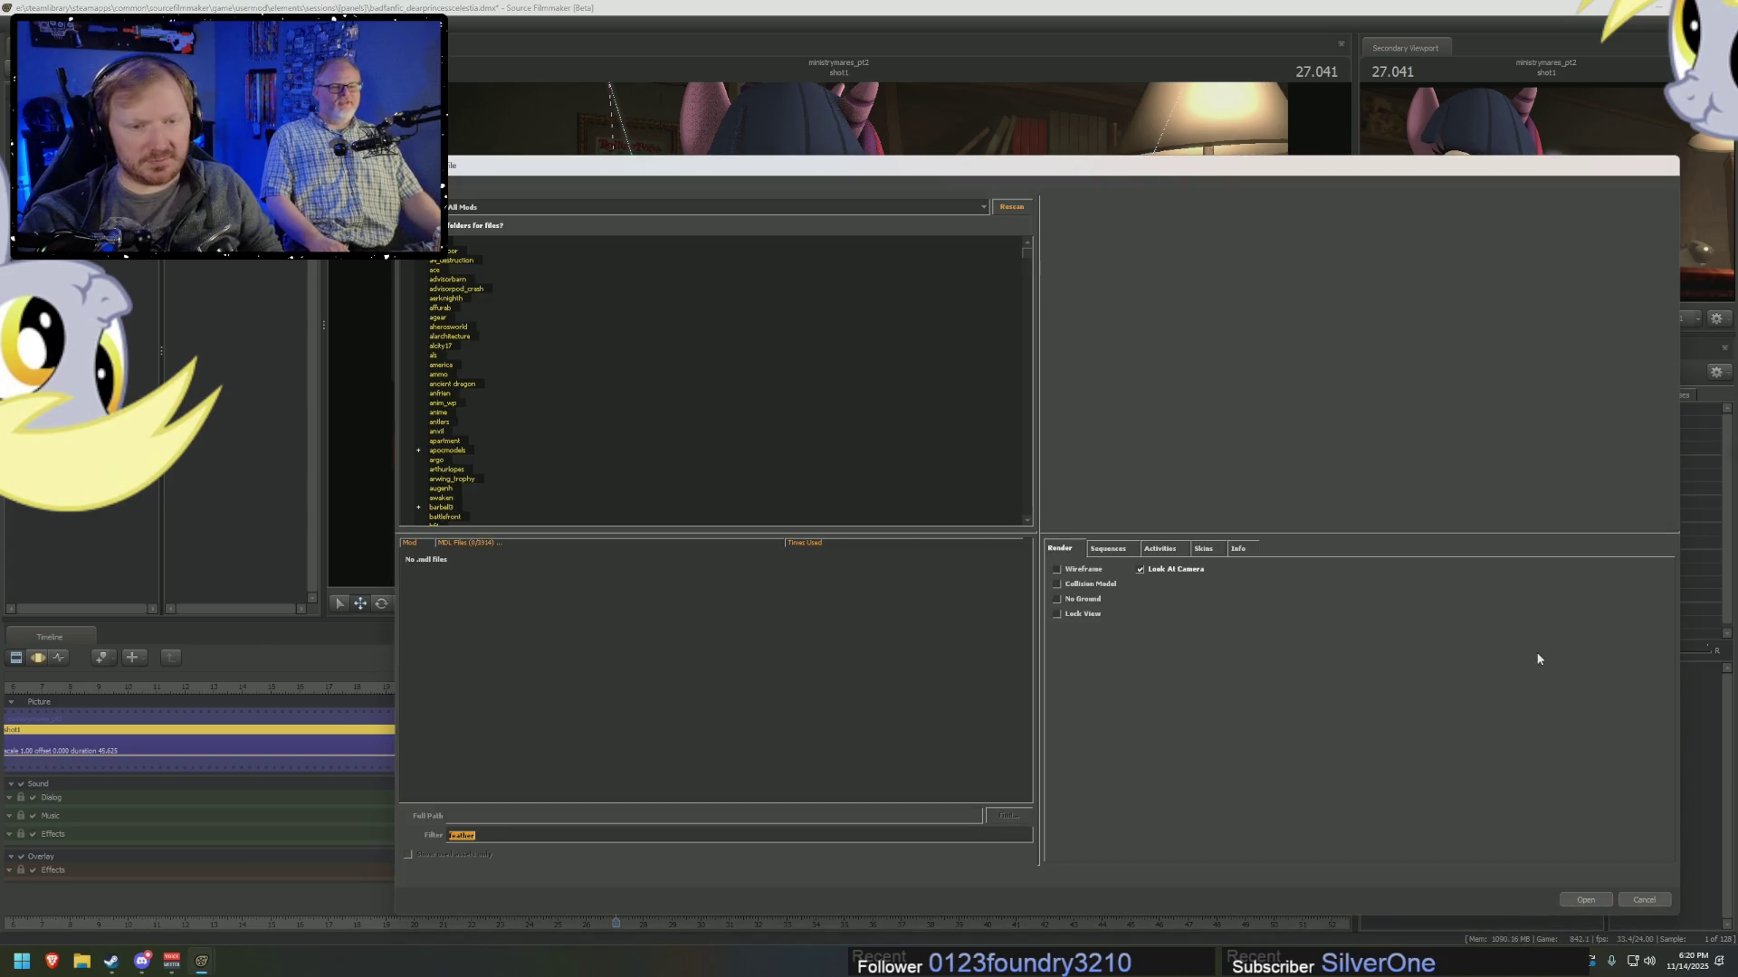
type("ha")
key("BackSpace")
key("BackSpace")
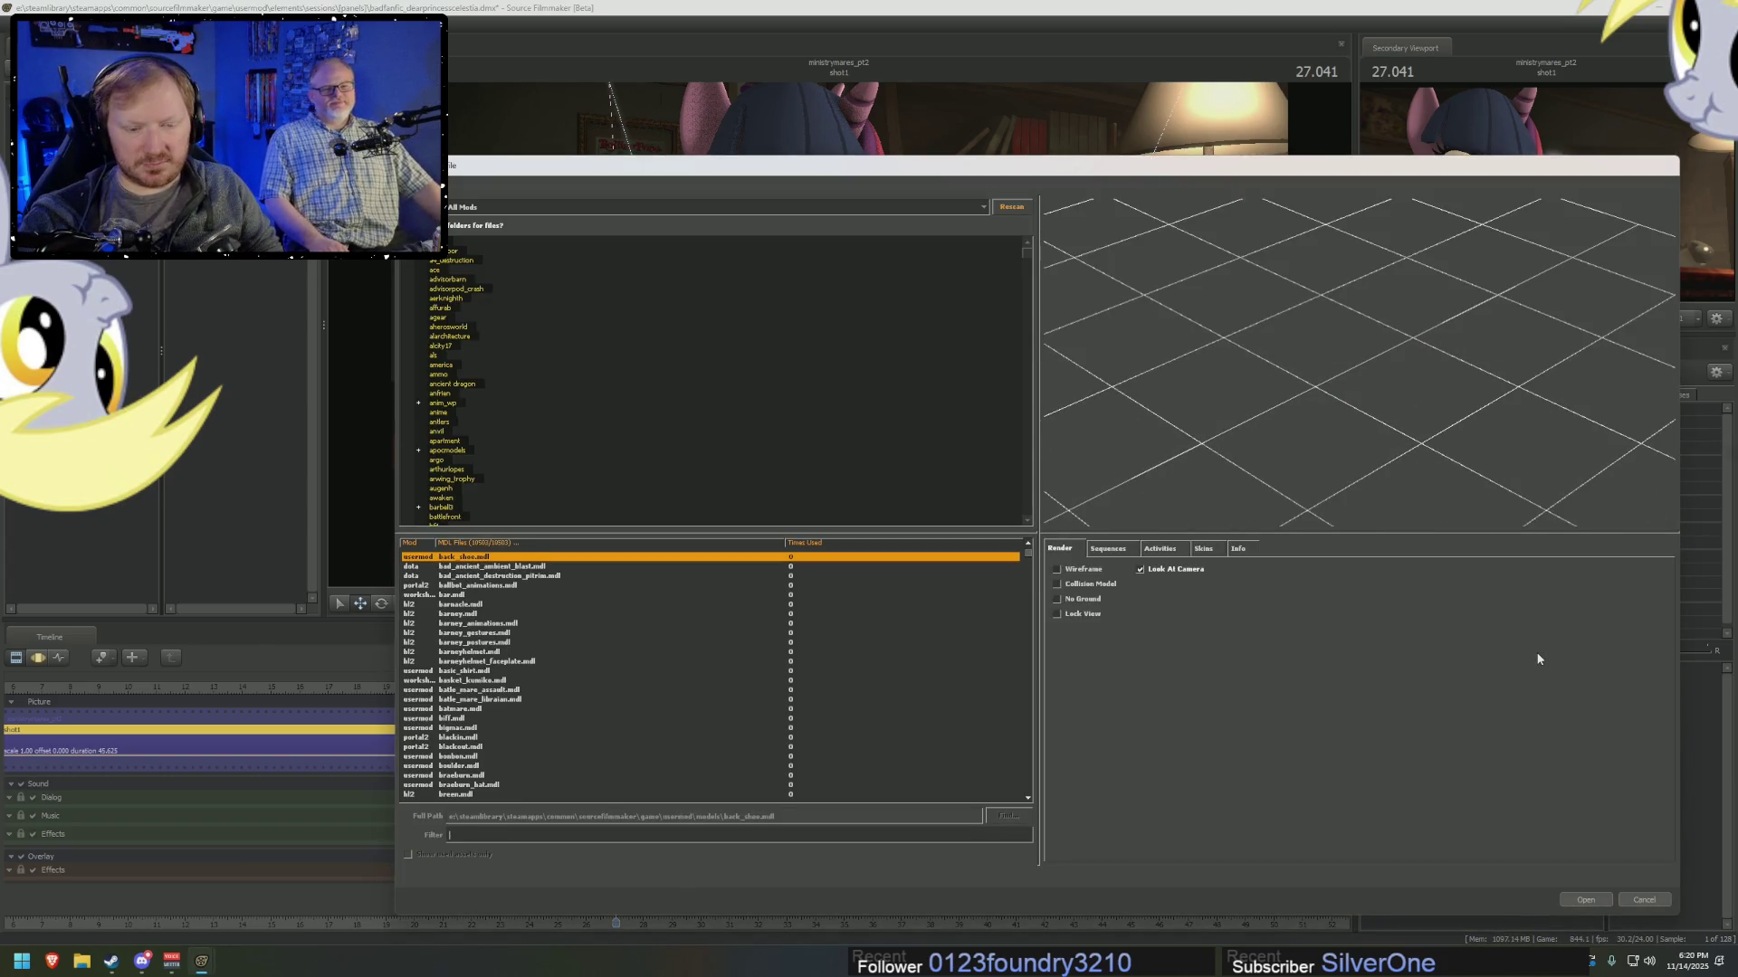
type("log")
Preview the matching log models and add props_forest/log.mdl to the scene.
key("Down")
key("Down")
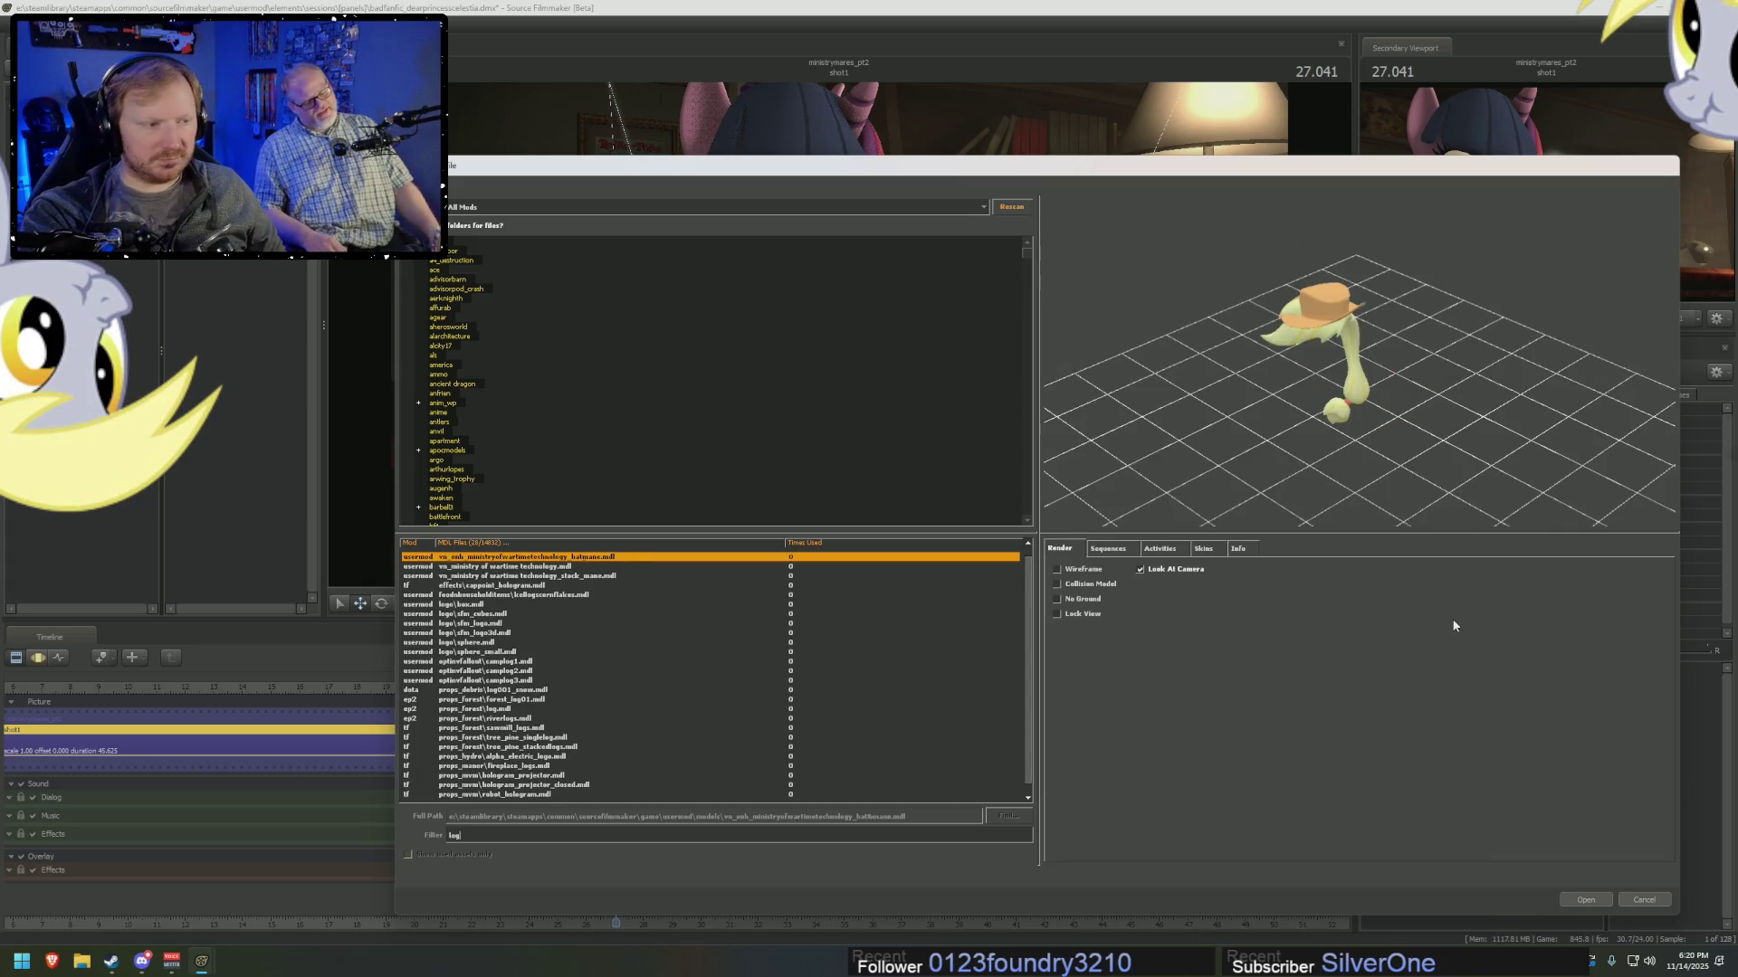
key("Down")
key("Down")
key("Down")
key("Down")
key("Down")
key("Down")
key("Down")
key("Down")
key("Down")
key("Down")
key("Down")
key("Down")
key("Down")
key("Down")
key("Down")
key("Down")
key("Up")
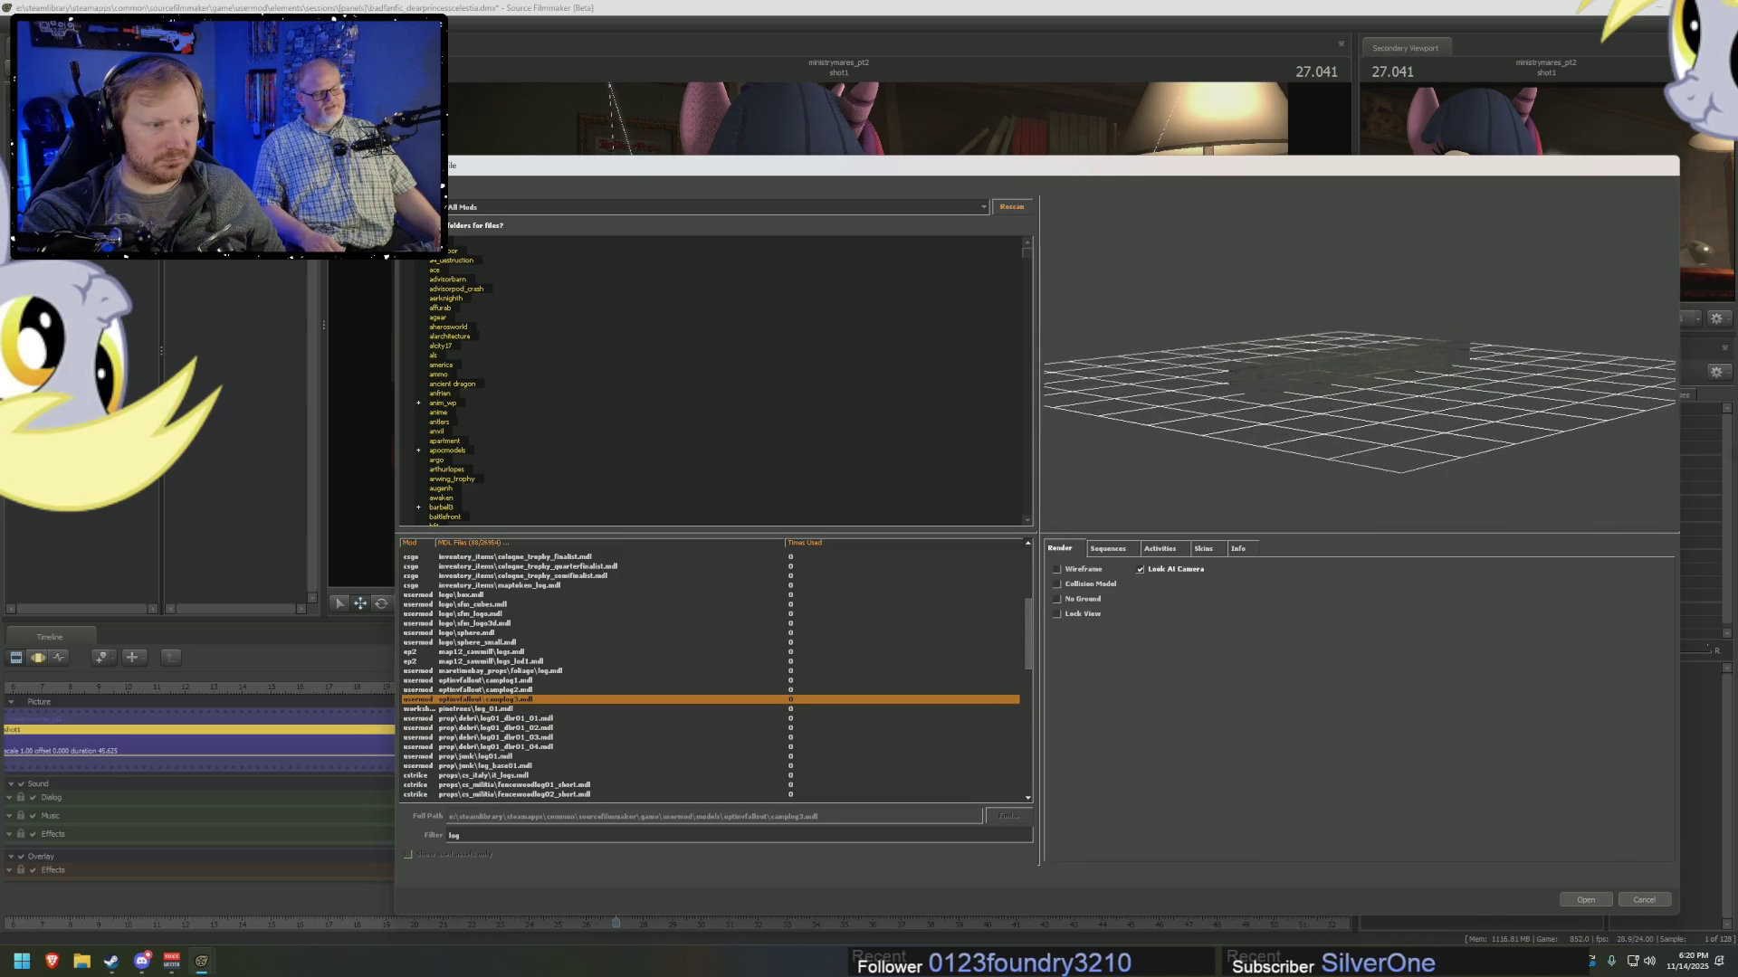
key("Down")
key("Down")
key("Down")
key("Down")
key("Down")
key("Down")
key("Down")
key("Down")
key("Down")
key("Down")
key("Down")
key("Down")
key("Down")
key("Down")
key("Down")
key("Down")
key("Down")
key("Down")
key("Down")
key("Down")
key("Down")
key("Down")
key("Down")
key("Down")
key("Down")
key("Down")
key("Down")
key("Down")
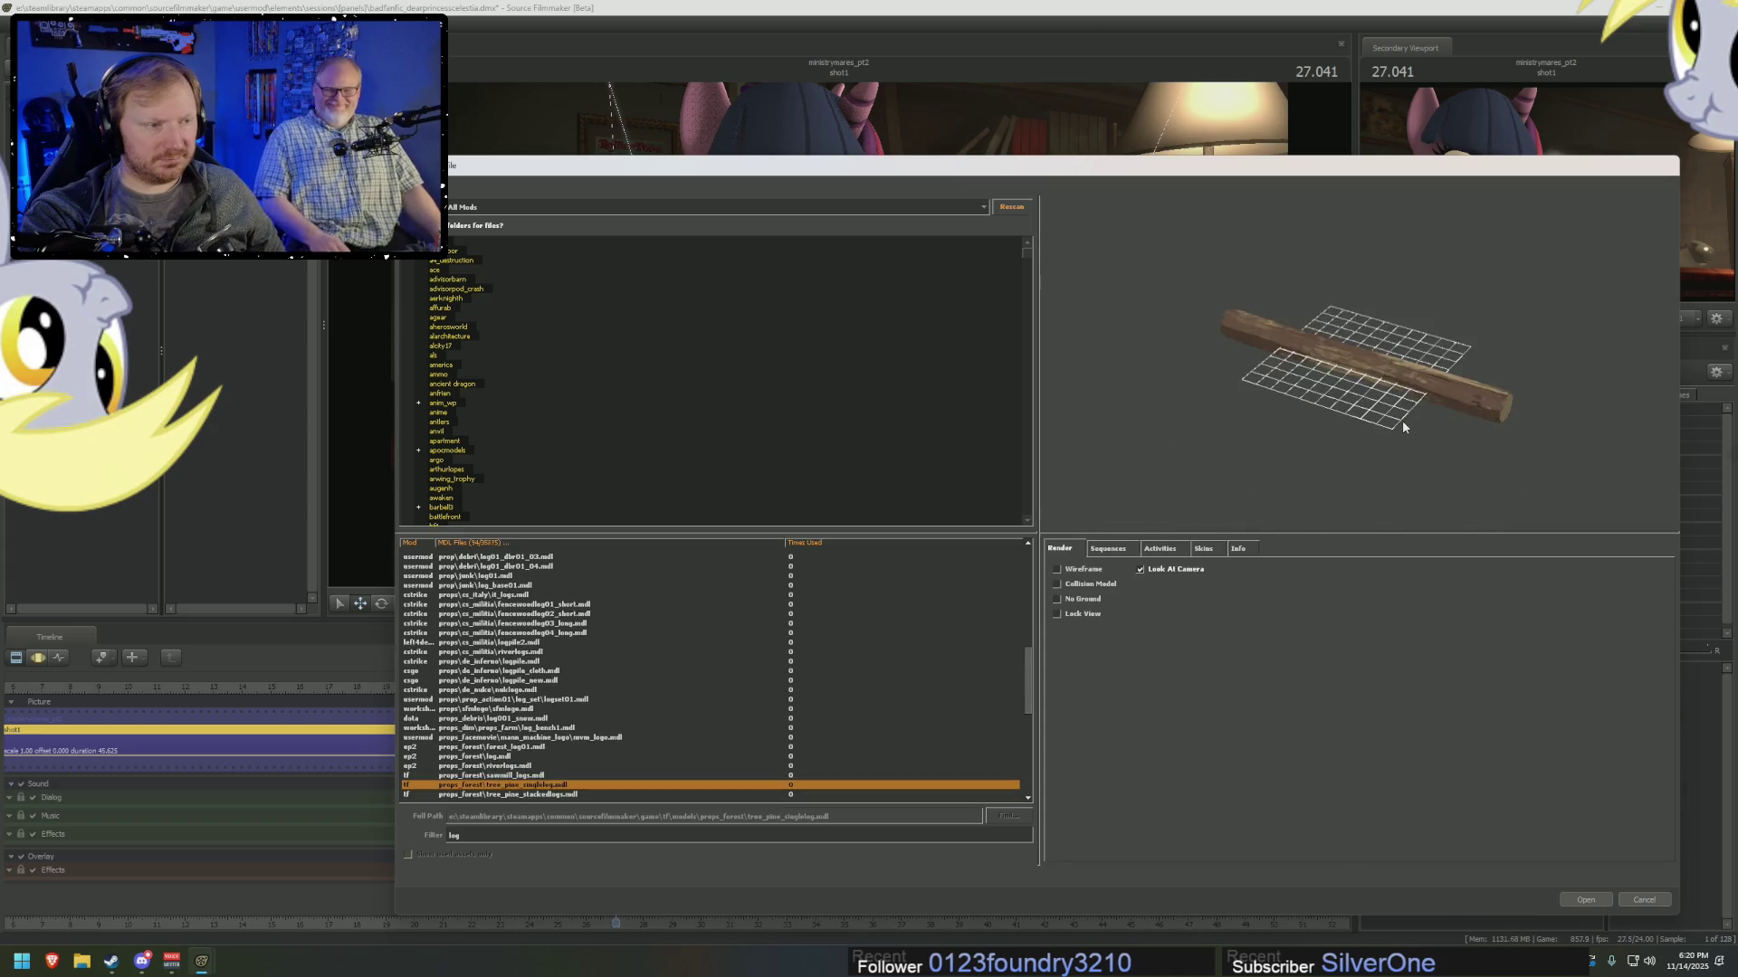
key("Up")
key("Up")
key("Up")
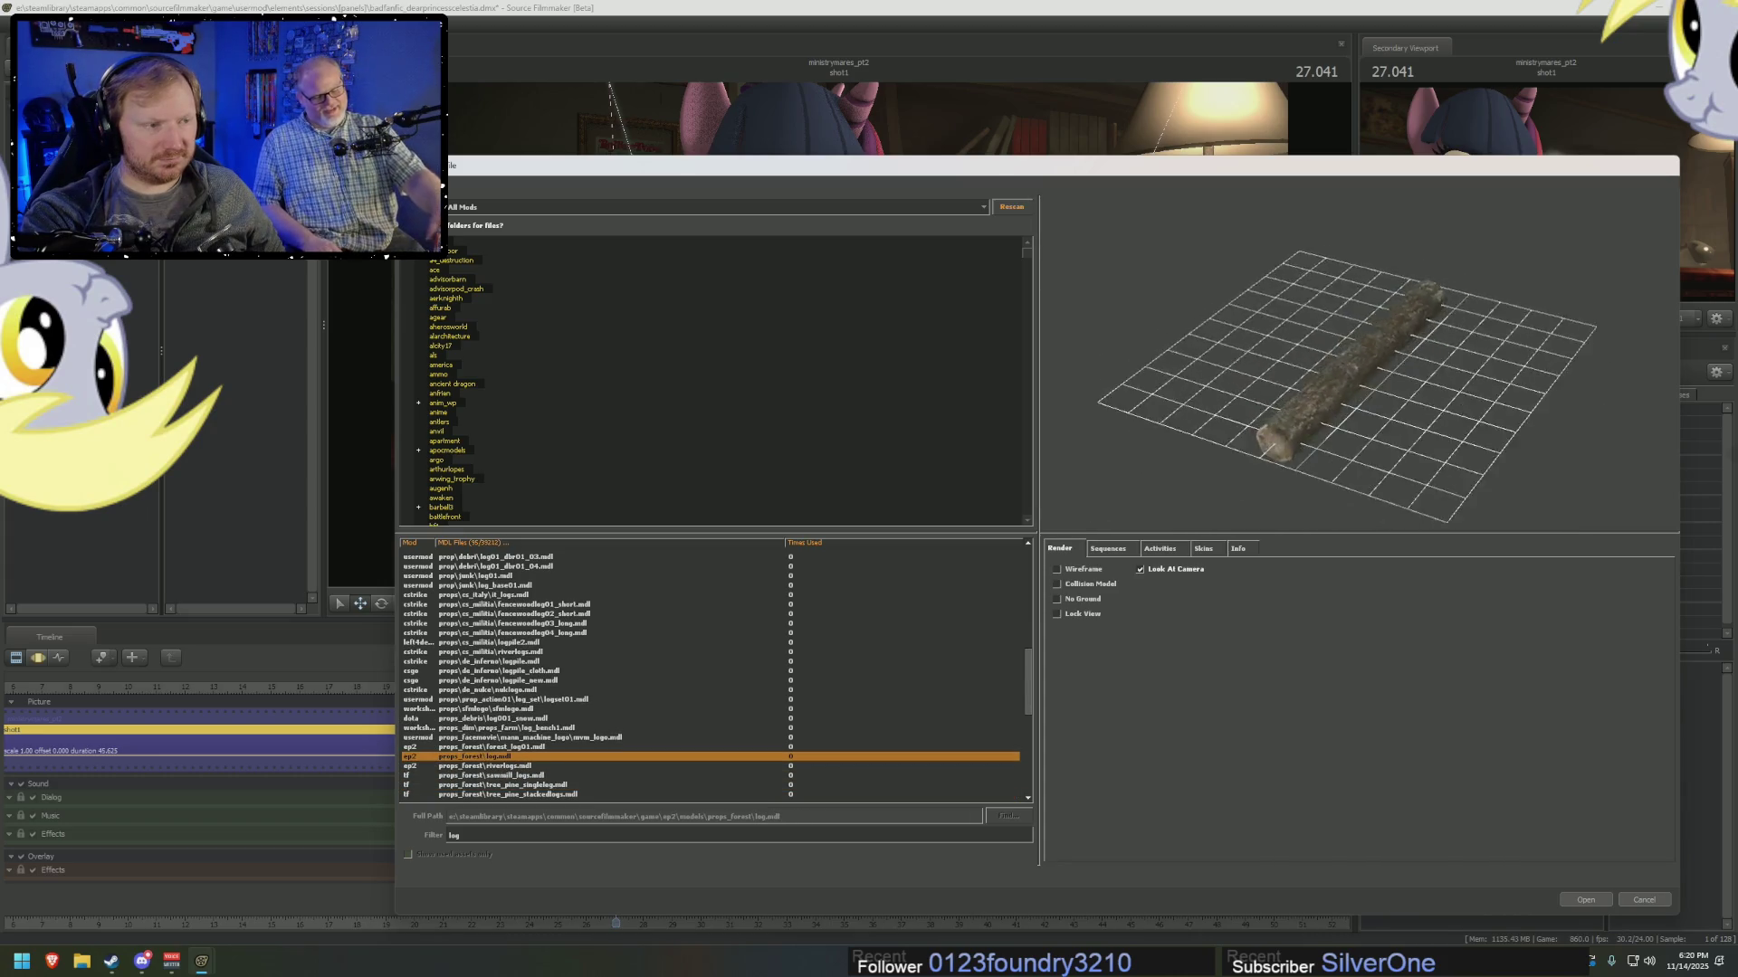
key("Down")
key("Down")
key("Down")
key("Down")
key("Down")
key("Down")
key("Down")
key("Down")
key("Down")
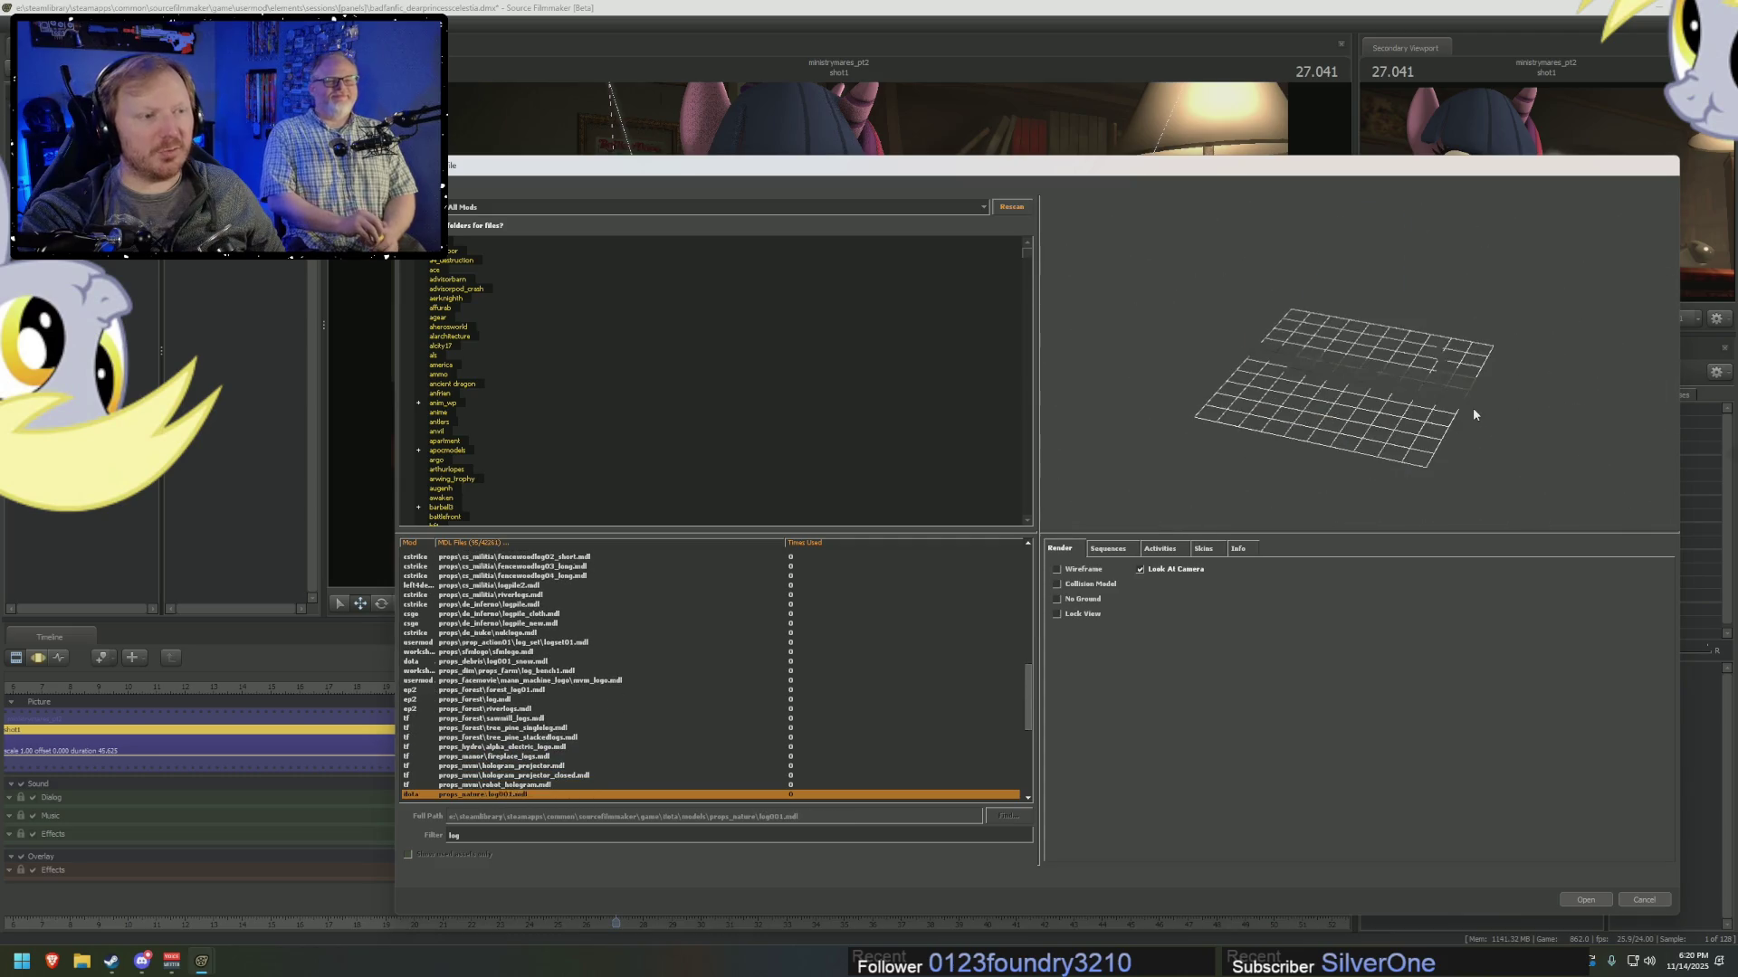
key("Down")
key("Up")
key("Up")
key("Up")
key("Up")
key("Up")
key("Up")
key("Up")
key("Up")
key("Down")
key("Up")
key("Up")
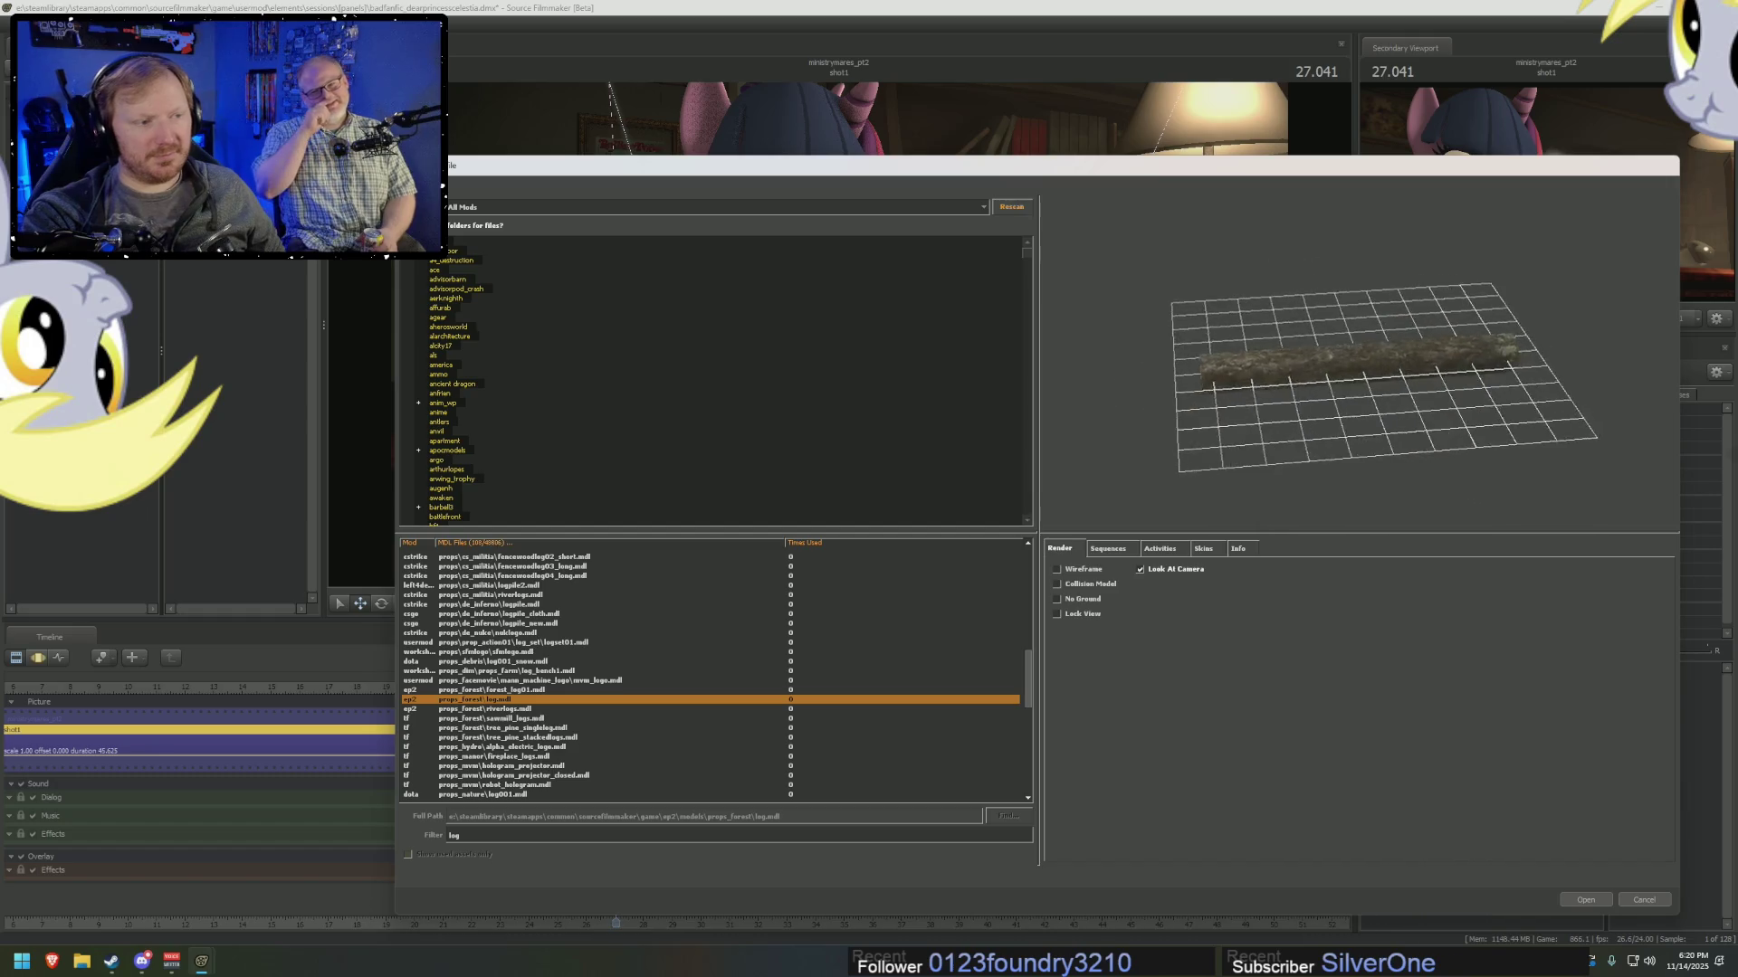
left_click(1586, 898)
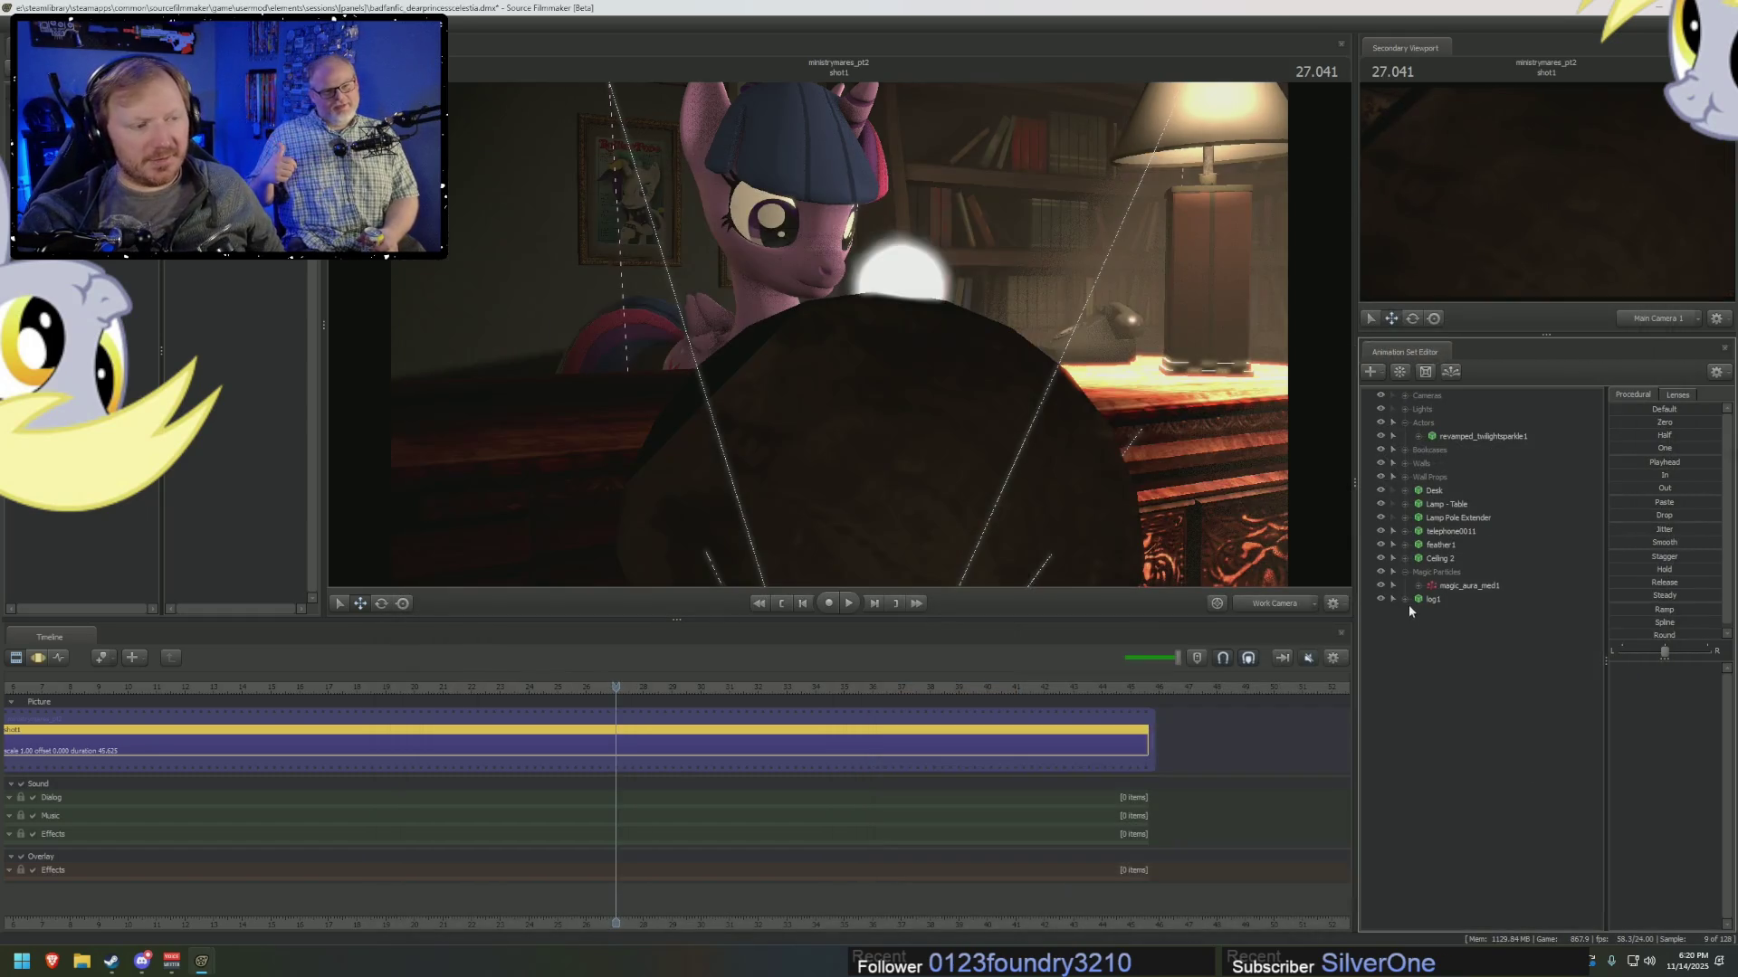
Select log1, show its motion handles with F3, and bring the view closer to the desk.
left_click(1445, 599)
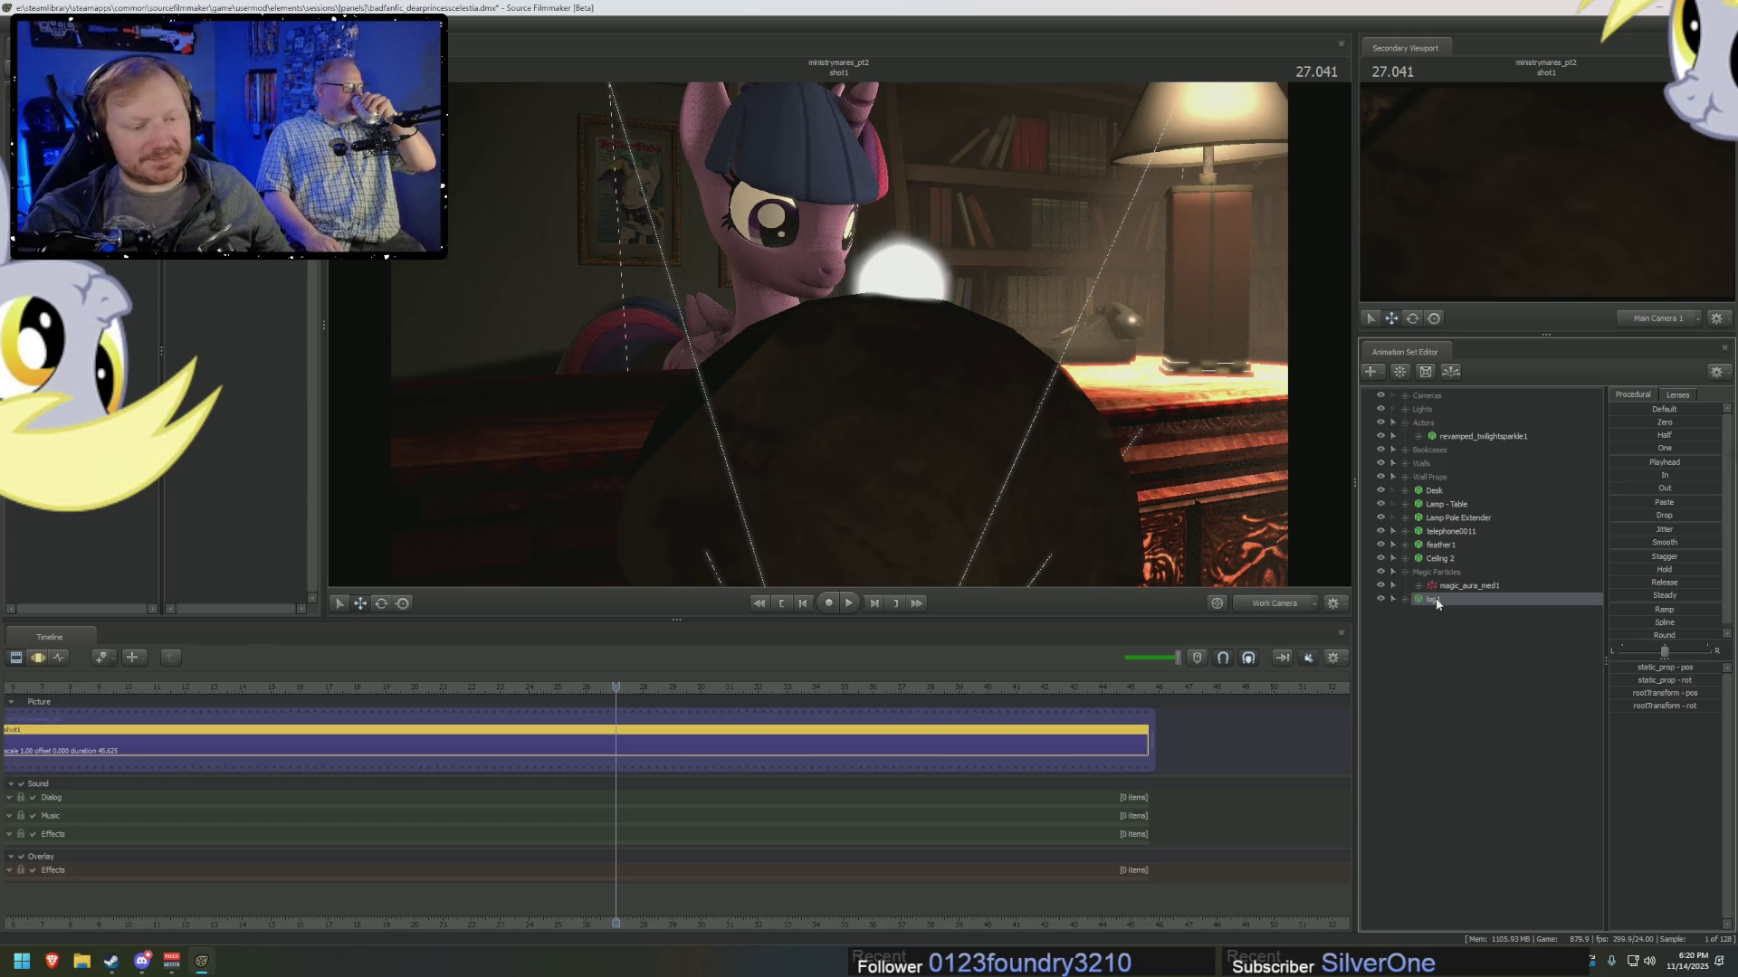
key("F3")
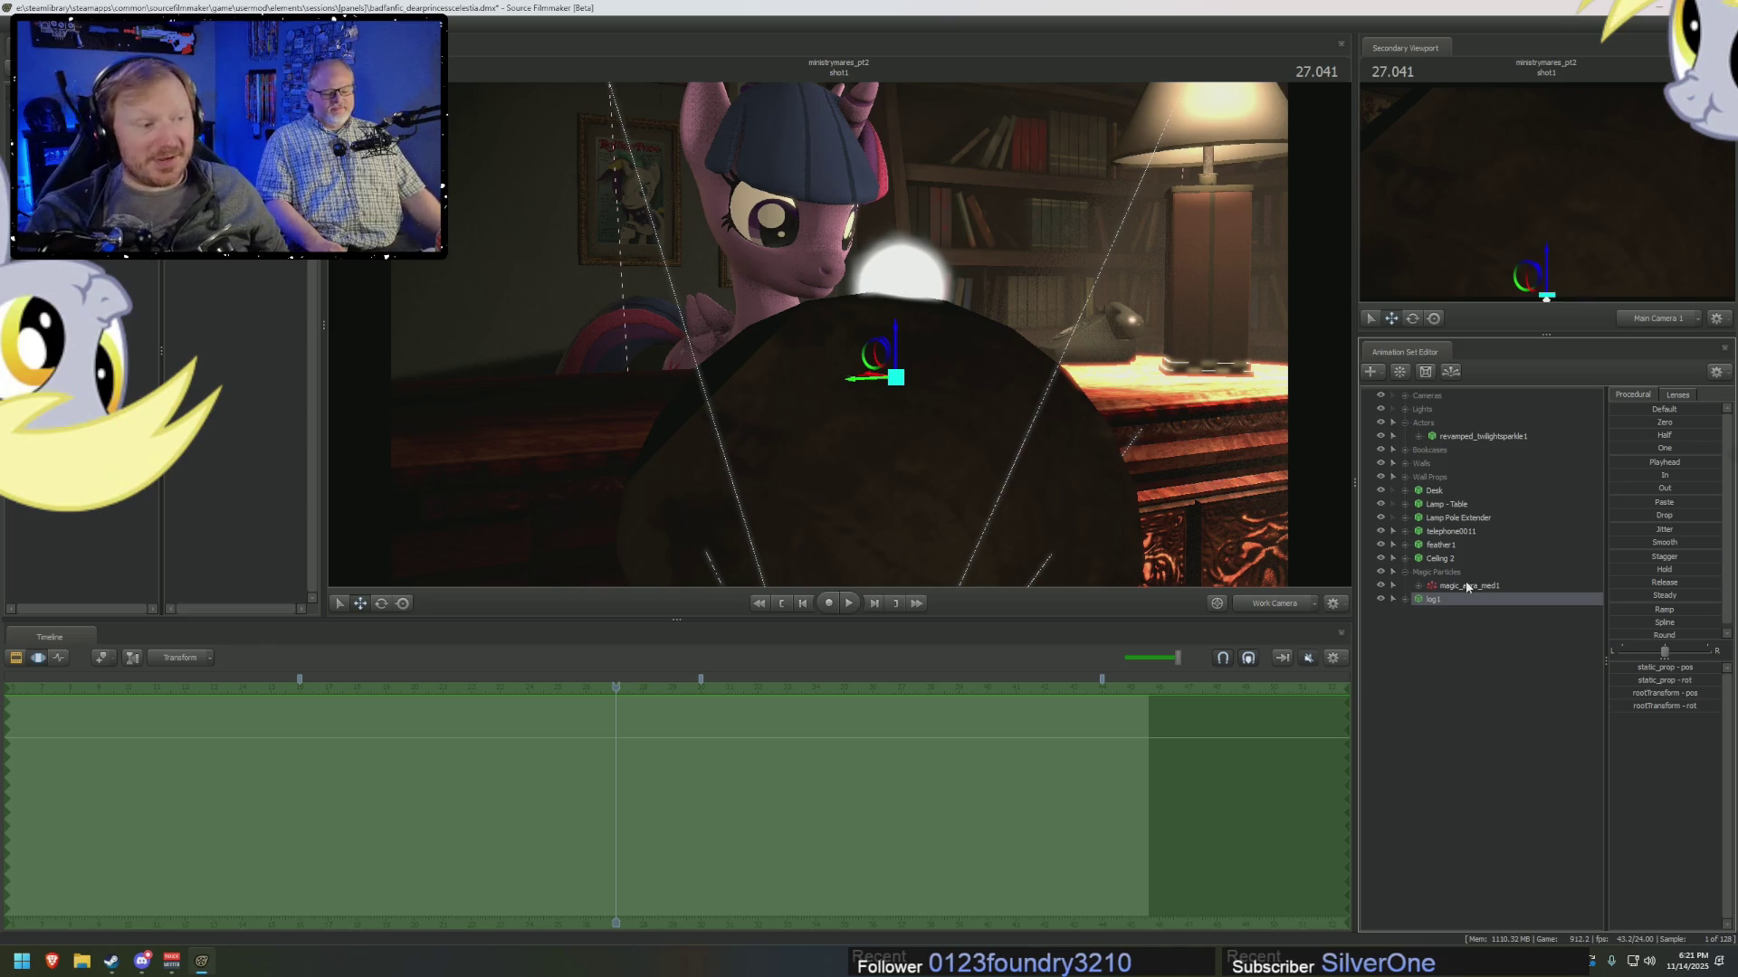
mouse_move(1077, 505)
left_mouse_down()
mouse_move(1040, 525)
mouse_move(978, 489)
mouse_move(990, 357)
left_mouse_up()
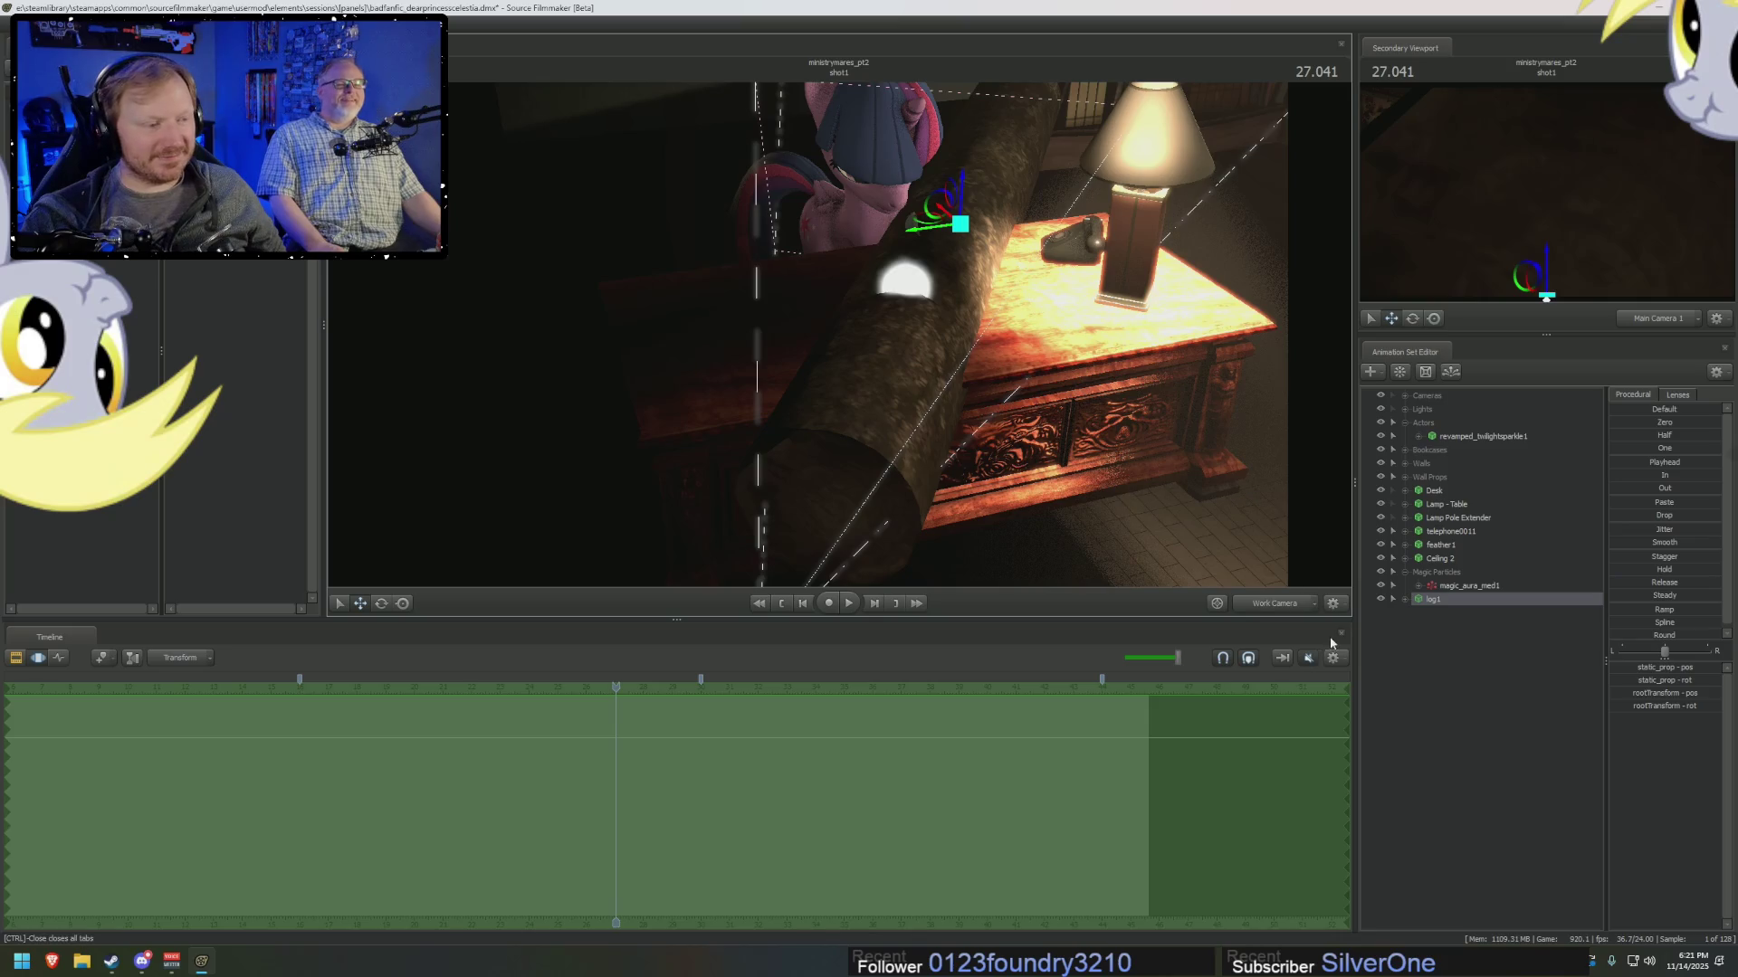
Rename log1 to Horn Standin and move it into the Magic Particles group.
right_click(1440, 599)
left_click(1500, 611)
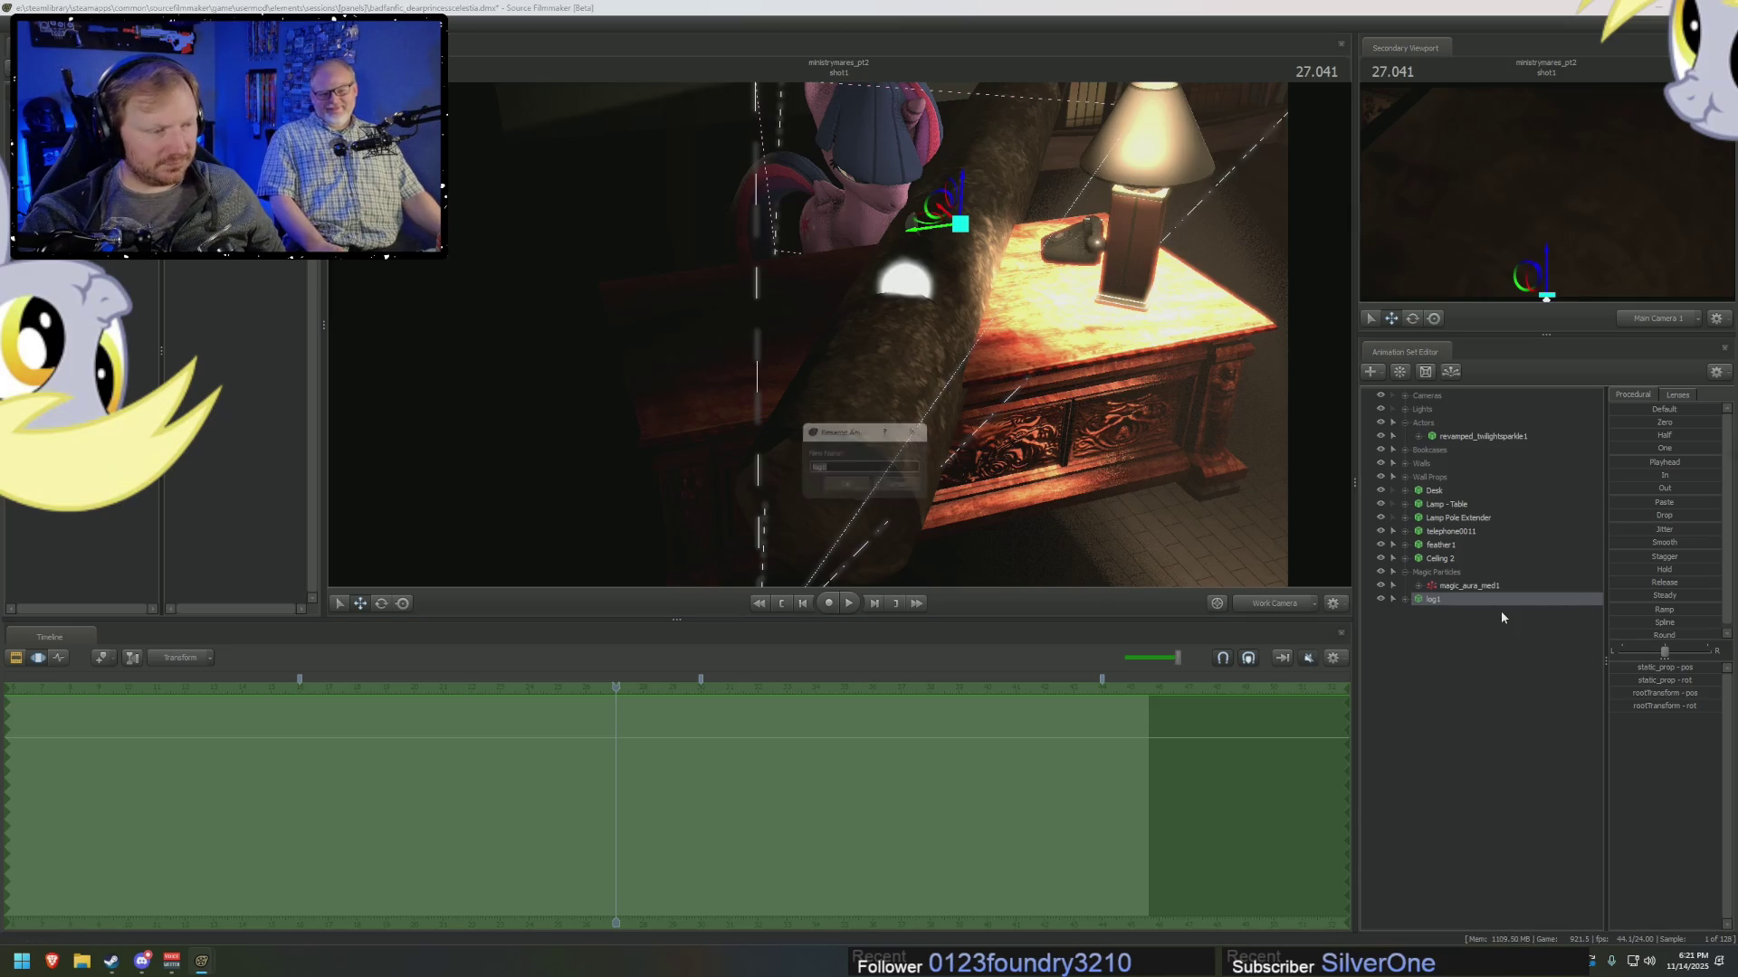
type("tandin")
key("Return")
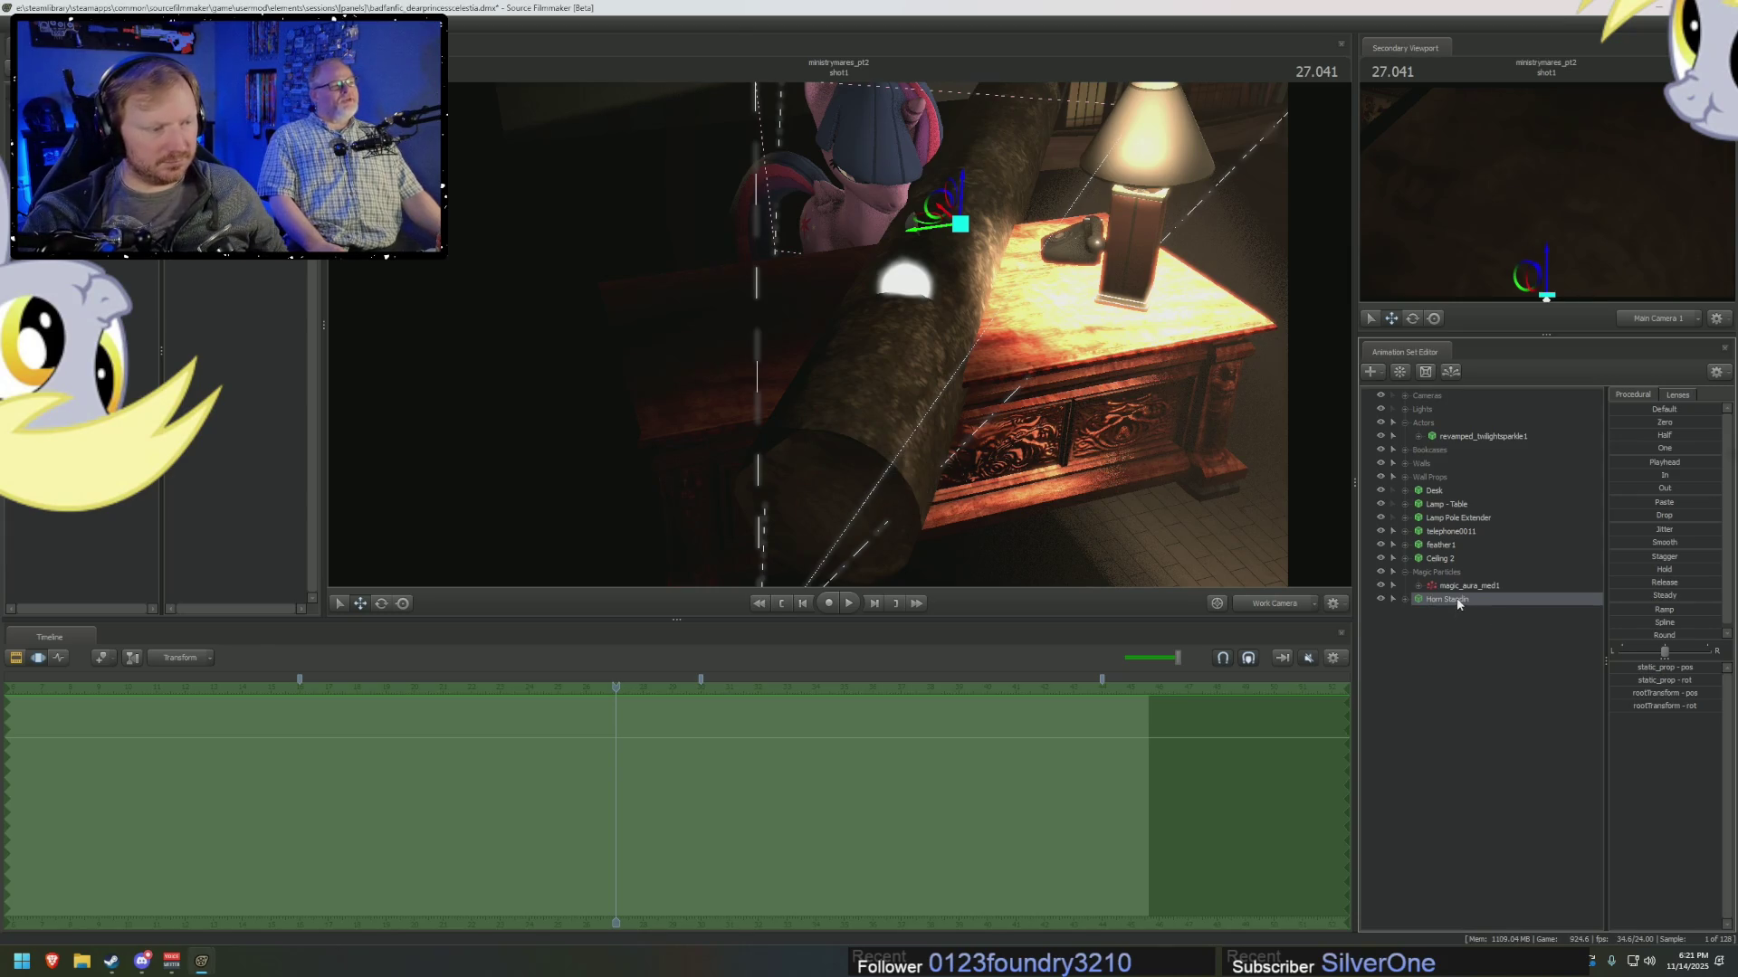
left_click_drag(1458, 604, 1439, 572)
Add a scale control to the stand-in's static_prop and shrink the log down.
right_click(1459, 586)
mouse_move(1563, 665)
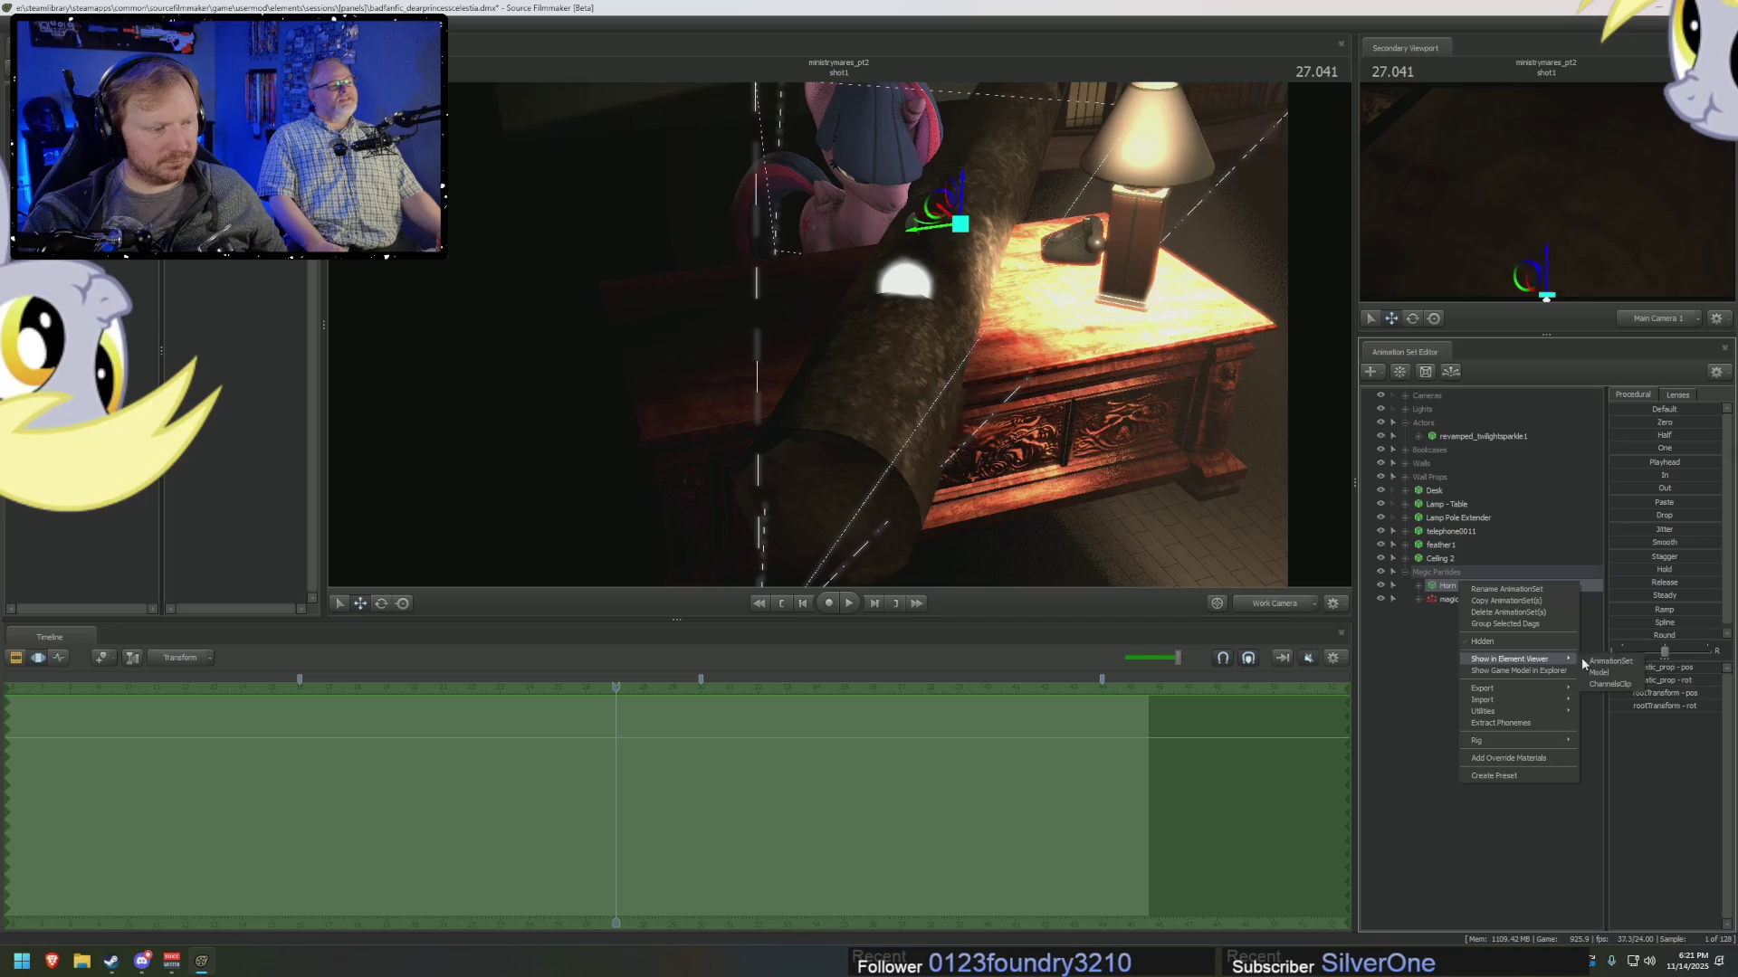
left_click(1508, 759)
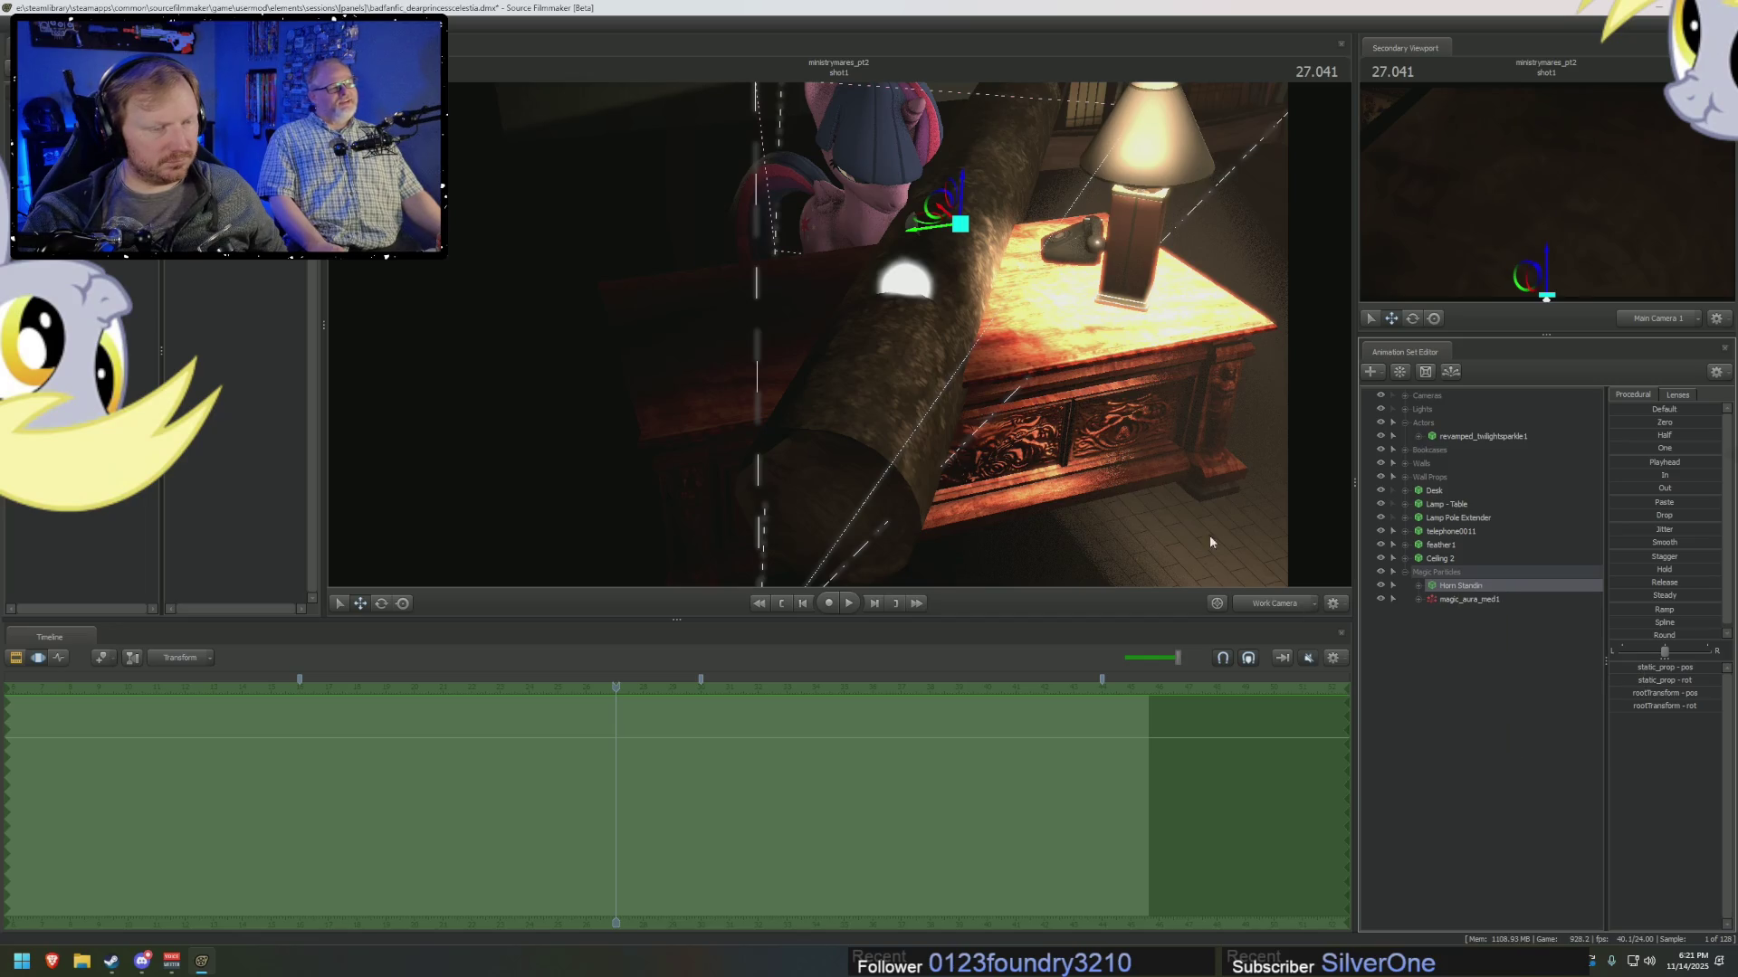
left_click(1419, 585)
left_click(1431, 599)
right_click(1485, 627)
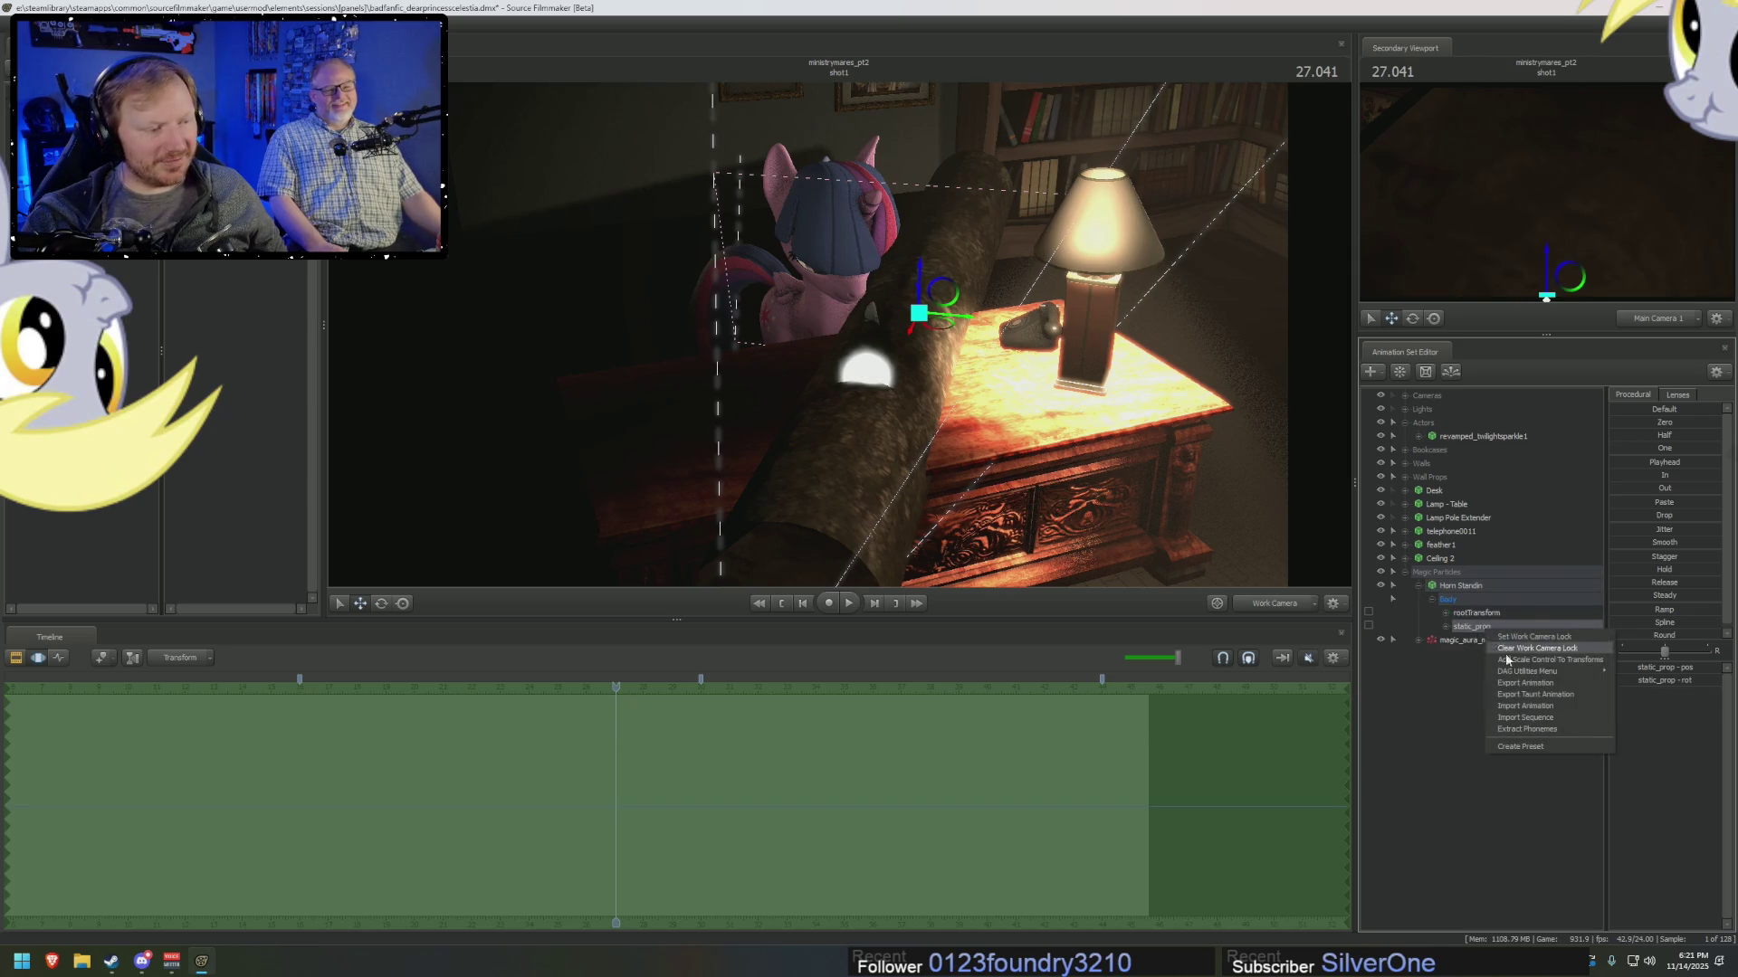
left_click(1506, 659)
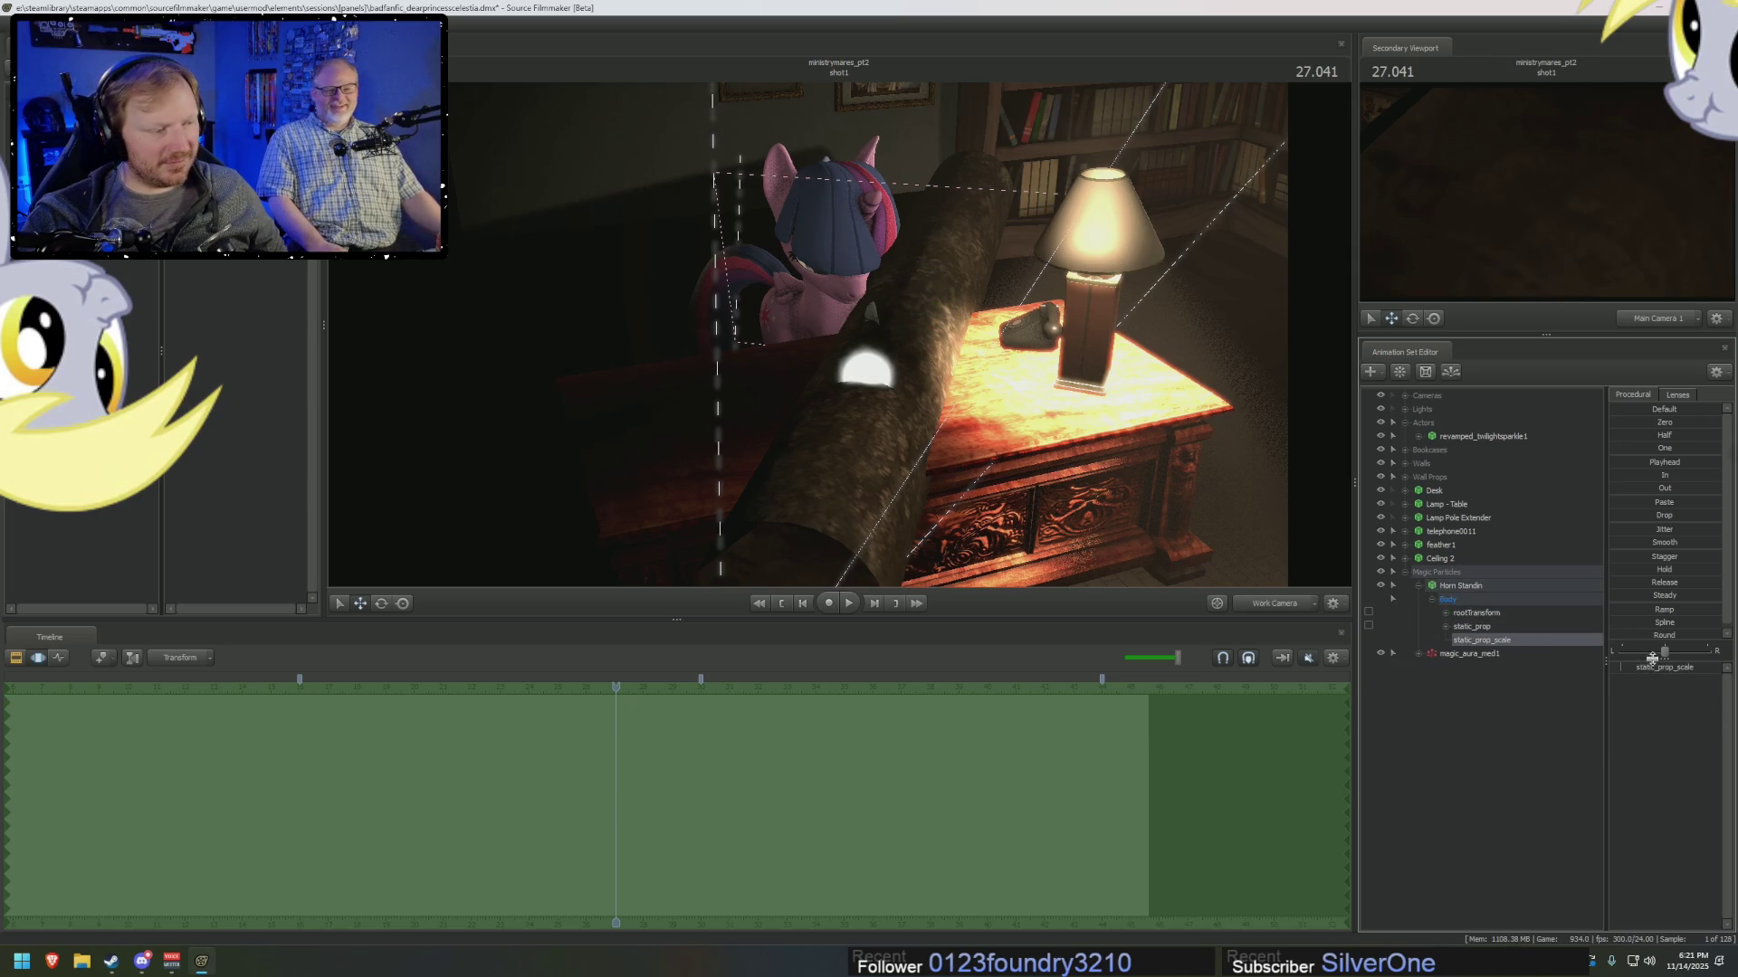
left_click(1651, 658)
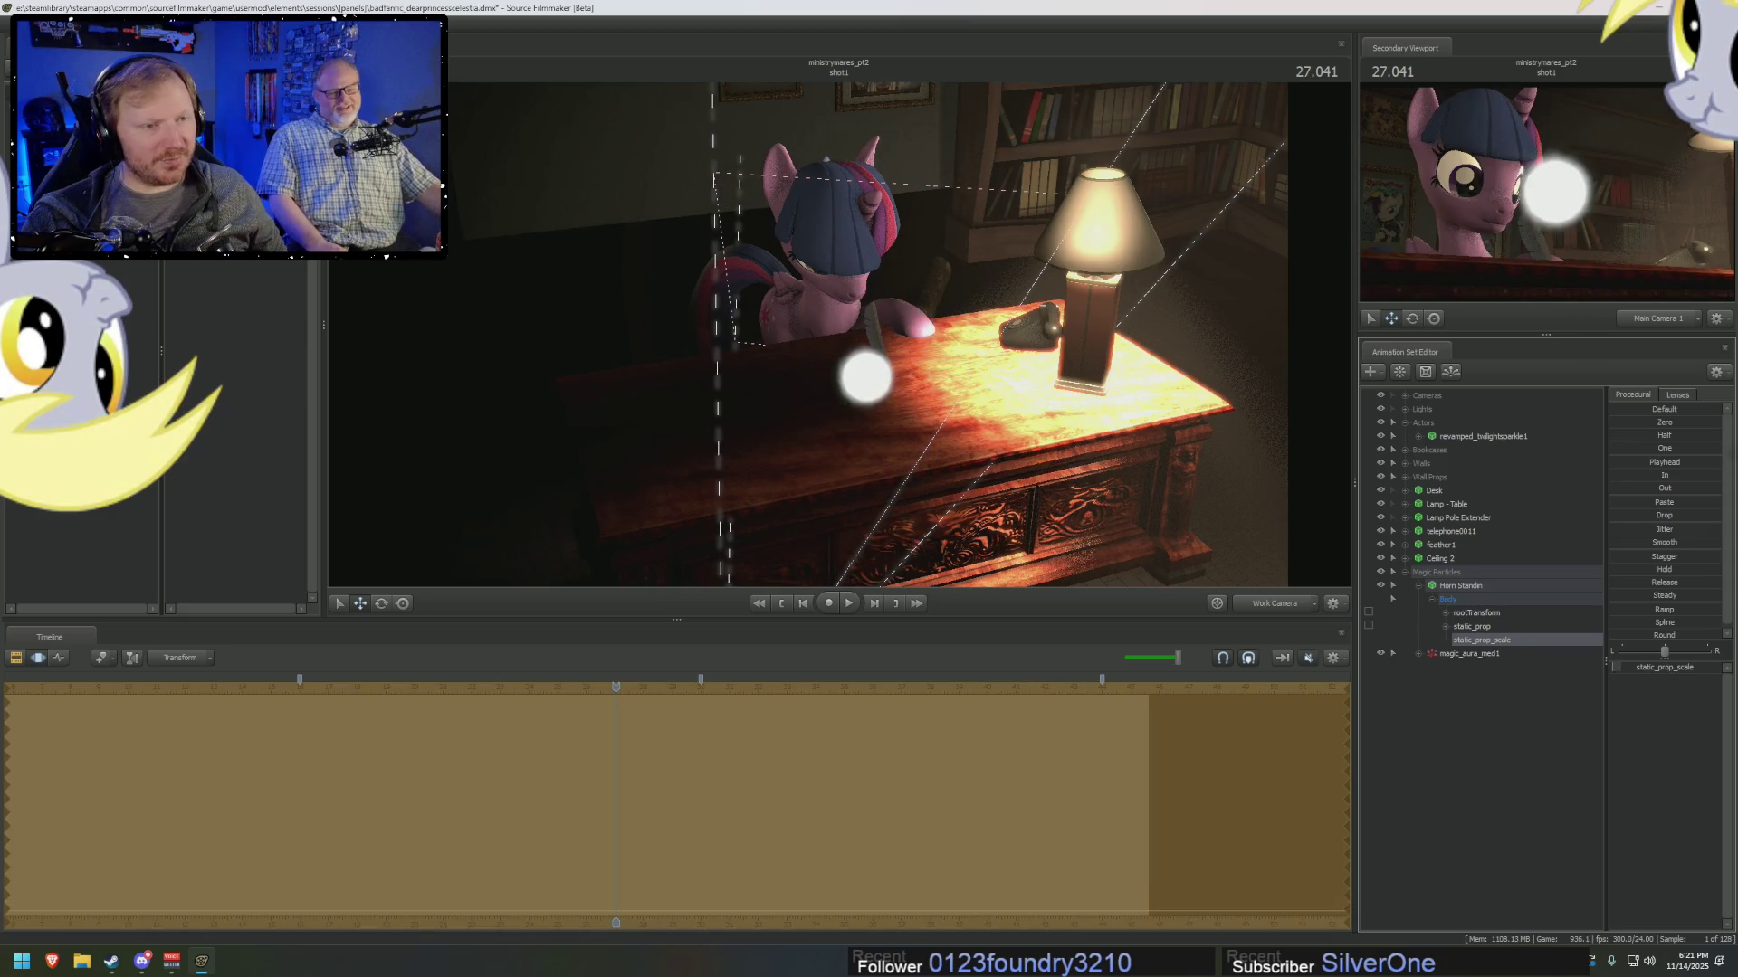
Move the Horn Standin up onto Twilight's head.
left_click(1461, 586)
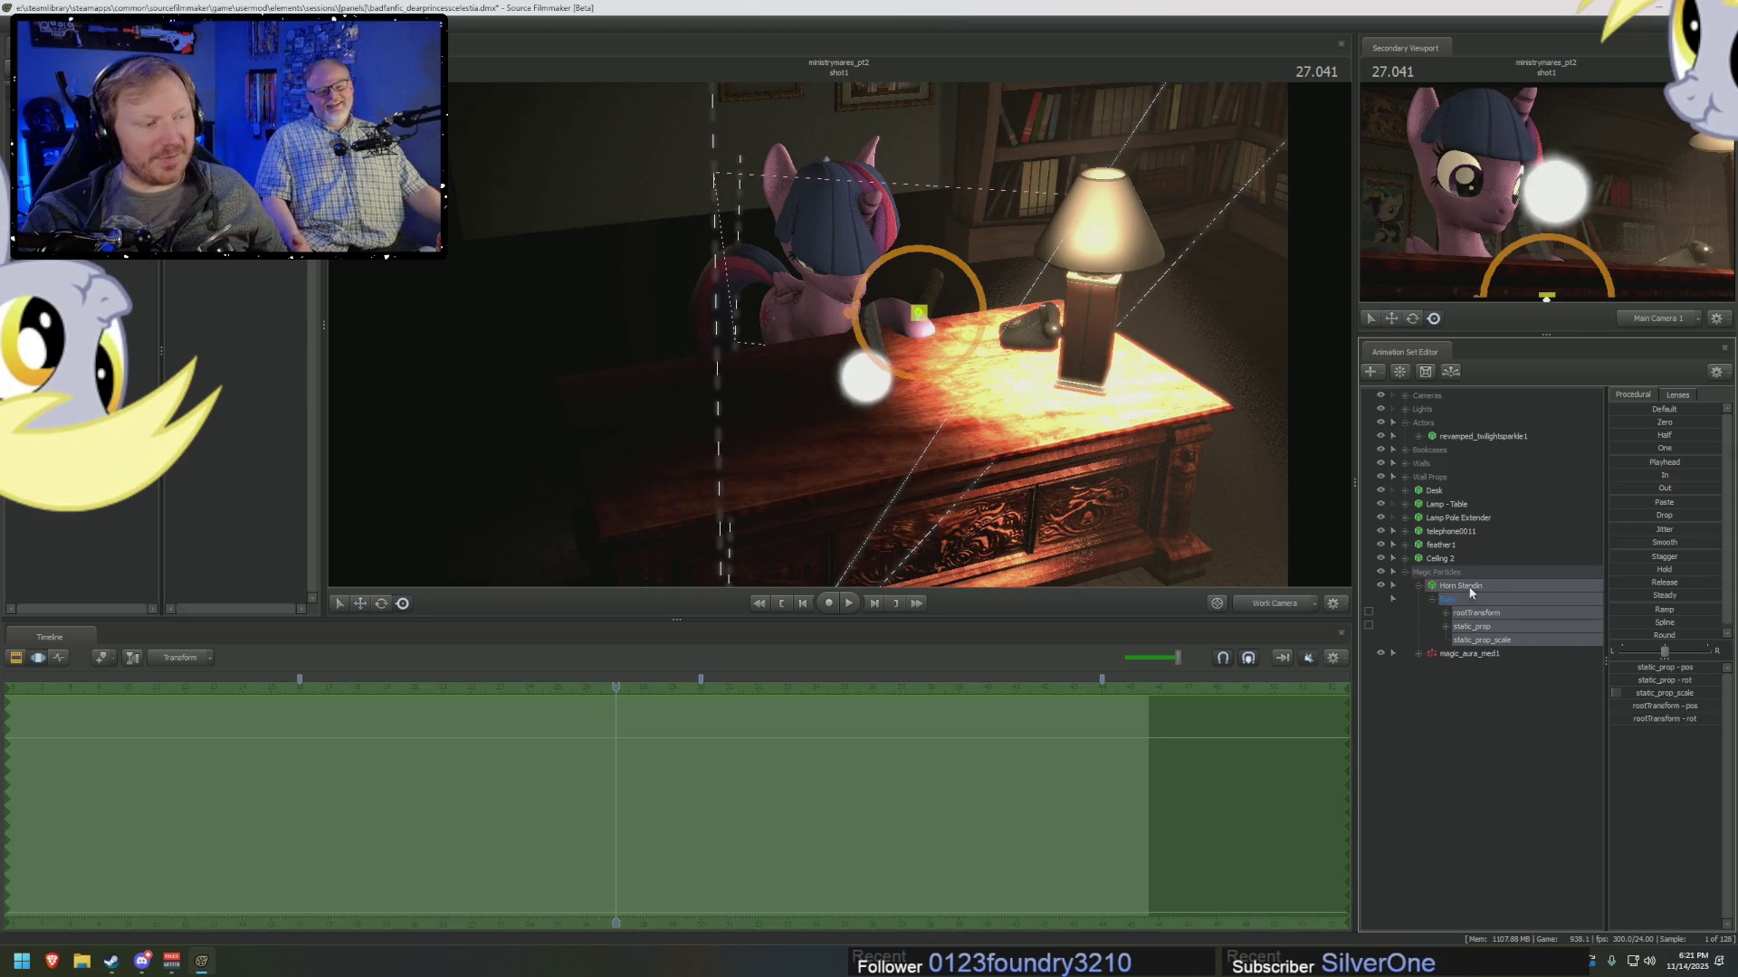
middle_click_drag(1043, 421, 973, 318)
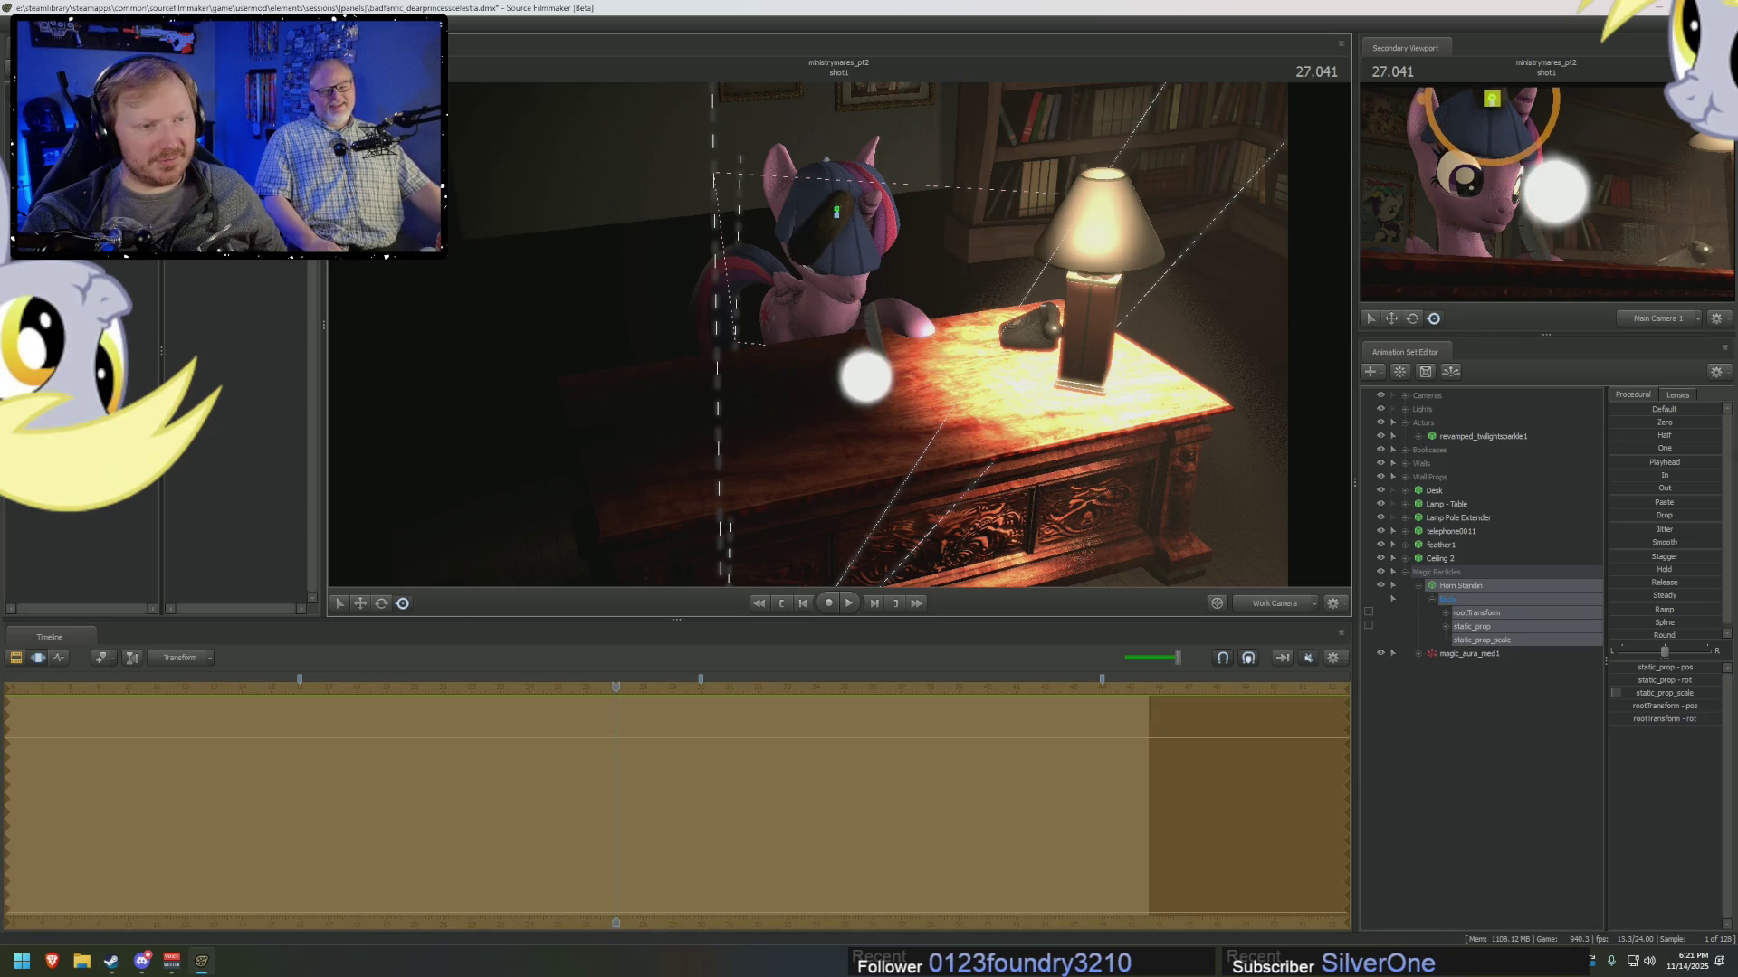
left_click_drag(973, 318, 845, 349)
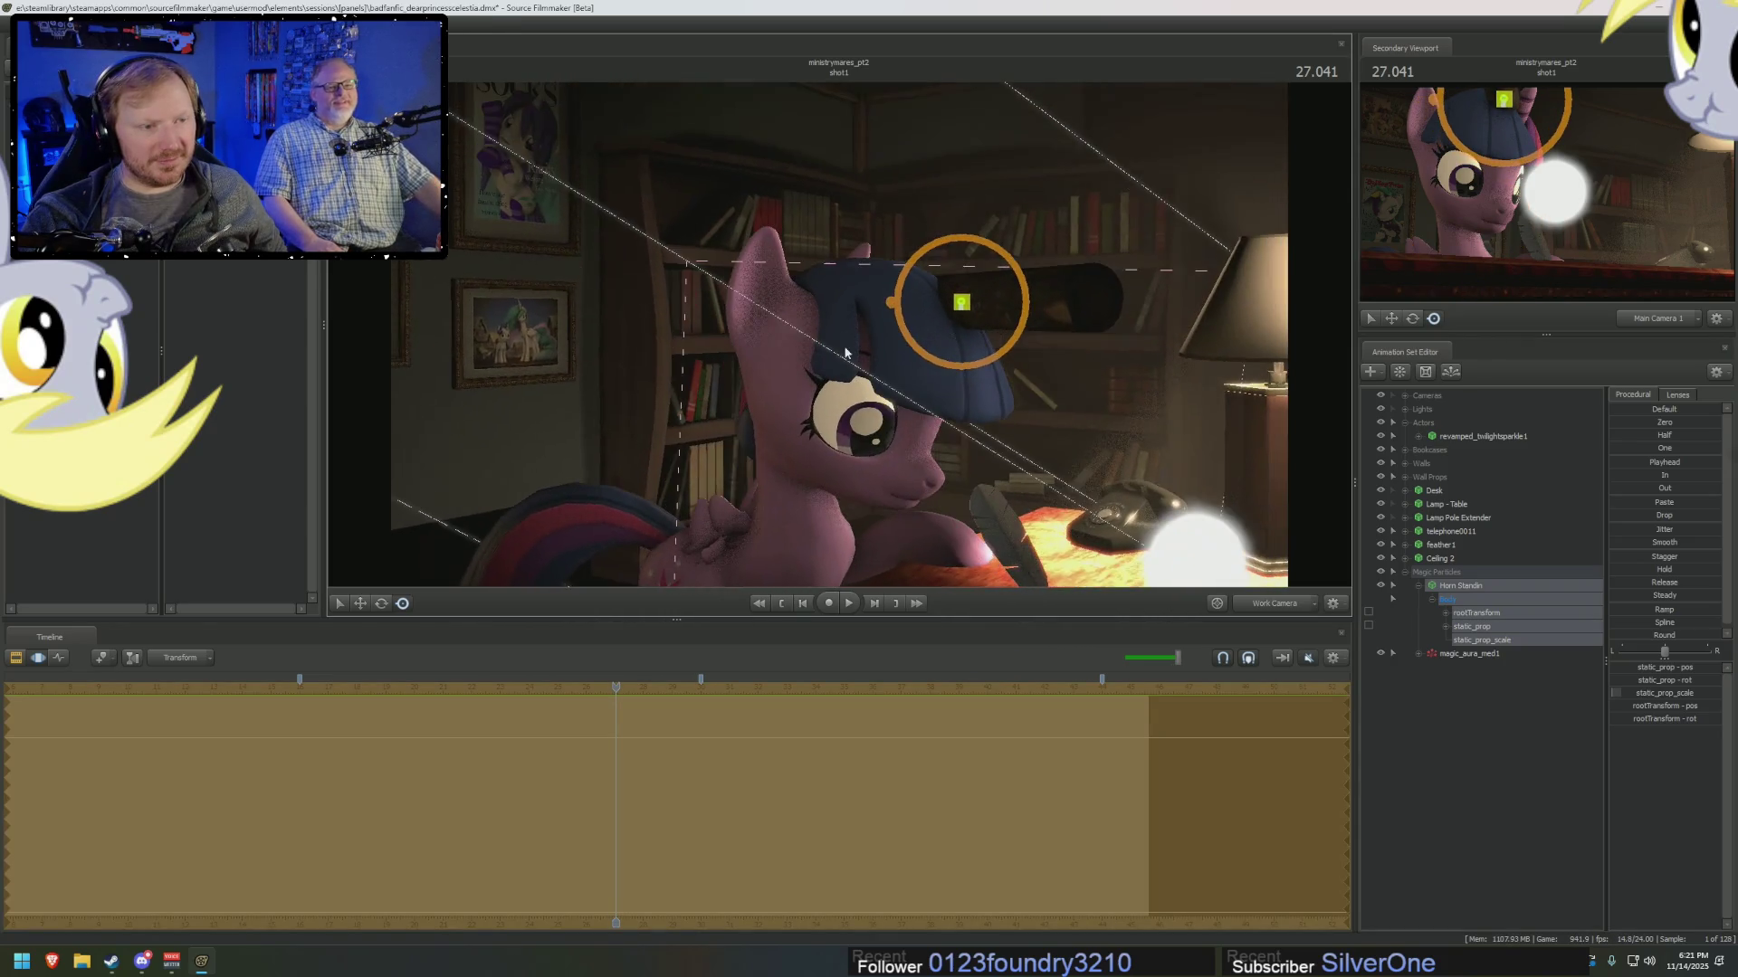
Set the control's limits to max 1 and default 0.1, then nudge the stand-in down-left.
right_click(1656, 703)
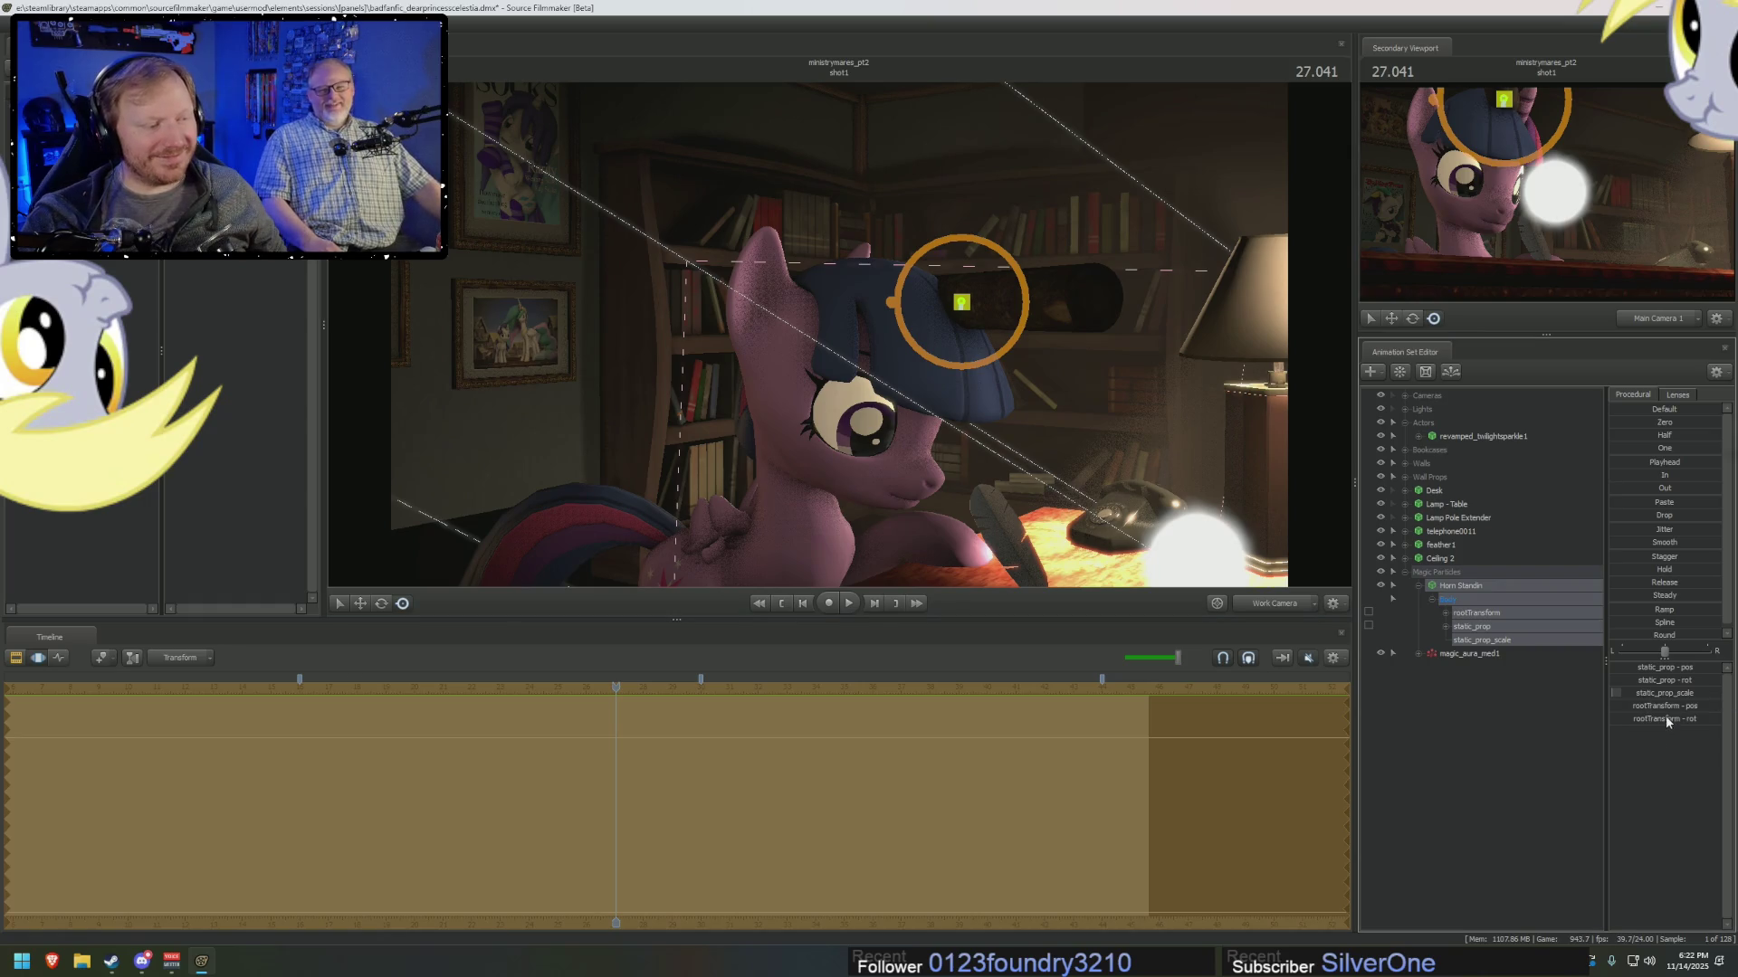
left_click(1670, 709)
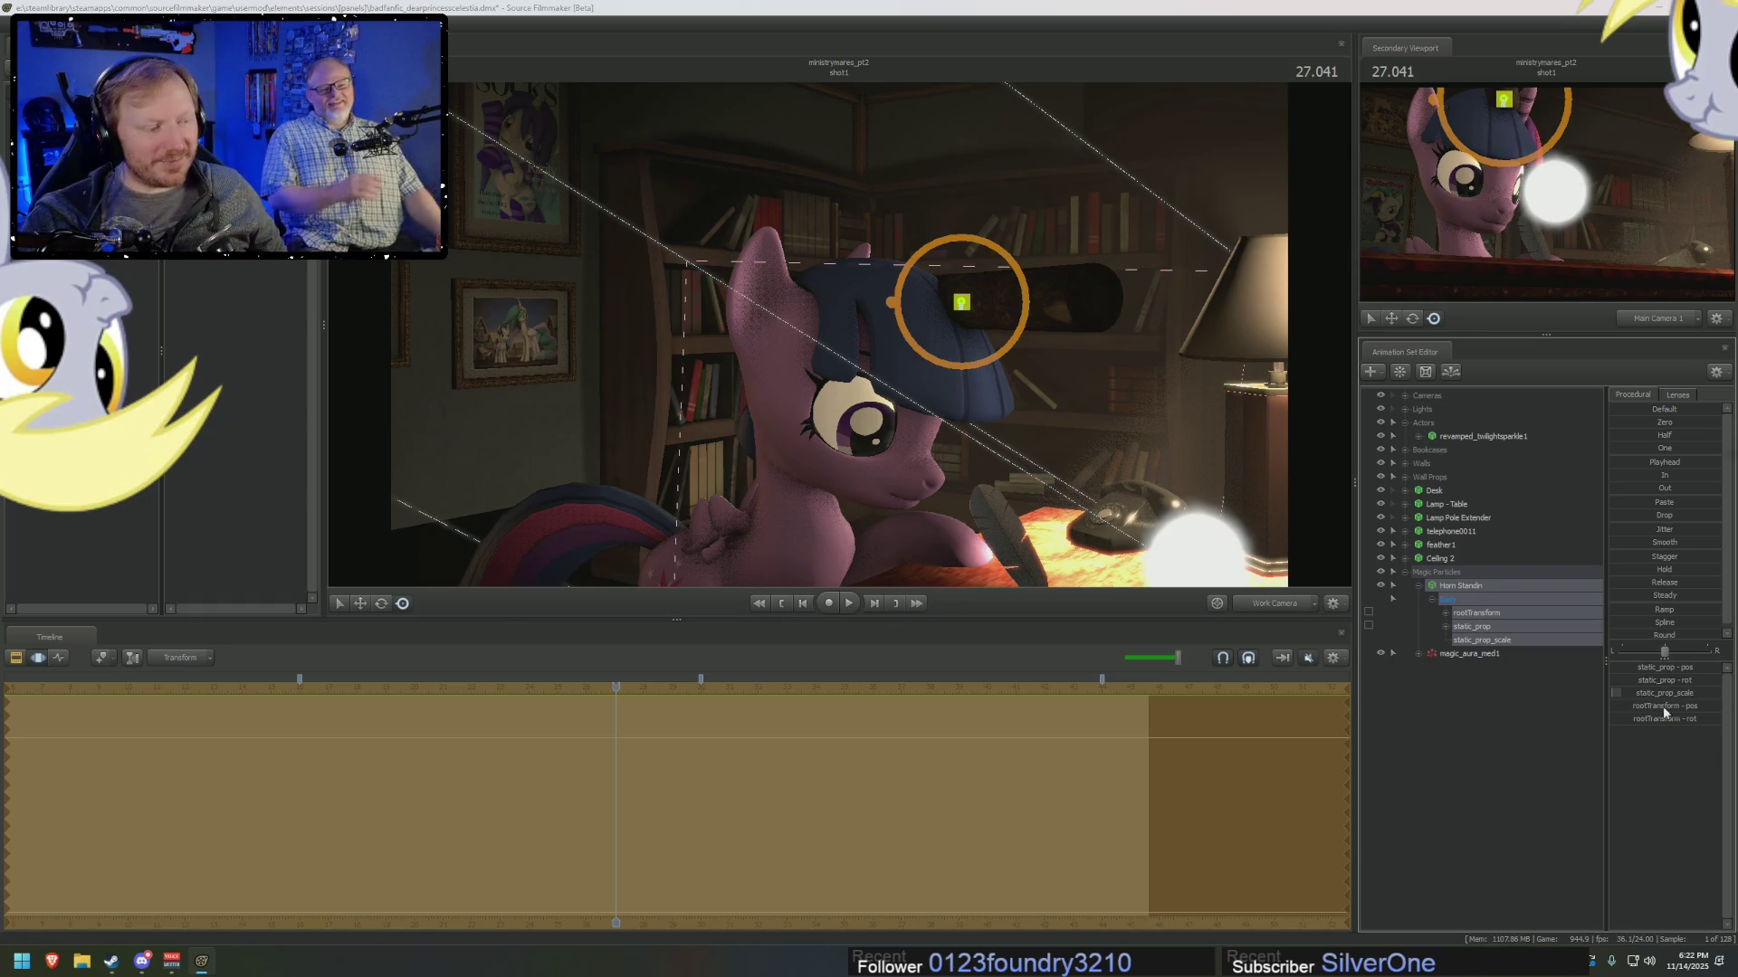
type("1")
key("Tab")
type("0.1")
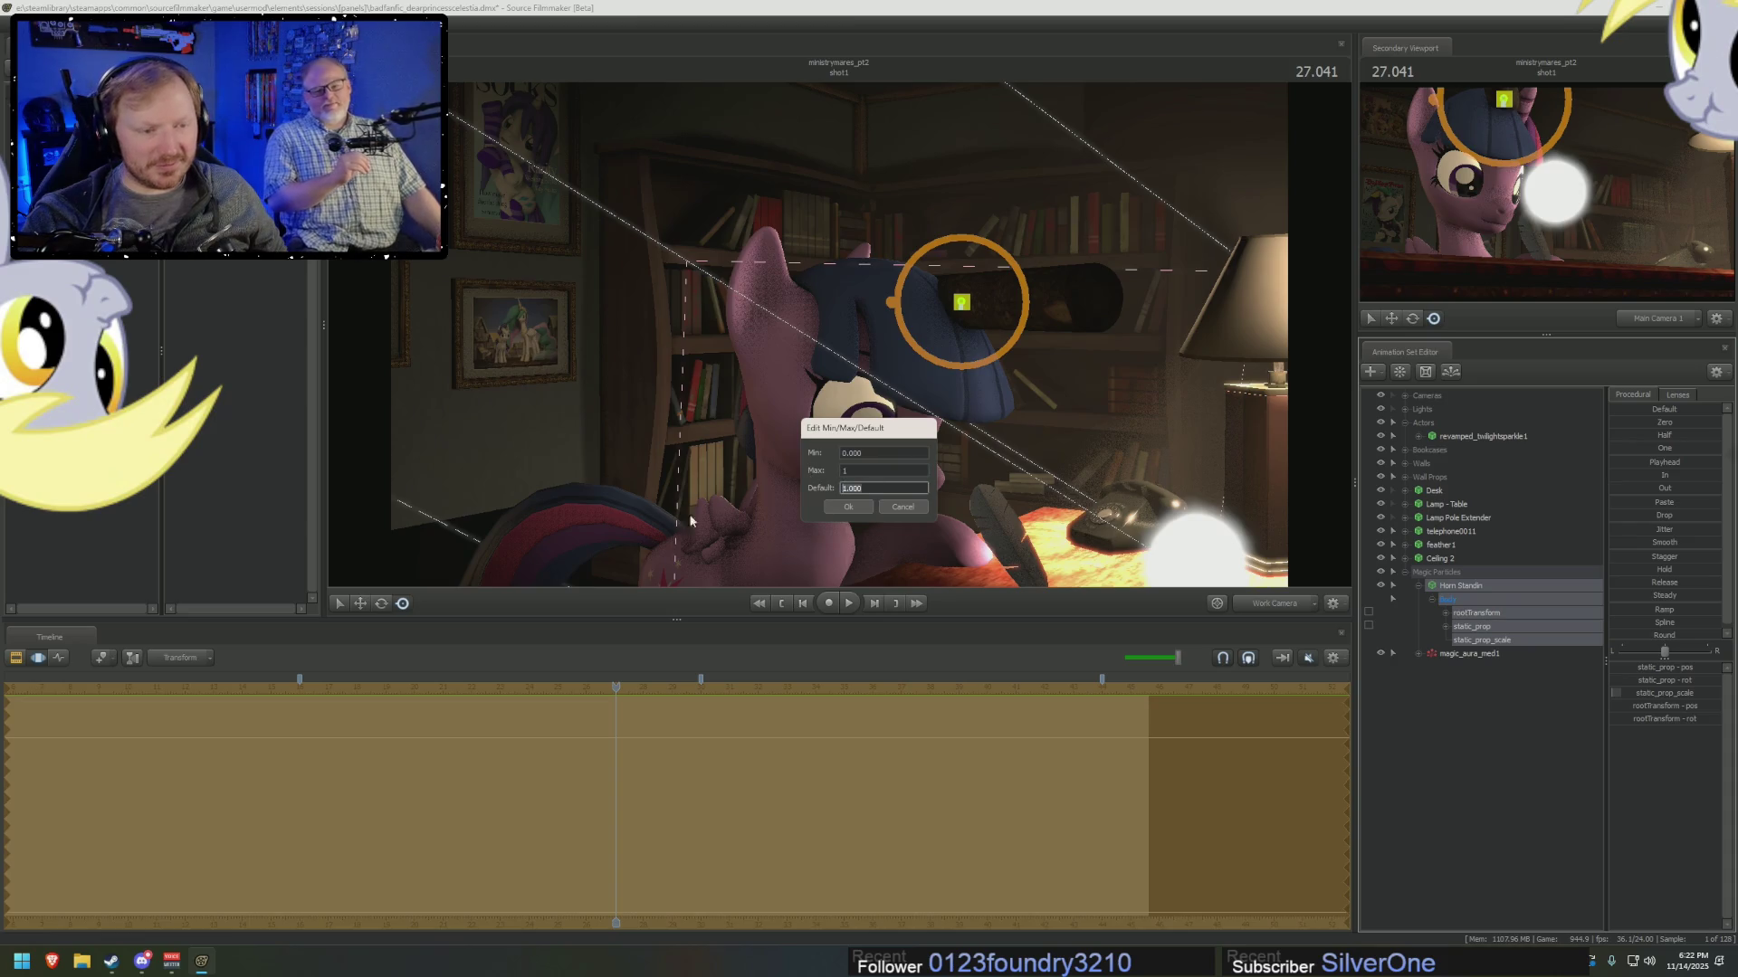
key("Return")
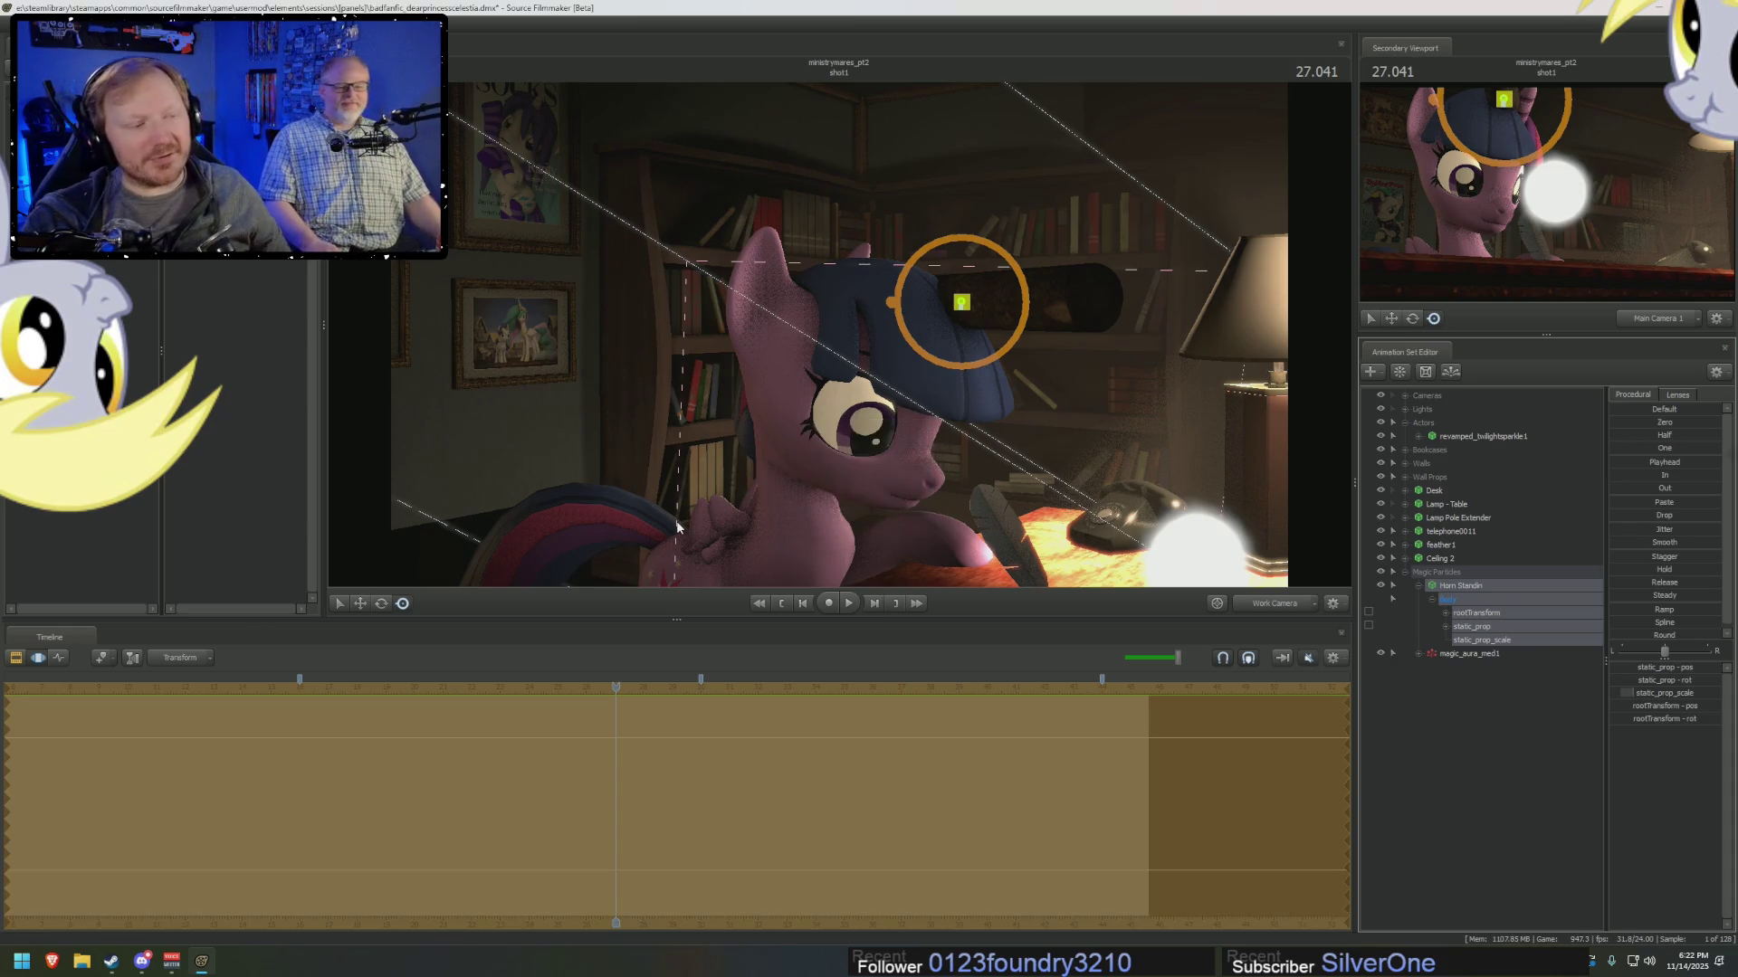
left_click_drag(974, 305, 966, 322)
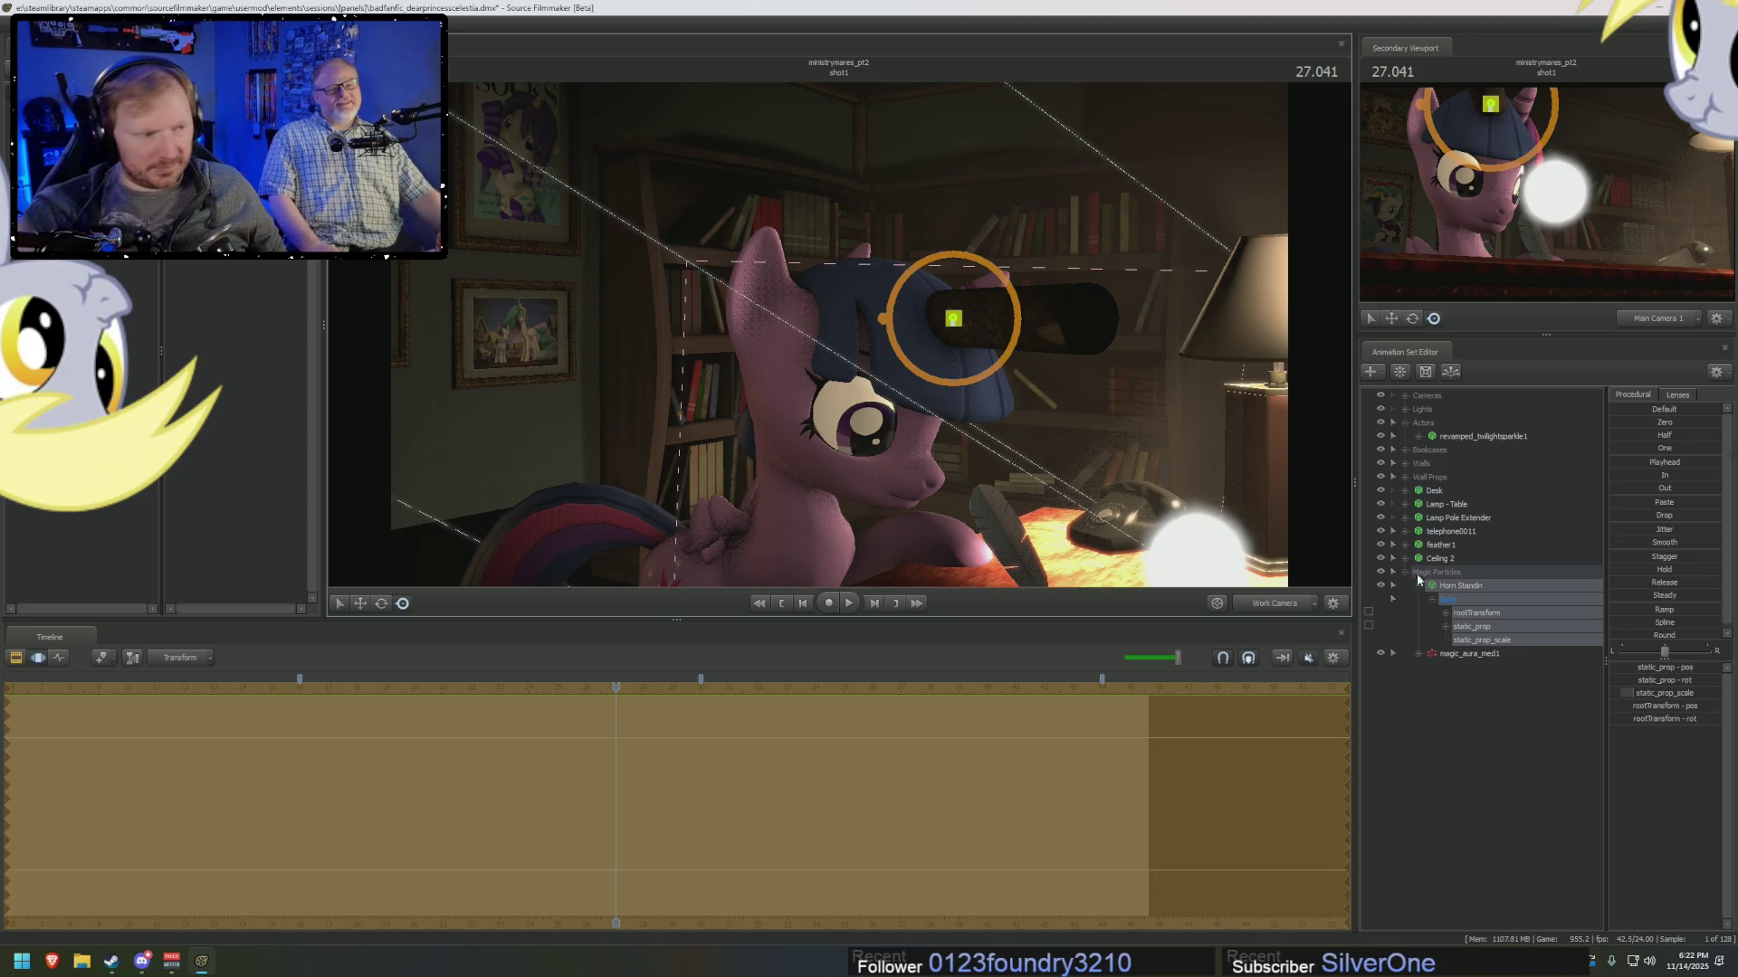
left_click(1419, 437)
Attach Twilight's Head control to the Horn Standin's rootTransform.
left_click(1432, 463)
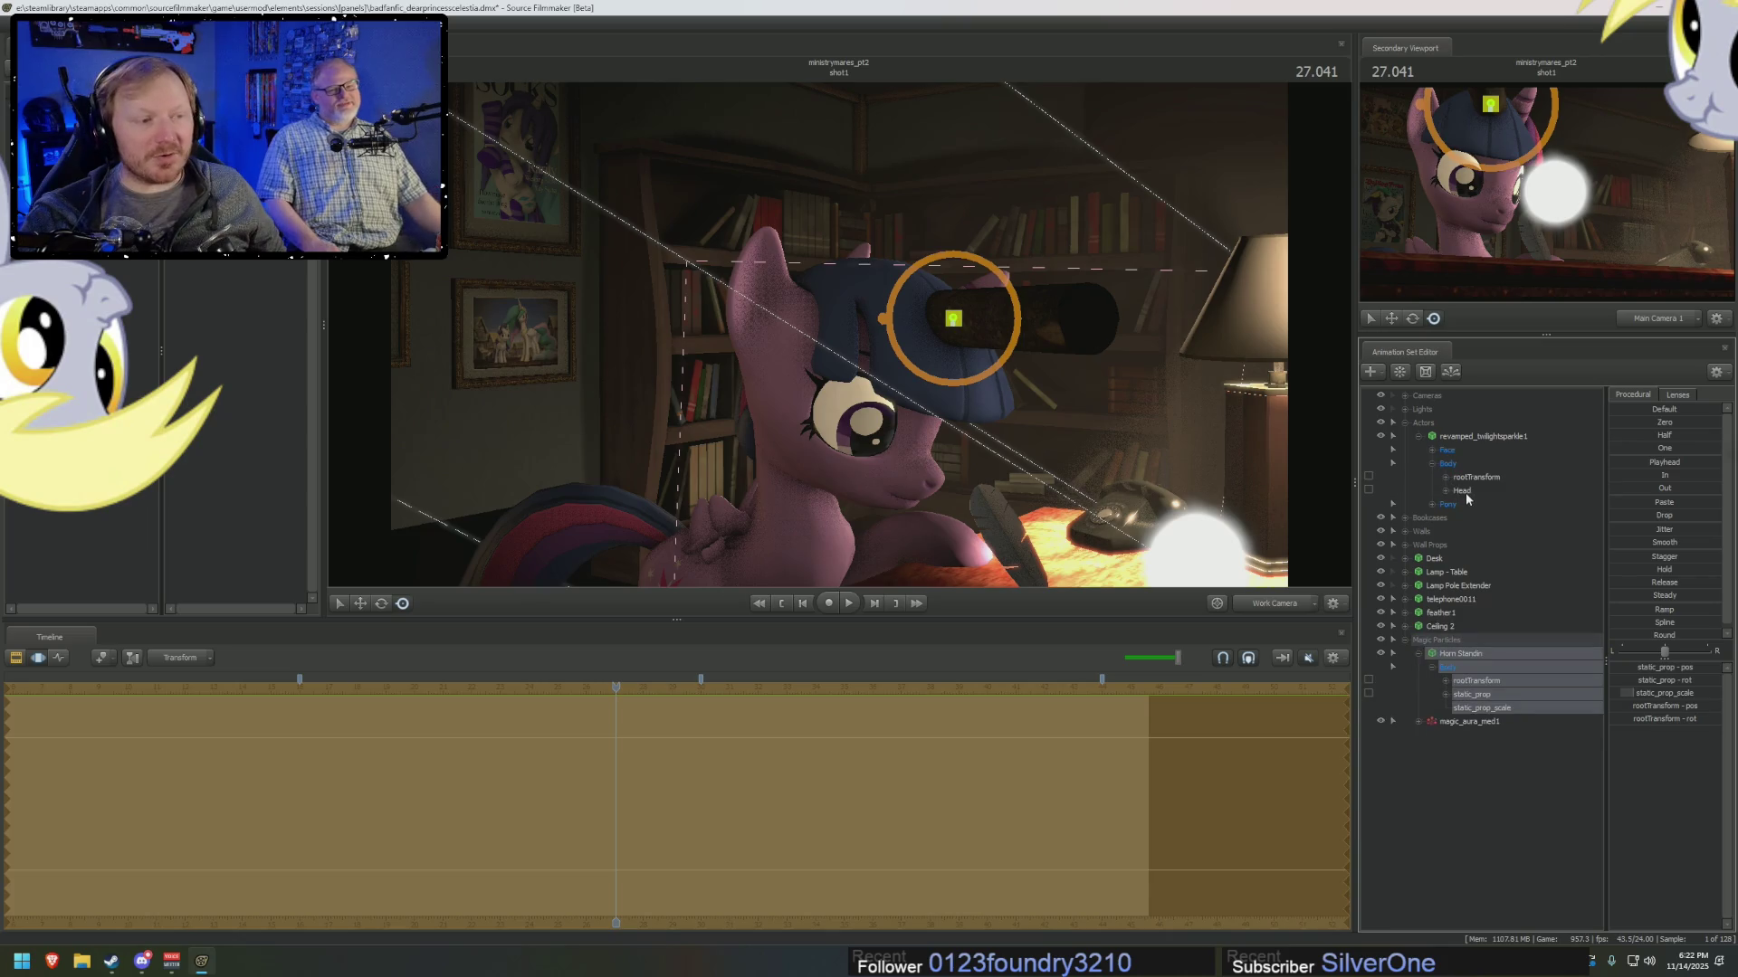
left_click_drag(1462, 491, 1488, 698)
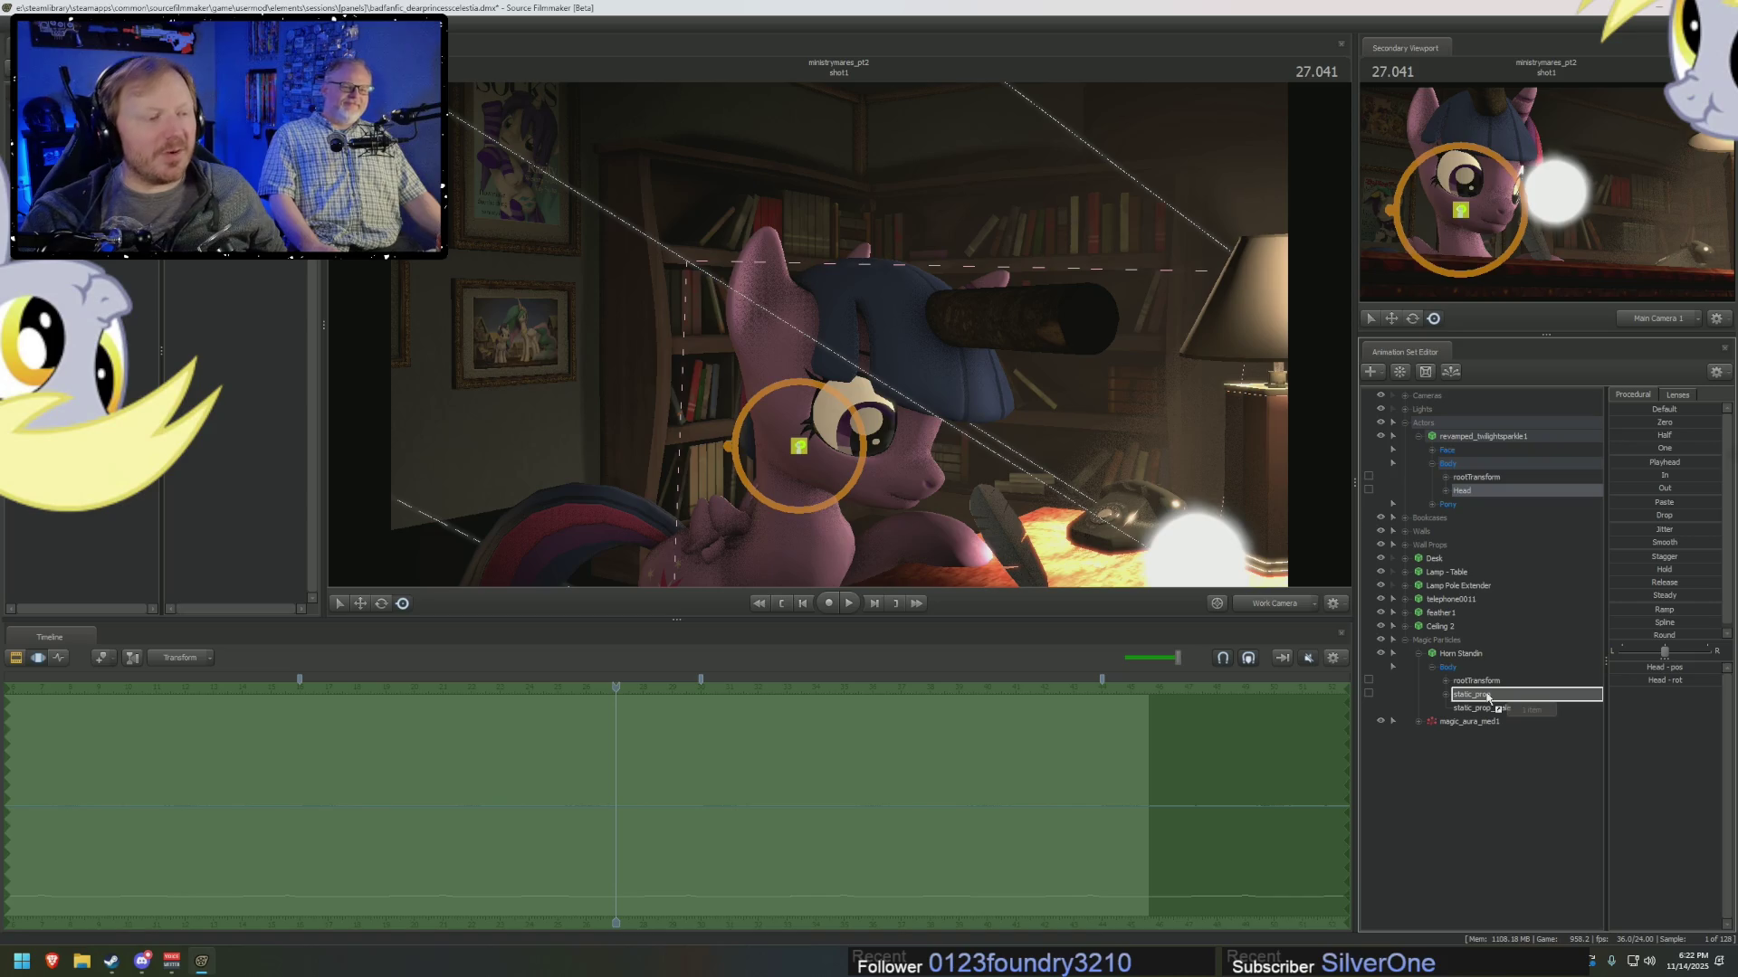
left_click_drag(1487, 698, 1487, 691)
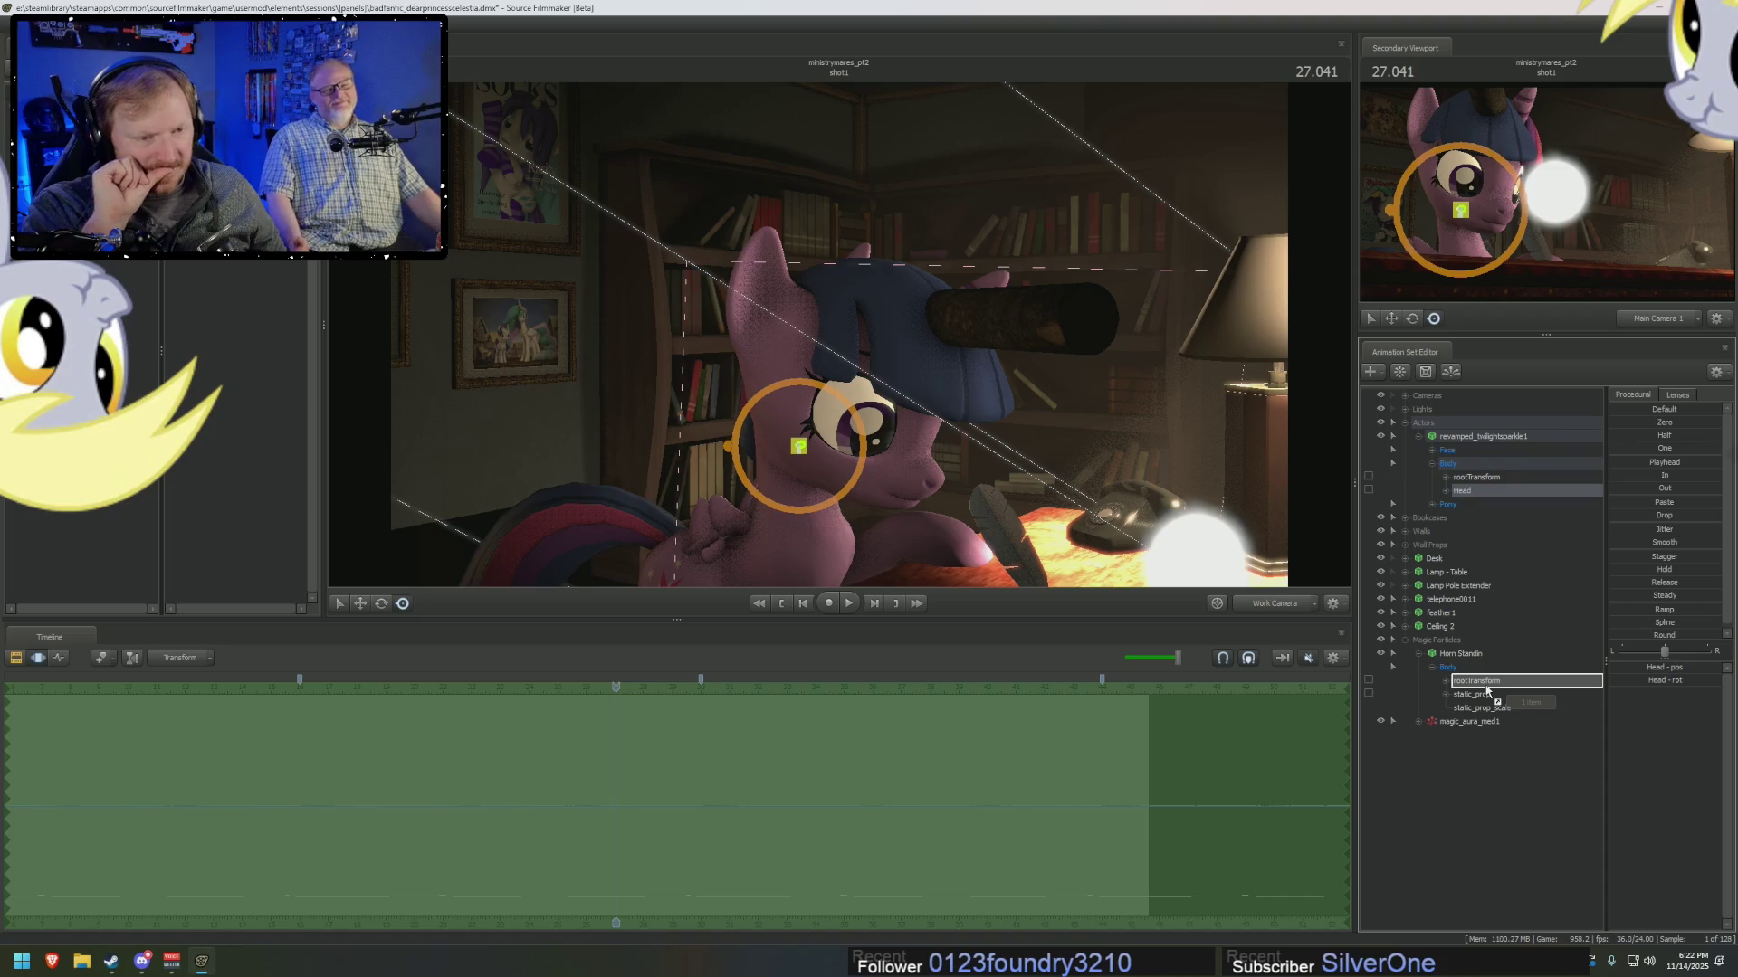
left_click_drag(1487, 691, 1490, 678)
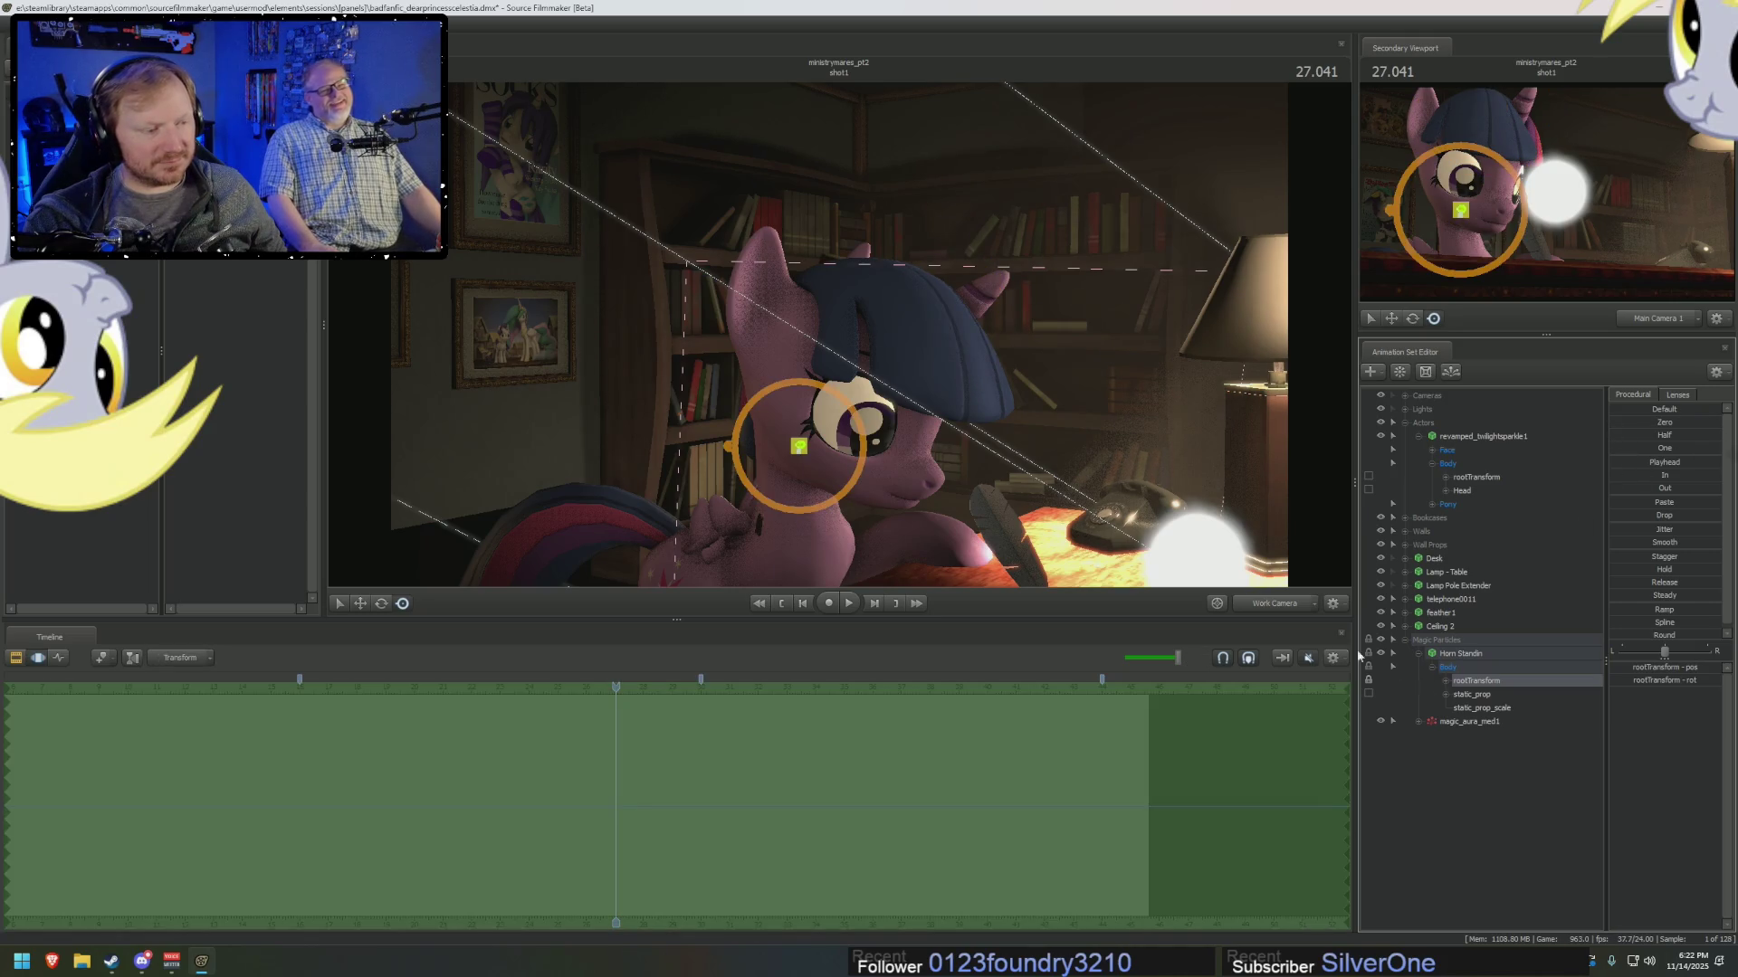
In unlit shading, tilt, shorten and sink the pole into Twilight's head at the horn.
mouse_move(972, 456)
left_mouse_down()
mouse_move(784, 412)
mouse_move(1020, 262)
mouse_move(715, 360)
mouse_move(848, 355)
left_mouse_up()
right_click(847, 354)
left_click(887, 382)
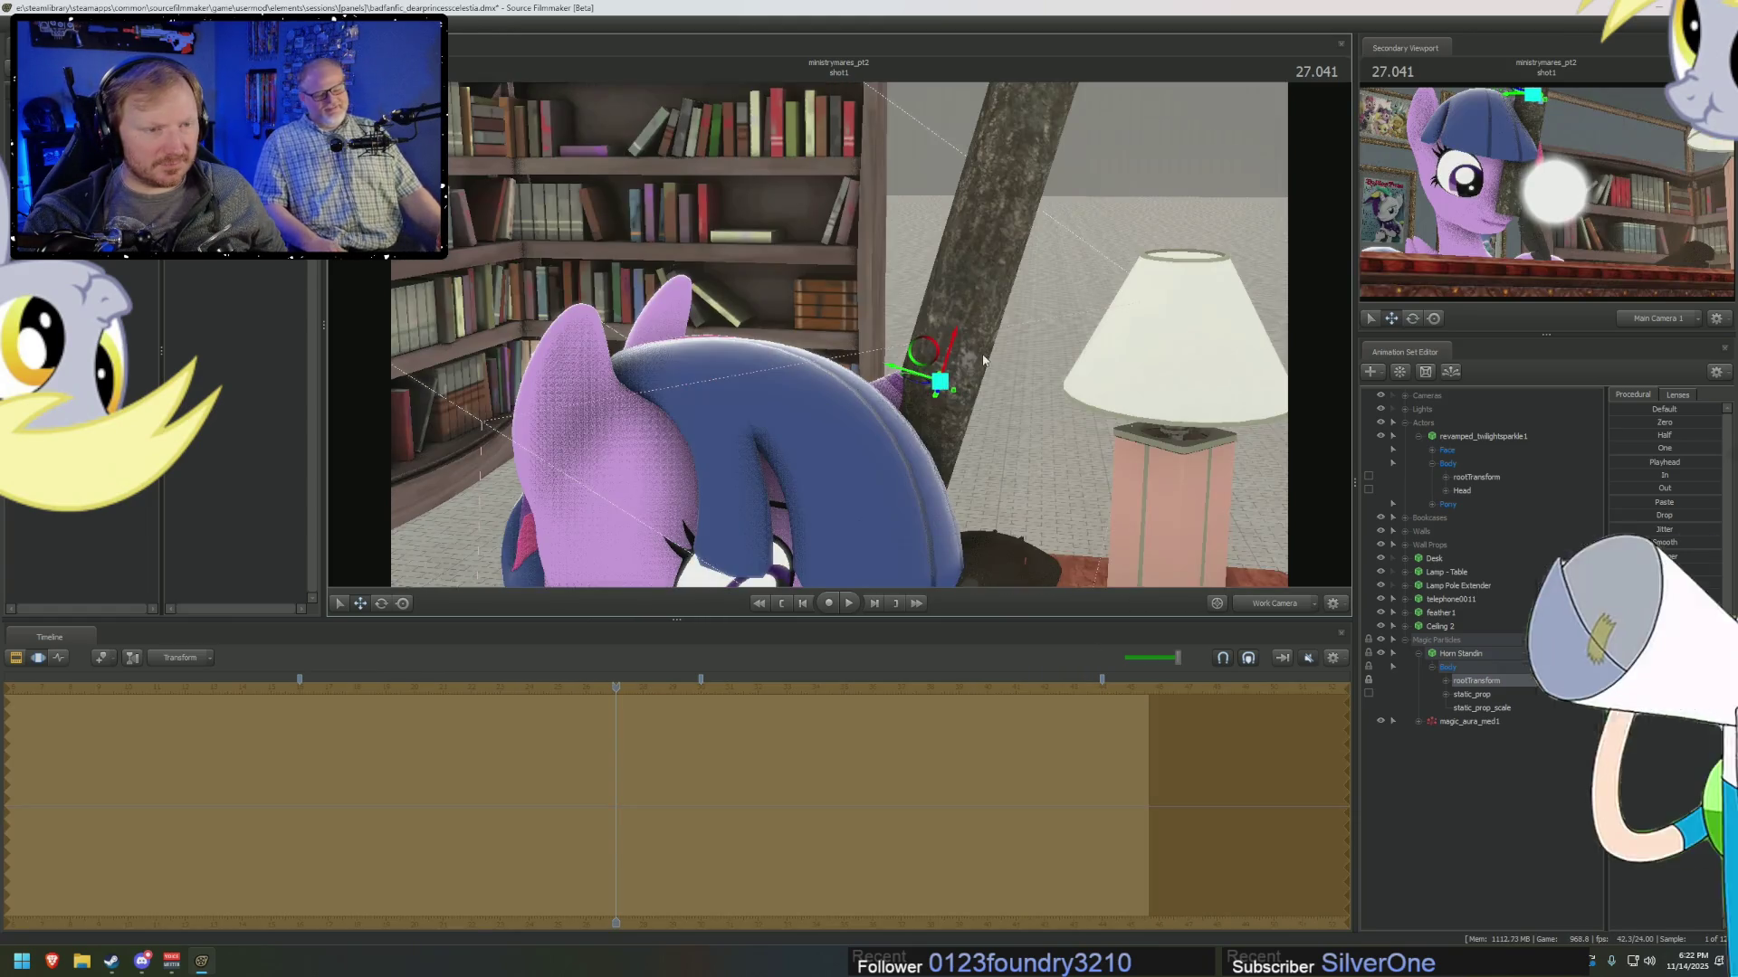
left_click_drag(974, 345, 1100, 500)
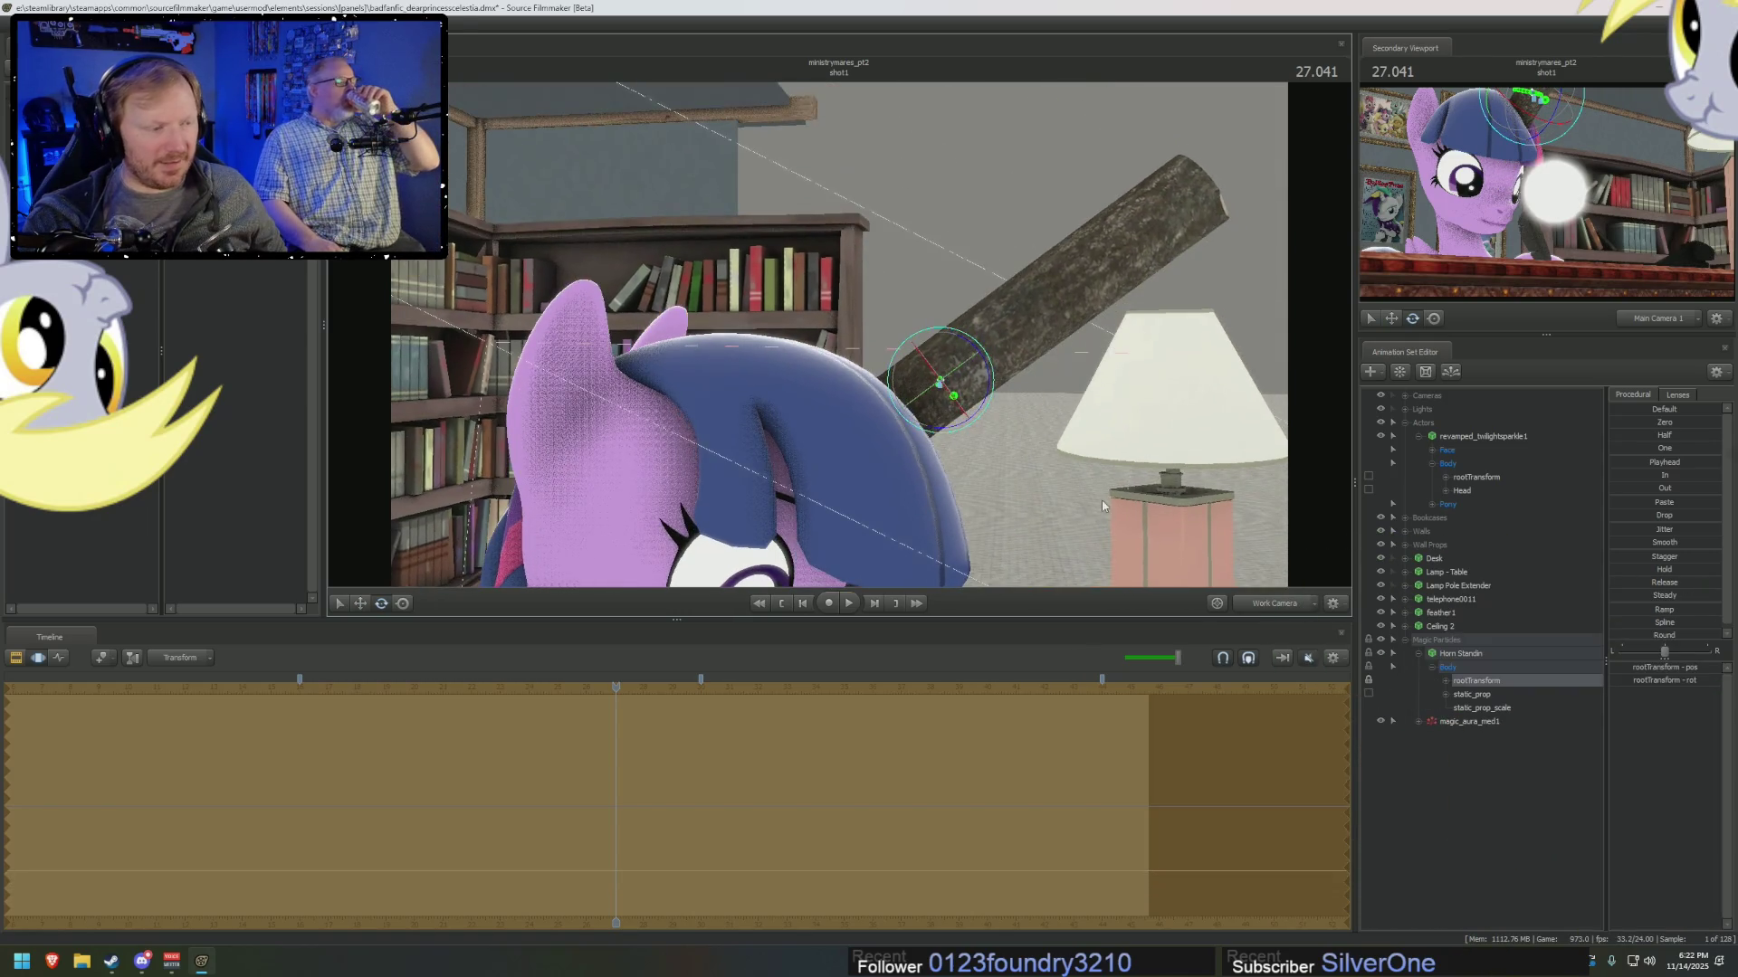
left_click(1480, 707, "ctrl")
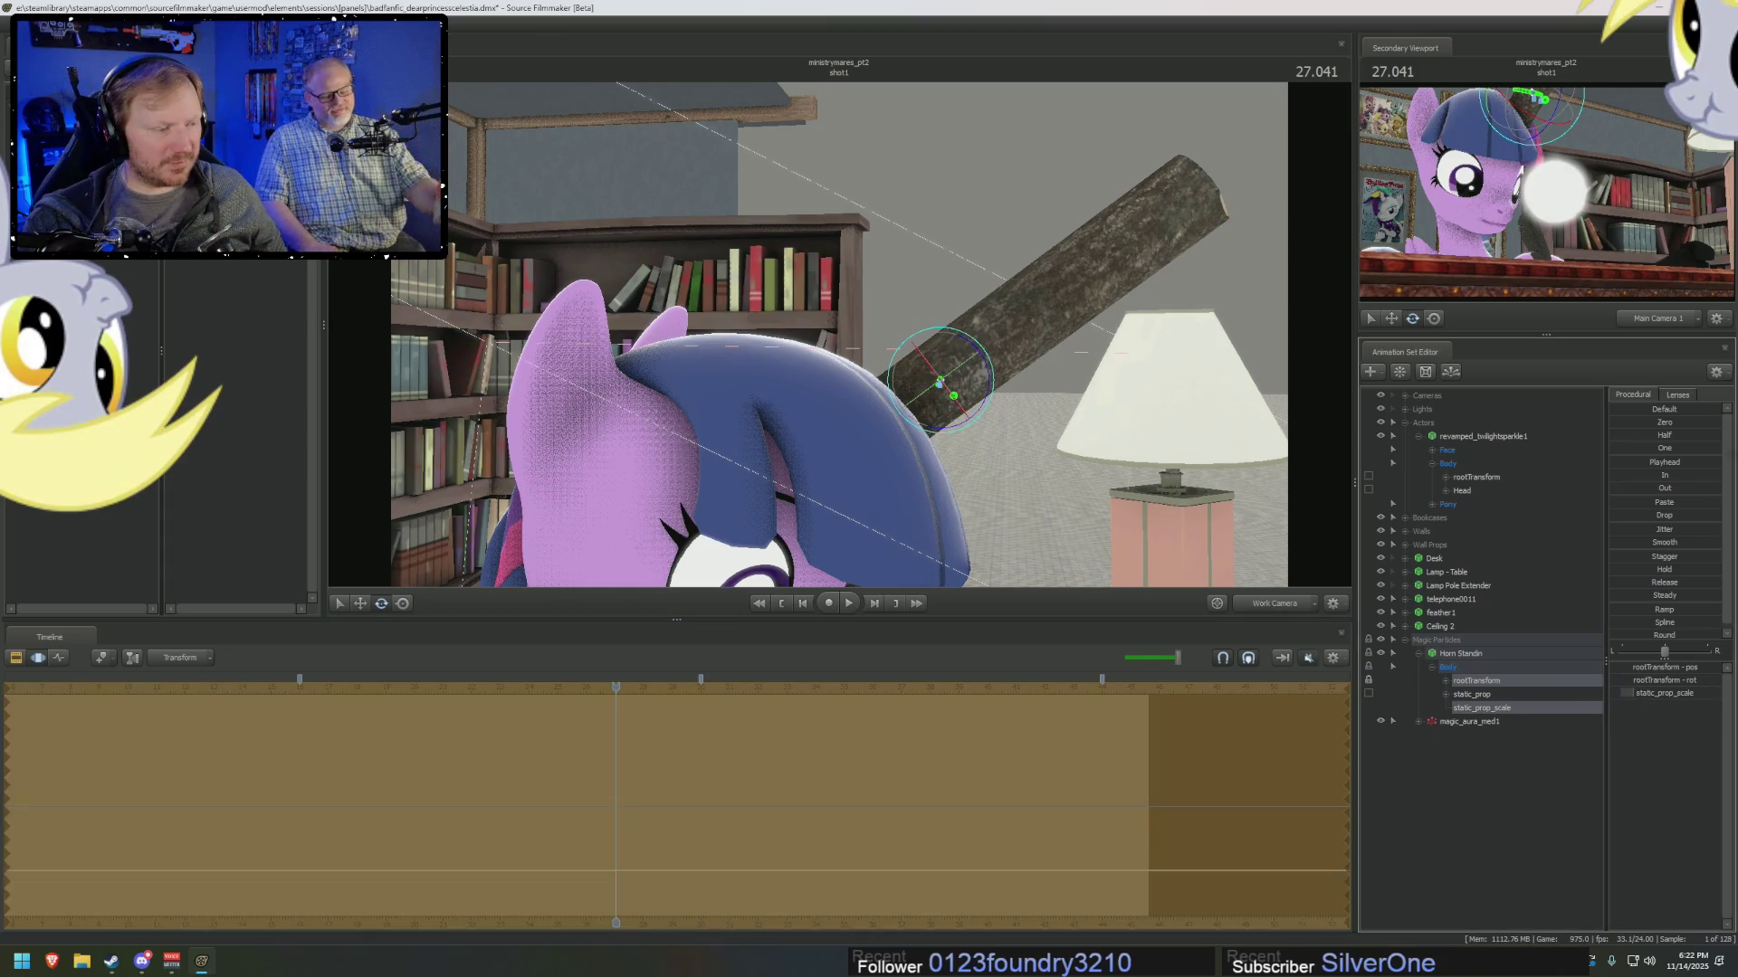
left_click_drag(1666, 693, 1638, 694)
key("w")
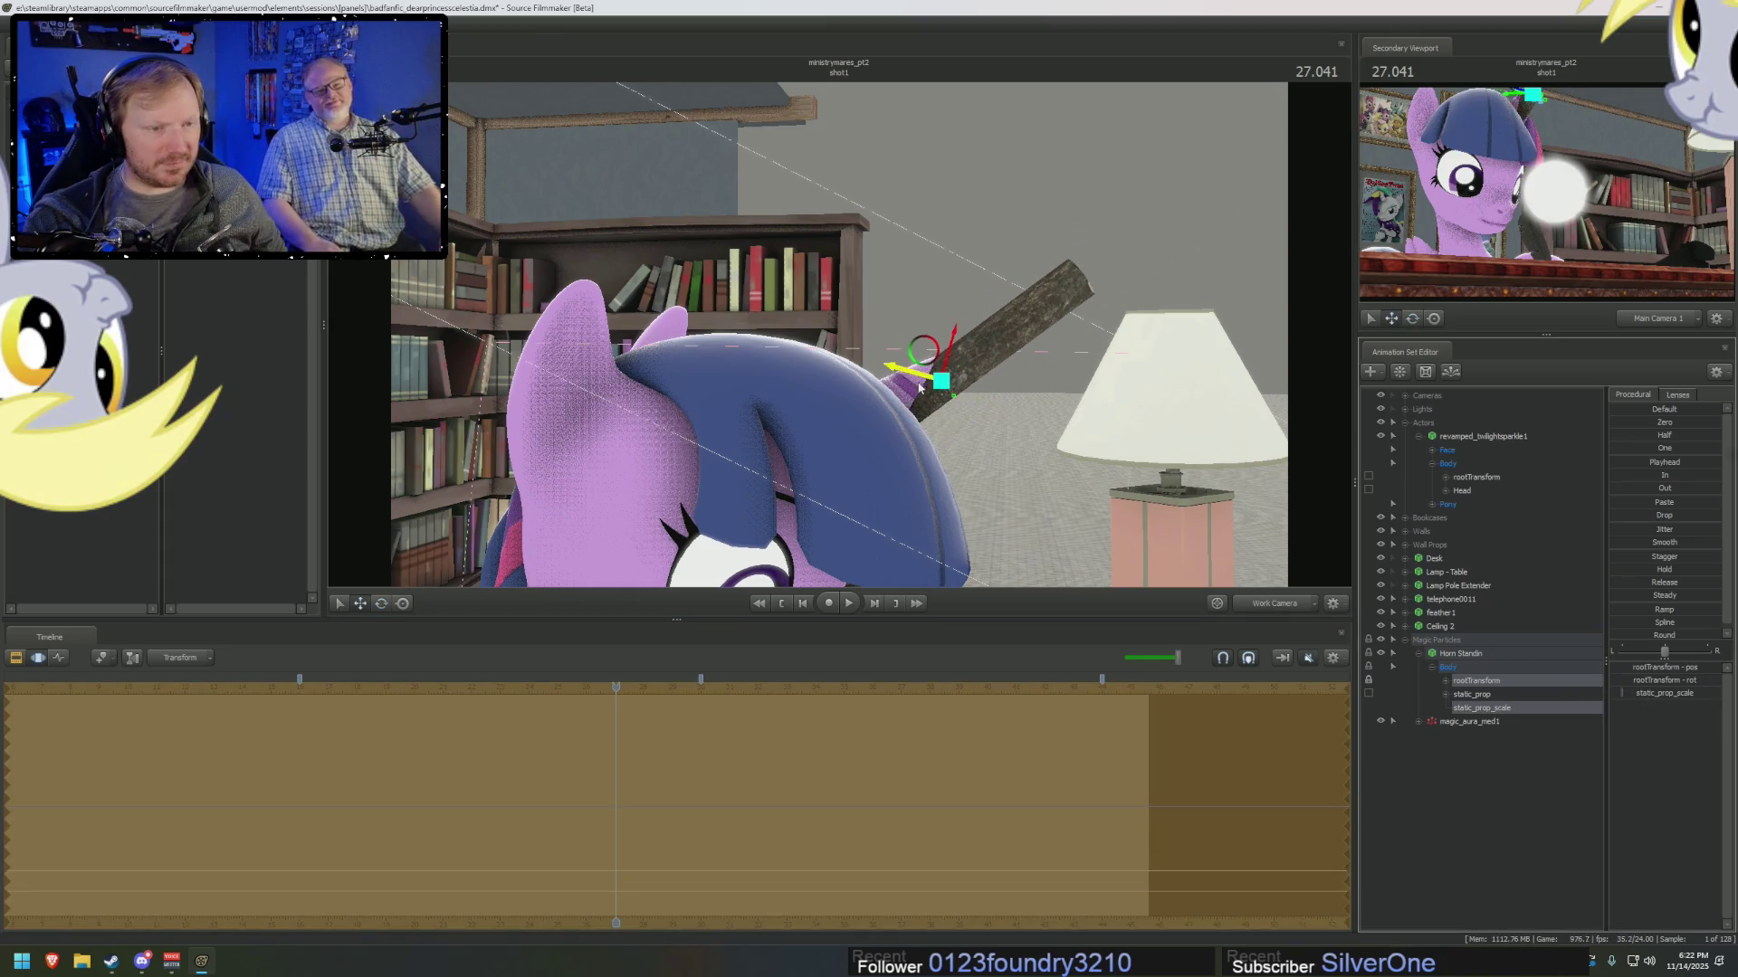
mouse_move(916, 357)
left_mouse_down()
mouse_move(790, 443)
mouse_move(905, 345)
mouse_move(1213, 516)
left_mouse_up()
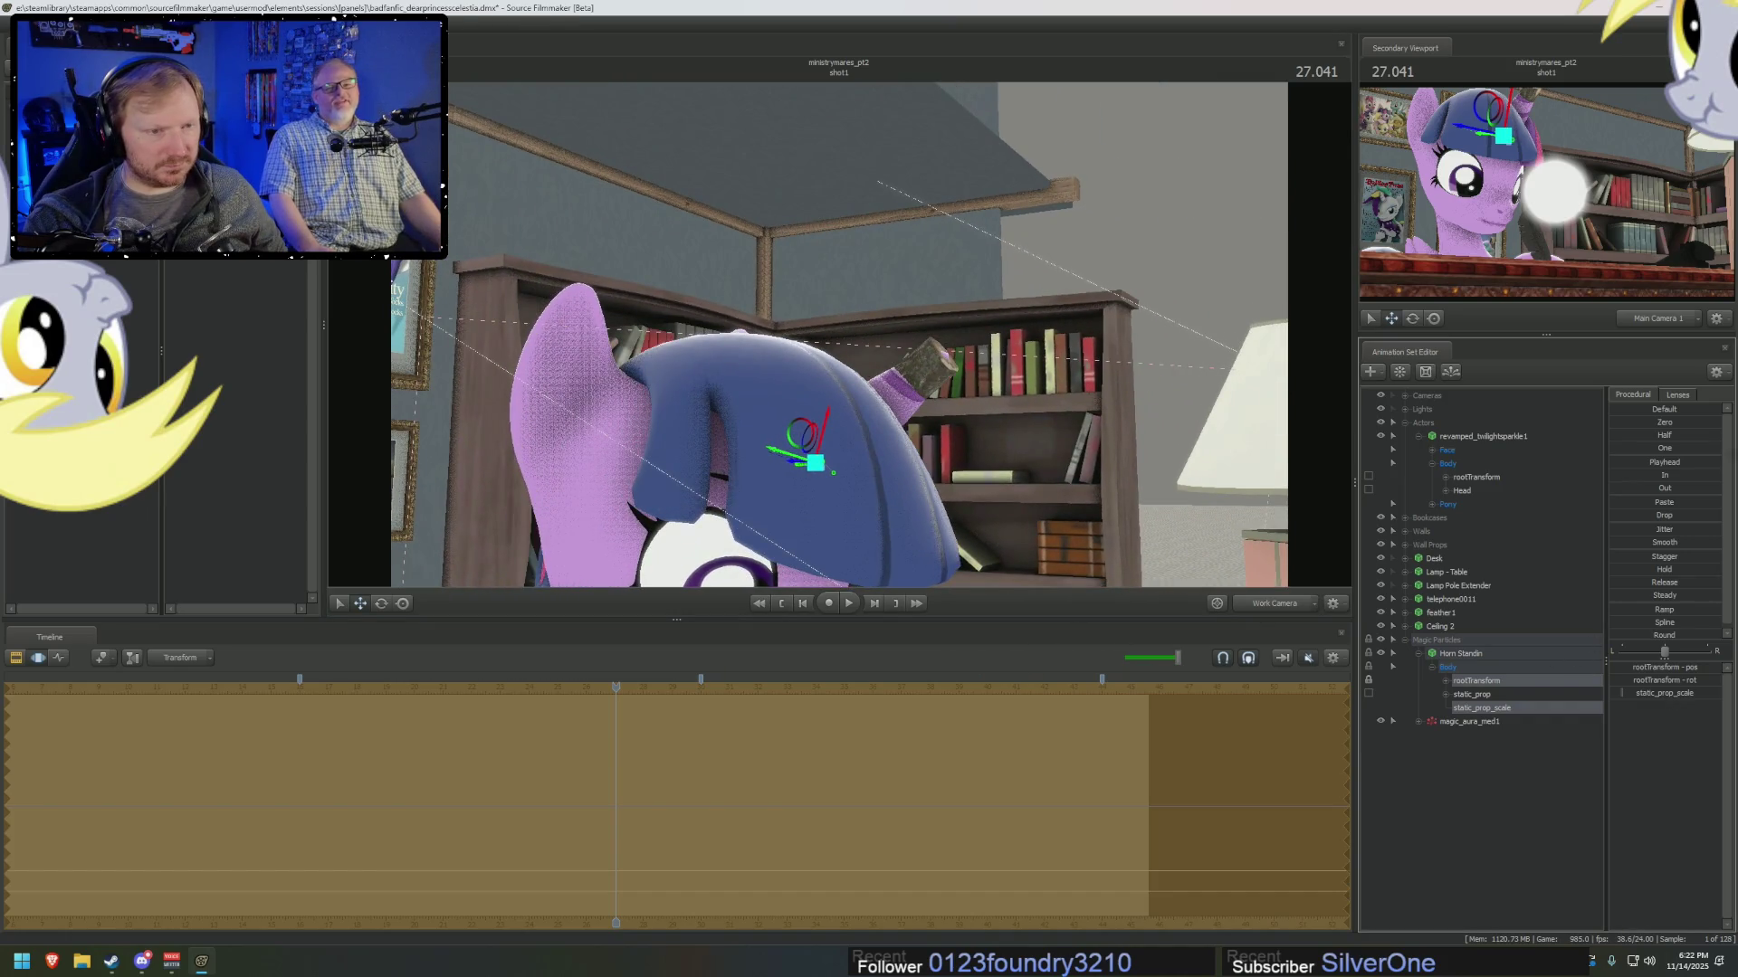
mouse_move(1109, 505)
left_mouse_down()
mouse_move(805, 390)
mouse_move(779, 443)
left_mouse_up()
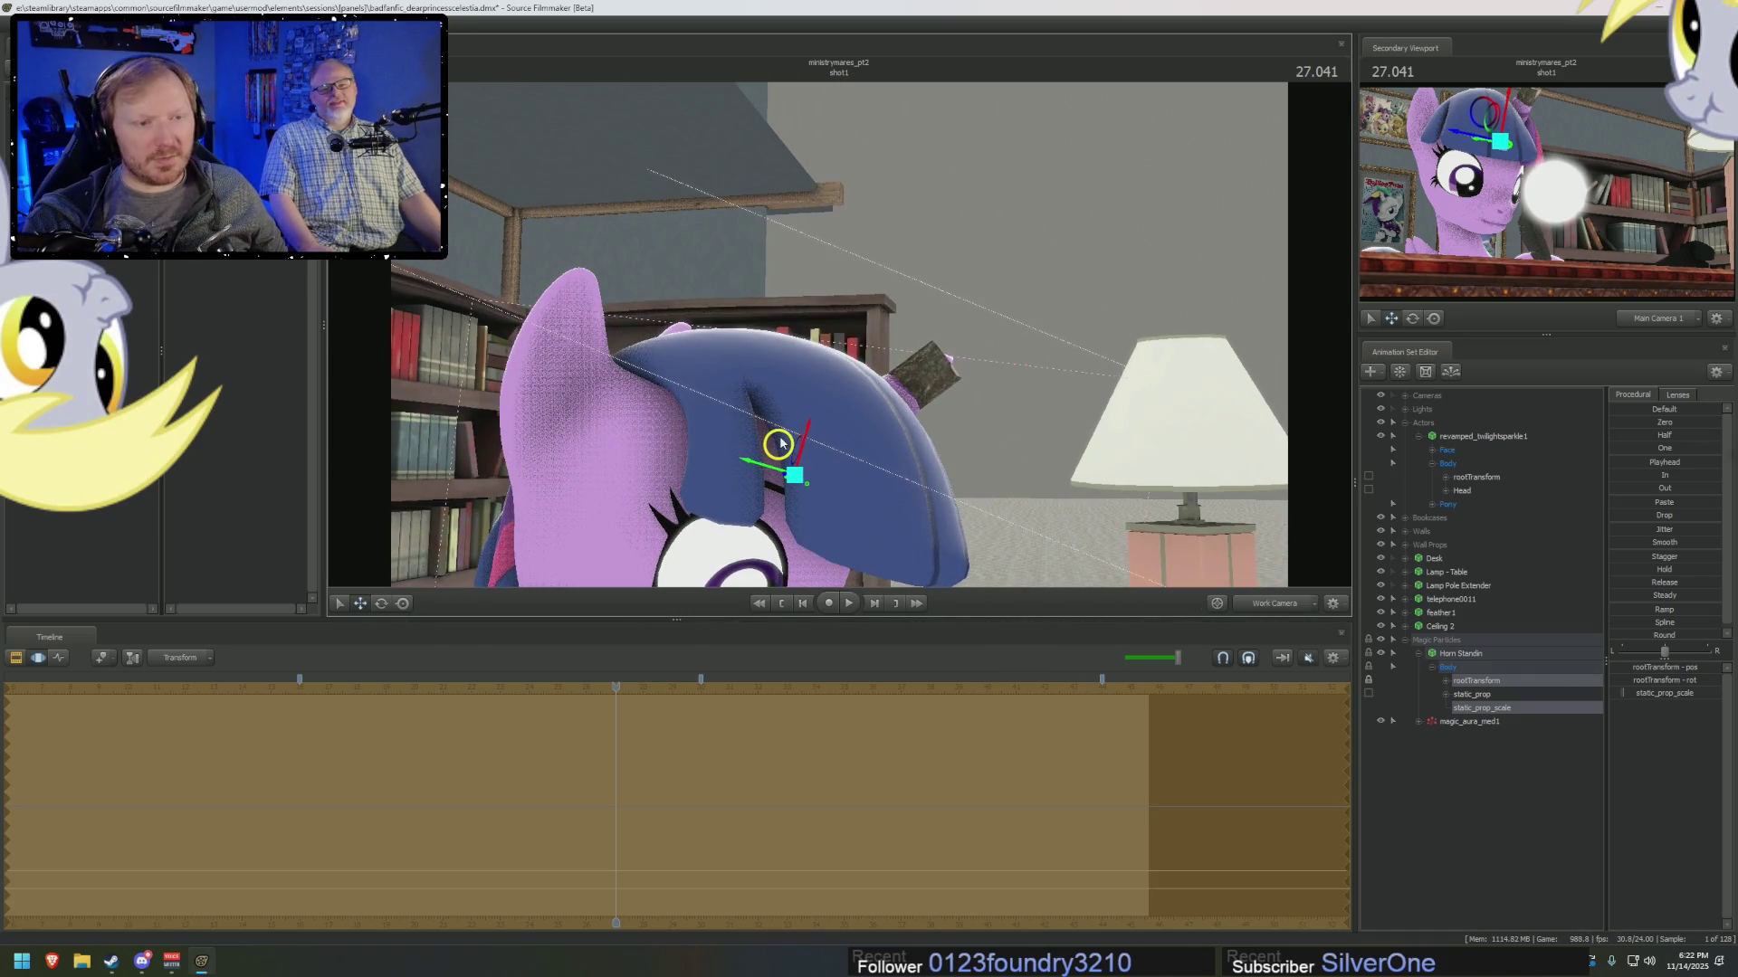
left_click_drag(961, 407, 864, 332)
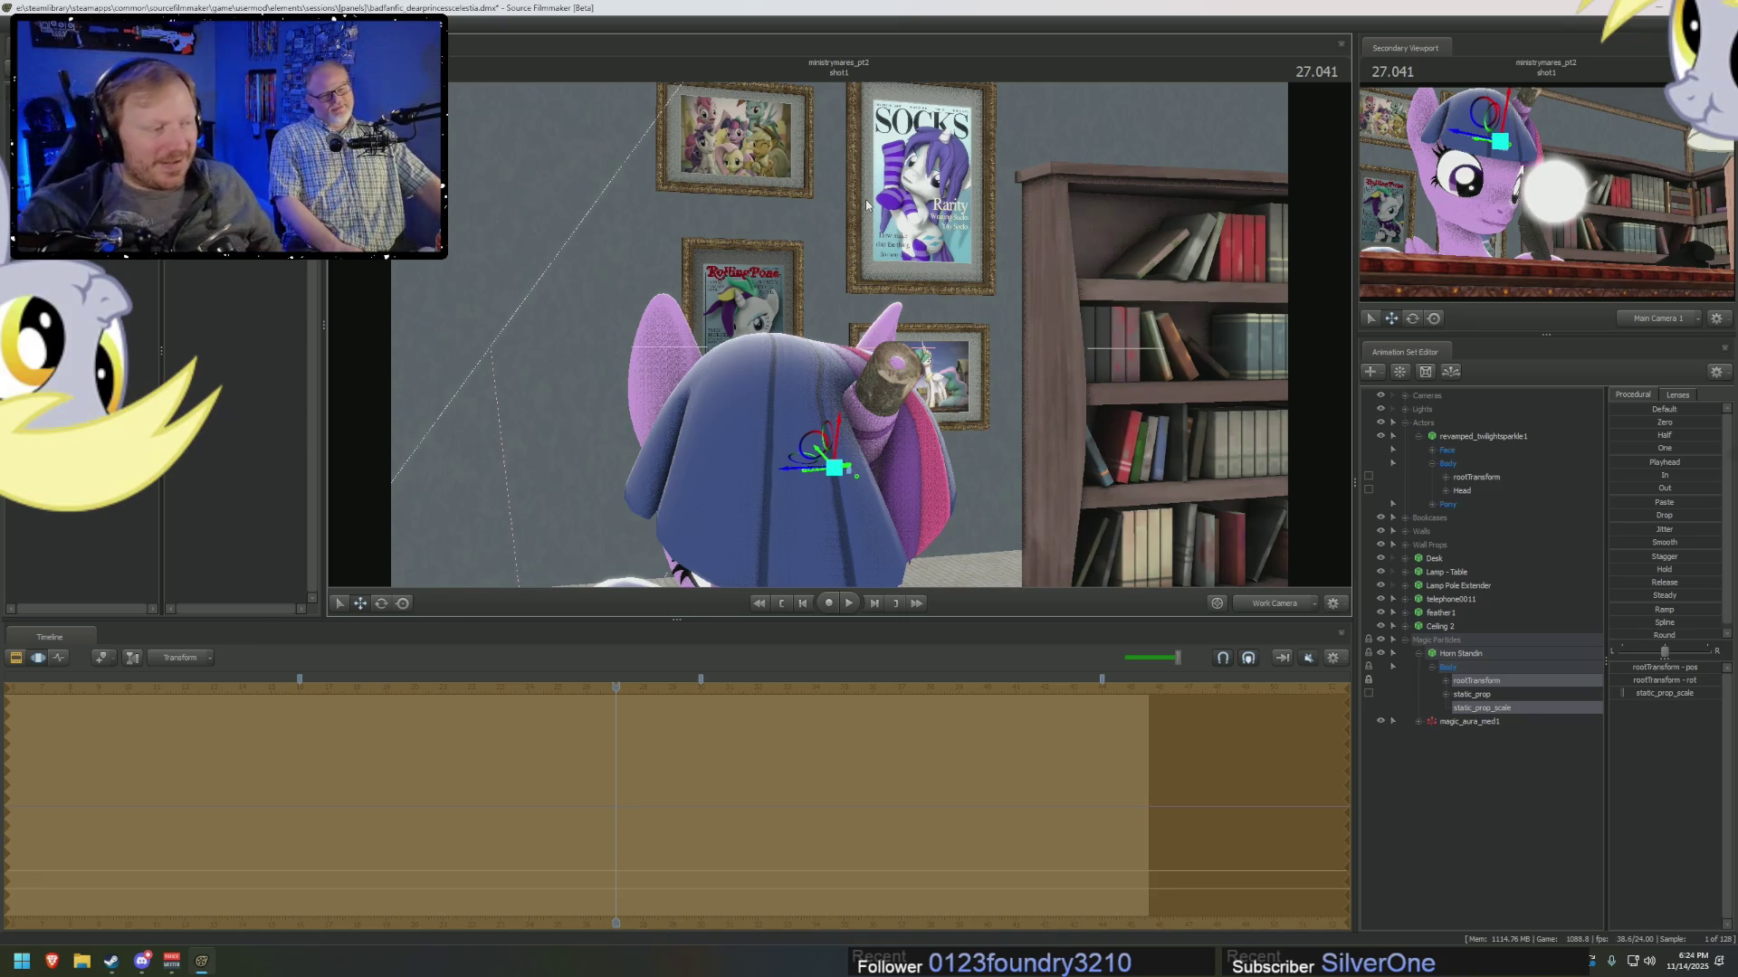
right_click_drag(976, 210, 905, 226)
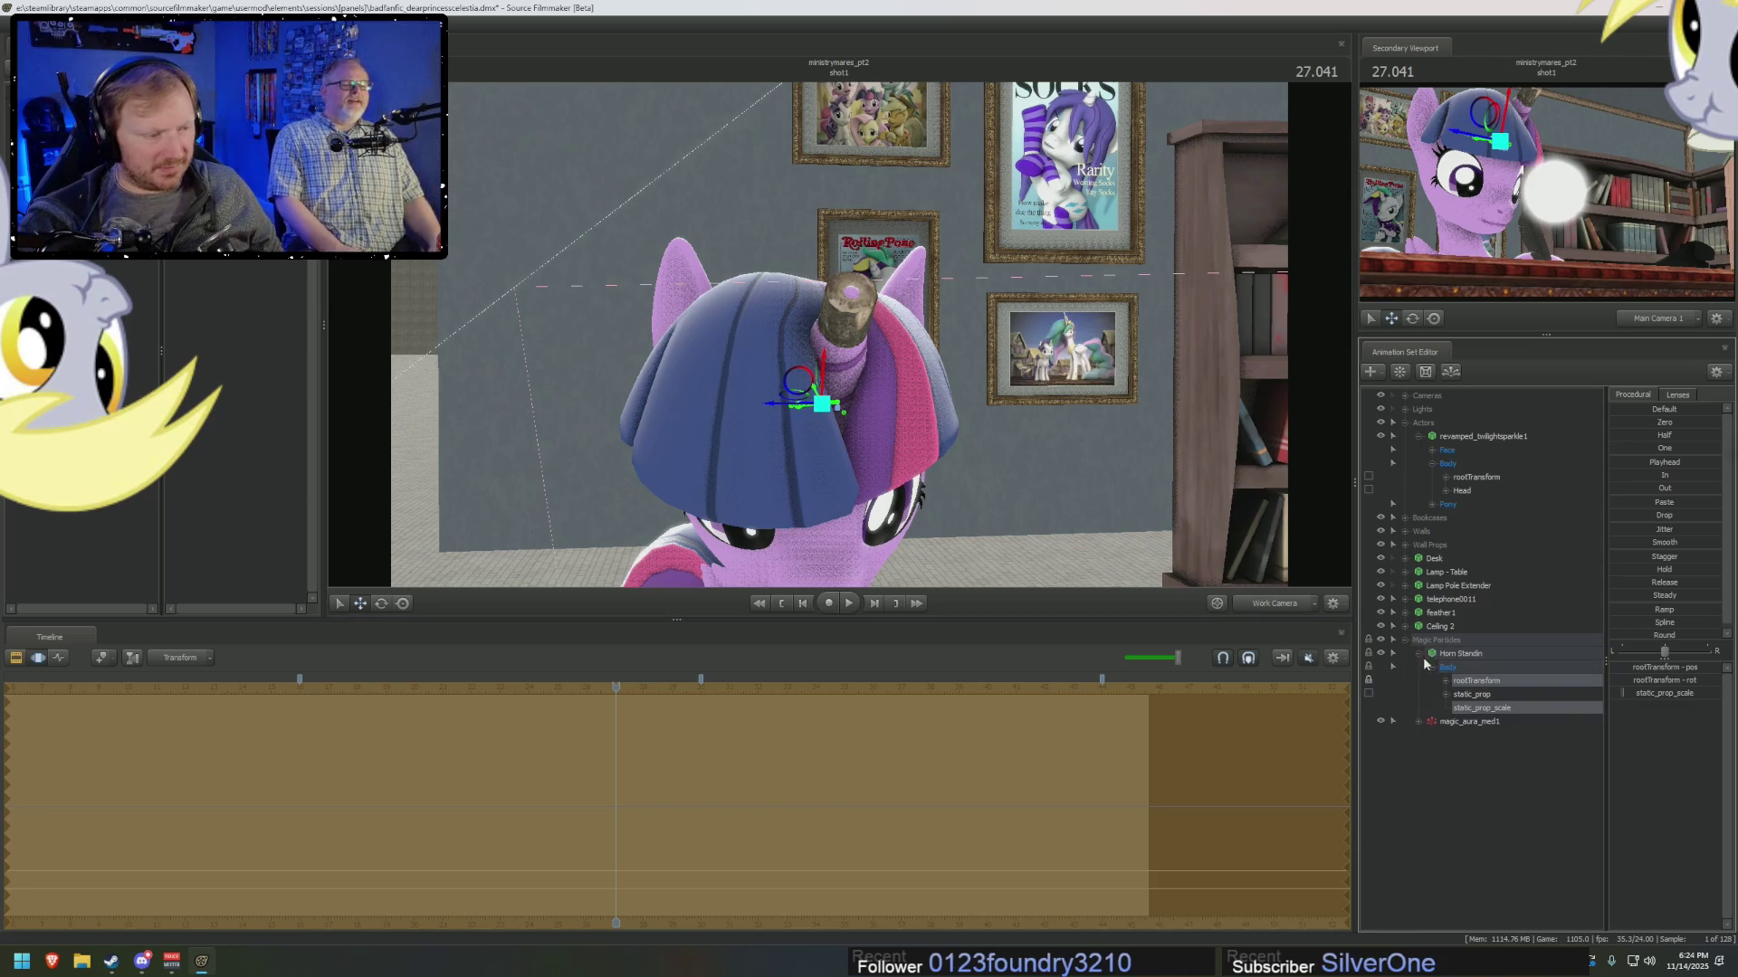
right_click(1454, 653)
Inspect the Horn Standin's model attributes and magic_aura_med1's element details.
mouse_move(1538, 729)
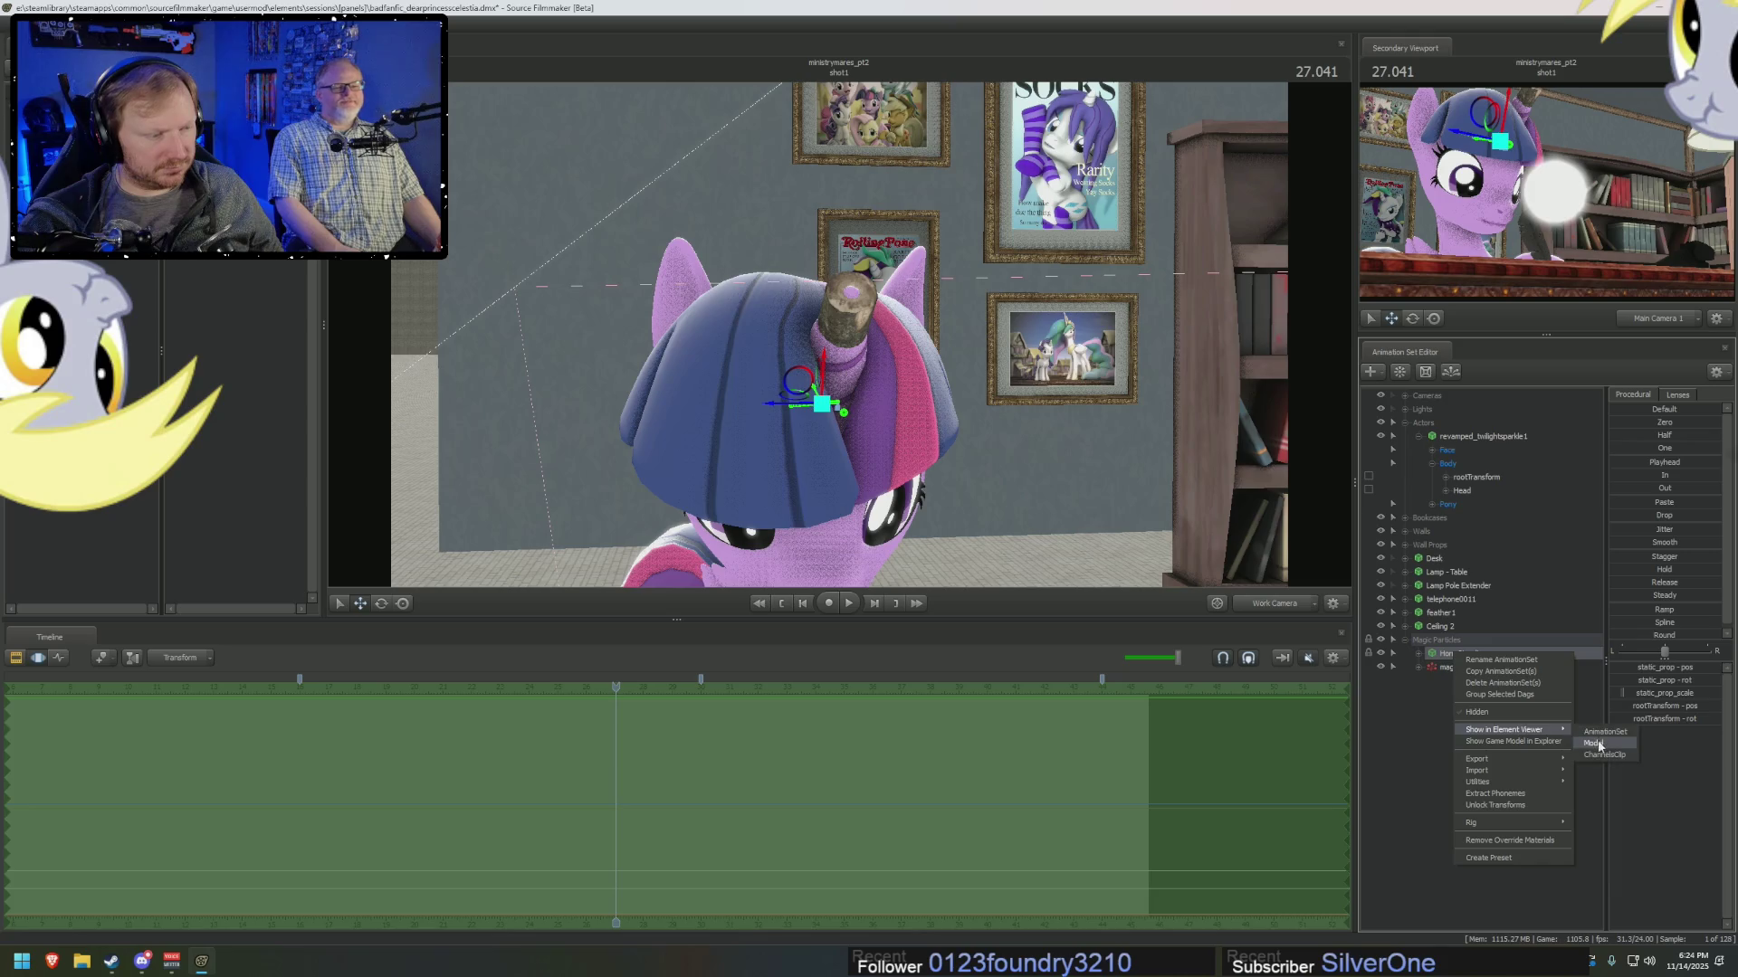
left_click(1596, 744)
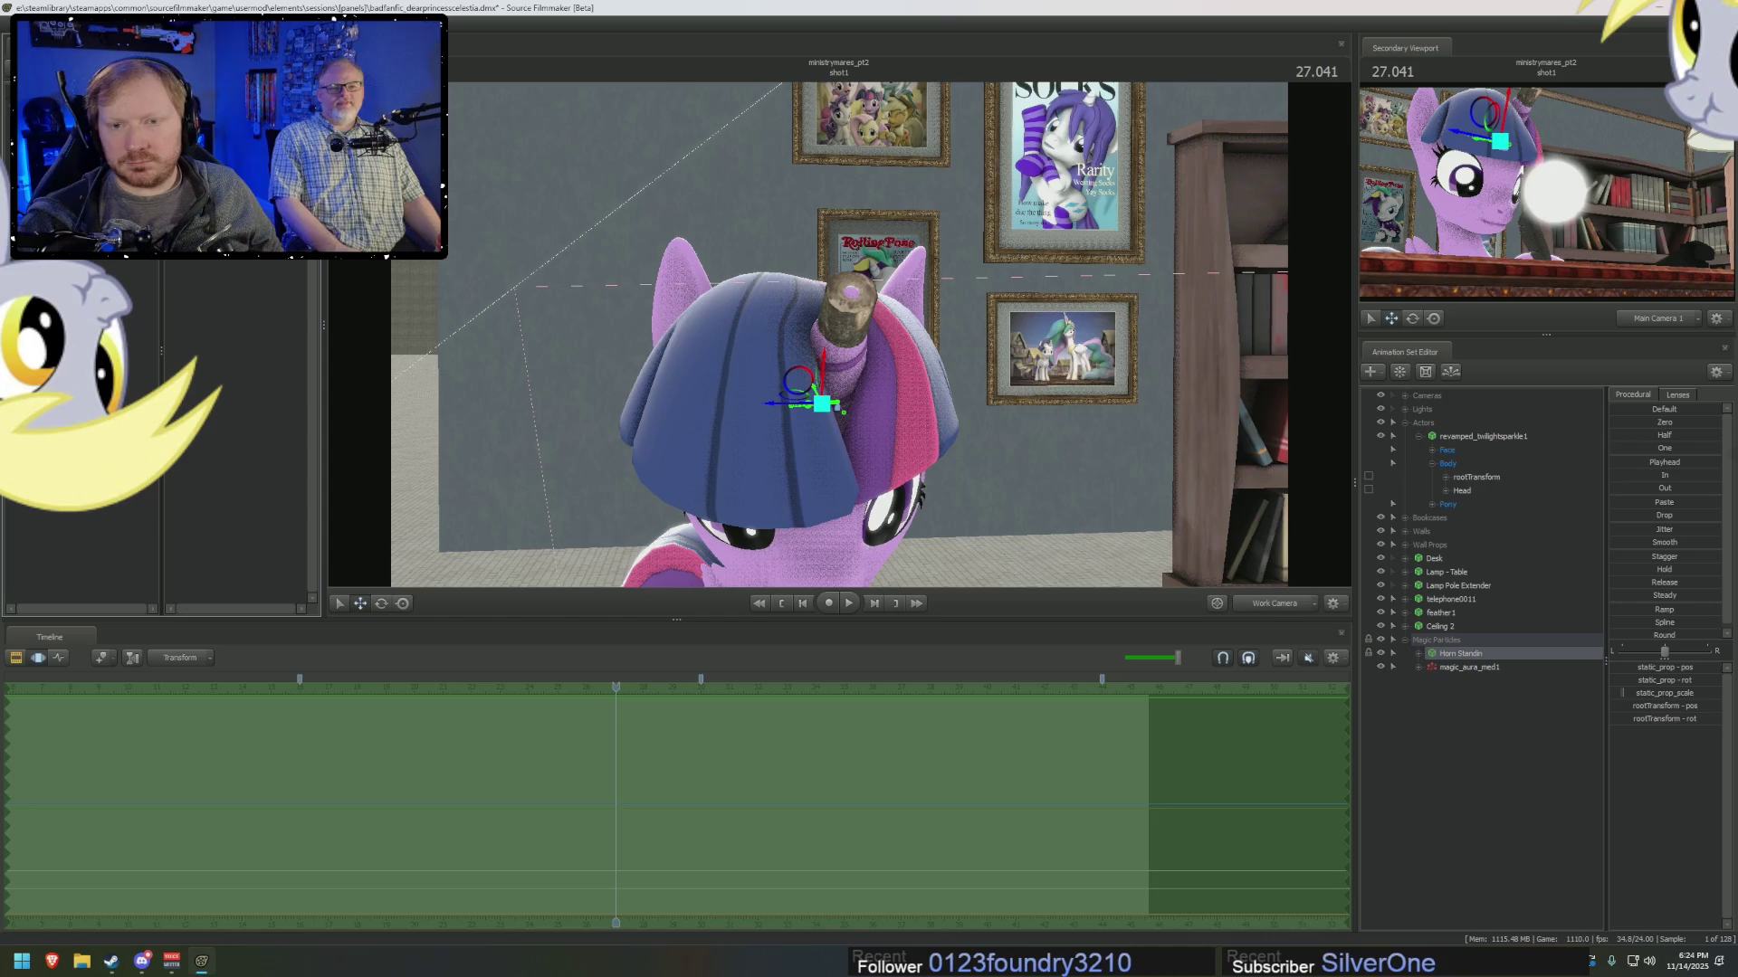
right_click(1450, 668)
mouse_move(1535, 746)
left_click(1639, 759)
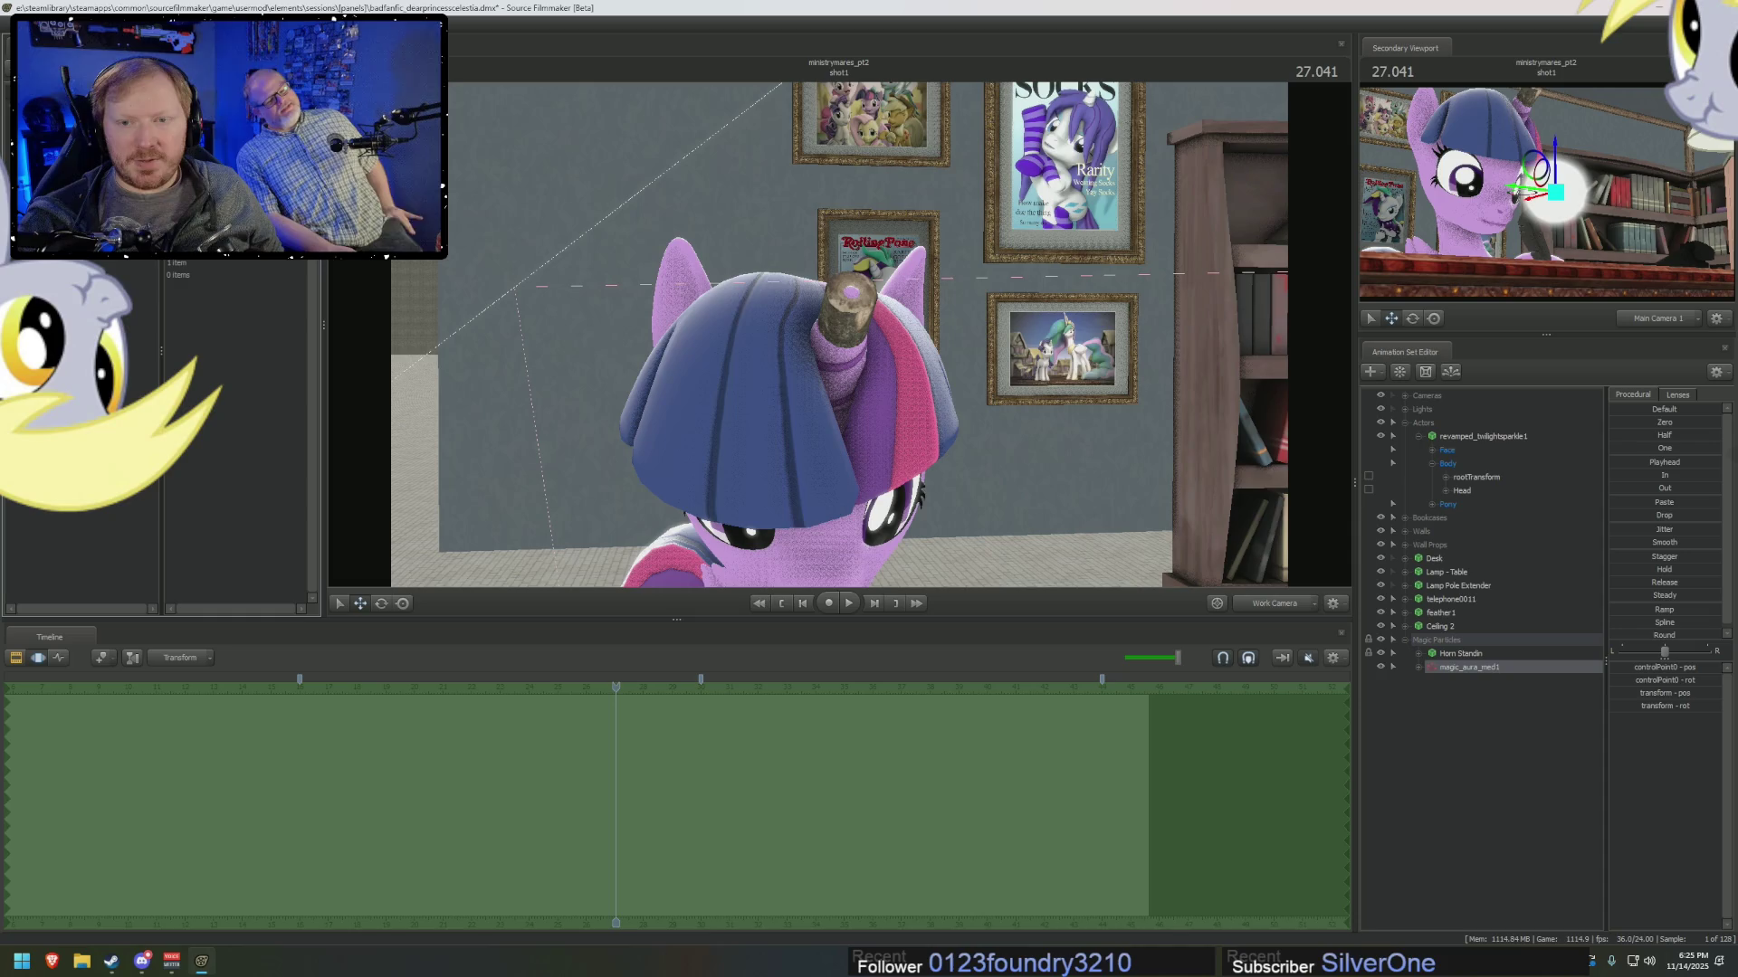
left_click(181, 322)
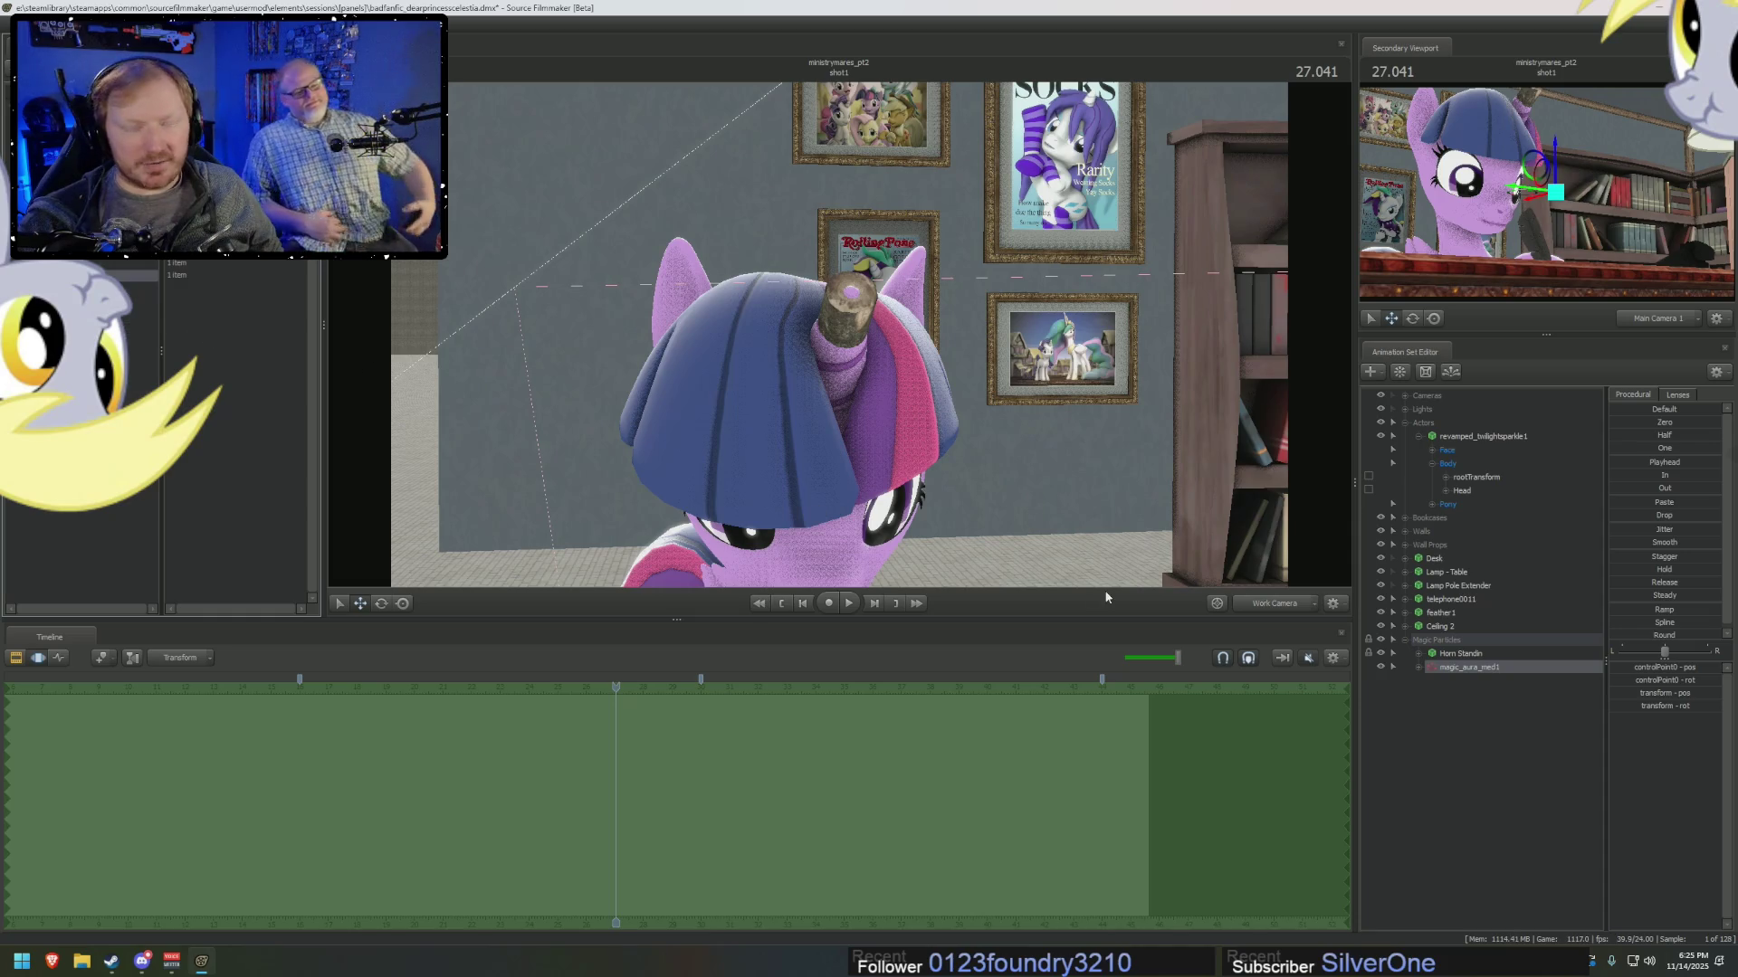
left_click(1457, 654)
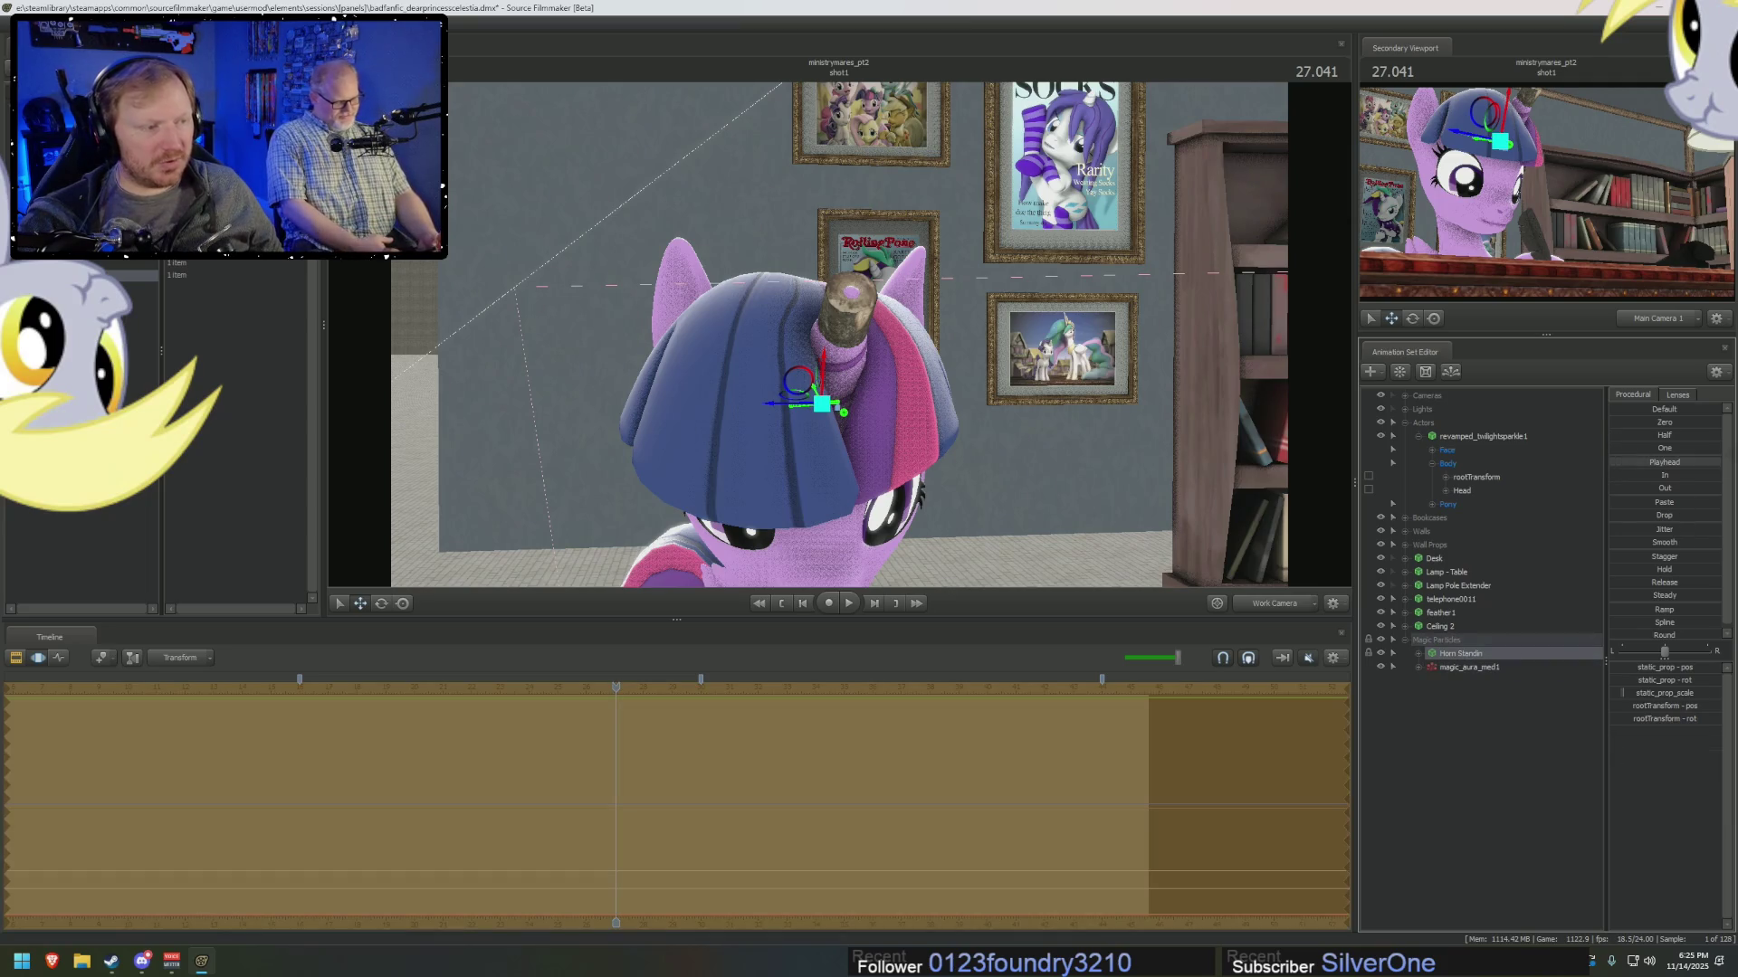
left_click_drag(1086, 492, 1221, 498)
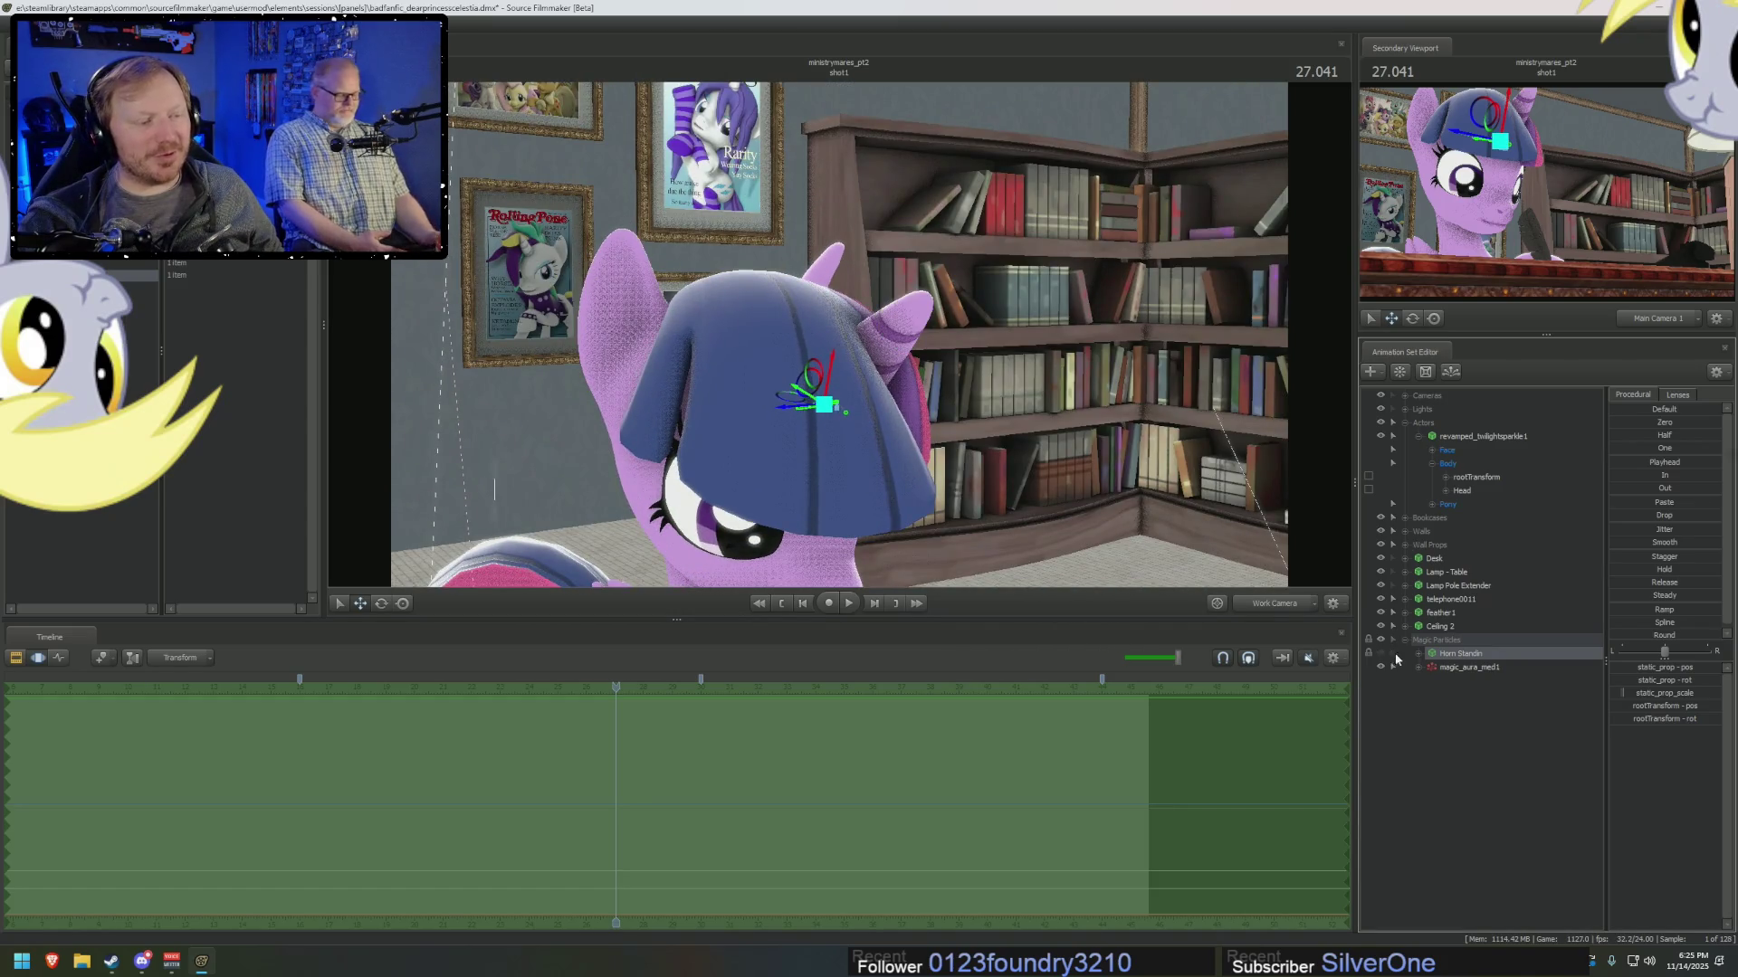
Unlock the Horn Standin's transforms so the aura follows the horn.
right_click(1475, 655)
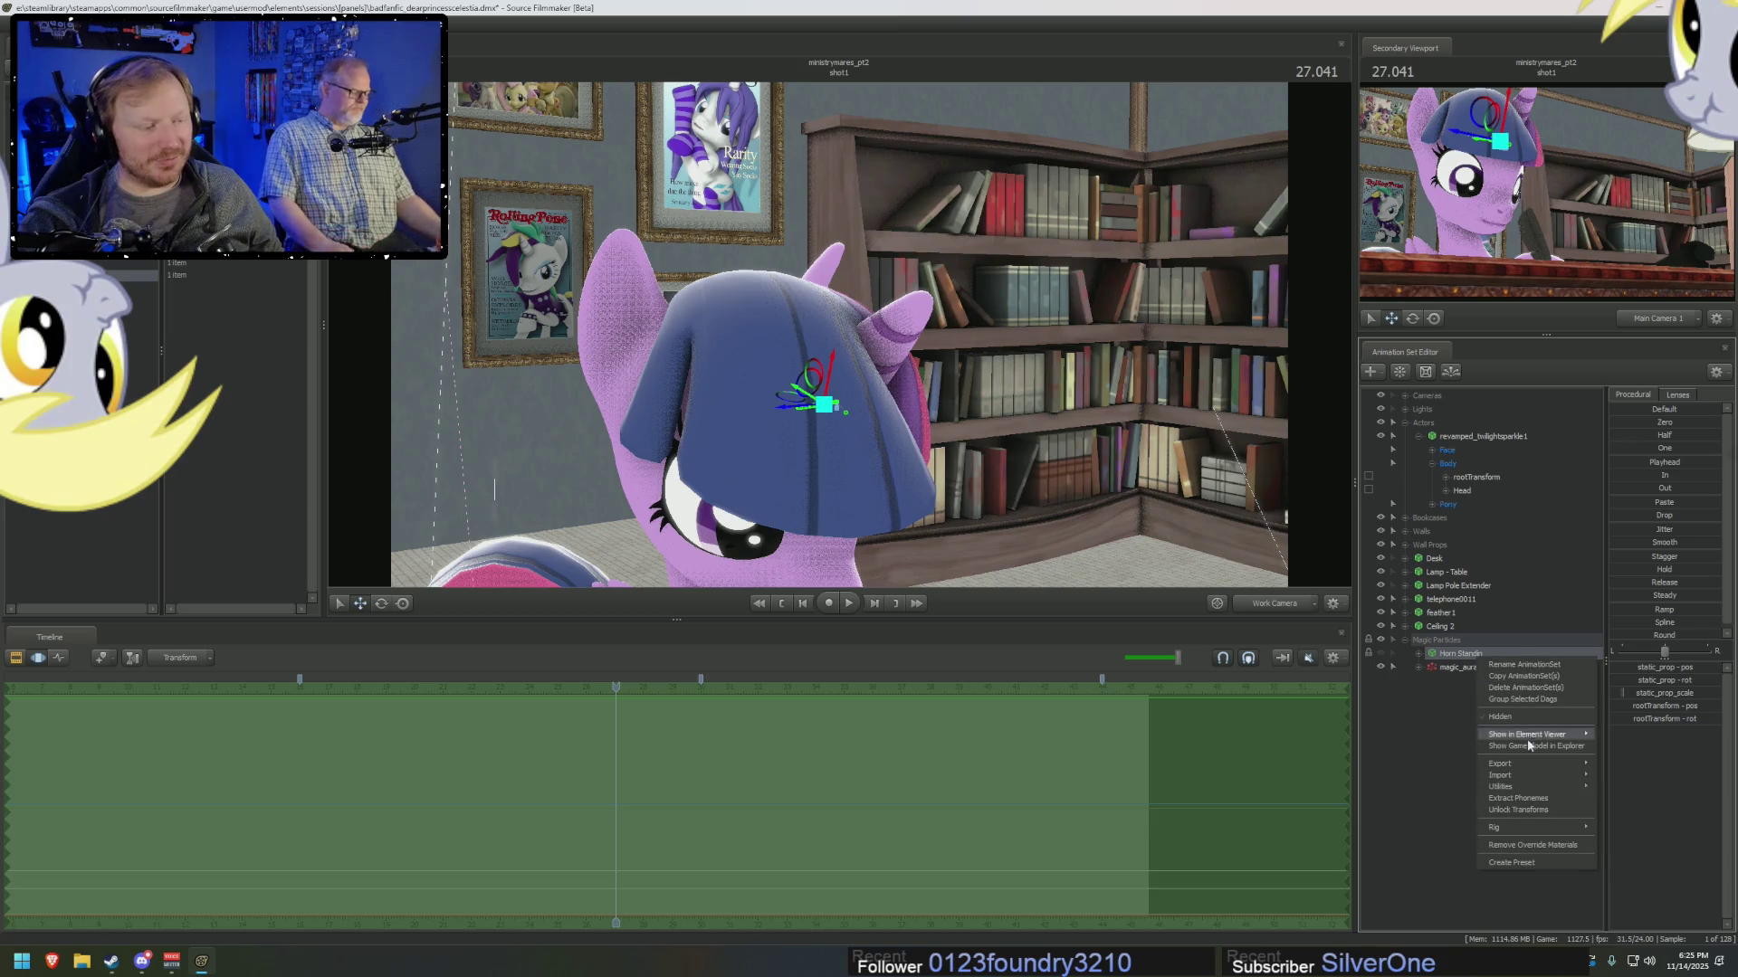
left_click(1518, 808)
right_click(1475, 667)
mouse_move(1536, 745)
left_click(1666, 745)
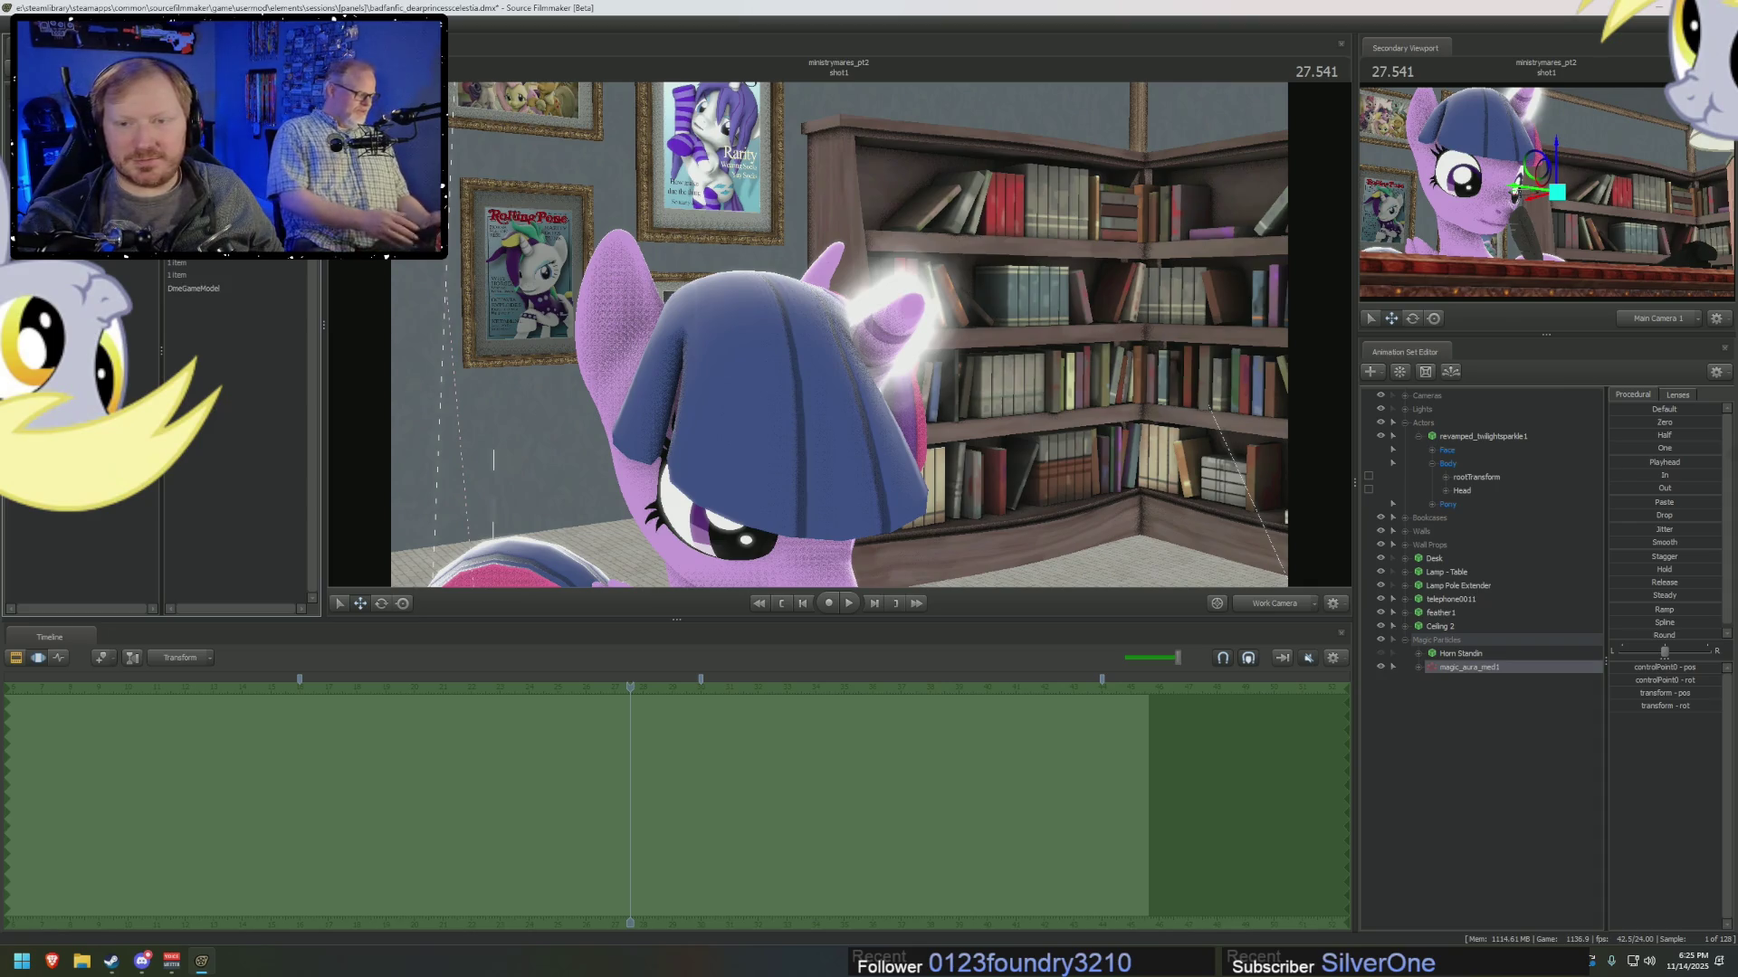
Freeze magic_aura_med1's particle systems and open the magic_aura_med definition for editing.
right_click(1459, 668)
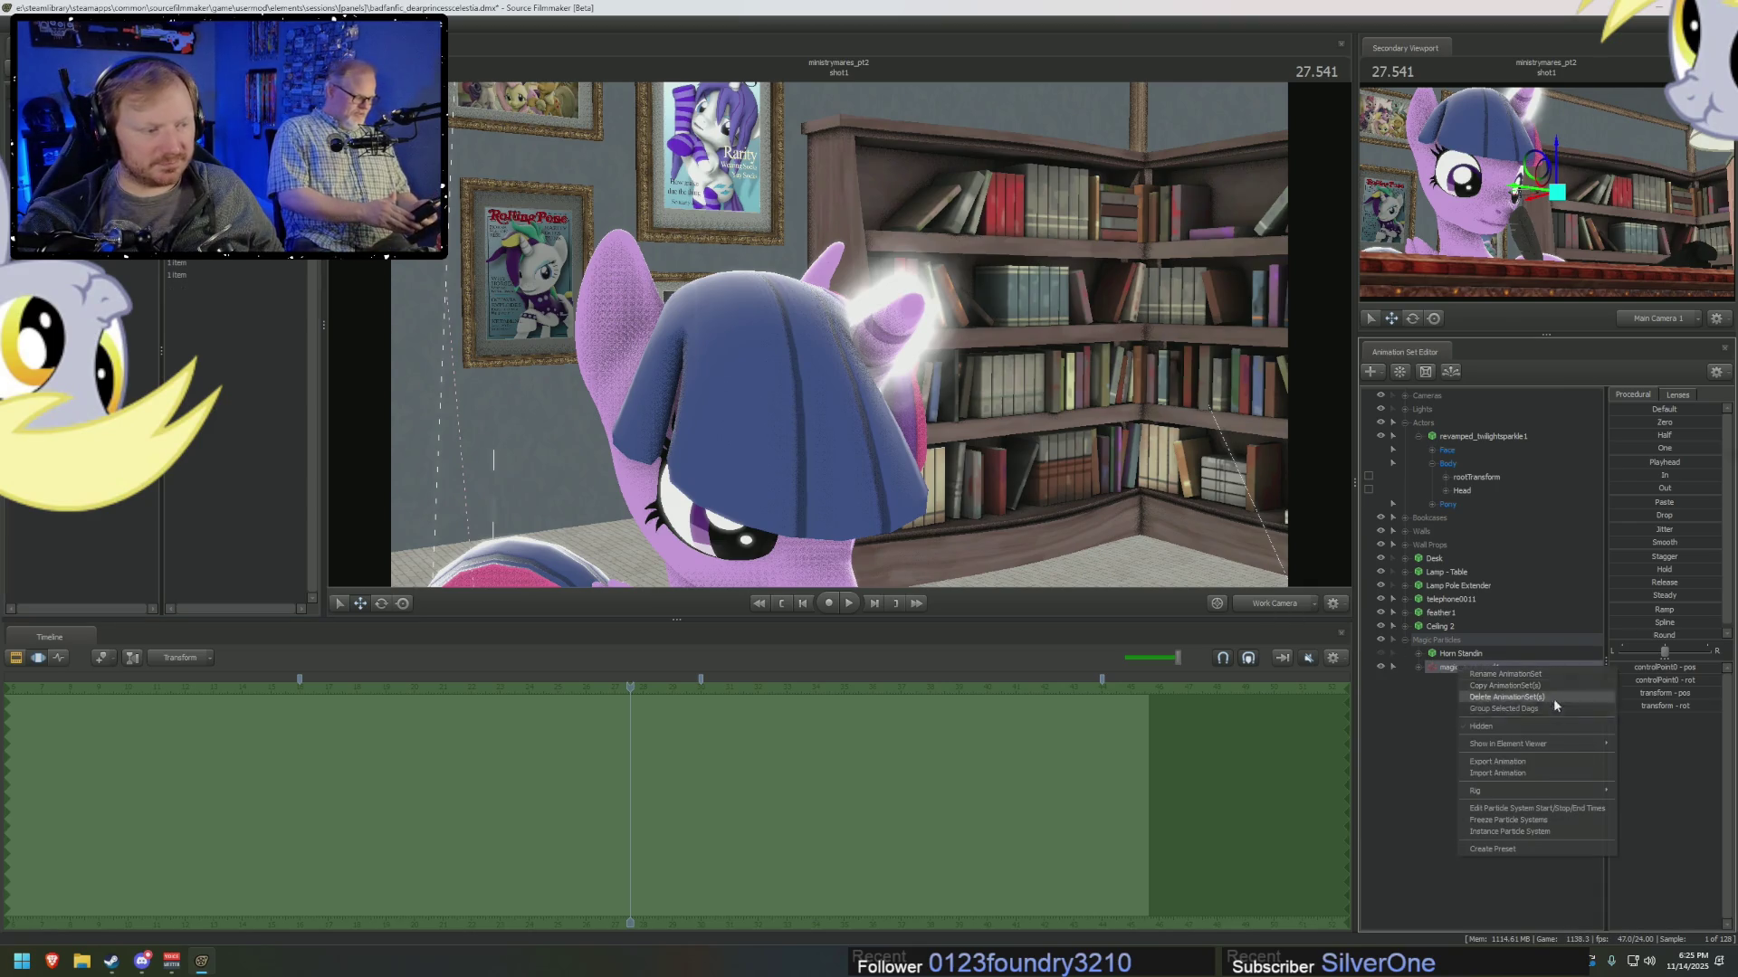
left_click(1502, 819)
right_click(1479, 669)
mouse_move(1516, 832)
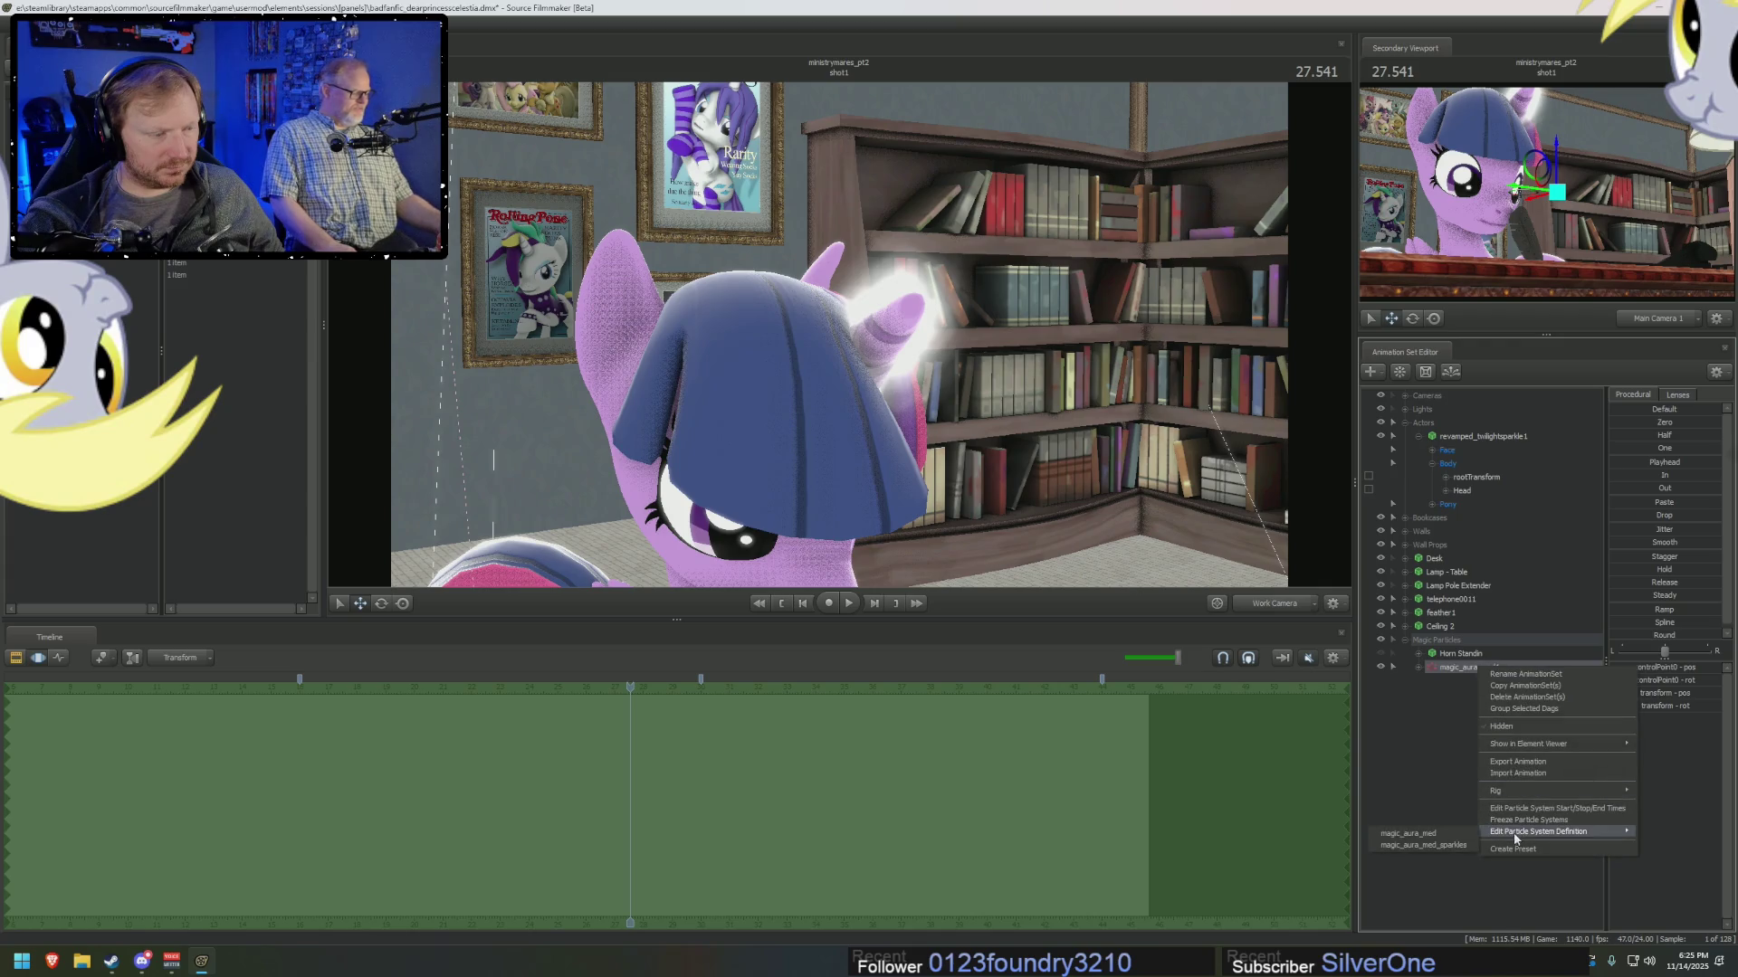
left_click(1436, 838)
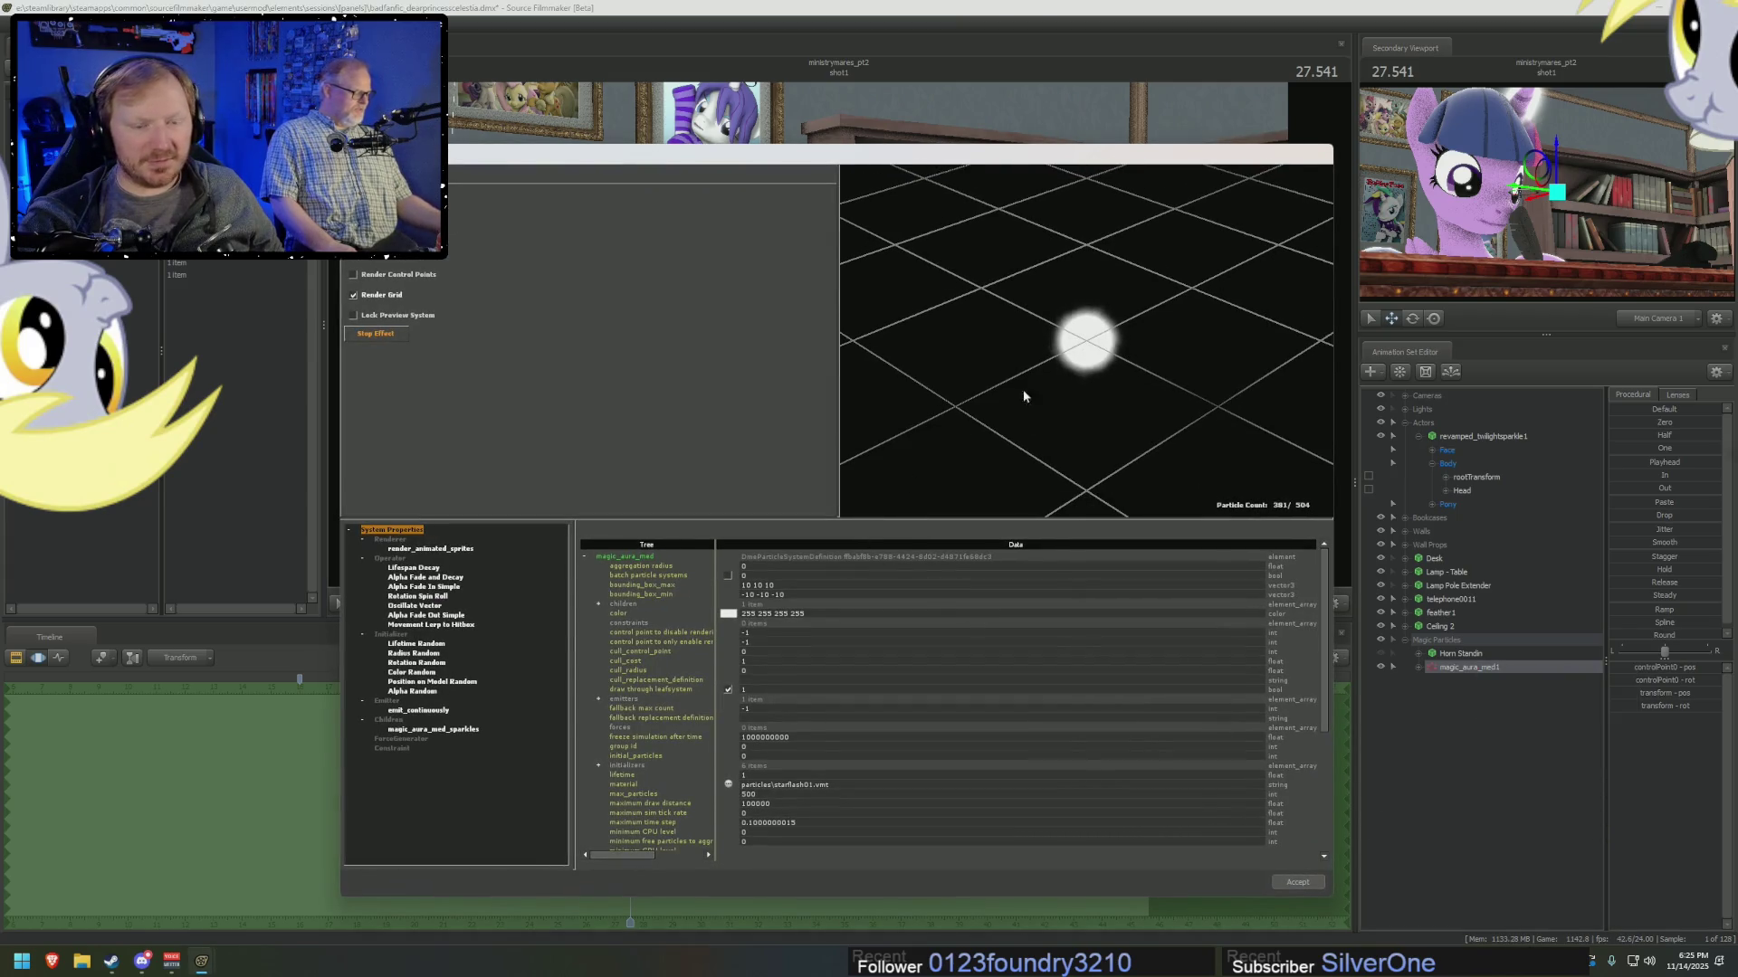
Set the Color Random operator's first colour to saturated magenta (255 0 252).
left_click(419, 730)
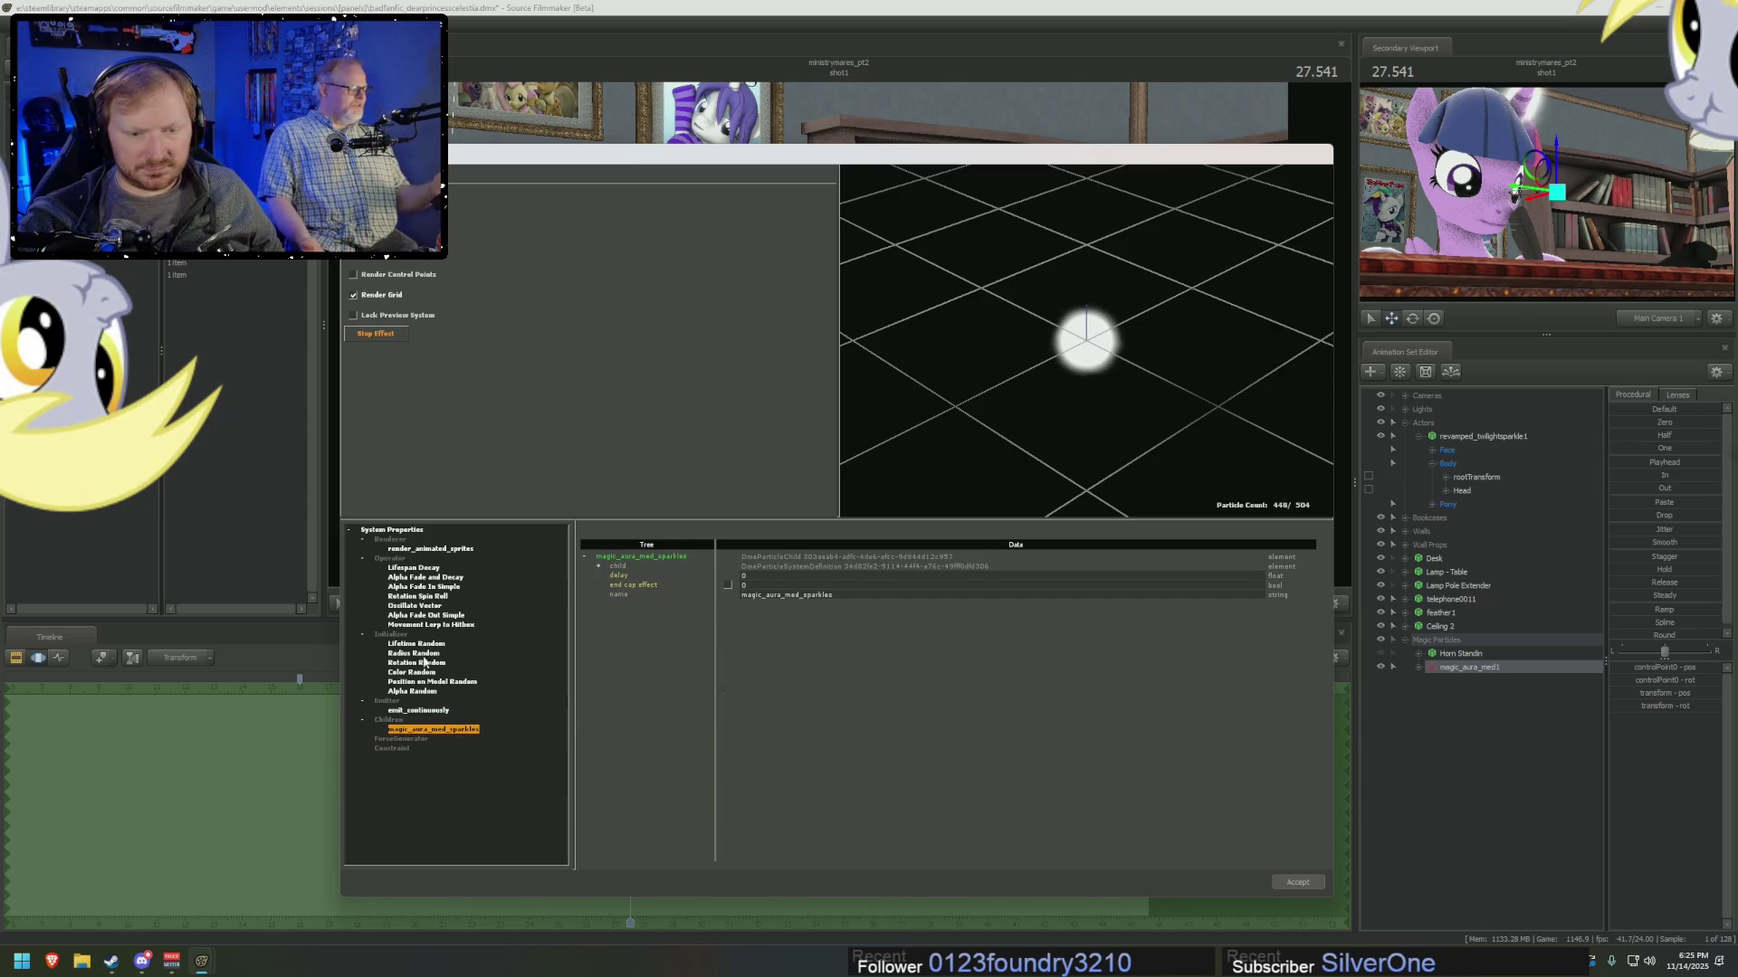
left_click(411, 672)
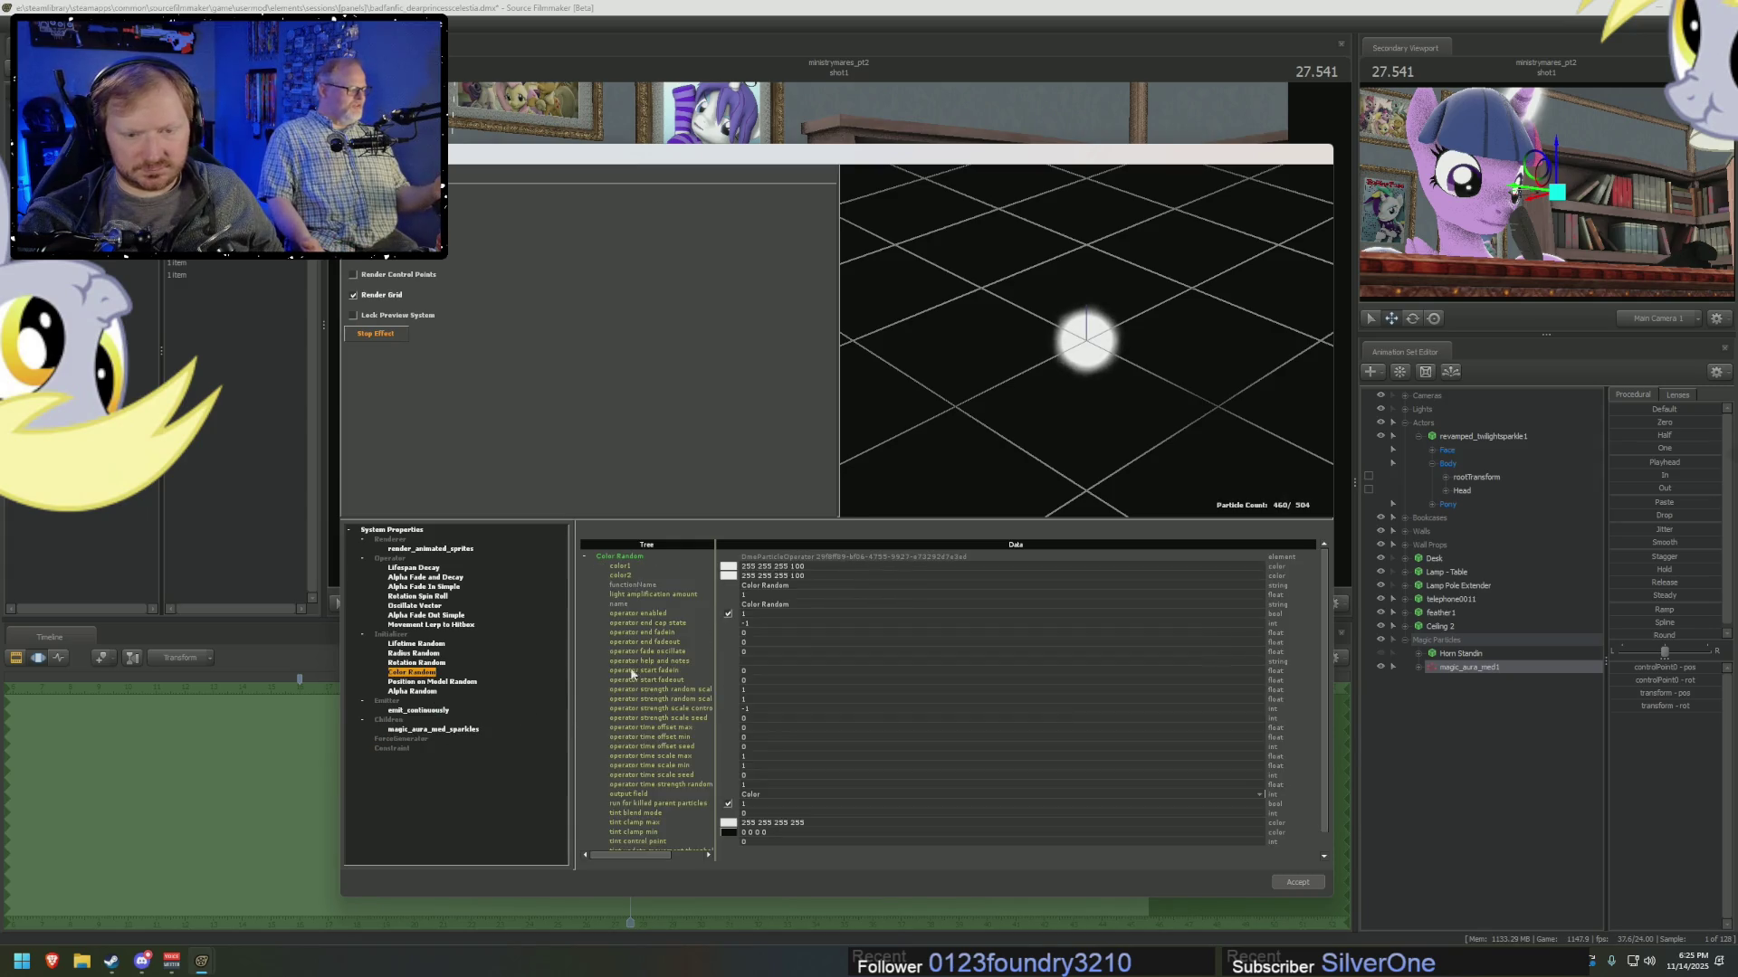
left_click(729, 567)
left_click_drag(889, 468, 885, 459)
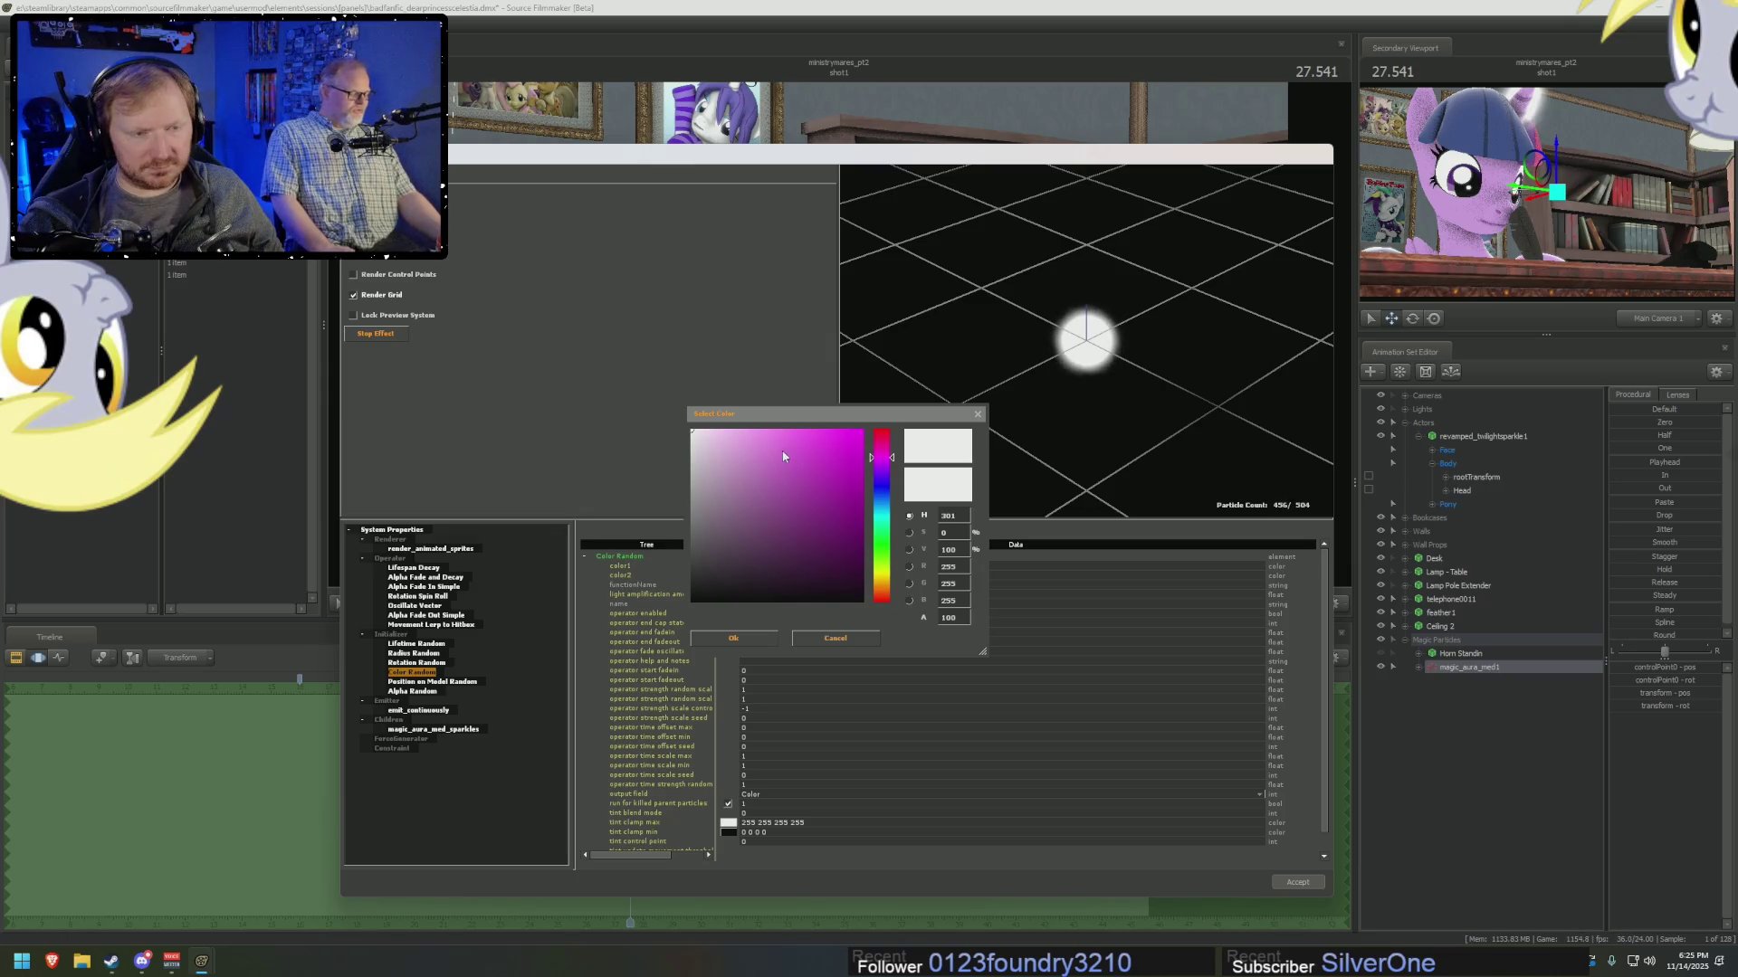
left_click_drag(784, 458, 878, 378)
left_click(754, 640)
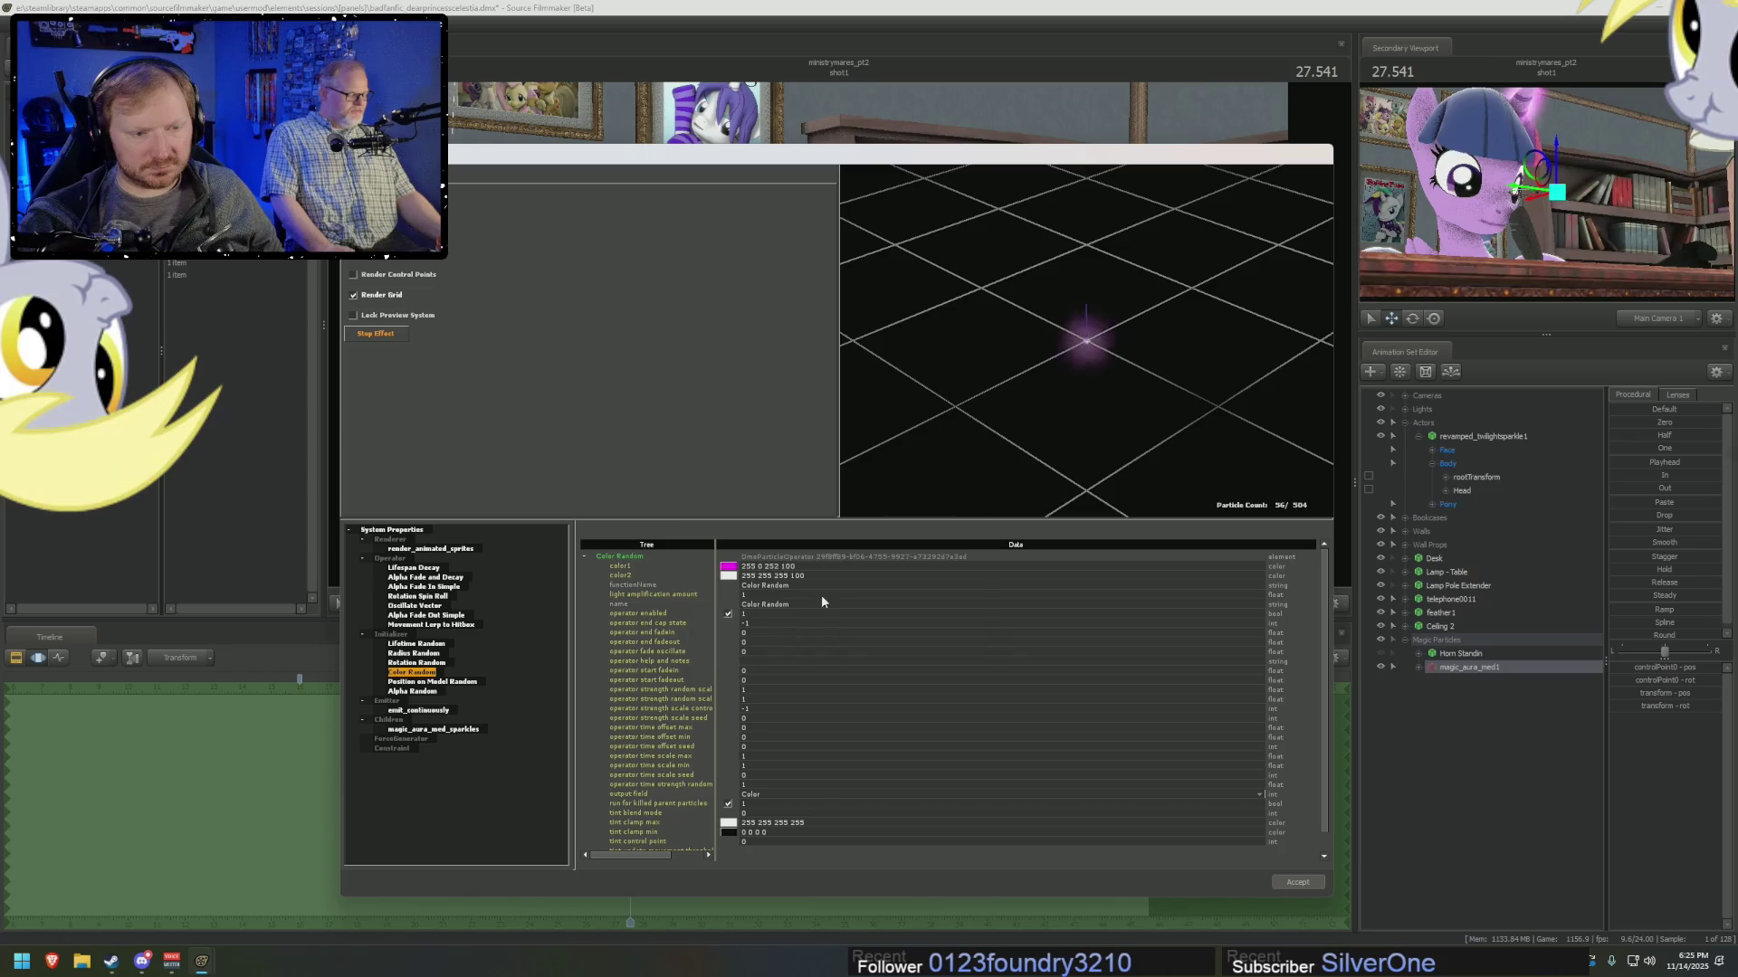
Set the second colour to light pink (252 159 255).
left_click(728, 576)
left_click(883, 460)
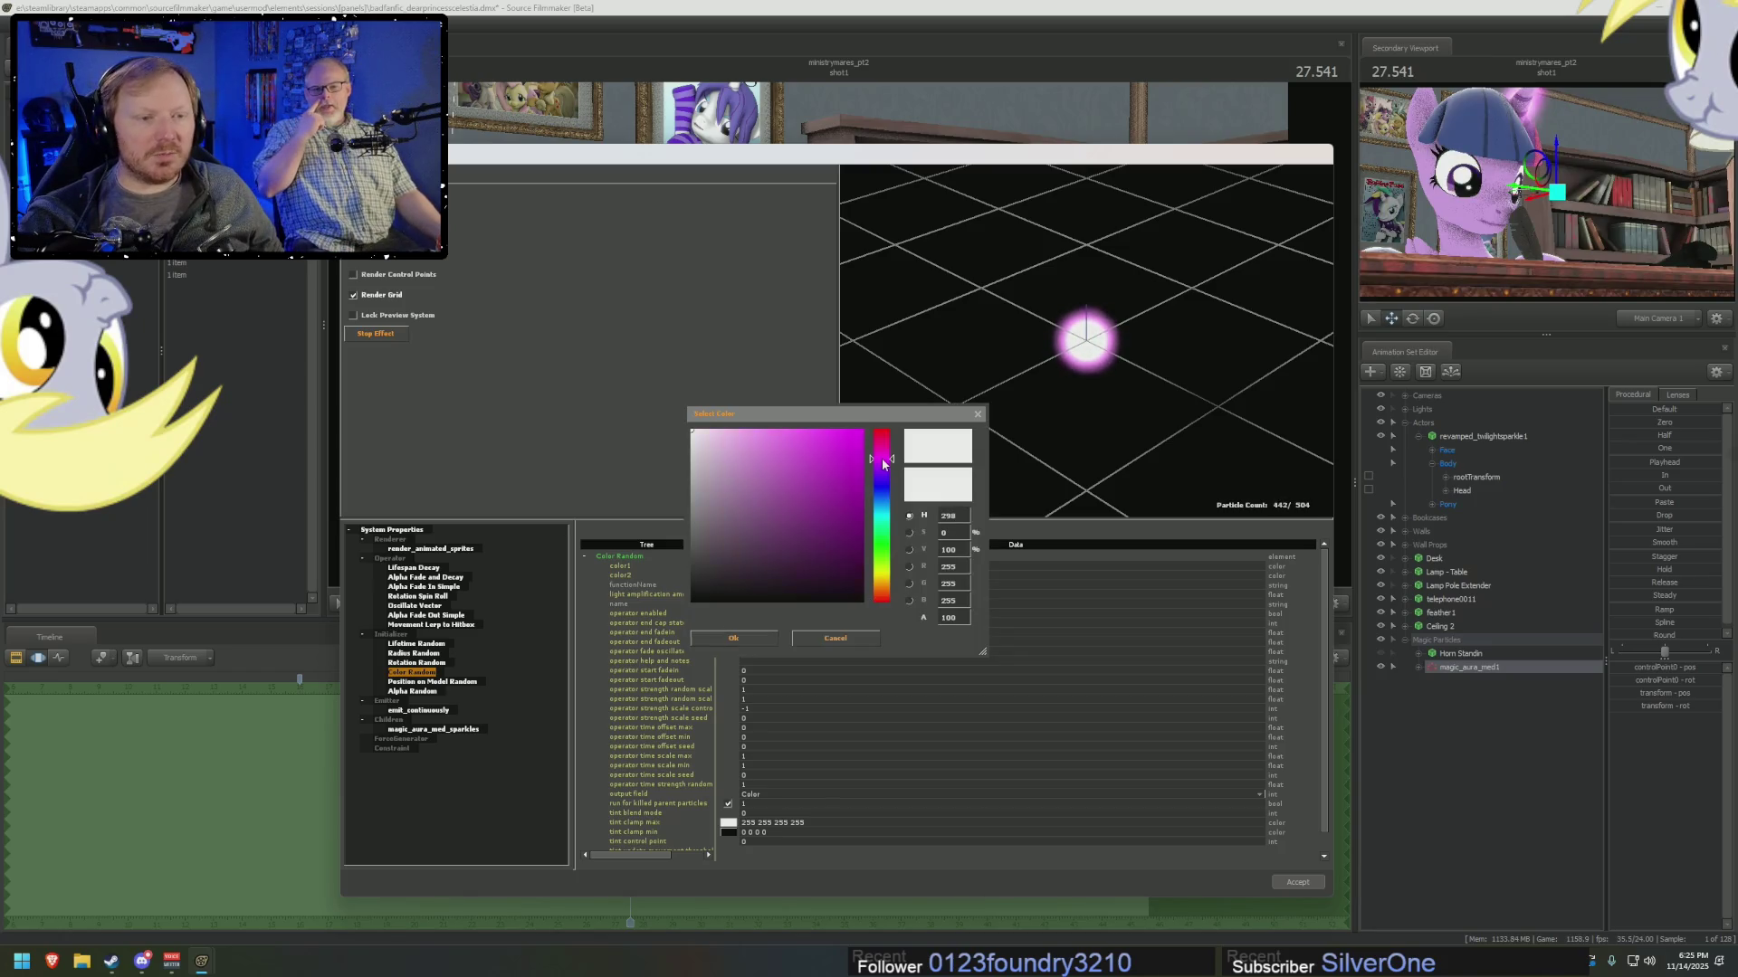
left_click(764, 427)
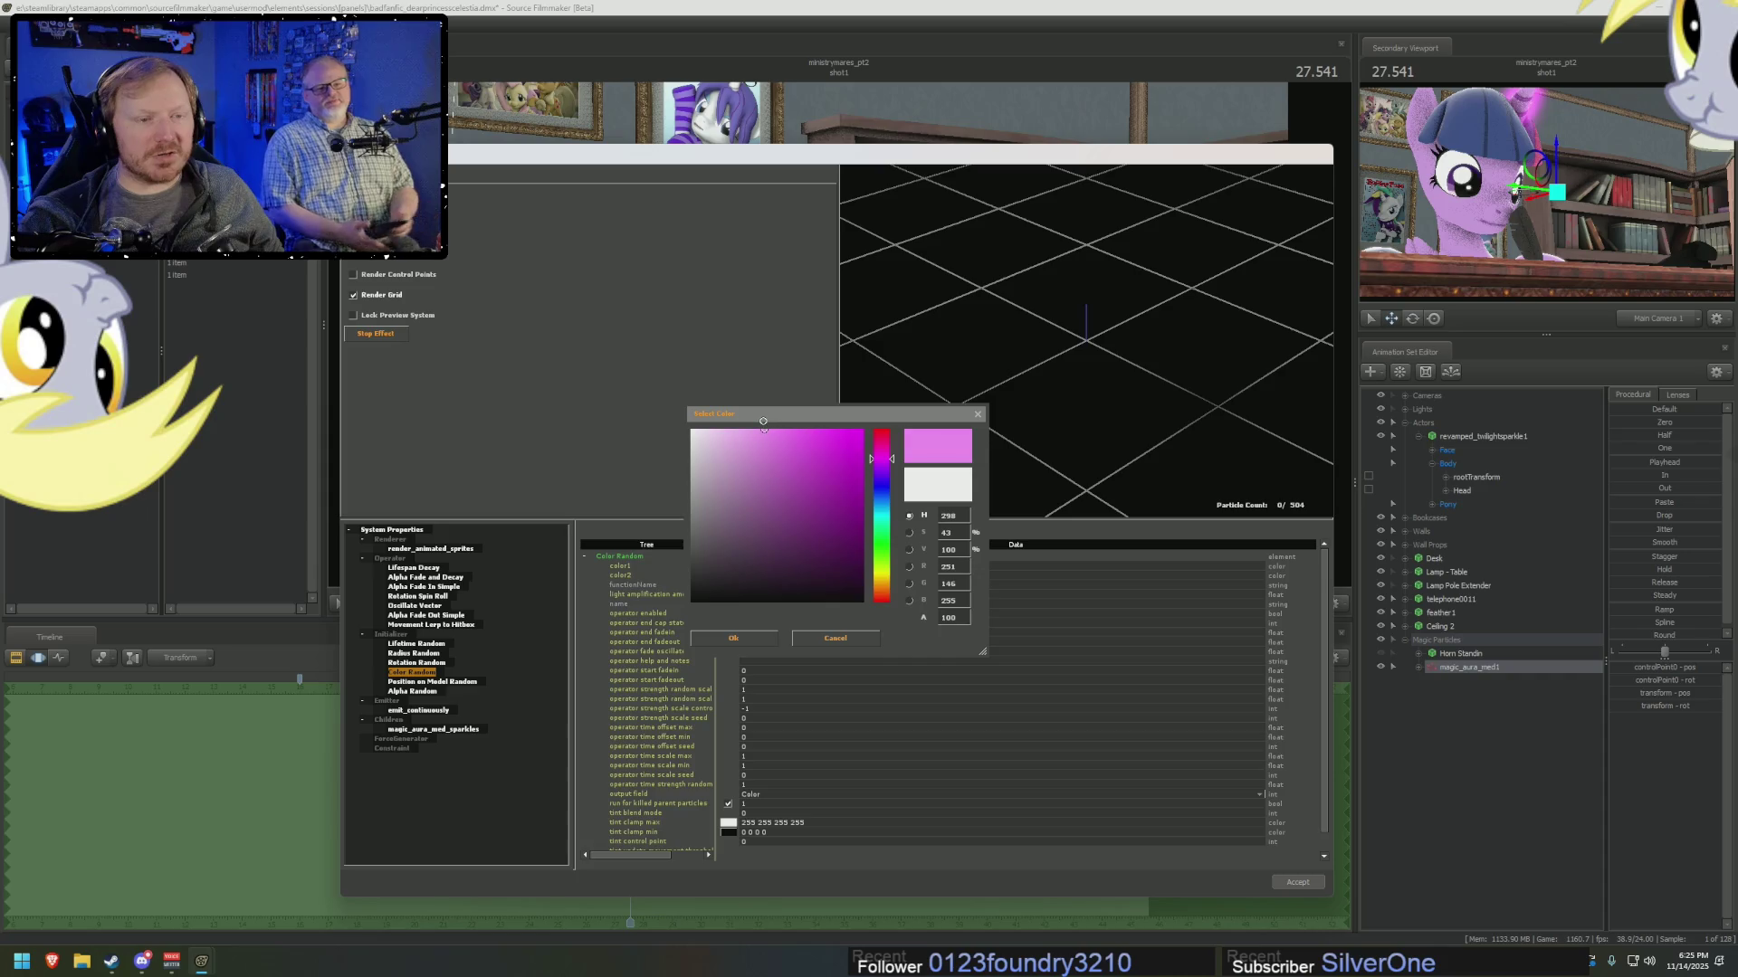
left_click(758, 639)
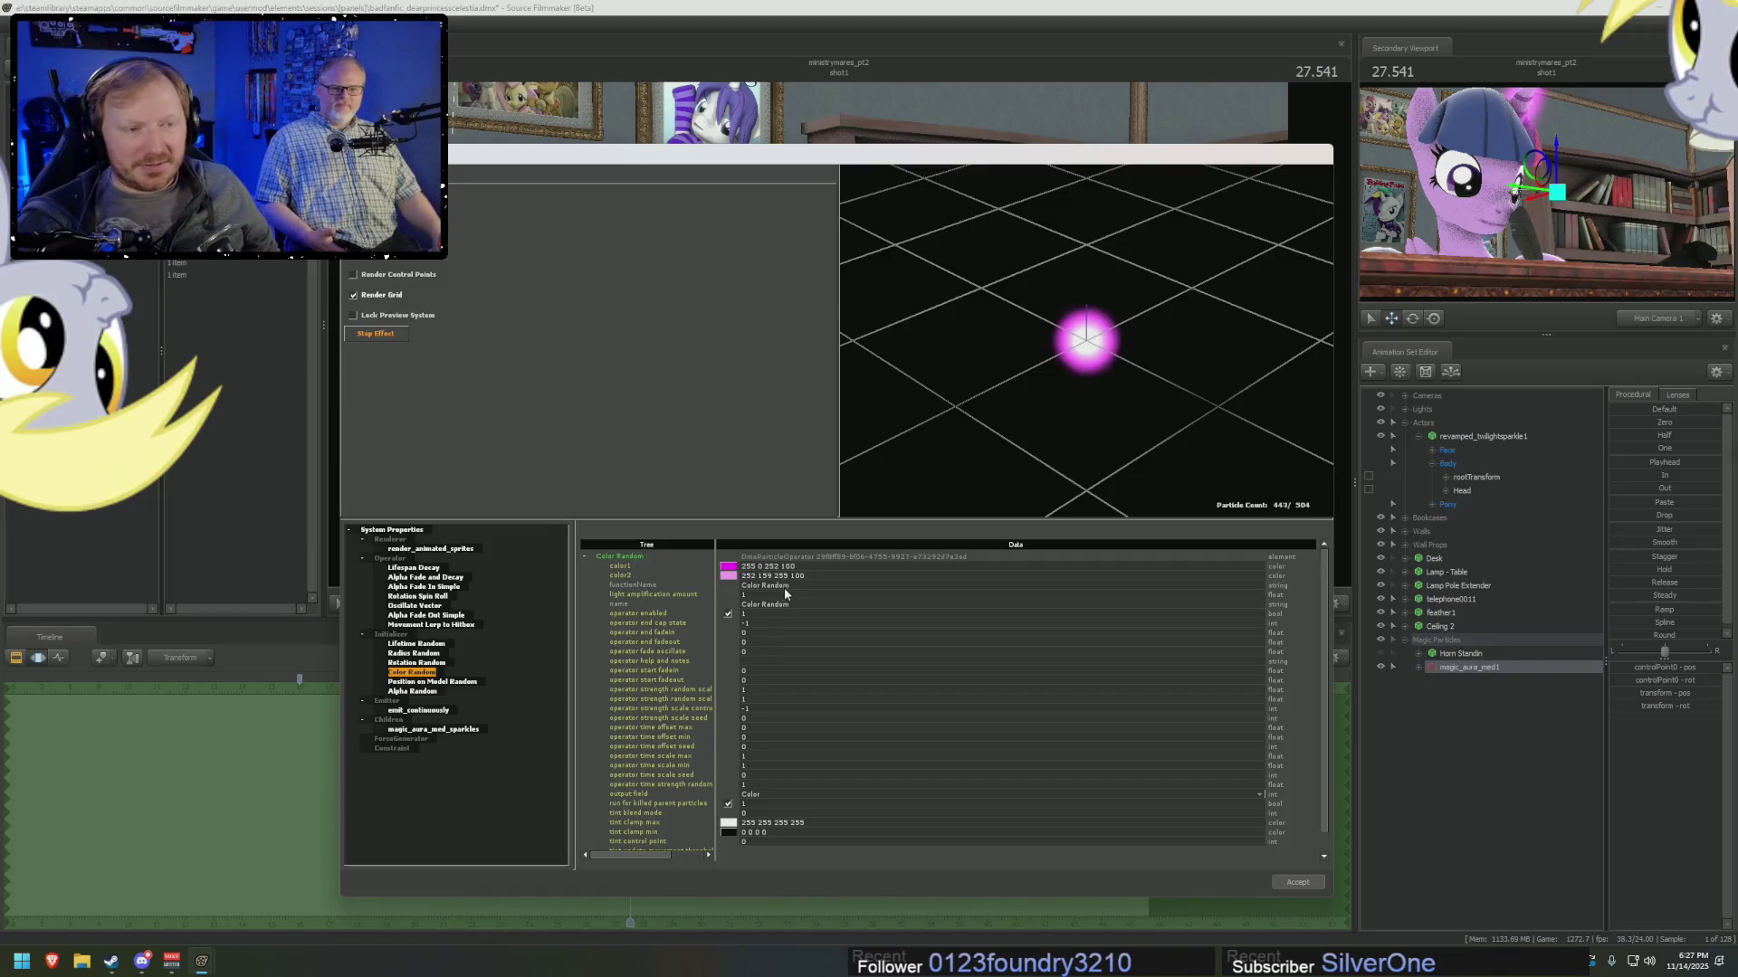
Accept the particle edits, frame the desk and feather, and play the animation.
left_click(1298, 881)
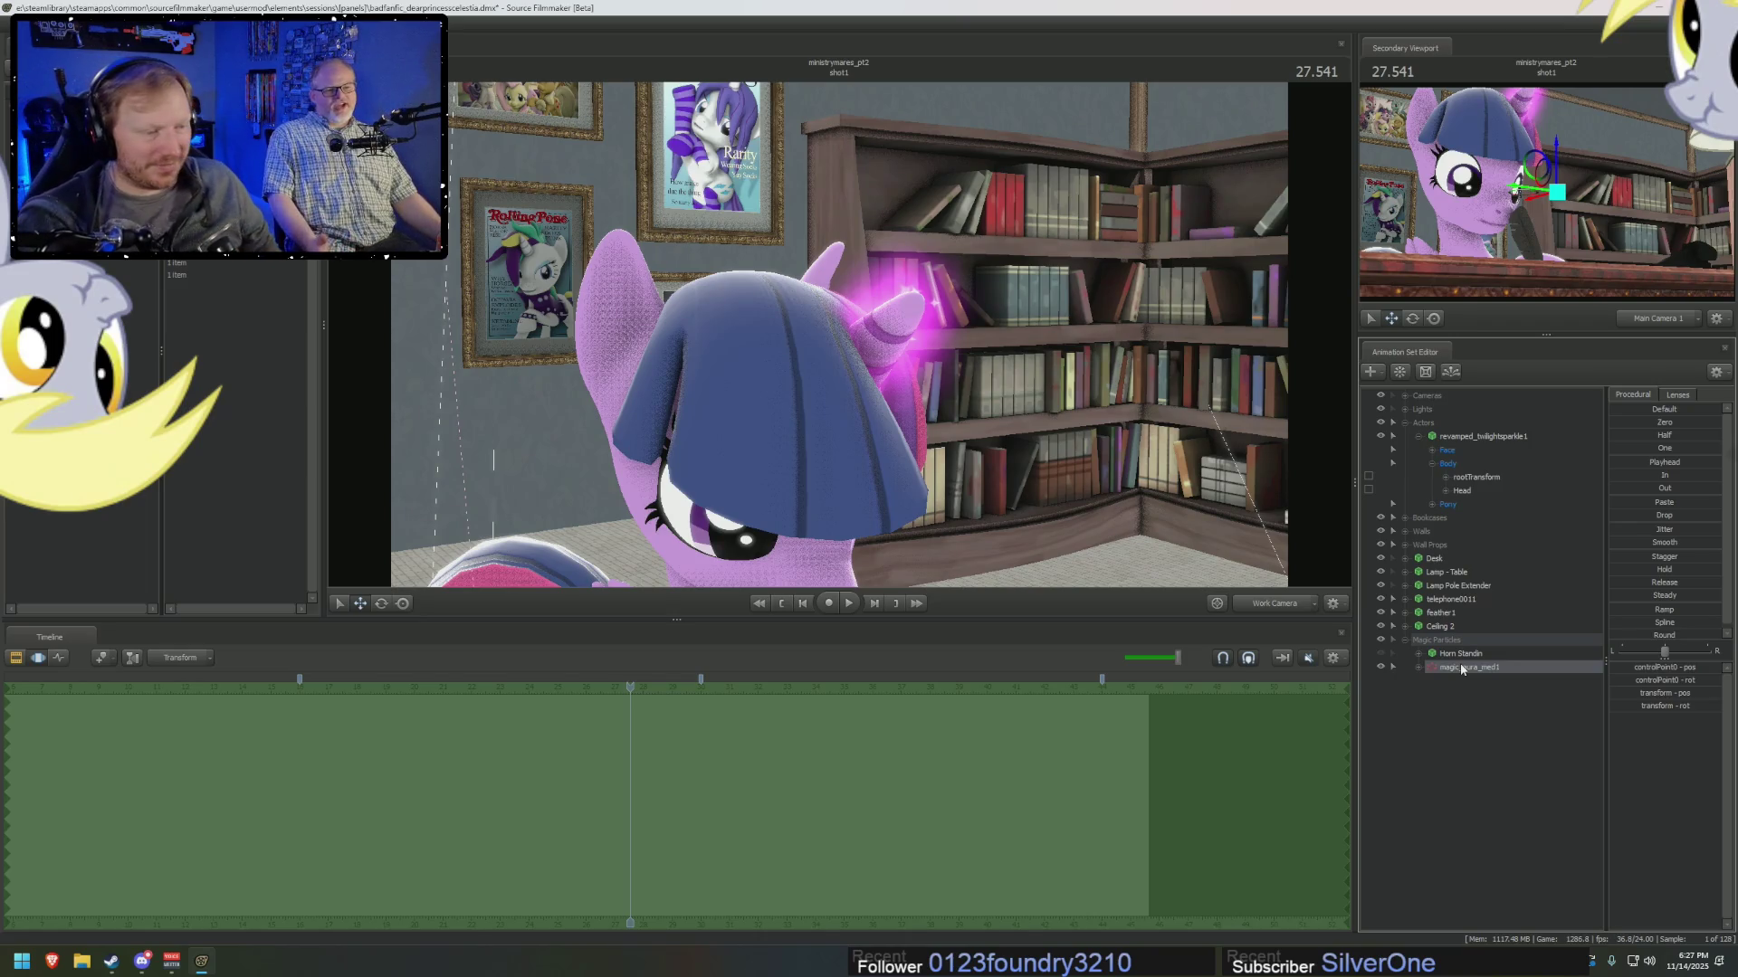
left_click_drag(724, 408, 834, 318)
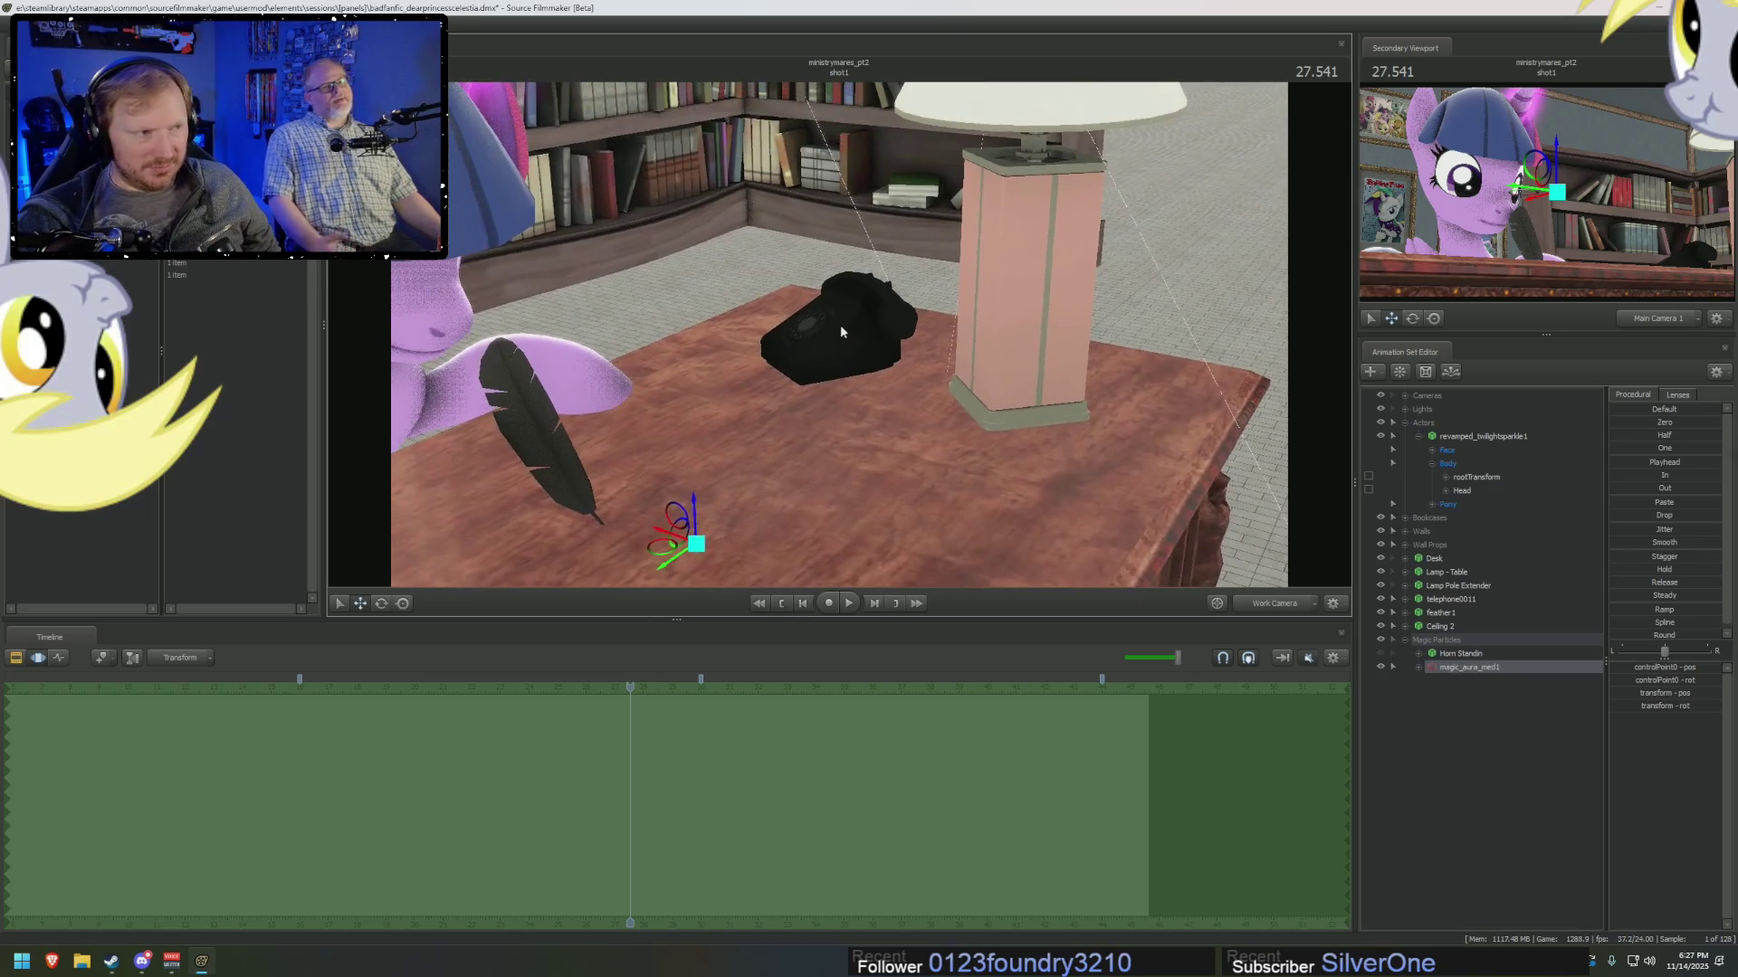
key("space")
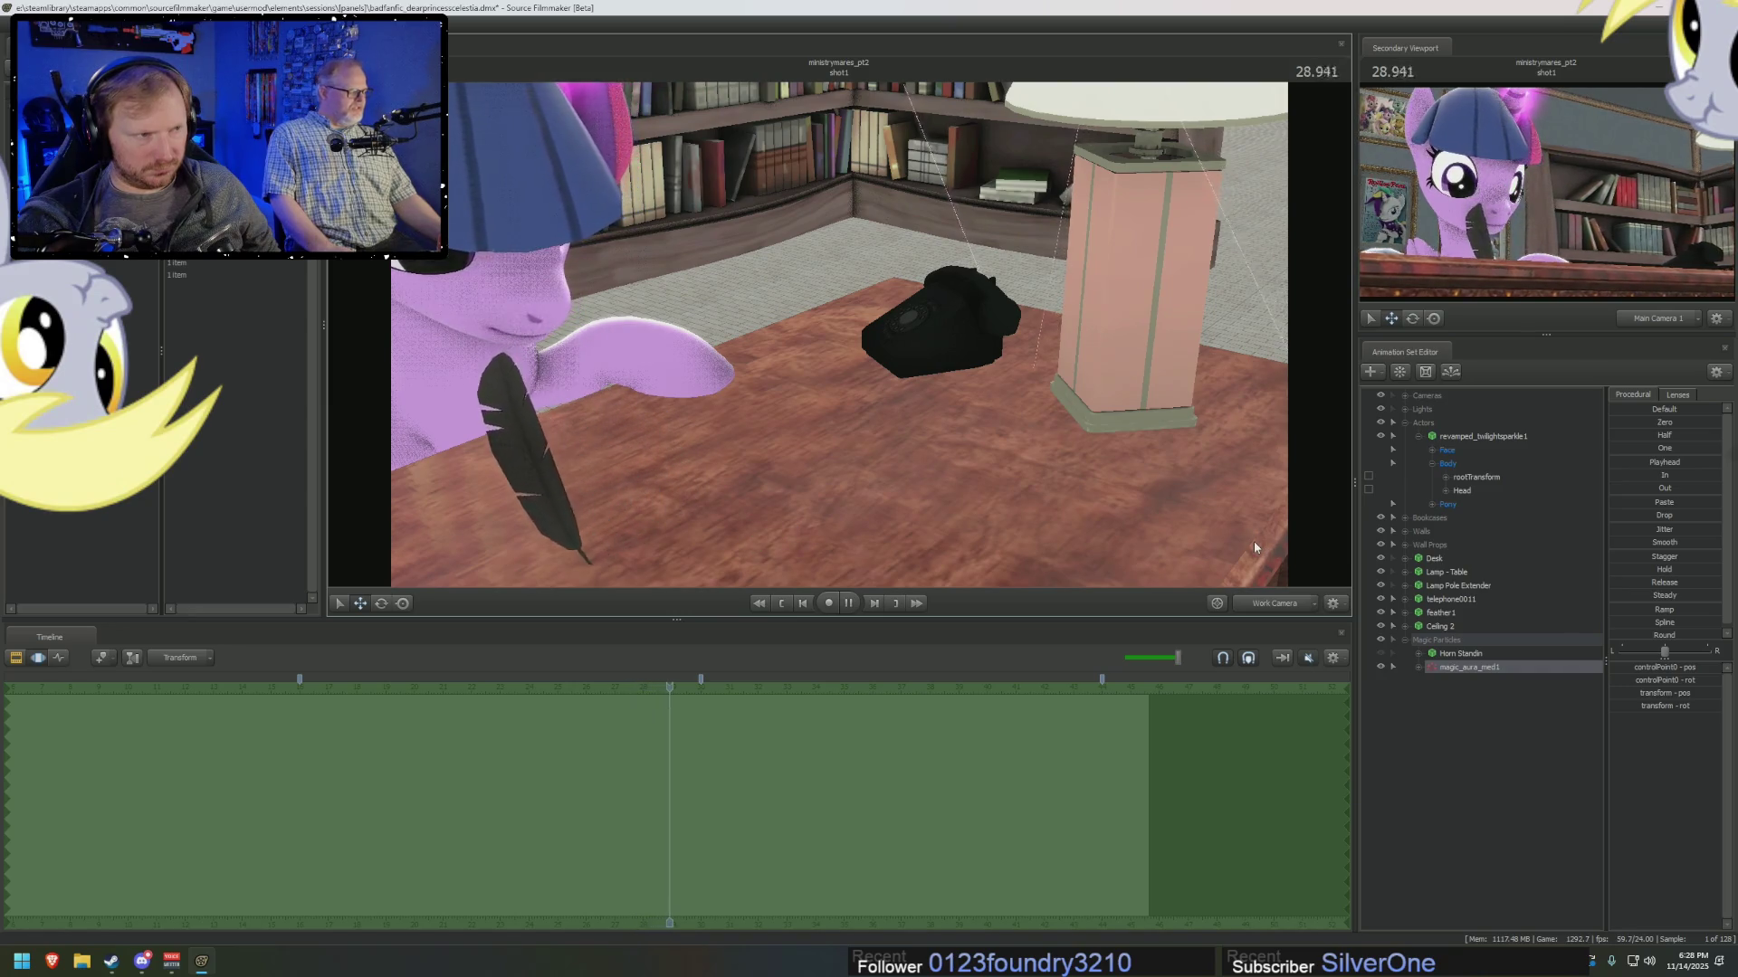
Stop playback and paste a copy of the aura as magic_aura_med2 into the Magic Particles group.
key("space")
right_click(1443, 696)
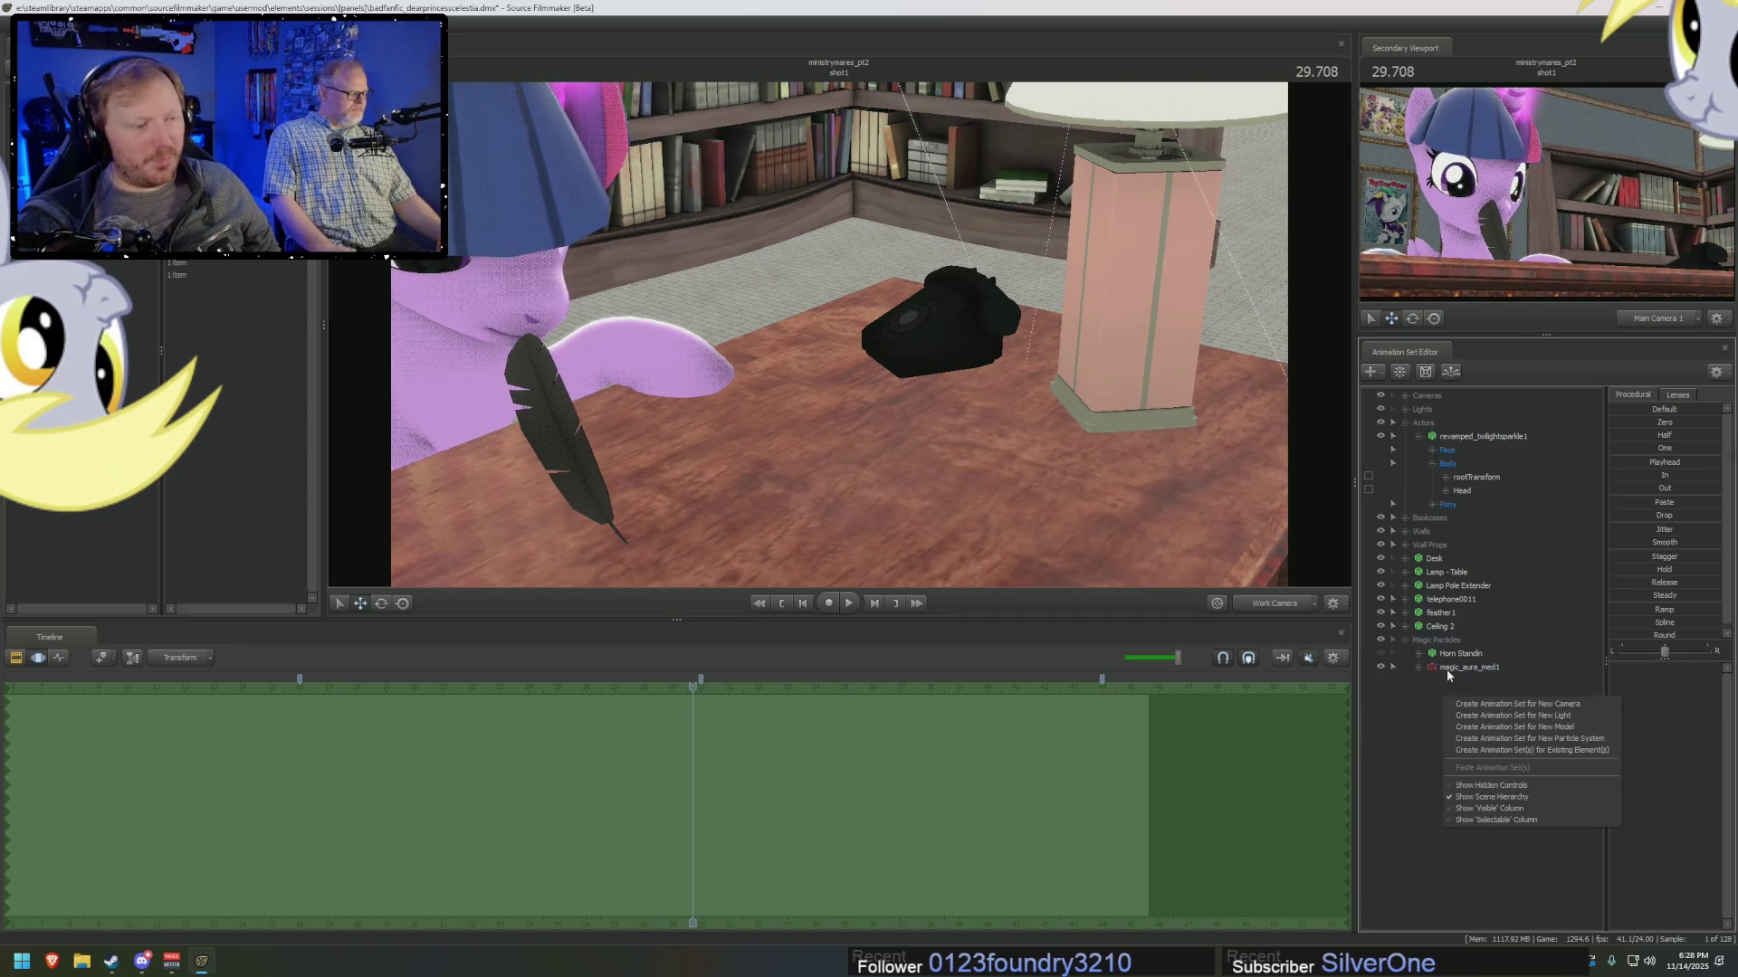
right_click(1446, 670)
right_click(1444, 703)
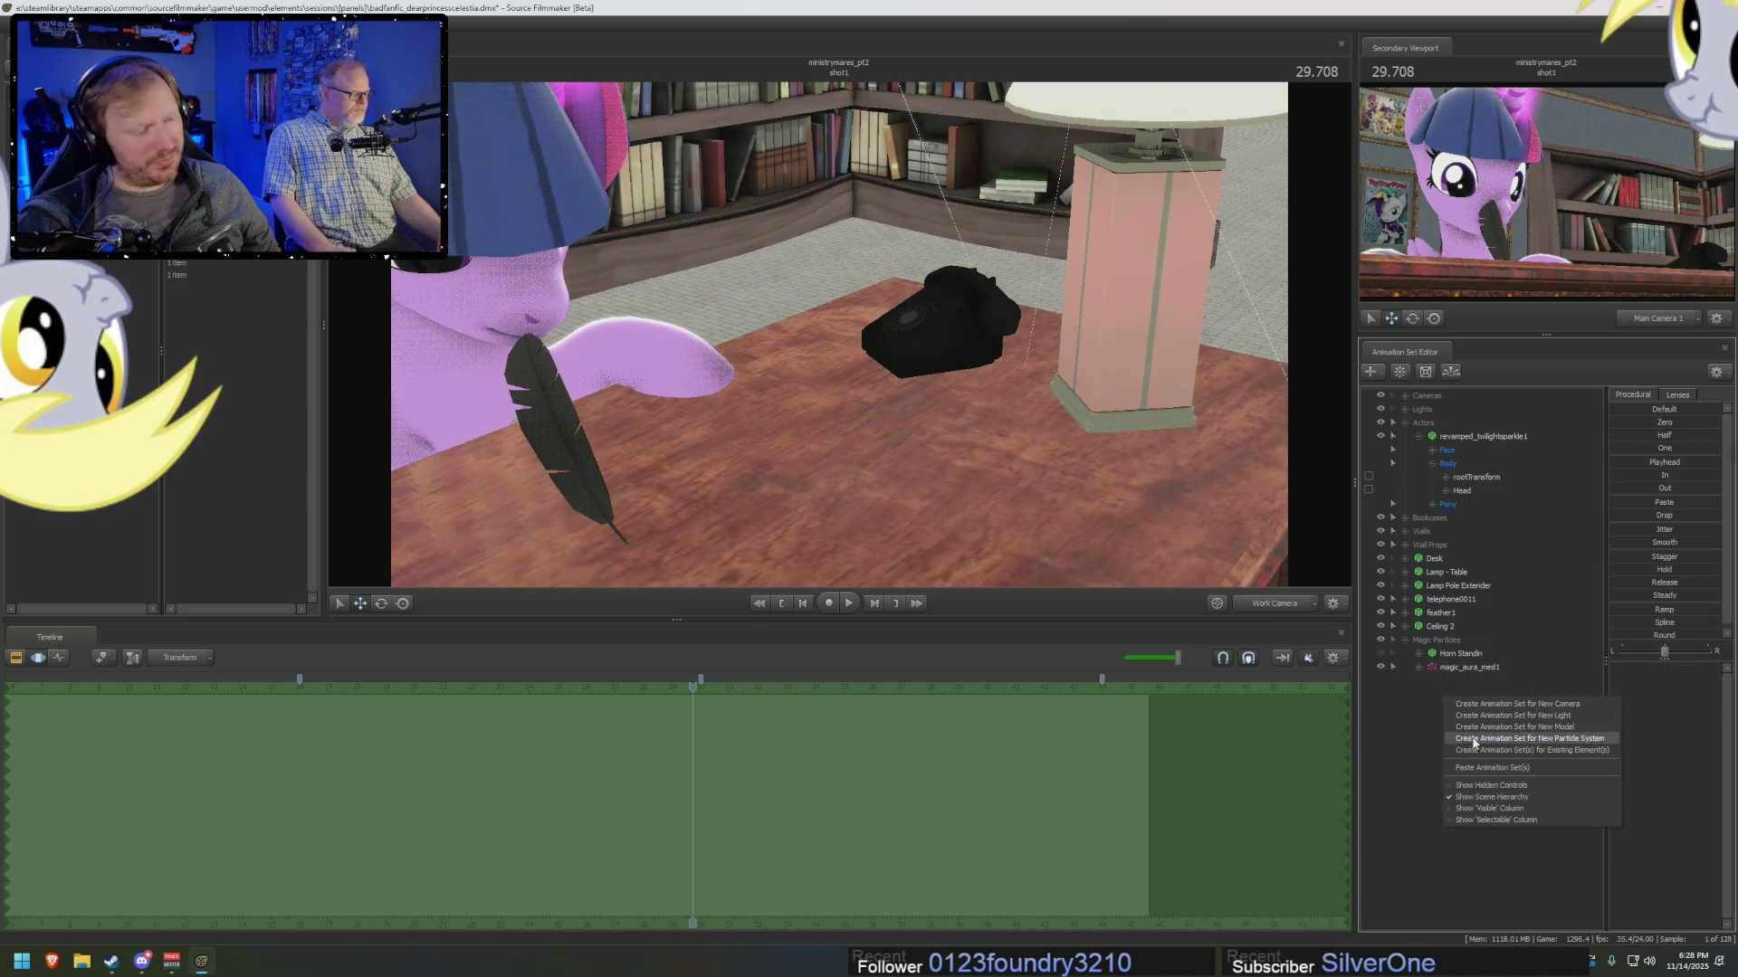
left_click(1468, 768)
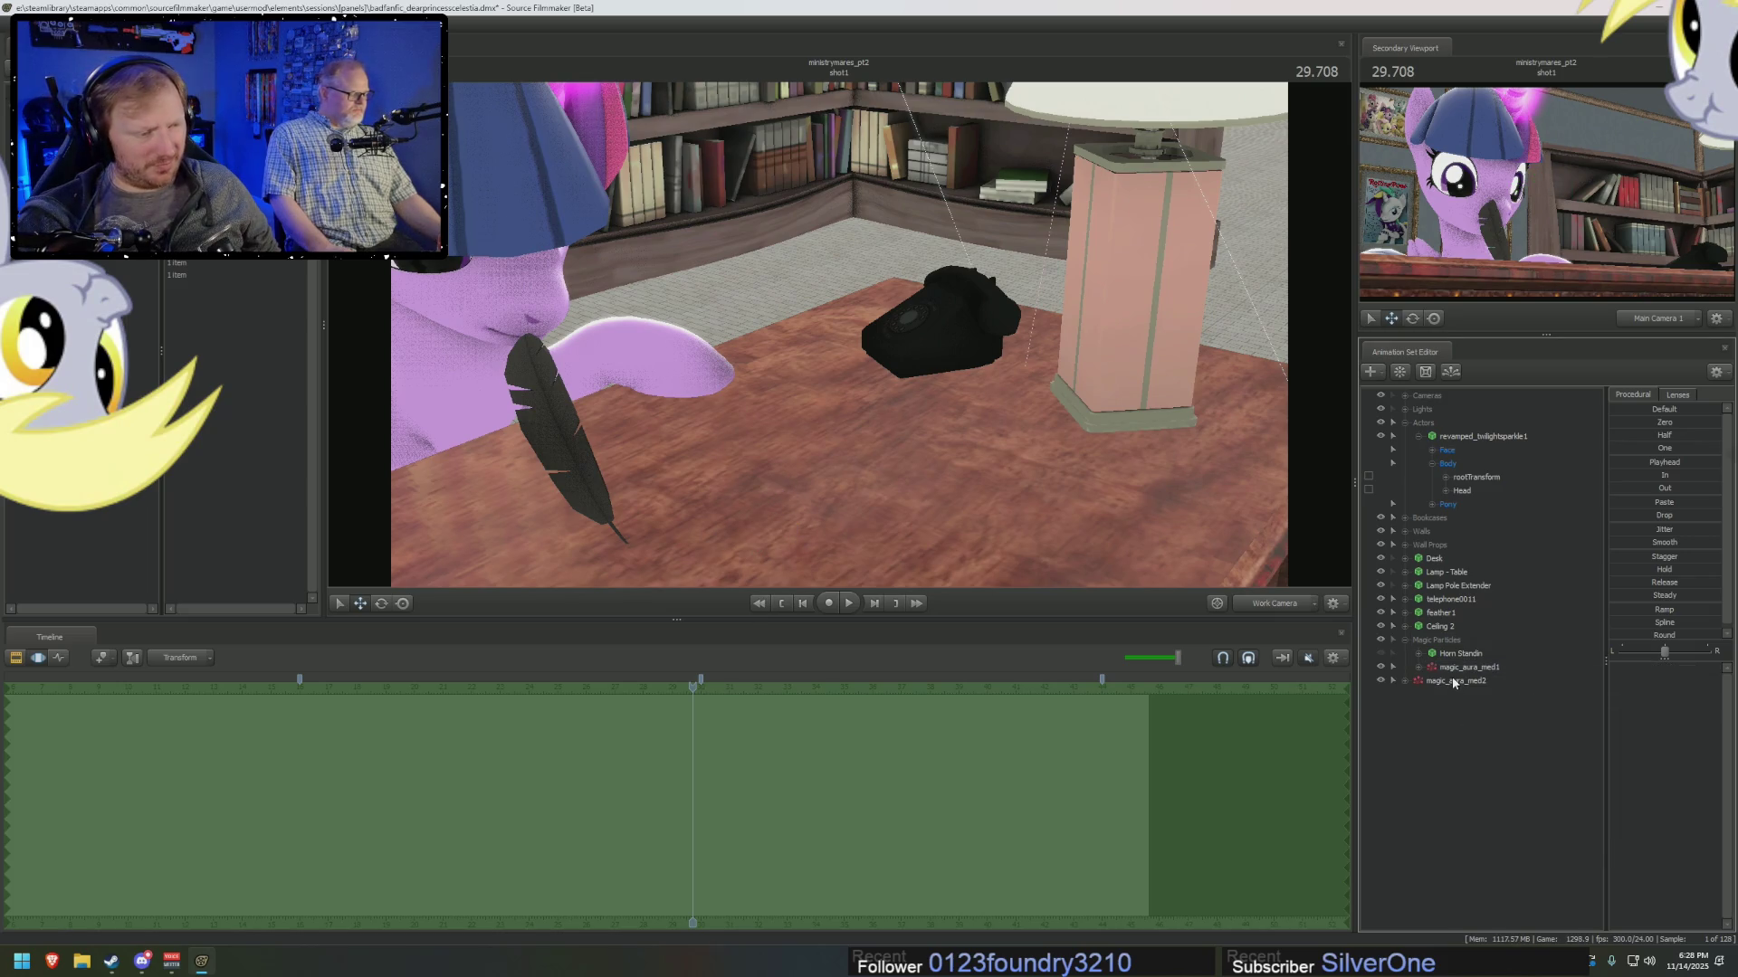
left_click_drag(1452, 680, 1451, 642)
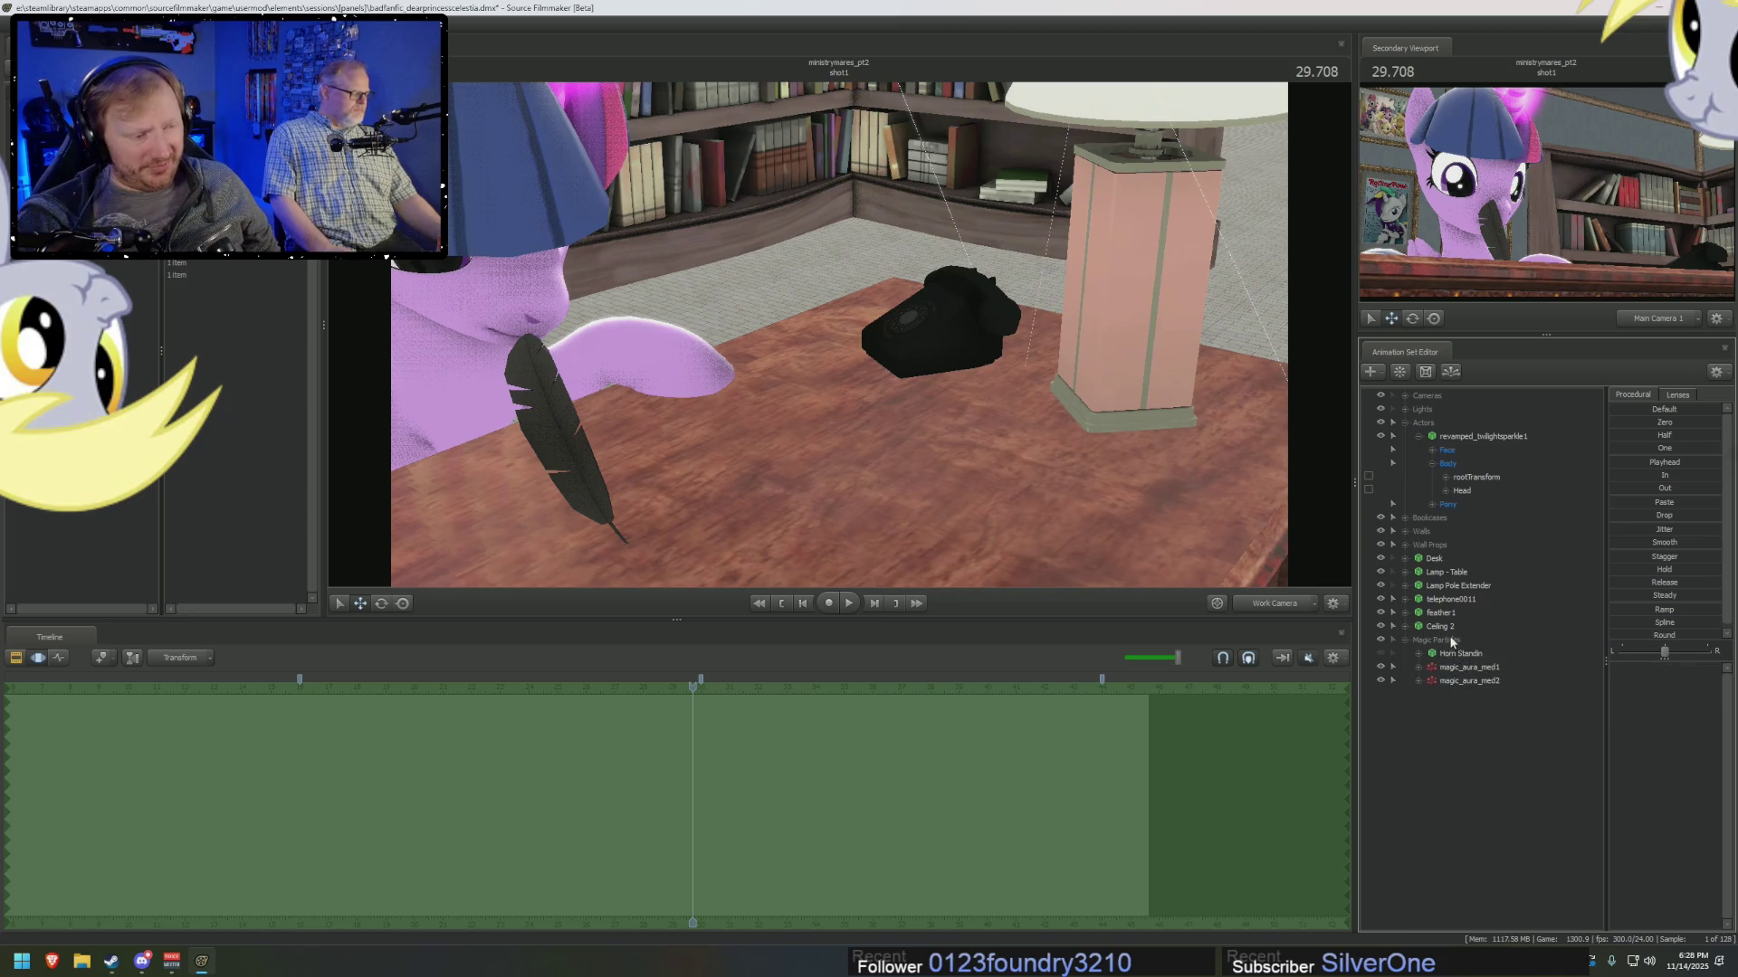
Inspect feather1's contents in the Element Viewer, then select magic_aura_med2.
left_click(1439, 612)
right_click(1441, 612)
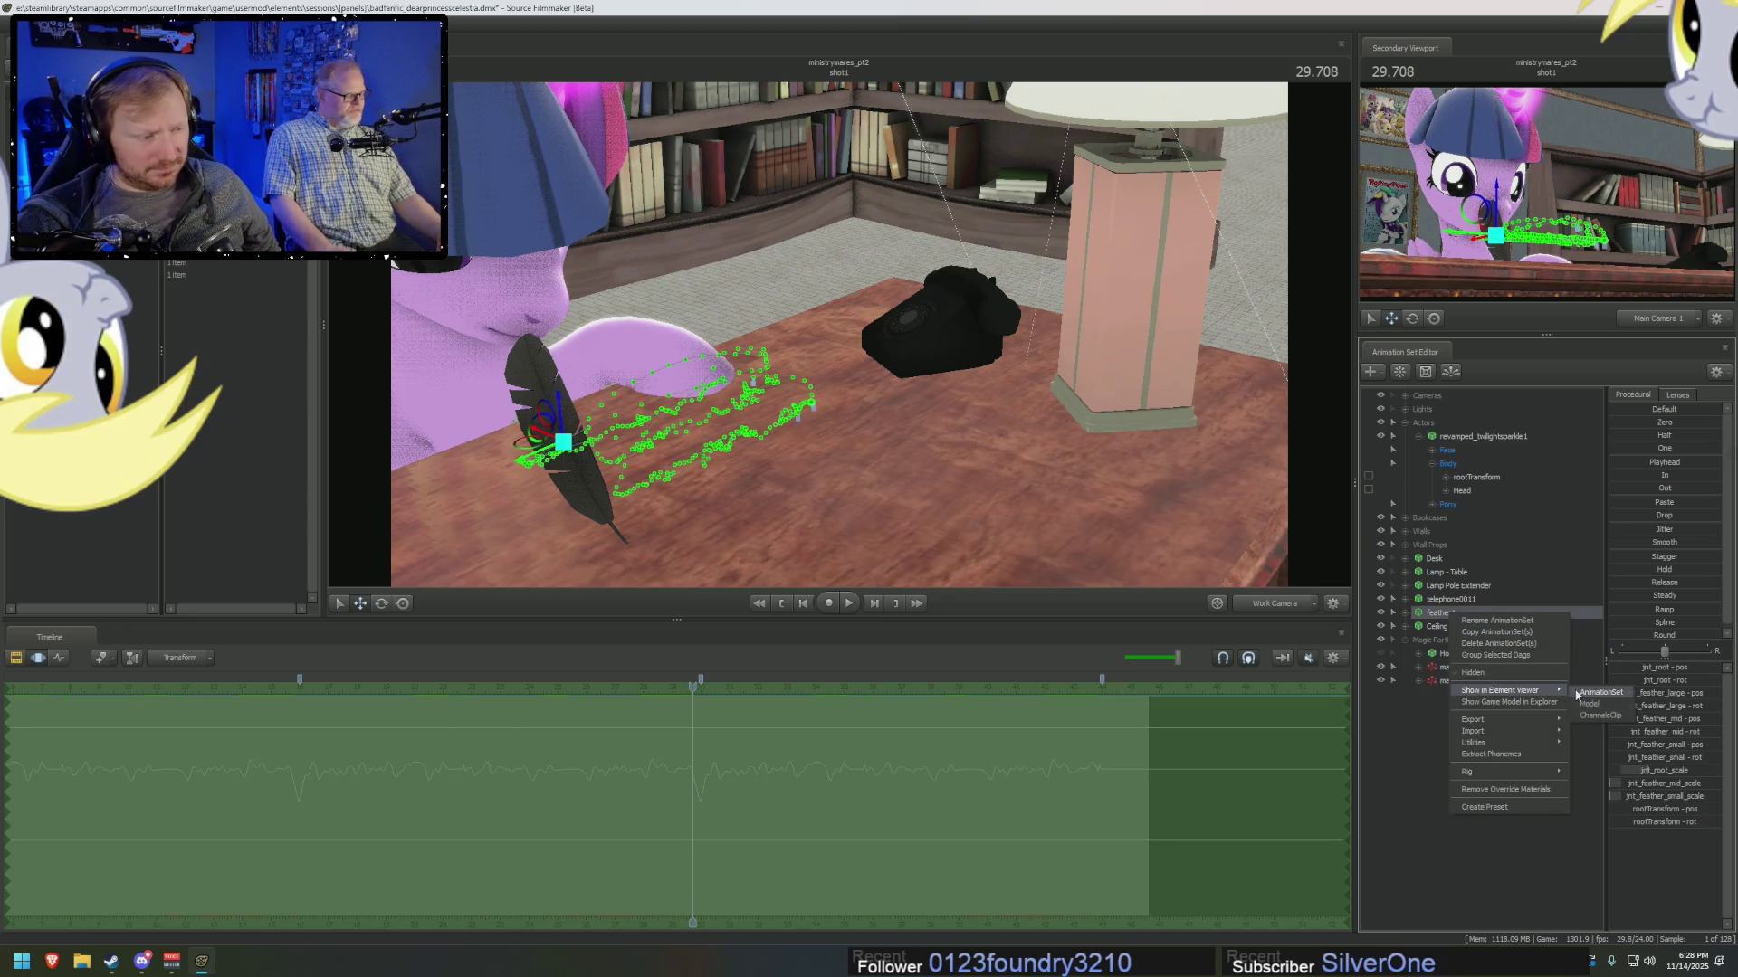
left_click(1597, 693)
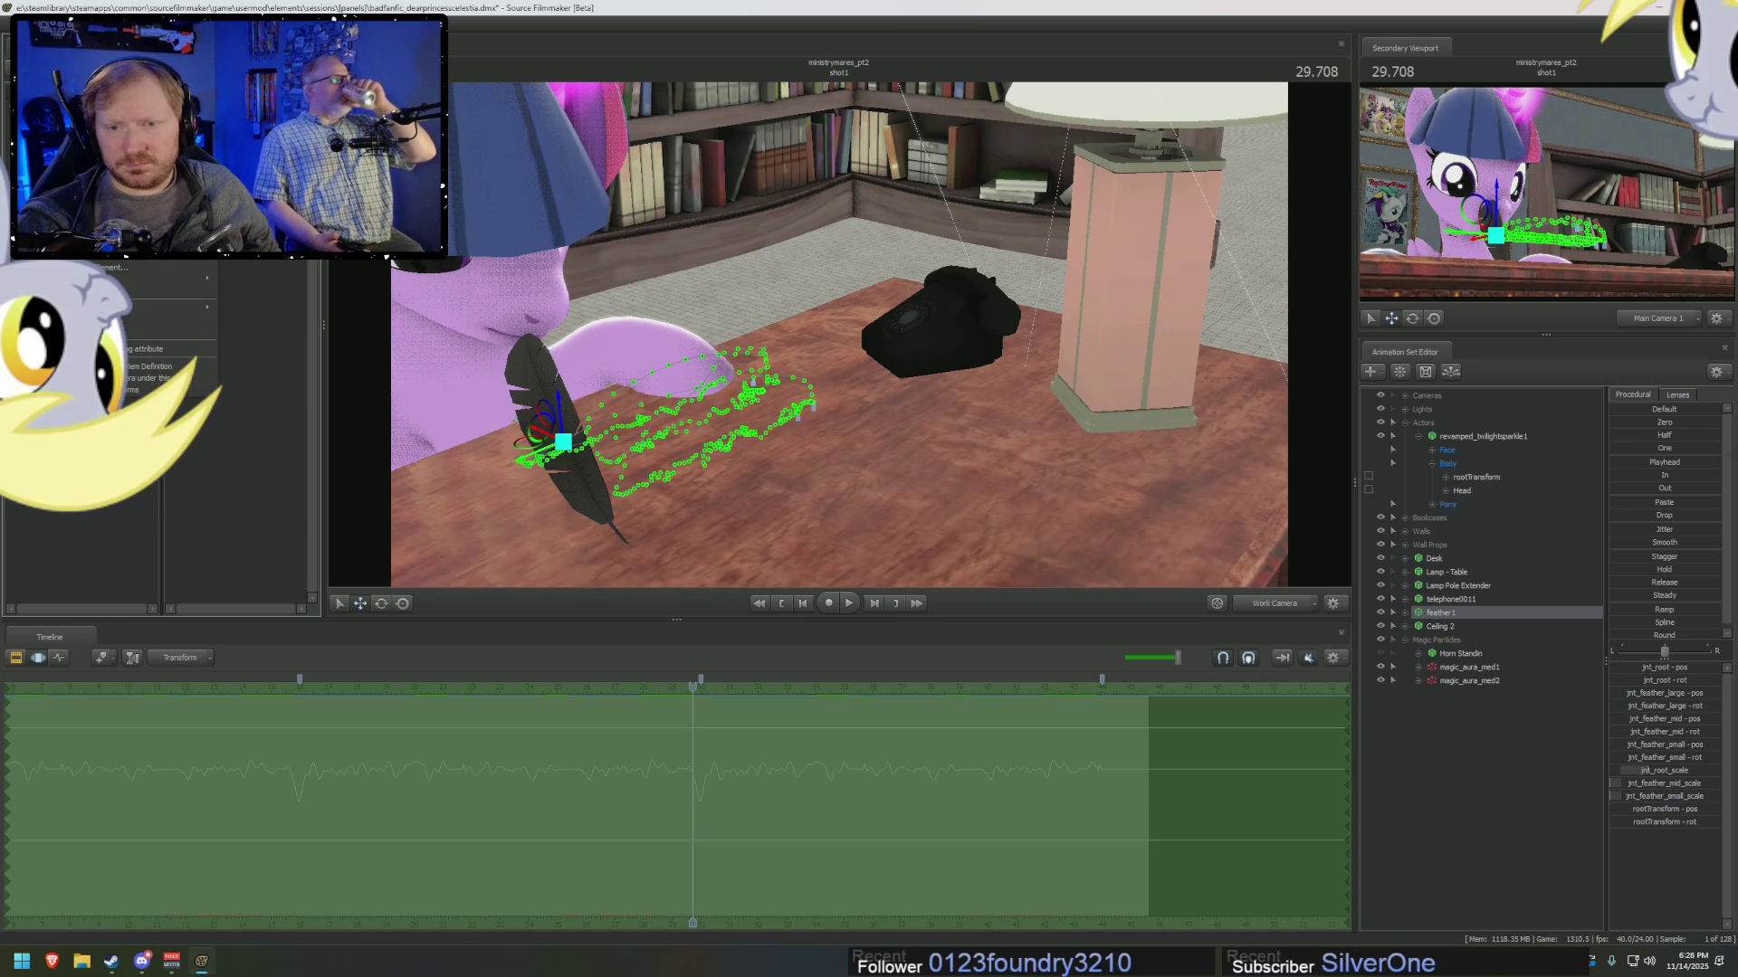
left_click(1473, 683)
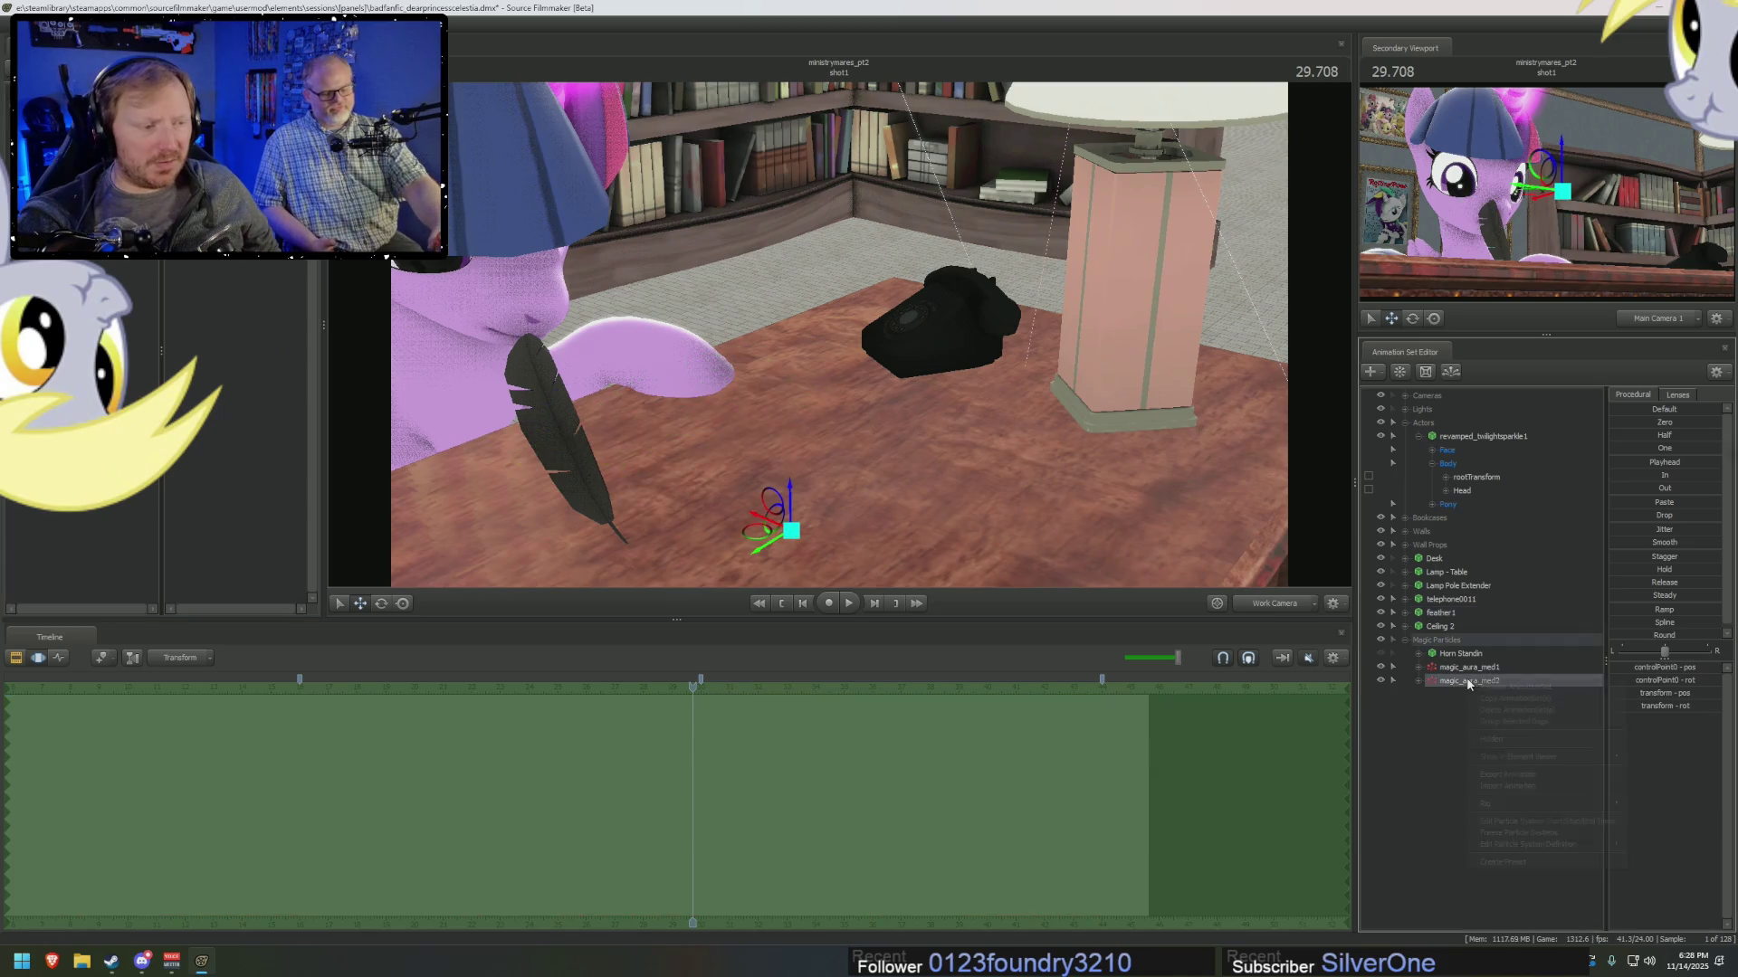
Show magic_aura_med2's Particle System elements in the Element Viewer.
right_click(1472, 683)
mouse_move(1509, 758)
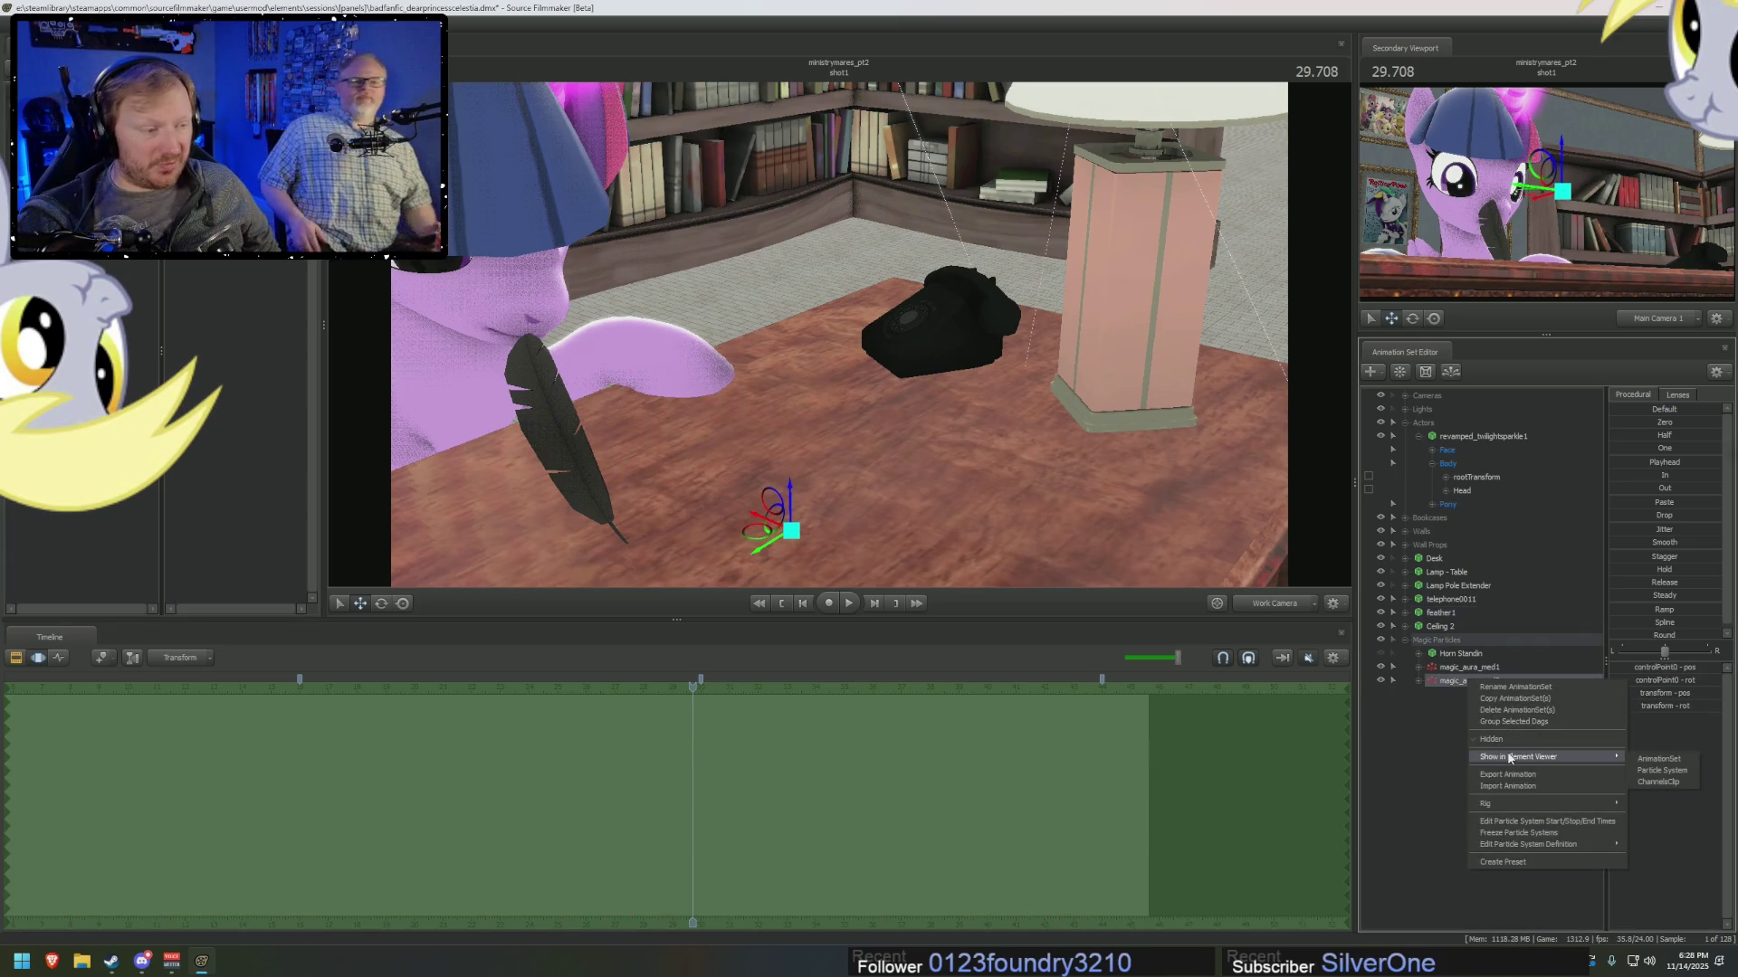
left_click(1662, 770)
right_click(1450, 688)
mouse_move(1574, 761)
left_click(1627, 774)
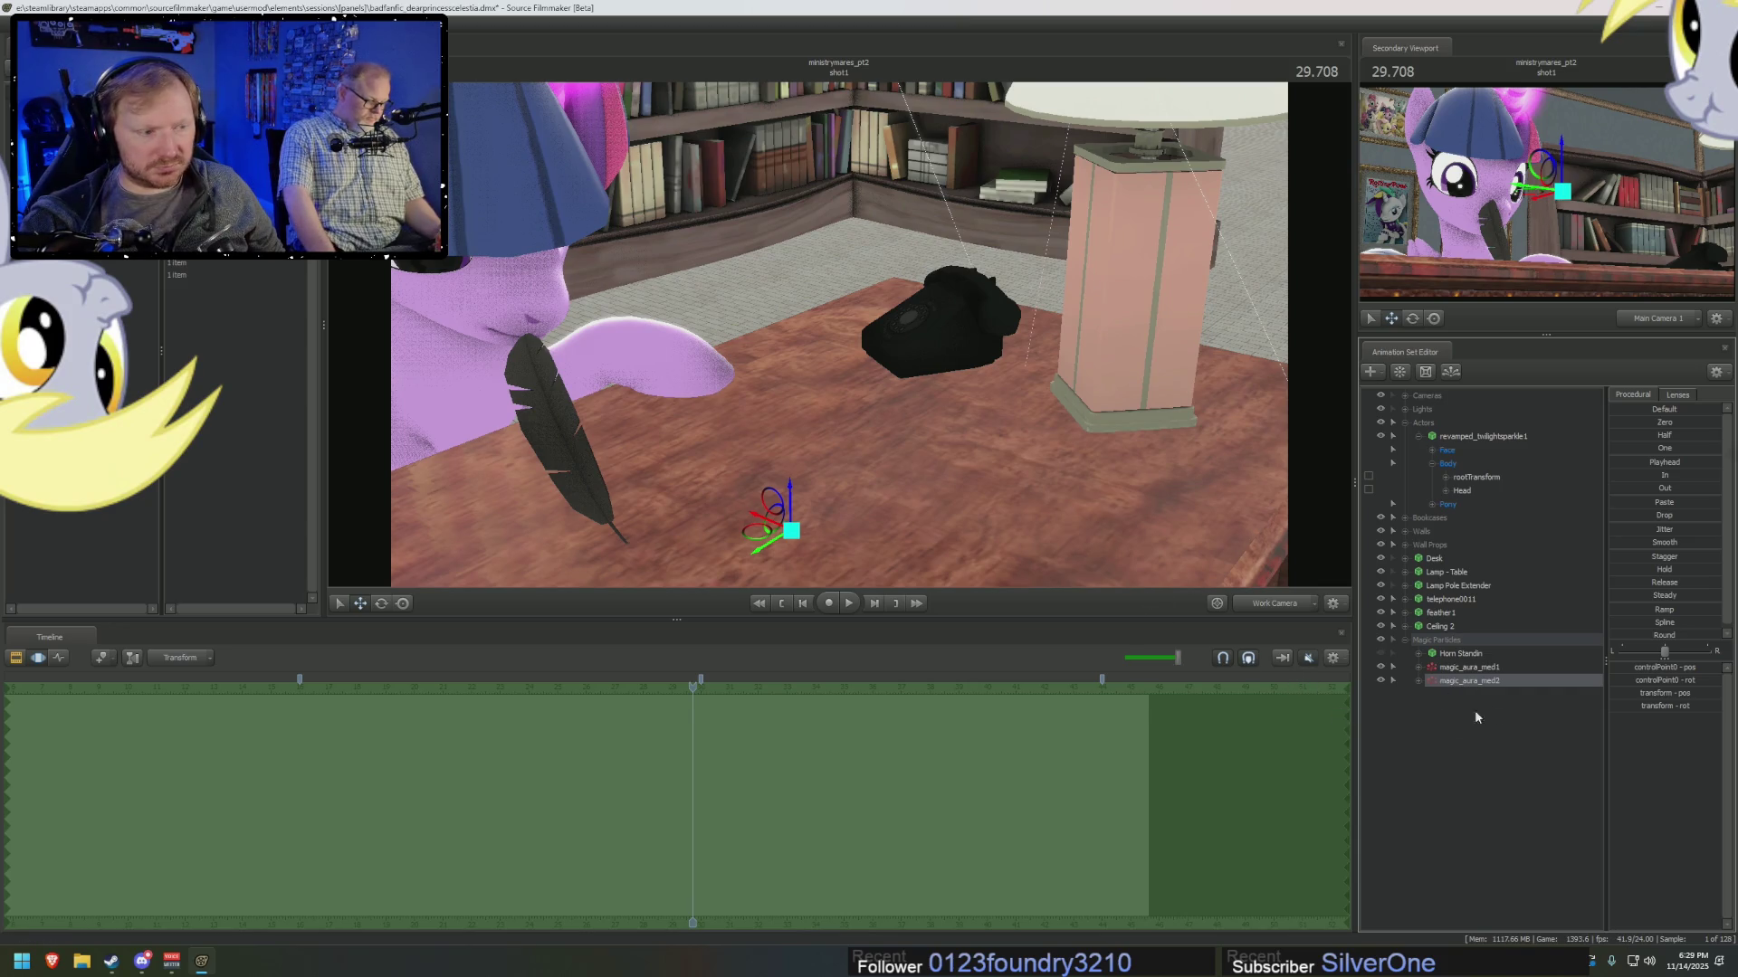
right_click(1451, 691)
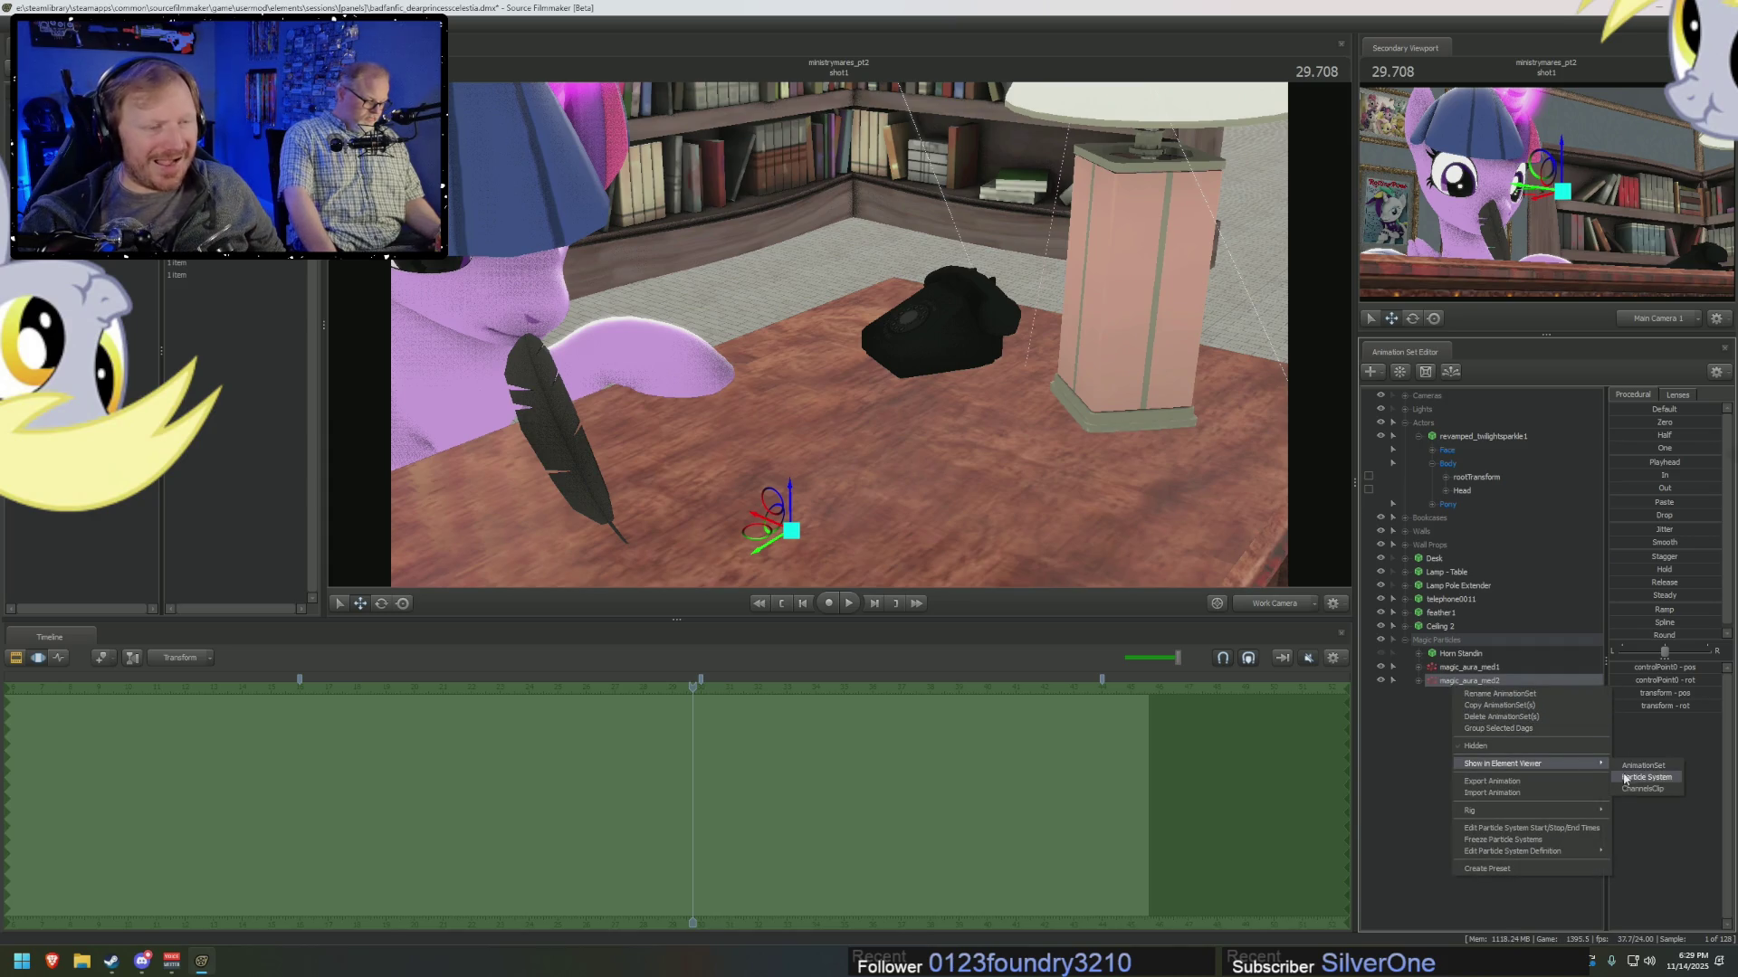
Insert the feather model into the aura's element array, expand DmeGameModel, and scrub to check the glow.
left_click(1634, 778)
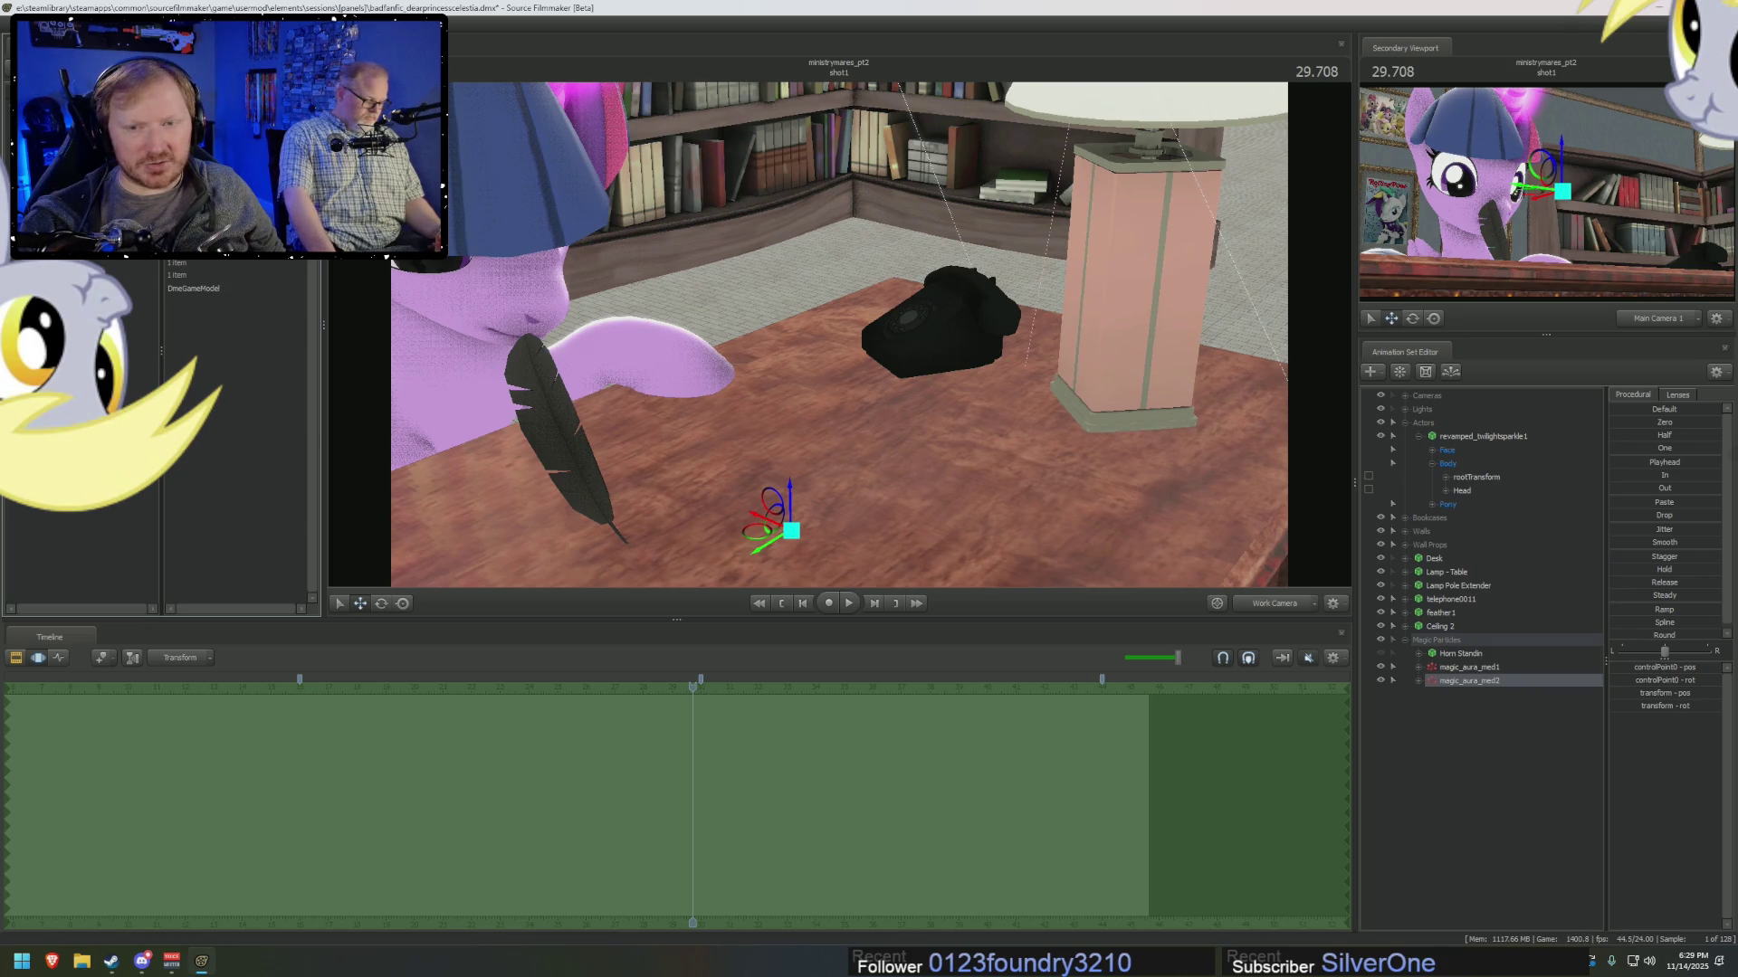
right_click(70, 274)
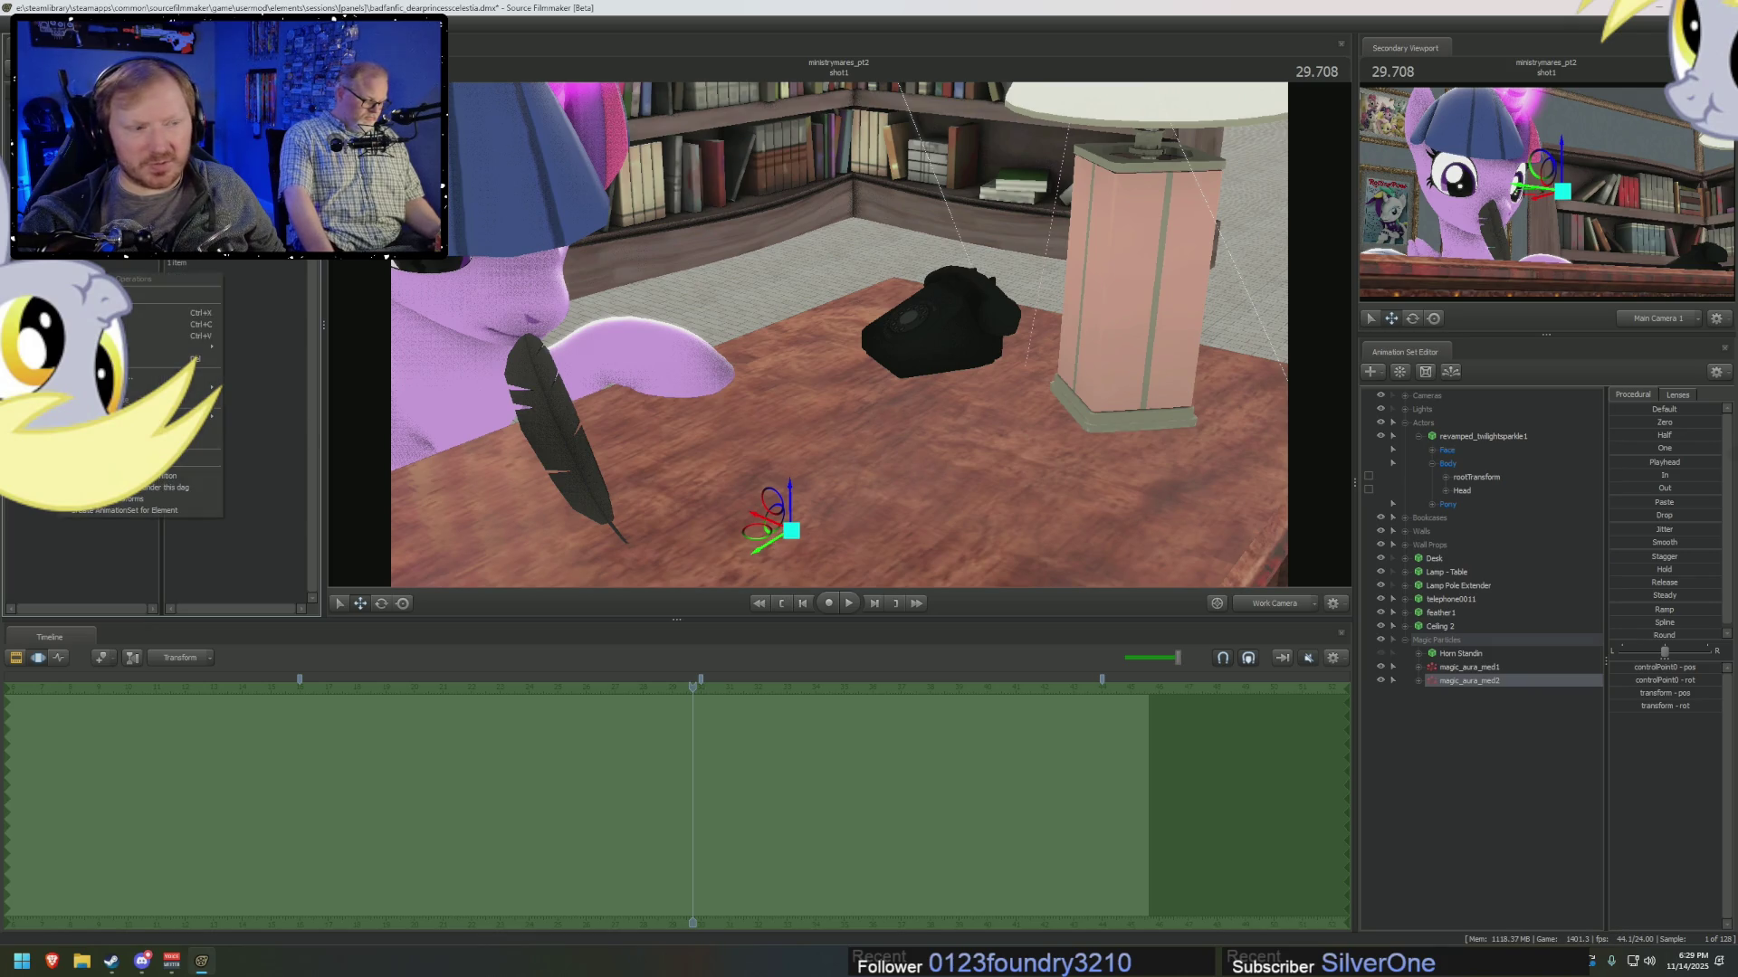
left_click(195, 359)
right_click(101, 263)
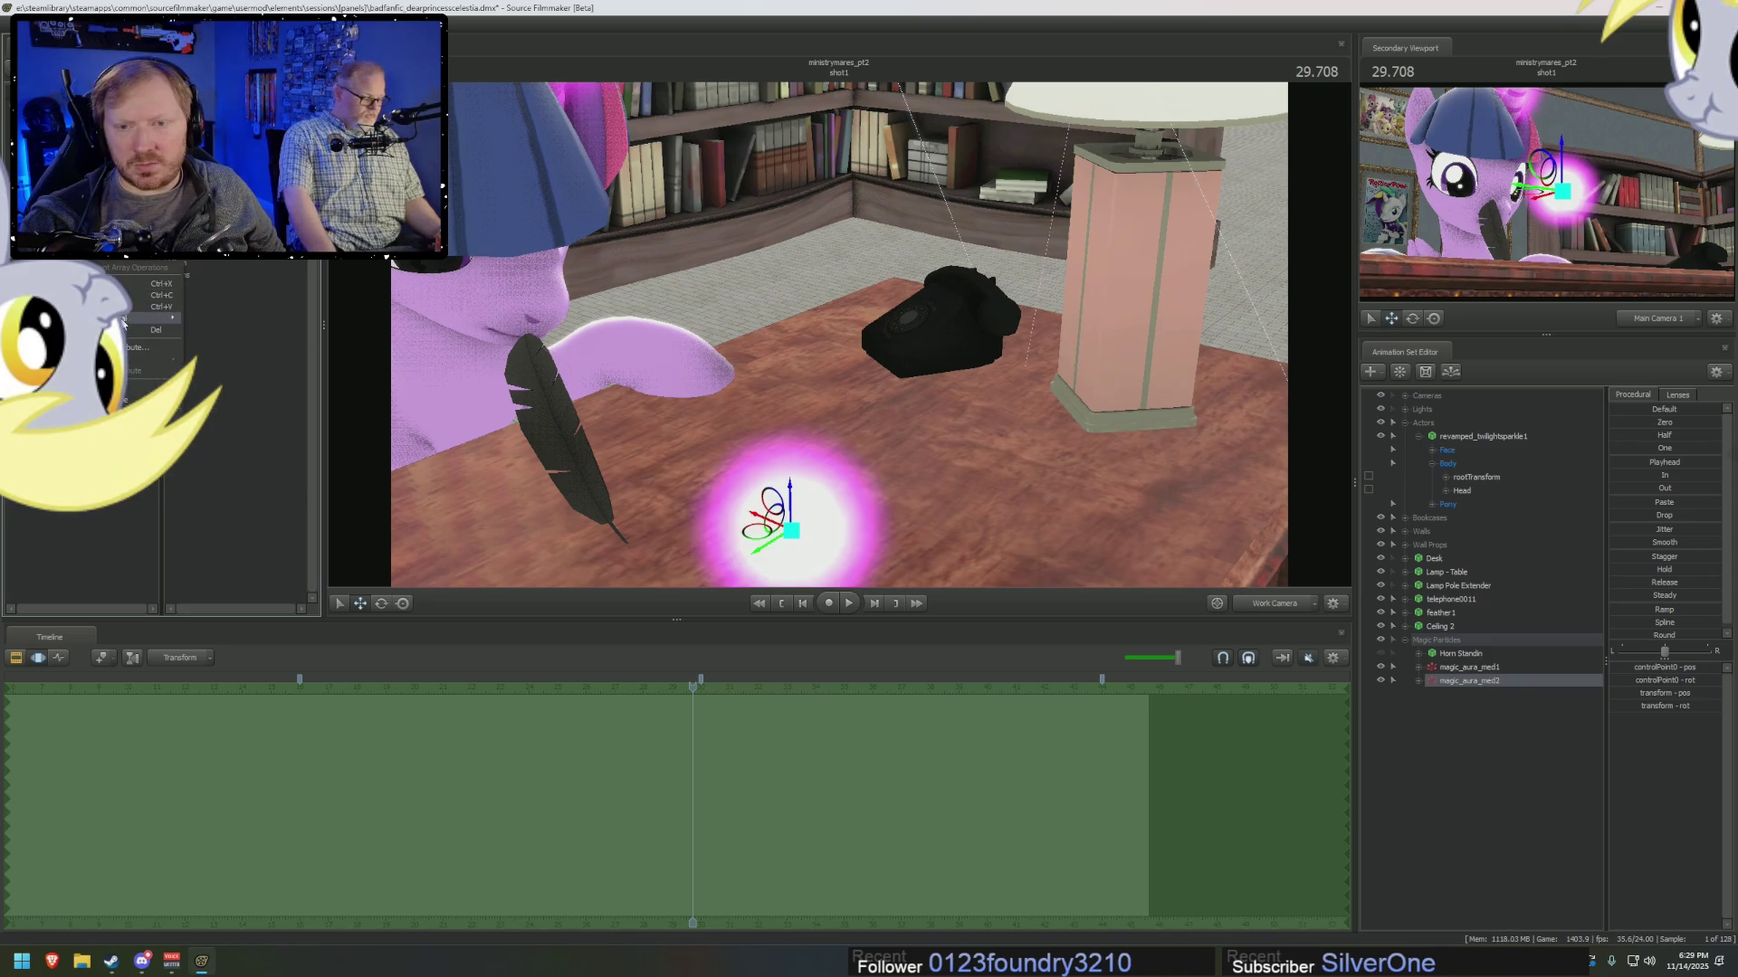
left_click(243, 324)
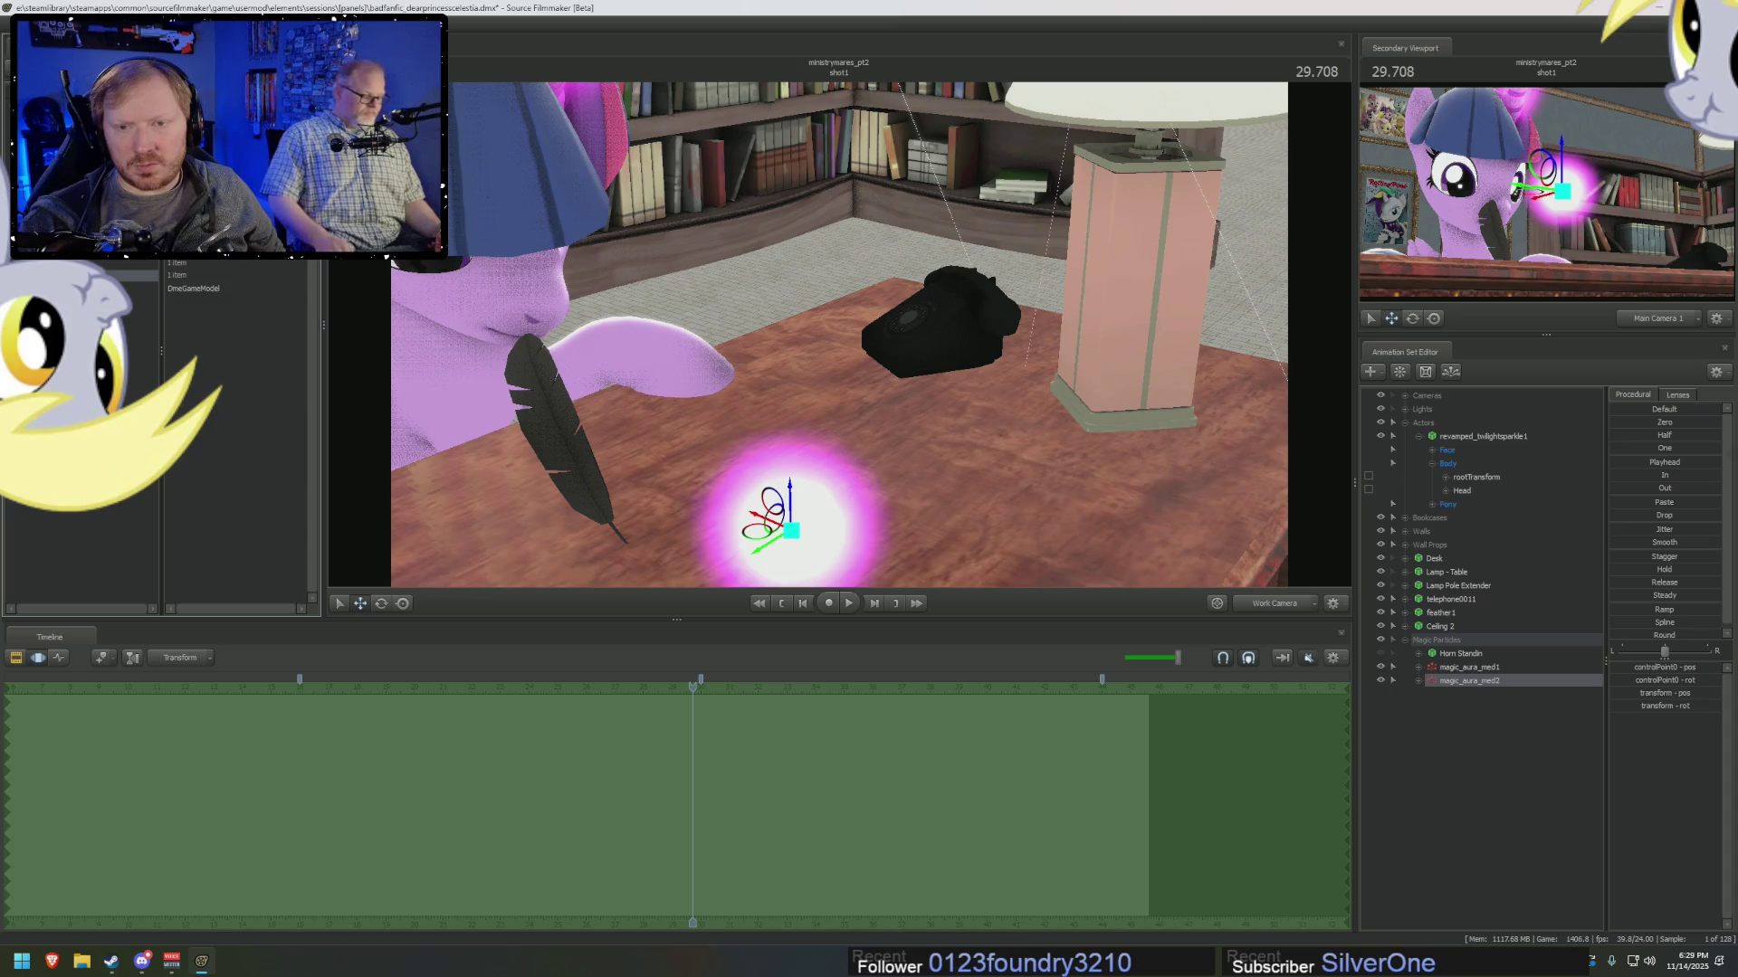
left_click(54, 288)
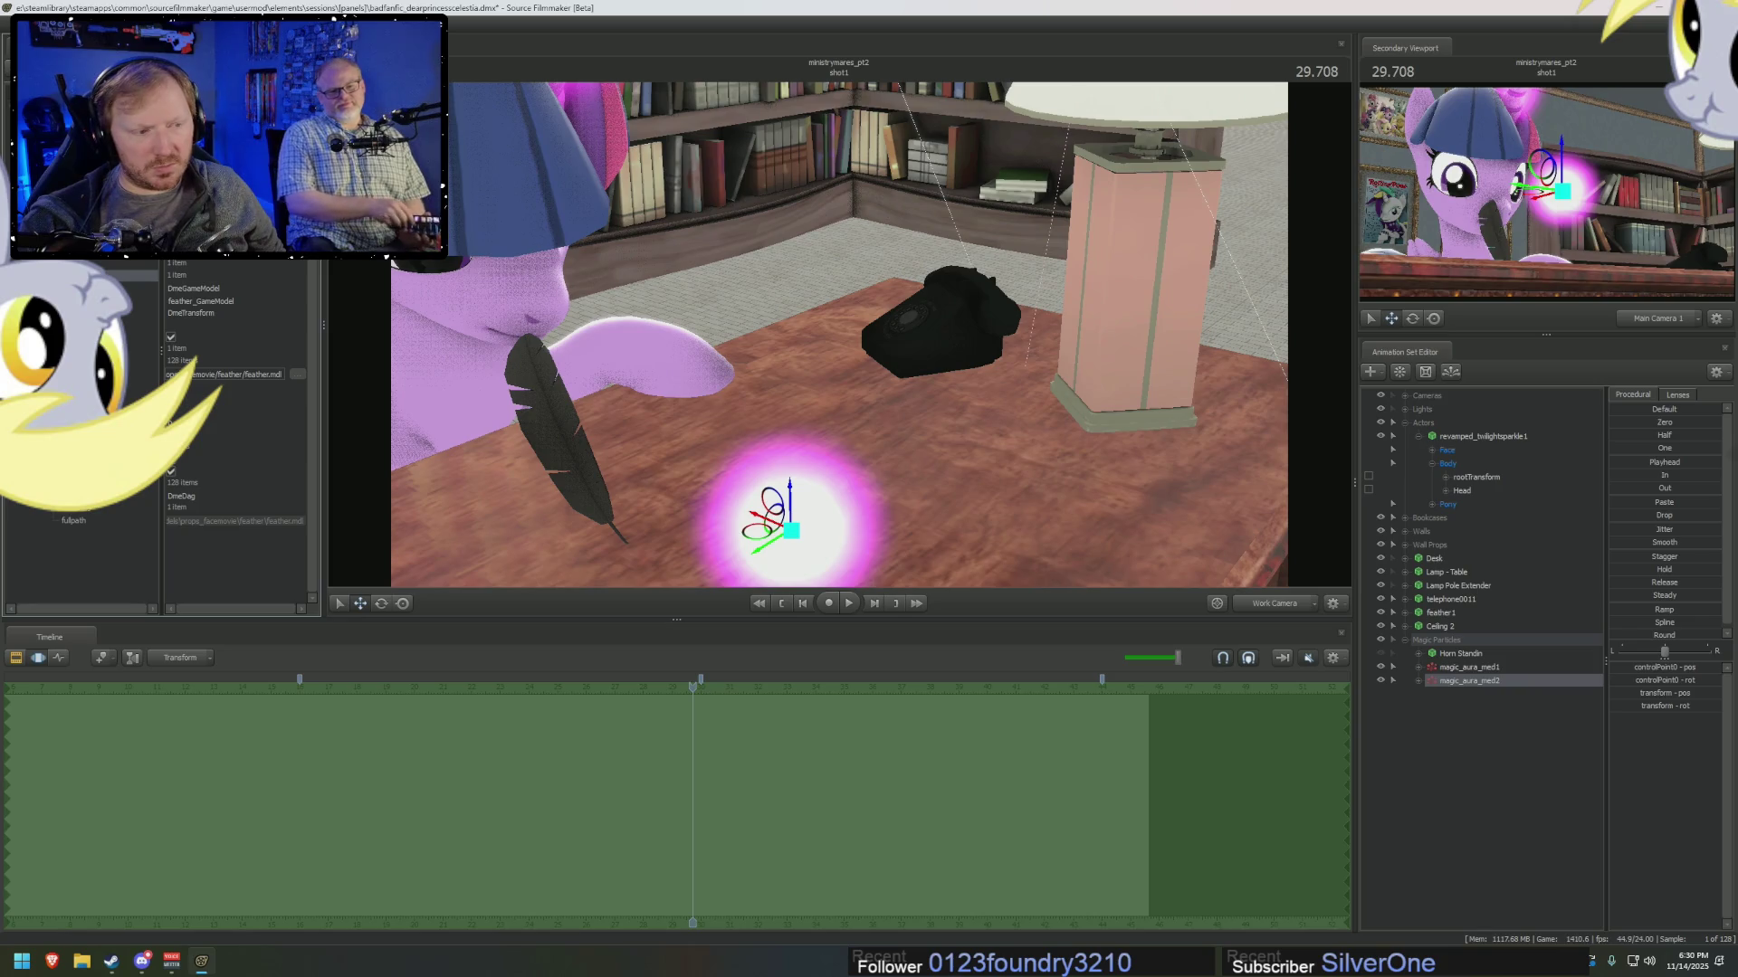
mouse_move(869, 362)
left_mouse_down()
mouse_move(695, 360)
mouse_move(688, 335)
mouse_move(832, 399)
left_mouse_up()
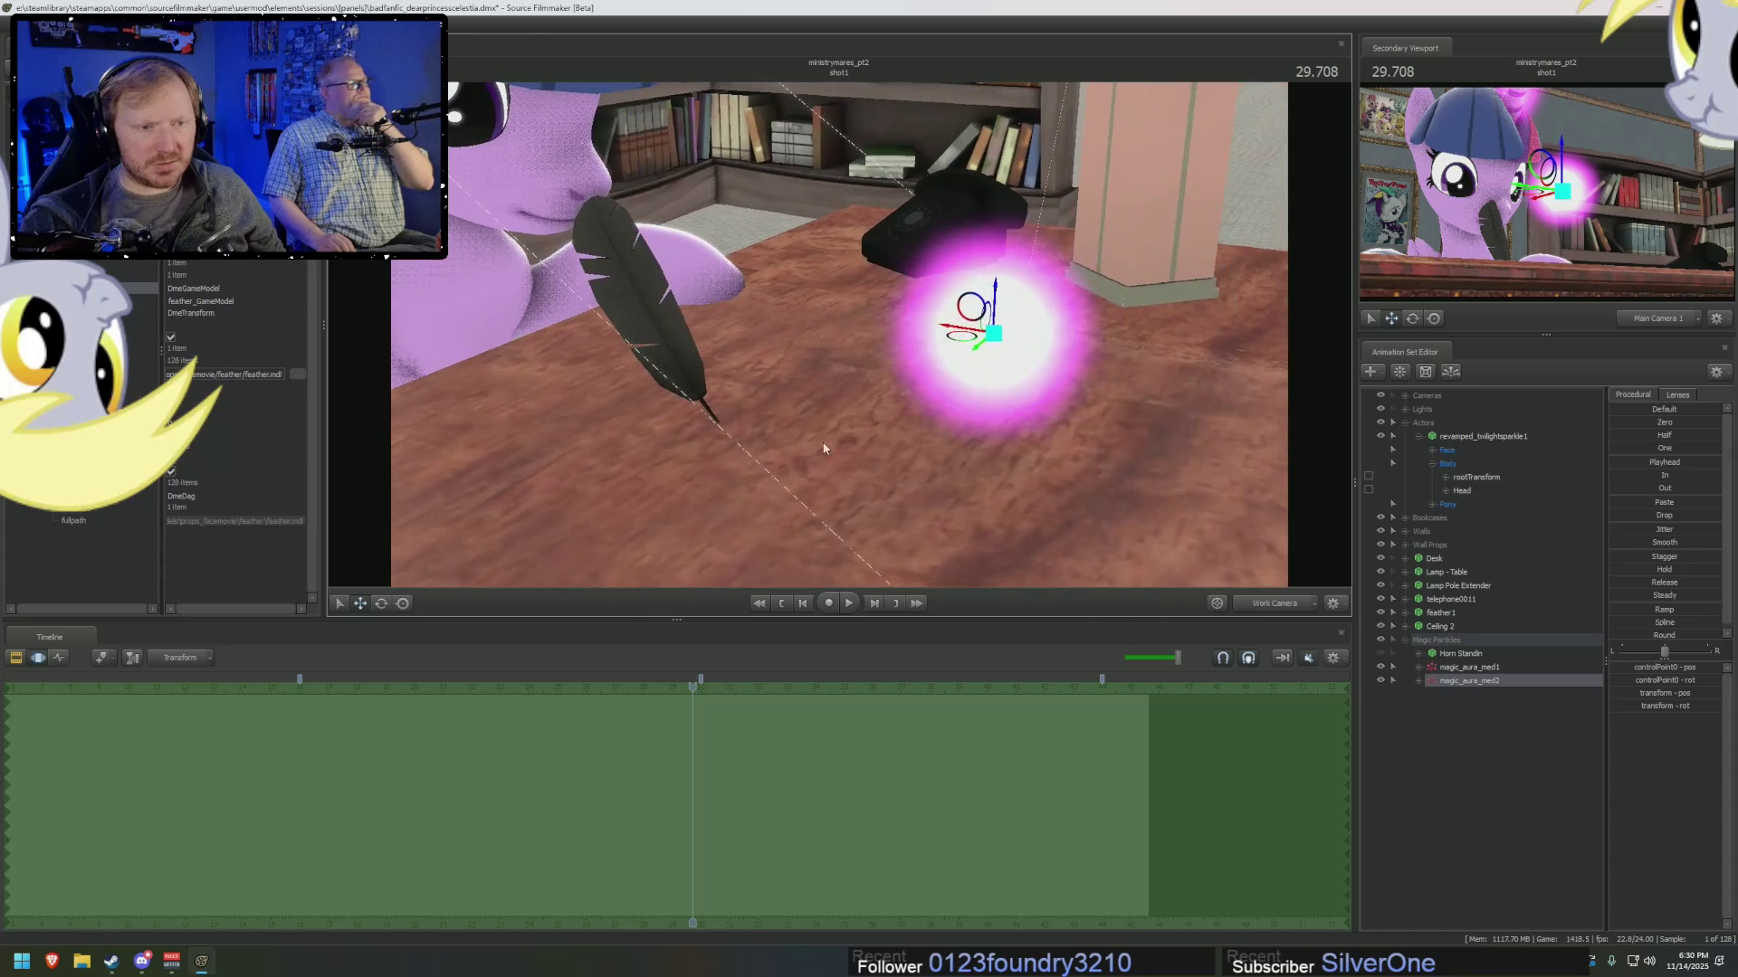
mouse_move(702, 715)
left_mouse_down()
mouse_move(913, 742)
mouse_move(590, 739)
mouse_move(626, 731)
left_mouse_up()
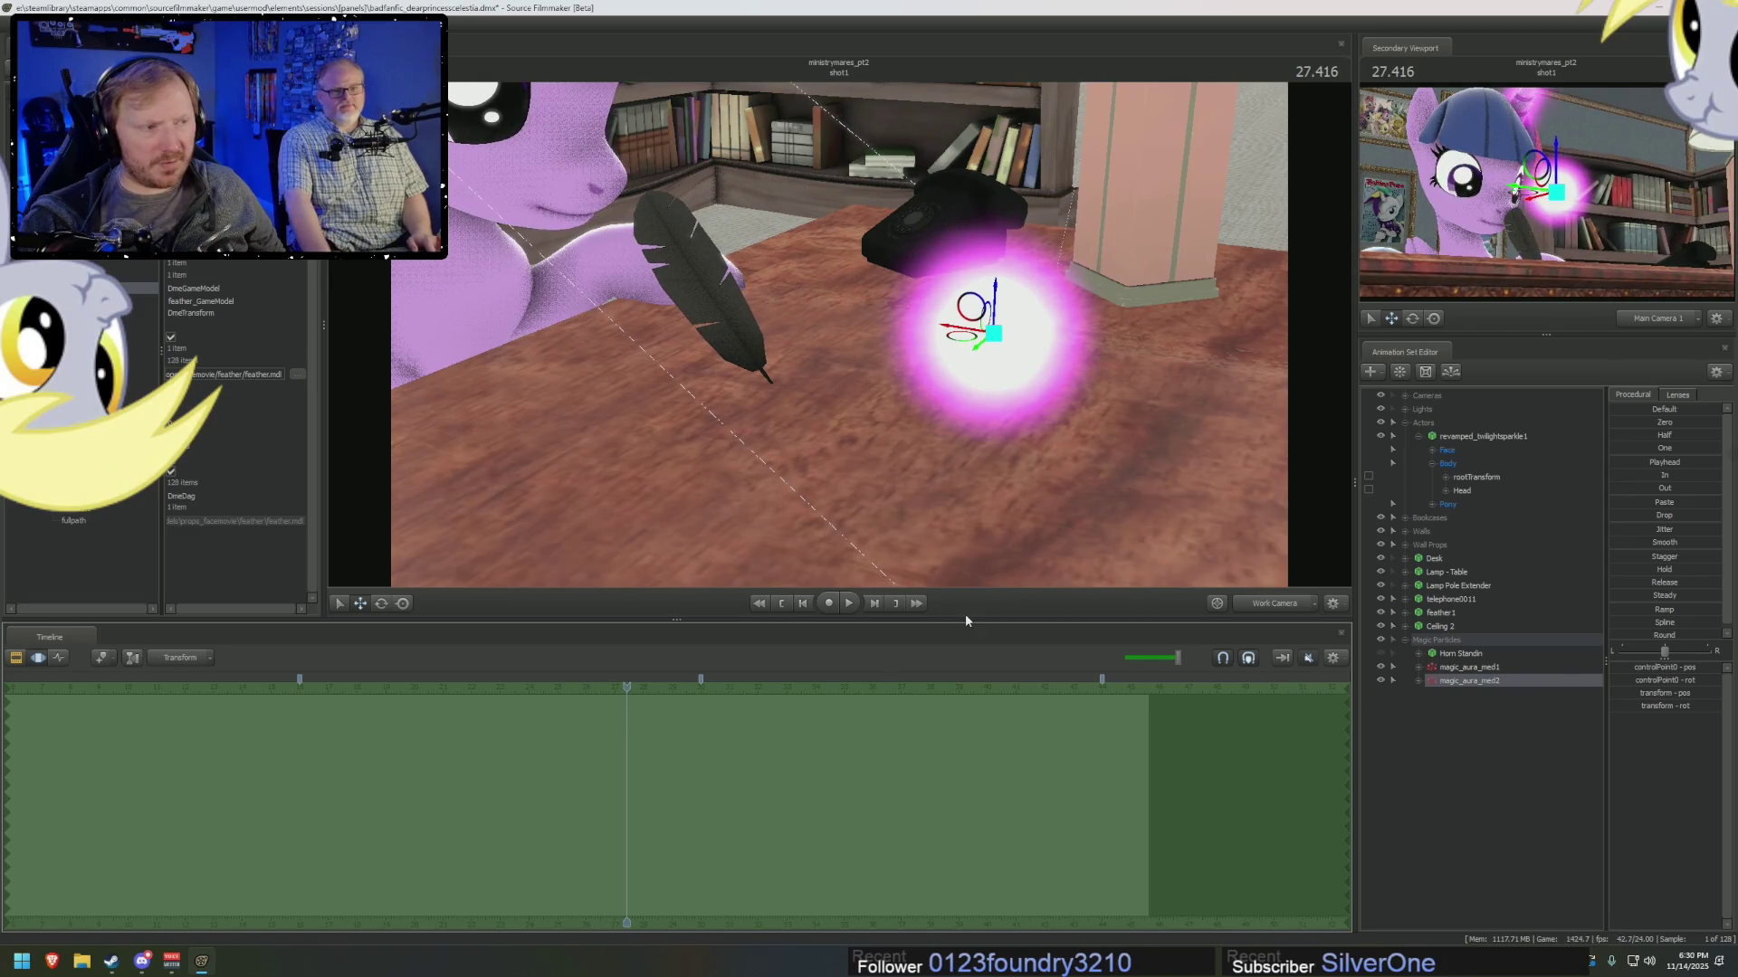
Display the feather1 Model's elements in the Element Viewer.
right_click(1496, 685)
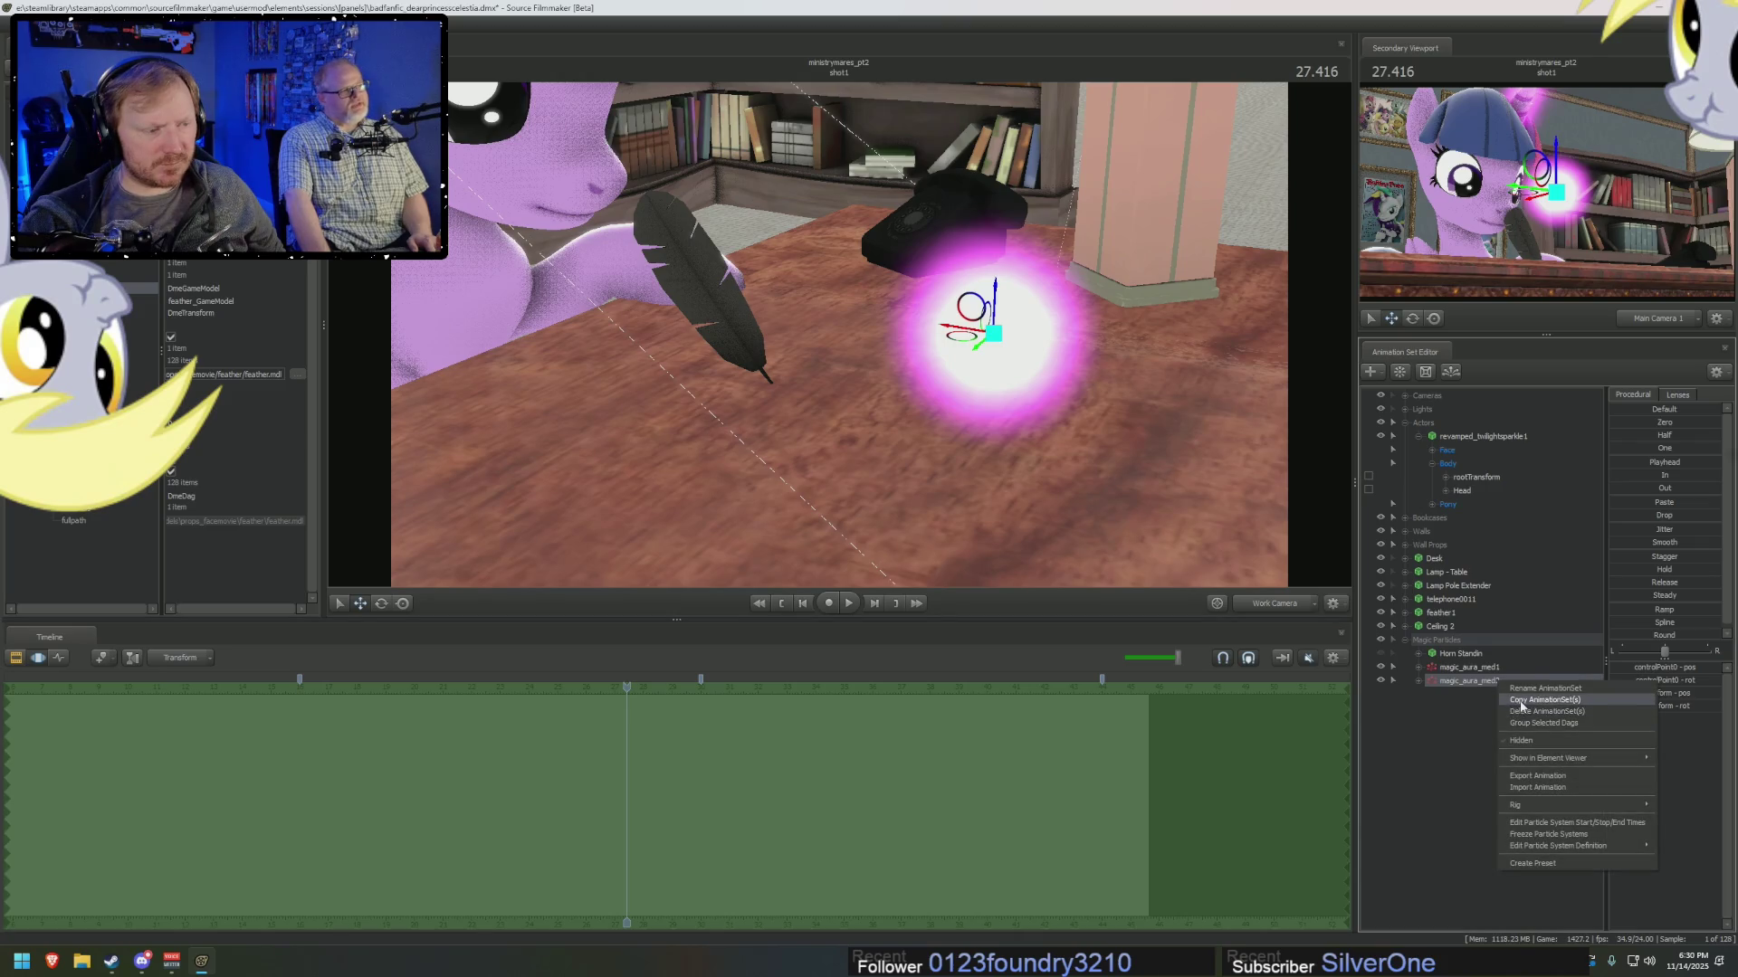
mouse_move(1526, 762)
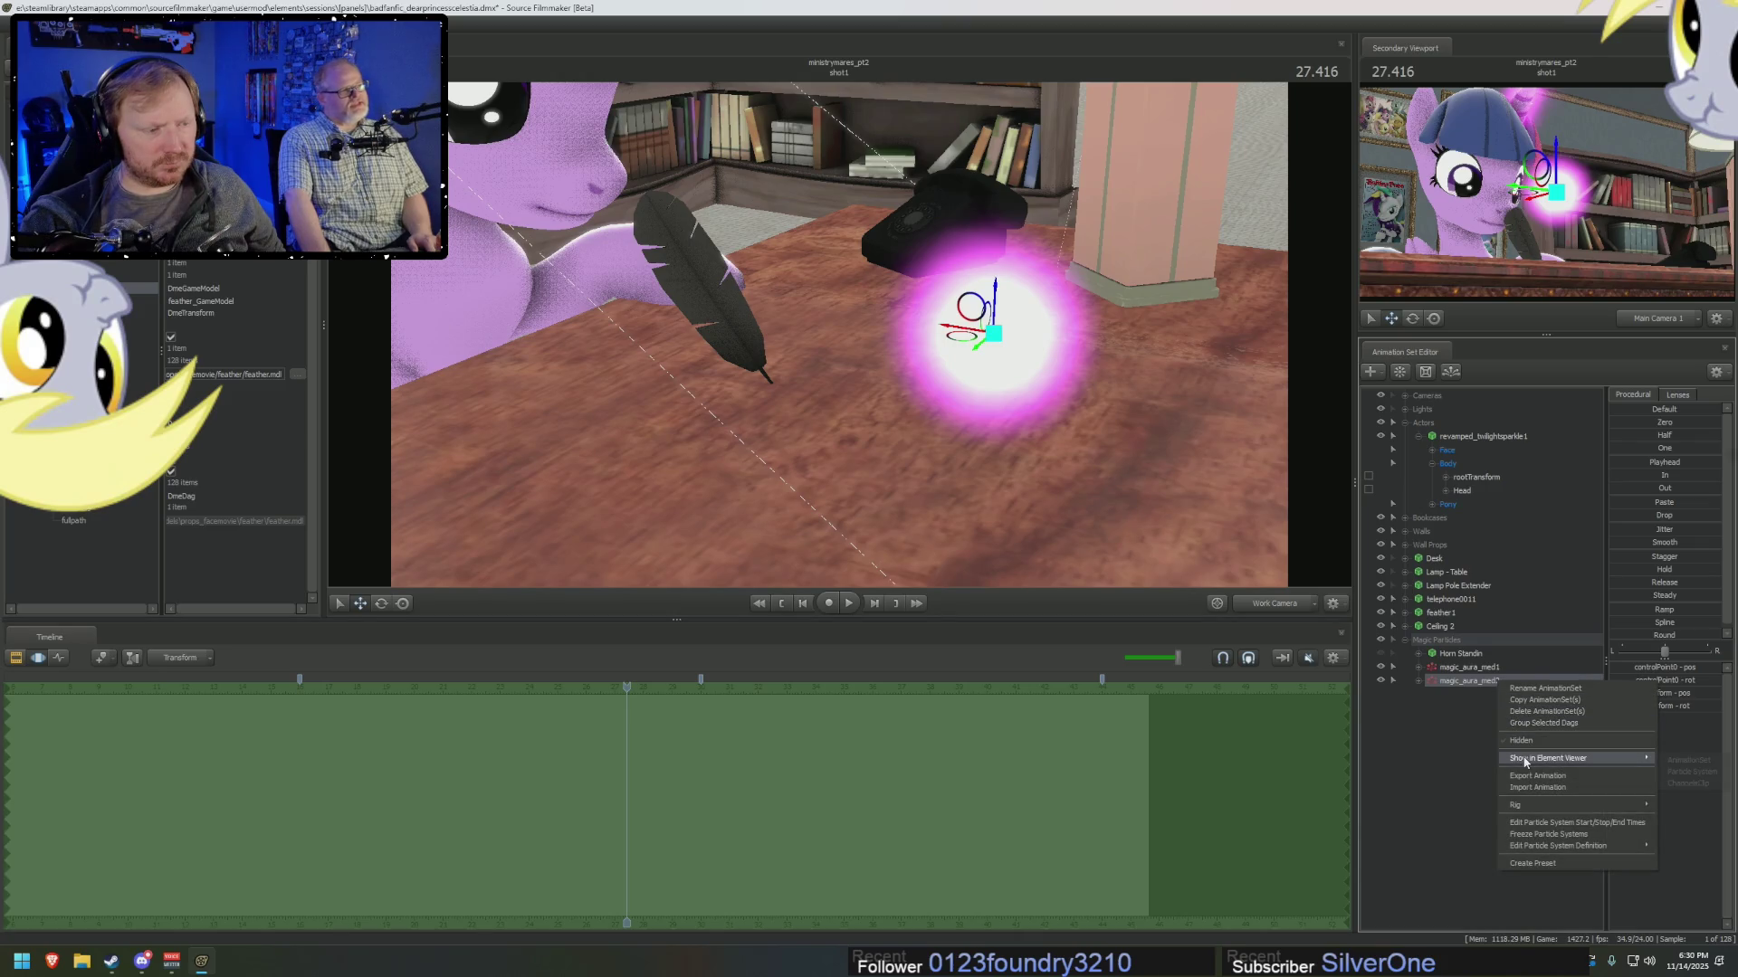
right_click(1443, 622)
mouse_move(1529, 692)
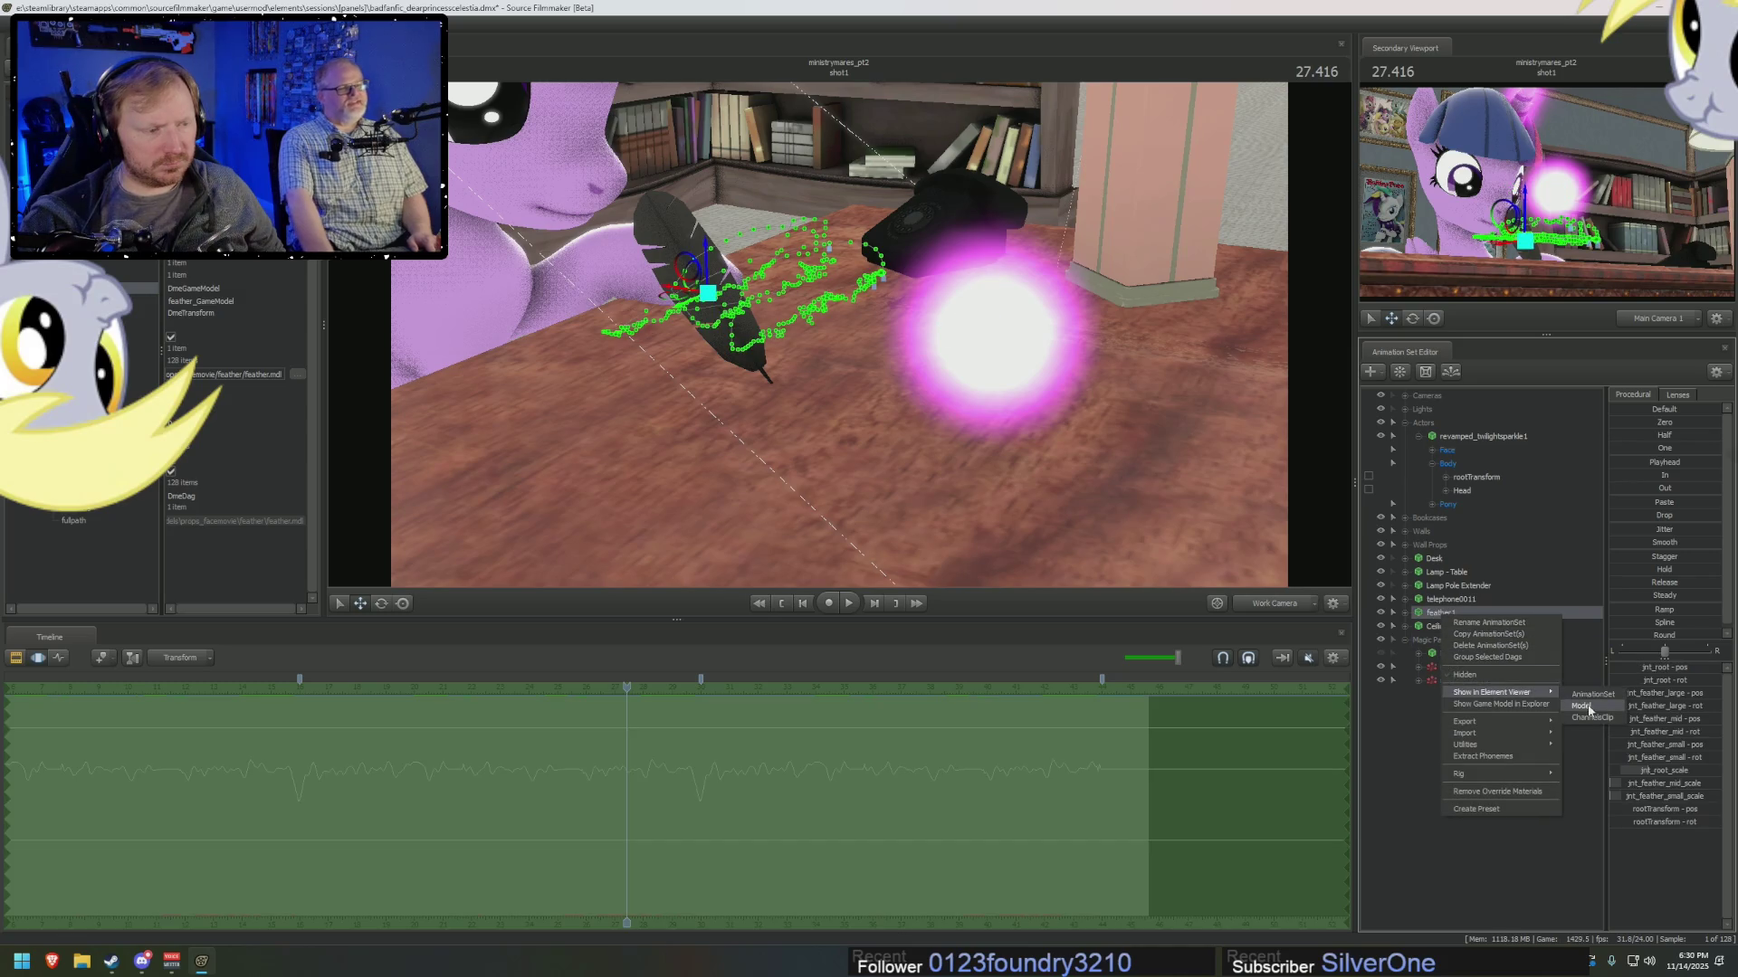
left_click(1584, 707)
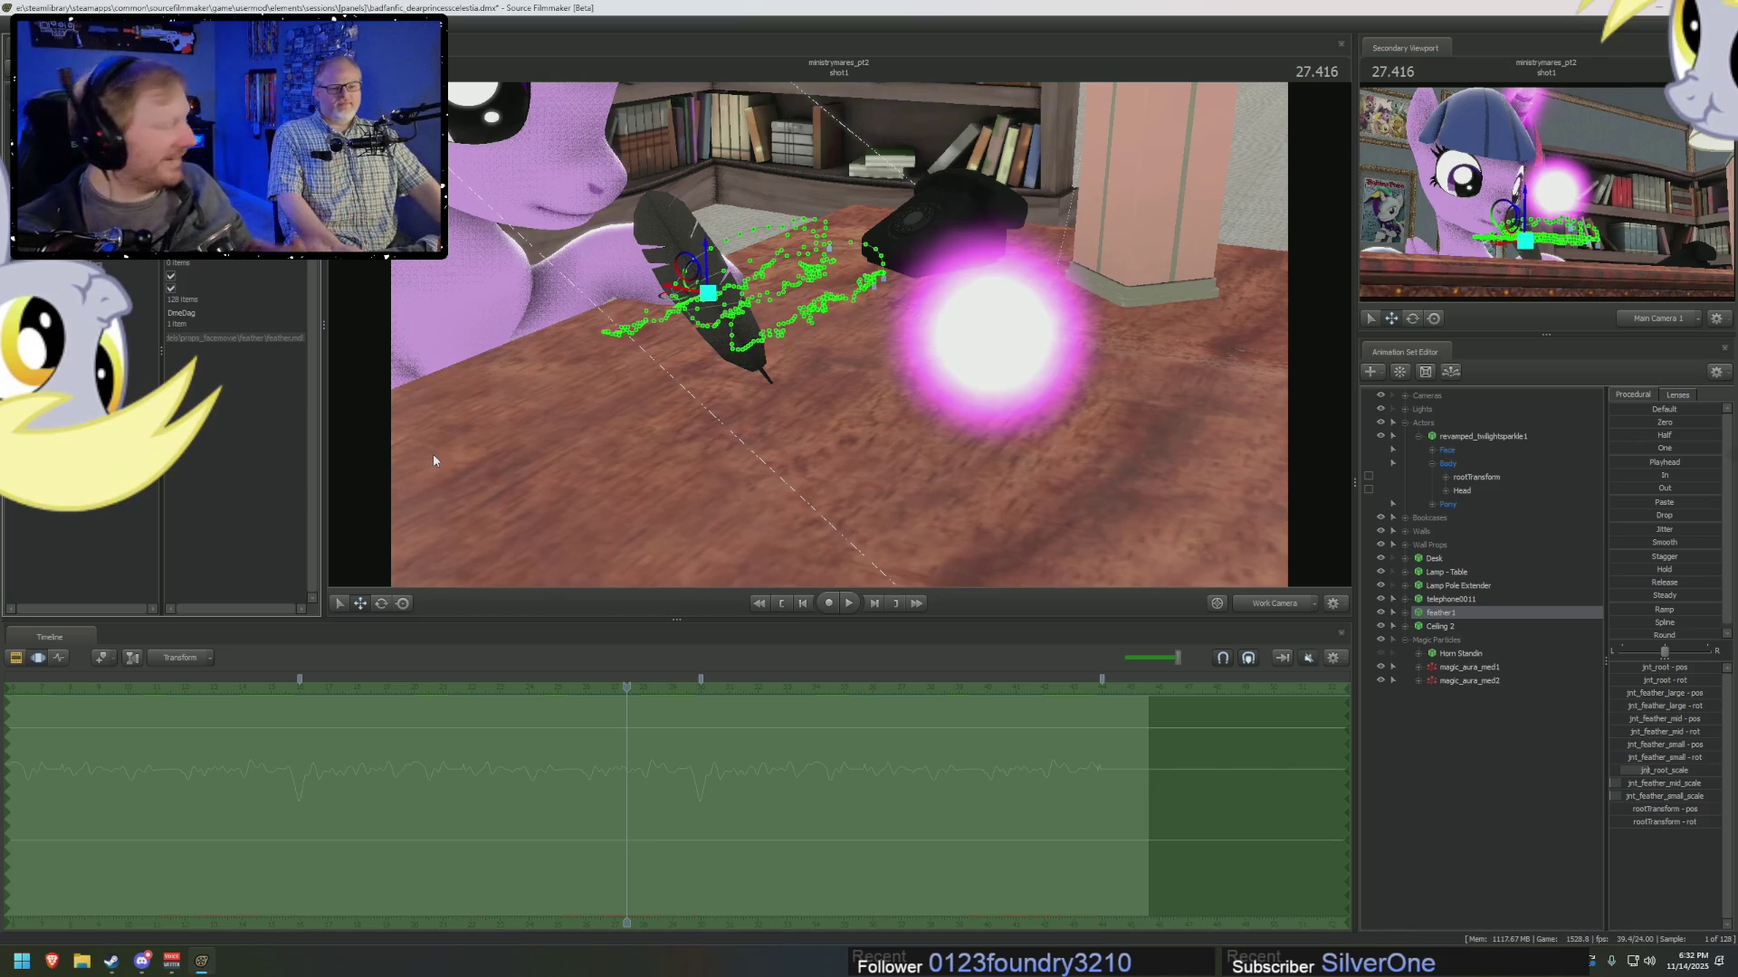
mouse_move(432, 460)
left_mouse_down()
mouse_move(407, 479)
mouse_move(418, 469)
left_mouse_up()
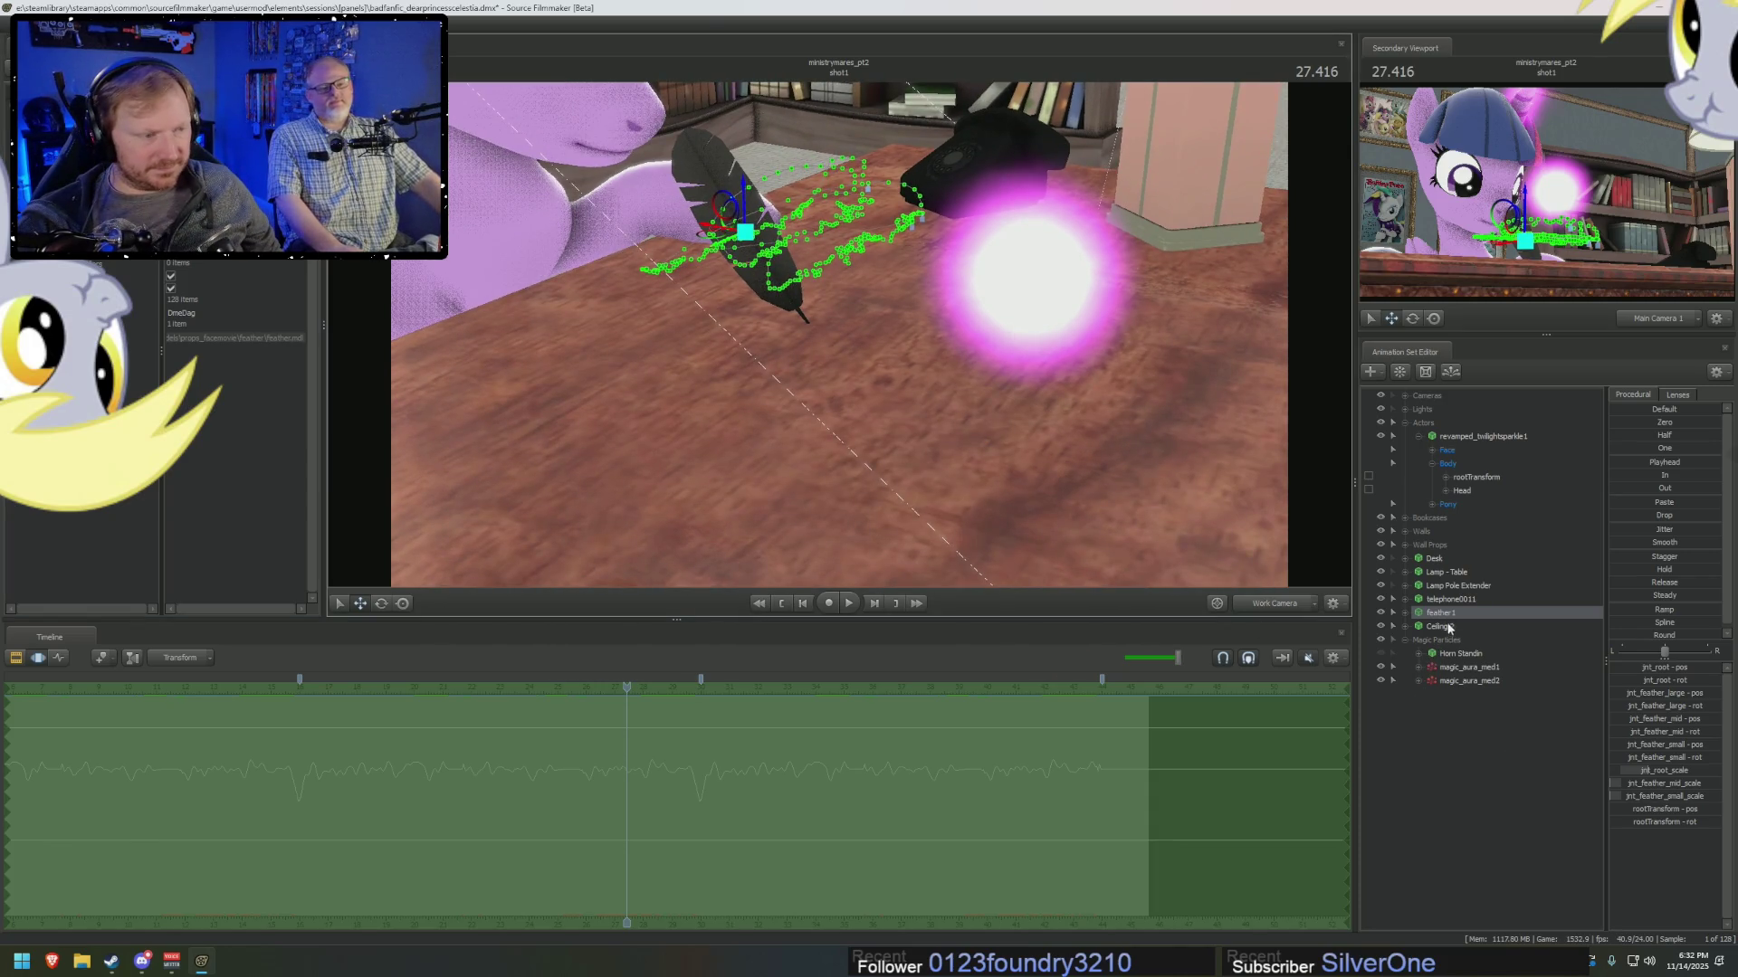
Browse the aura and feather1 sets, then show magic_aura_med2's particle system in the Element Viewer.
left_click(1453, 679)
right_click(1453, 679)
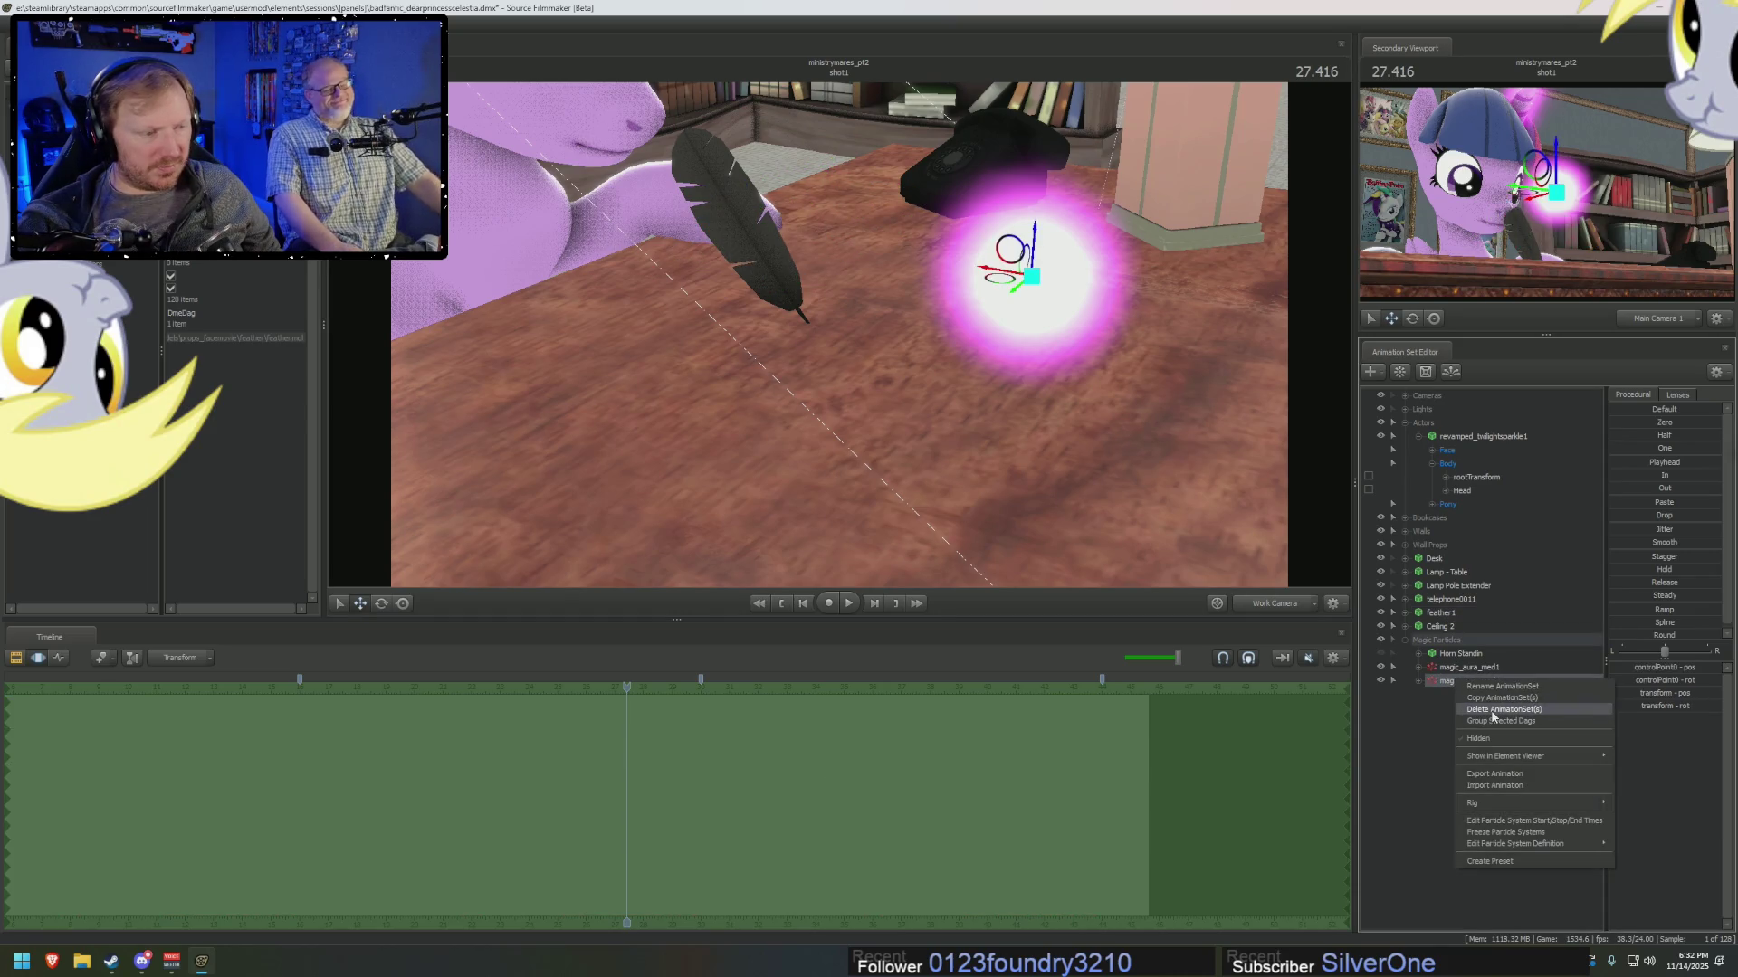
key("Escape")
left_click(1448, 671)
left_click(1449, 679)
right_click(1449, 680)
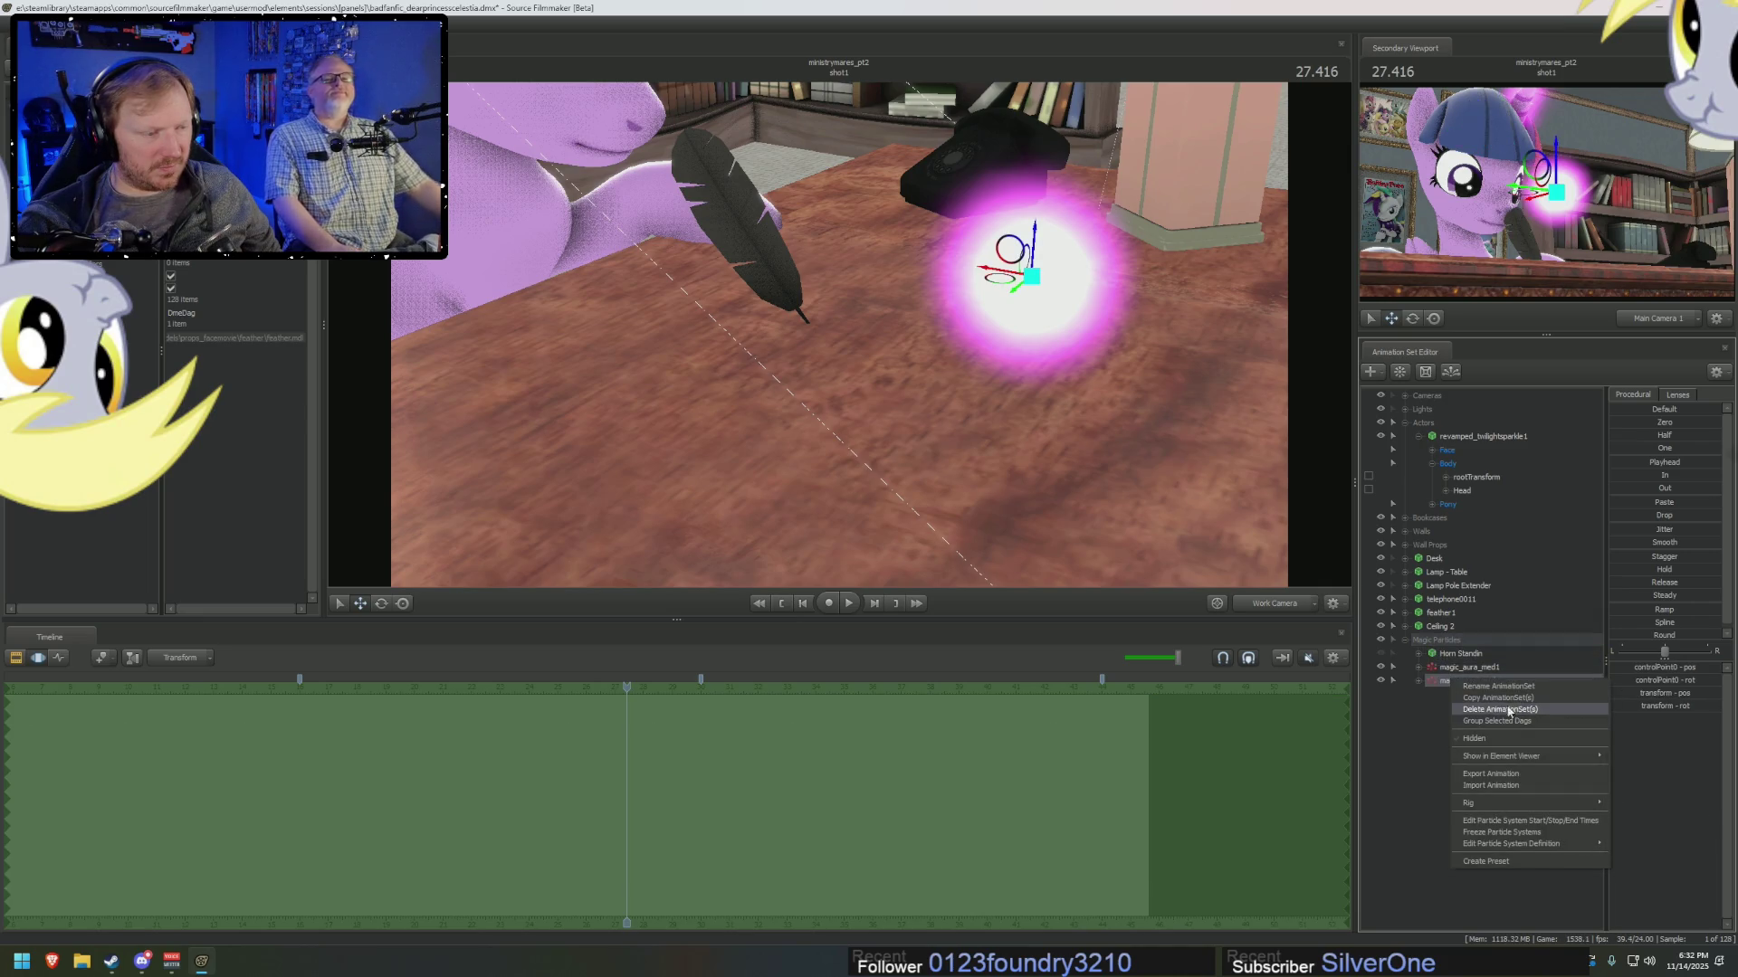
right_click(1441, 614)
key("Escape")
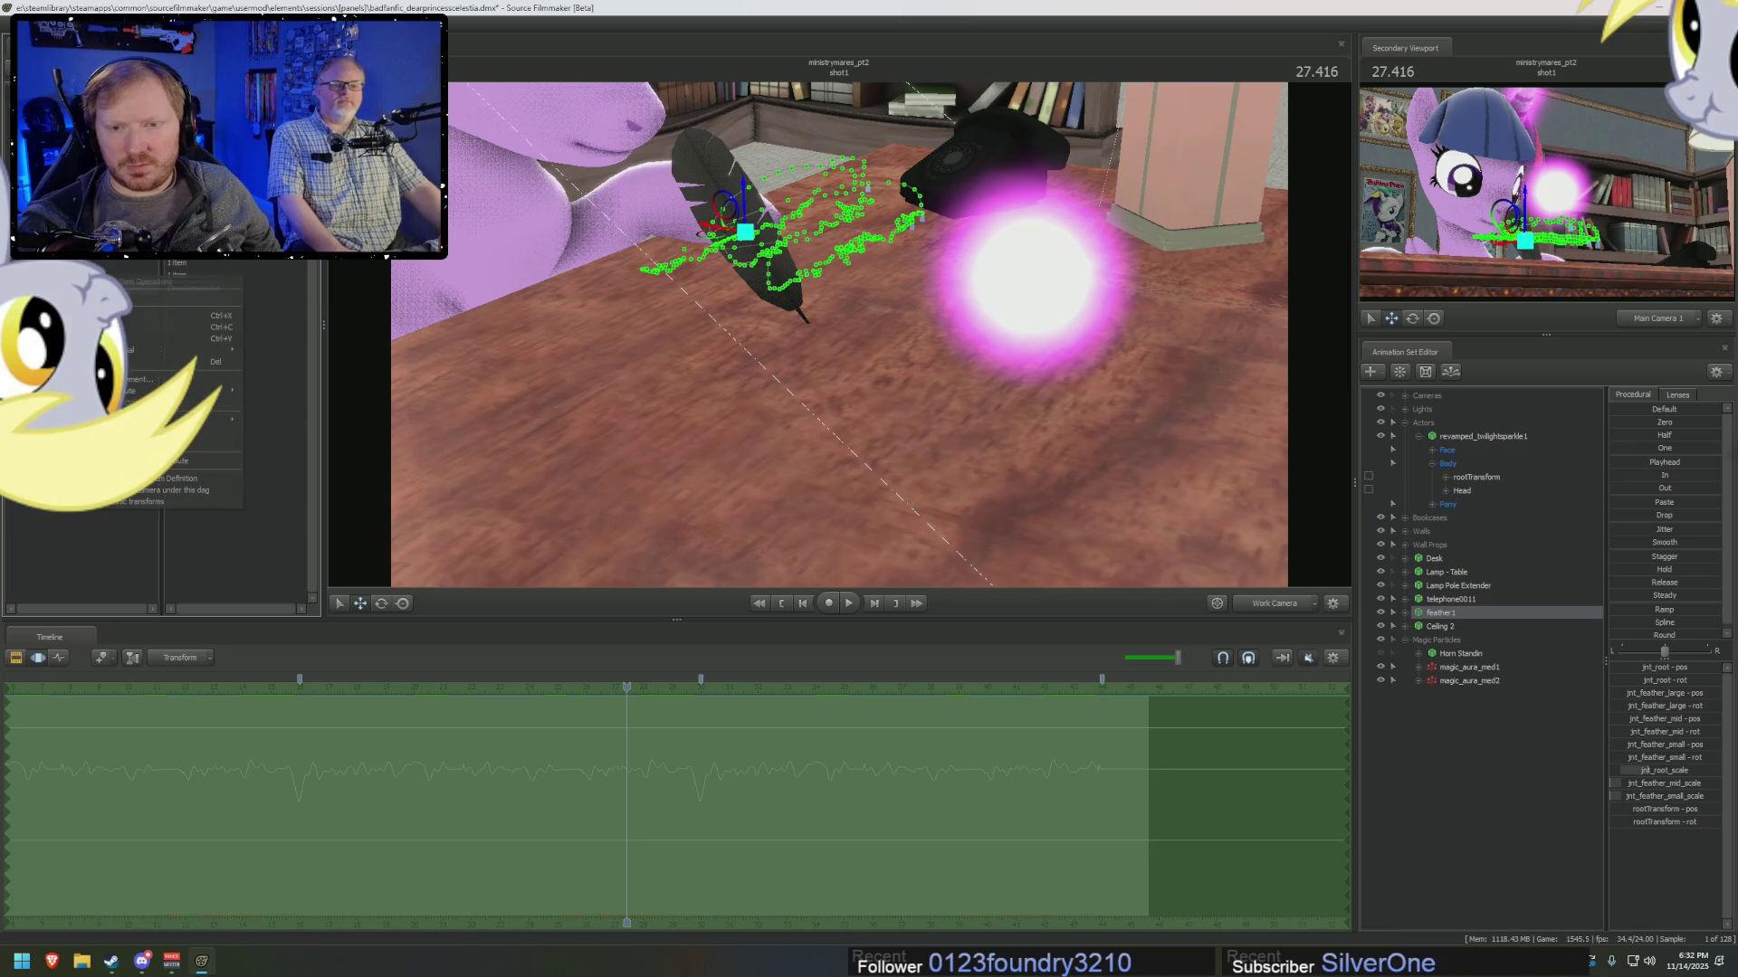
right_click(1468, 681)
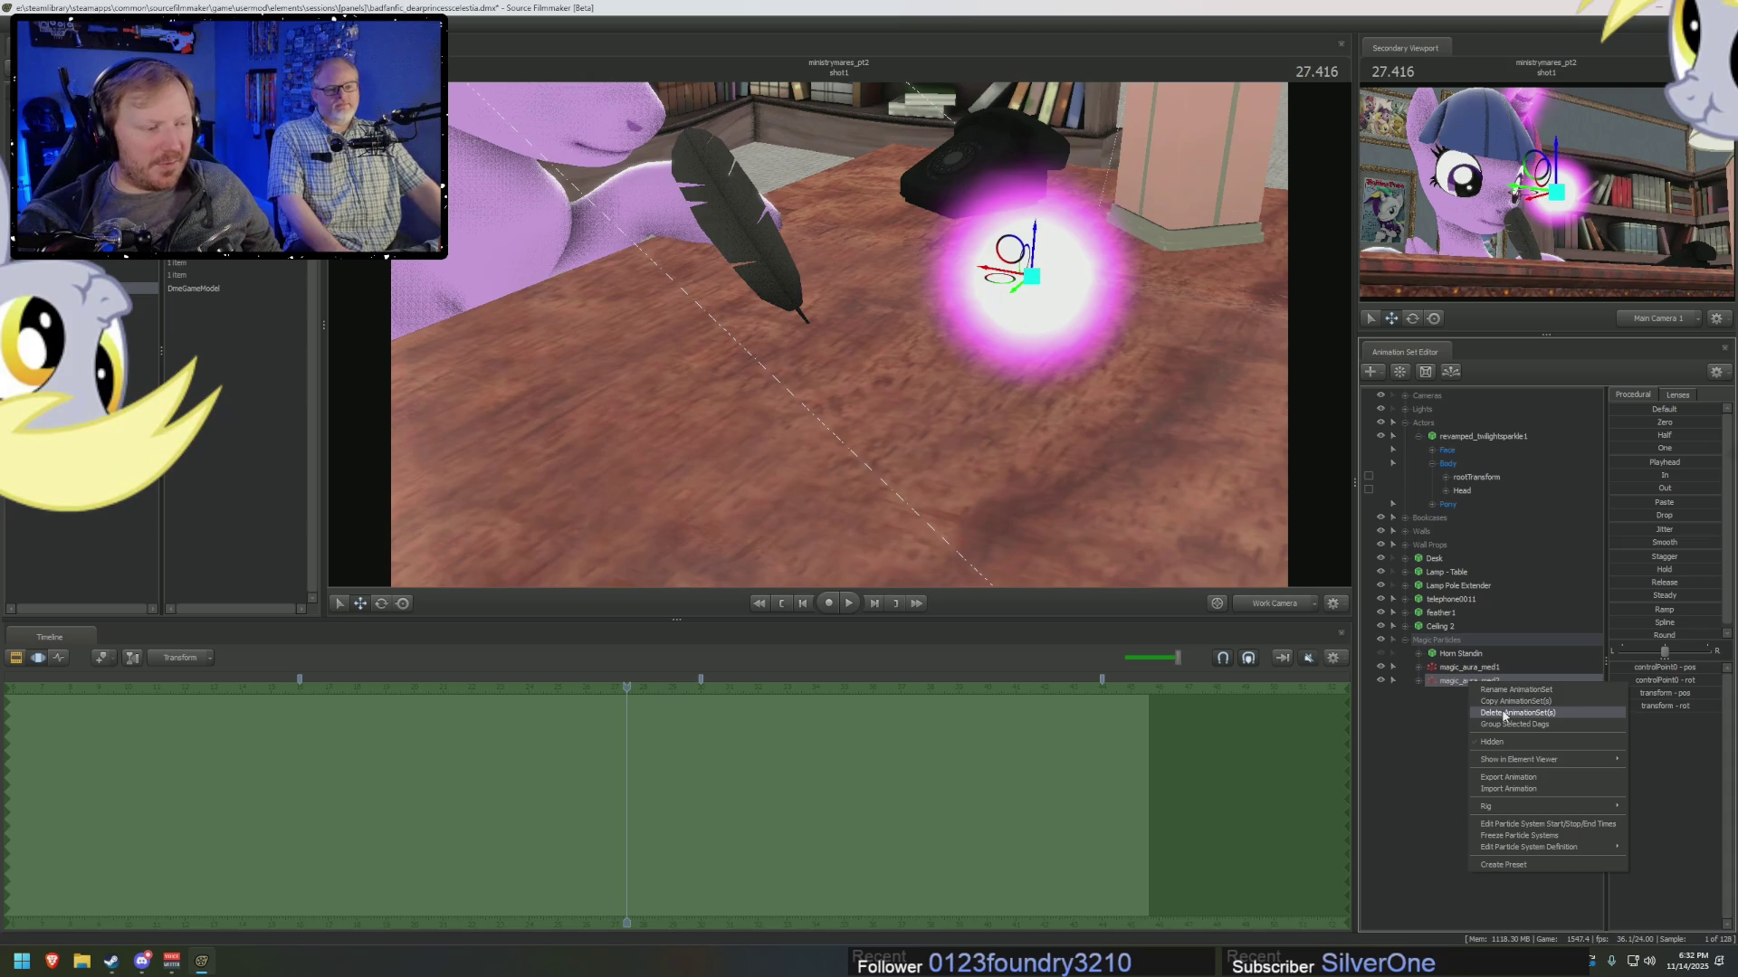
mouse_move(1593, 760)
left_click(1681, 763)
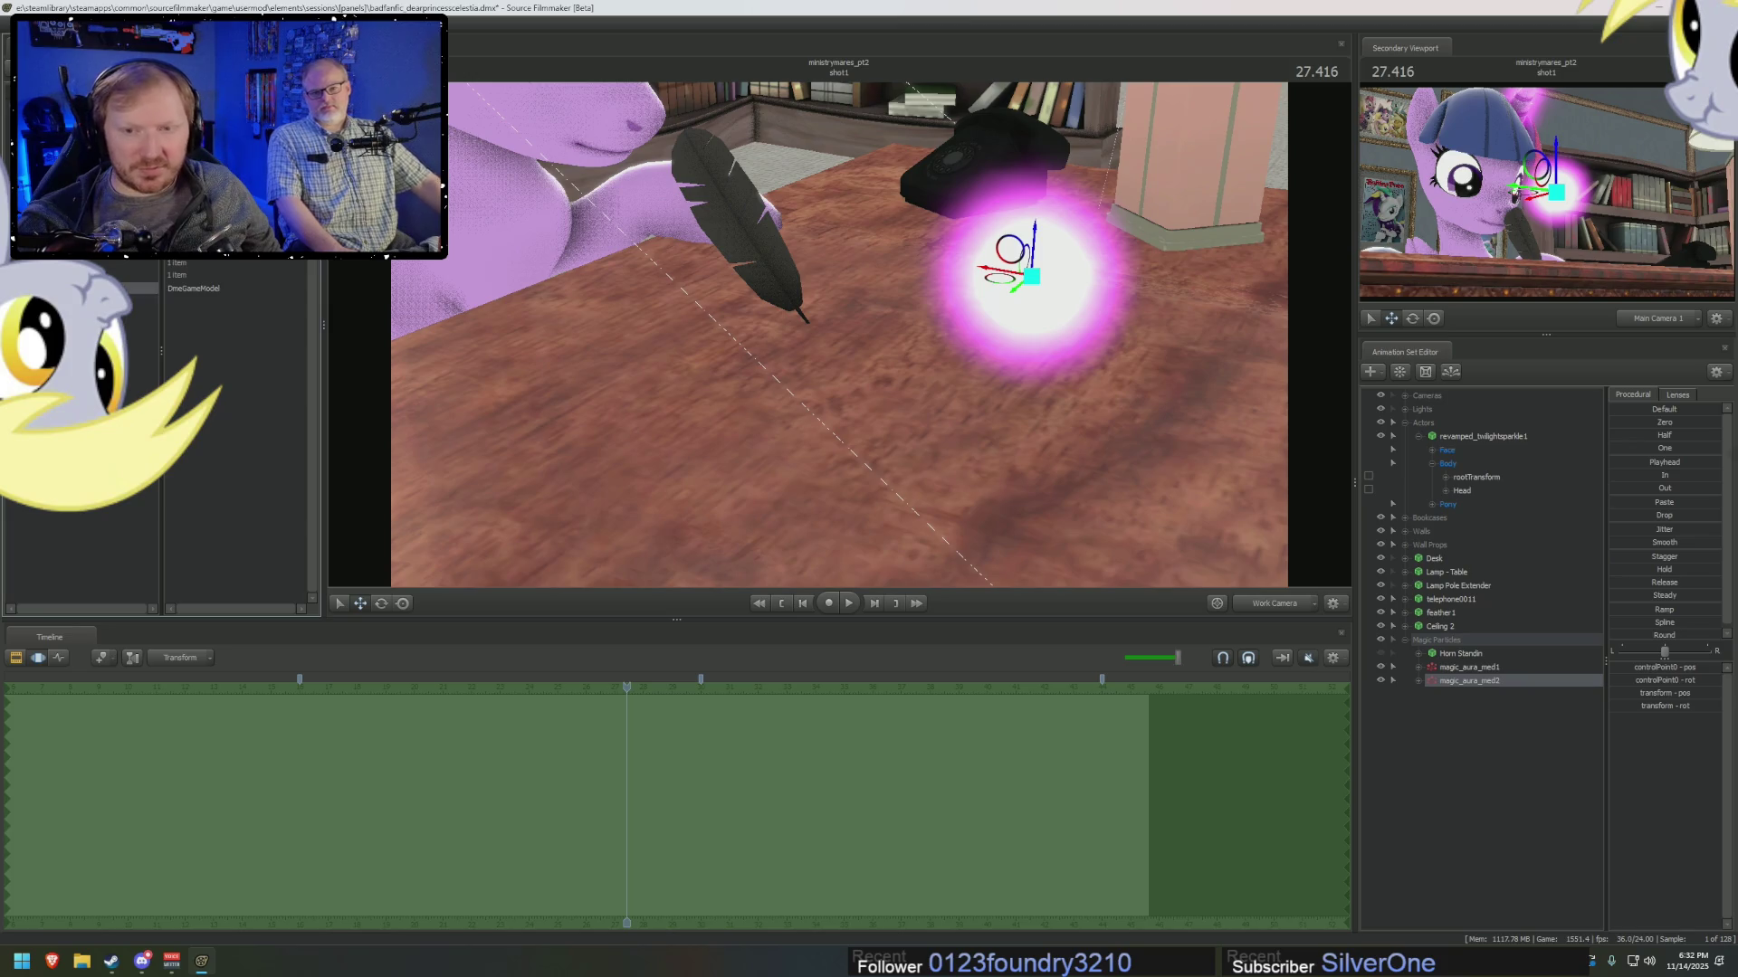
Copy the aura's particle element and paste it back into the list as a reference.
right_click(120, 271)
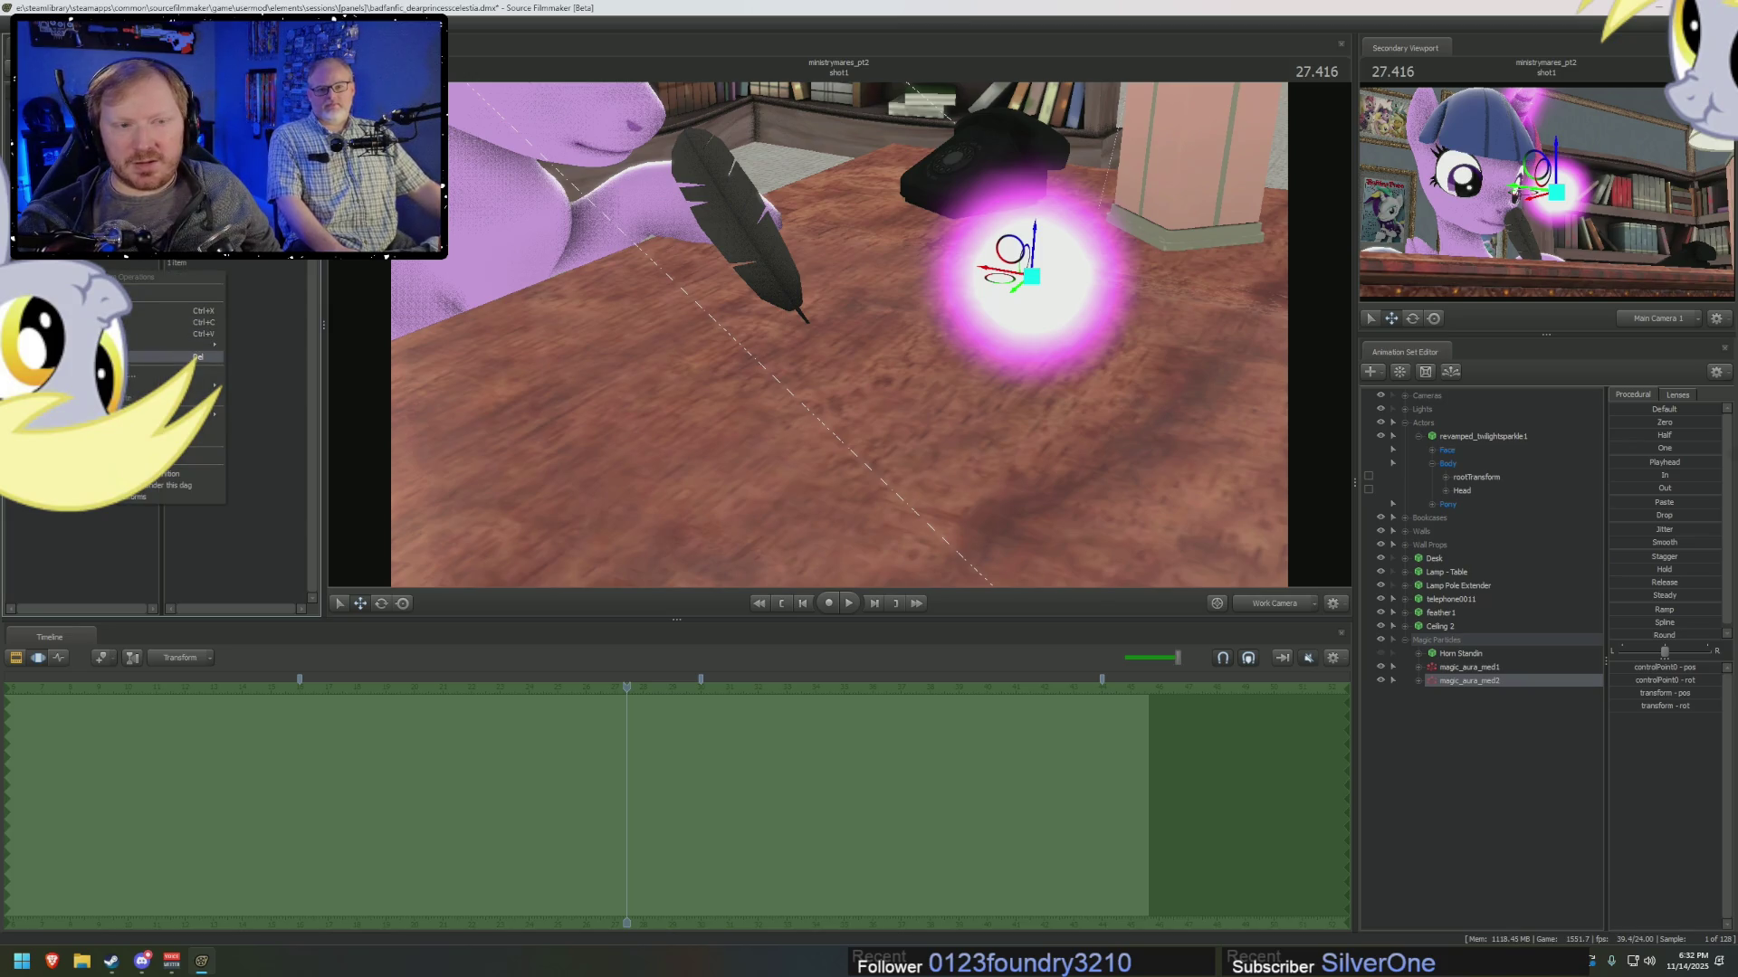
left_click(195, 357)
right_click(105, 264)
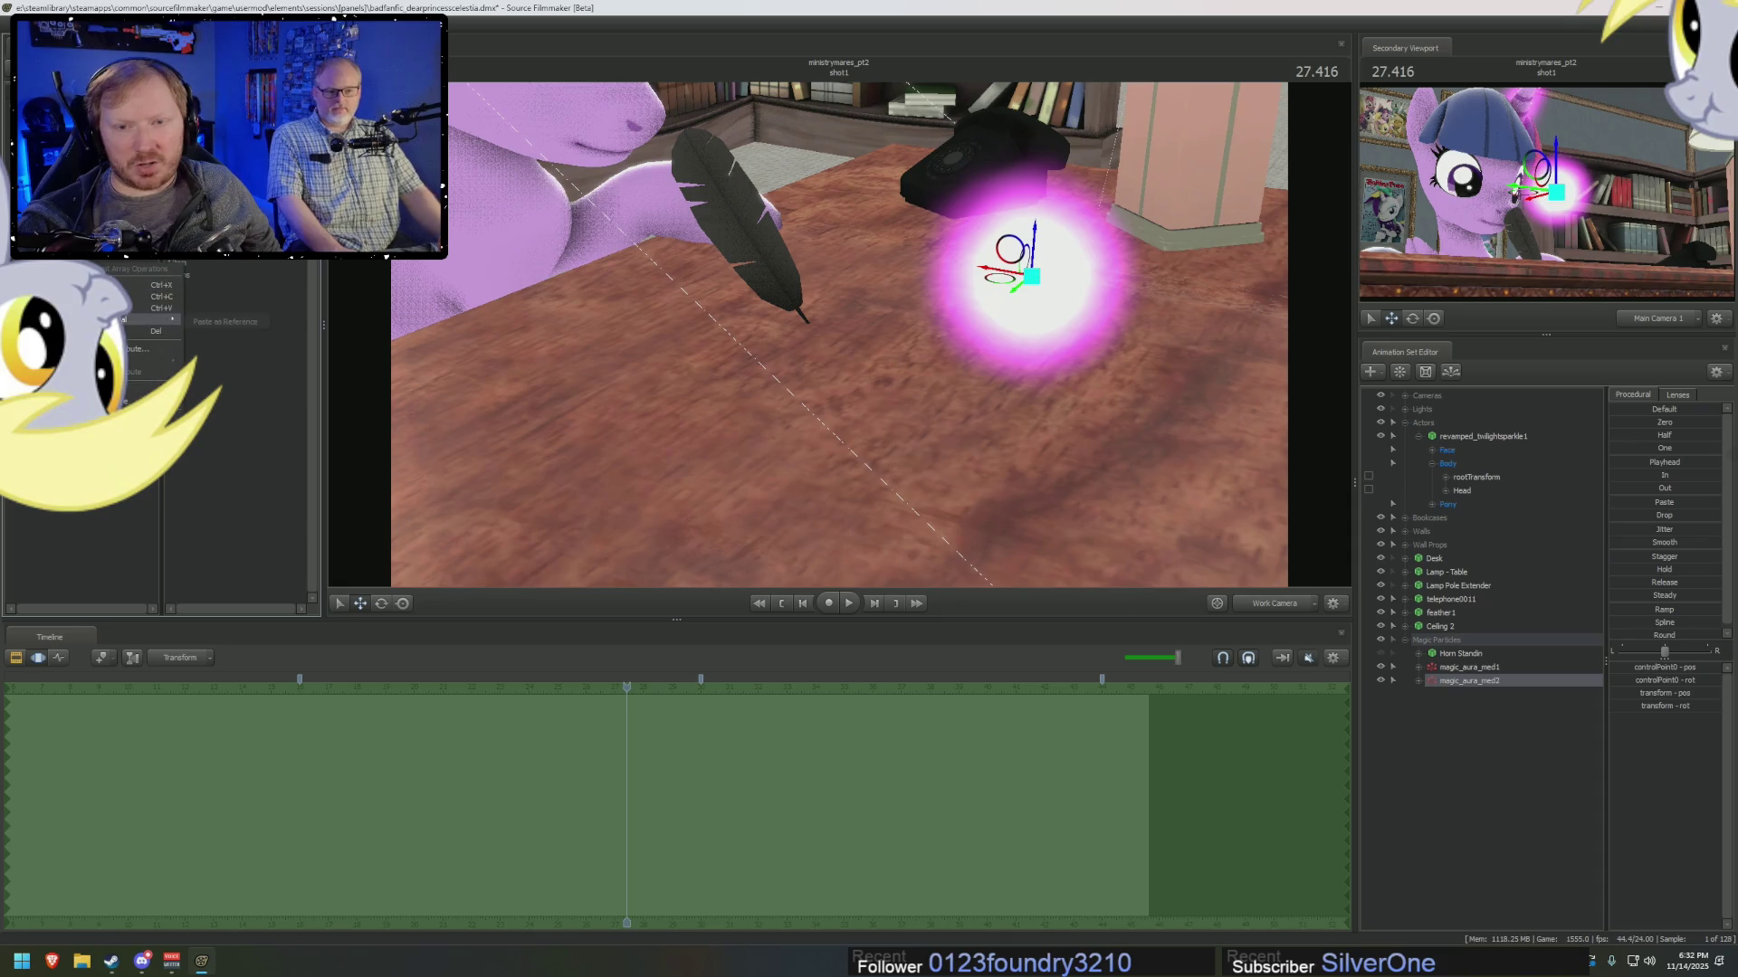
left_click(205, 322)
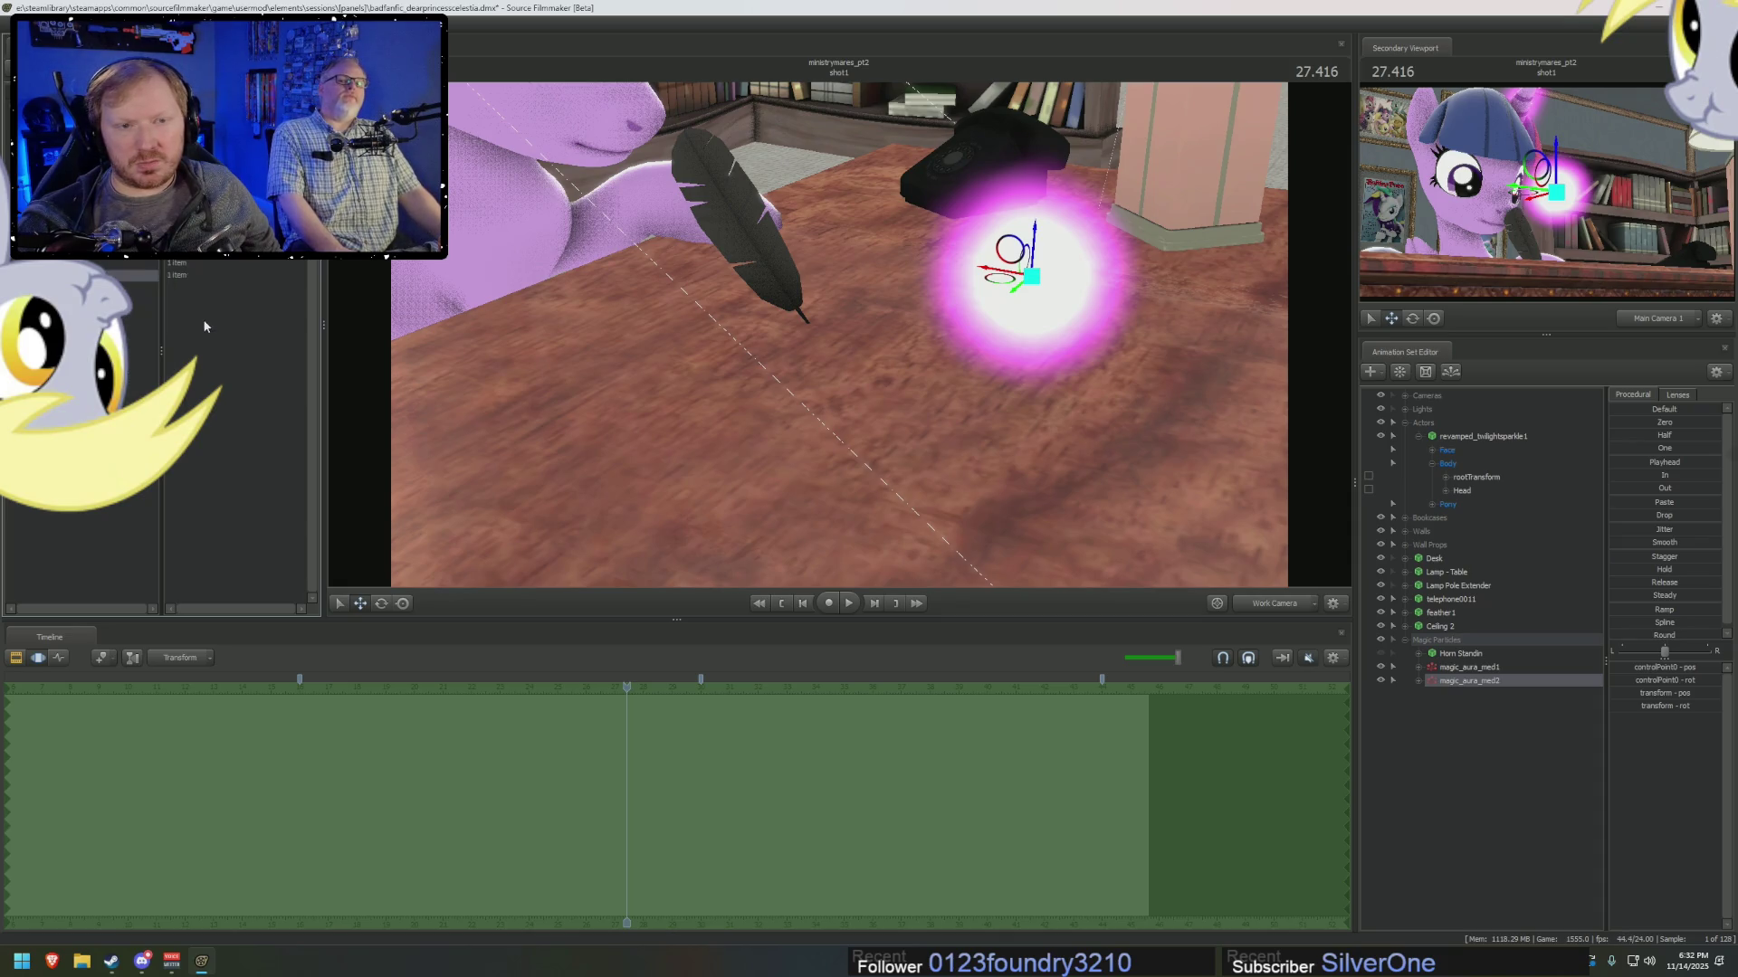
left_click_drag(853, 455, 814, 434)
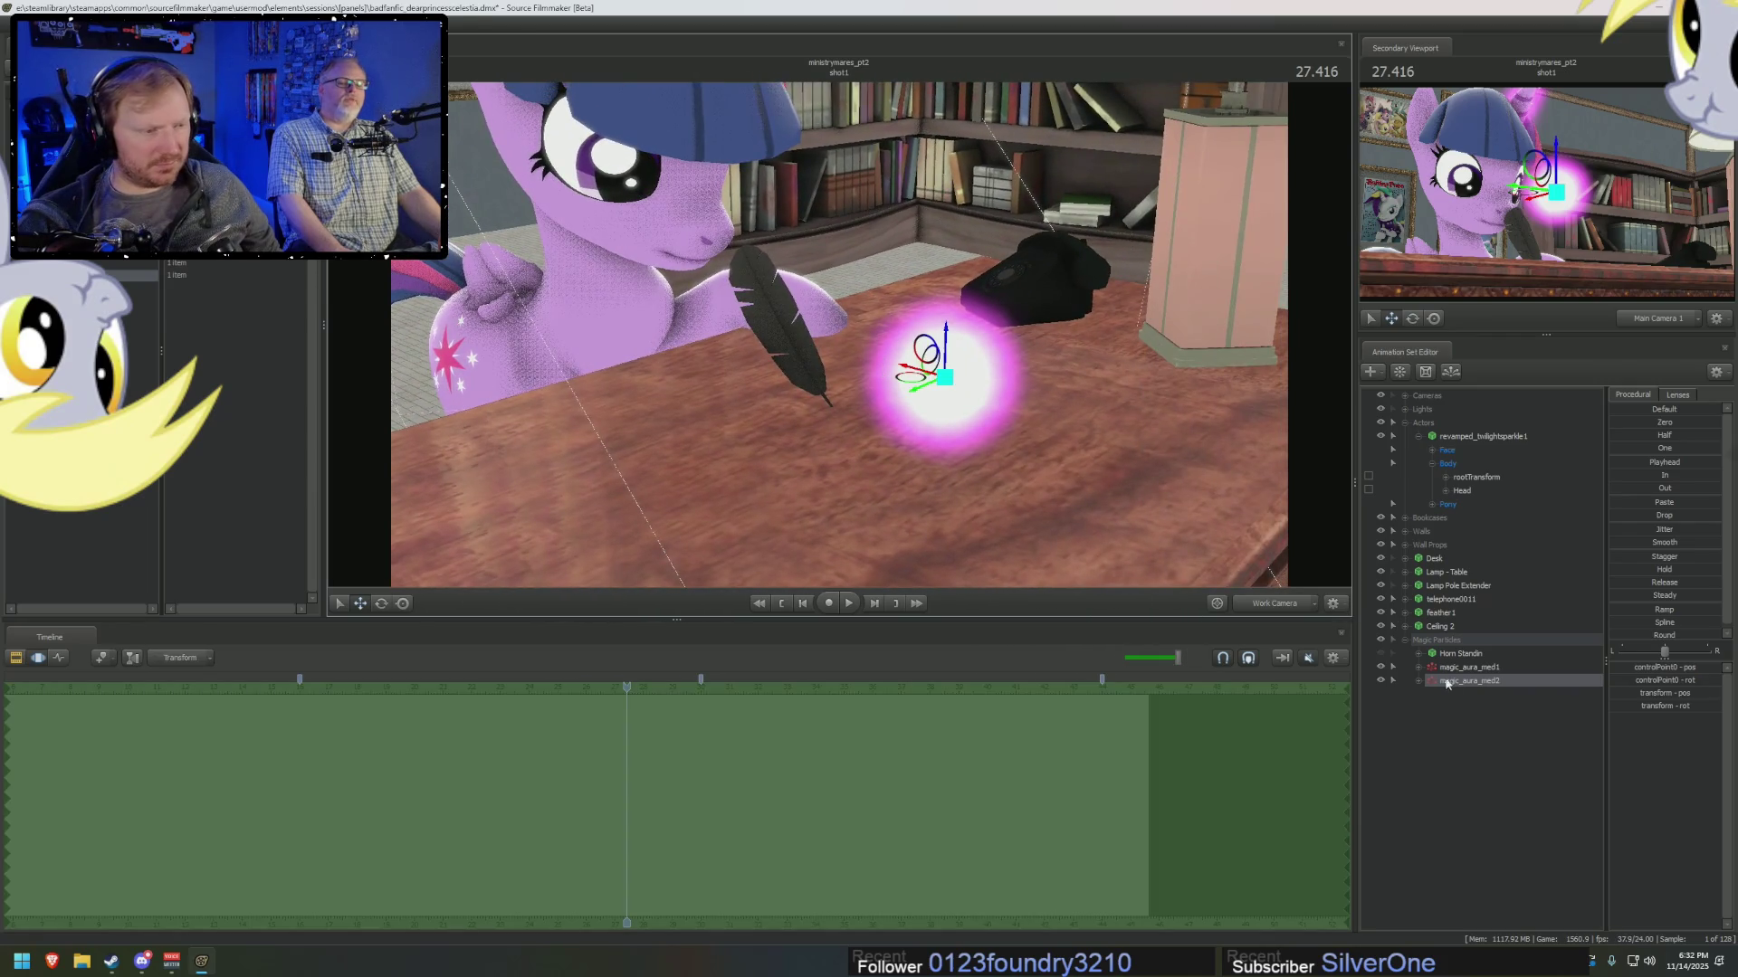
Paste a copy of Horn Standin as Horn Standin2 between the two aura sets.
right_click(1460, 667)
left_click(1382, 656)
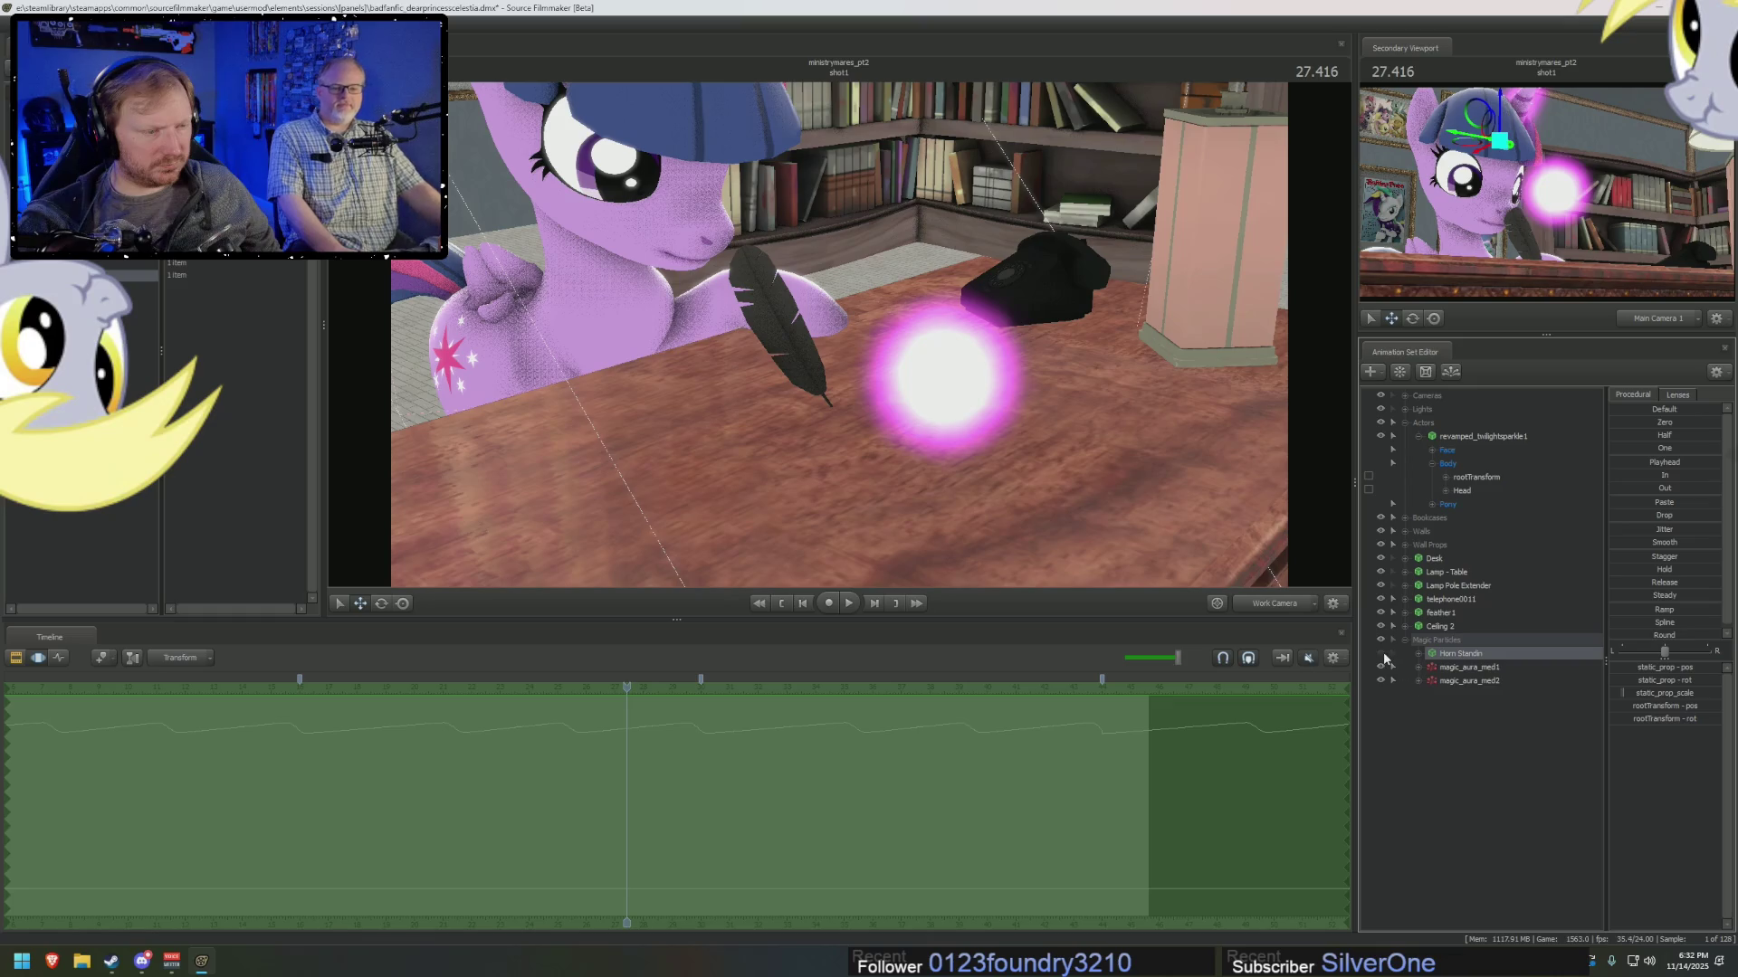
right_click(1482, 735)
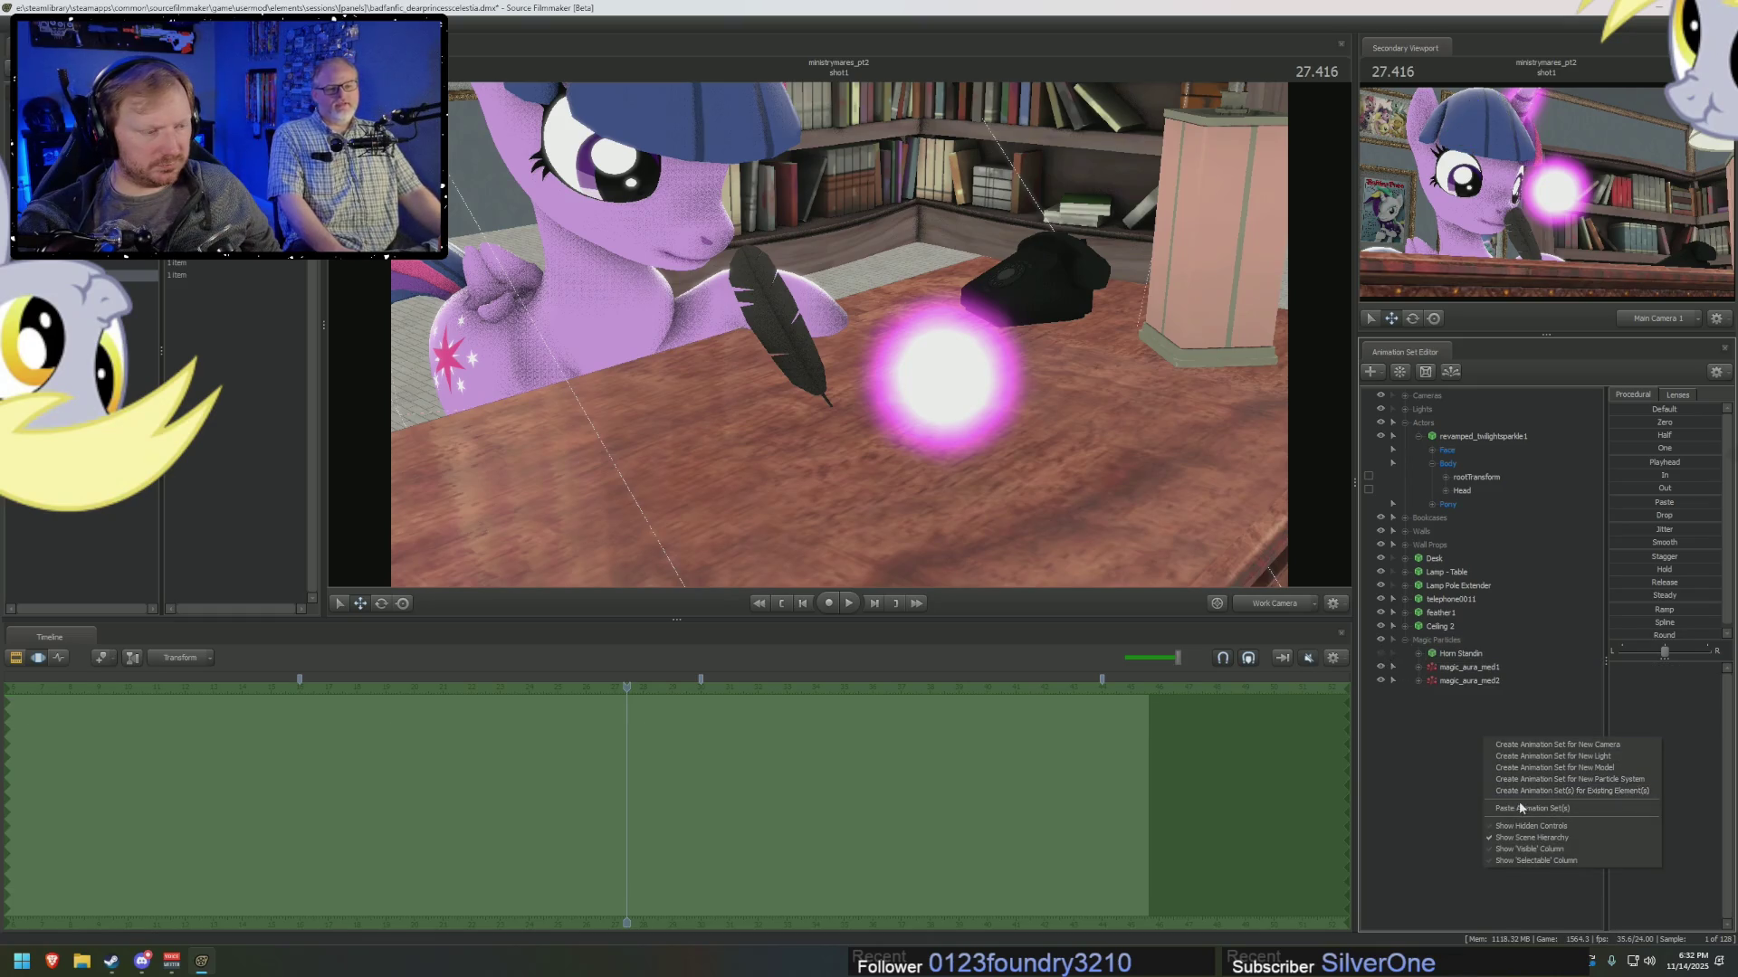
left_click(1518, 800)
left_click_drag(1464, 698, 1464, 684)
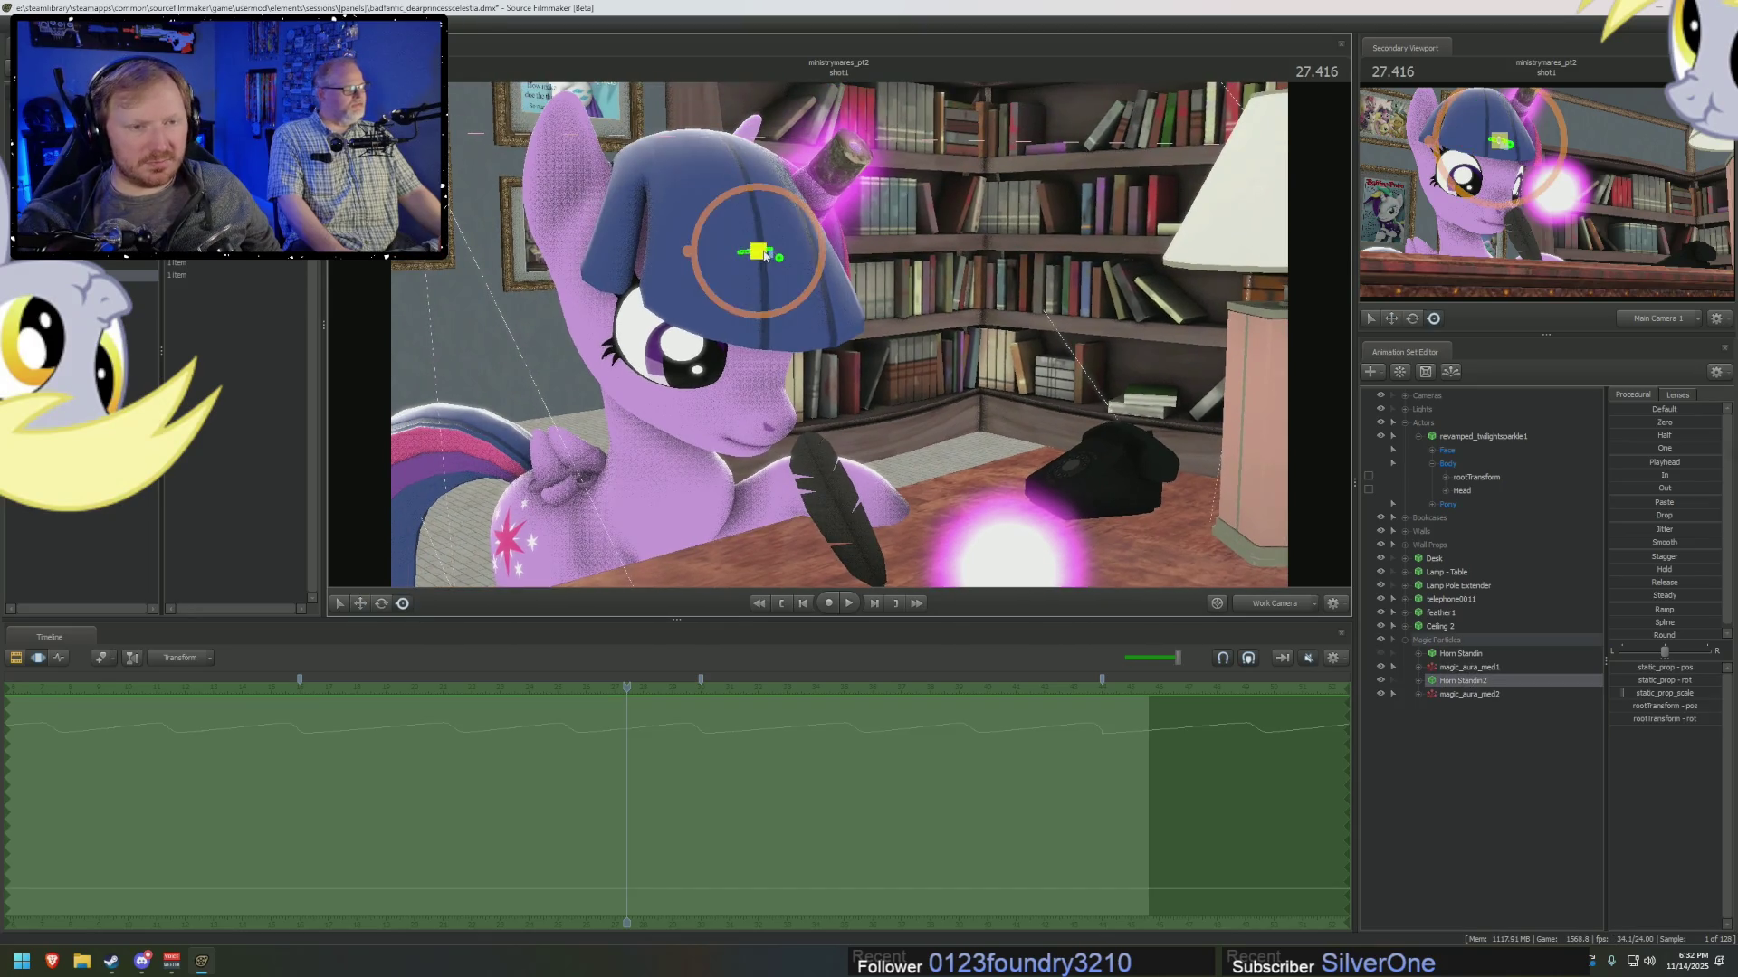
left_click_drag(774, 310, 837, 492)
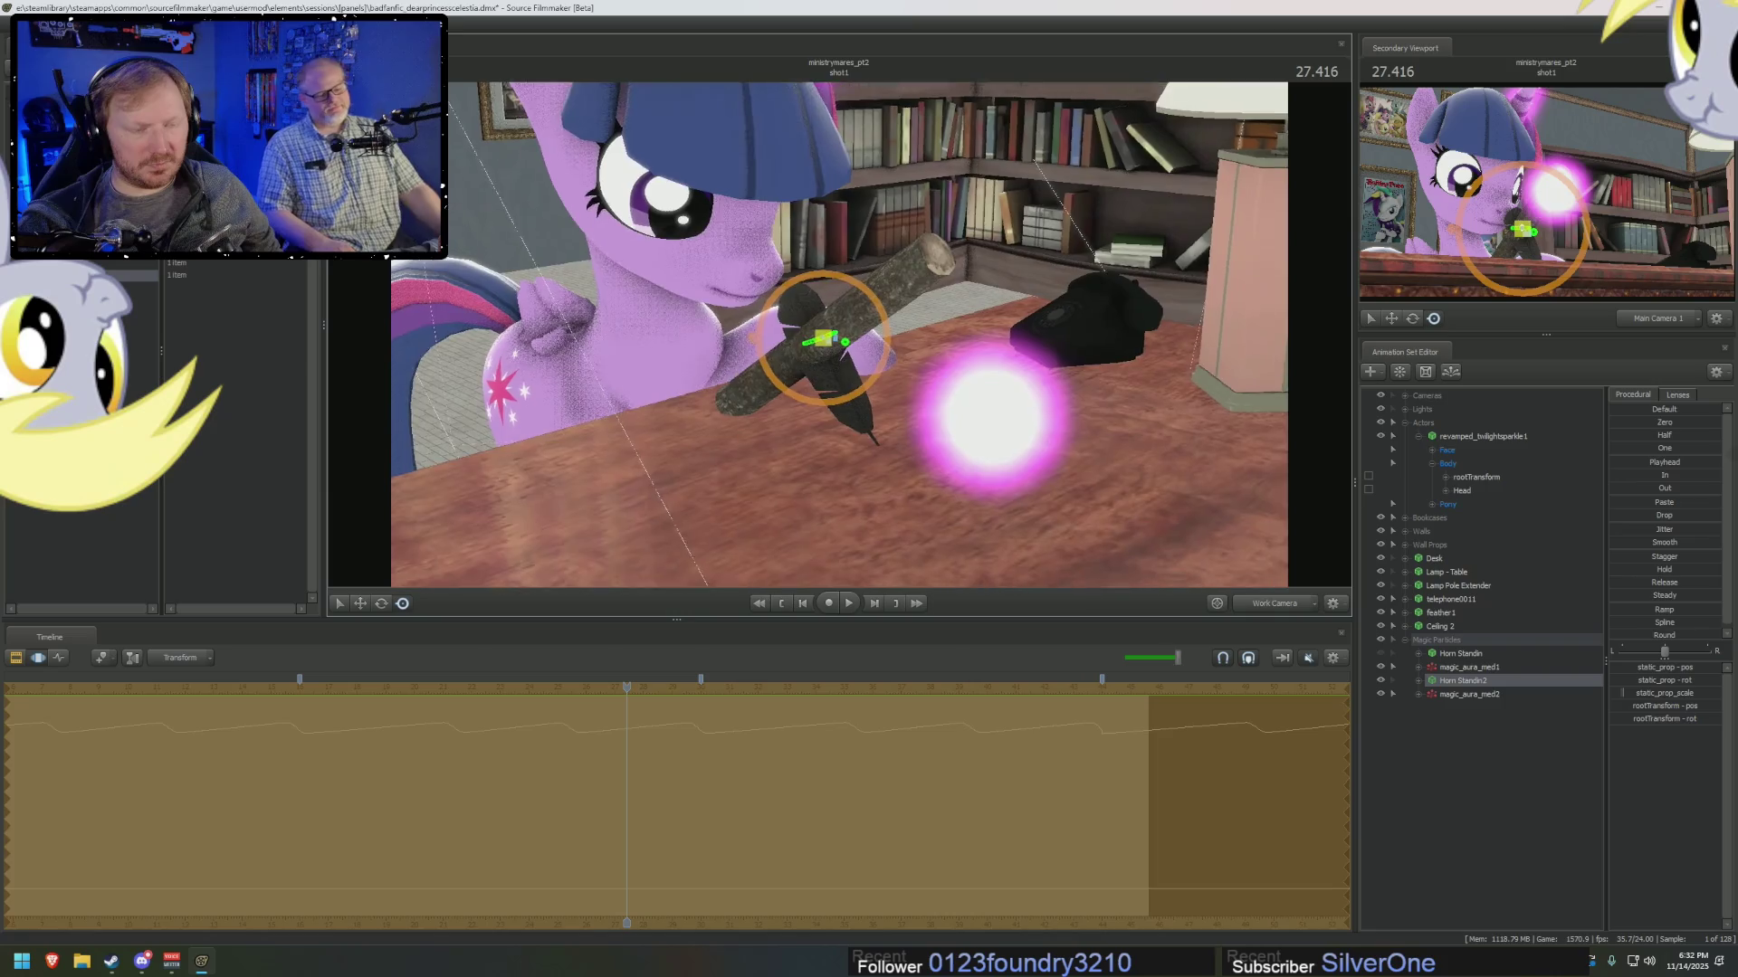
scroll(838, 492, "up", 5)
mouse_move(837, 380)
left_mouse_down()
mouse_move(877, 256)
mouse_move(905, 326)
left_mouse_up()
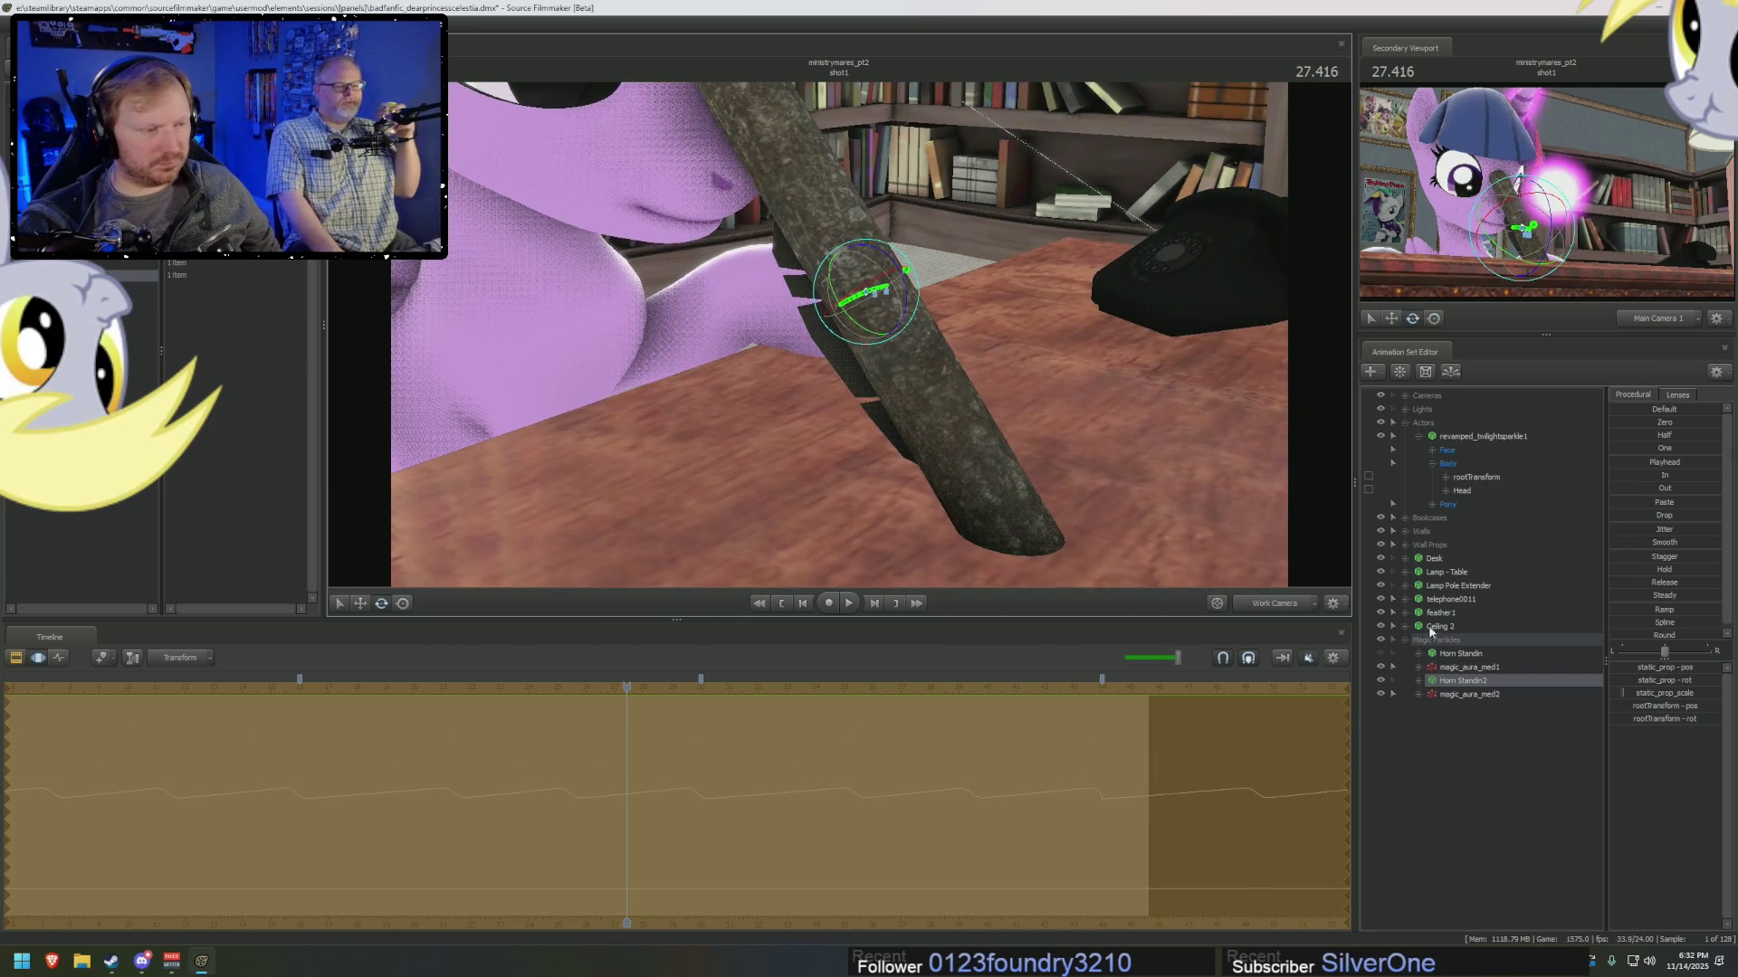
Link feather1's rootTransform onto Horn Standin2 and apply Zero to snap it there.
left_click(1404, 614)
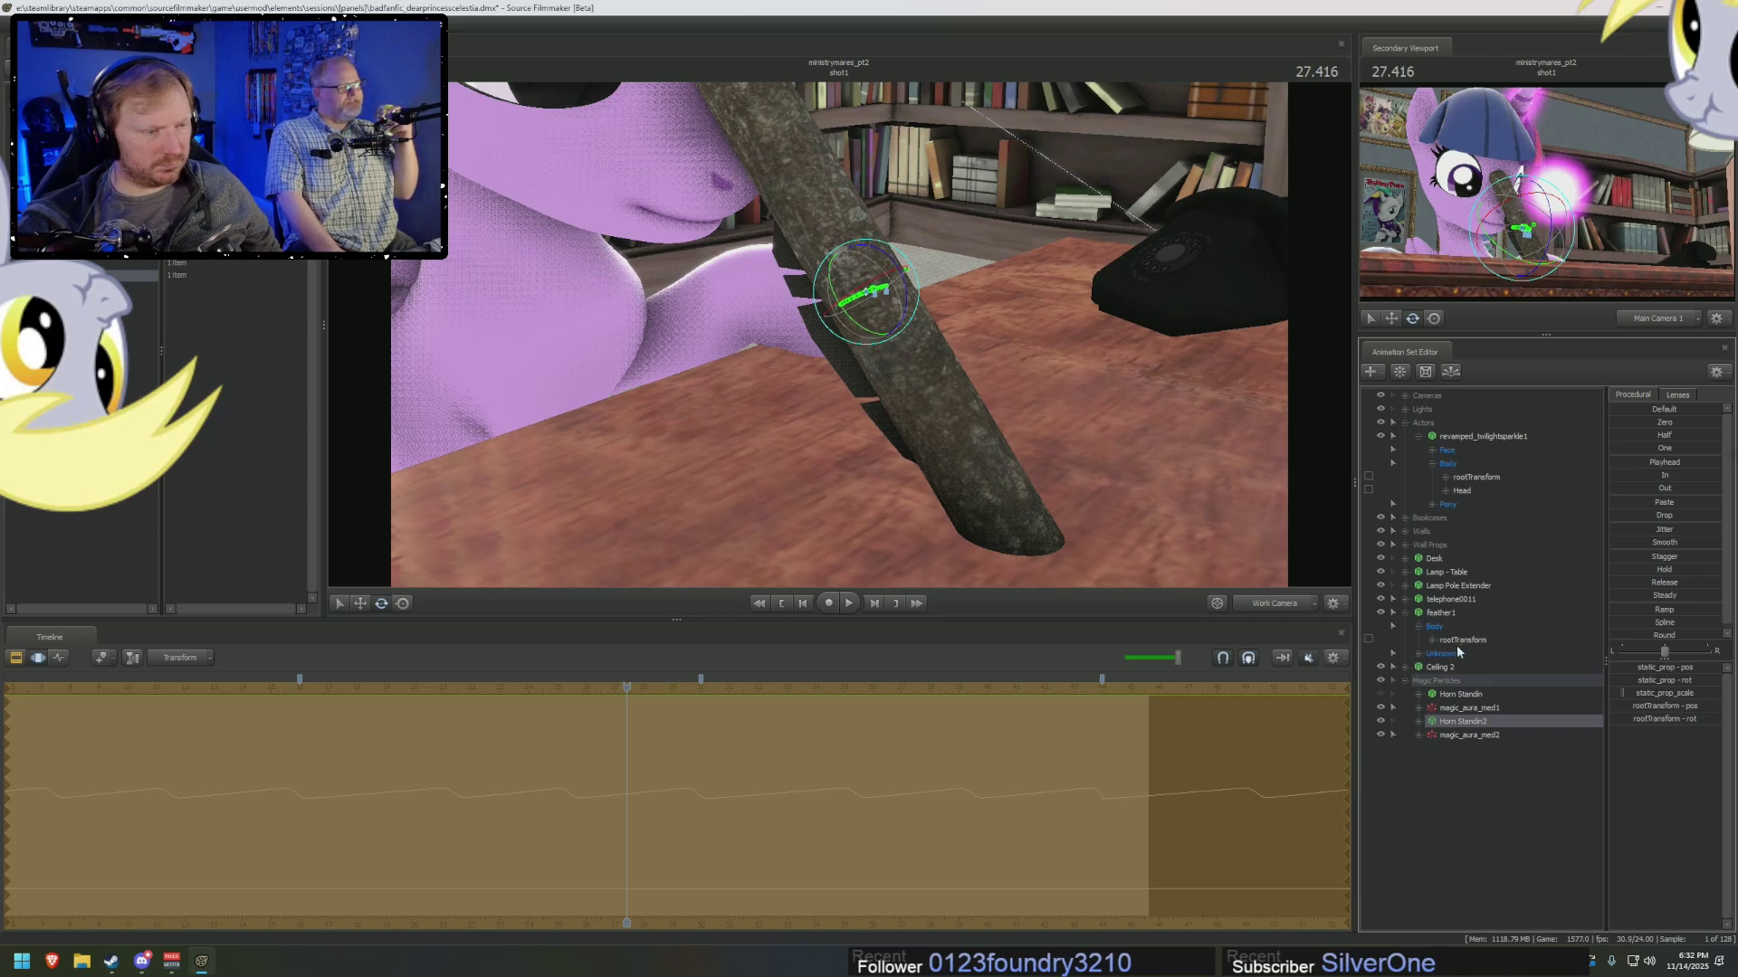
left_click(1418, 721)
left_click_drag(1463, 640, 1475, 749)
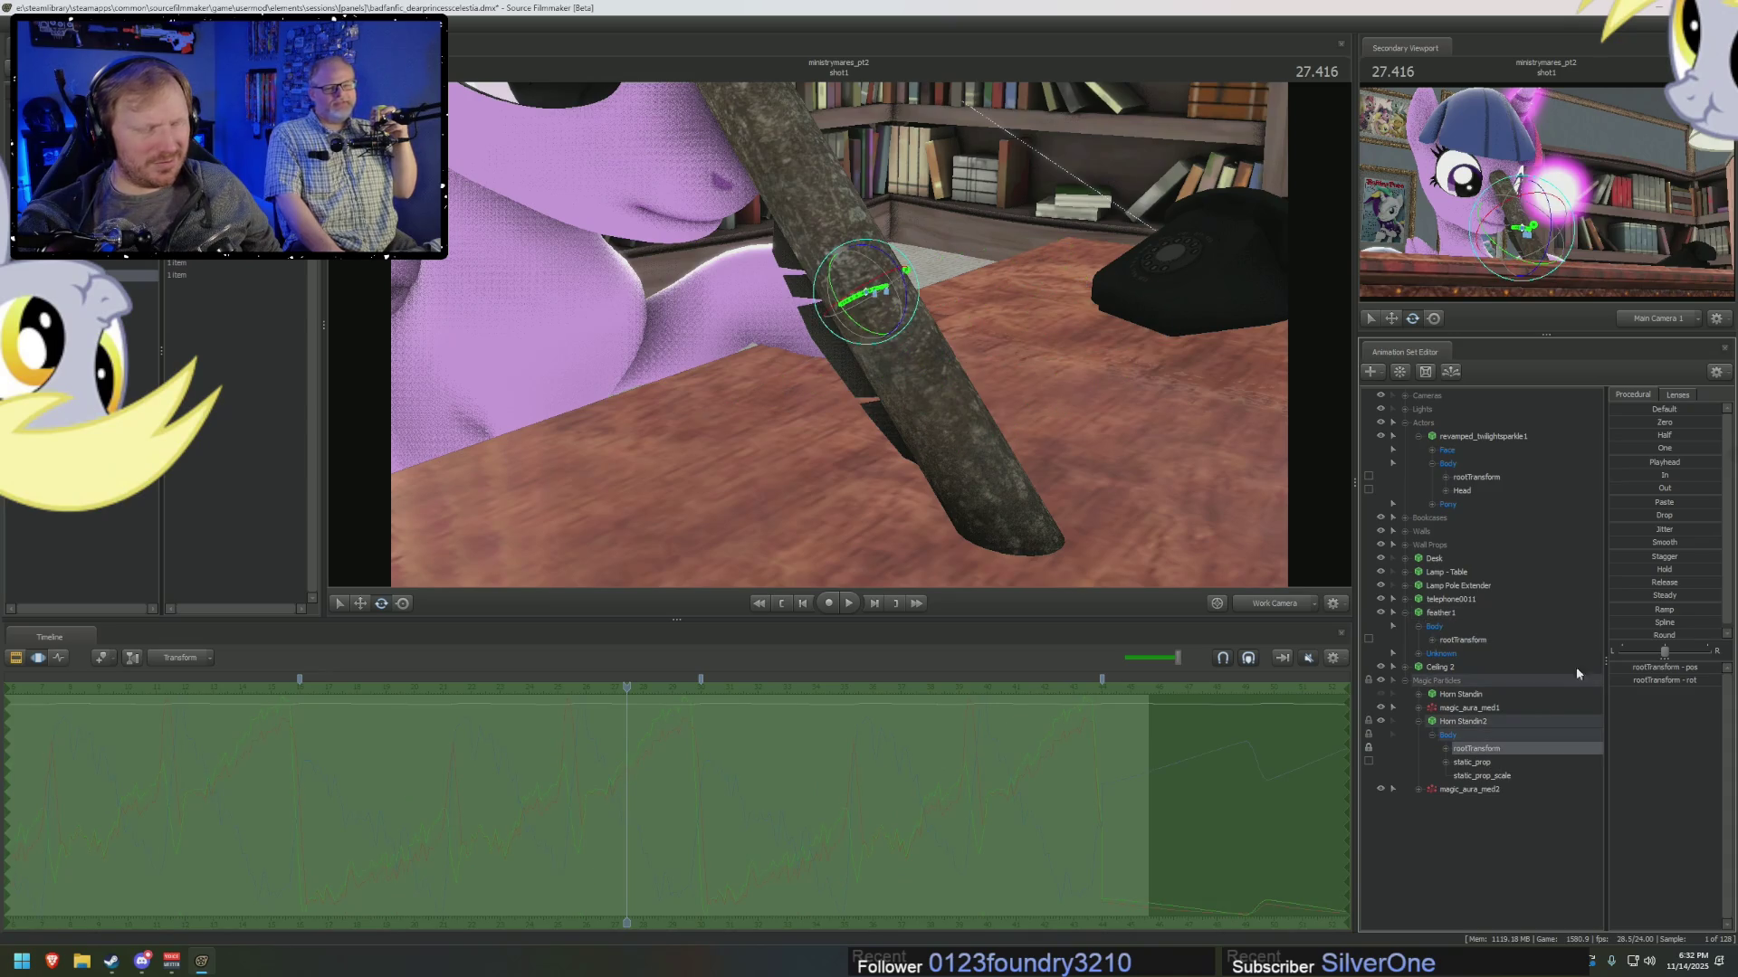
left_click(1617, 422)
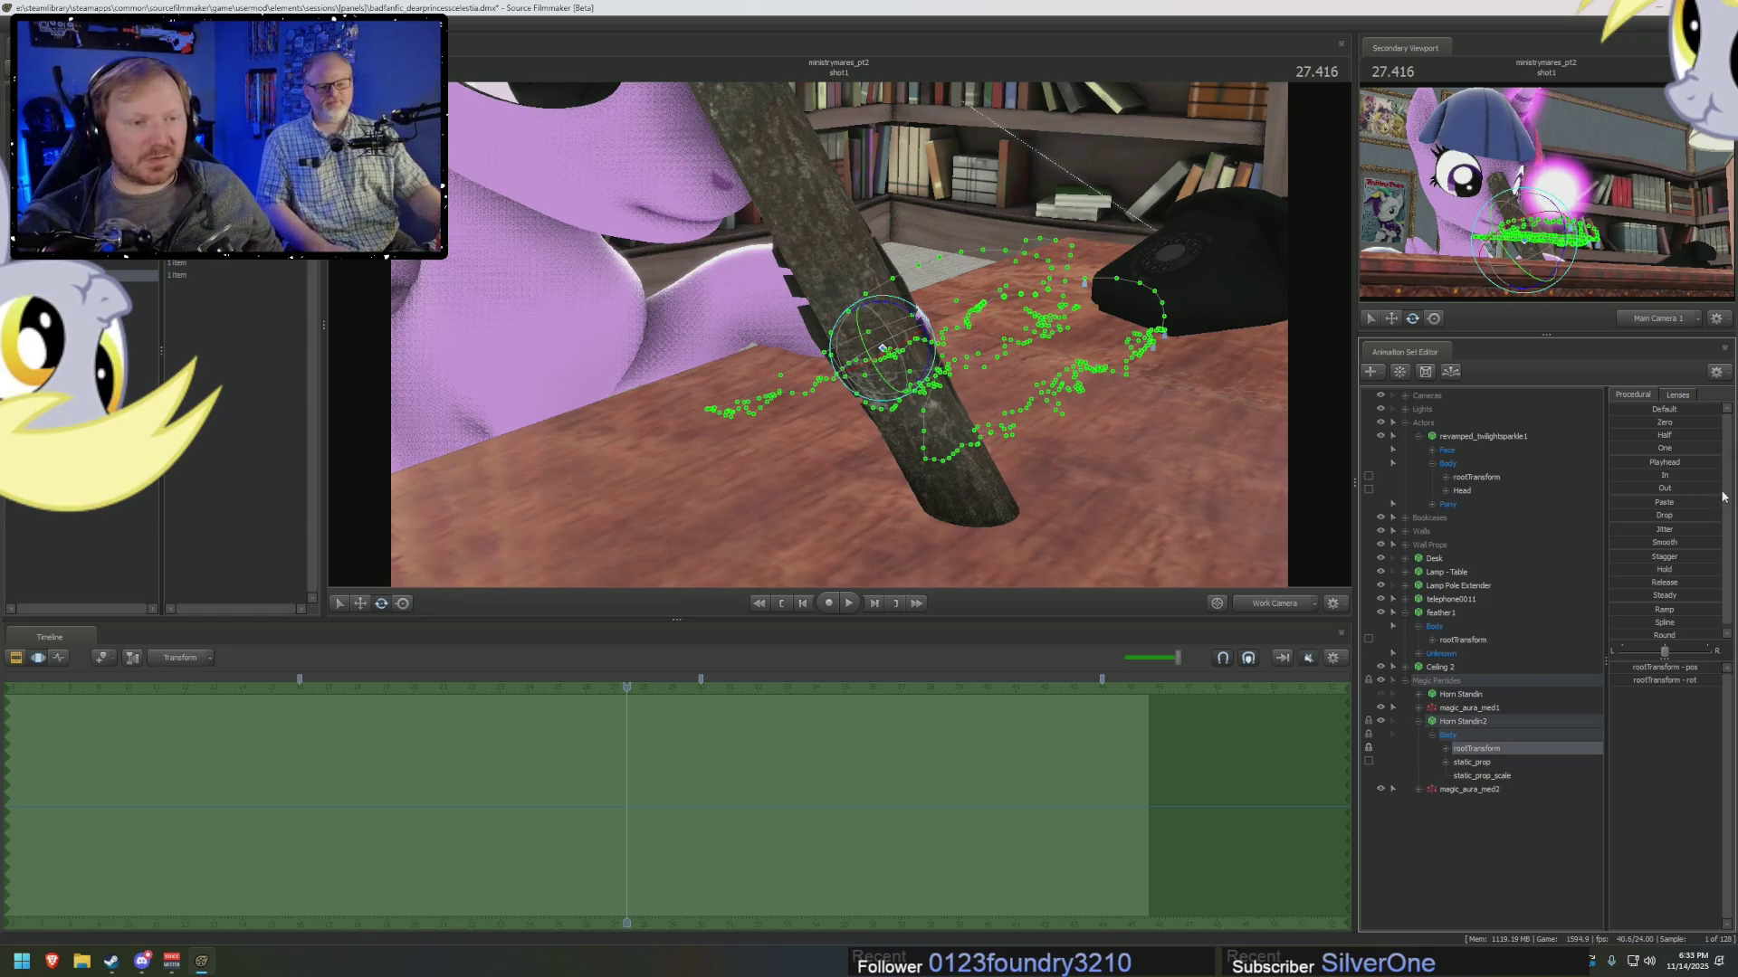
left_click_drag(1236, 519, 1176, 507)
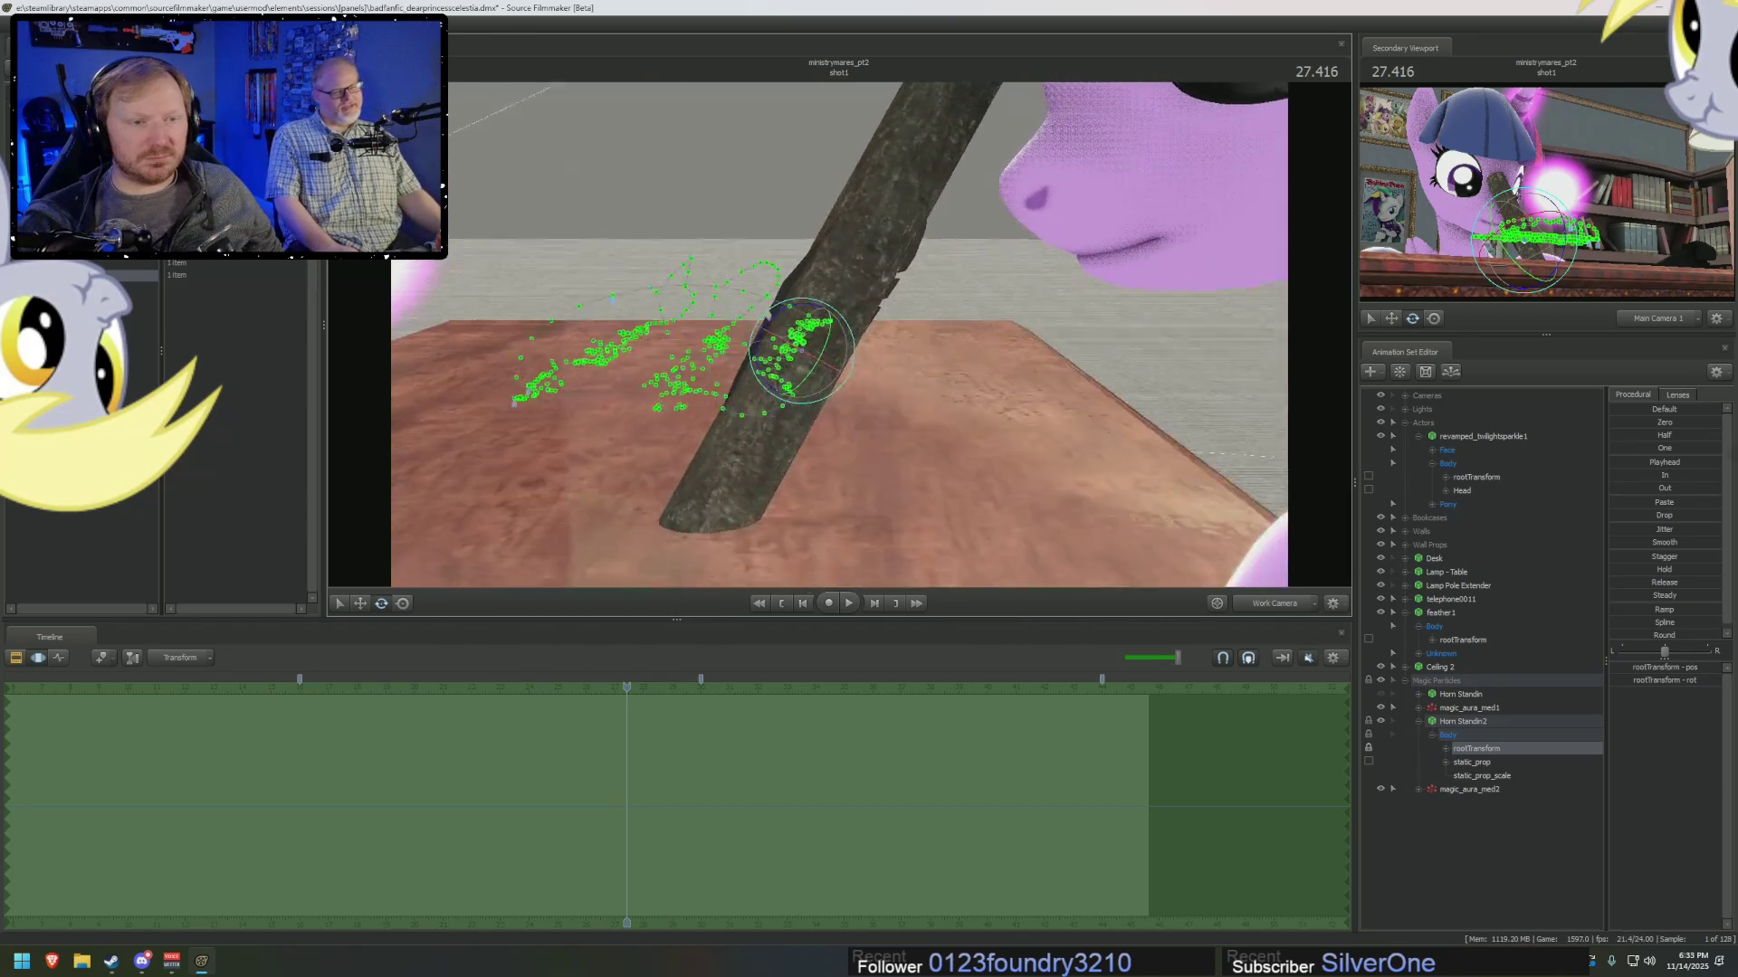
left_click_drag(1177, 507, 1236, 519)
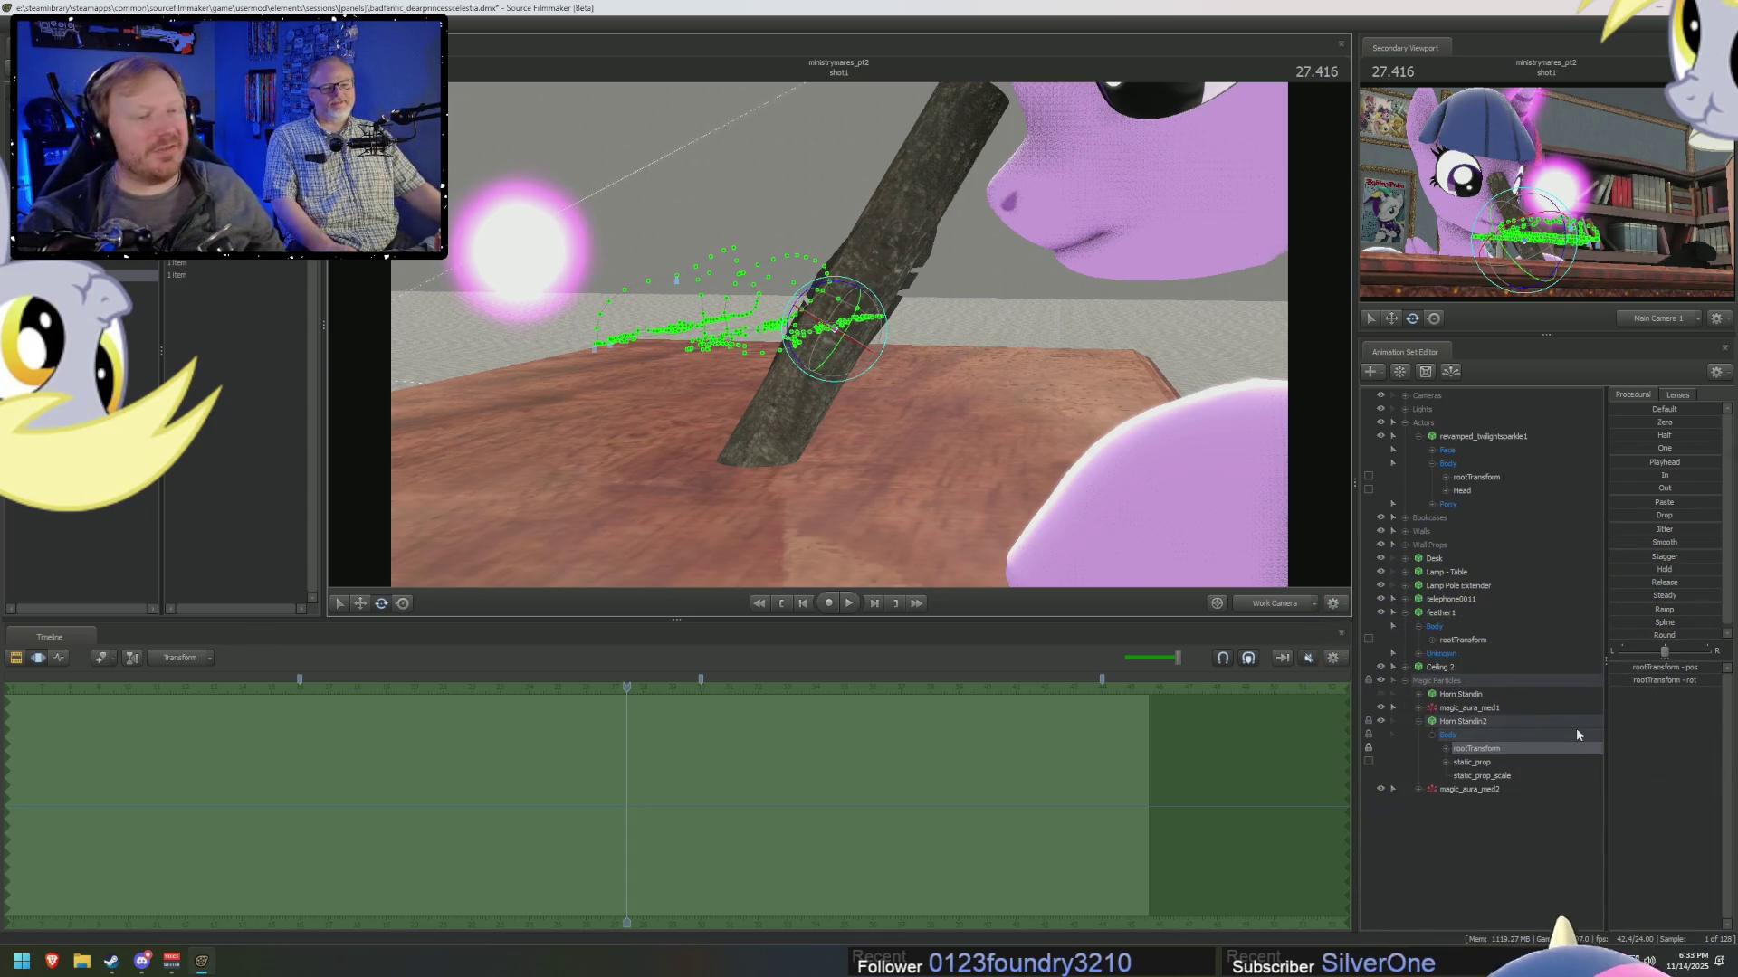
Lower Horn Standin2's static_prop_scale to shrink it into a thin stick.
left_click(1529, 775)
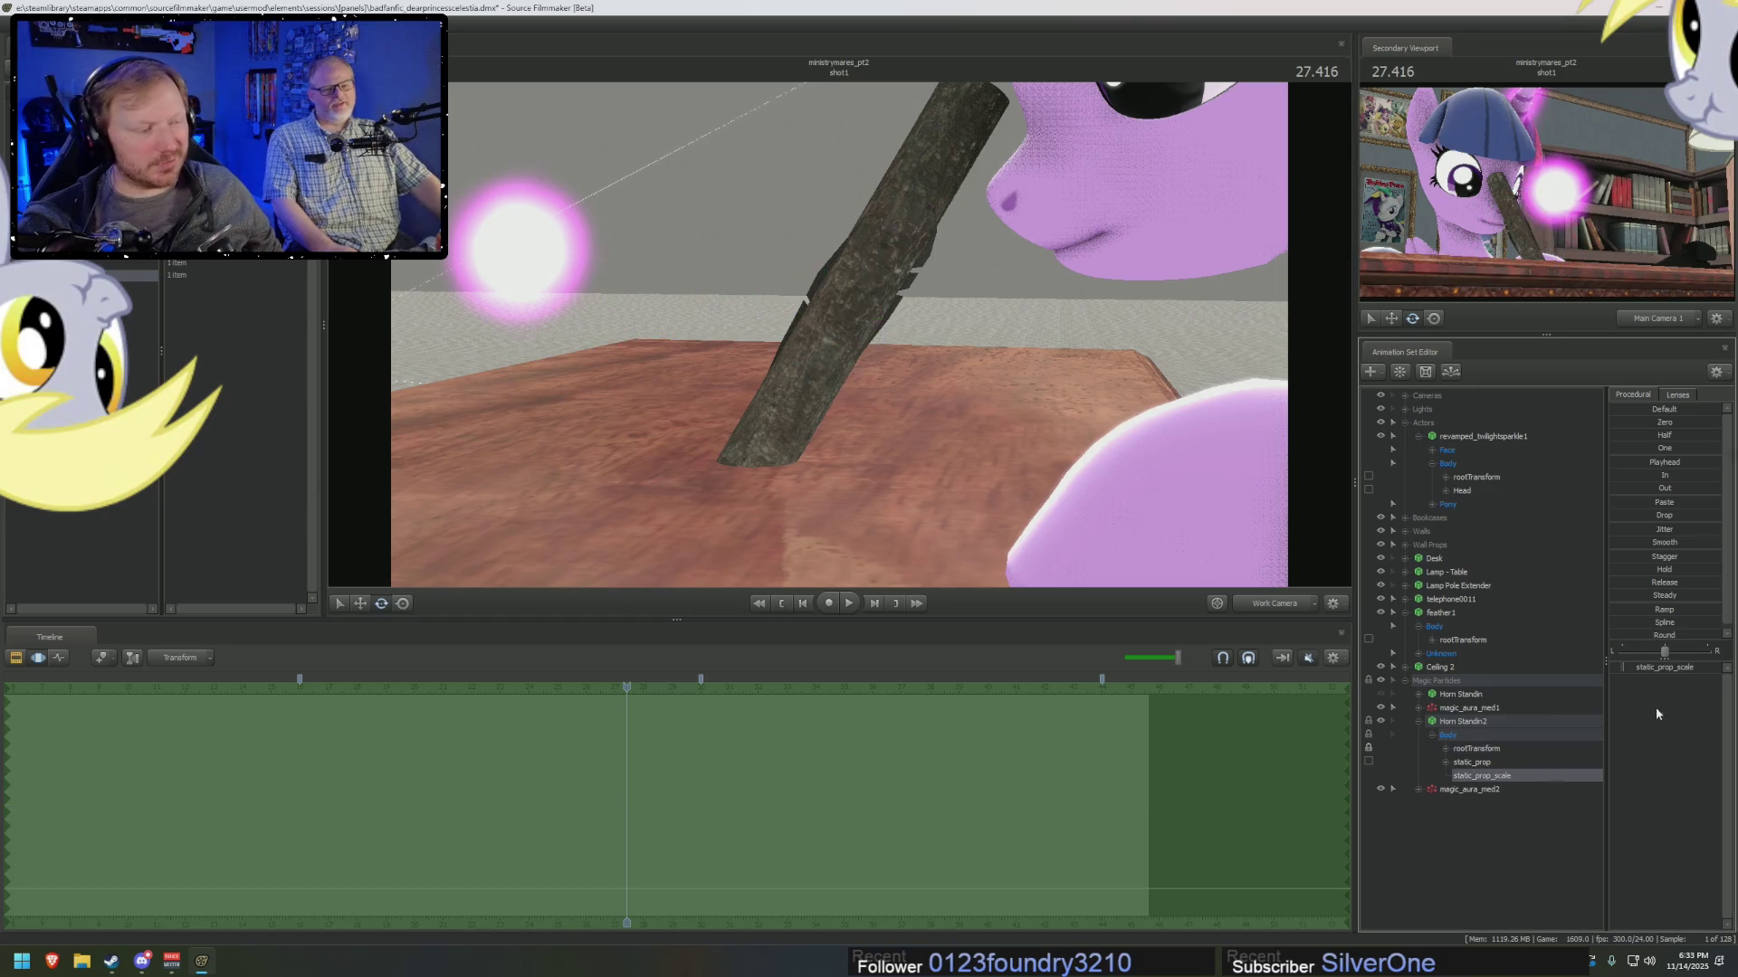
left_click_drag(1664, 677, 1629, 677)
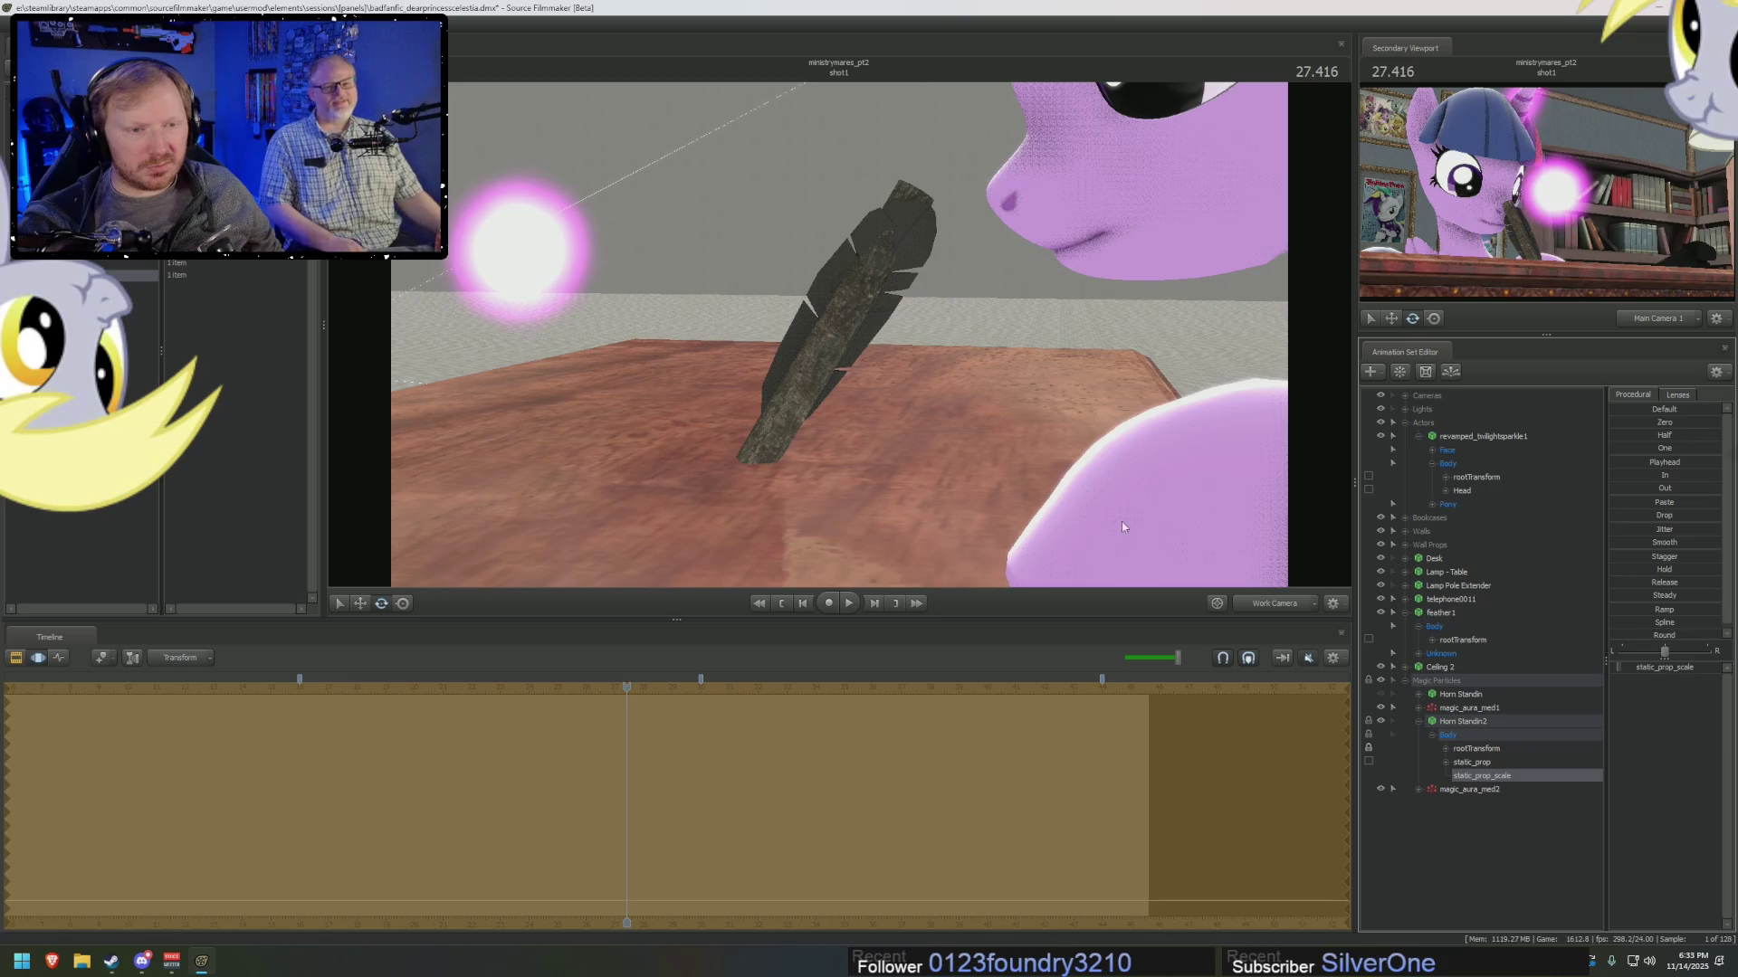
left_click_drag(1125, 523, 1124, 523)
left_click_drag(839, 340, 839, 339)
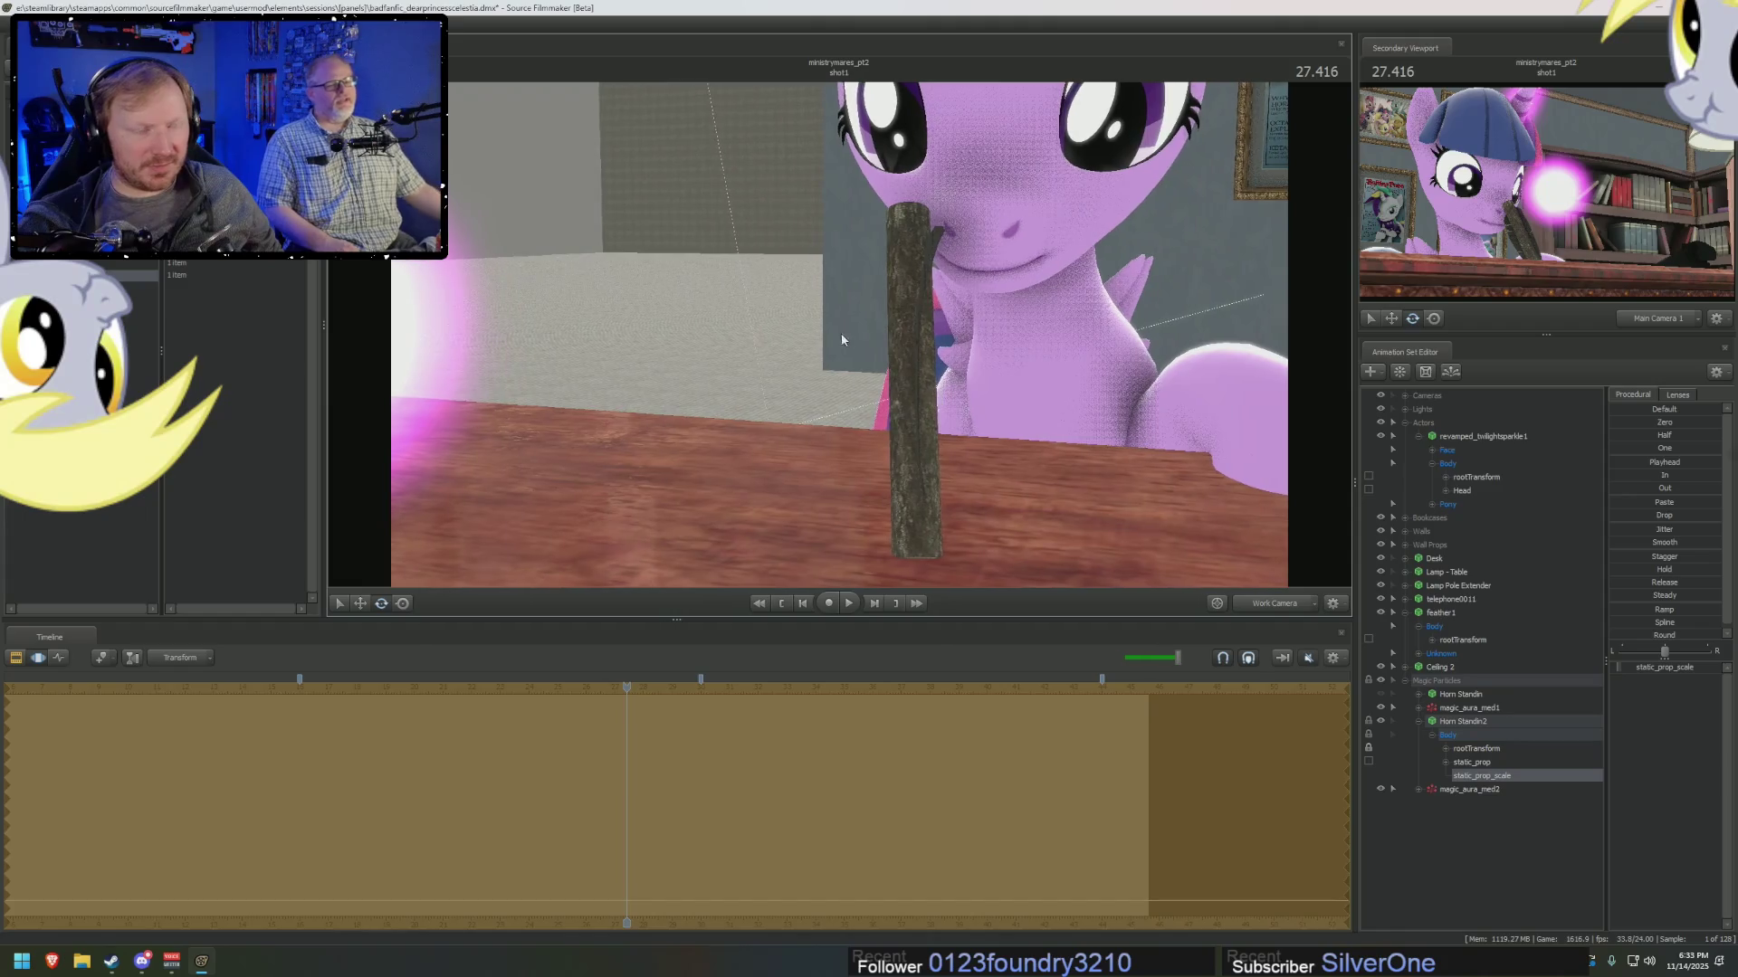
Show Horn Standin2's Model elements in the Element Viewer.
left_click(1456, 722)
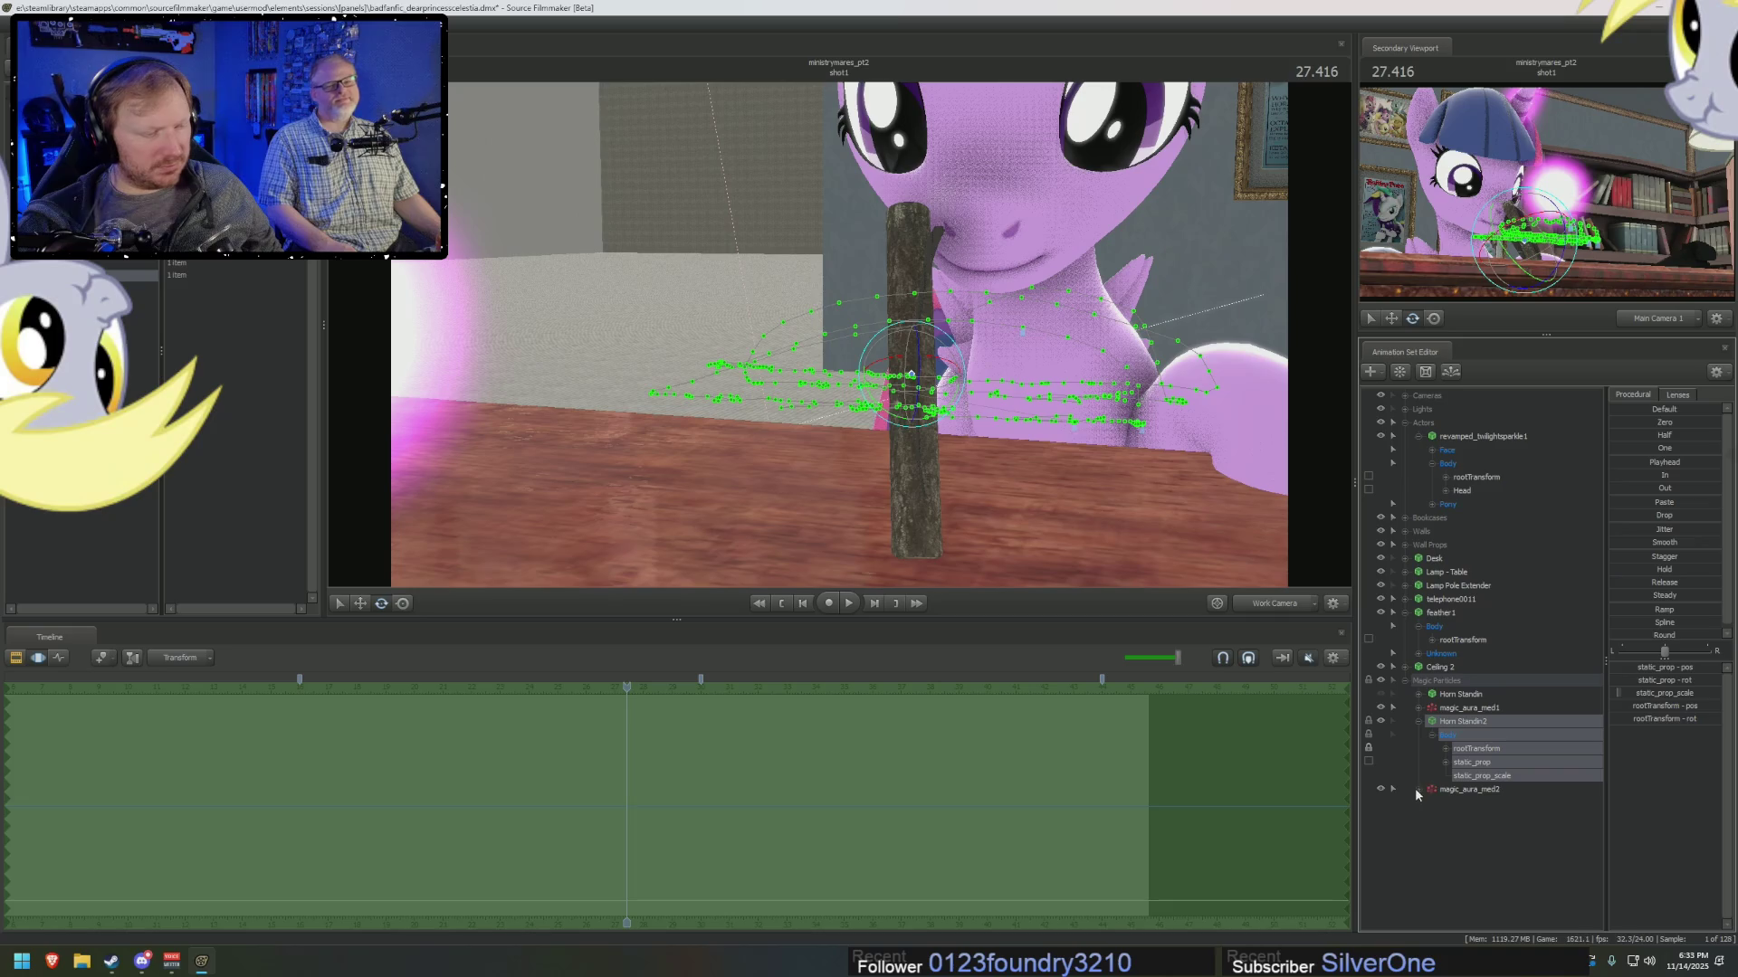
left_click(1431, 804)
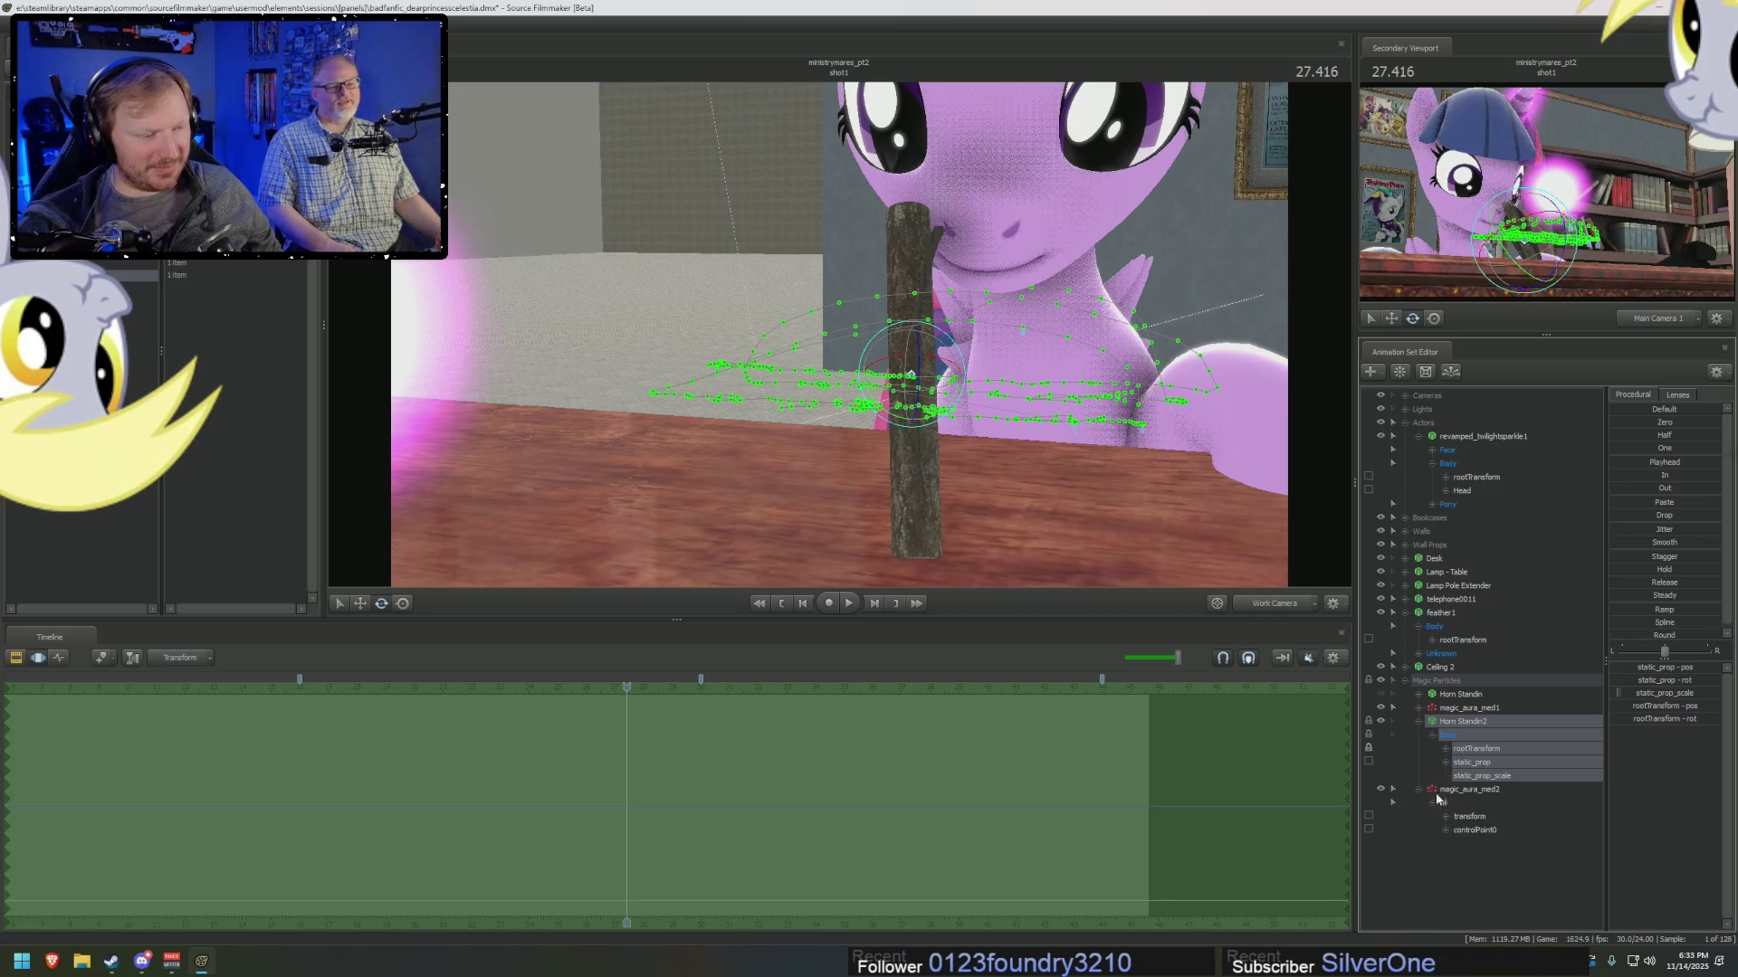
right_click(1465, 740)
mouse_move(1538, 804)
left_click(1605, 817)
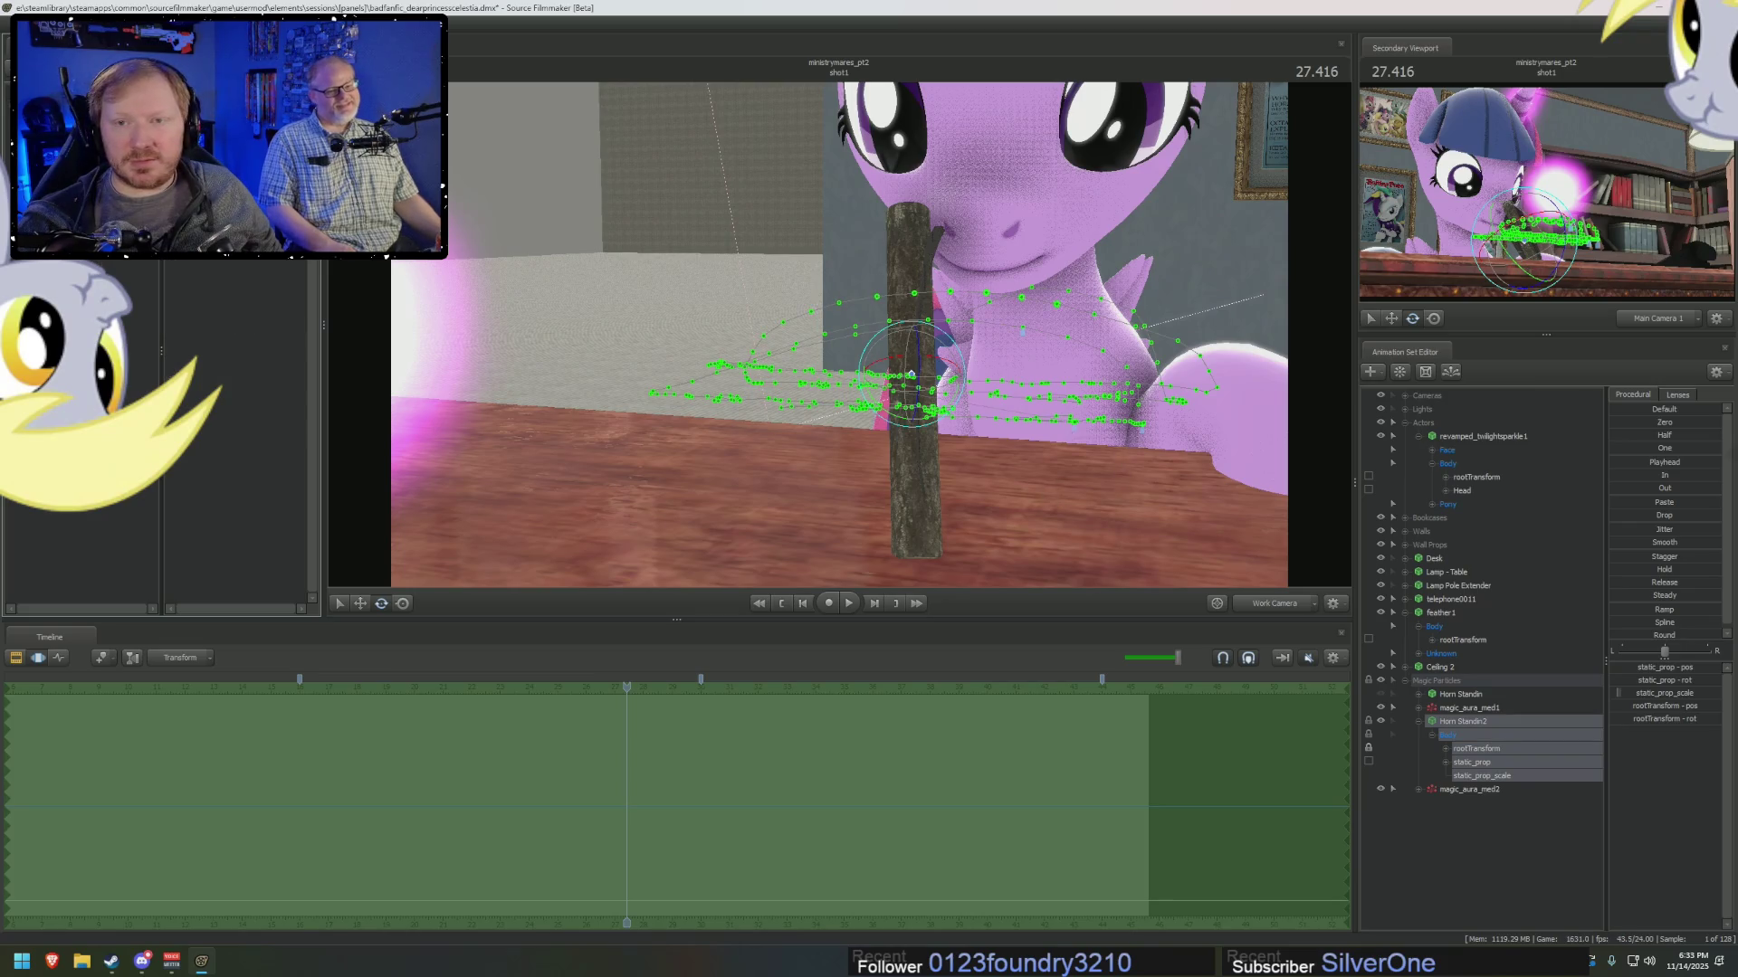
right_click(68, 264)
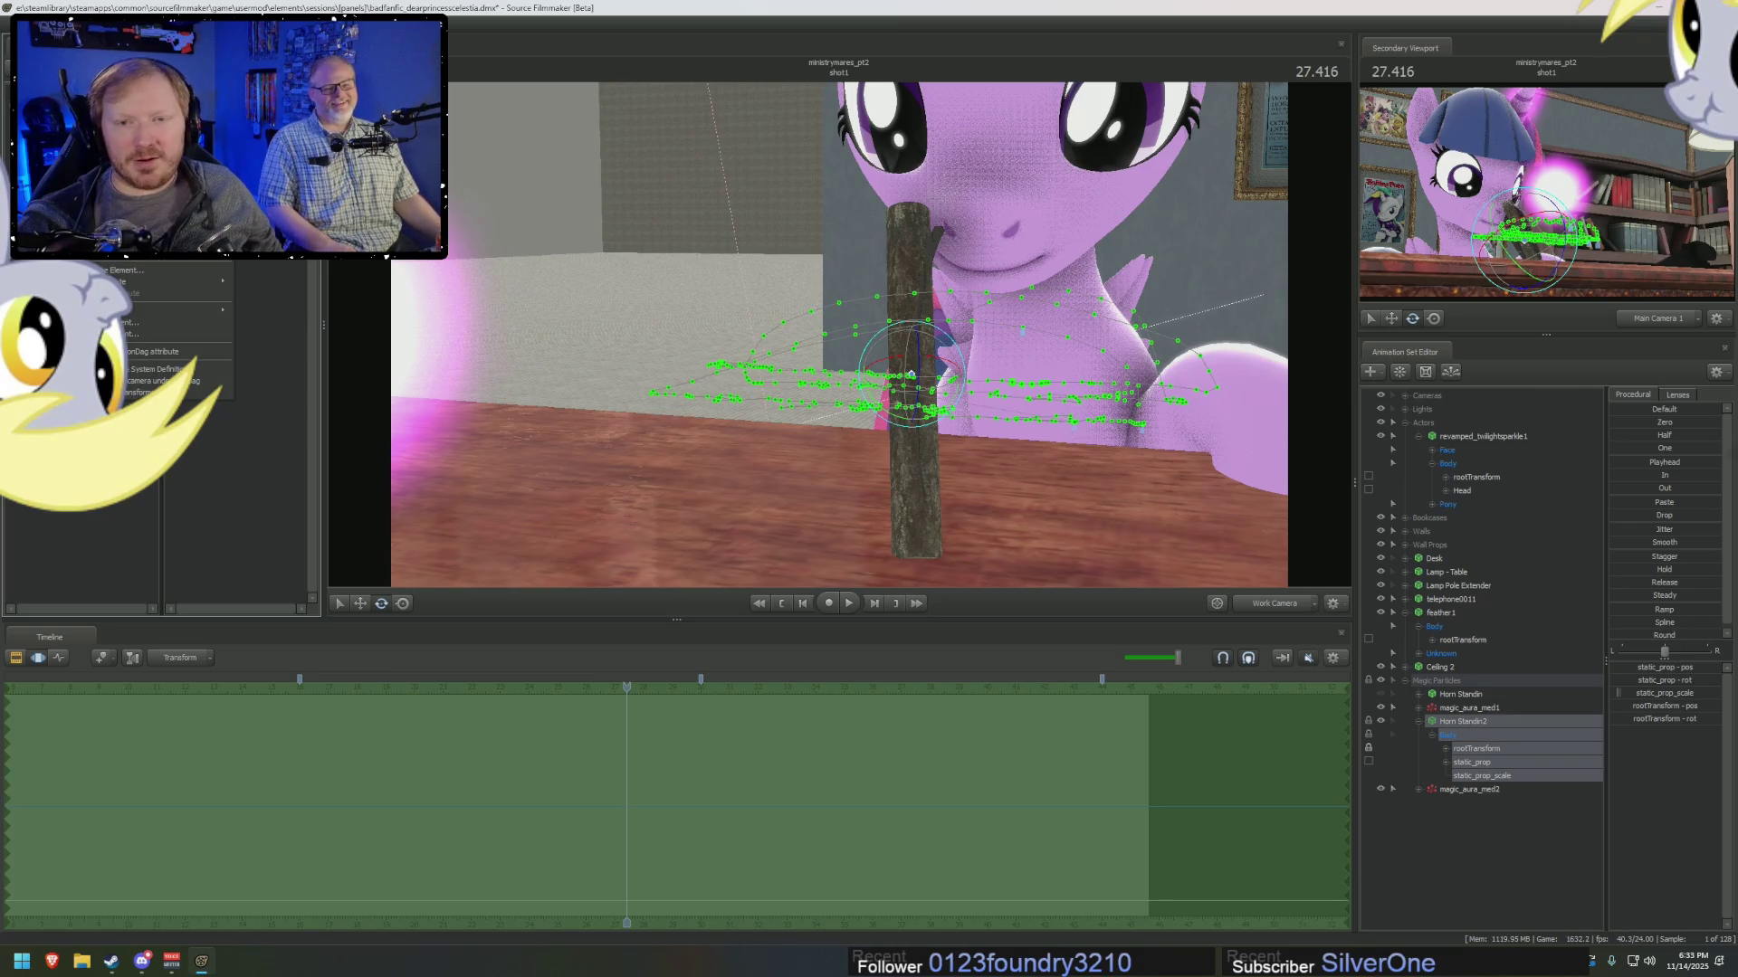
right_click(1461, 790)
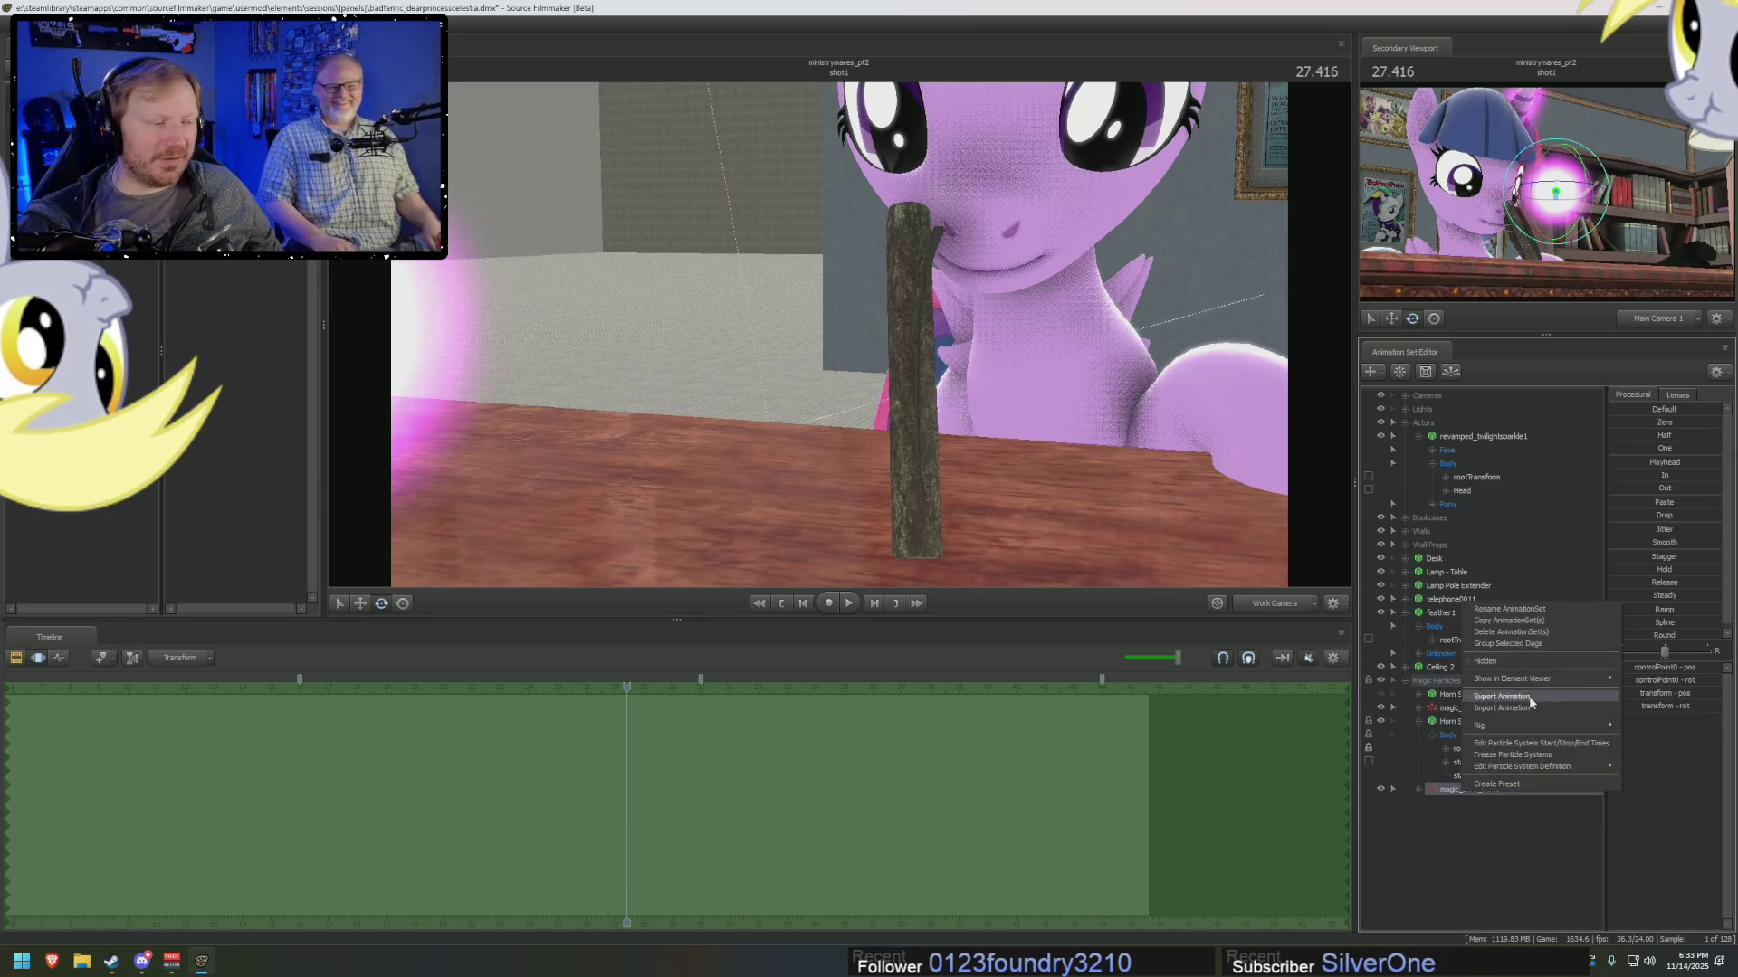
left_click(1653, 694)
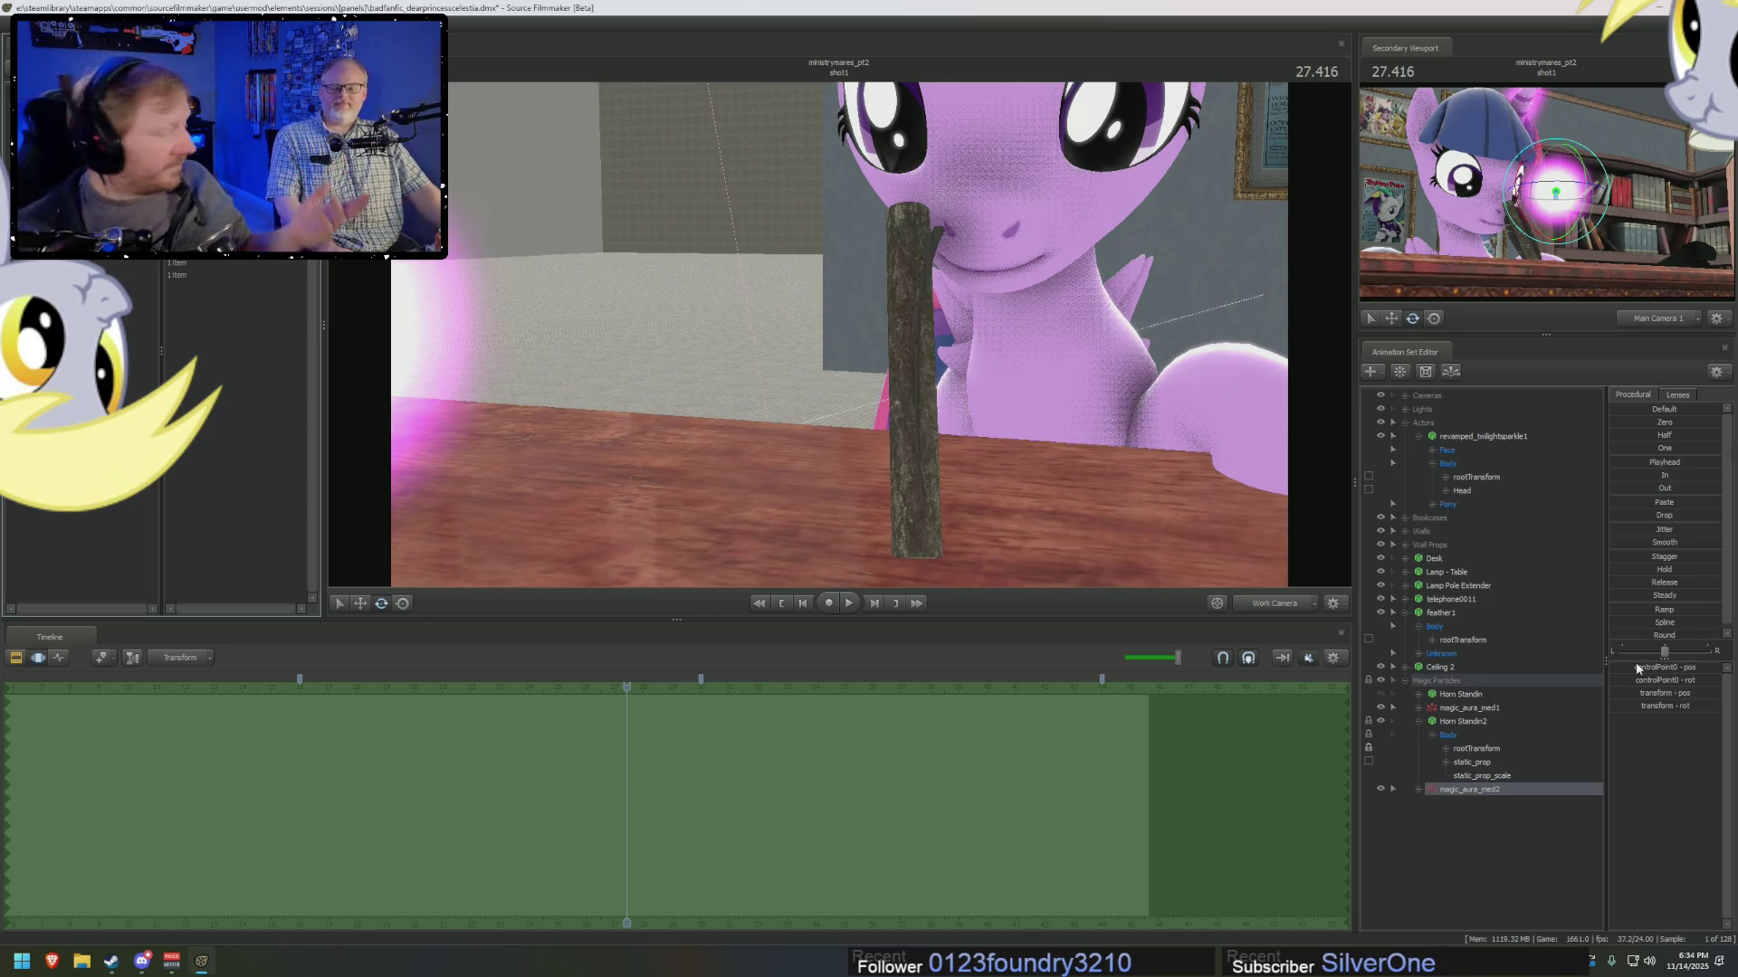
right_click(1485, 791)
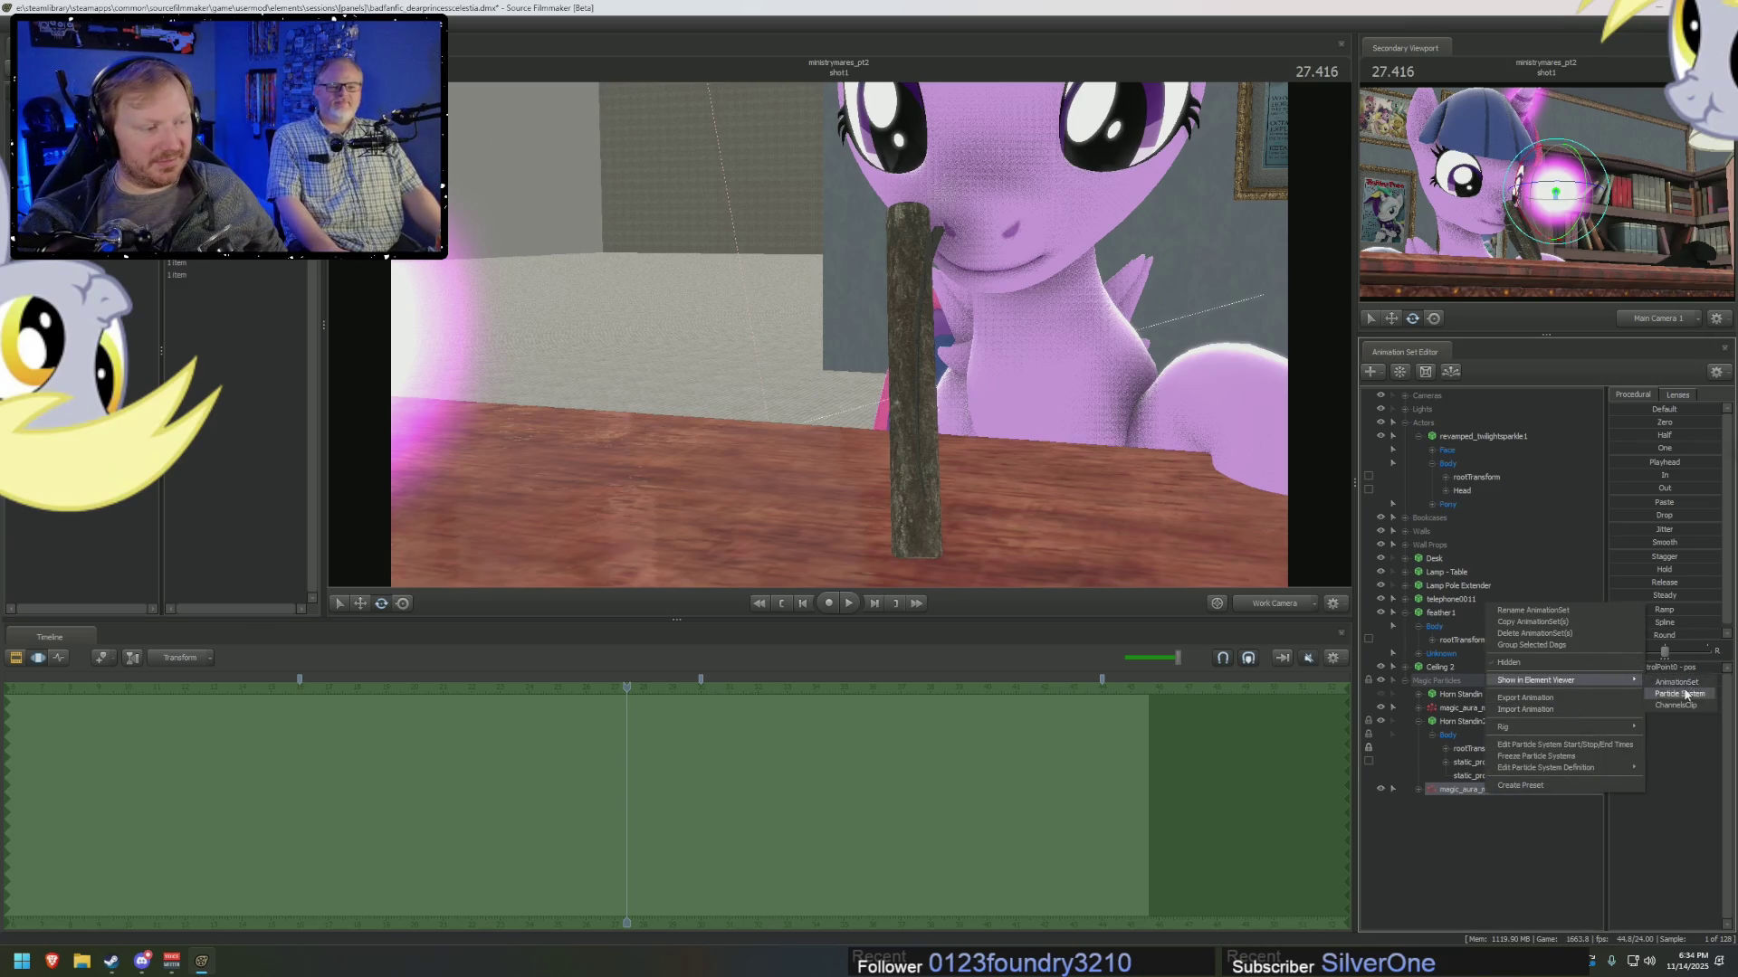
left_click(324, 309)
Delete both listed element entries so the second pink glow disappears.
right_click(27, 267)
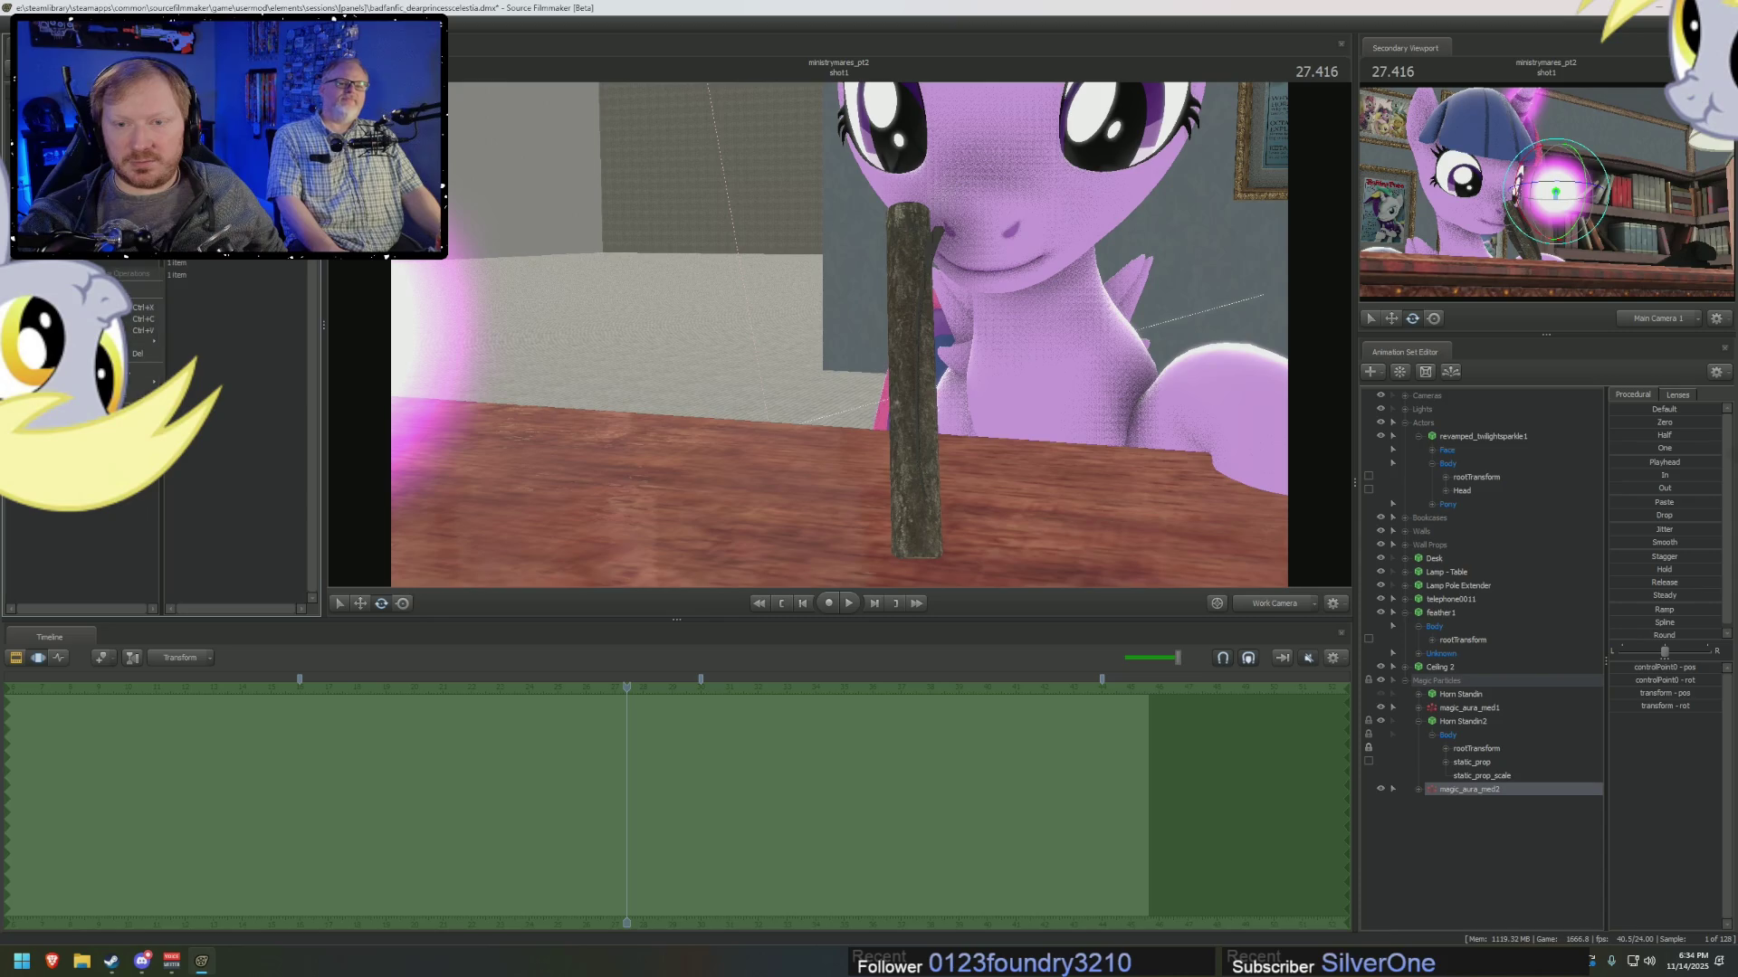
left_click(137, 354)
right_click(27, 262)
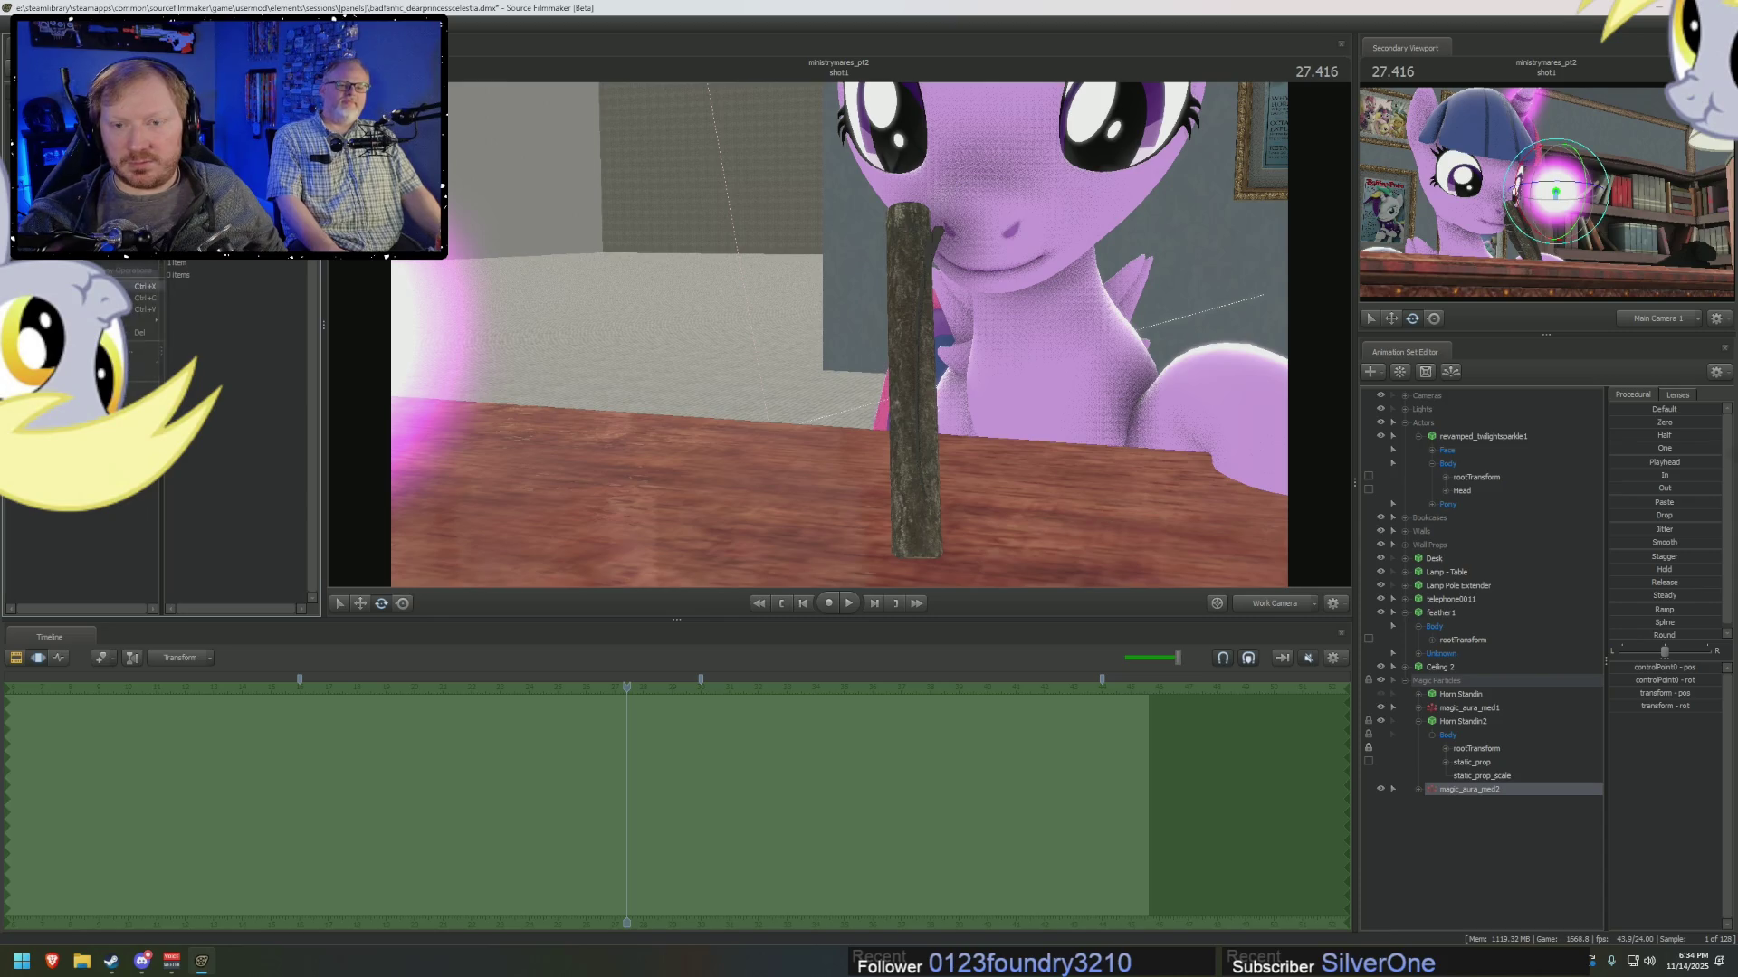
left_click(140, 332)
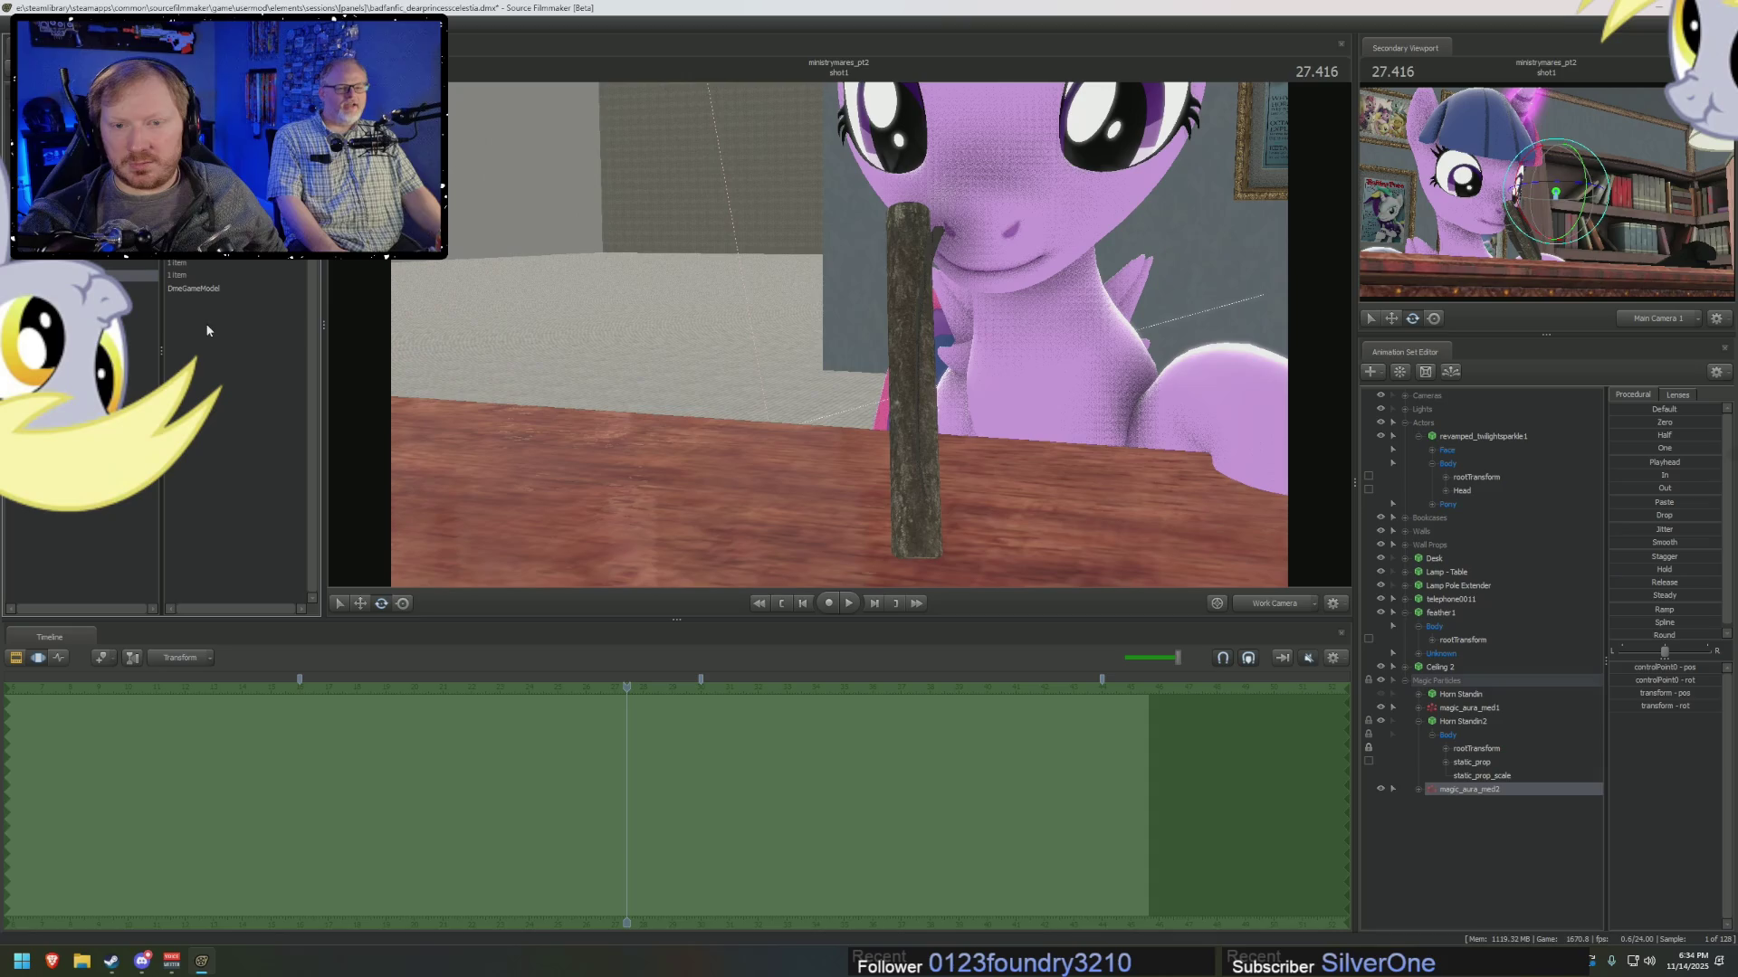
left_click(1481, 720)
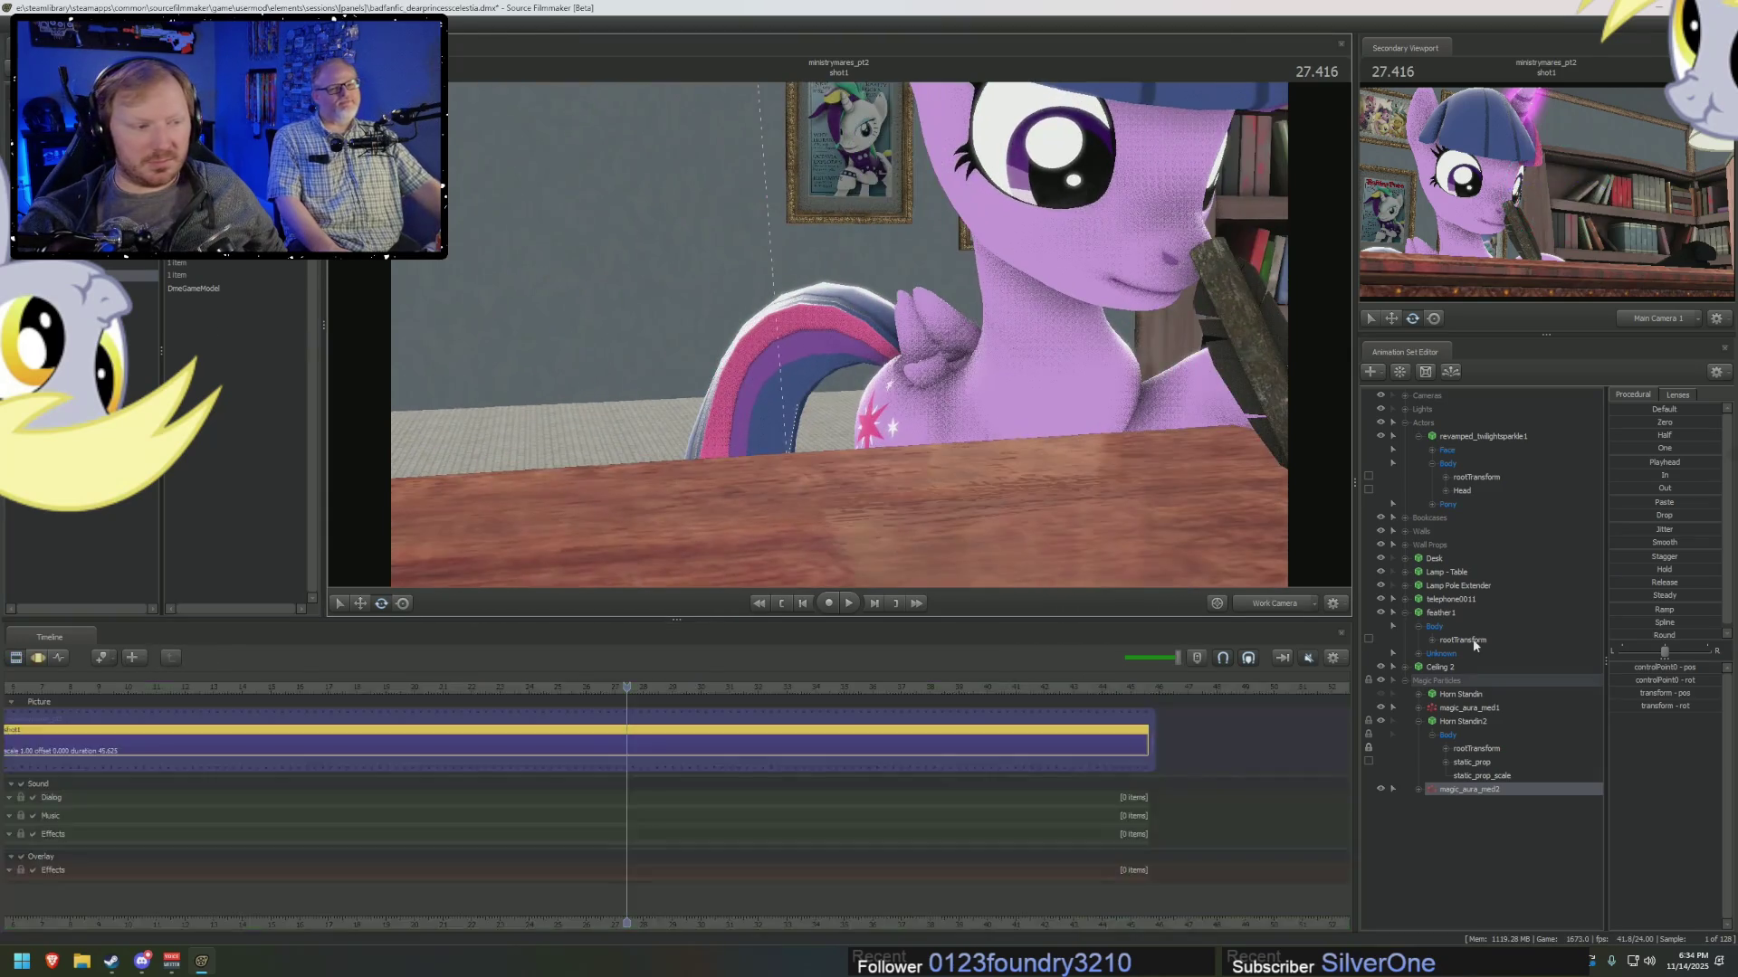
Select Horn Standin2 with all its controls and play the shot to preview the motion.
left_click(1481, 721)
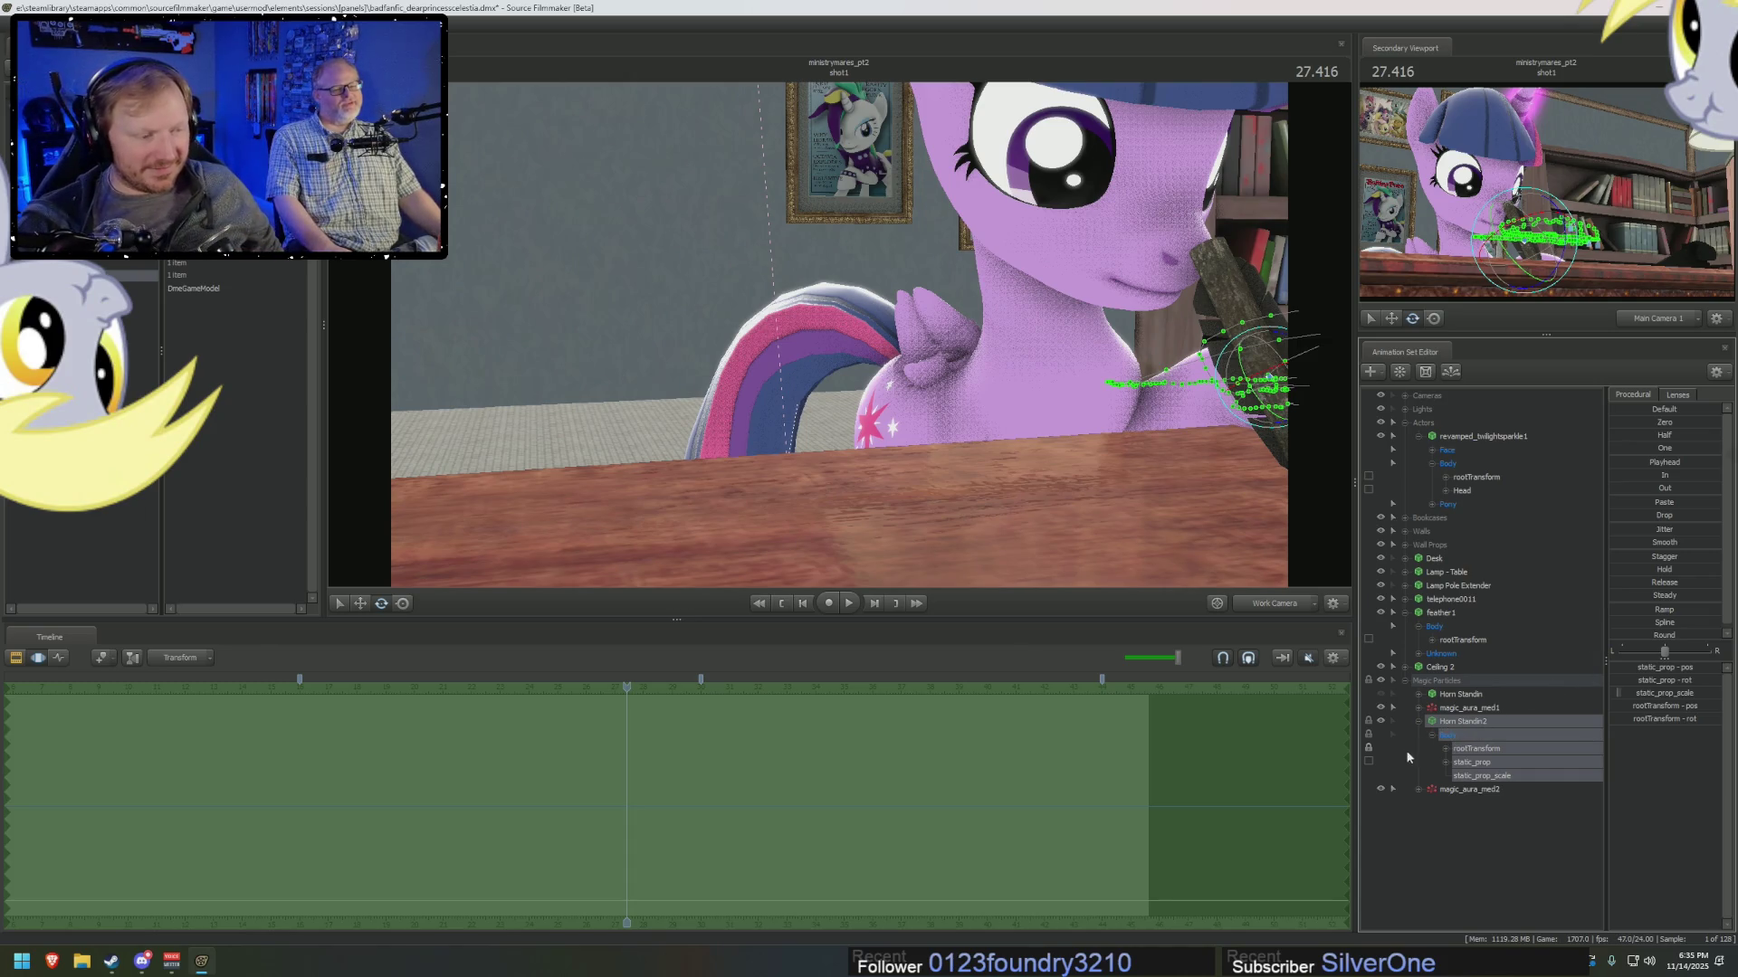
key("space")
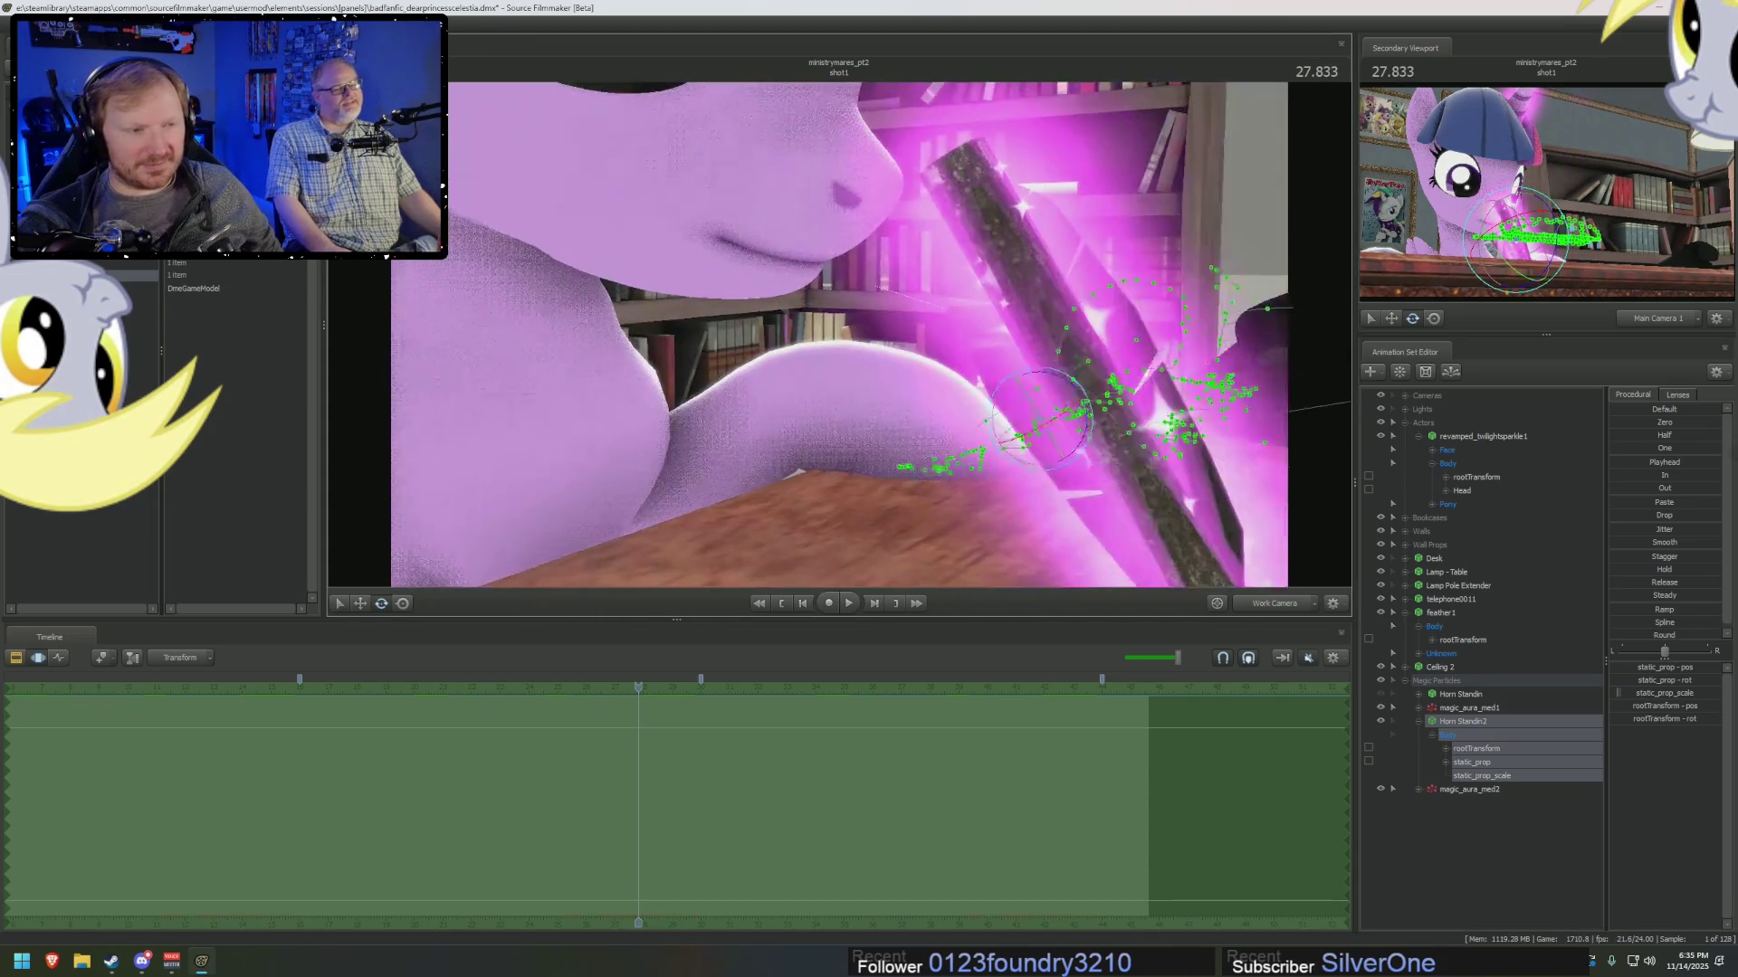
Collapse Horn Standin2, hide the stand-in rod, and switch the viewport to Main Camera.
left_click_drag(839, 335, 1524, 737)
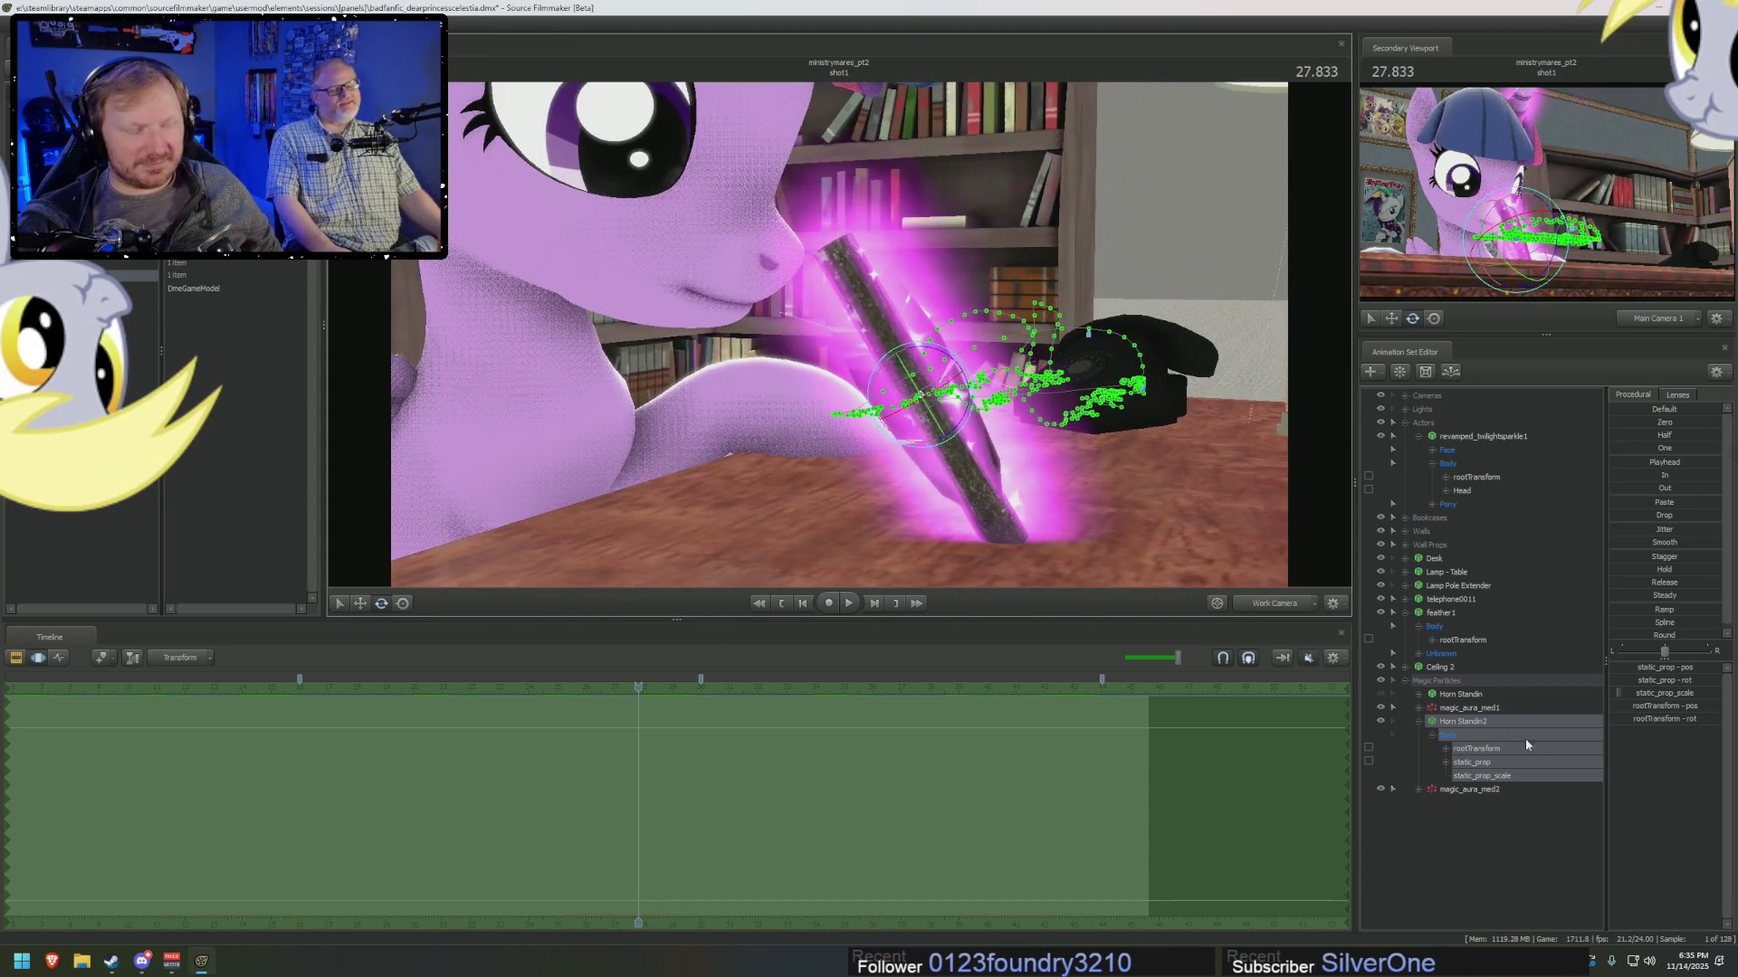
left_click(1418, 721)
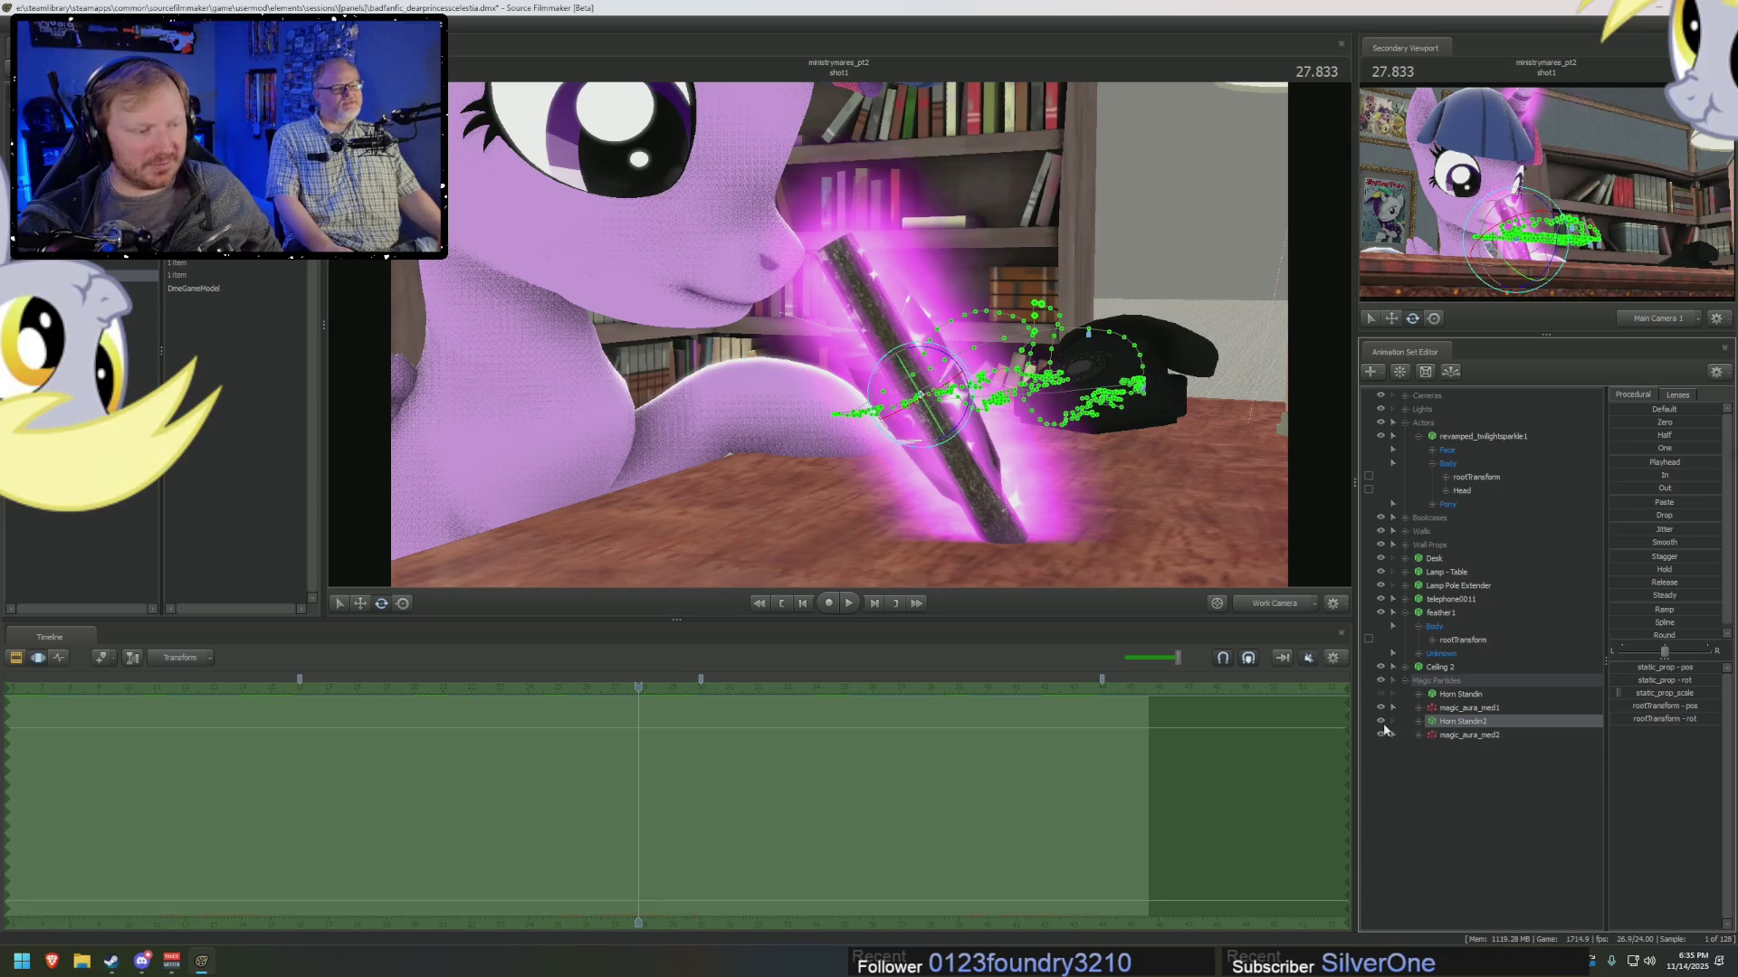
left_click(1381, 722)
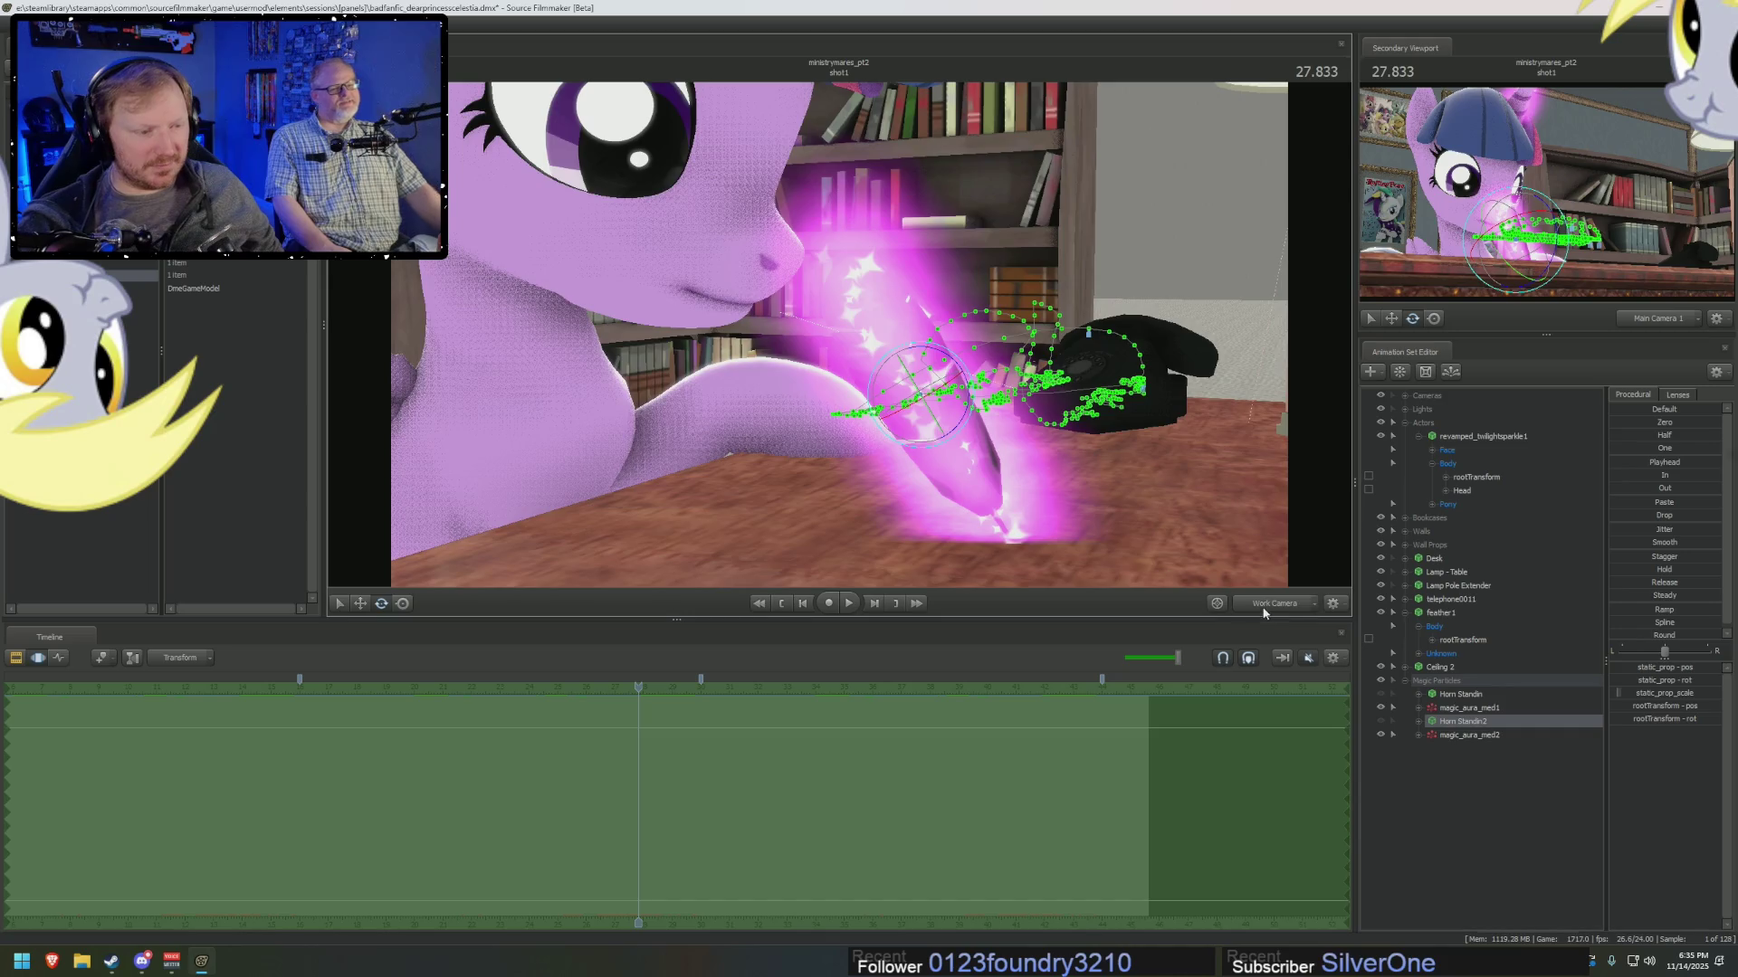
key("F2")
Open magic_aura_med2's particle system definition in the particle editor.
right_click(1446, 733)
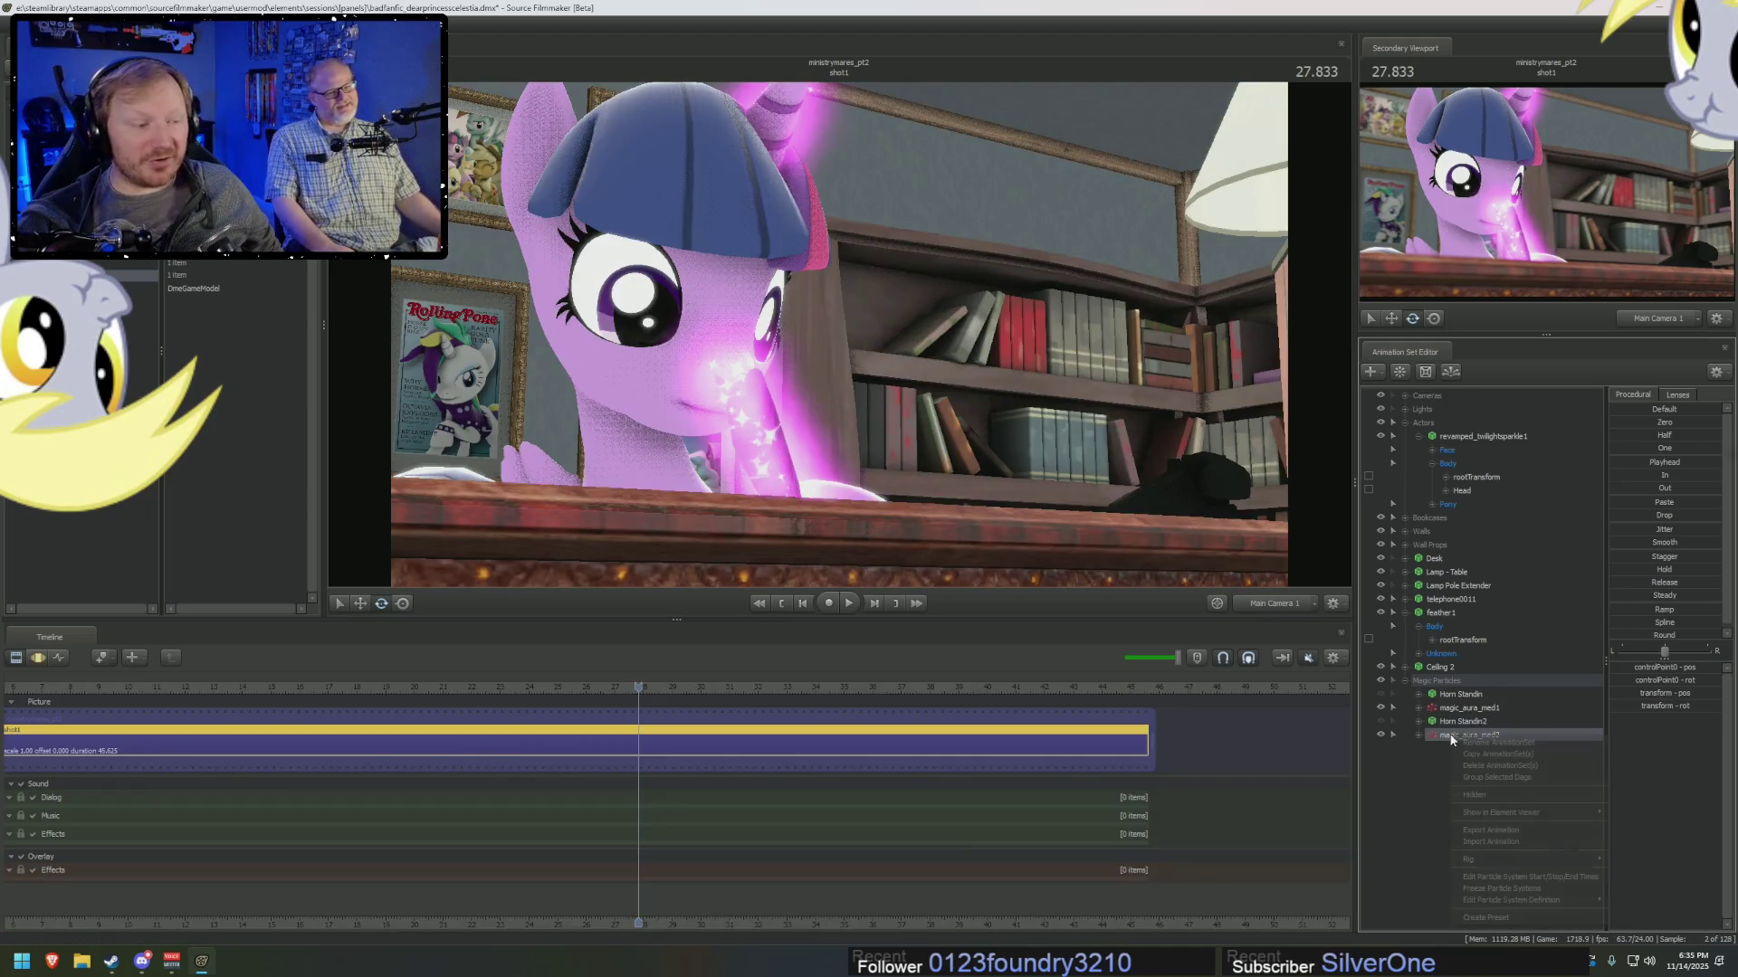
mouse_move(1551, 813)
left_click(1640, 817)
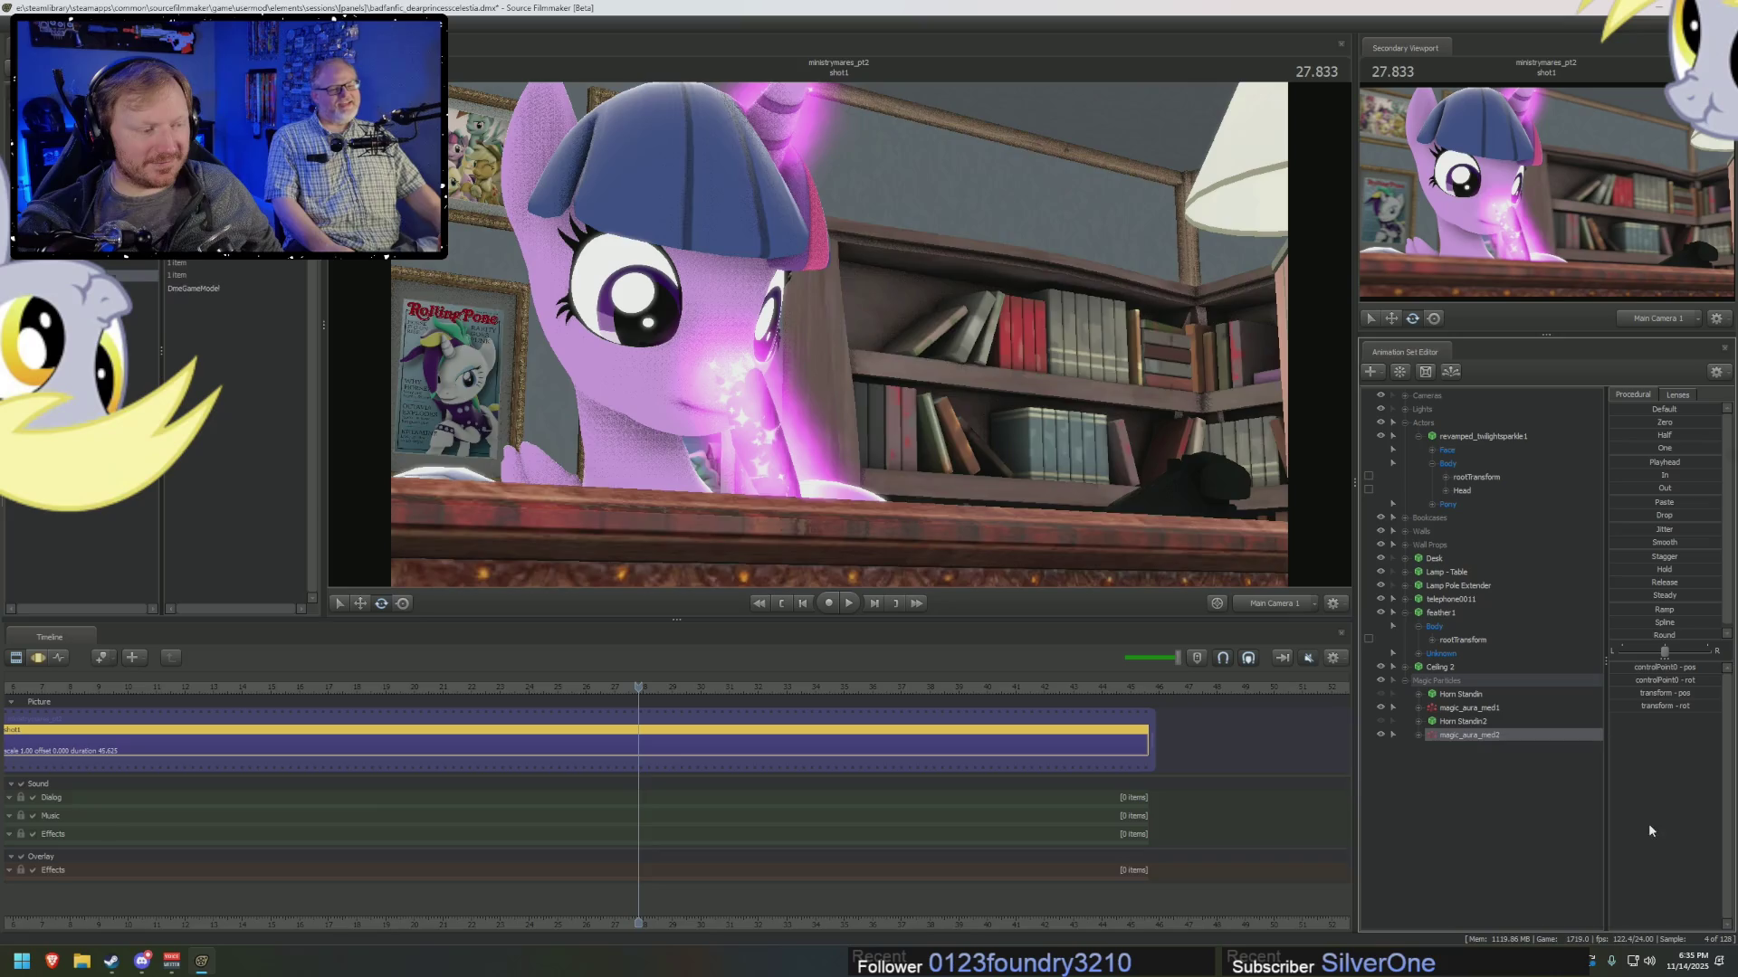
right_click(1506, 741)
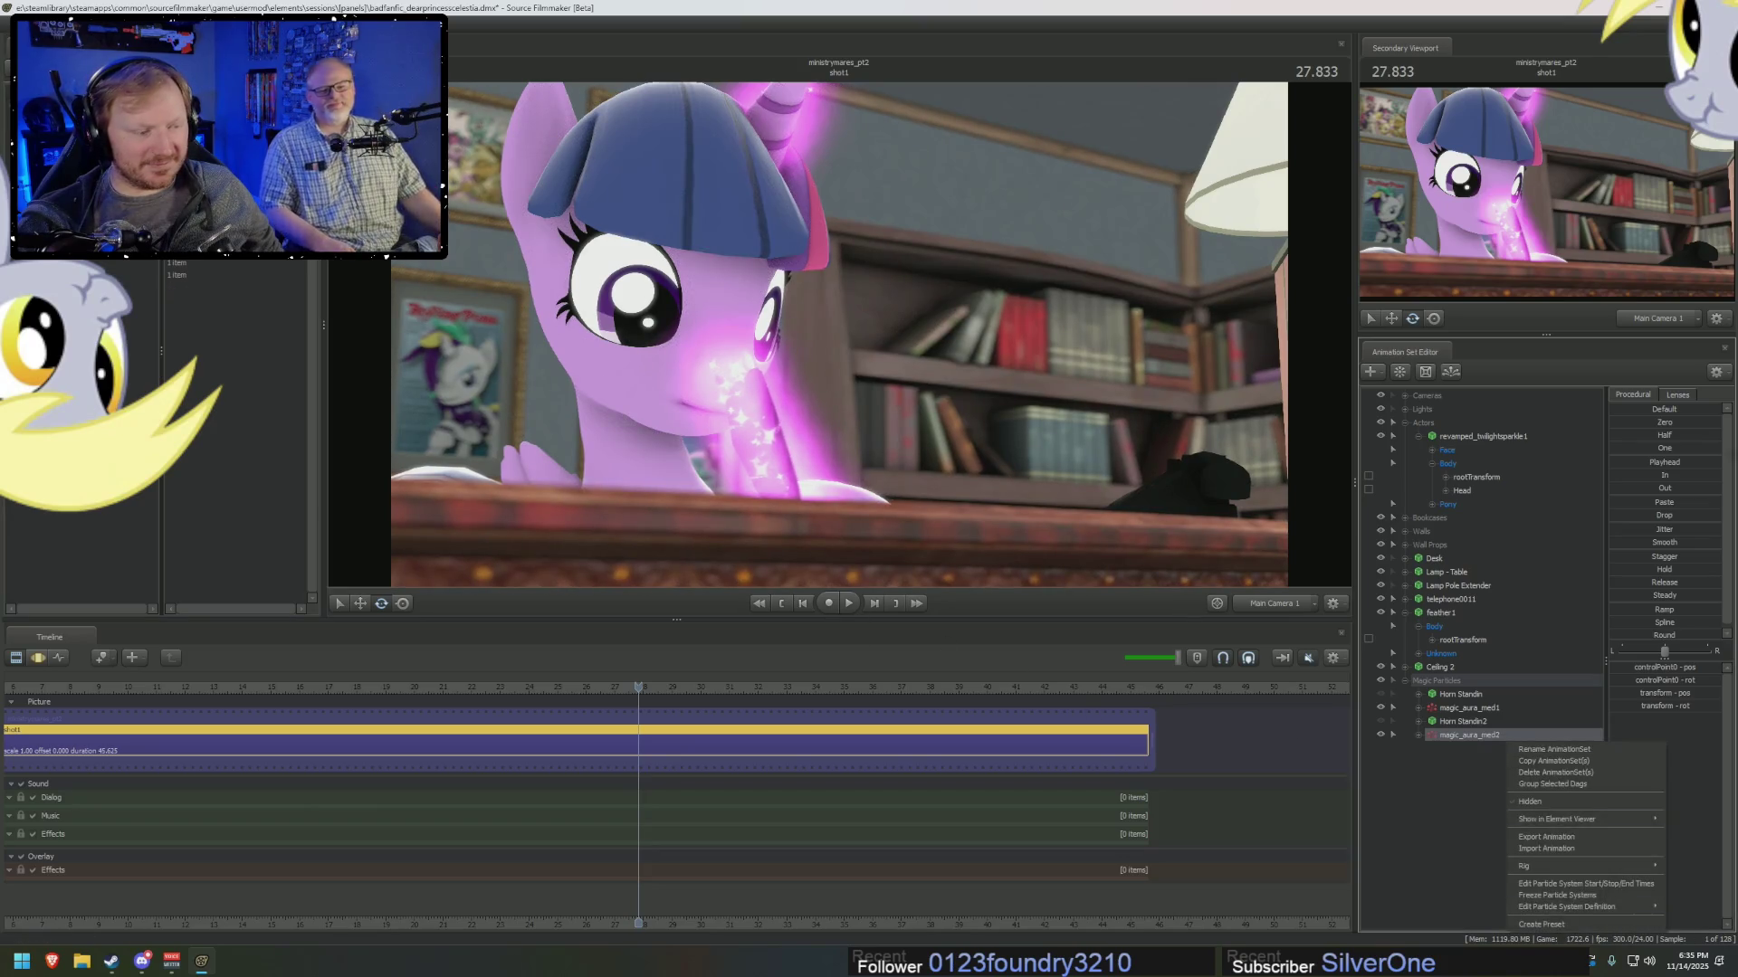
mouse_move(1575, 907)
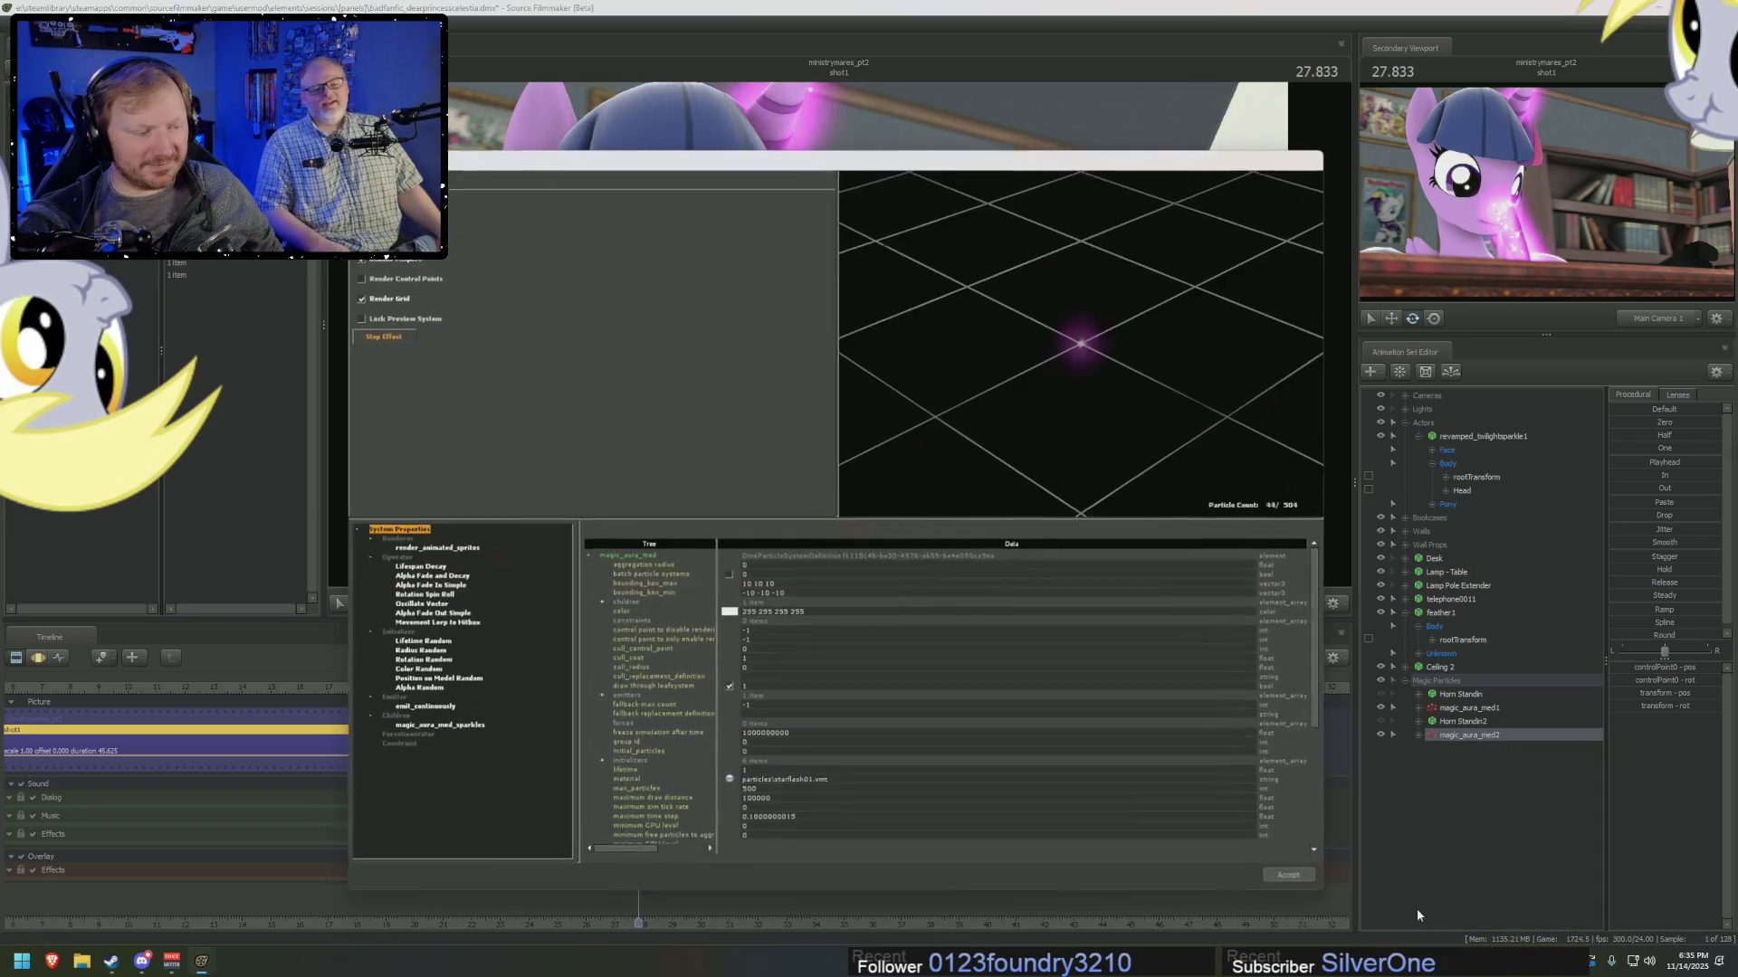
left_click(1442, 909)
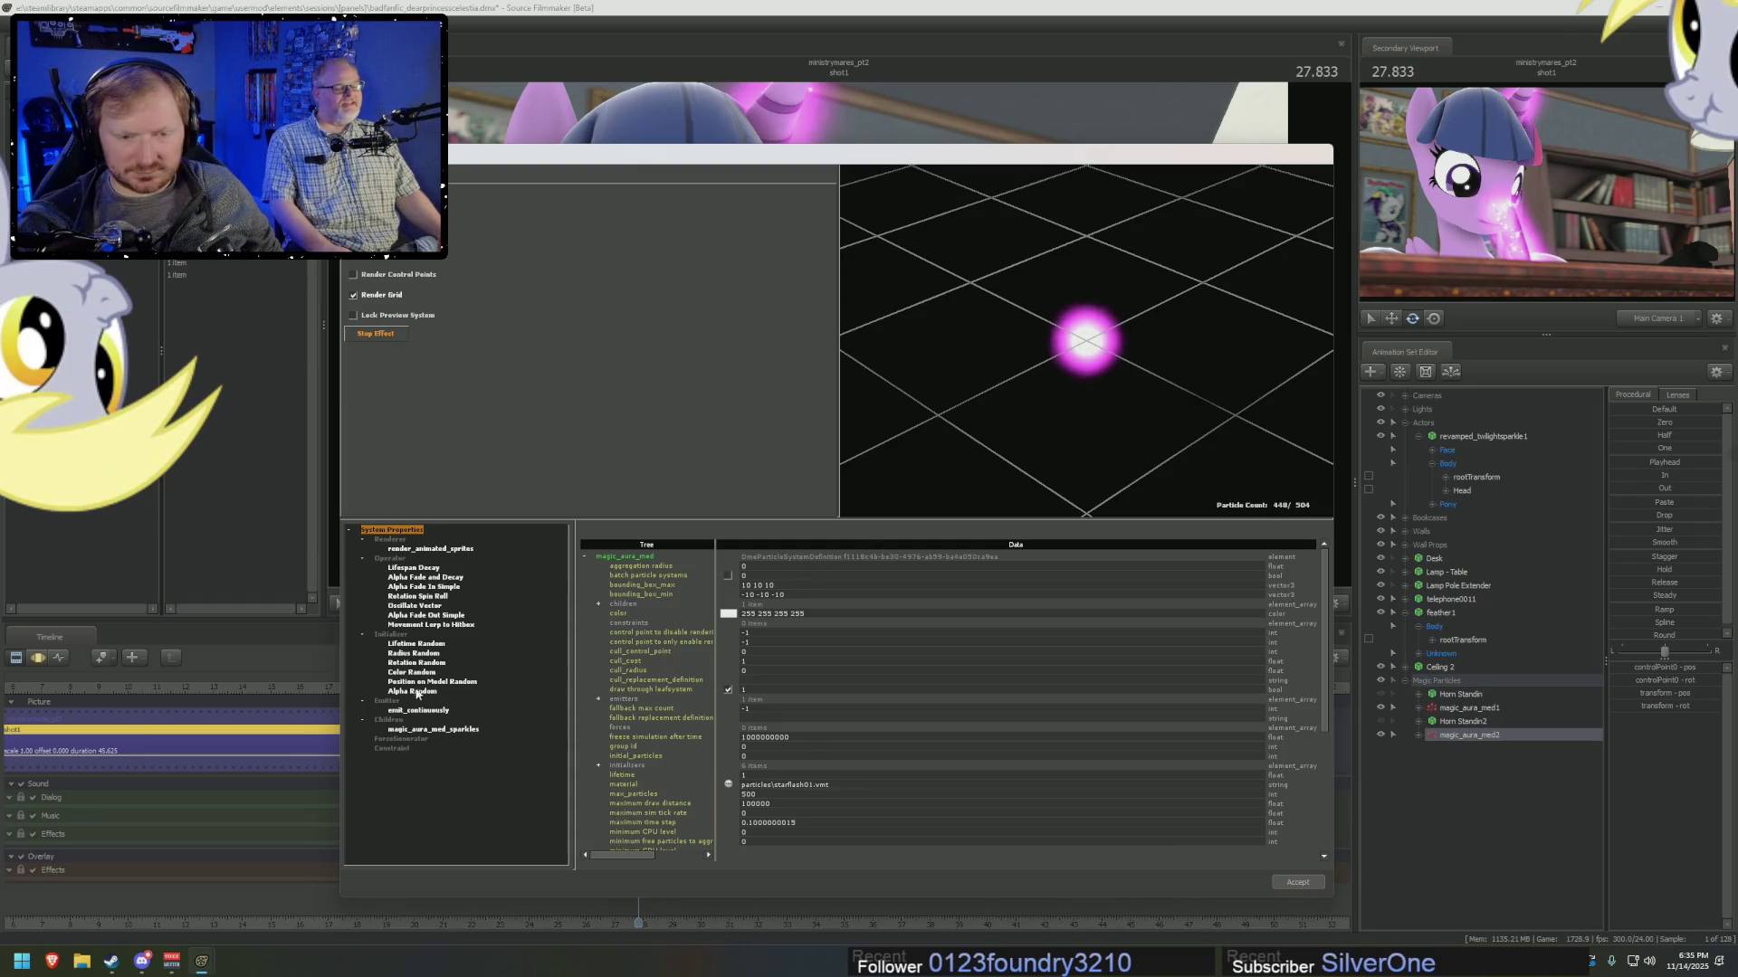
Set emit_continuously's emission_rate to 100, then 50, and accept the change.
left_click(411, 713)
left_click(767, 598)
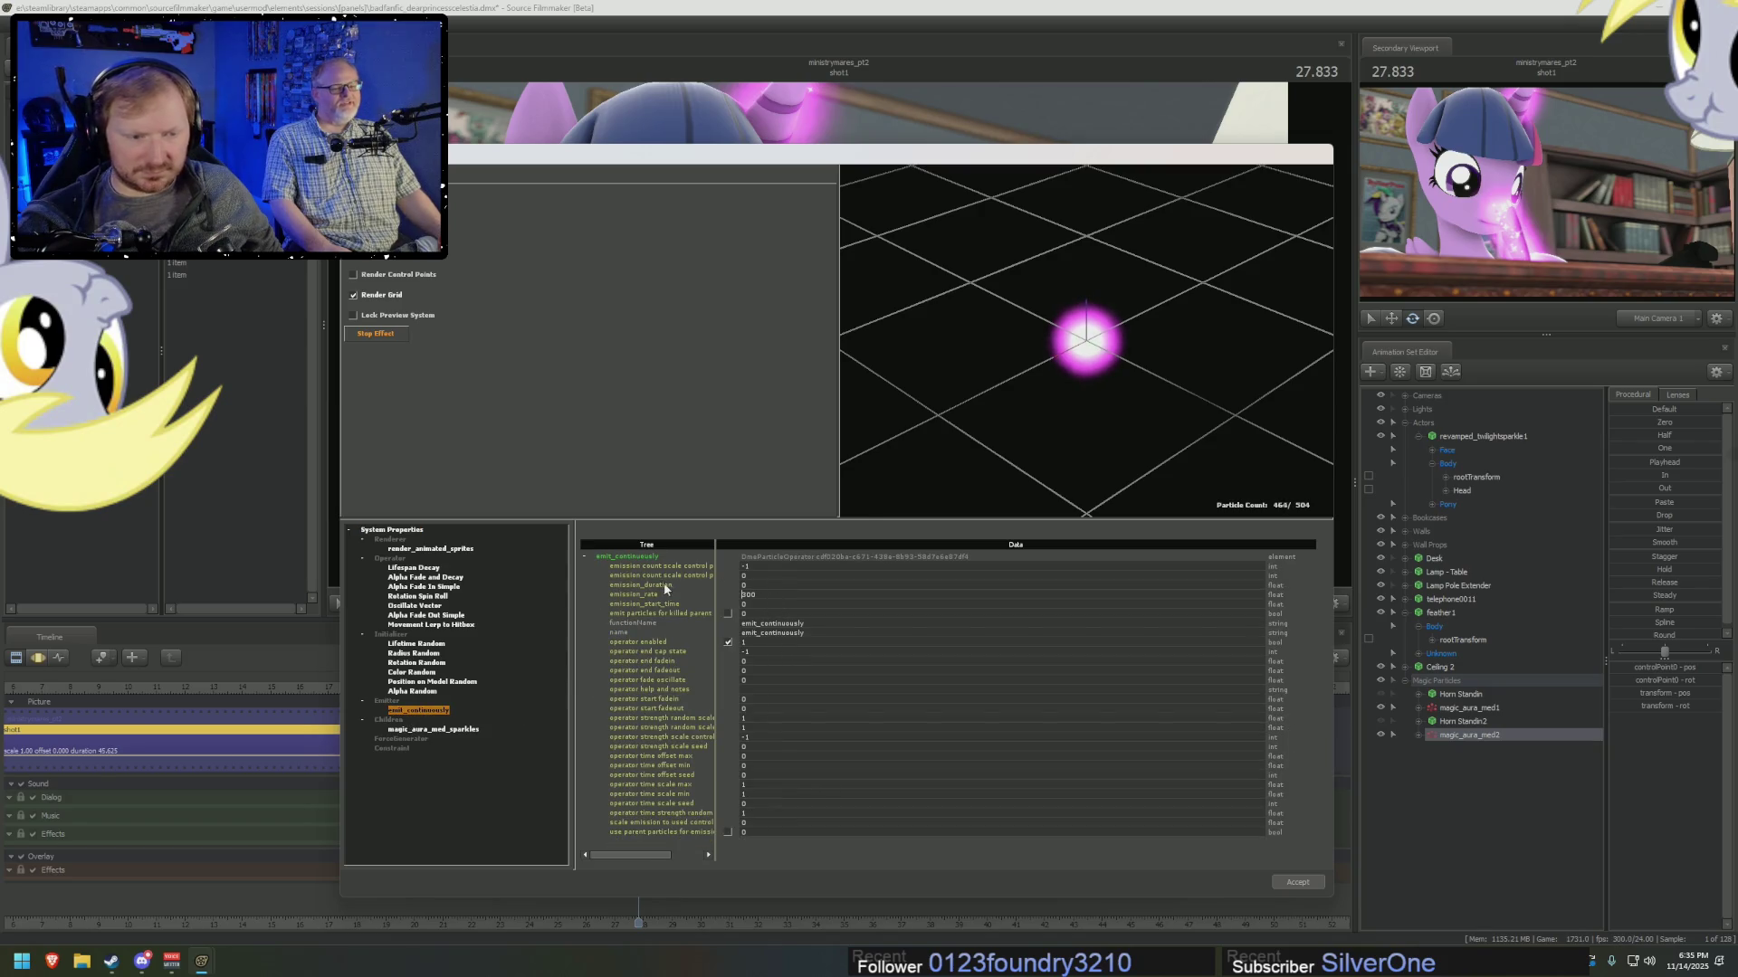
type("100")
key("Return")
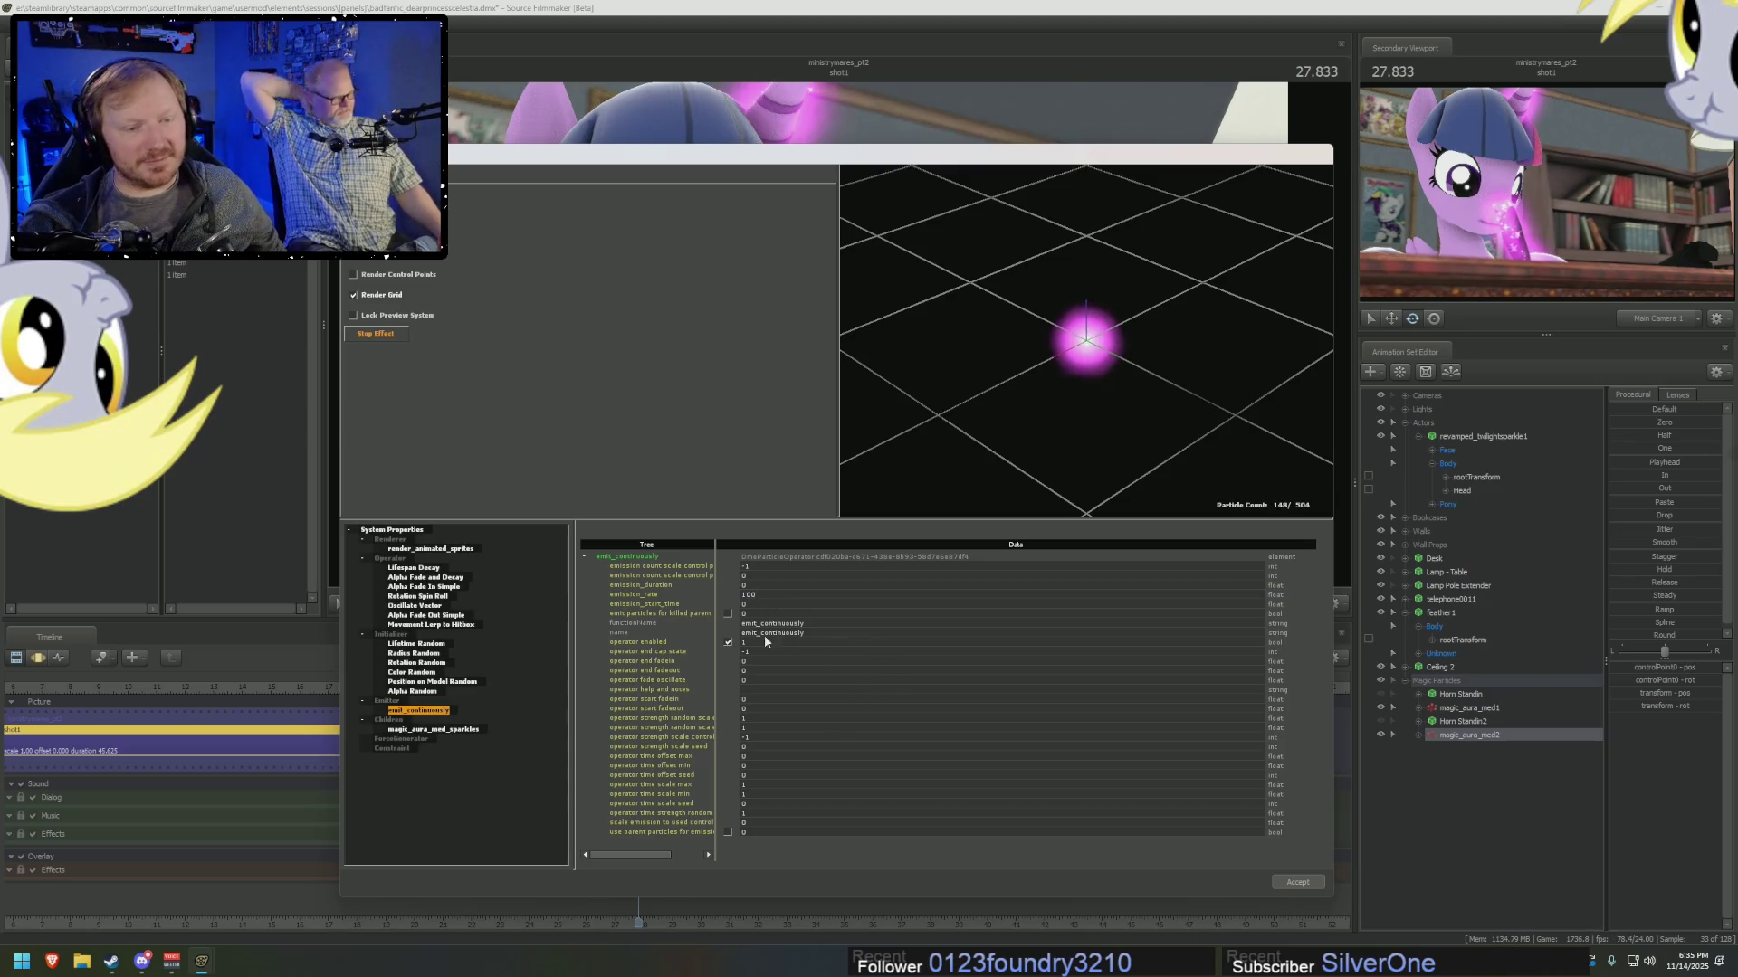
double_click(749, 595)
type("50")
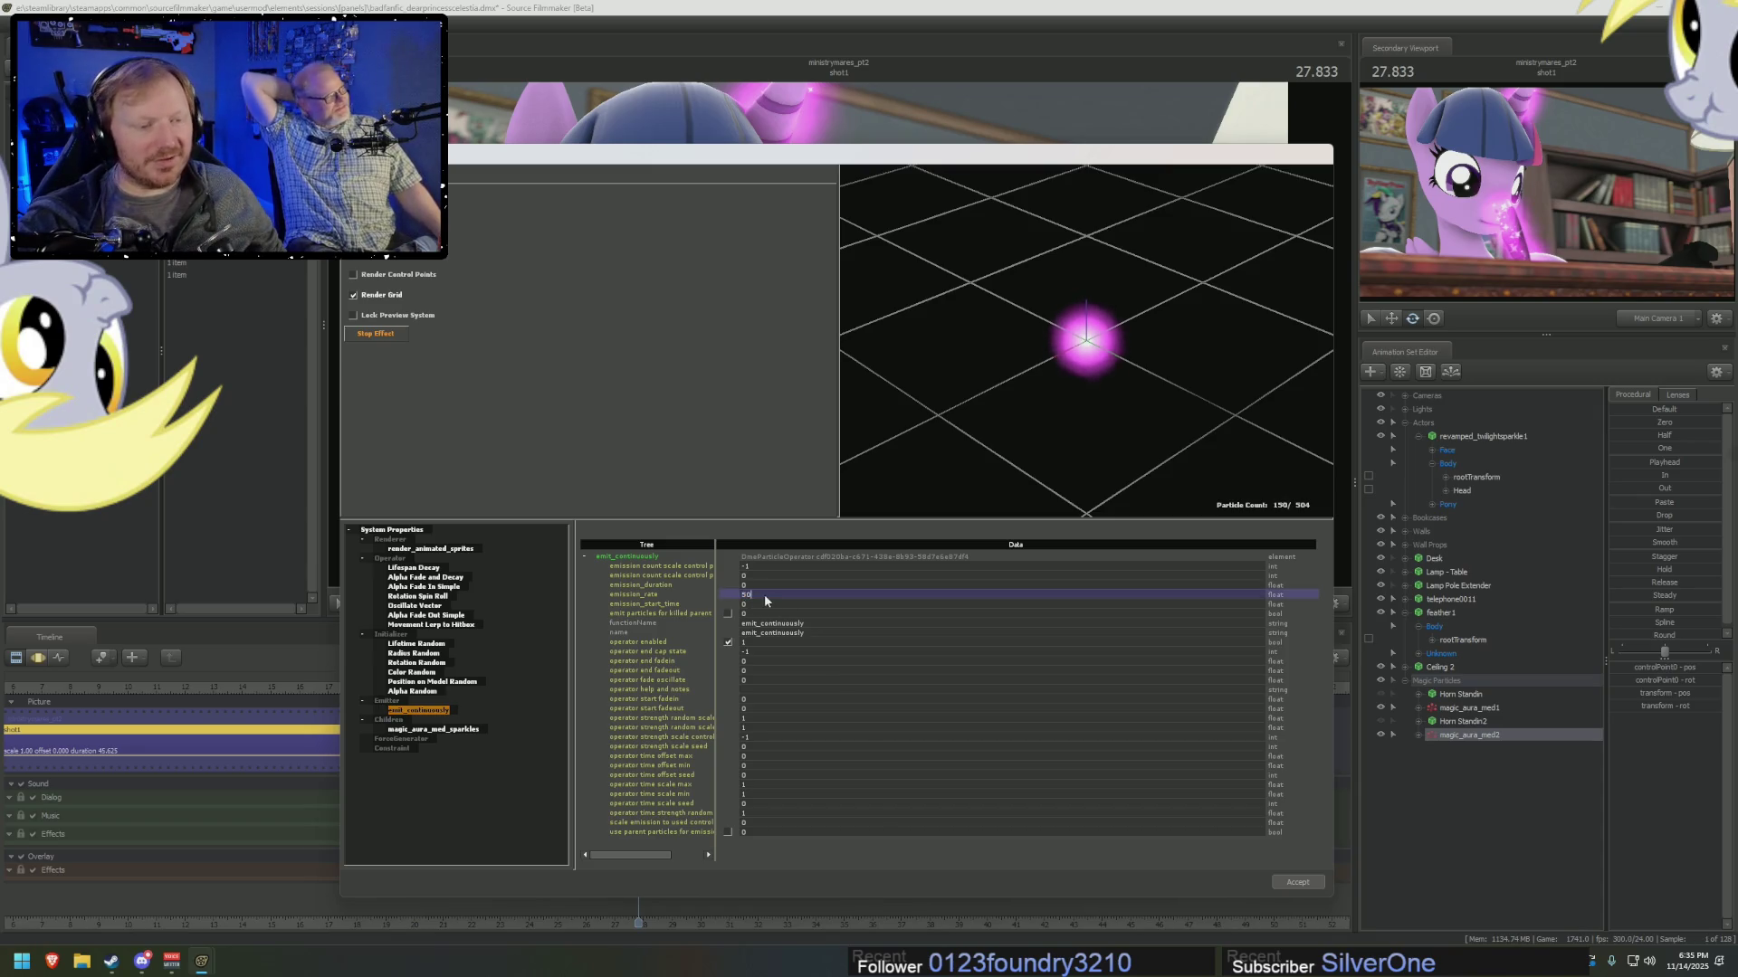
key("Return")
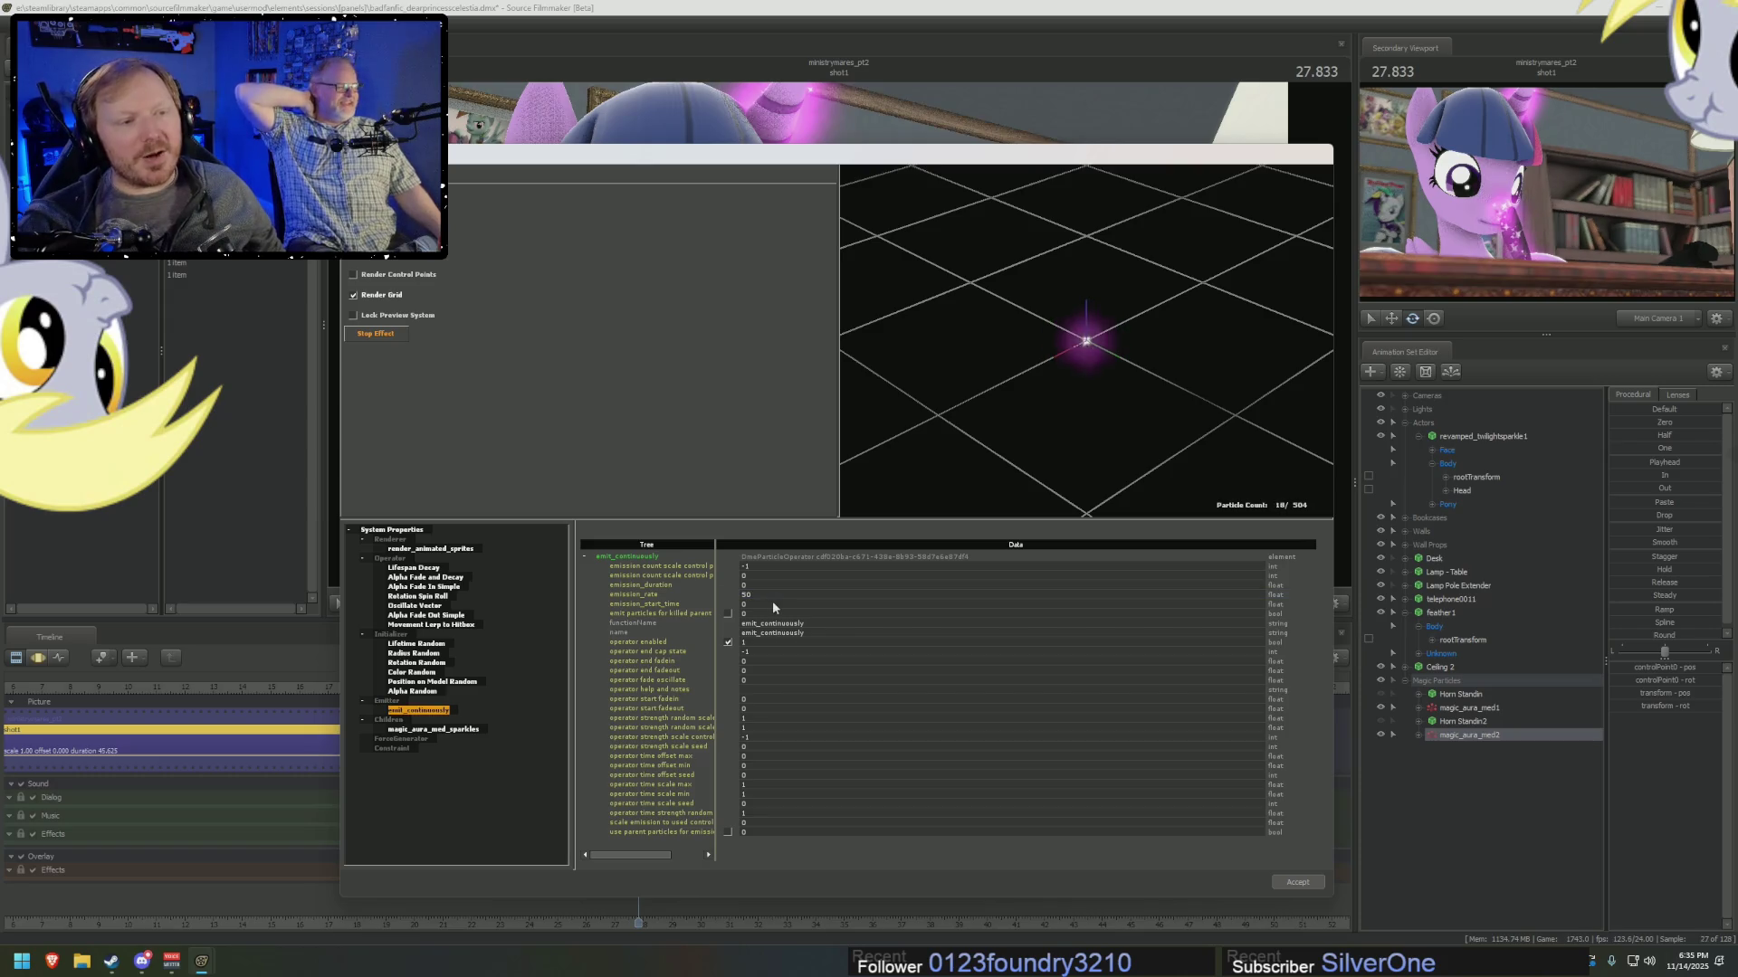
left_click(1297, 881)
right_click(1477, 736)
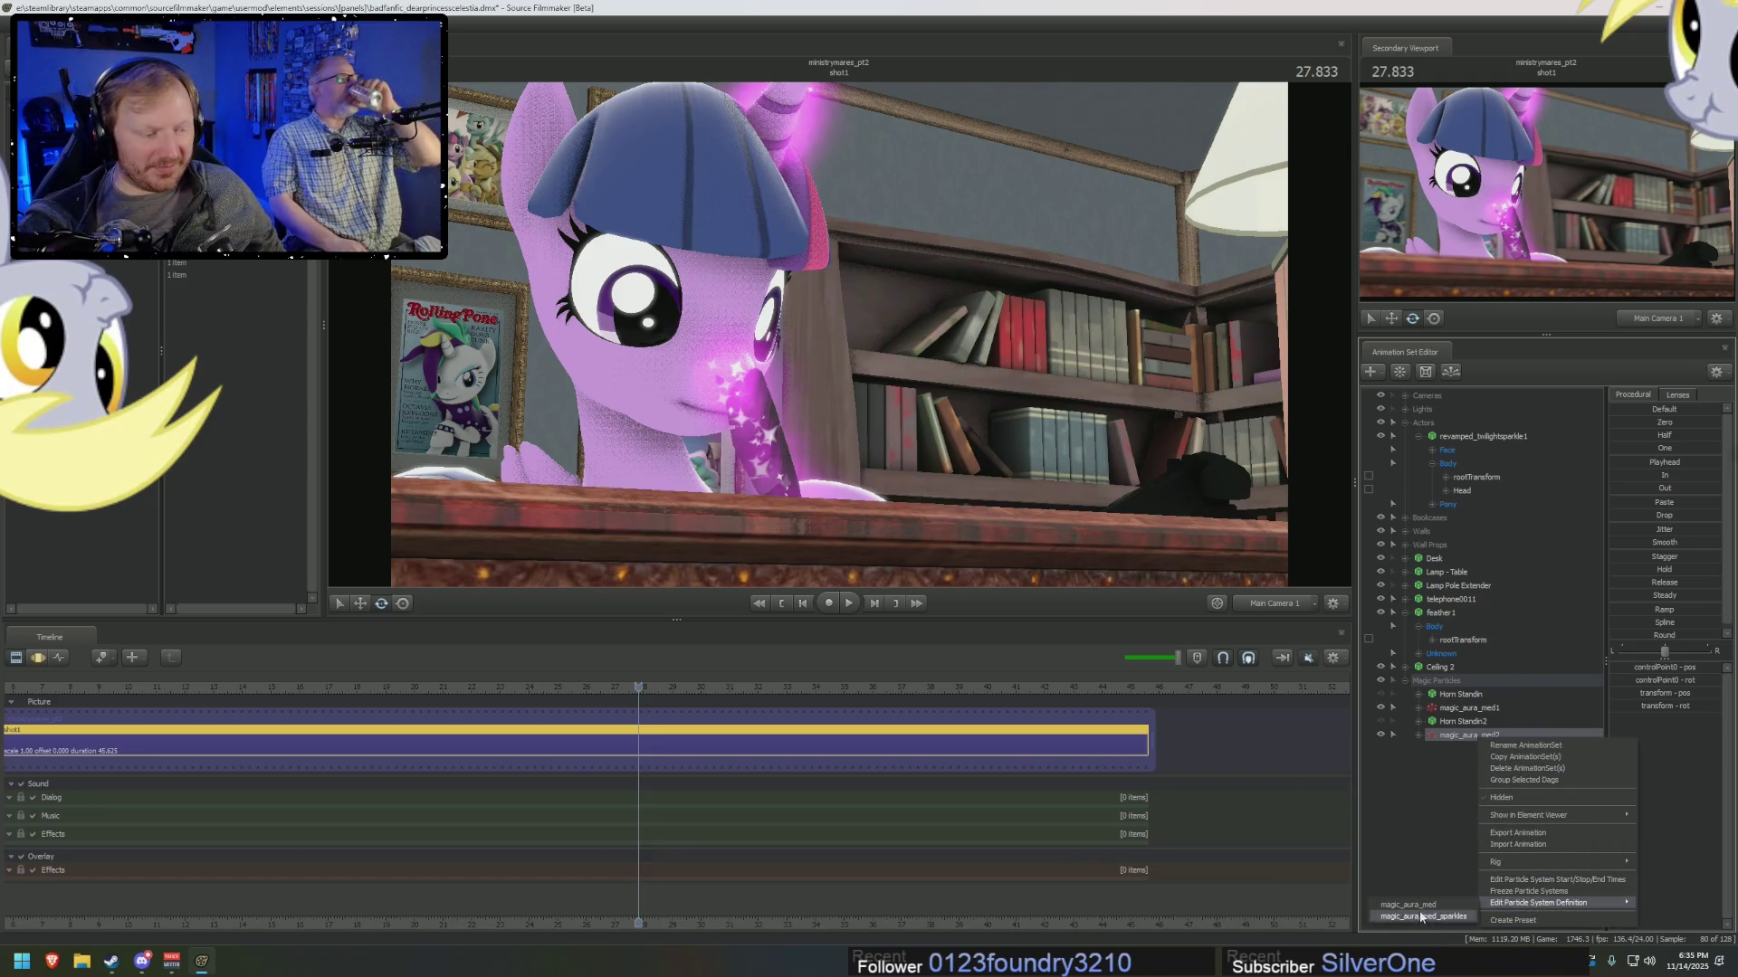
In the sparkles definition, set the Color Random color1 to pink 253 112 255.
left_click(1529, 904)
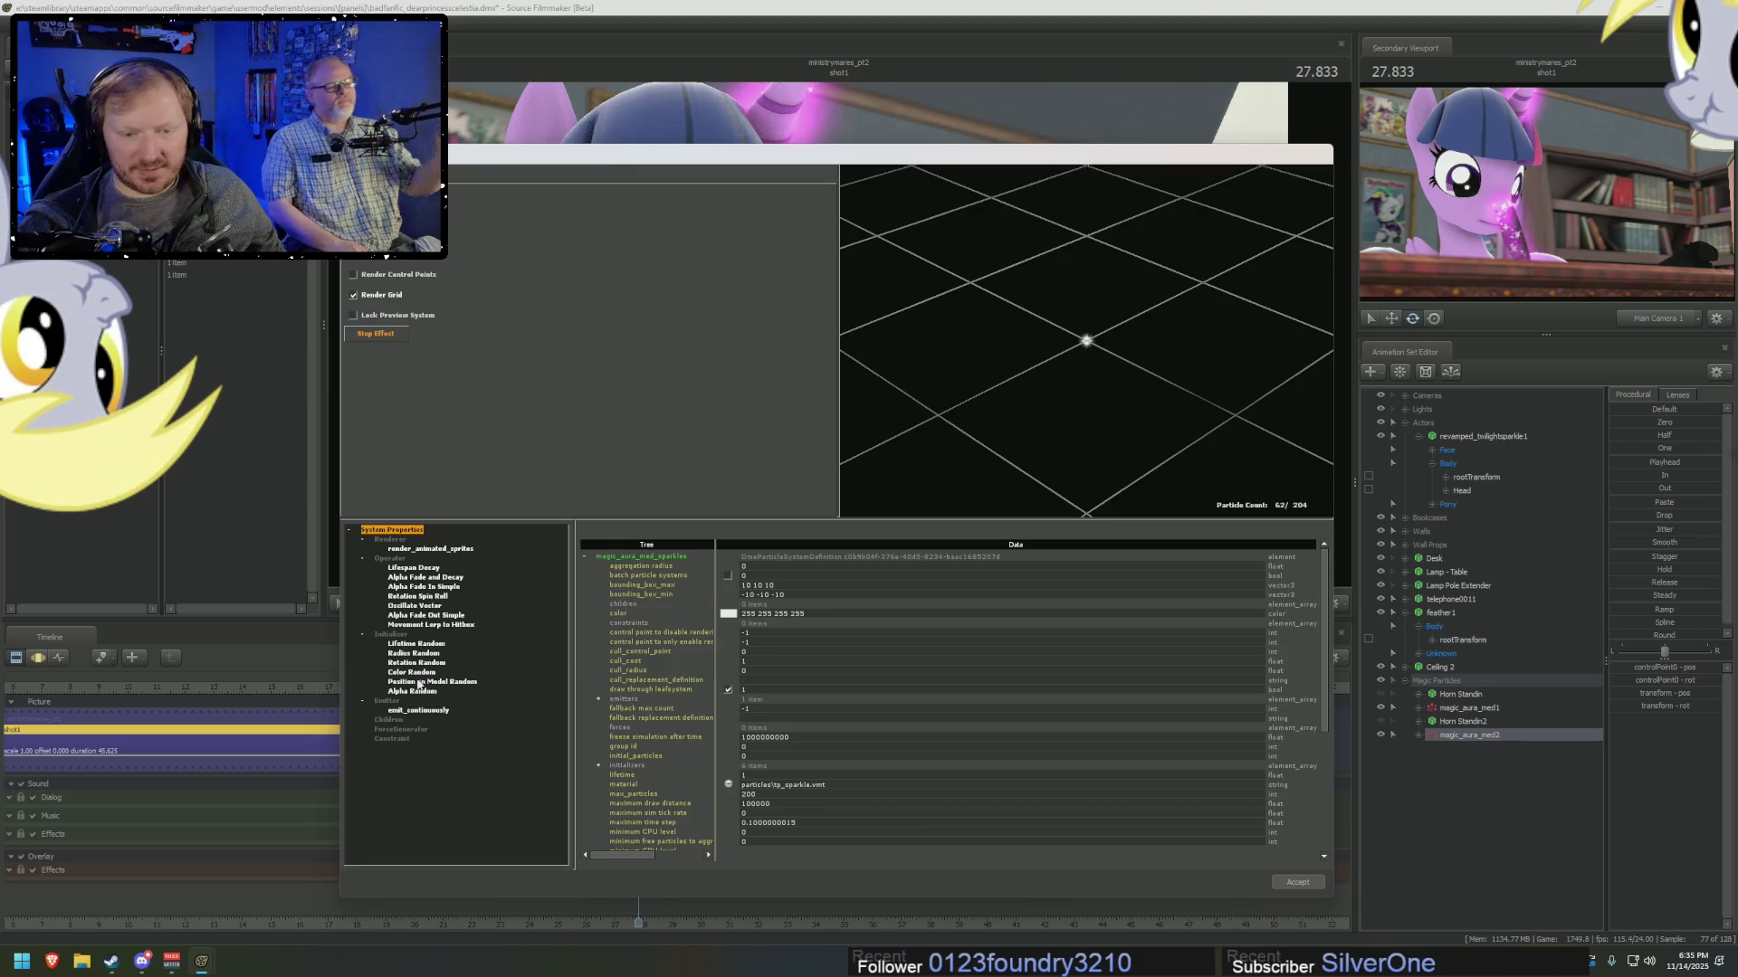
left_click(412, 673)
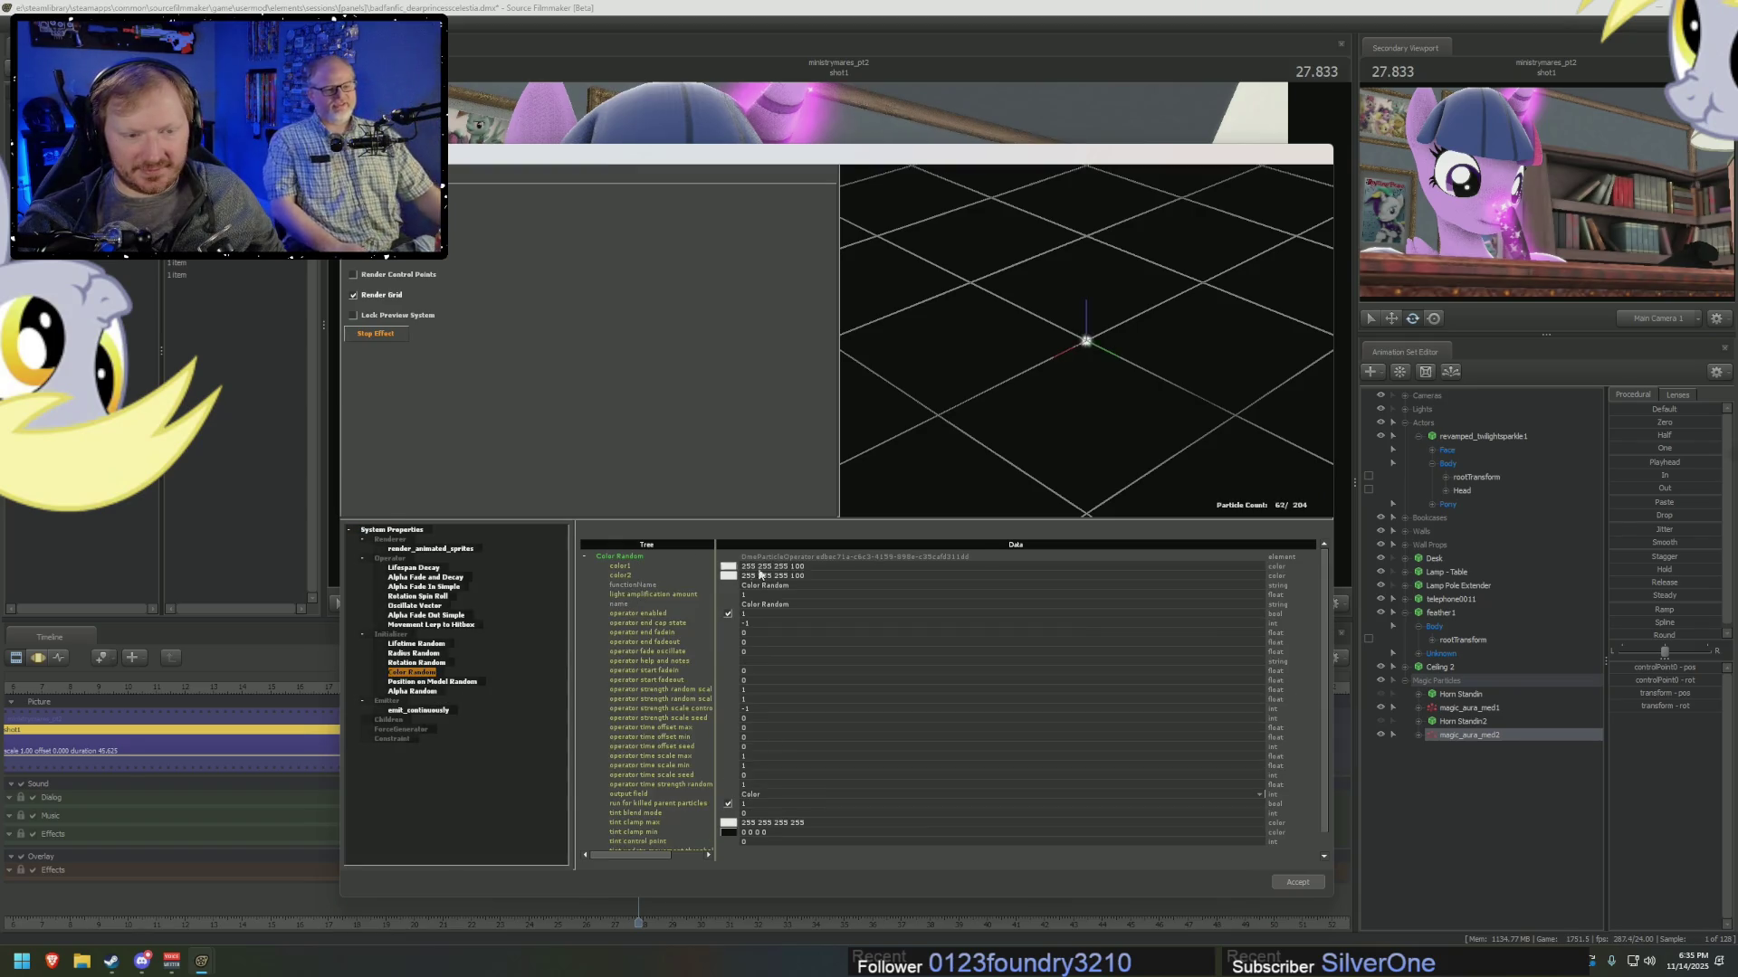
left_click(729, 567)
left_click_drag(885, 482, 882, 463)
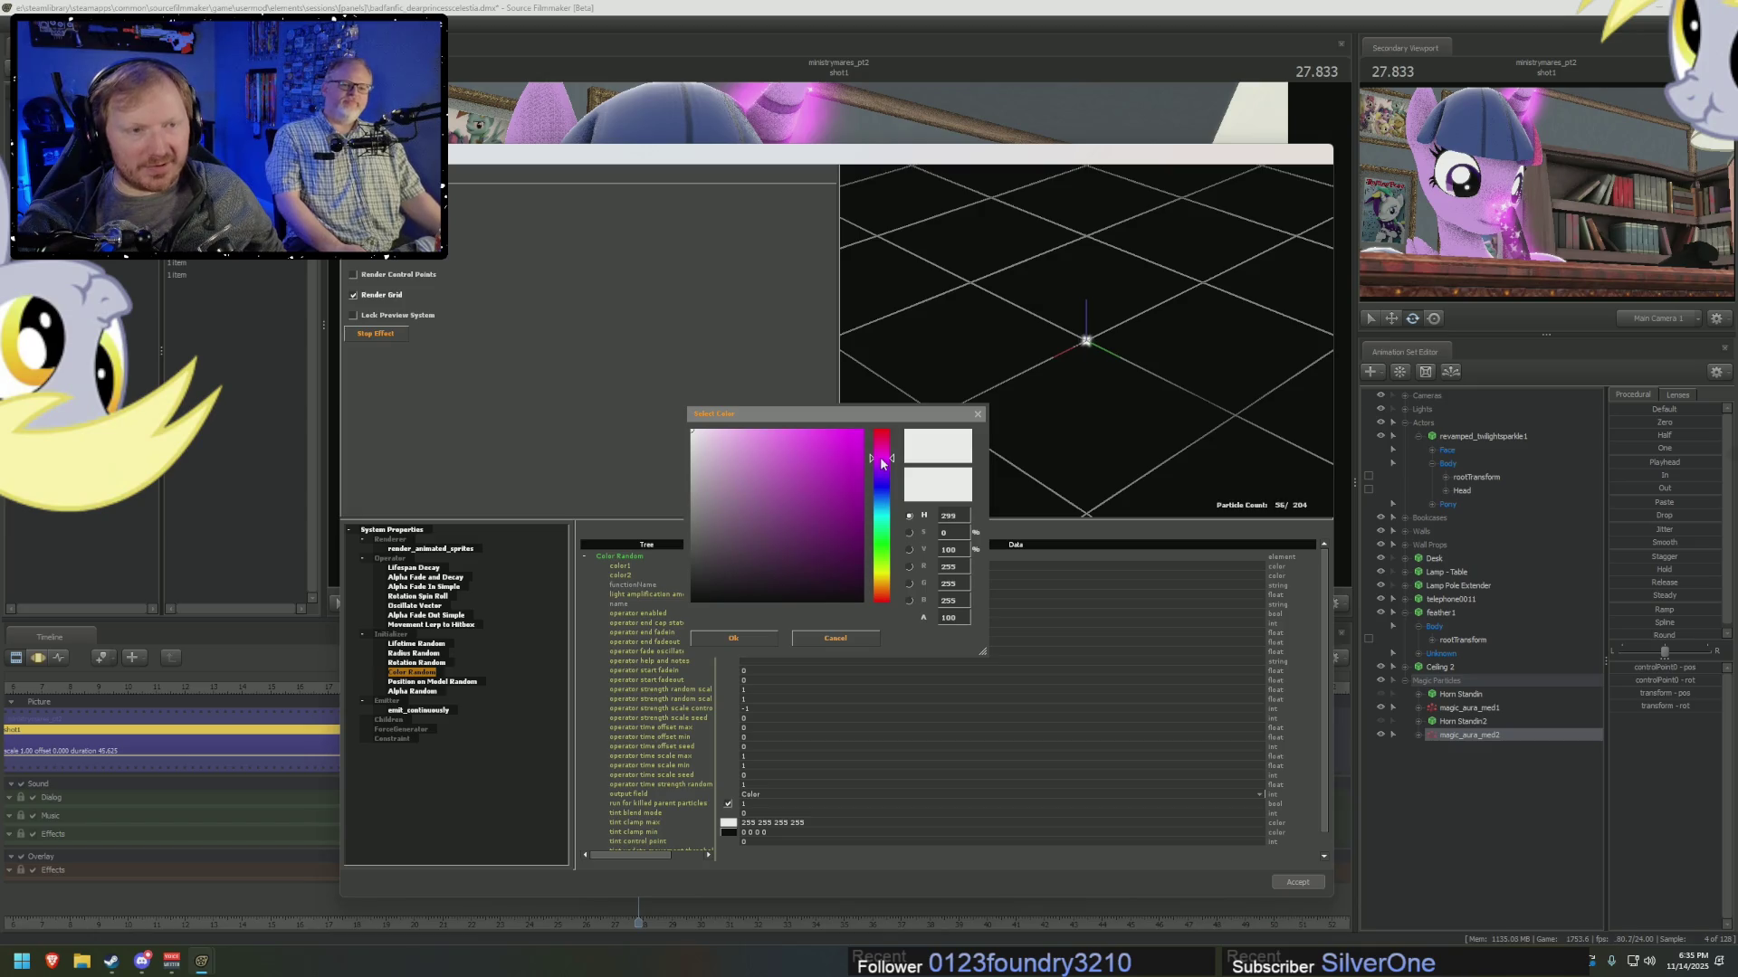
left_click_drag(890, 460, 889, 459)
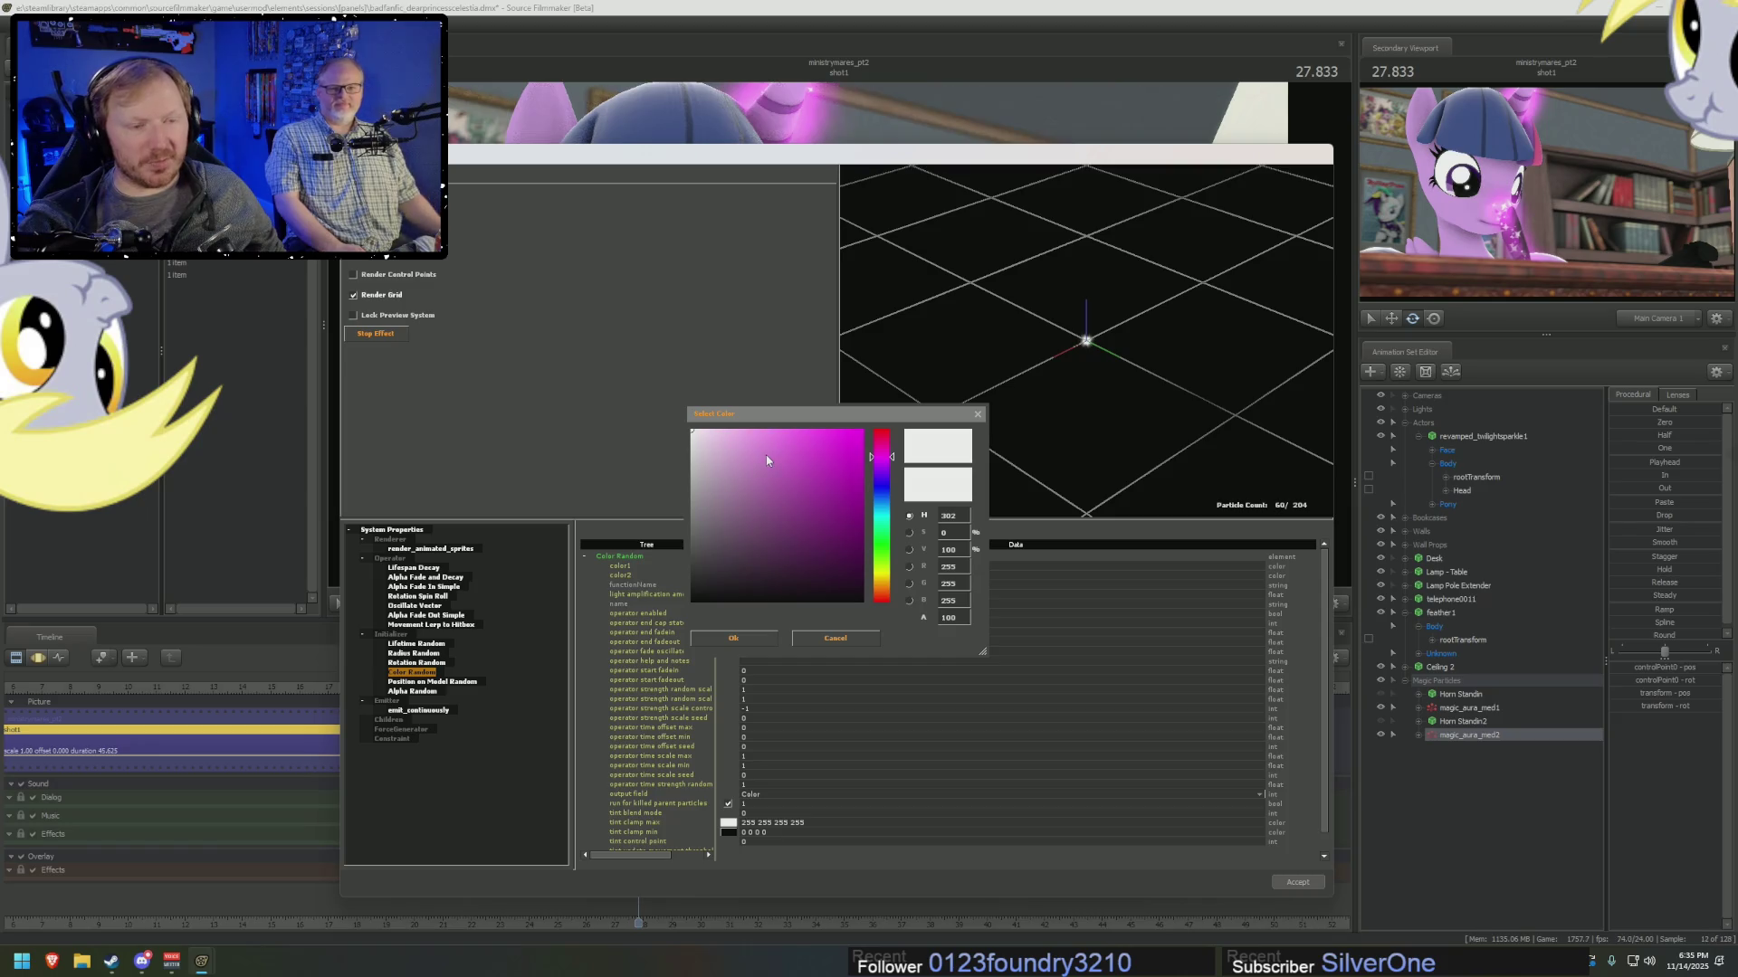
left_click(849, 430)
left_click(783, 429)
left_click(885, 464)
left_click(886, 465)
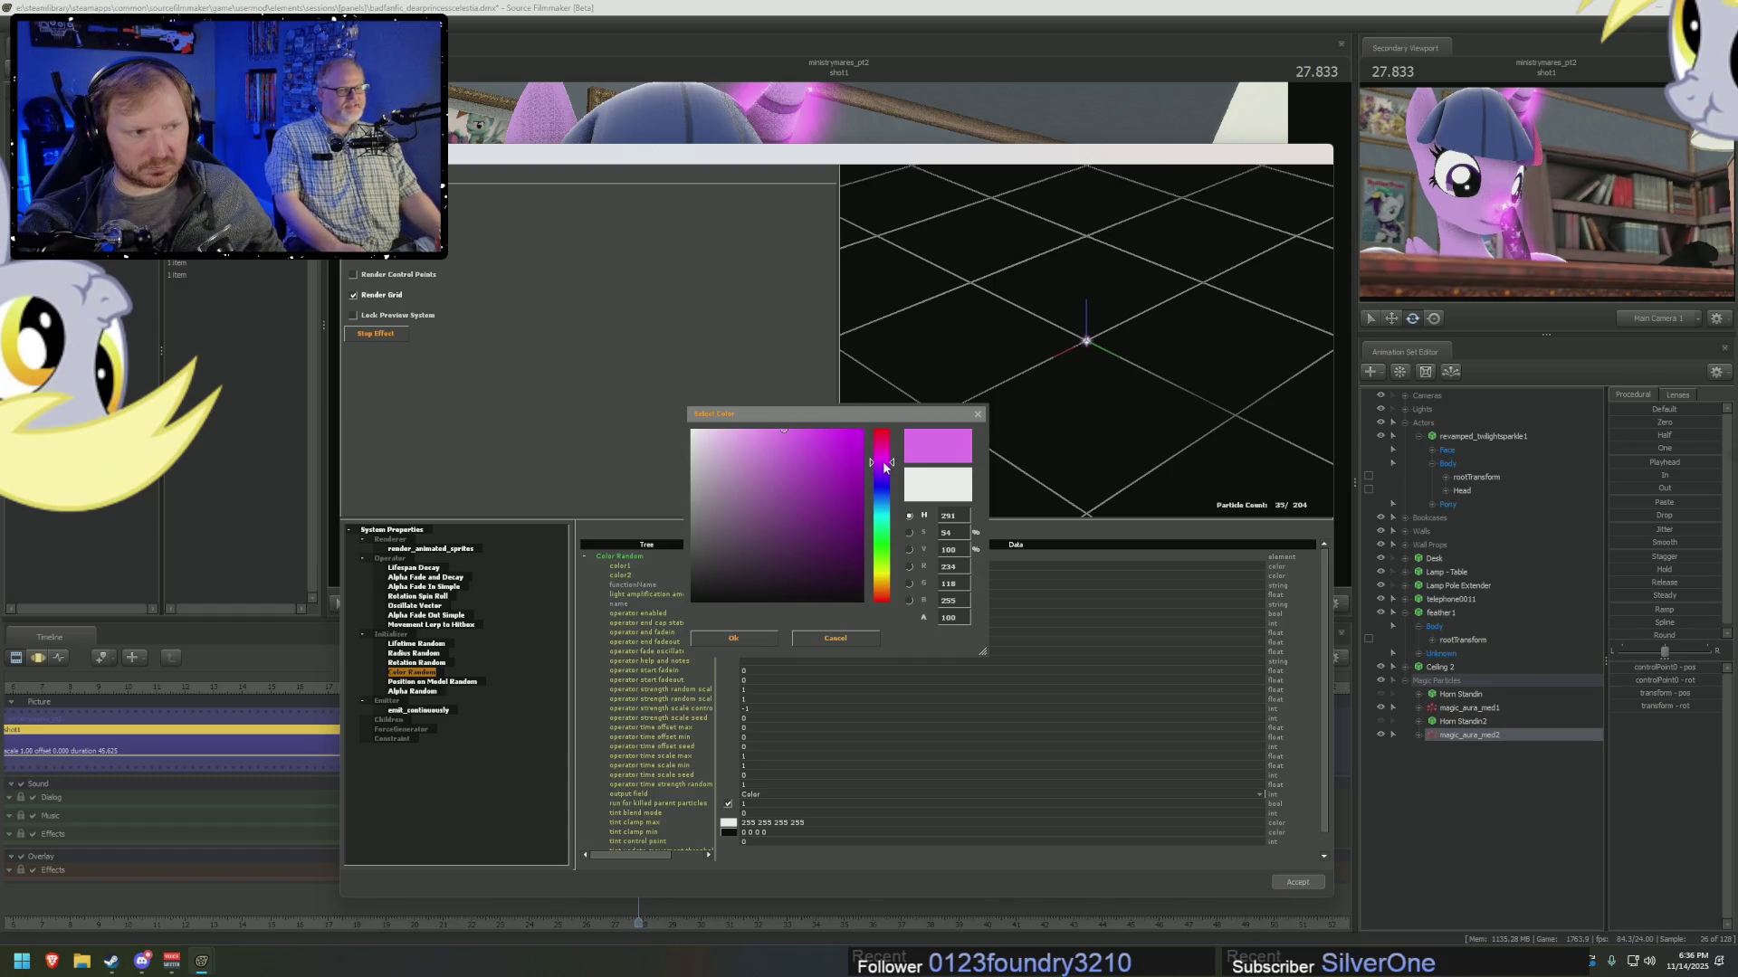
left_click(886, 464)
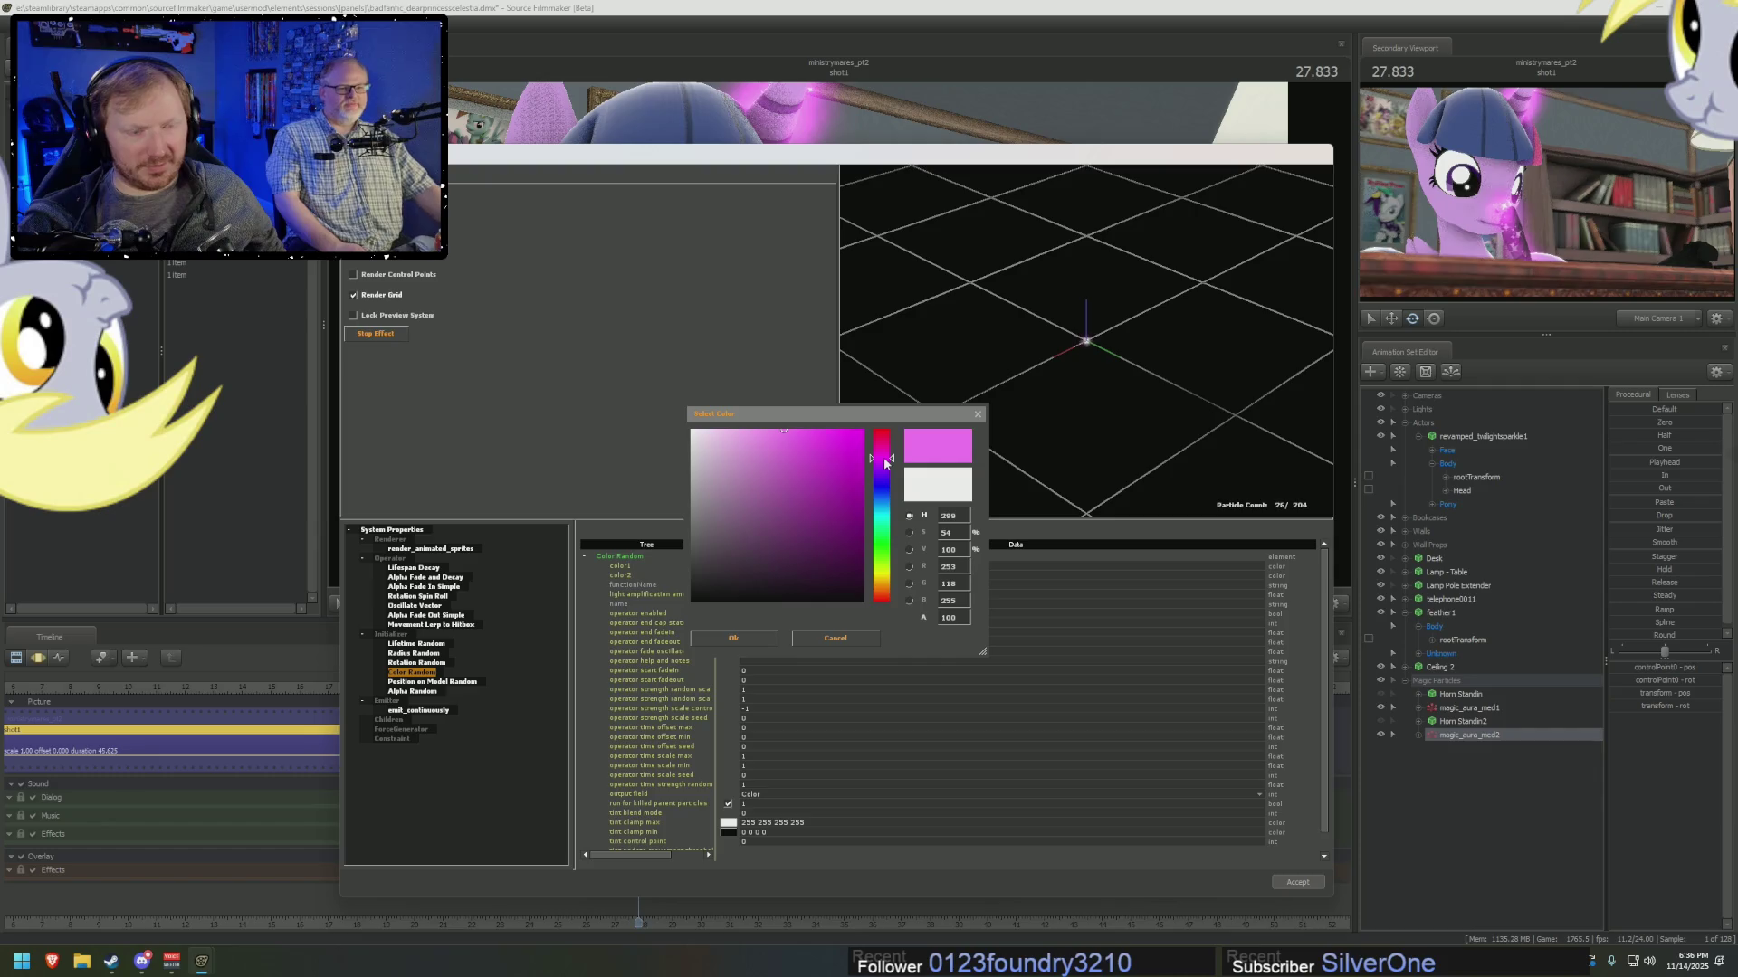
left_click_drag(746, 423, 788, 425)
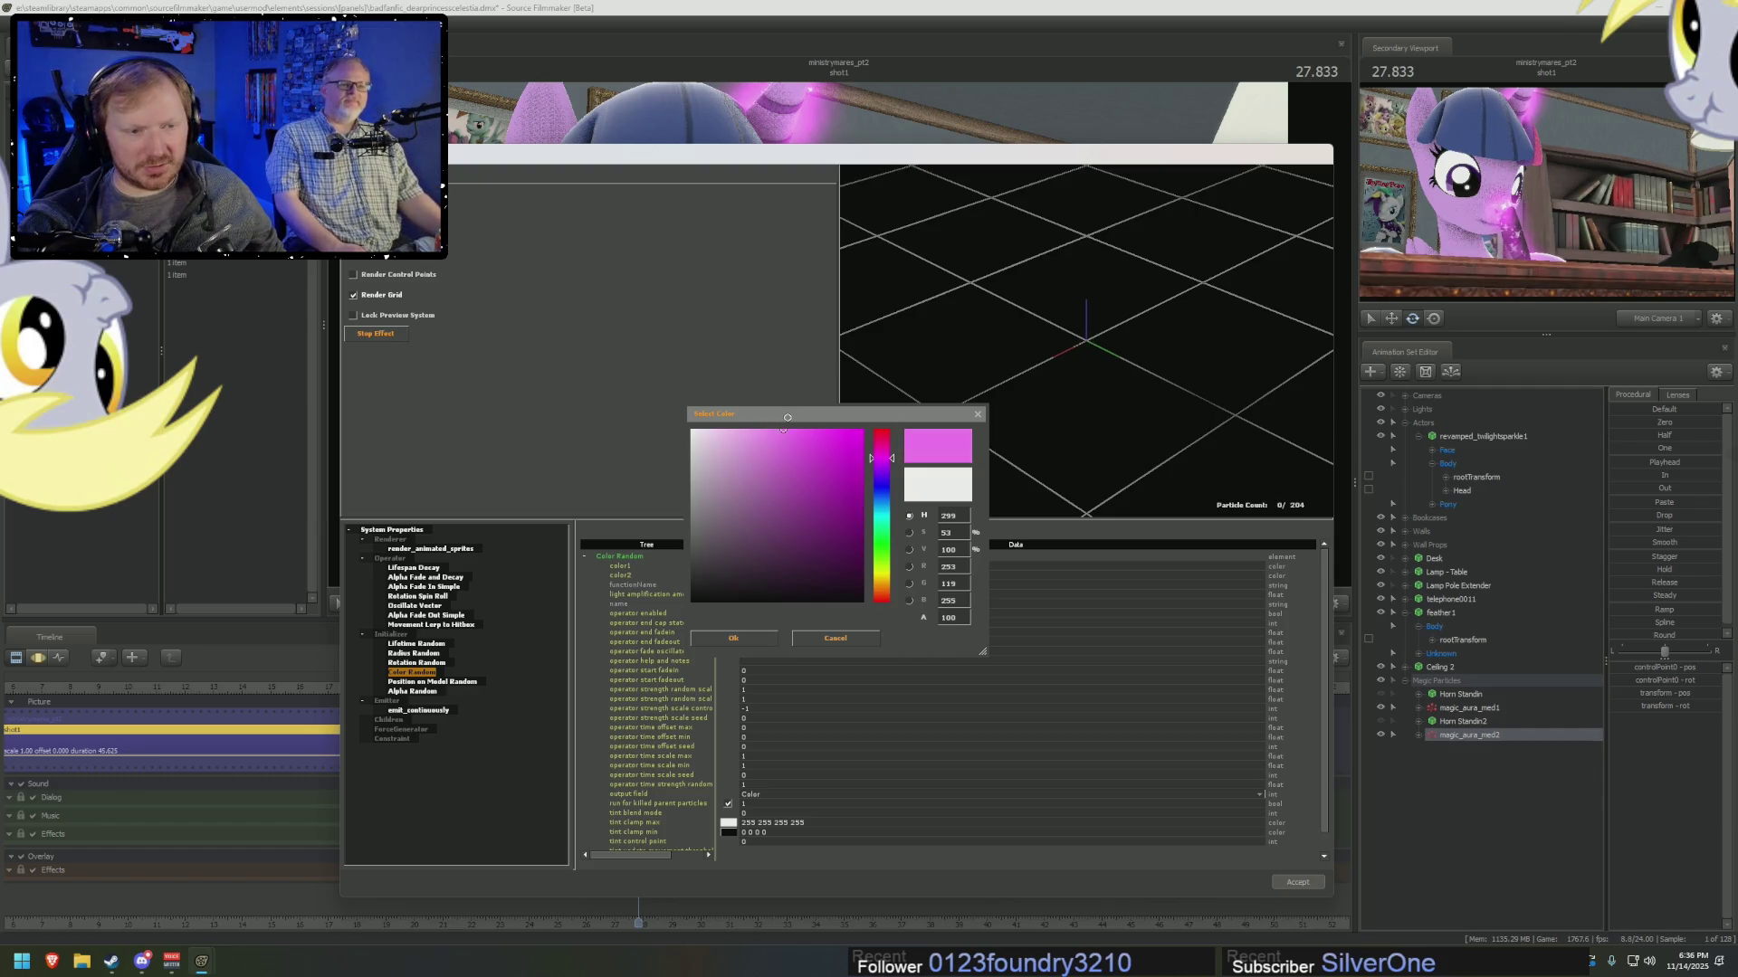
left_click(733, 638)
Leave color2 white and accept the sparkle colour changes.
left_click(734, 580)
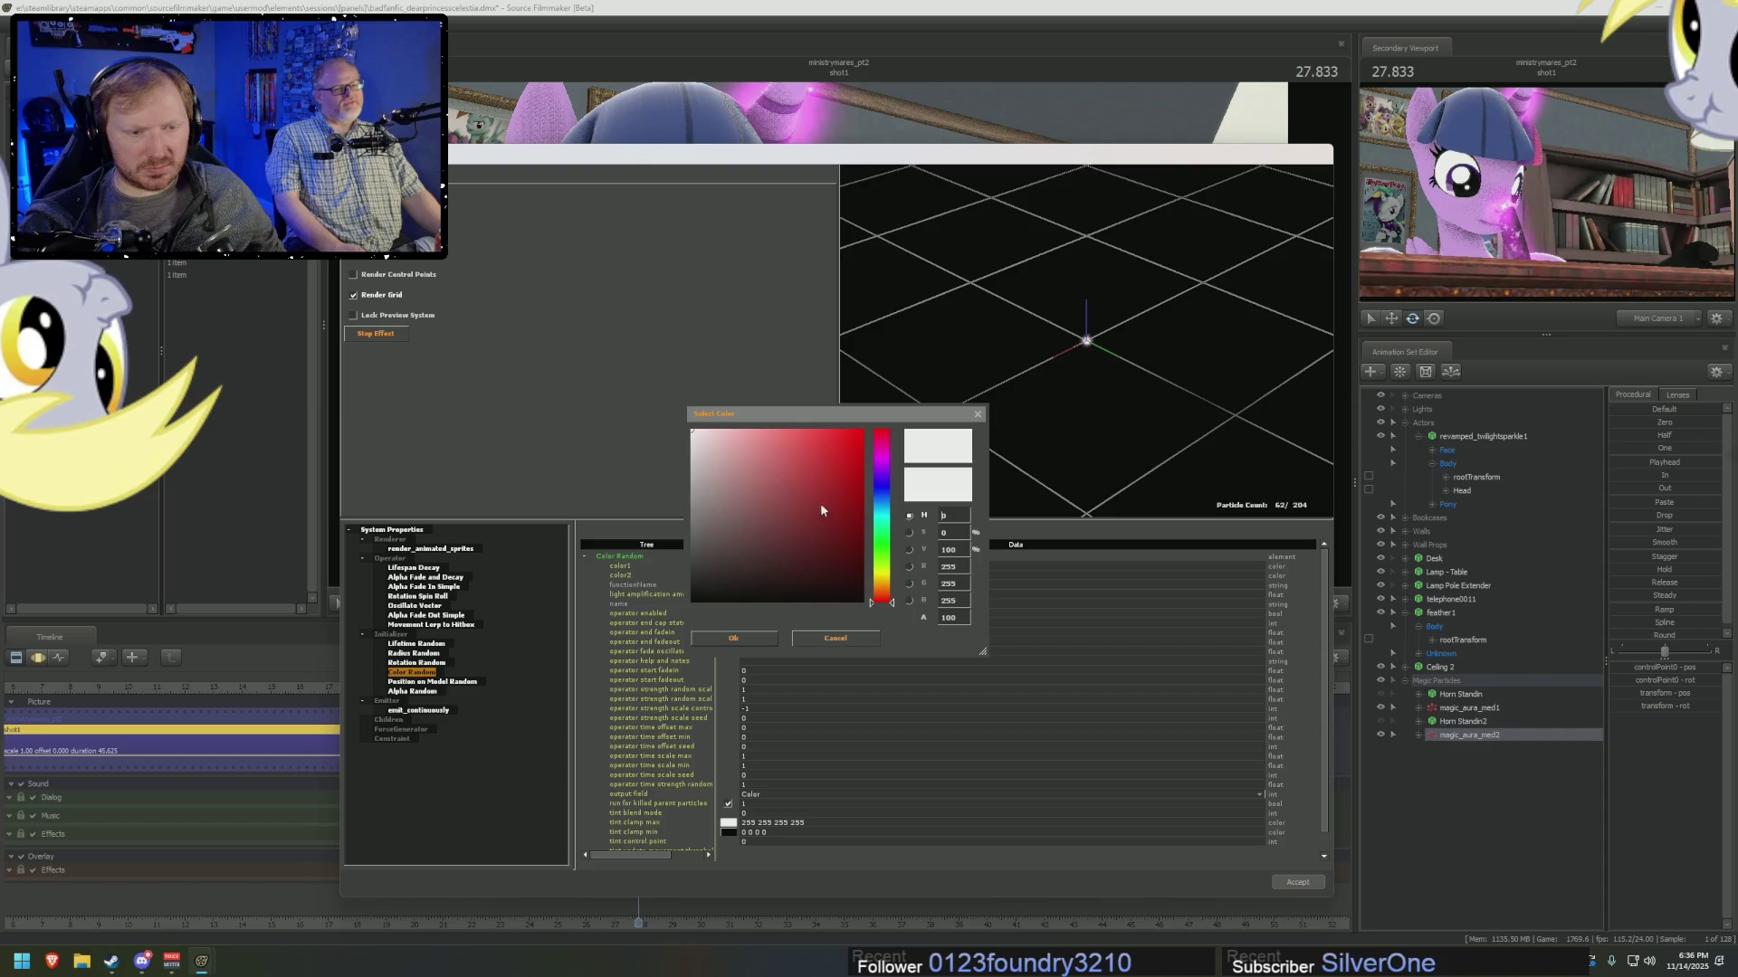
left_click(880, 458)
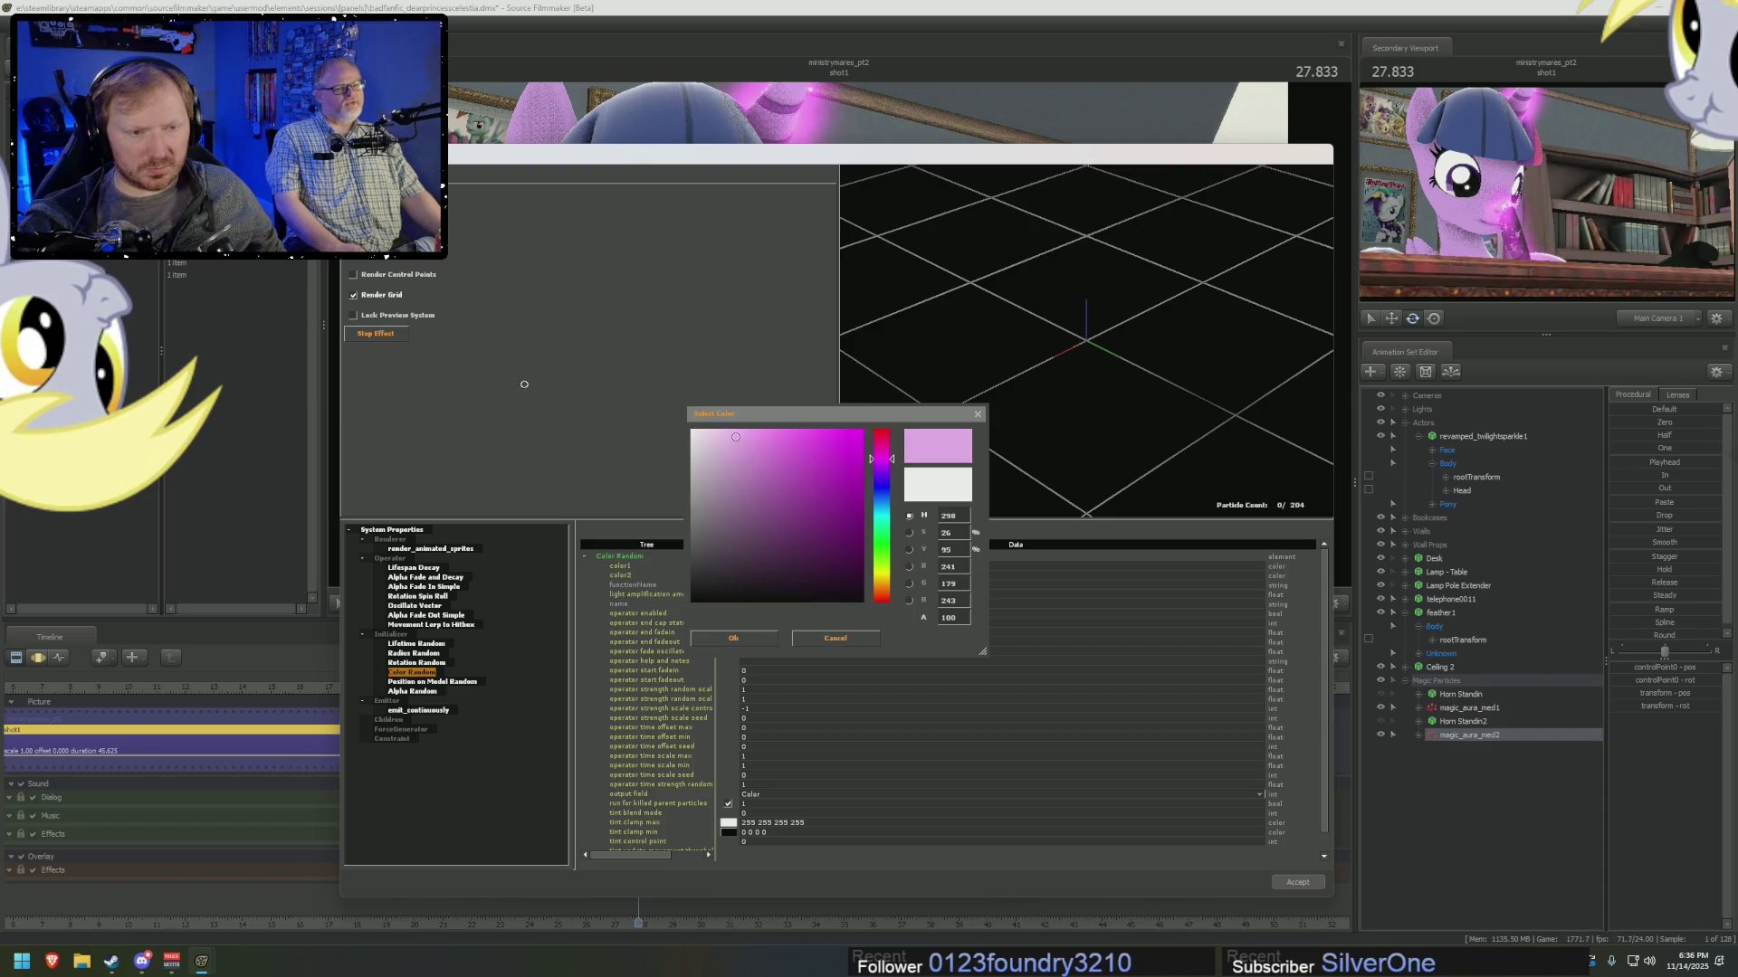
left_click(763, 642)
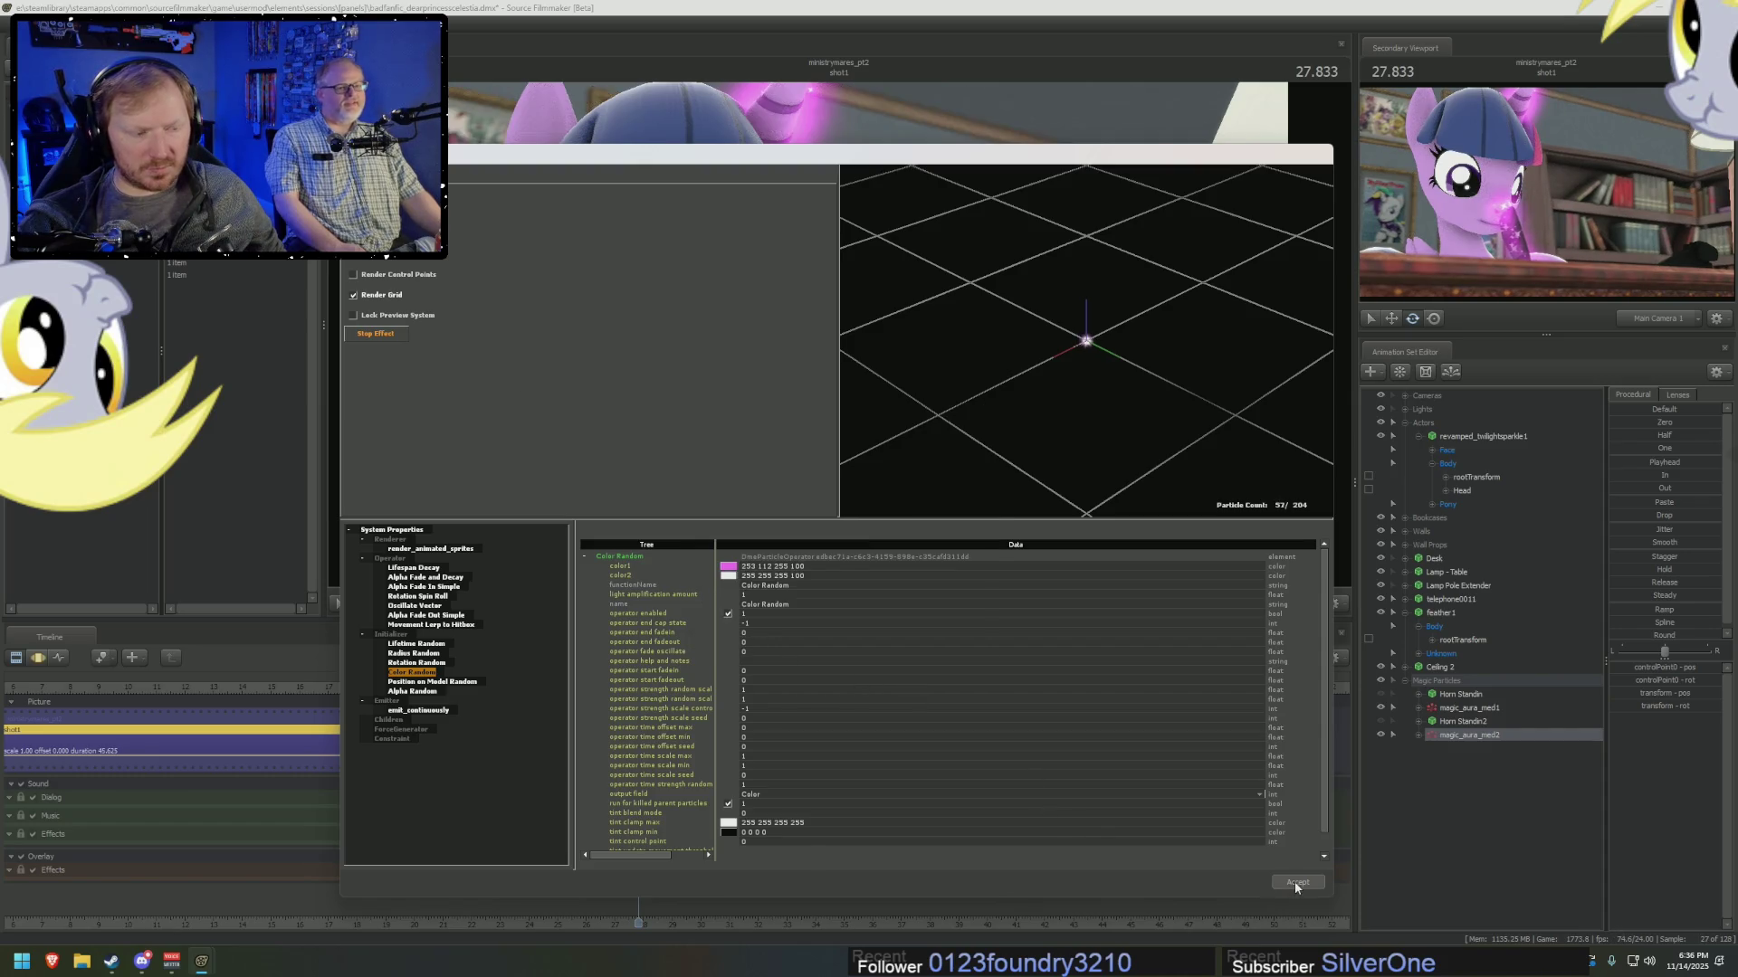
left_click(1284, 879)
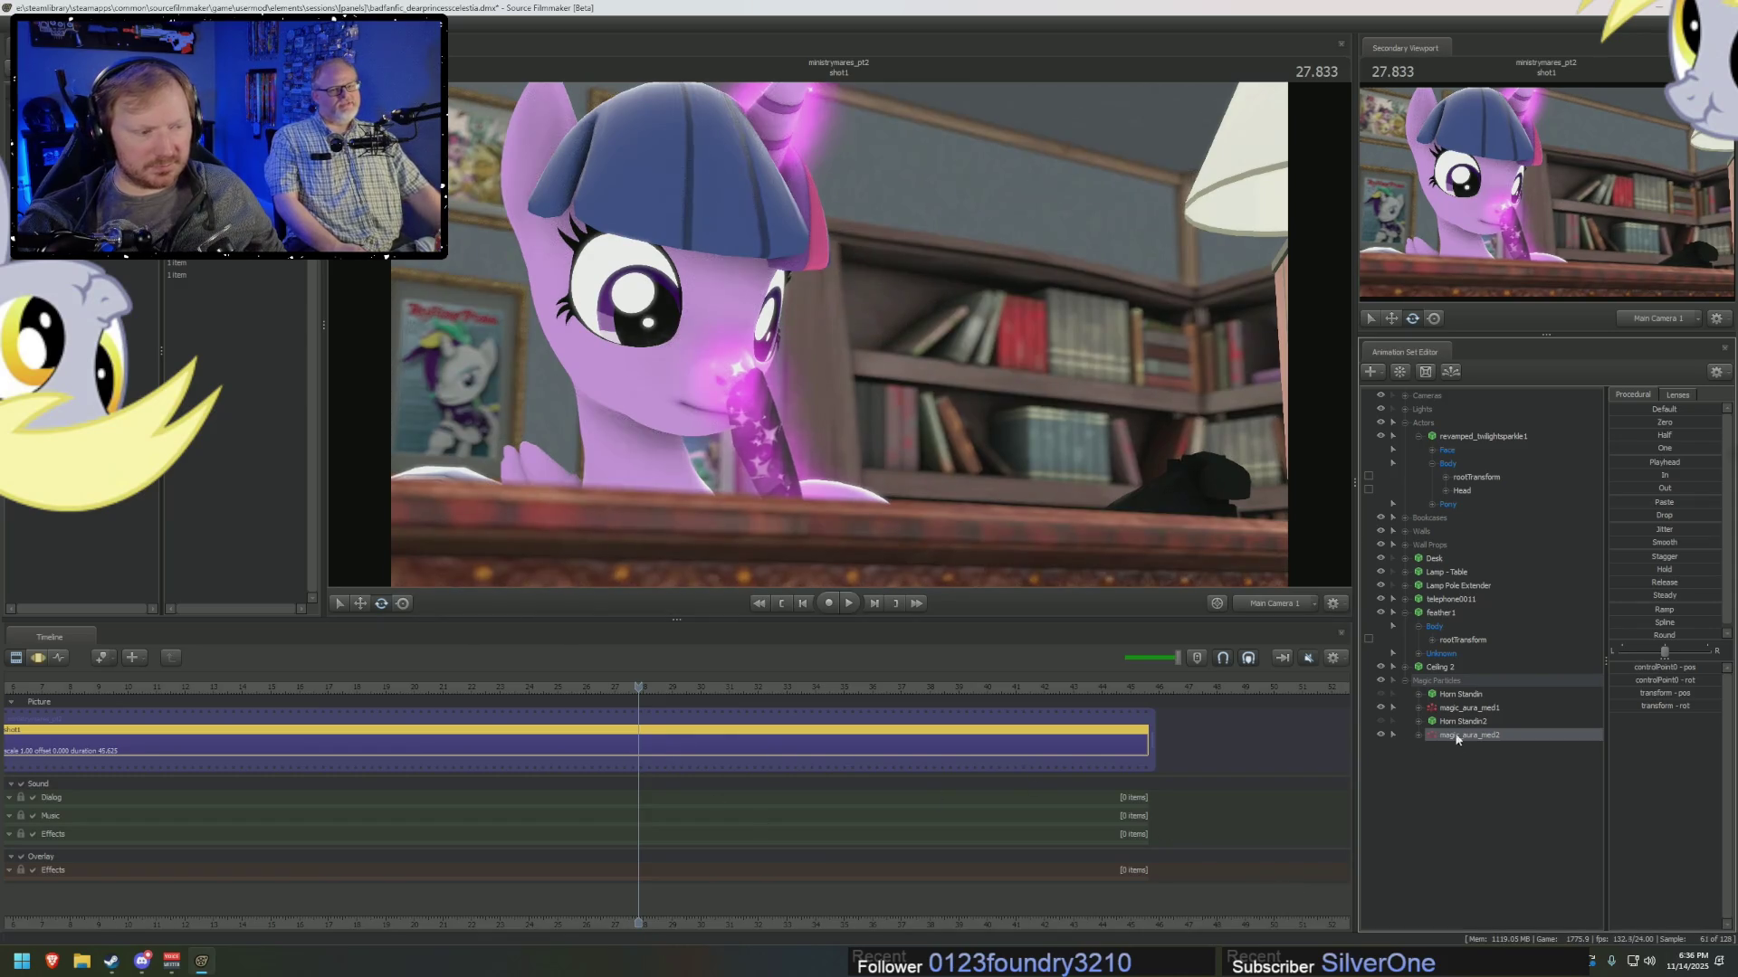
In magic_aura_med1's sparkles definition, set Color Random color1 to a light saturated pink.
right_click(1459, 707)
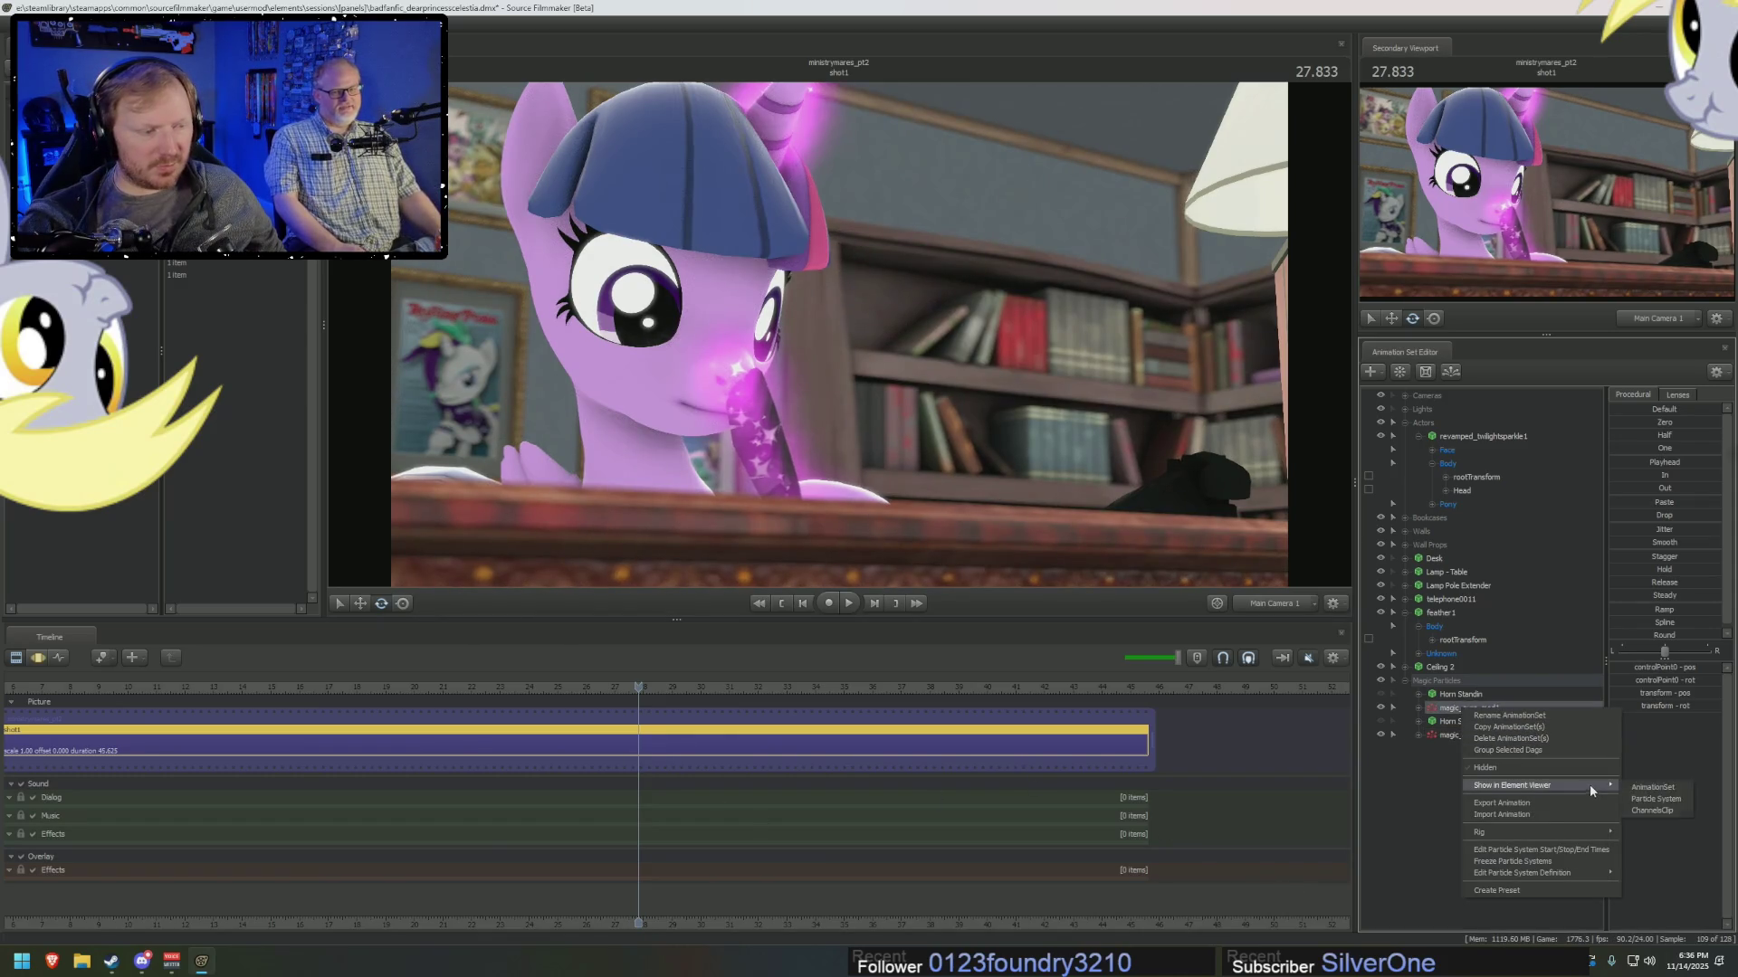
left_click(1667, 796)
right_click(1458, 708)
mouse_move(1497, 871)
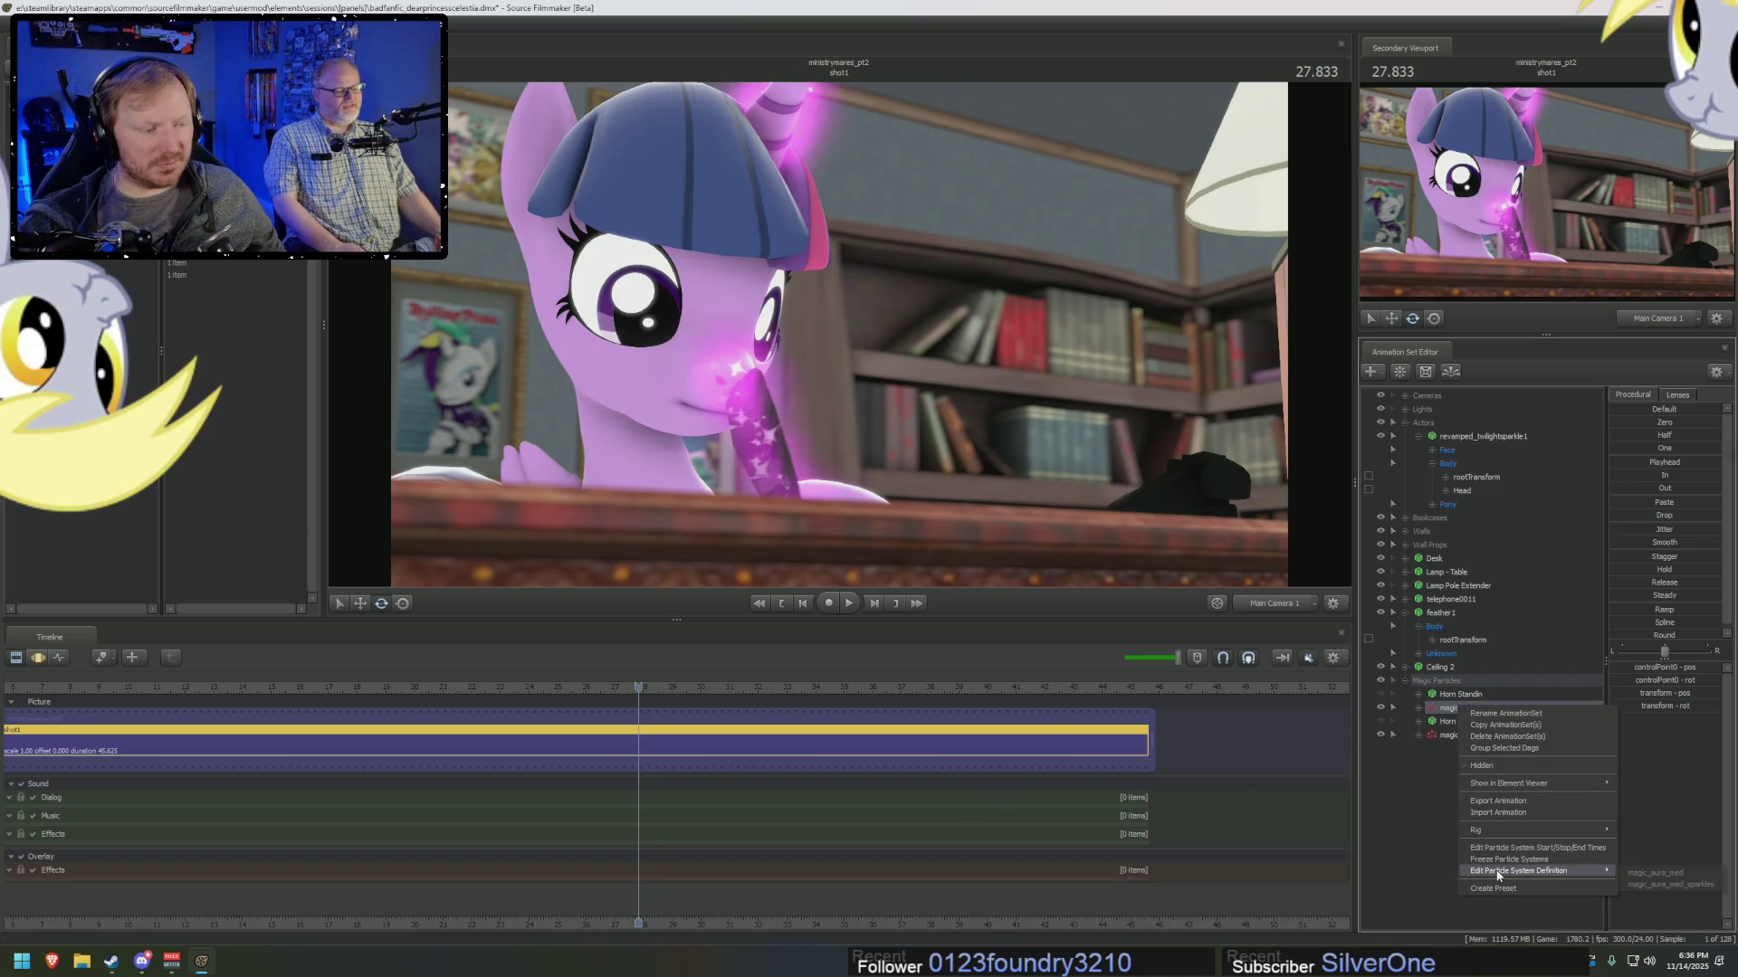
left_click(1670, 884)
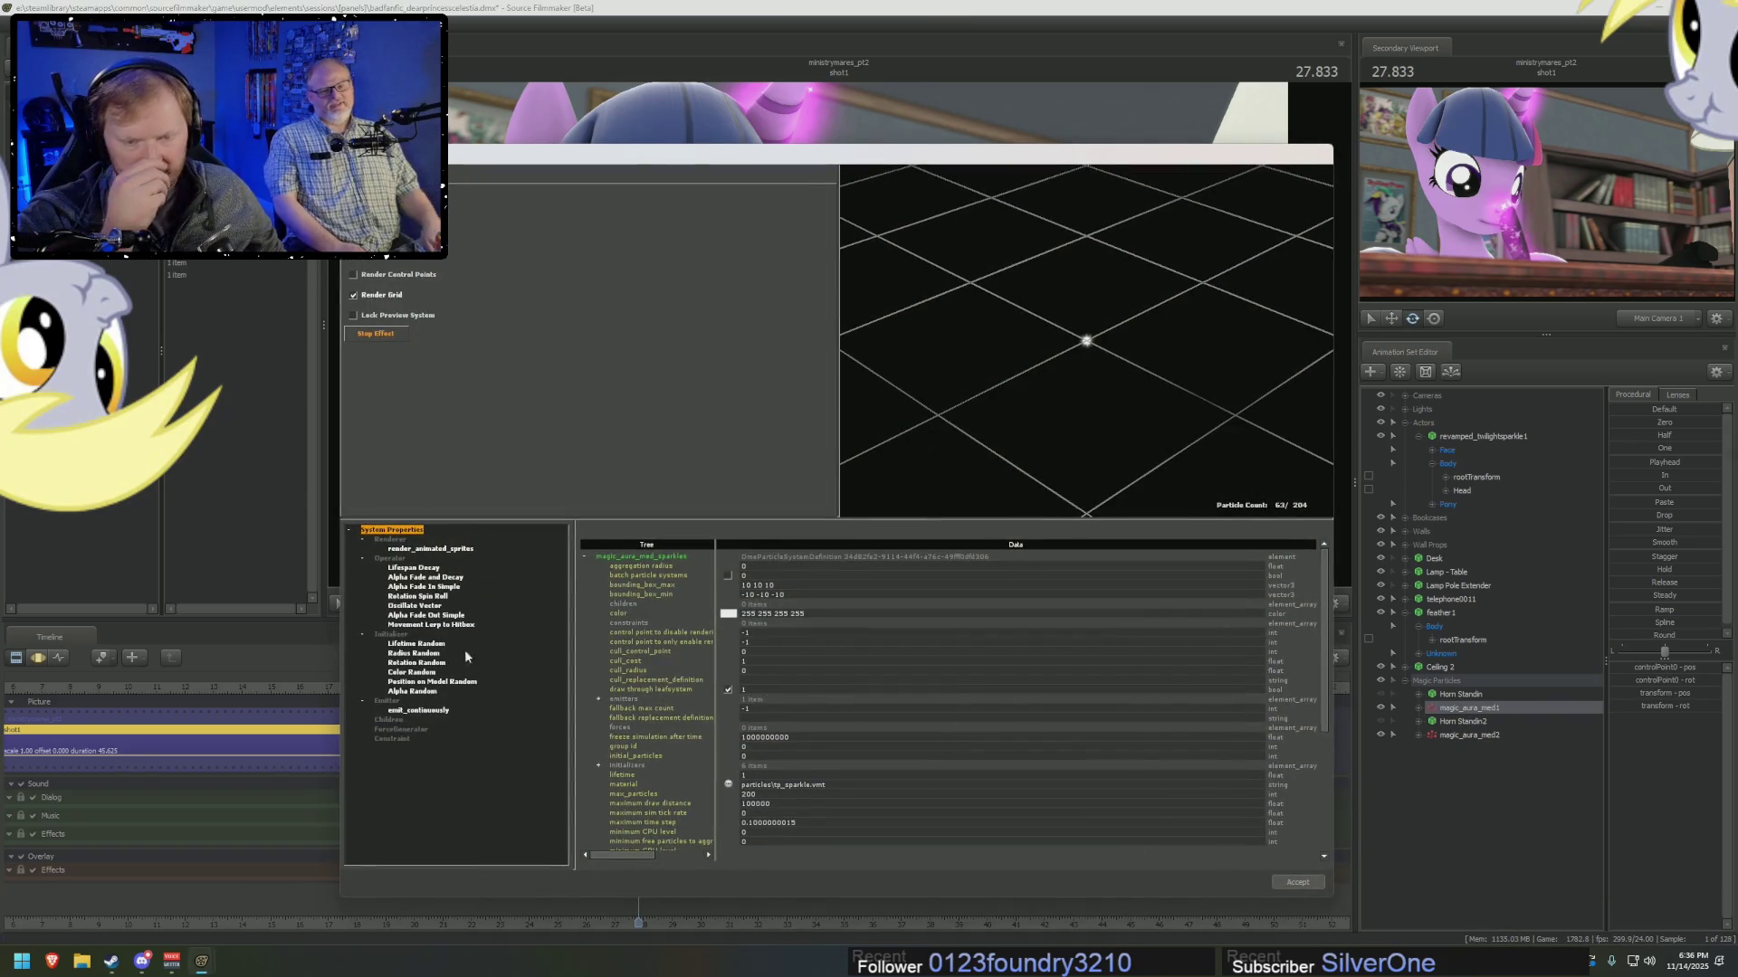
left_click(412, 673)
left_click(734, 567)
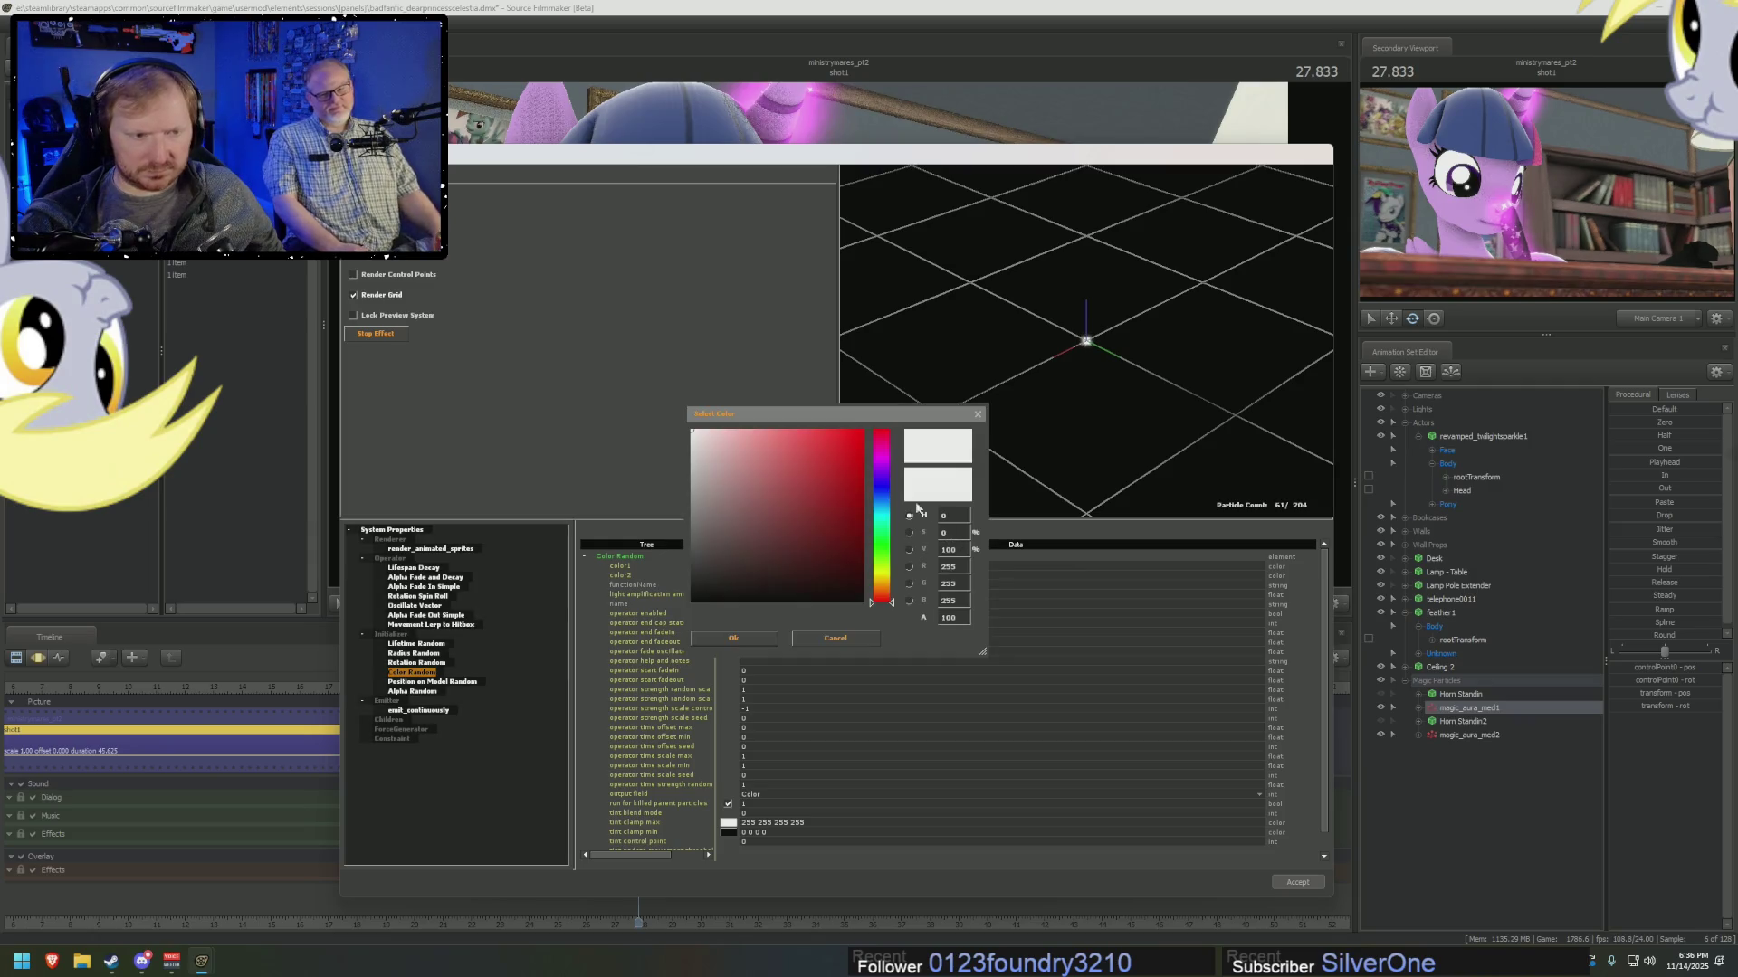
left_click(884, 463)
left_click_drag(883, 463, 884, 462)
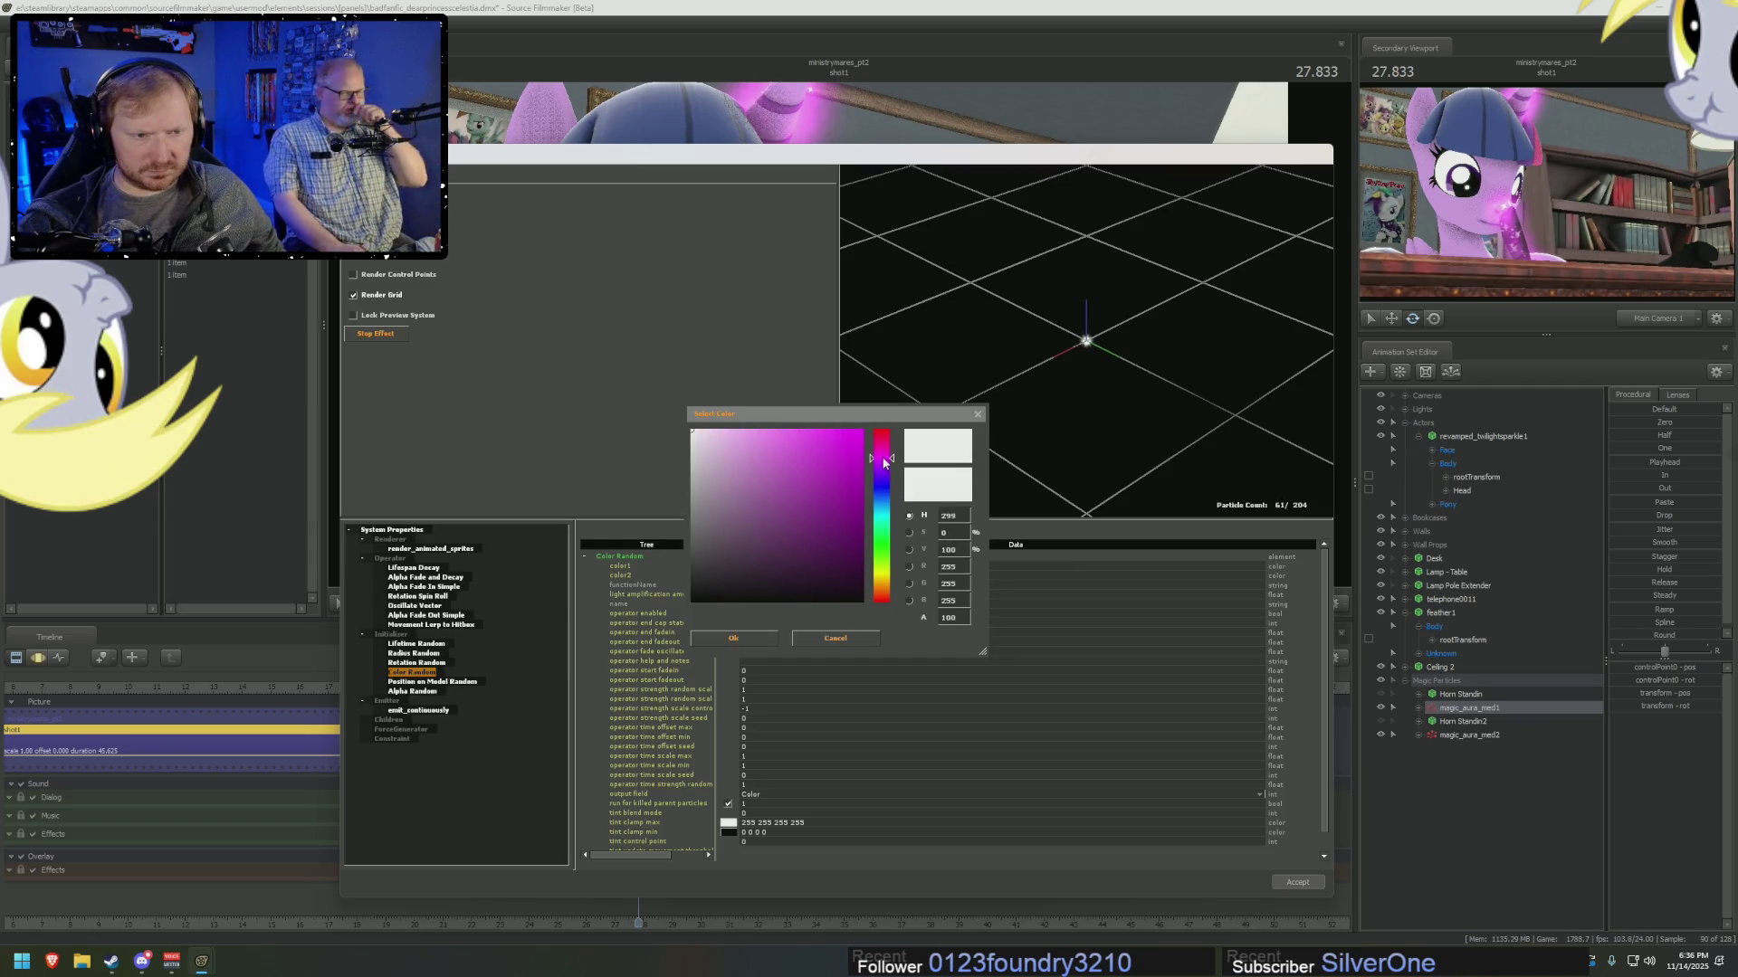
left_click_drag(791, 433, 775, 430)
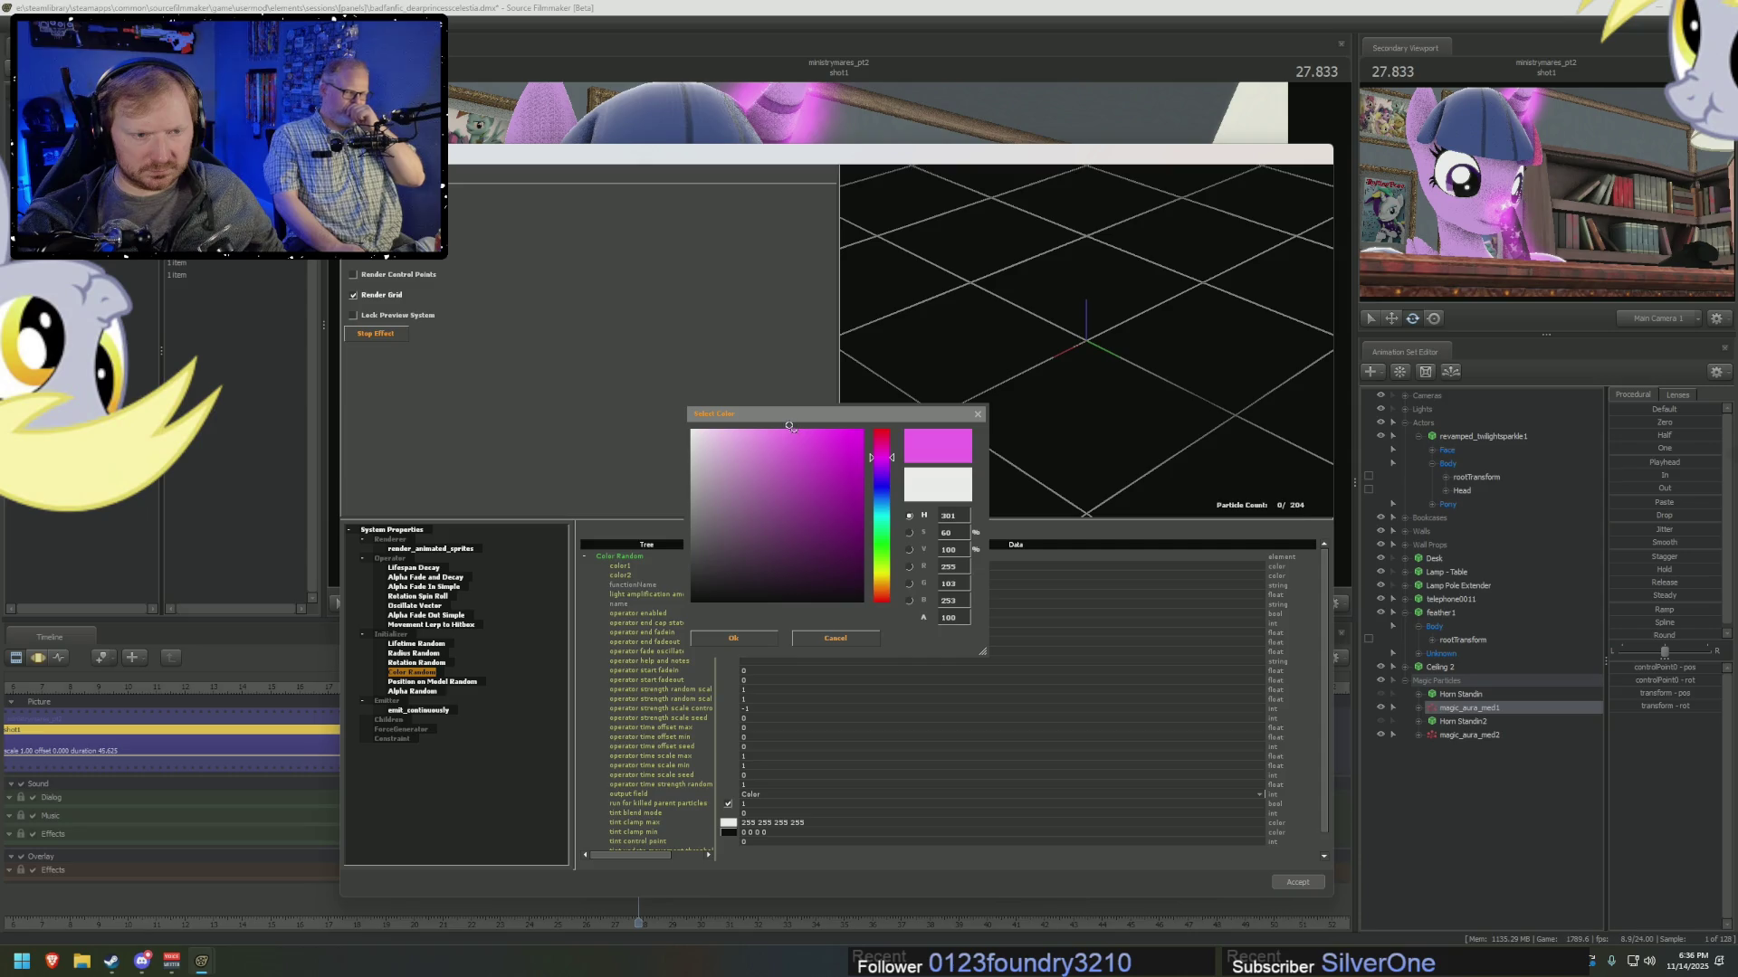
left_click(758, 641)
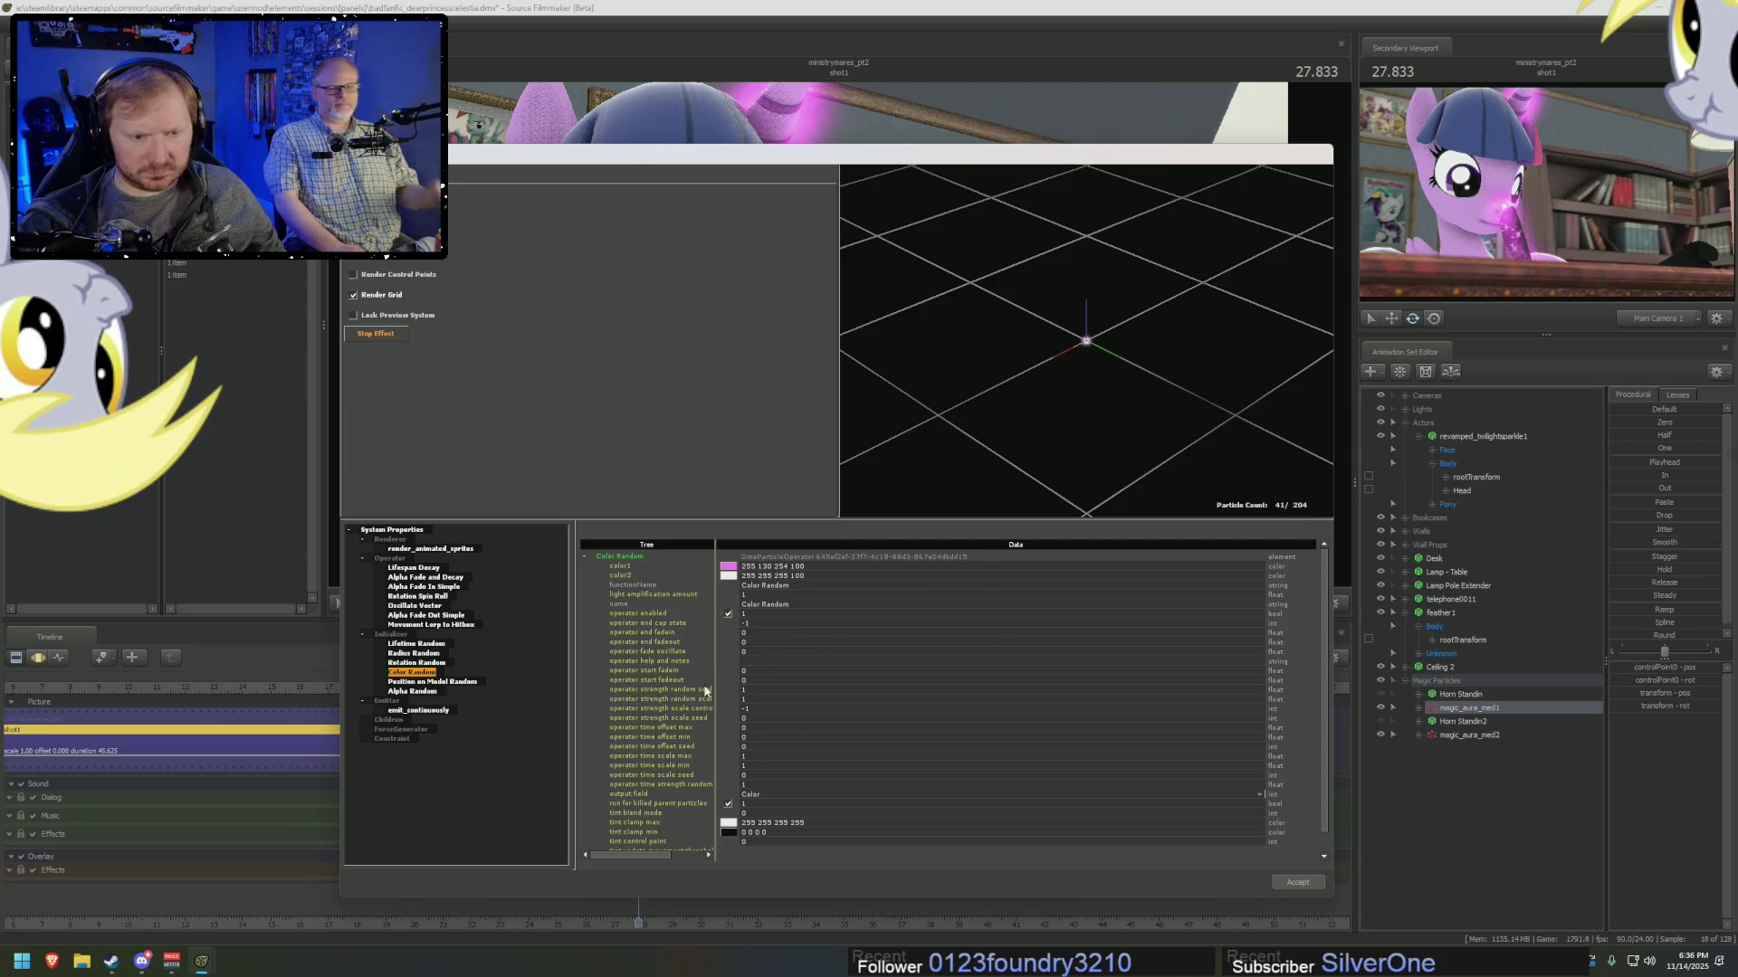
Set the emit_continuously emission rate to 20 and accept the changes.
left_click(409, 712)
type("20")
key("Return")
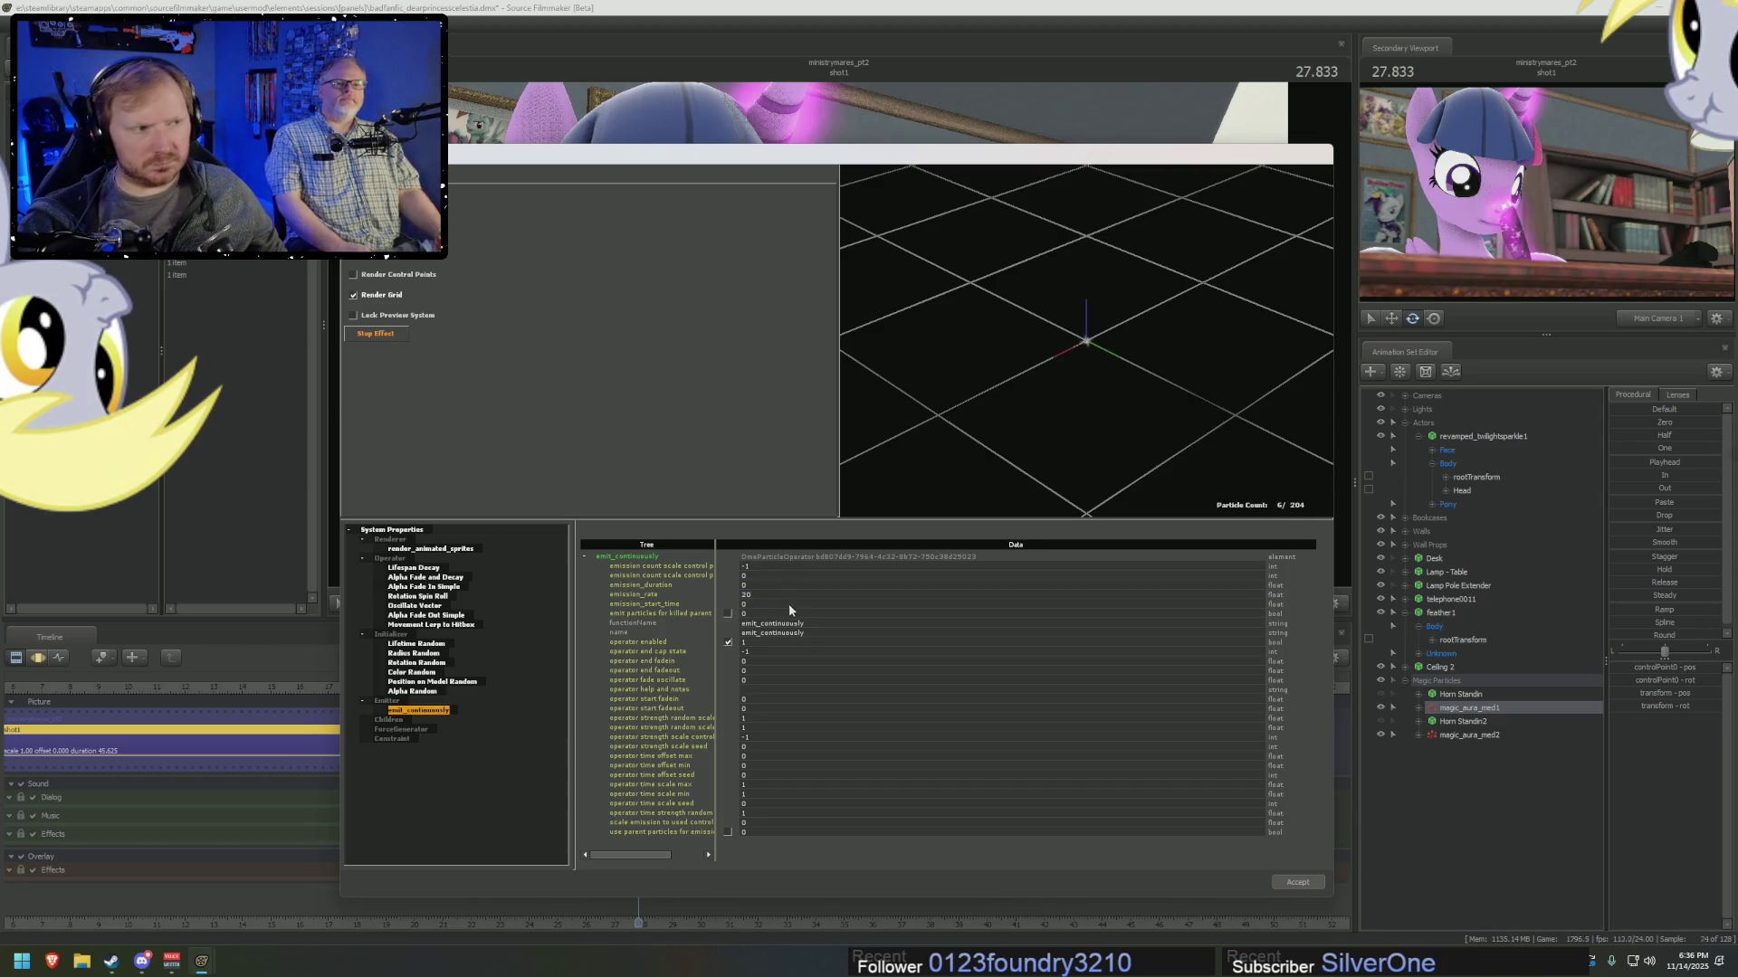
left_click(1299, 882)
right_click(1449, 736)
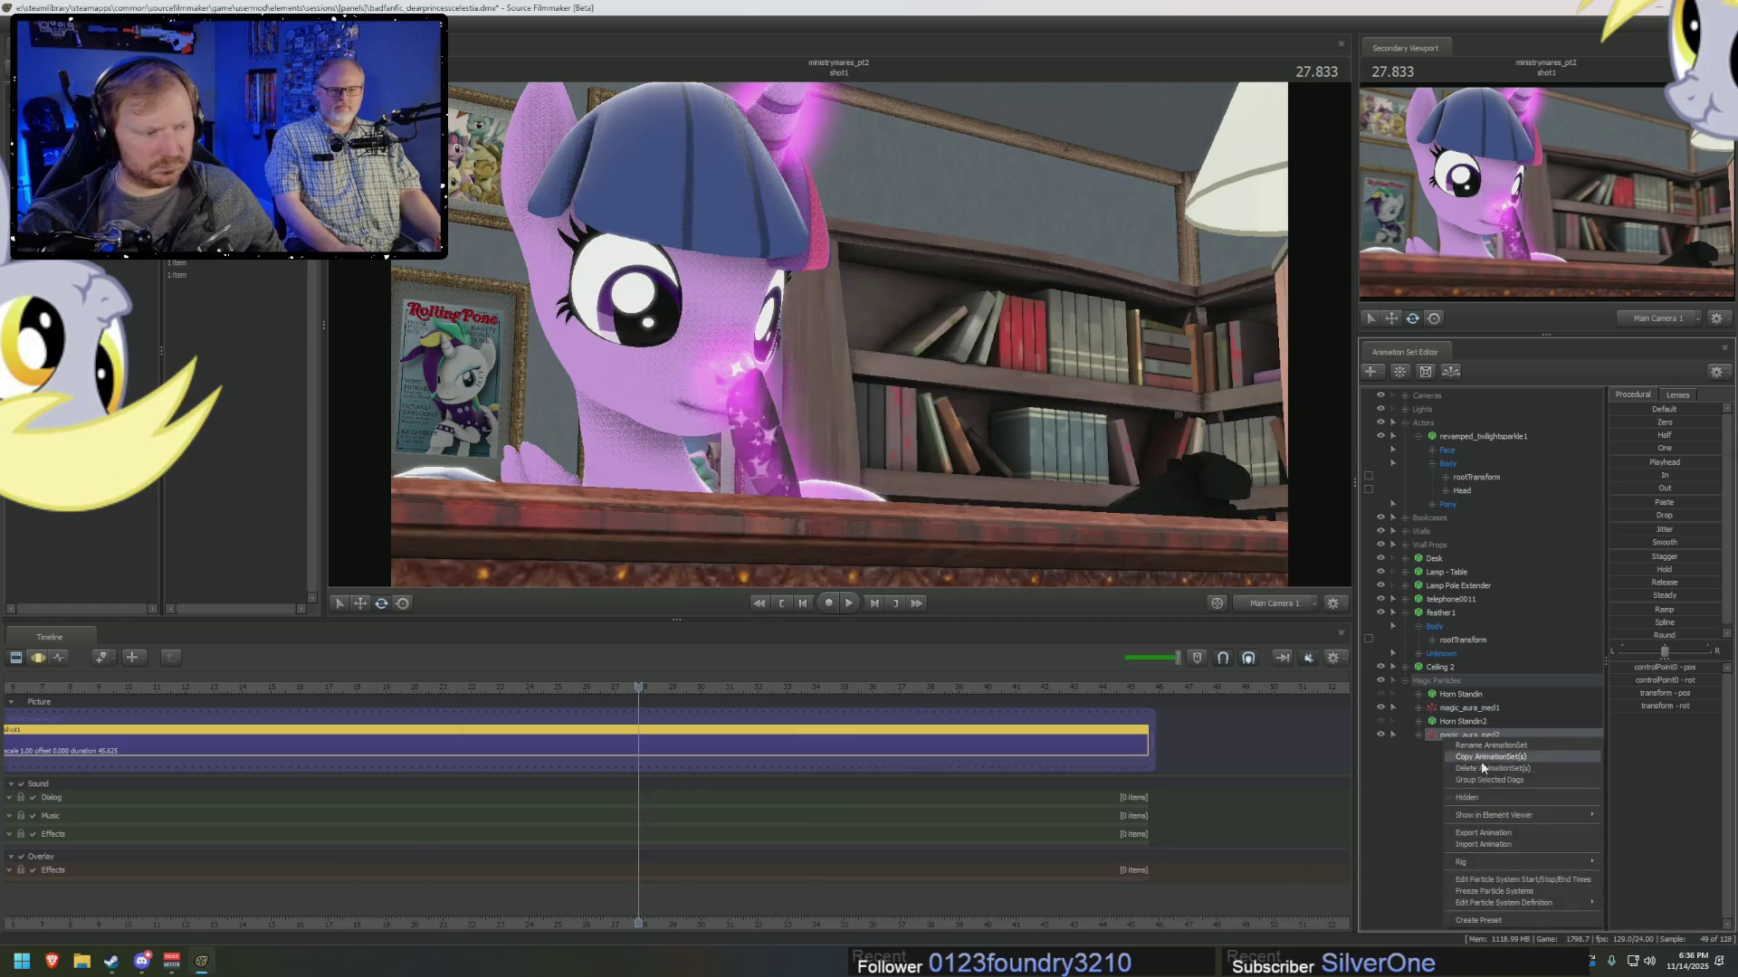
Set emission_rate to 40 in magic_aura_med2's particle definition and accept.
mouse_move(1501, 903)
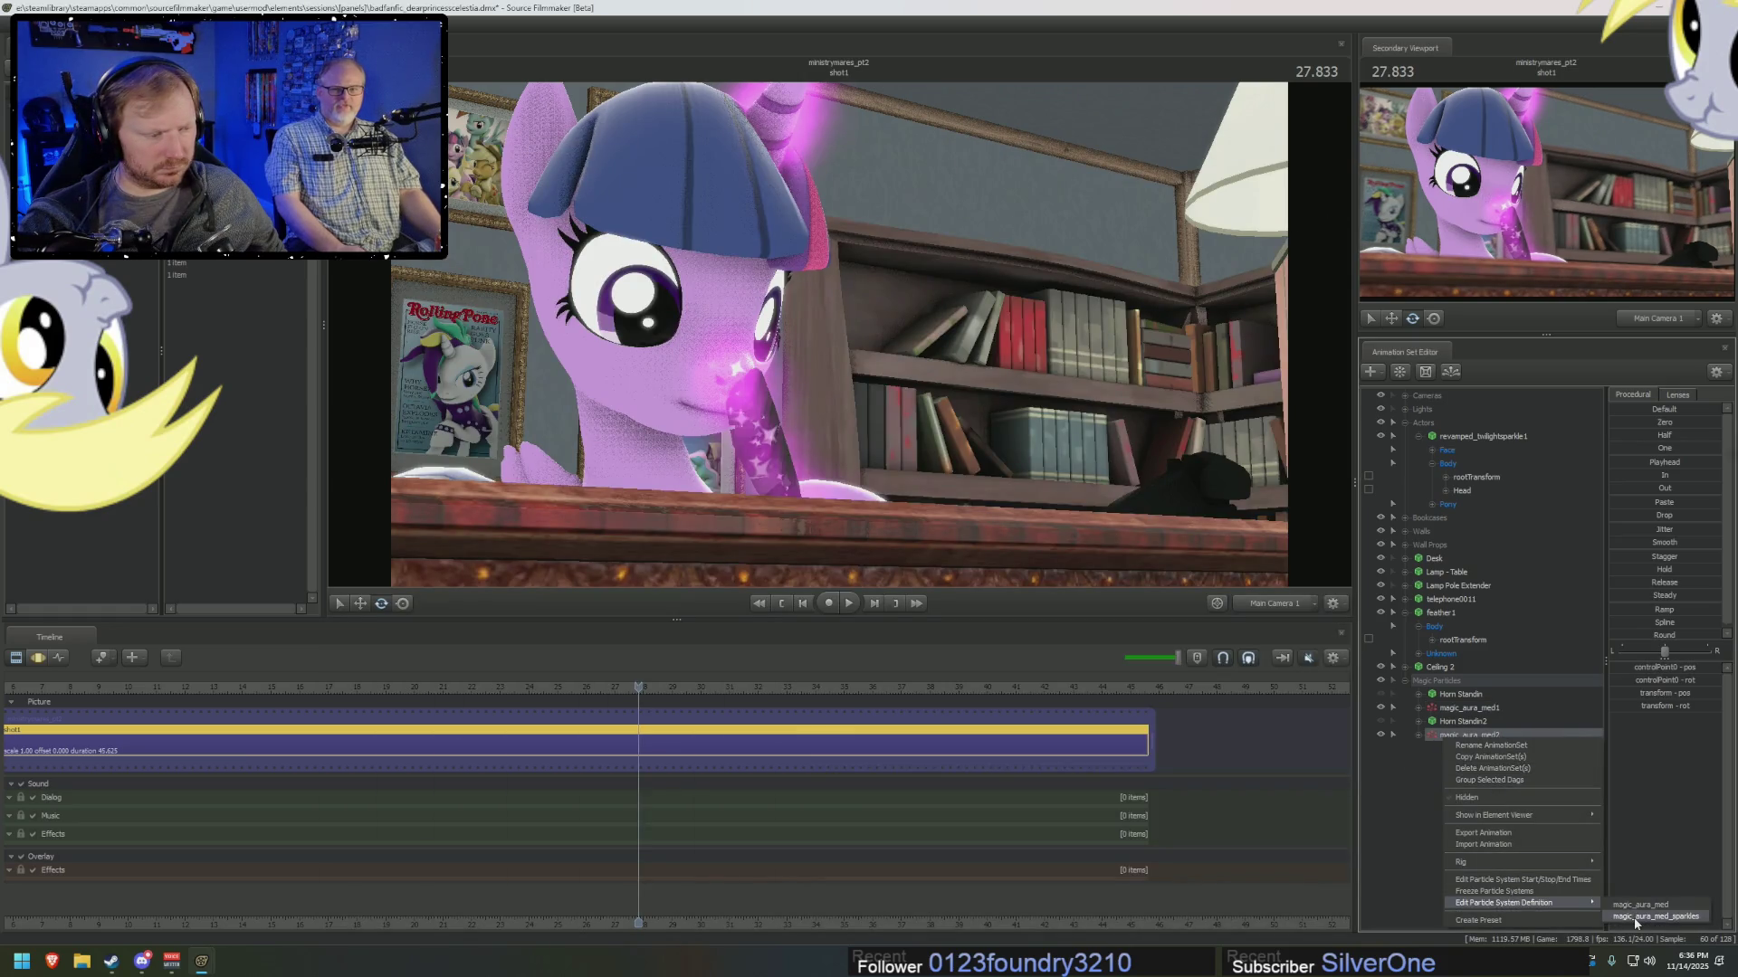
left_click(1652, 909)
left_click(426, 711)
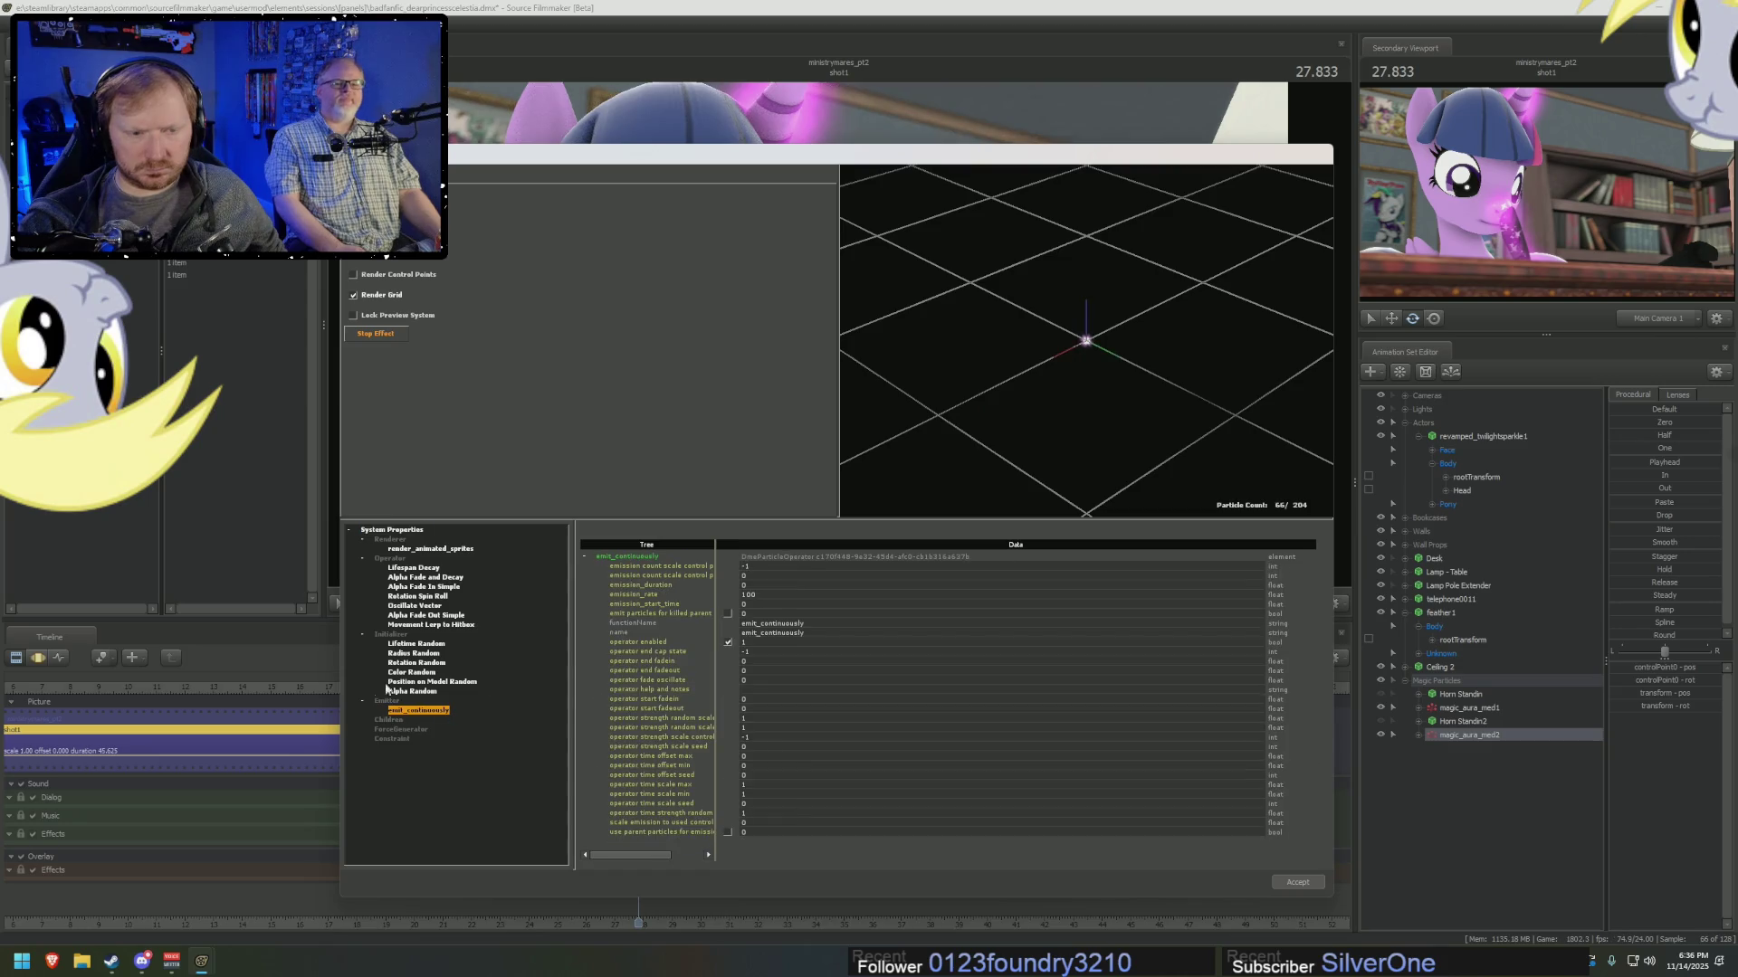
double_click(746, 594)
type("20")
key("Return")
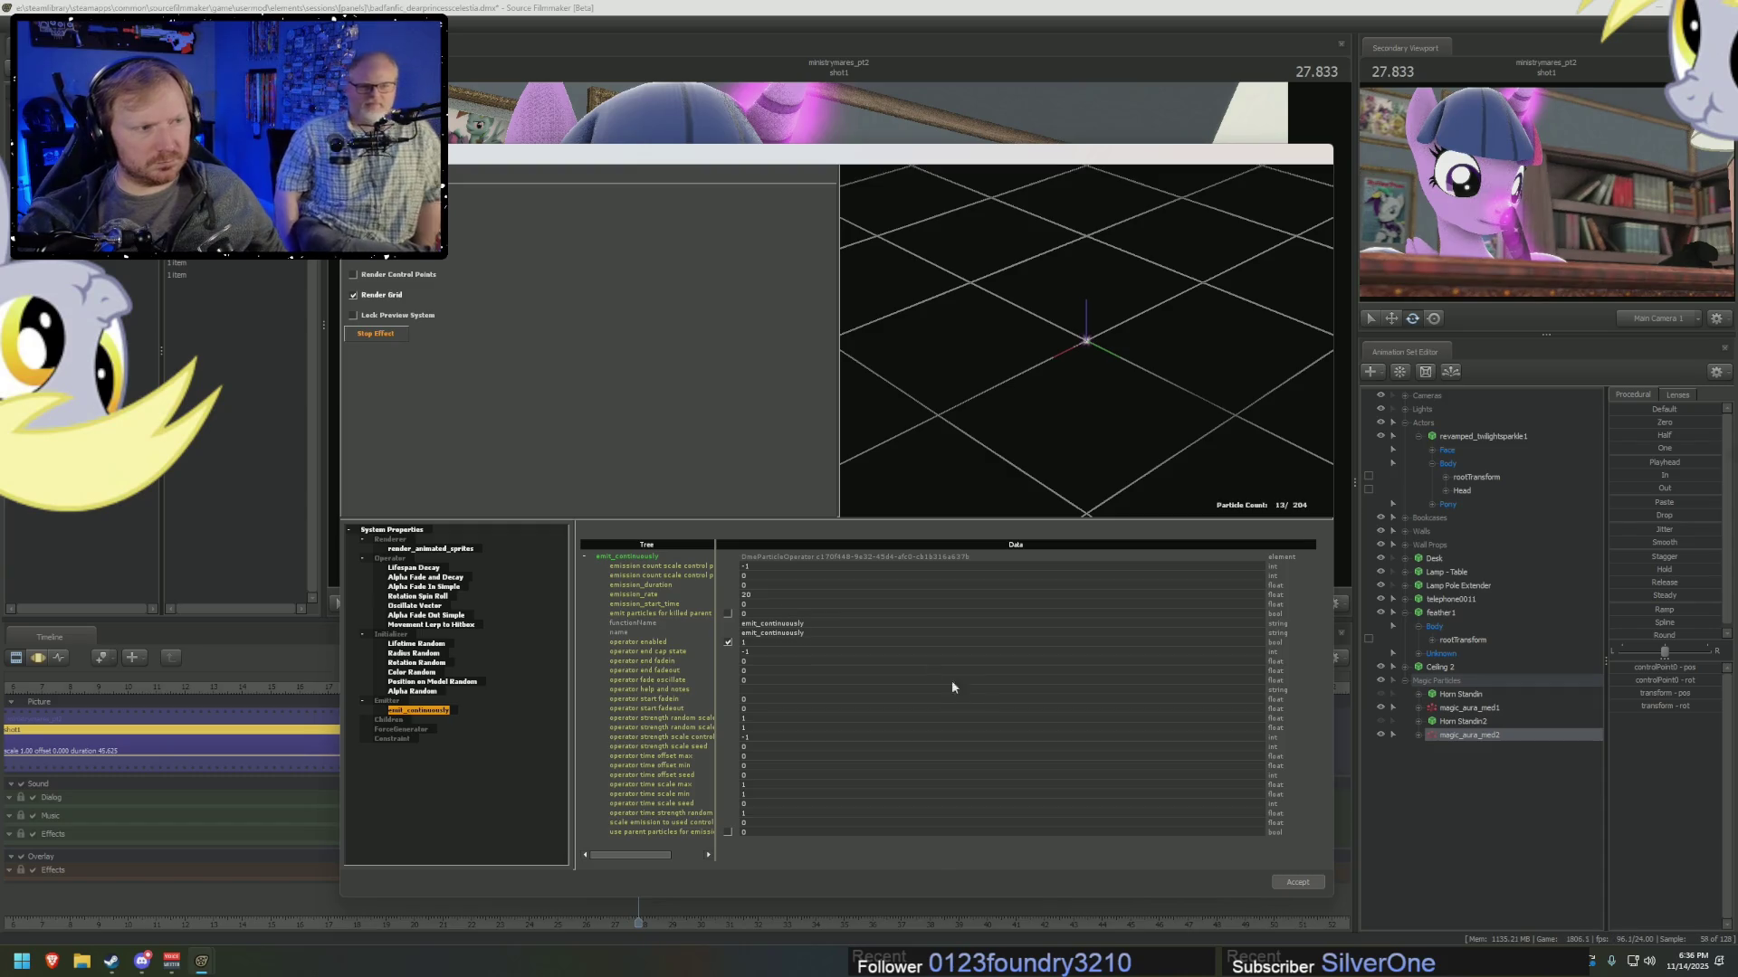
double_click(745, 595)
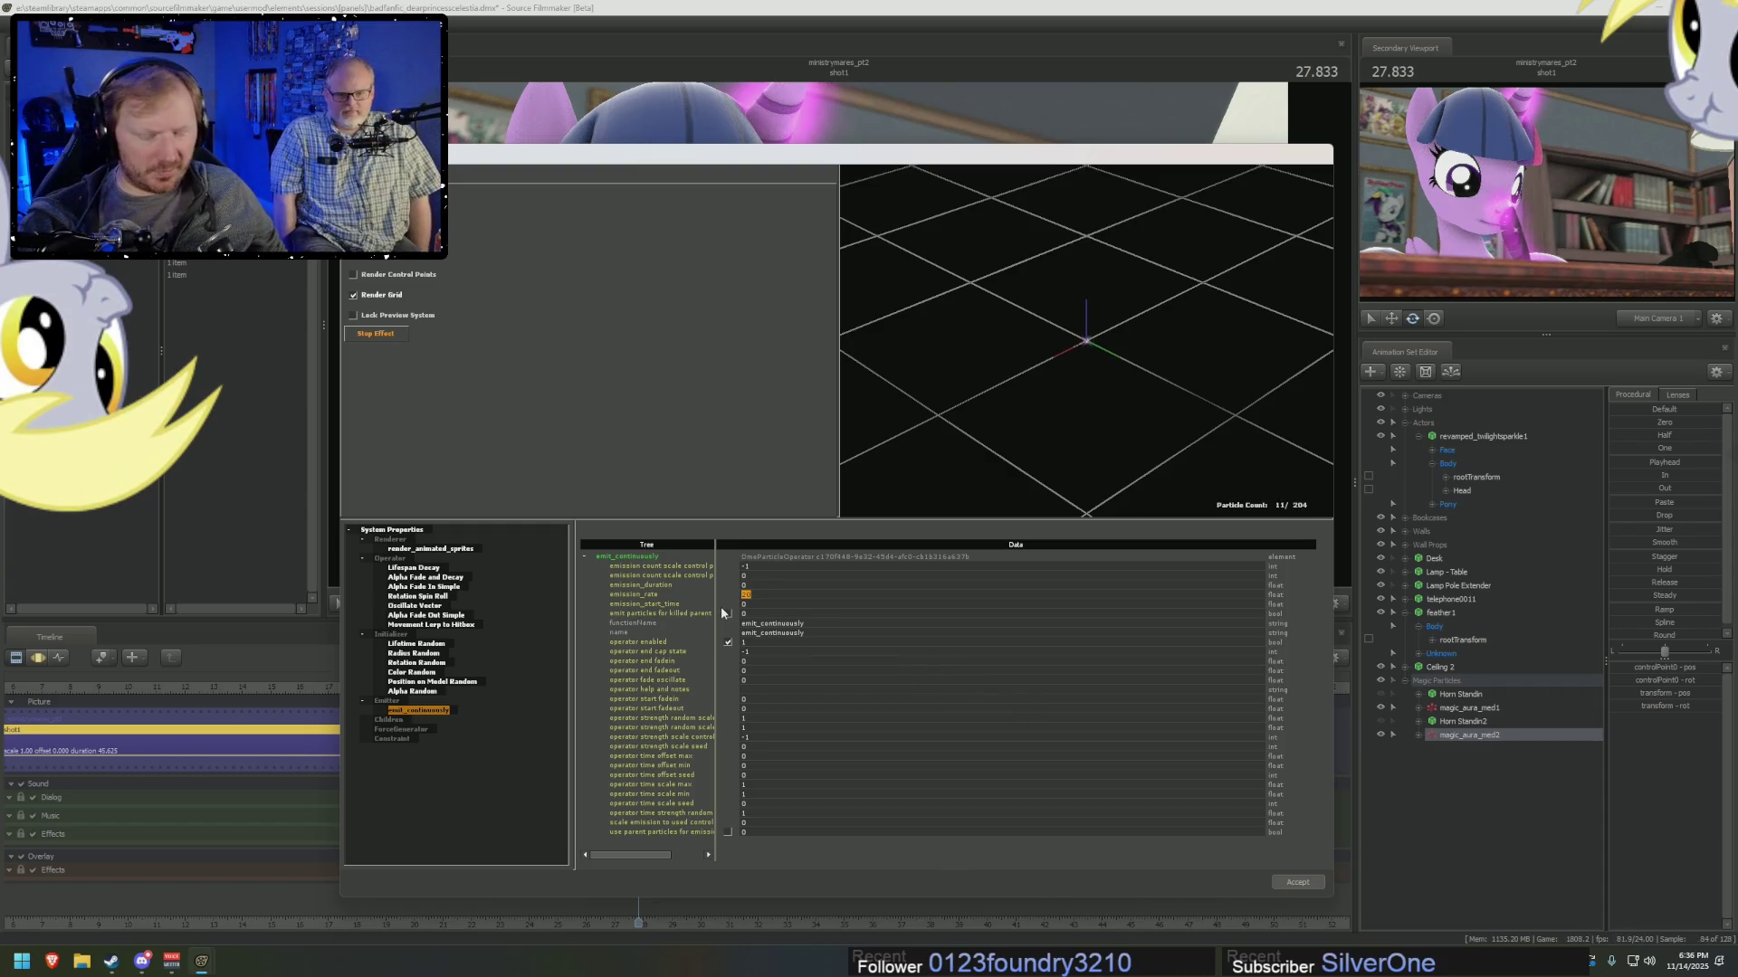
type("40")
key("Return")
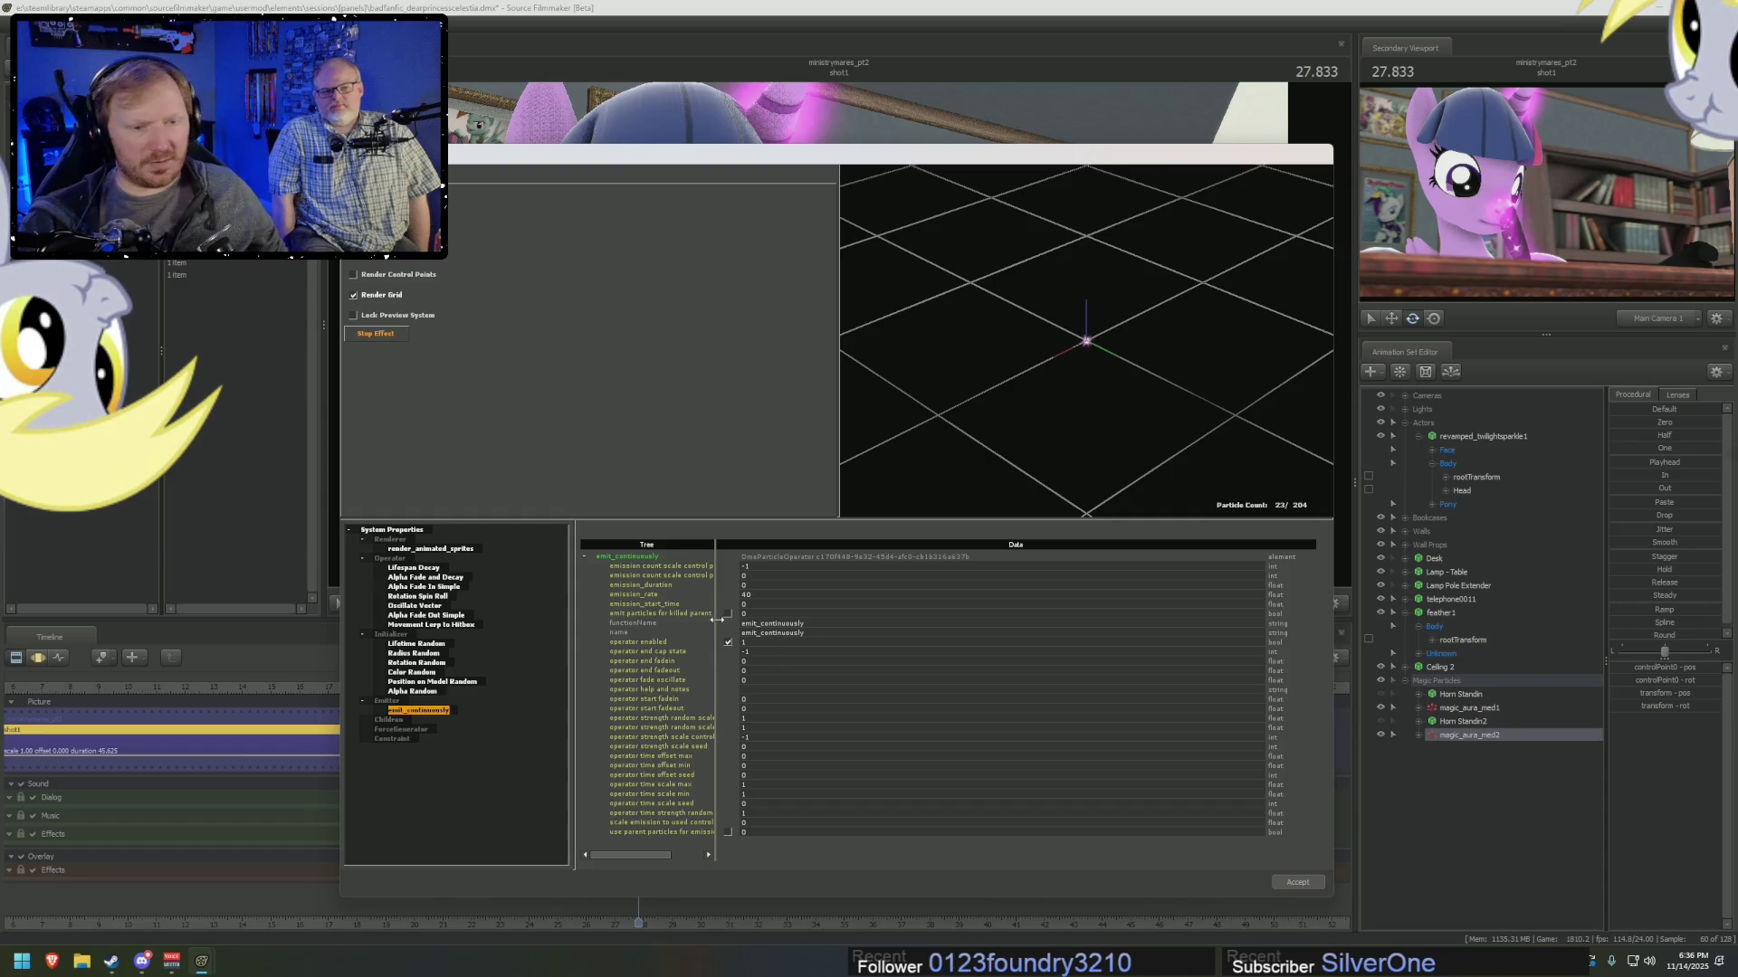
left_click(1298, 882)
Set emission_rate to 40 in magic_aura_med1's particle definition and accept.
right_click(1452, 709)
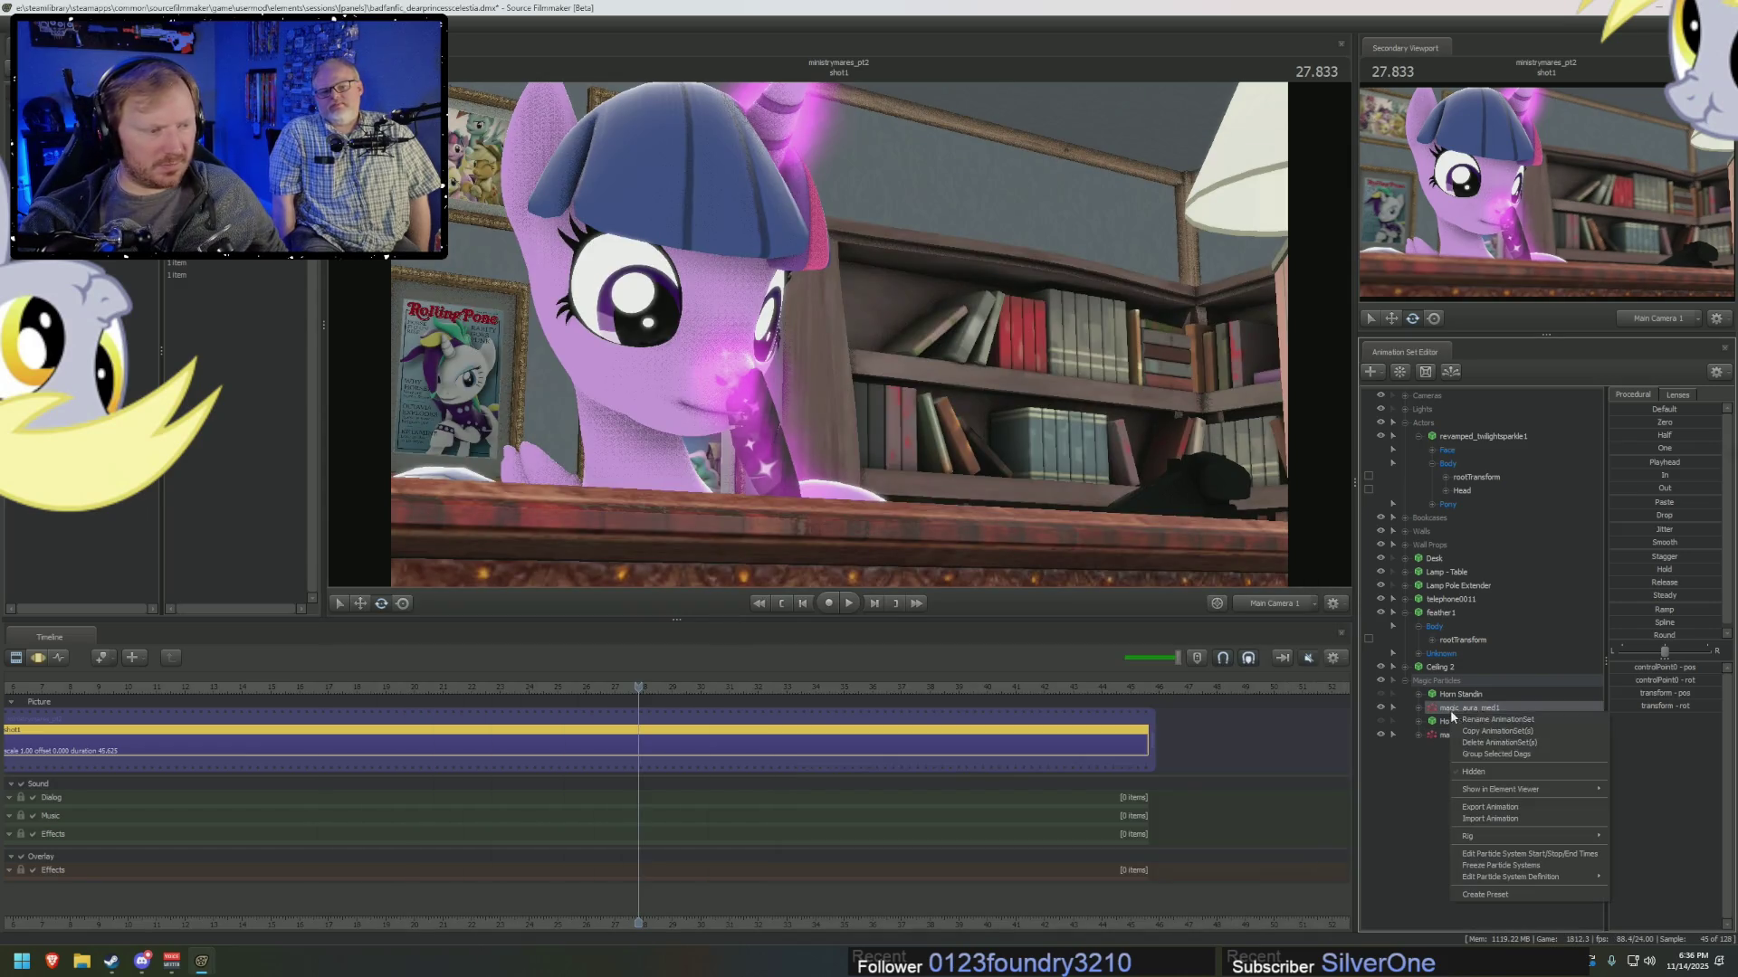
left_click(656, 769)
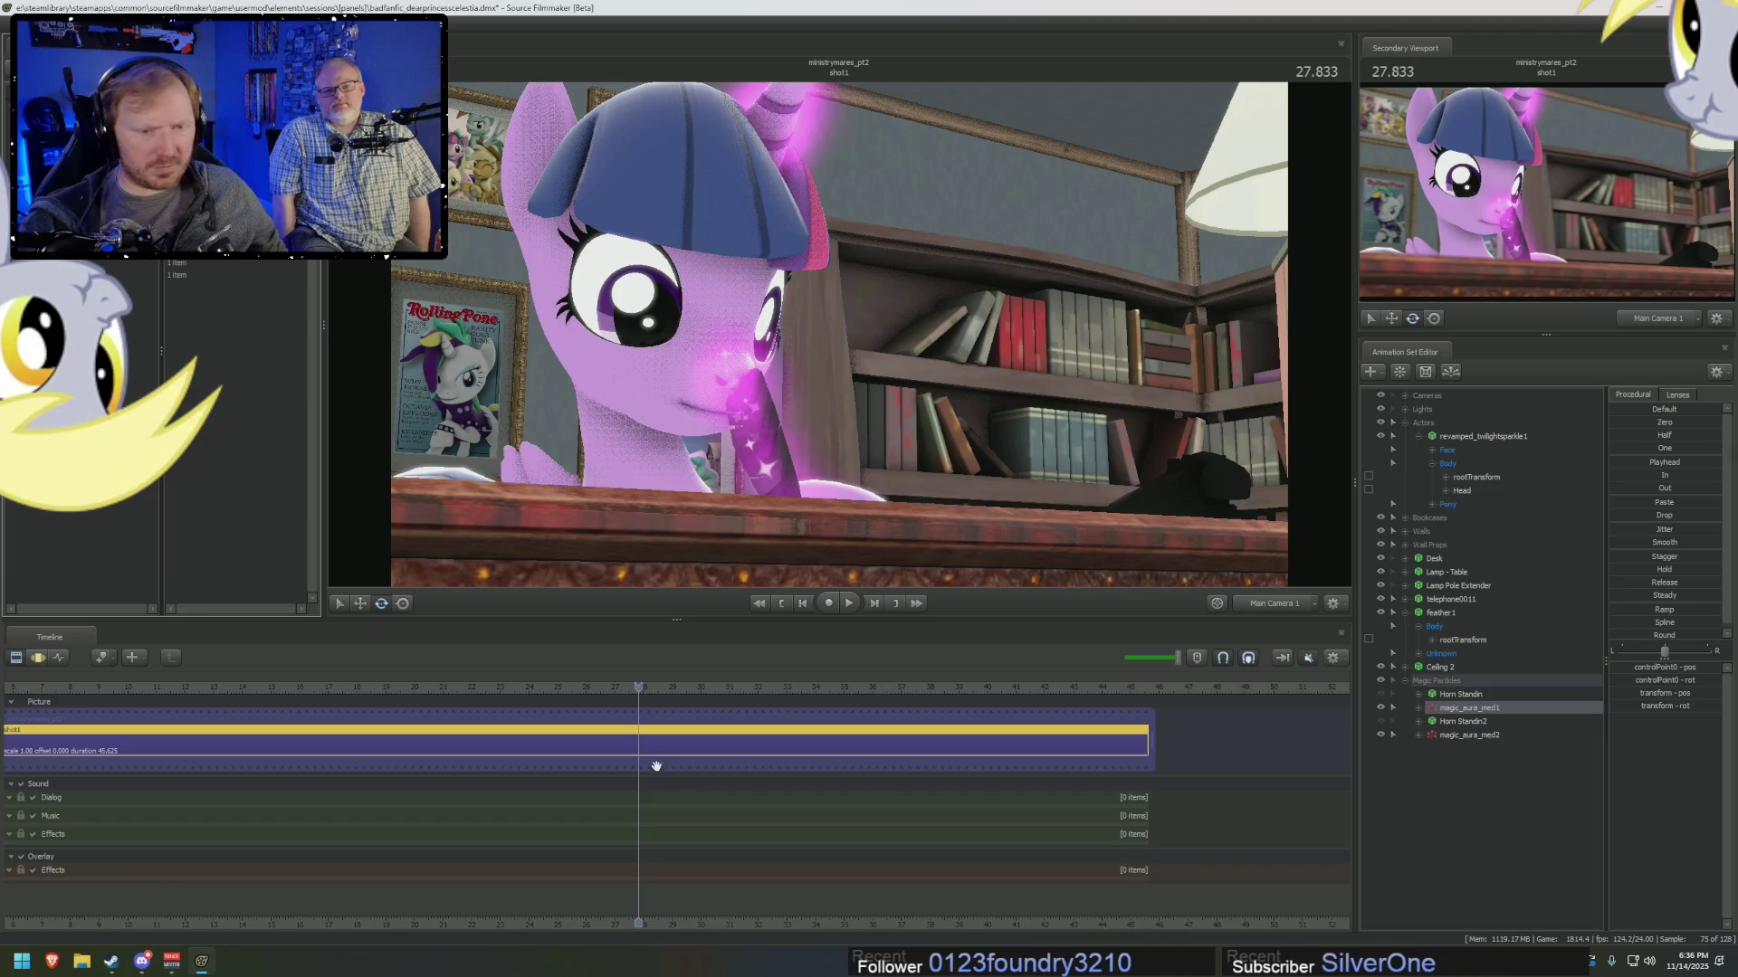
right_click(1462, 708)
mouse_move(1538, 870)
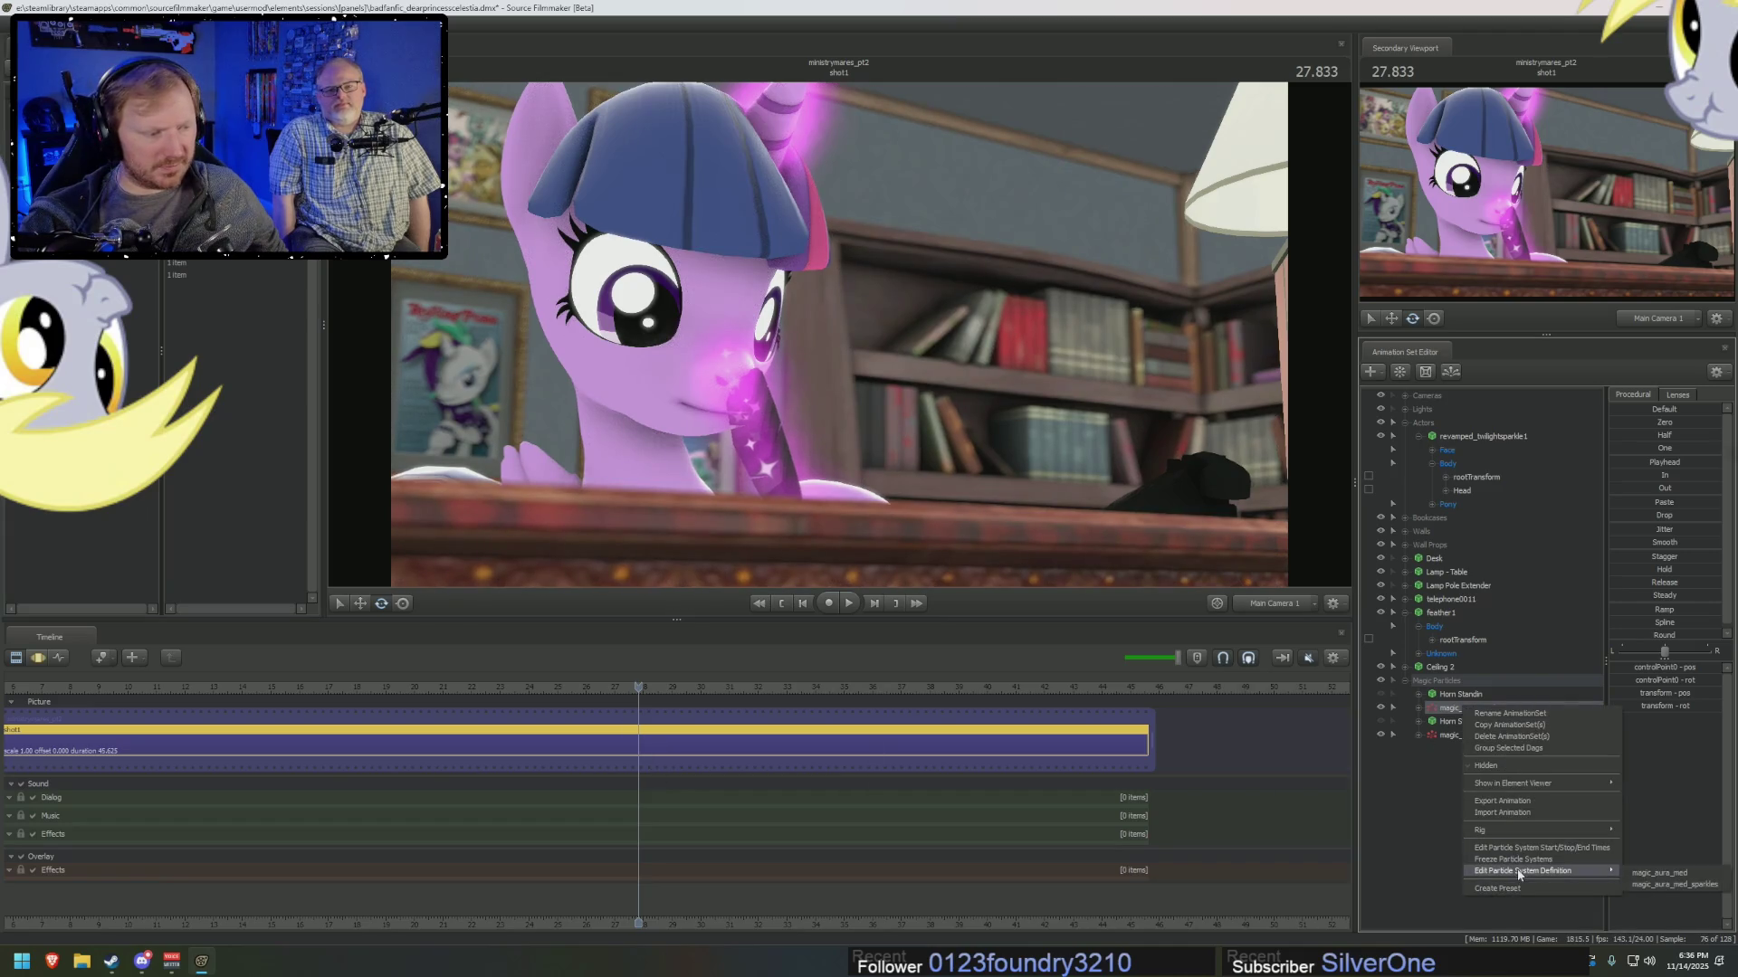
left_click(1692, 876)
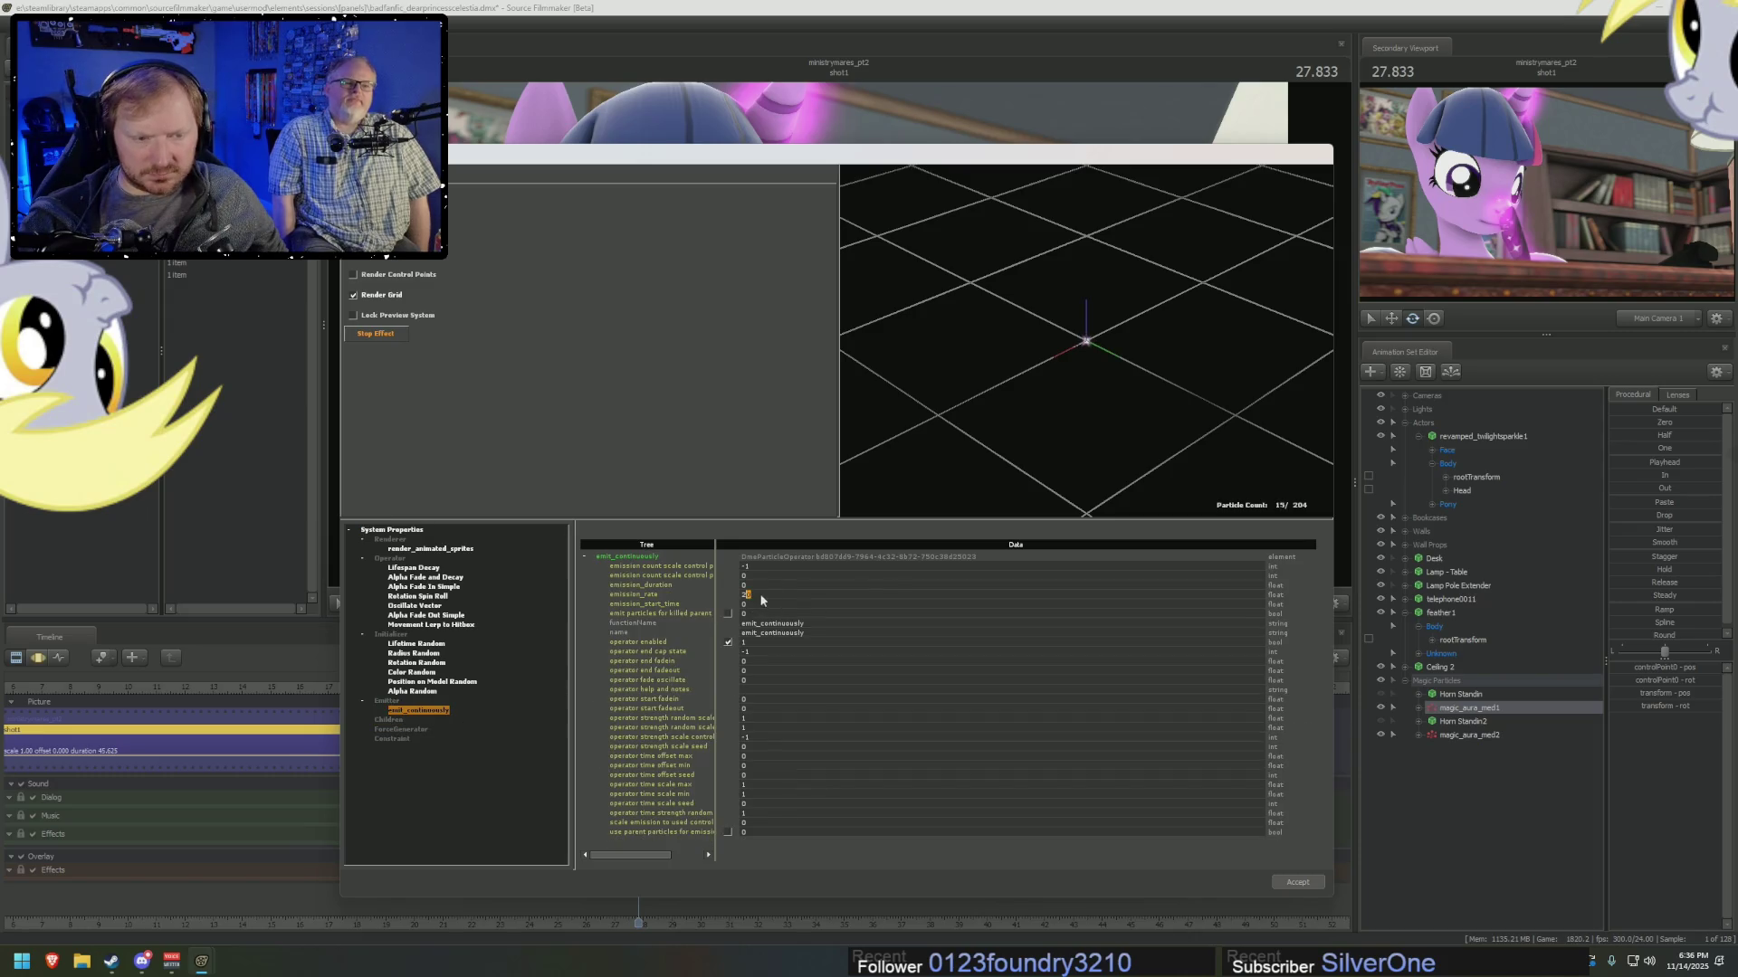
type("40")
key("Tab")
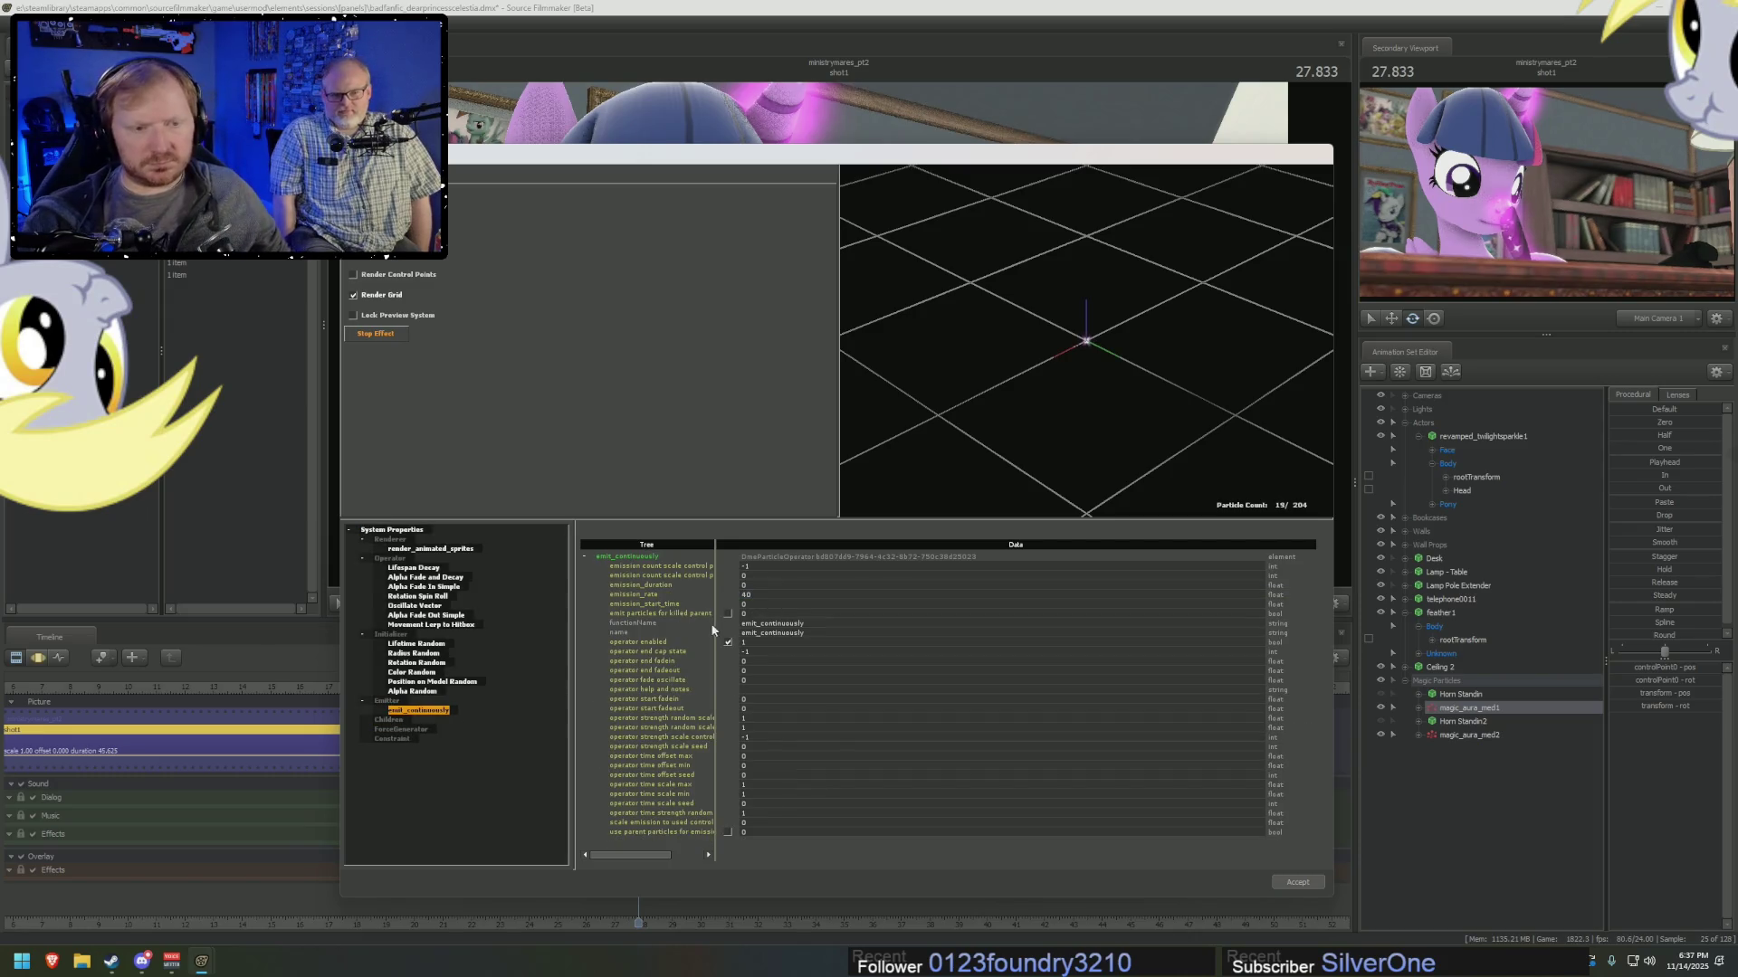
left_click(1298, 881)
Scrub back and play the shot to watch the aura follow the feather.
mouse_move(600, 695)
left_mouse_down()
mouse_move(333, 694)
mouse_move(529, 746)
left_mouse_up()
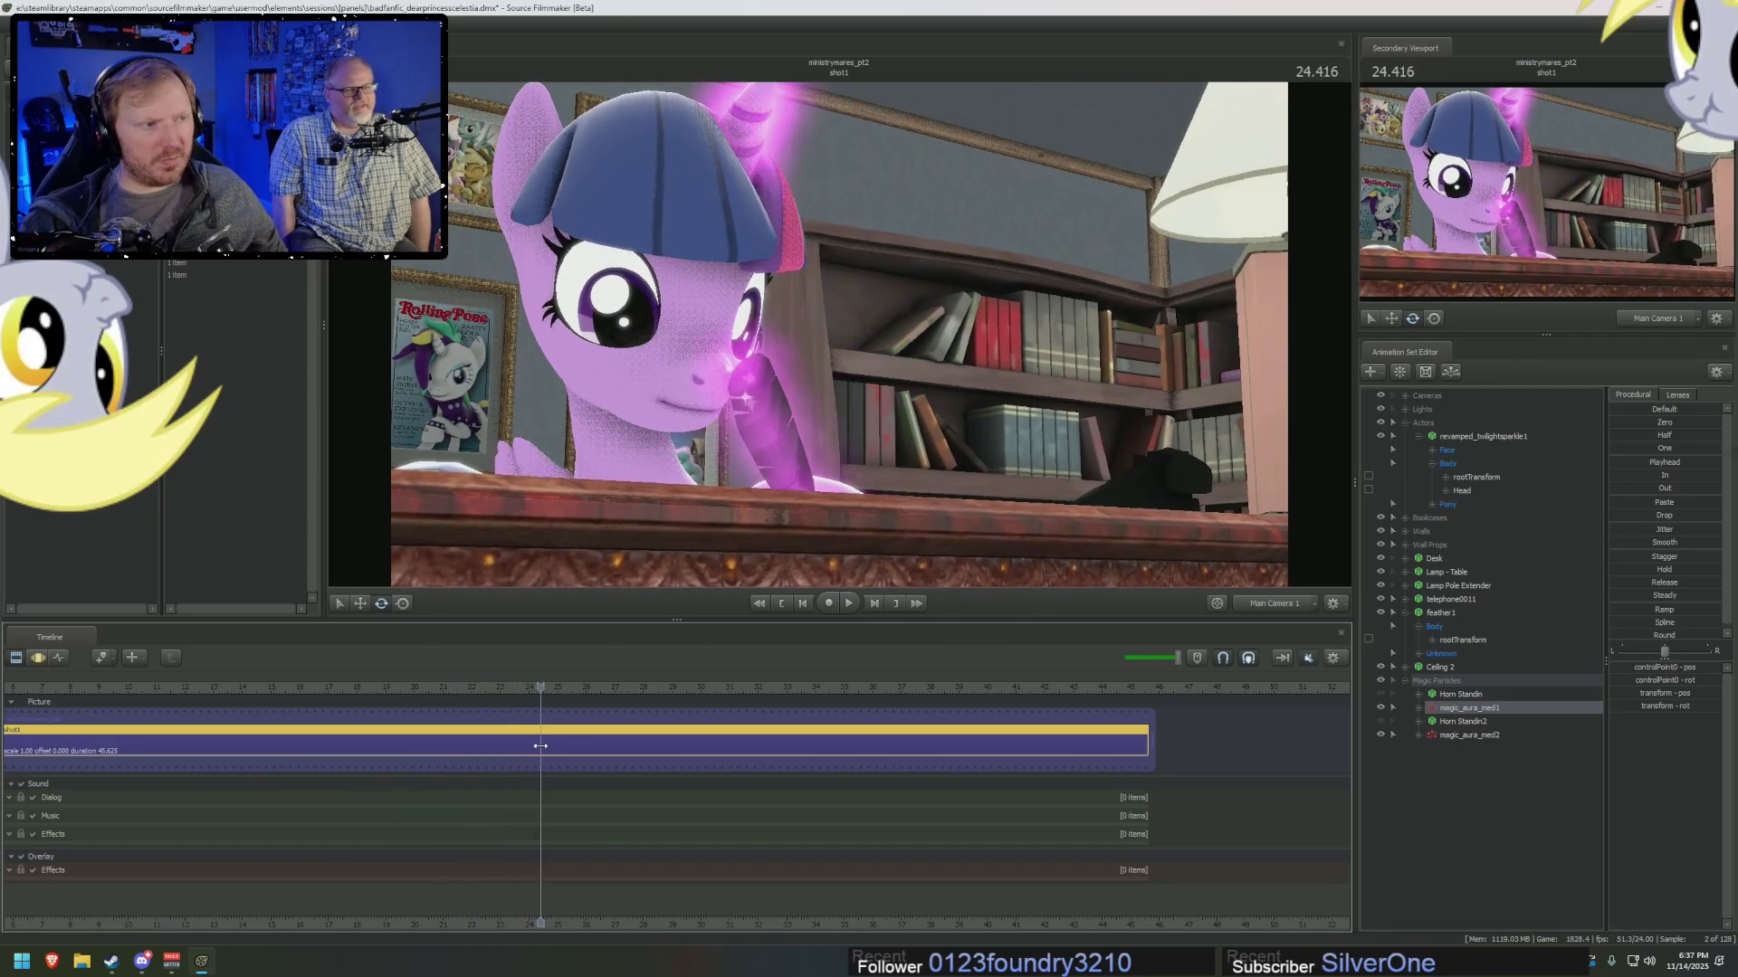
left_click_drag(529, 746, 415, 747)
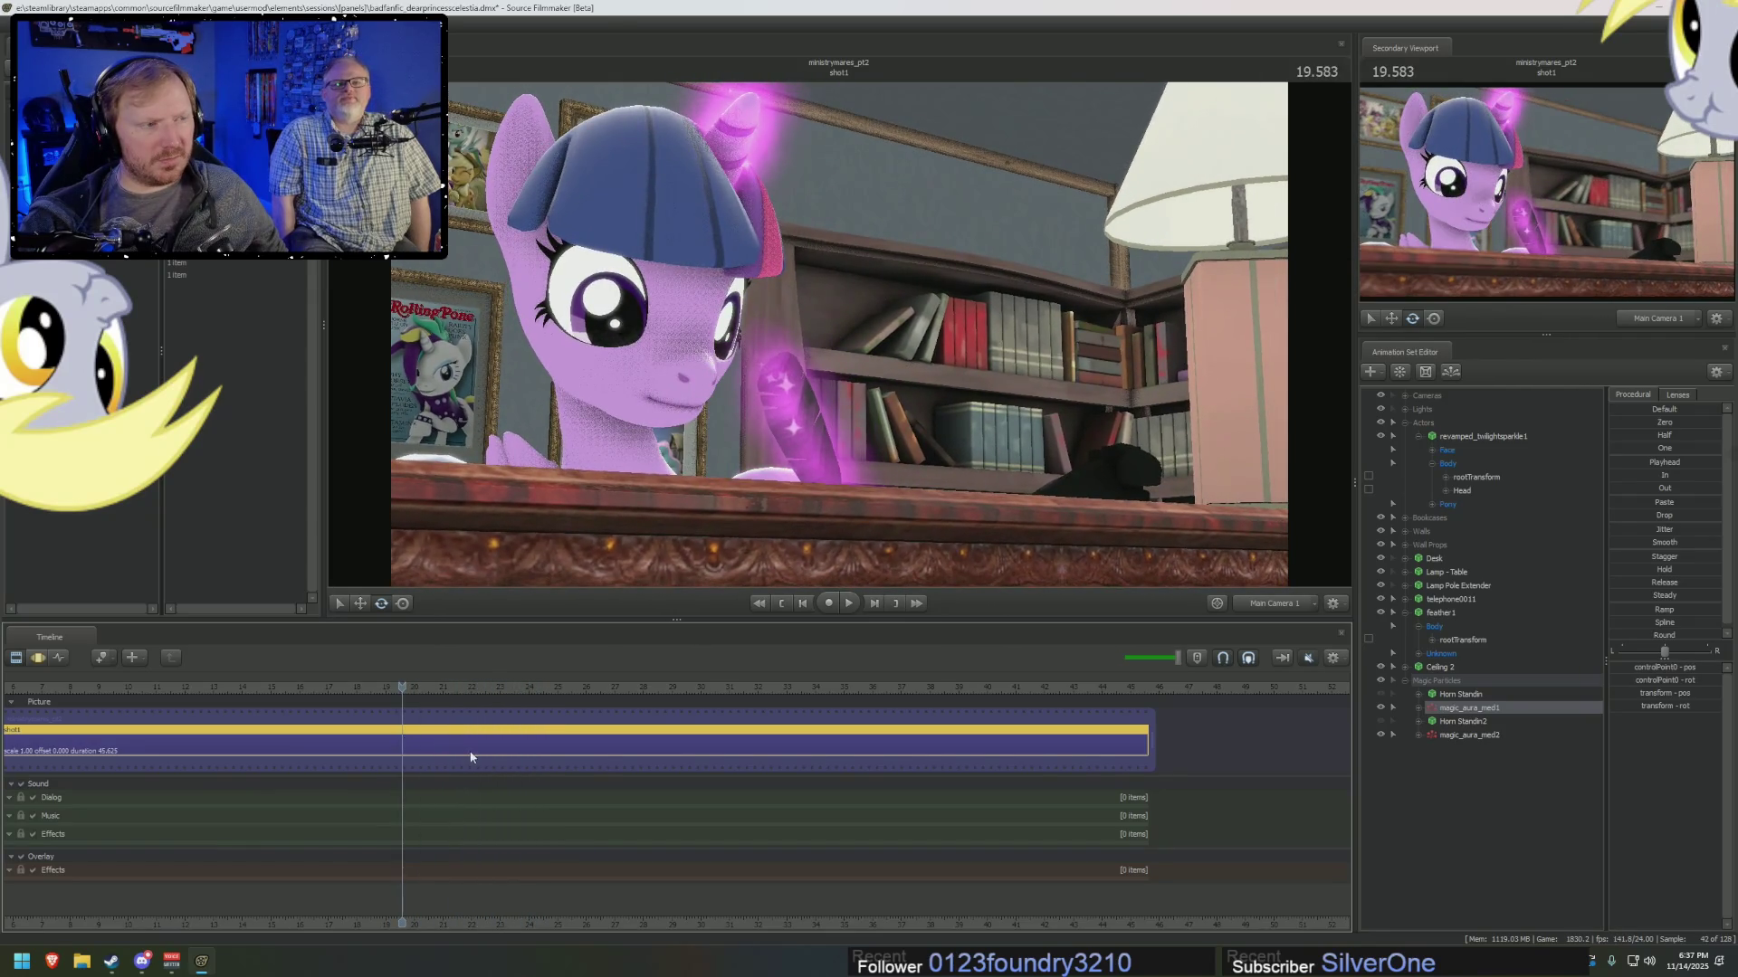
key("space")
Turn on Enable Lighting in the viewport and return to 17.916.
right_click(934, 470)
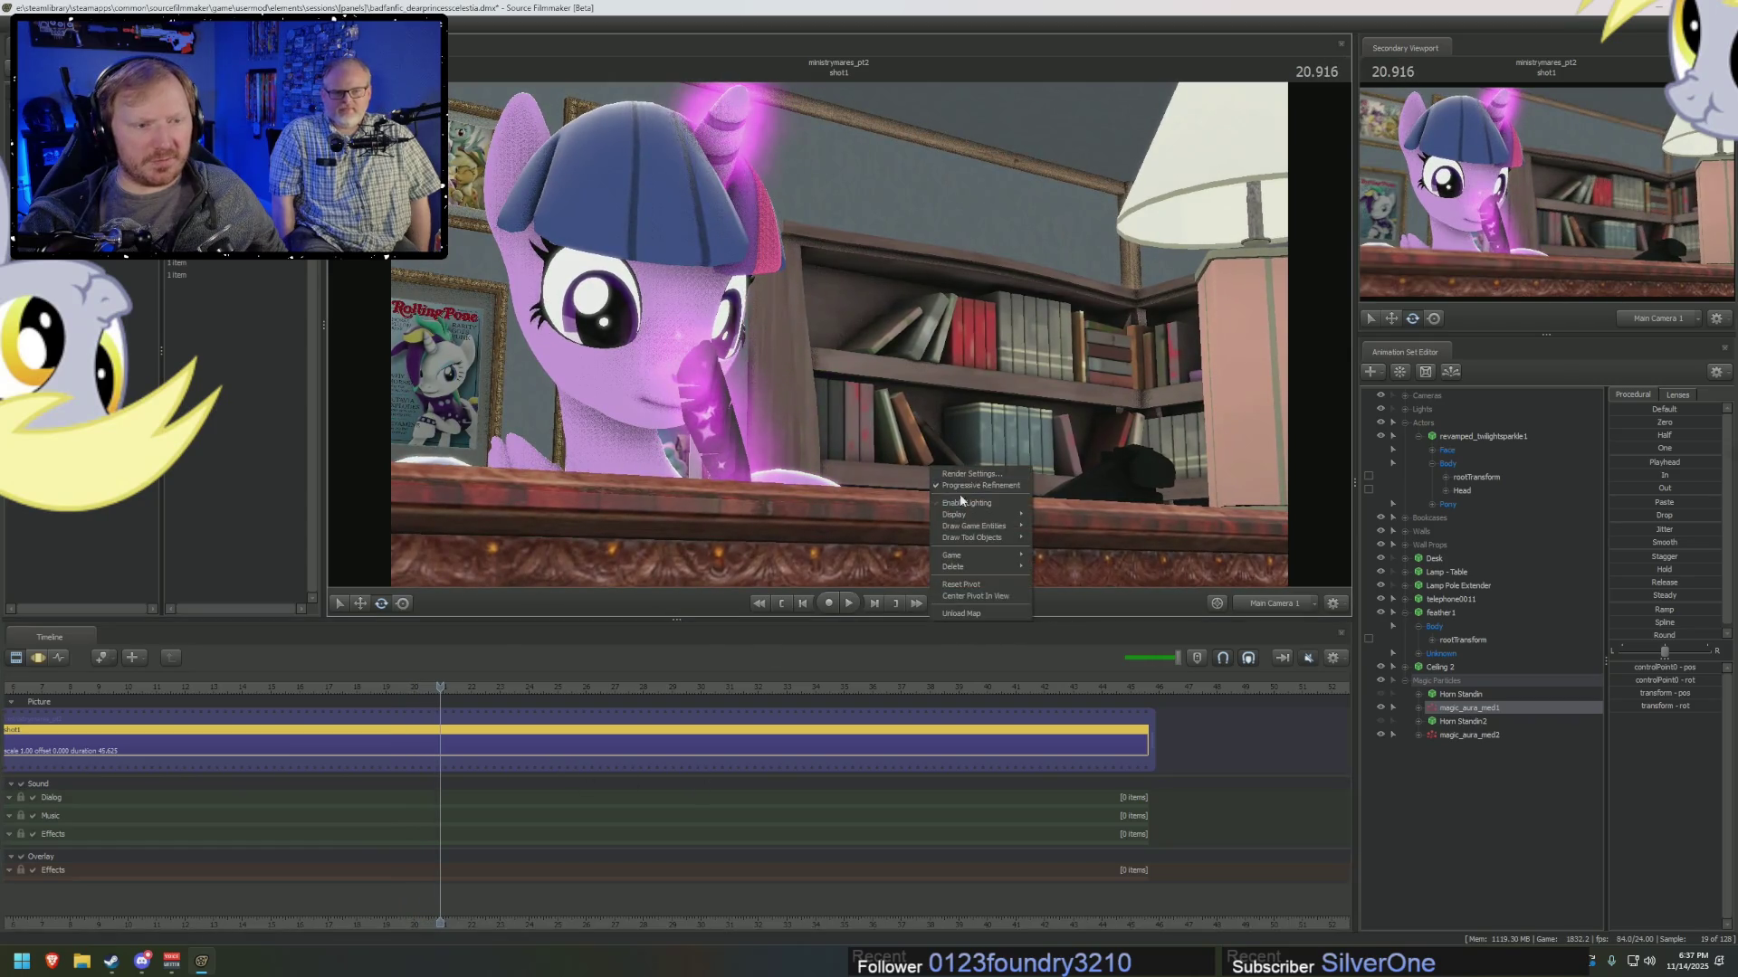
left_click(962, 502)
left_click_drag(371, 687, 354, 688)
right_click(1466, 736)
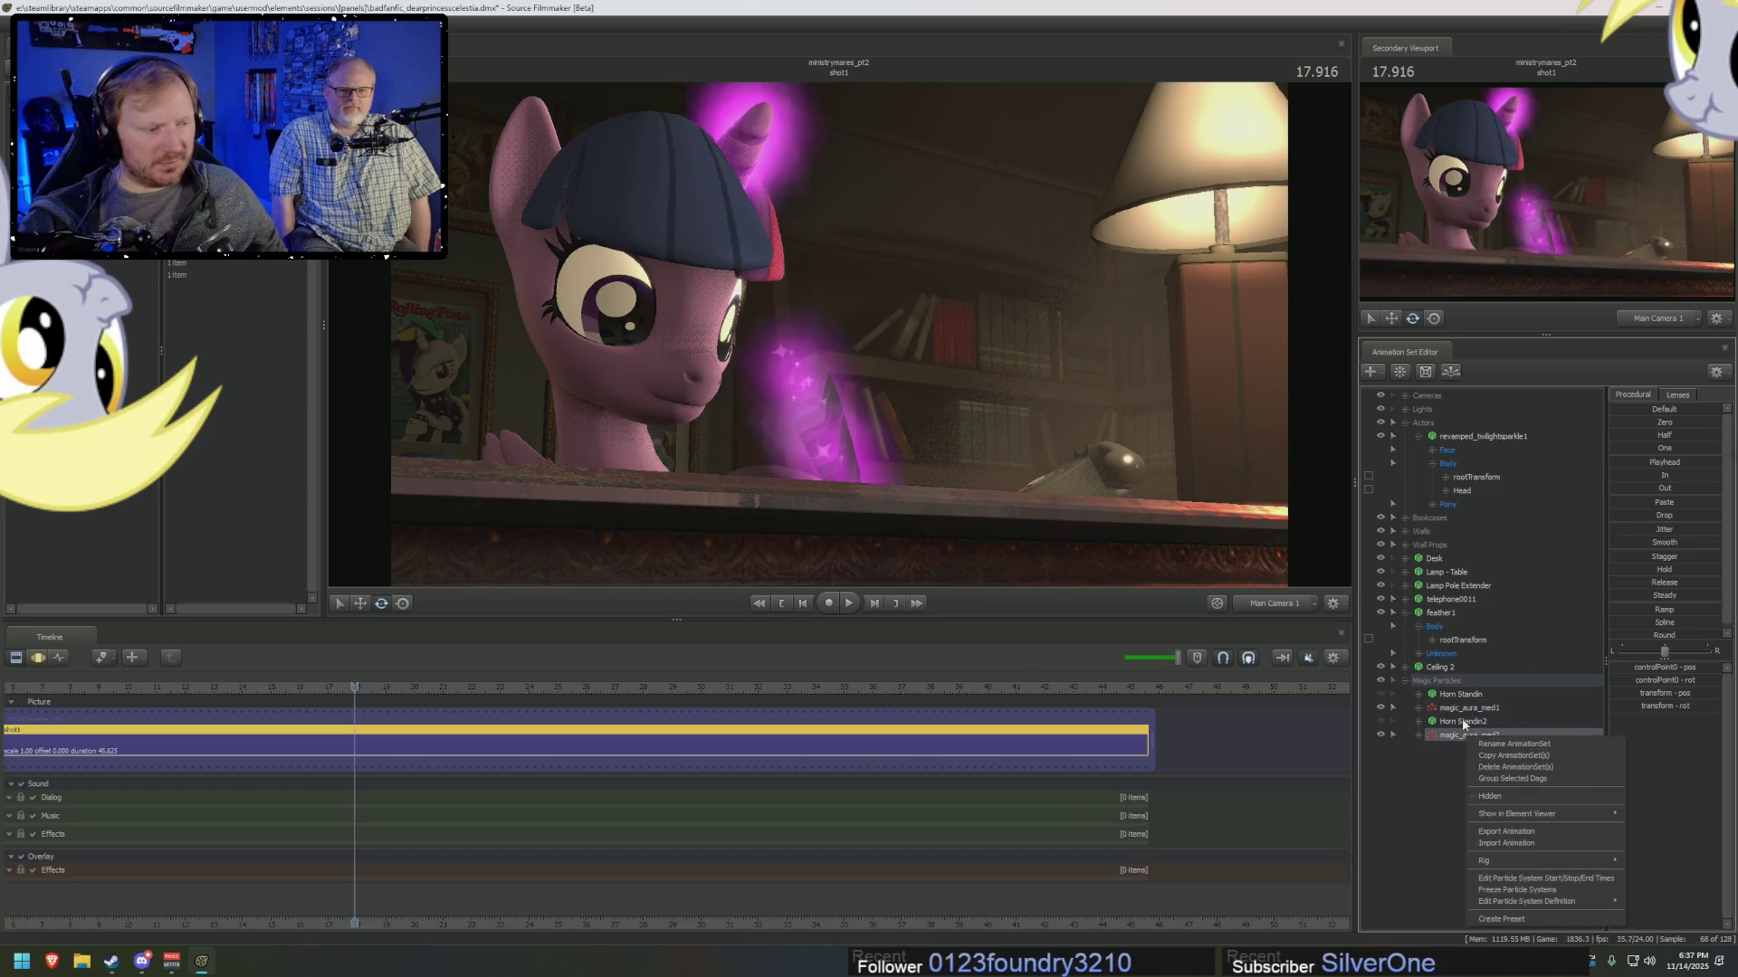
Give magic_aura_med's Radius Random a radius_min of 1, then scrub back to about 16 seconds.
mouse_move(1524, 902)
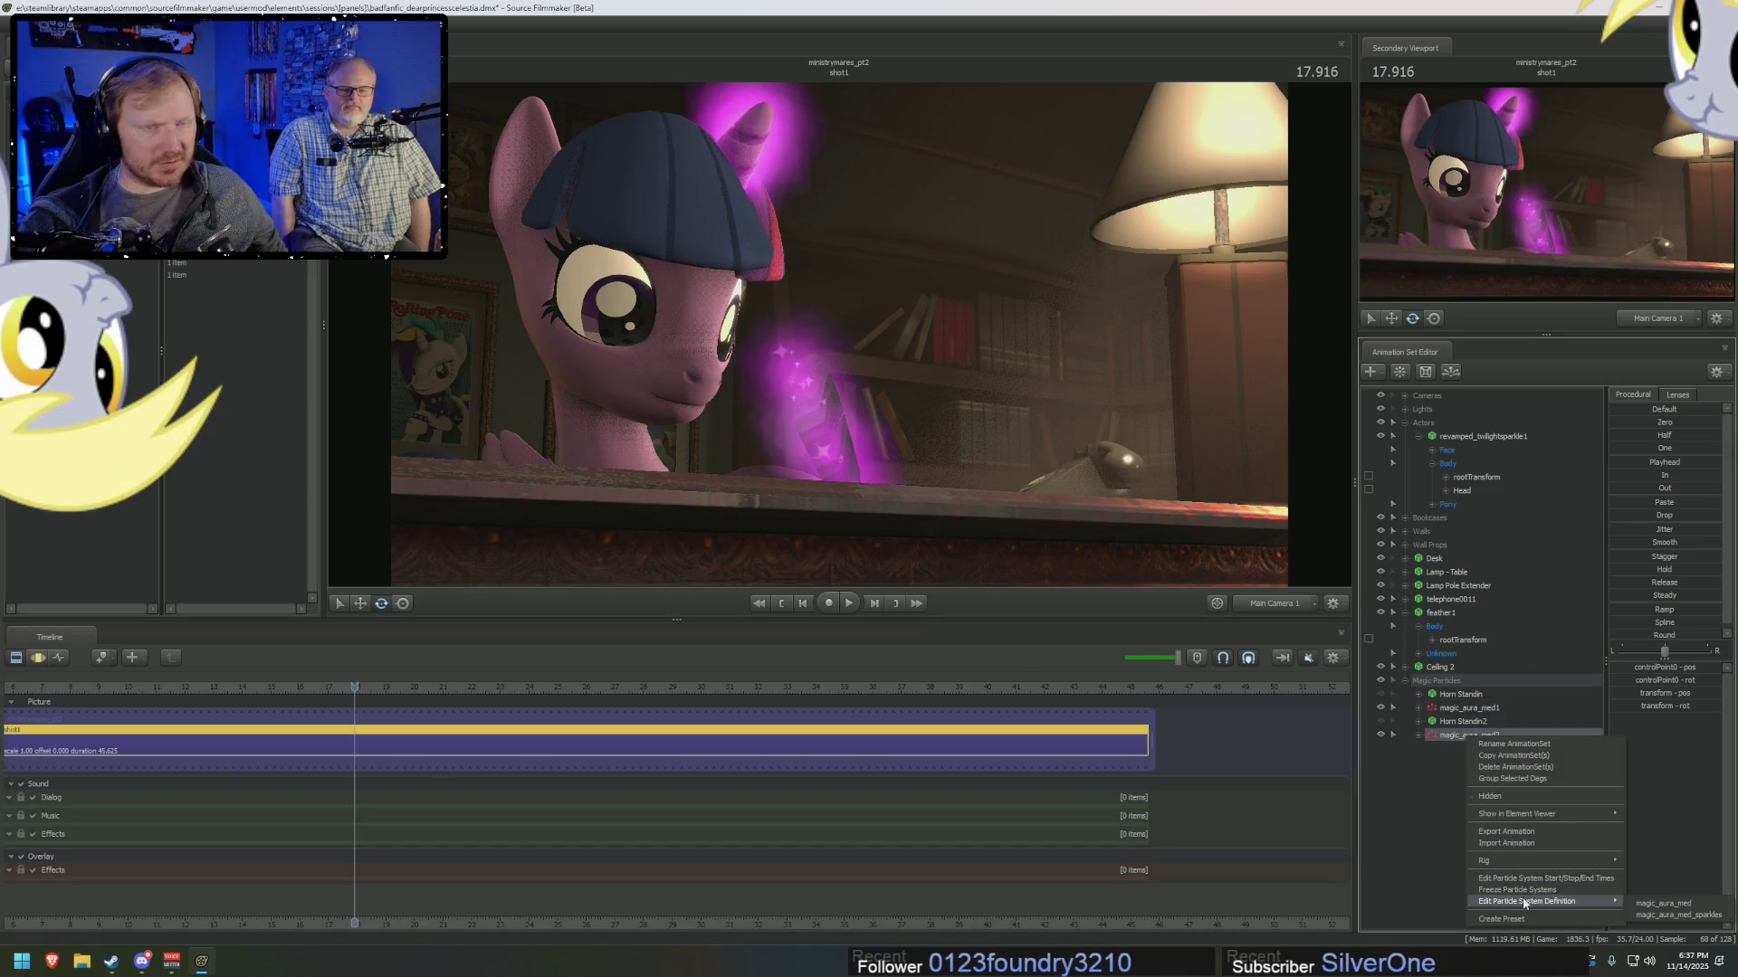
left_click(1661, 904)
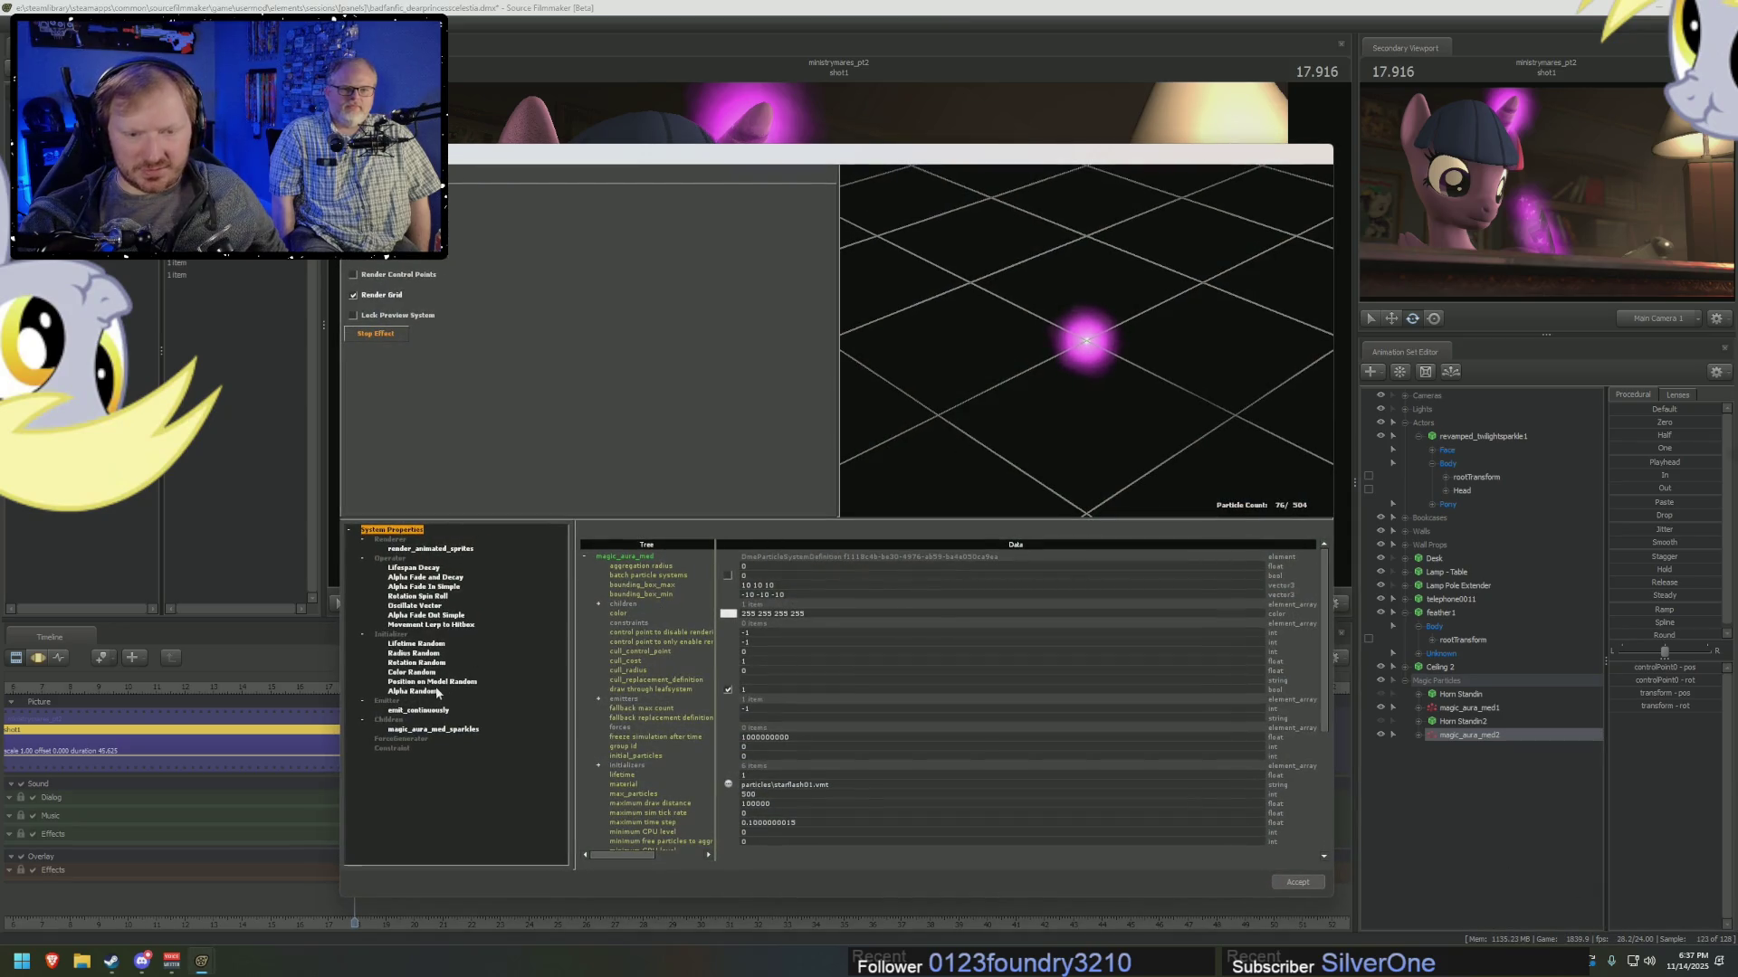
left_click(414, 653)
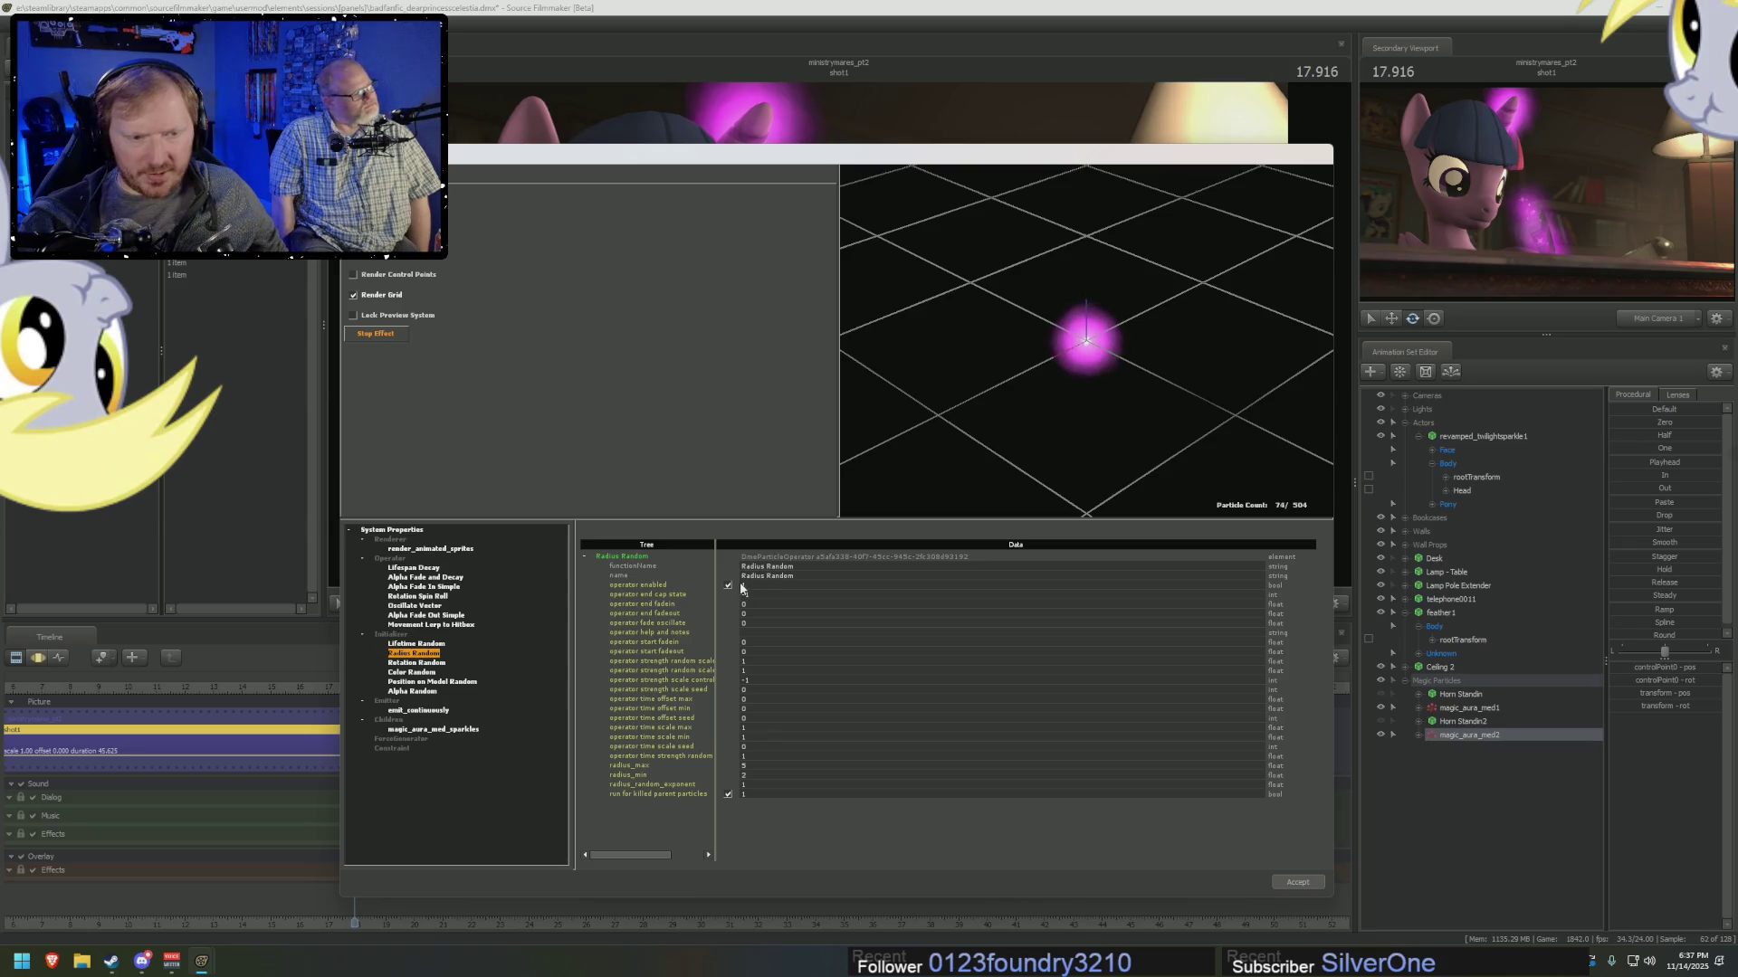
left_click(1298, 881)
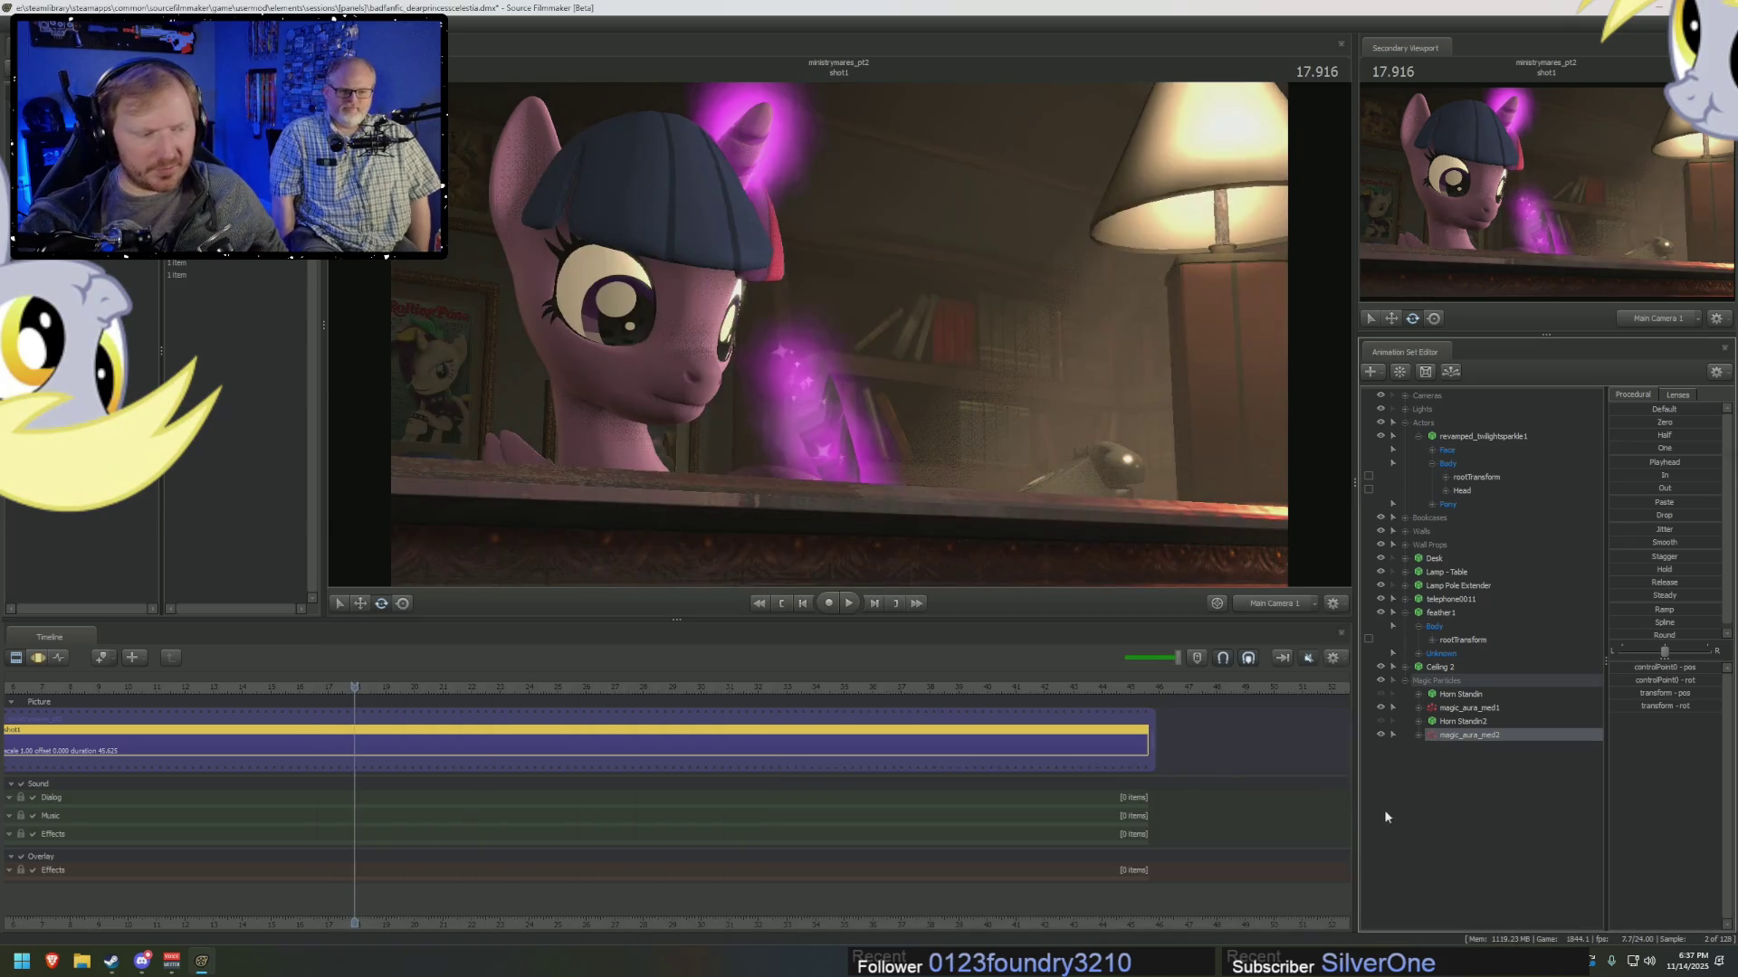
right_click(1453, 741)
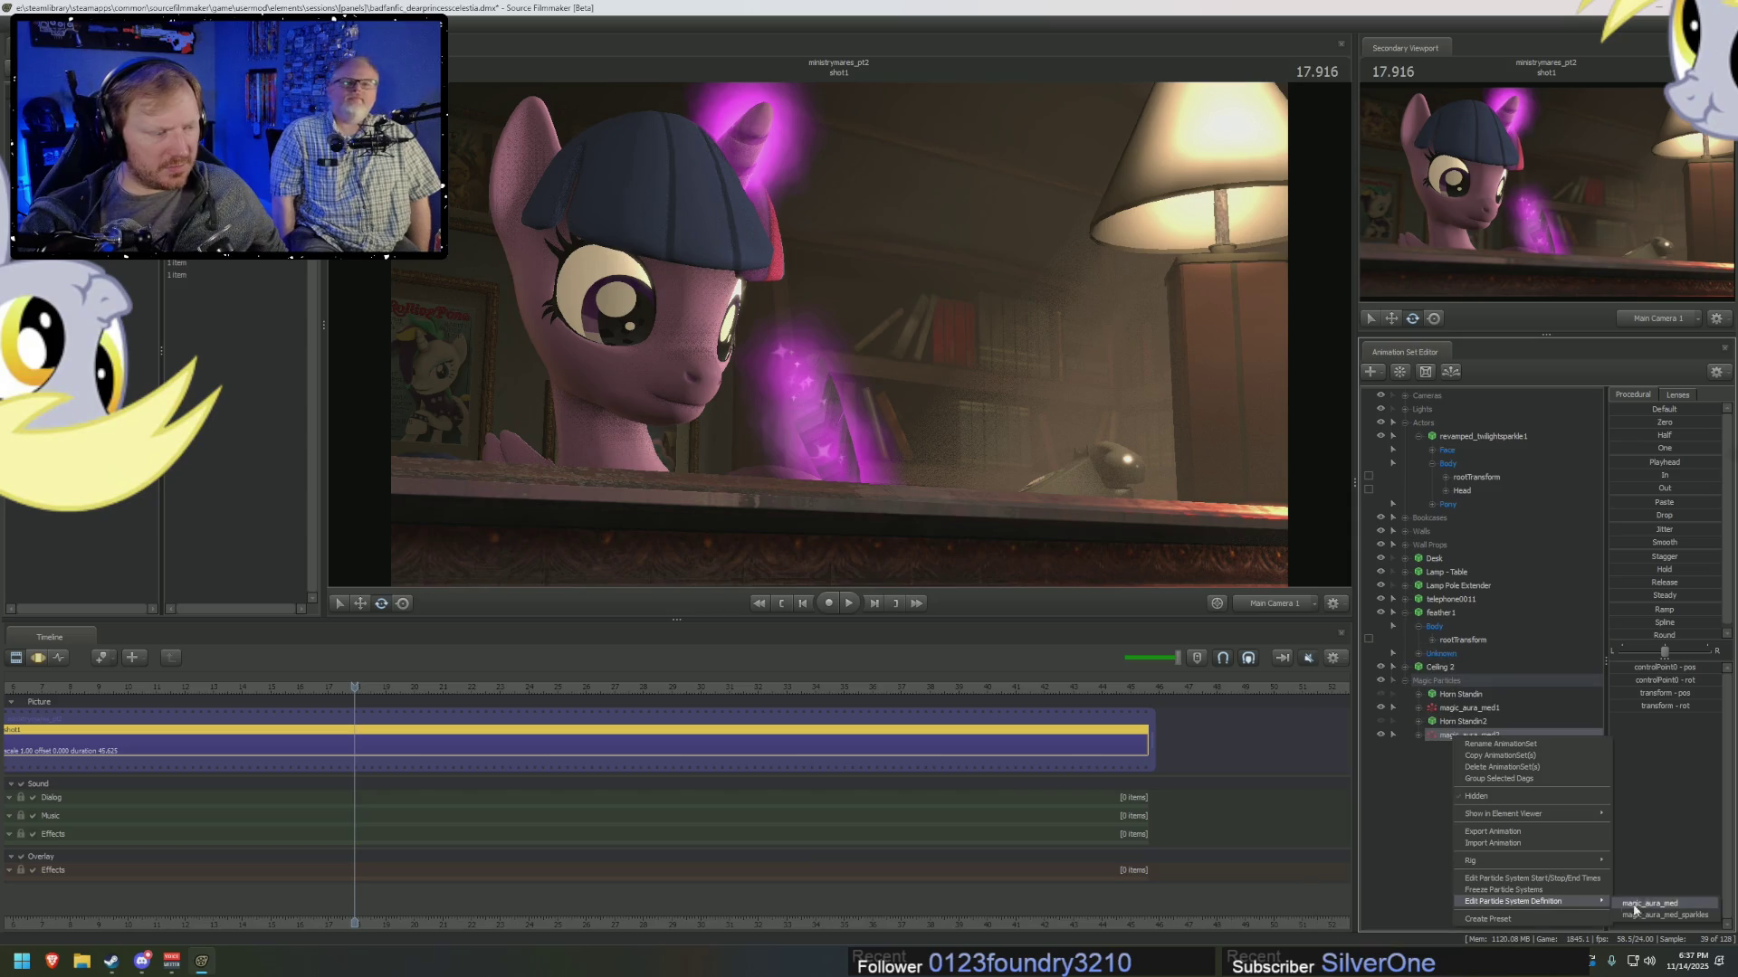
left_click(1357, 881)
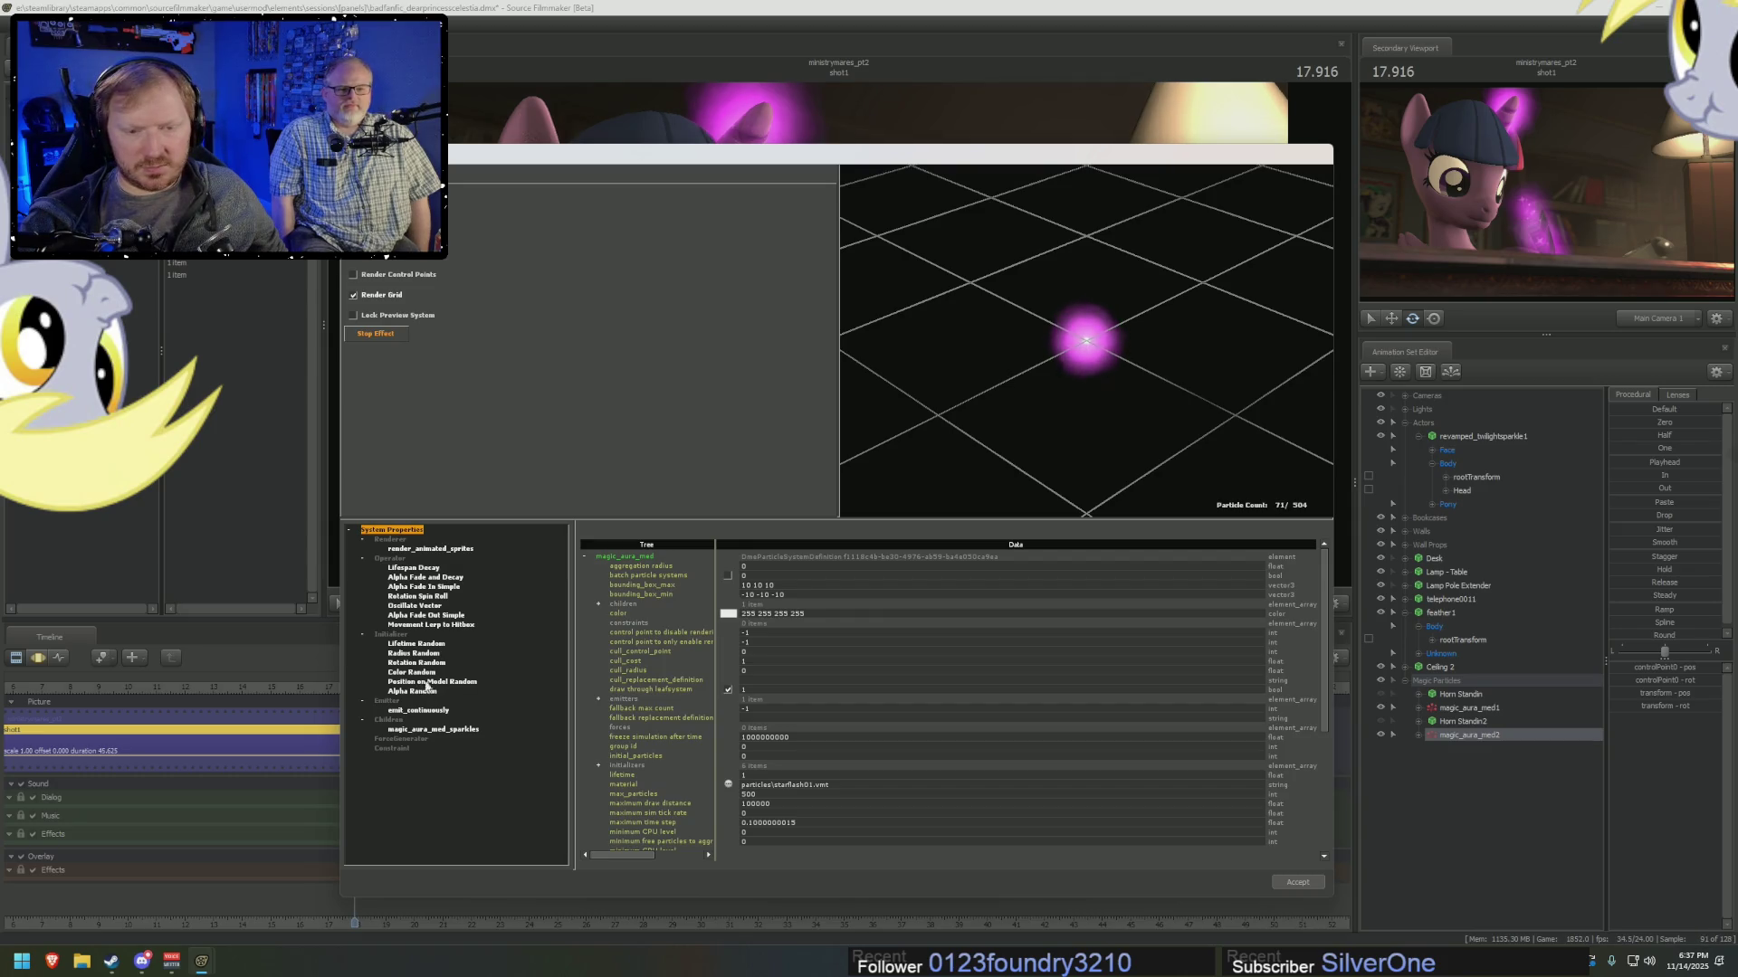
left_click(420, 711)
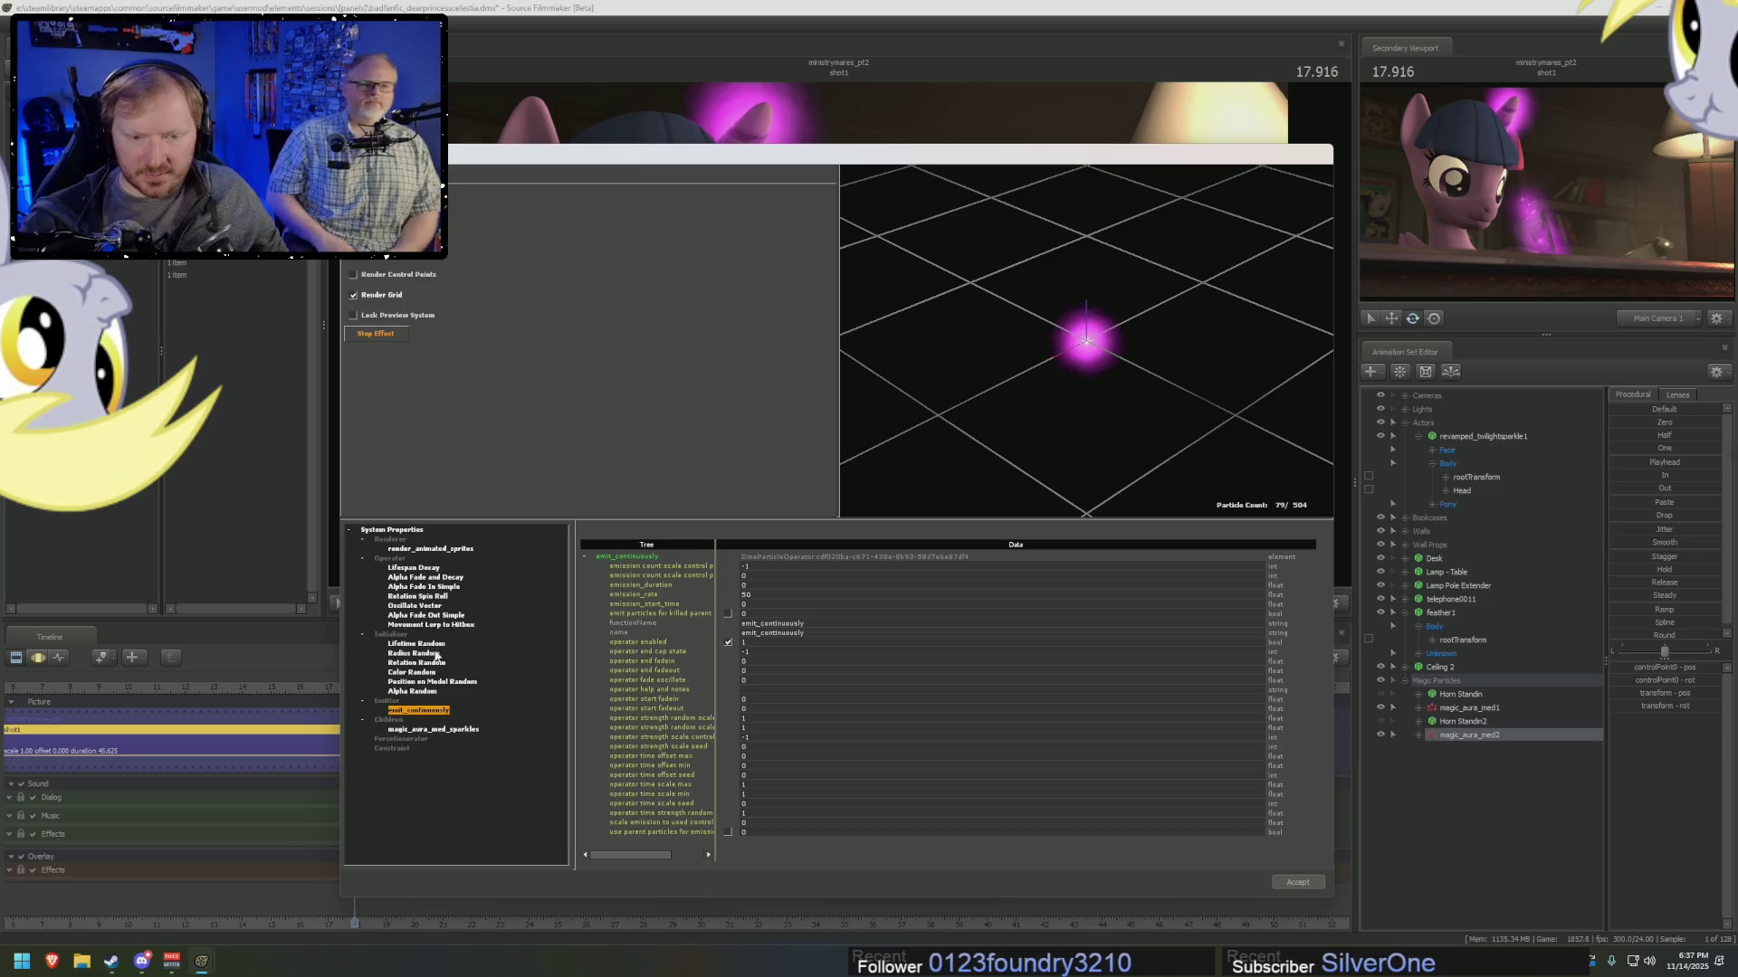
left_click(413, 654)
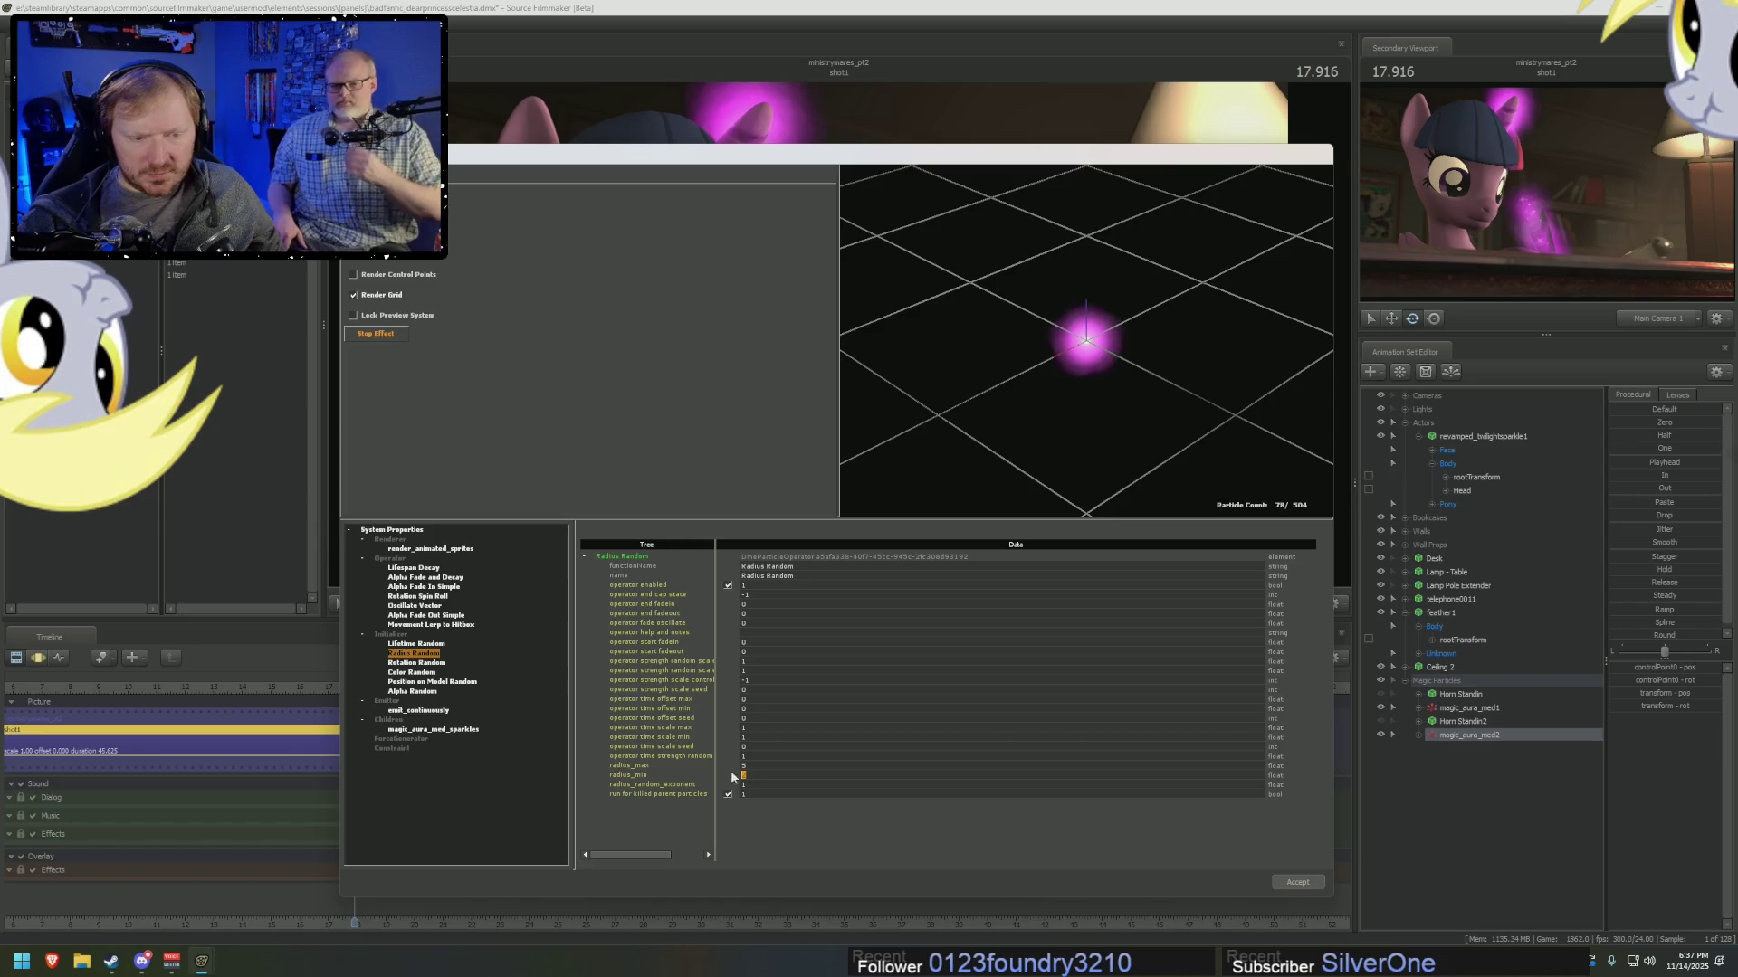
type("1")
key("Return")
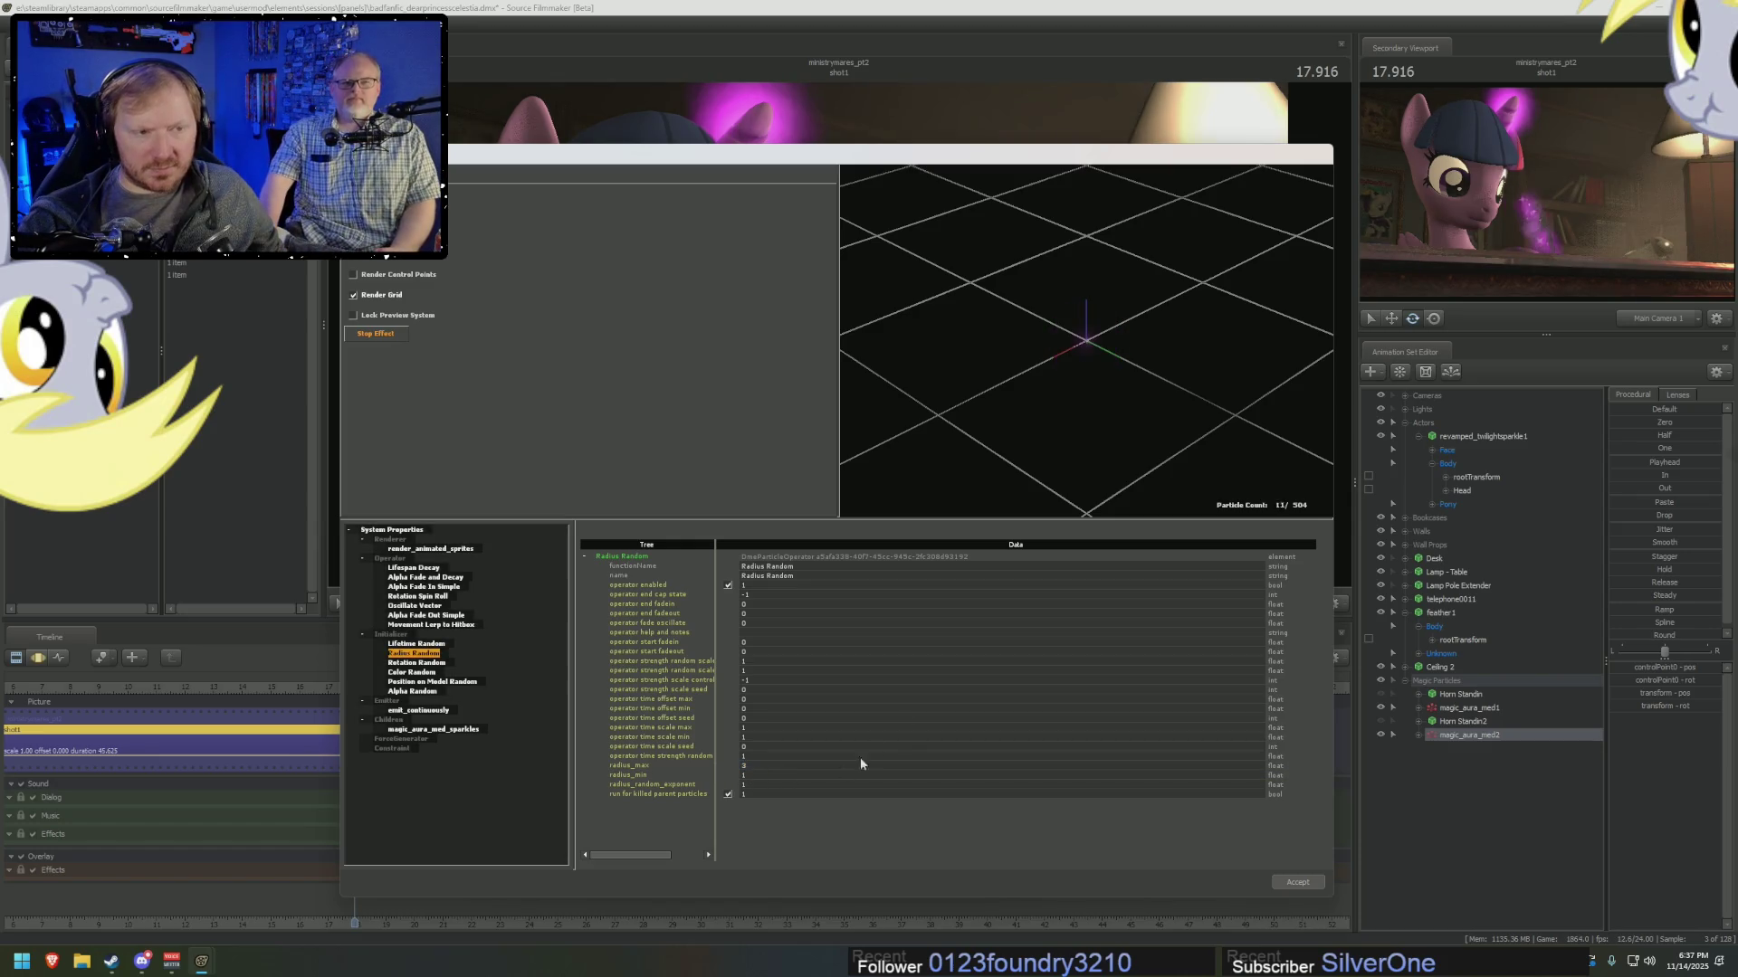
mouse_move(947, 154)
left_mouse_down()
mouse_move(1001, 620)
mouse_move(1380, 325)
left_mouse_up()
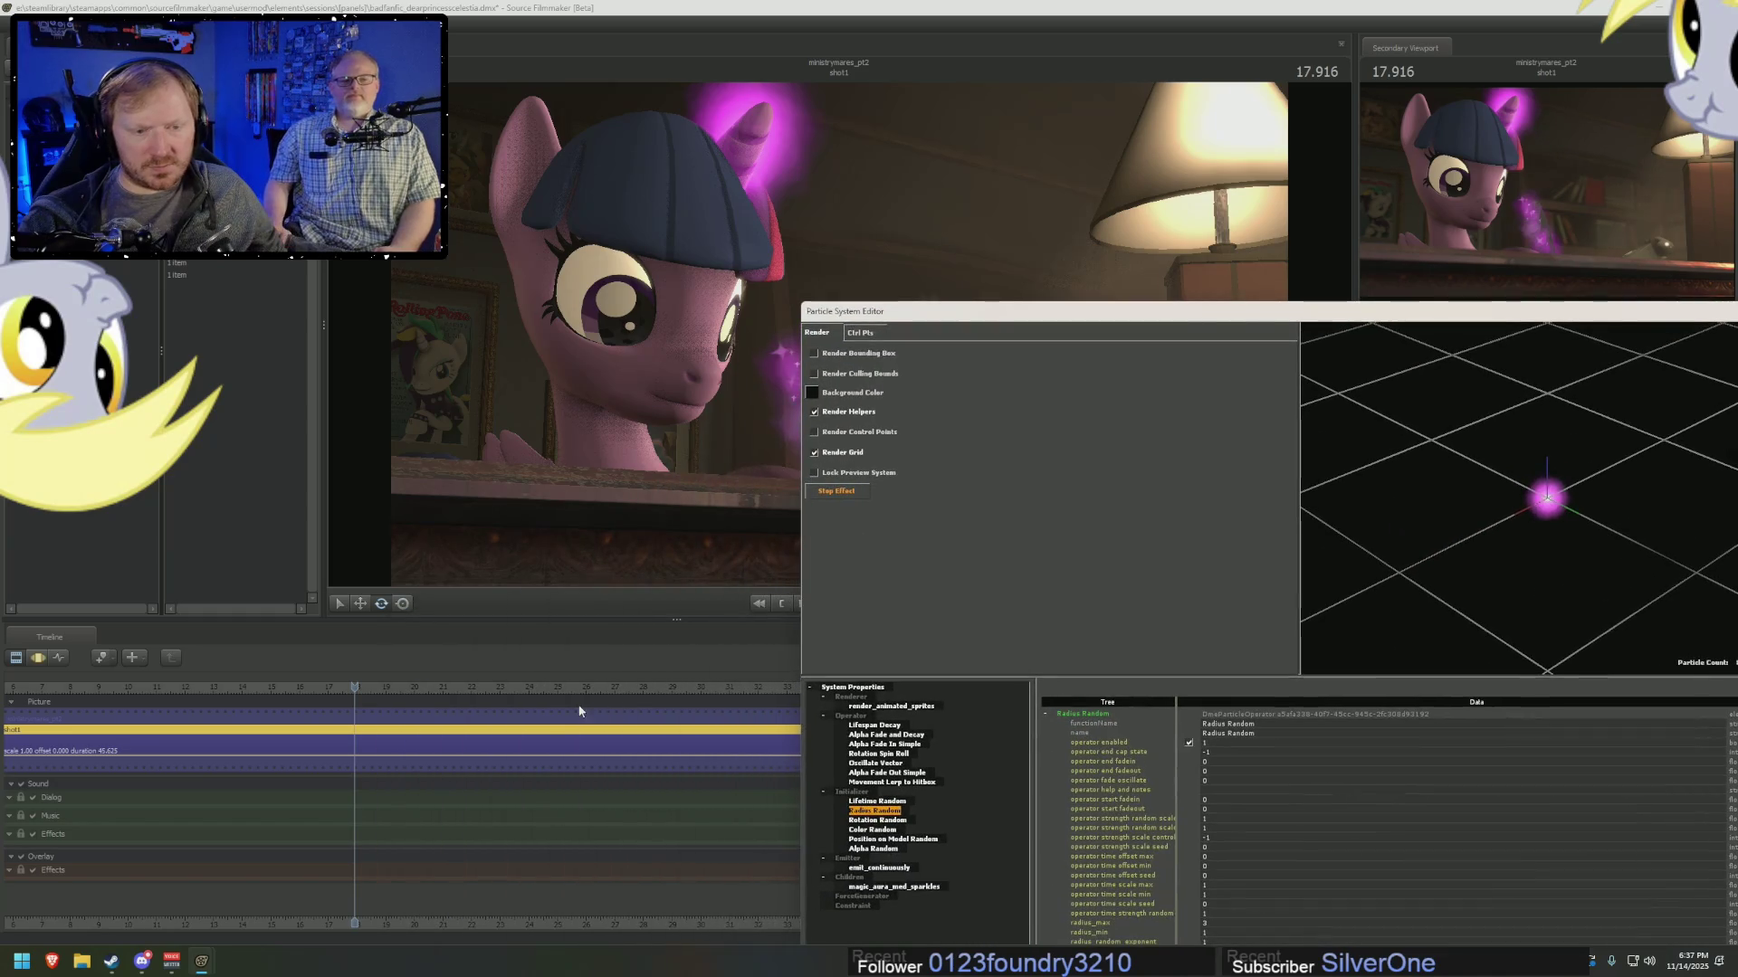
mouse_move(352, 717)
middle_mouse_down()
mouse_move(326, 706)
mouse_move(401, 721)
middle_mouse_up()
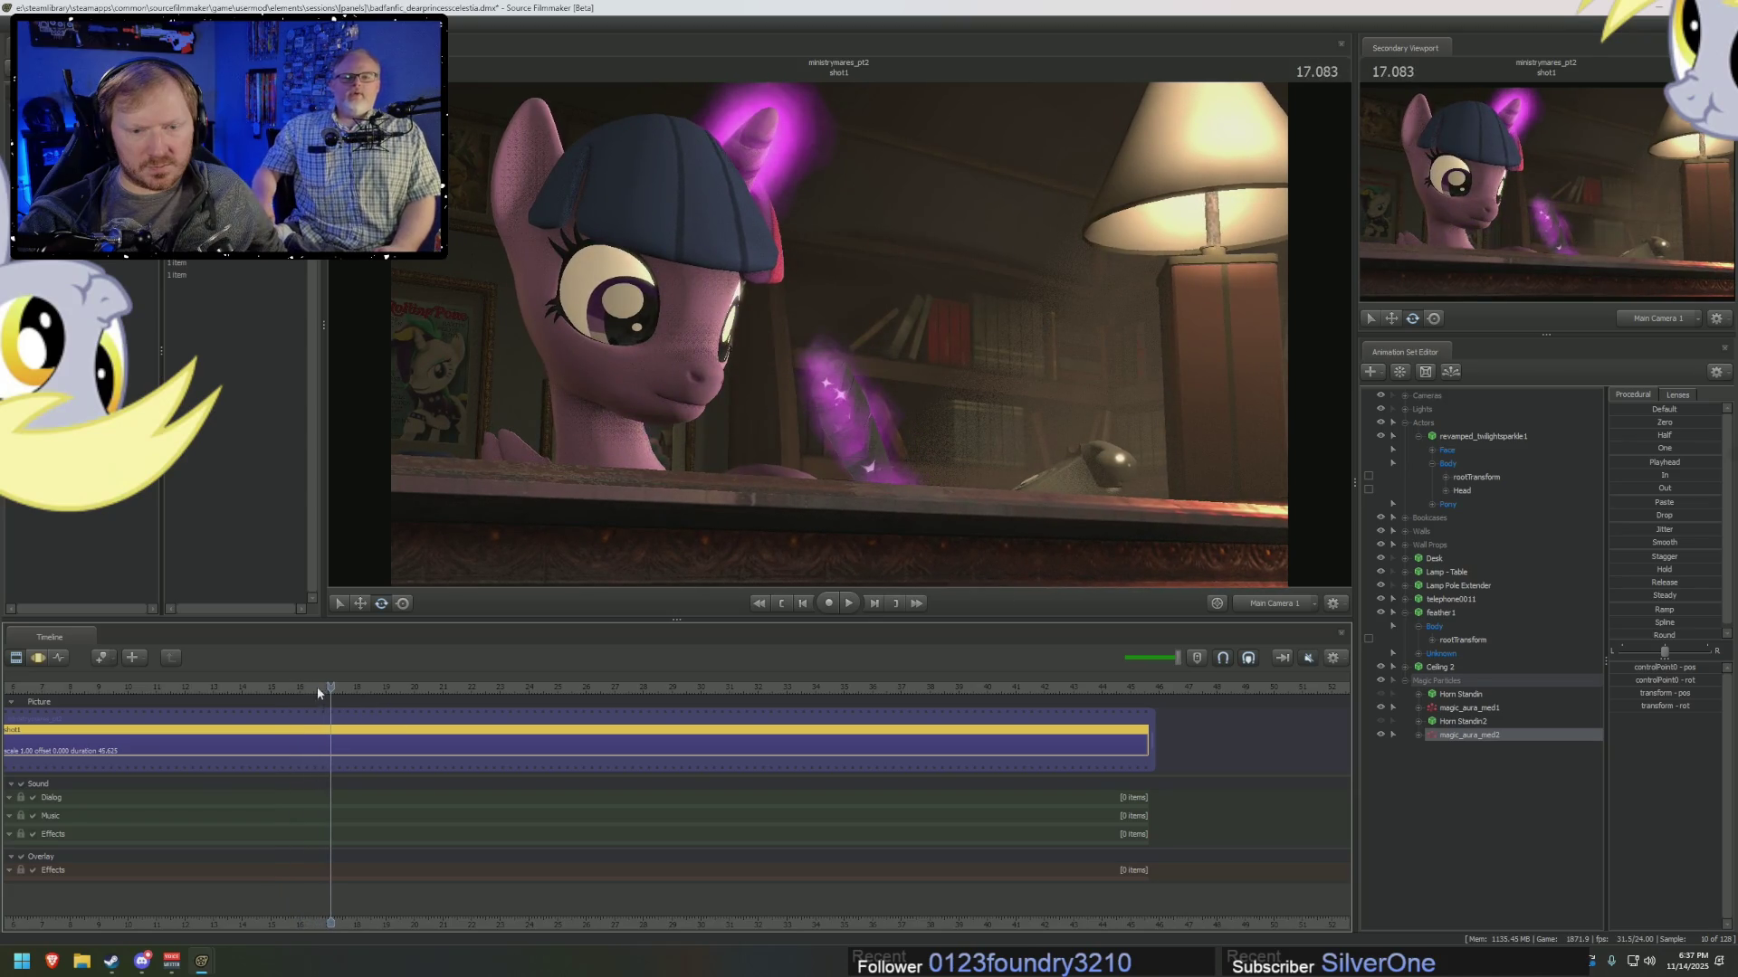
Play to 22.000, view the desk from the side in the Work Camera, and select Horn Standin2.
key("space")
key("space")
left_click(1267, 601)
left_click(1276, 623)
key("space")
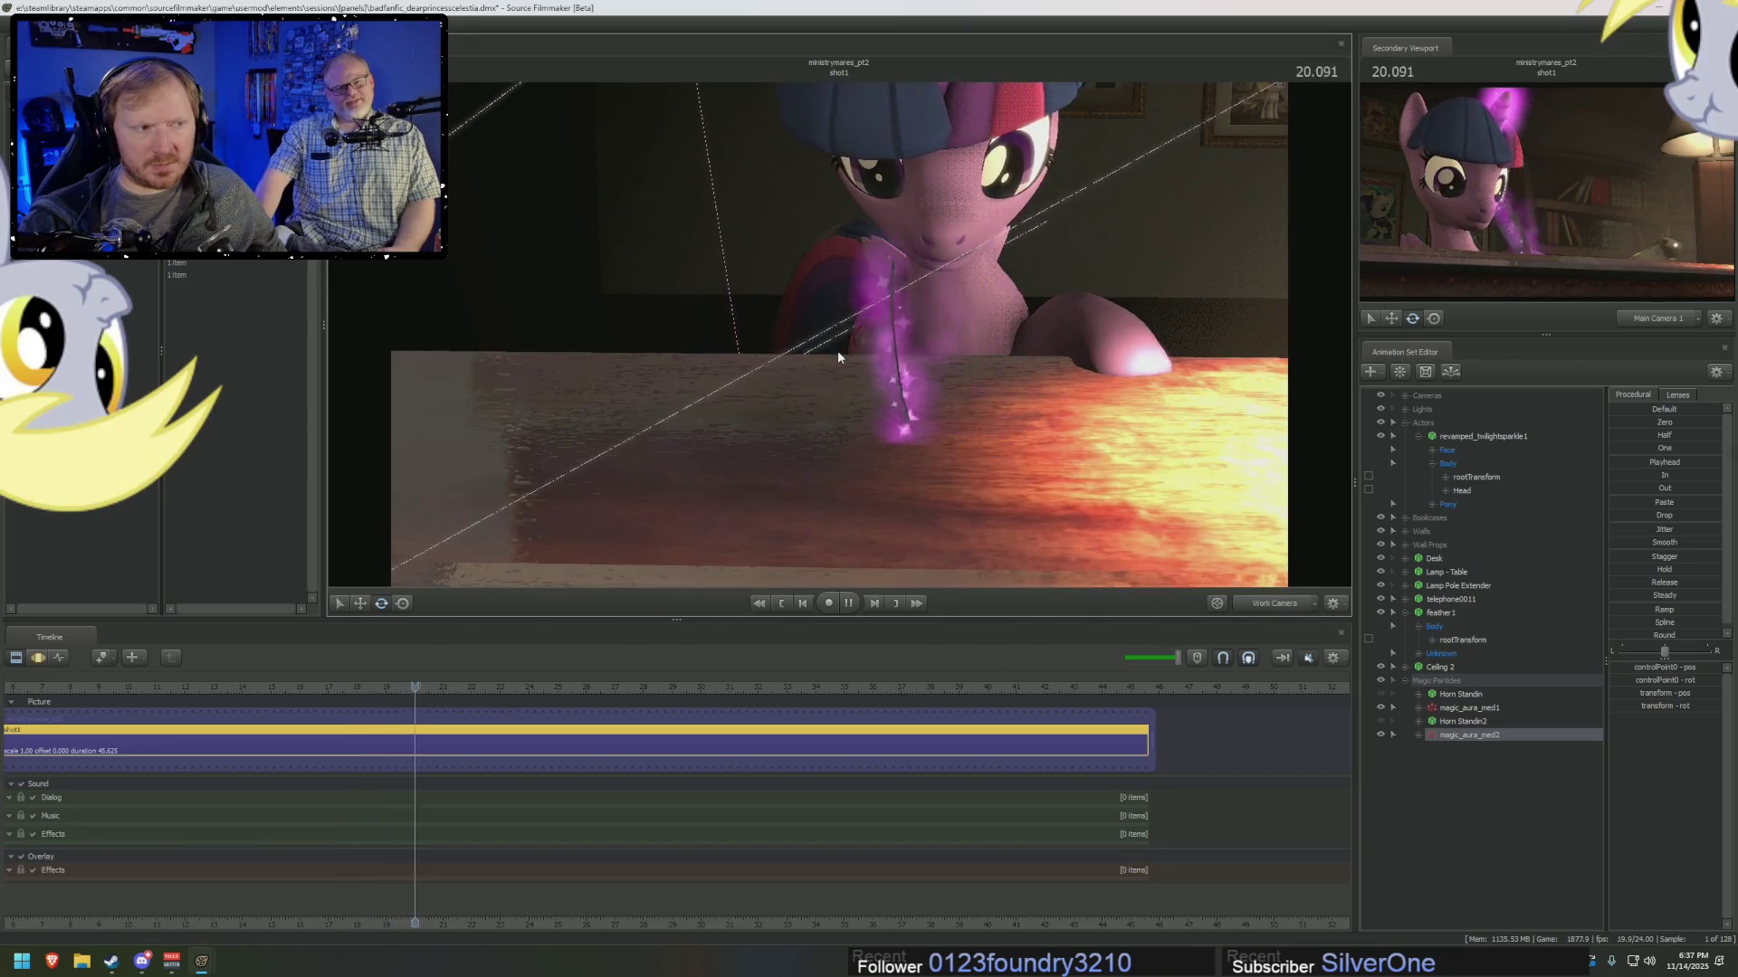
key("space")
left_click_drag(862, 351, 688, 362)
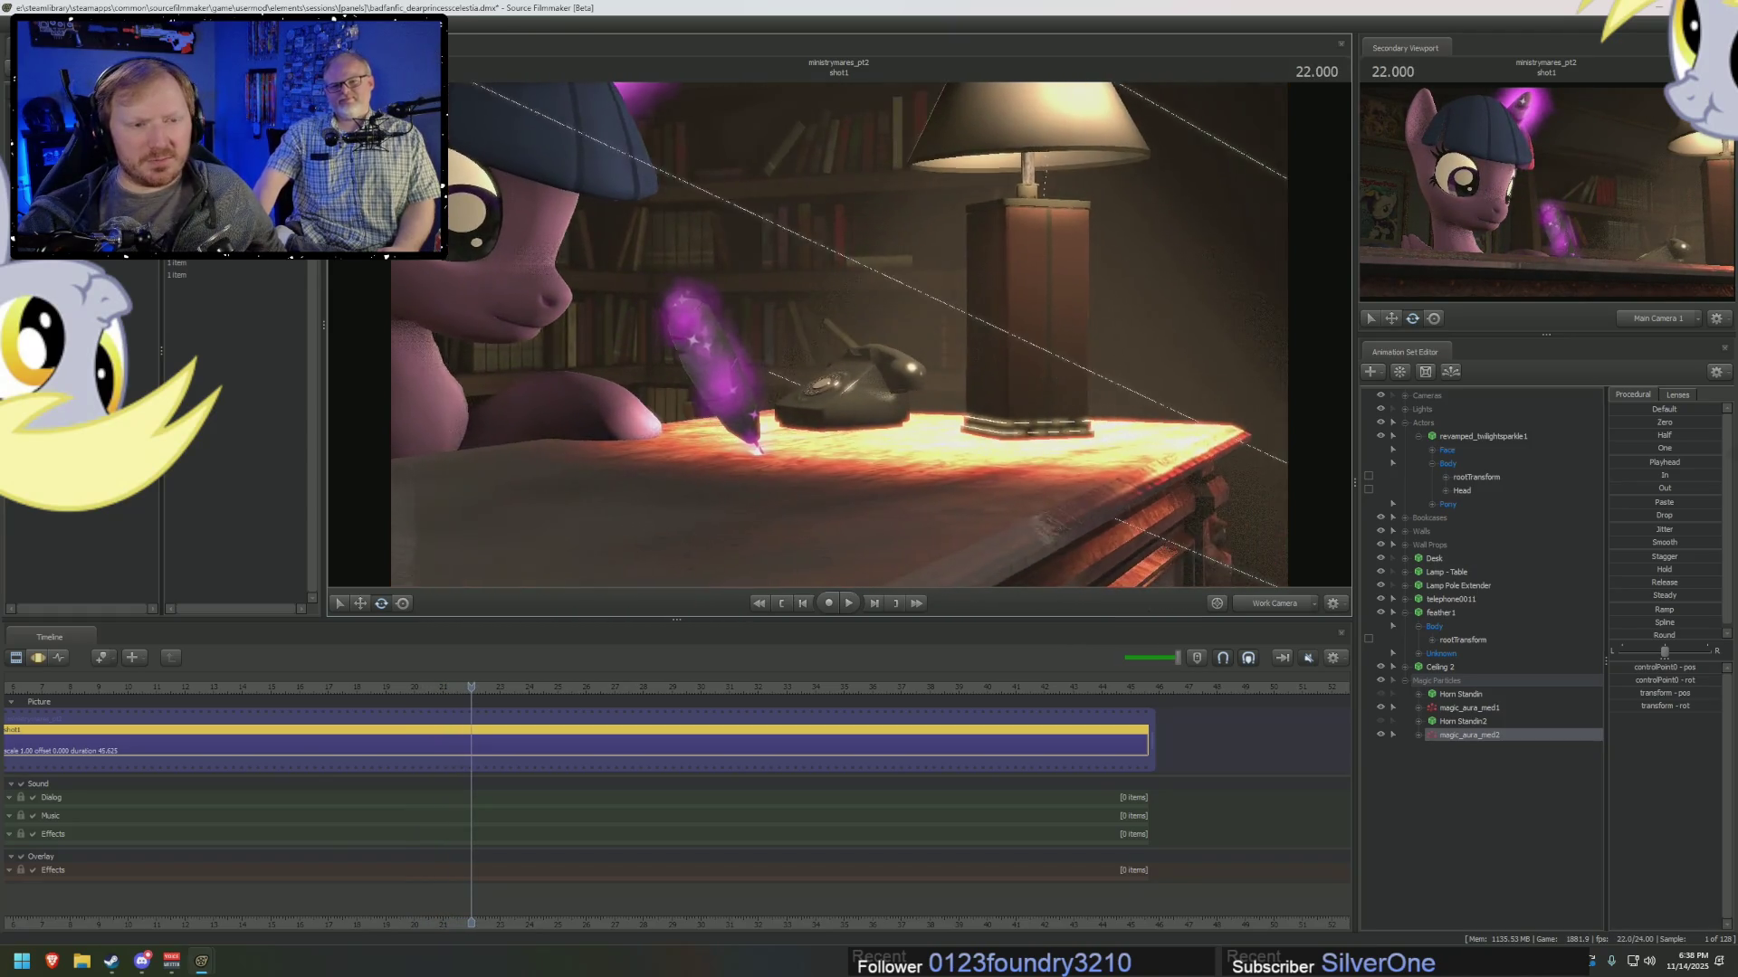
left_click(1457, 712)
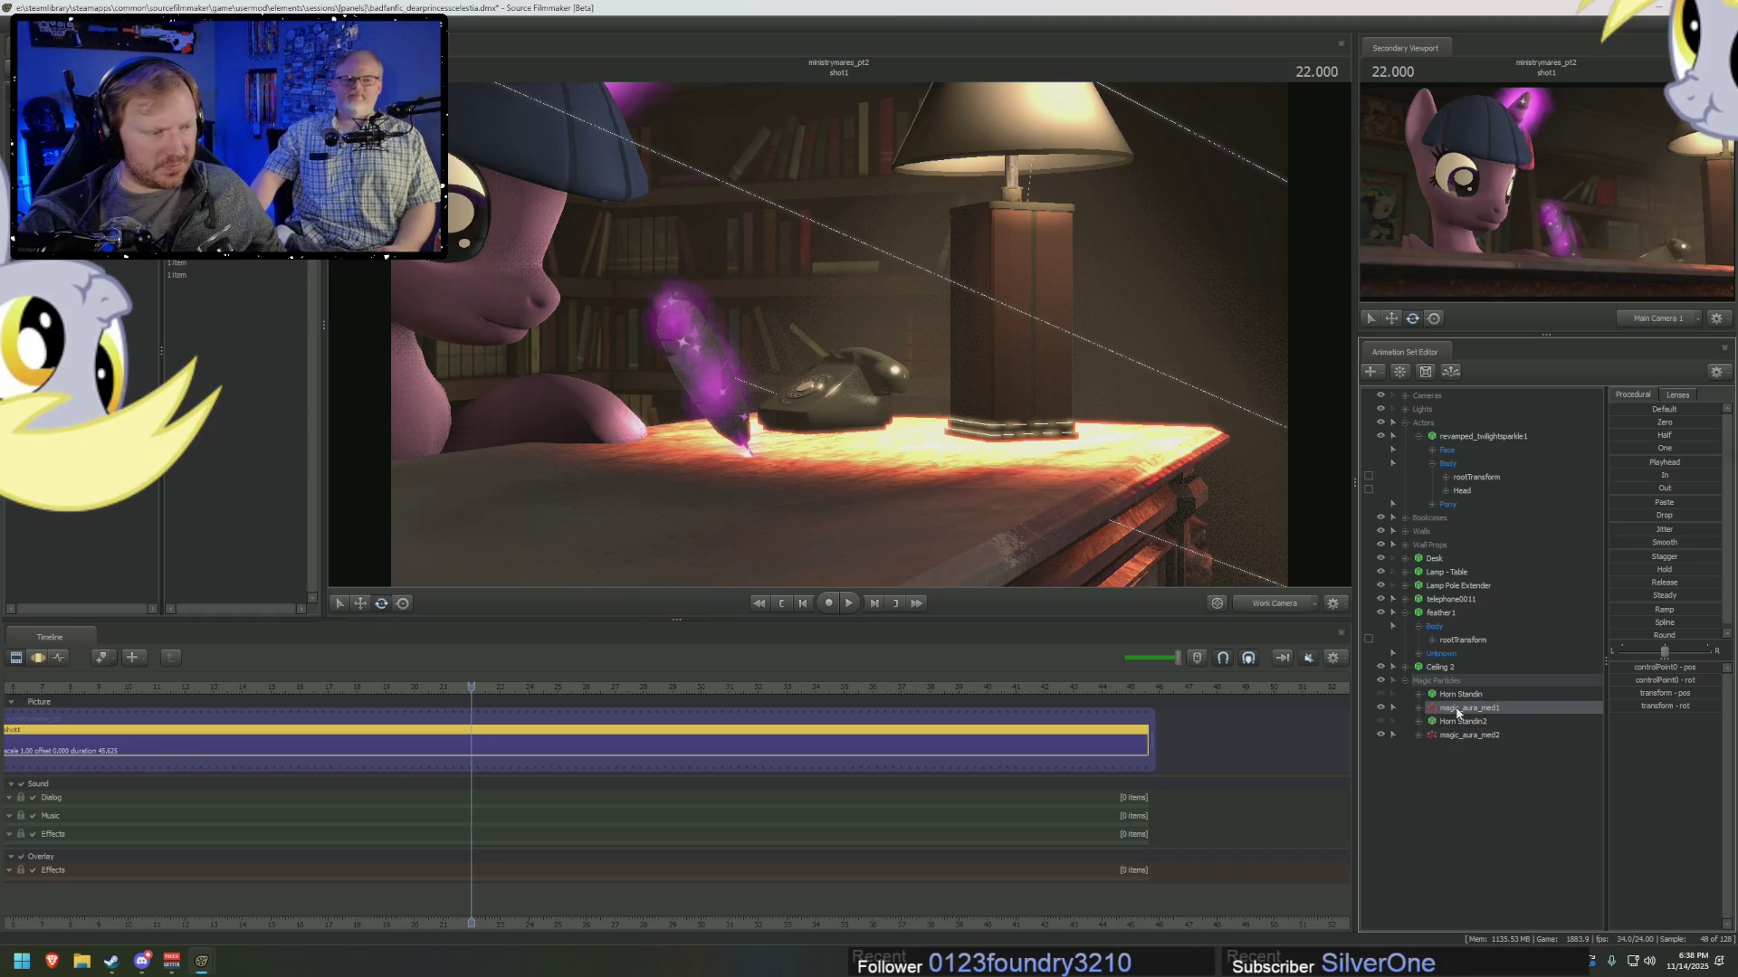
left_click(1479, 722)
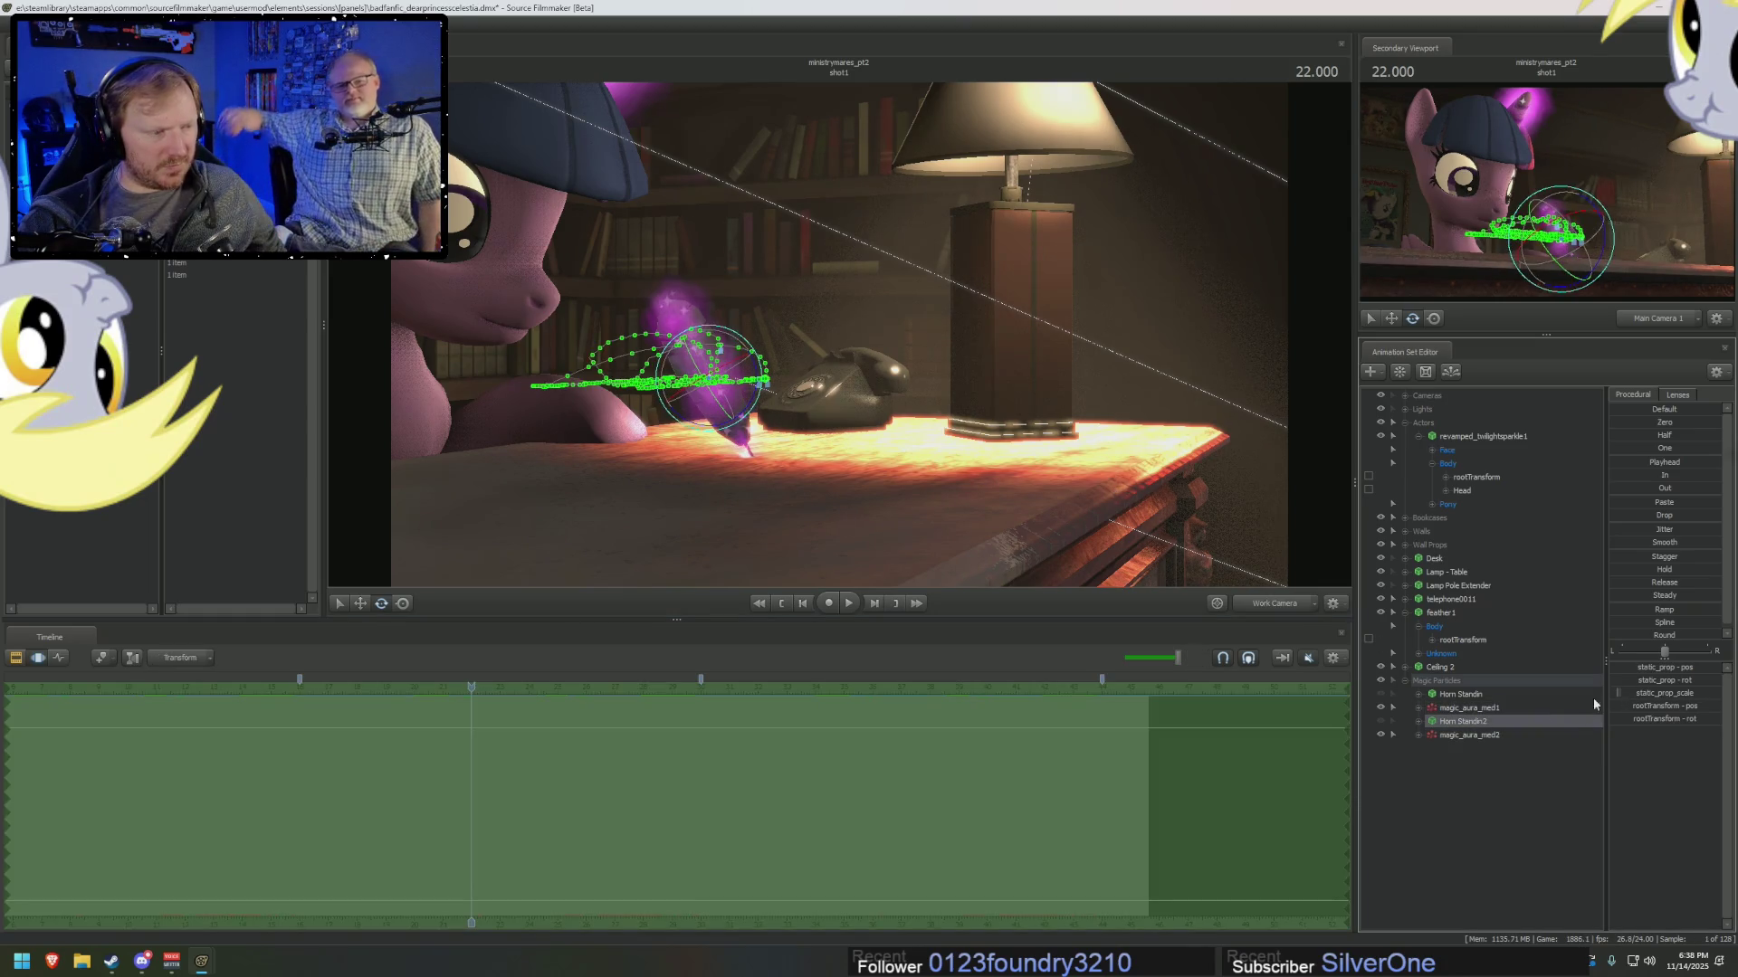
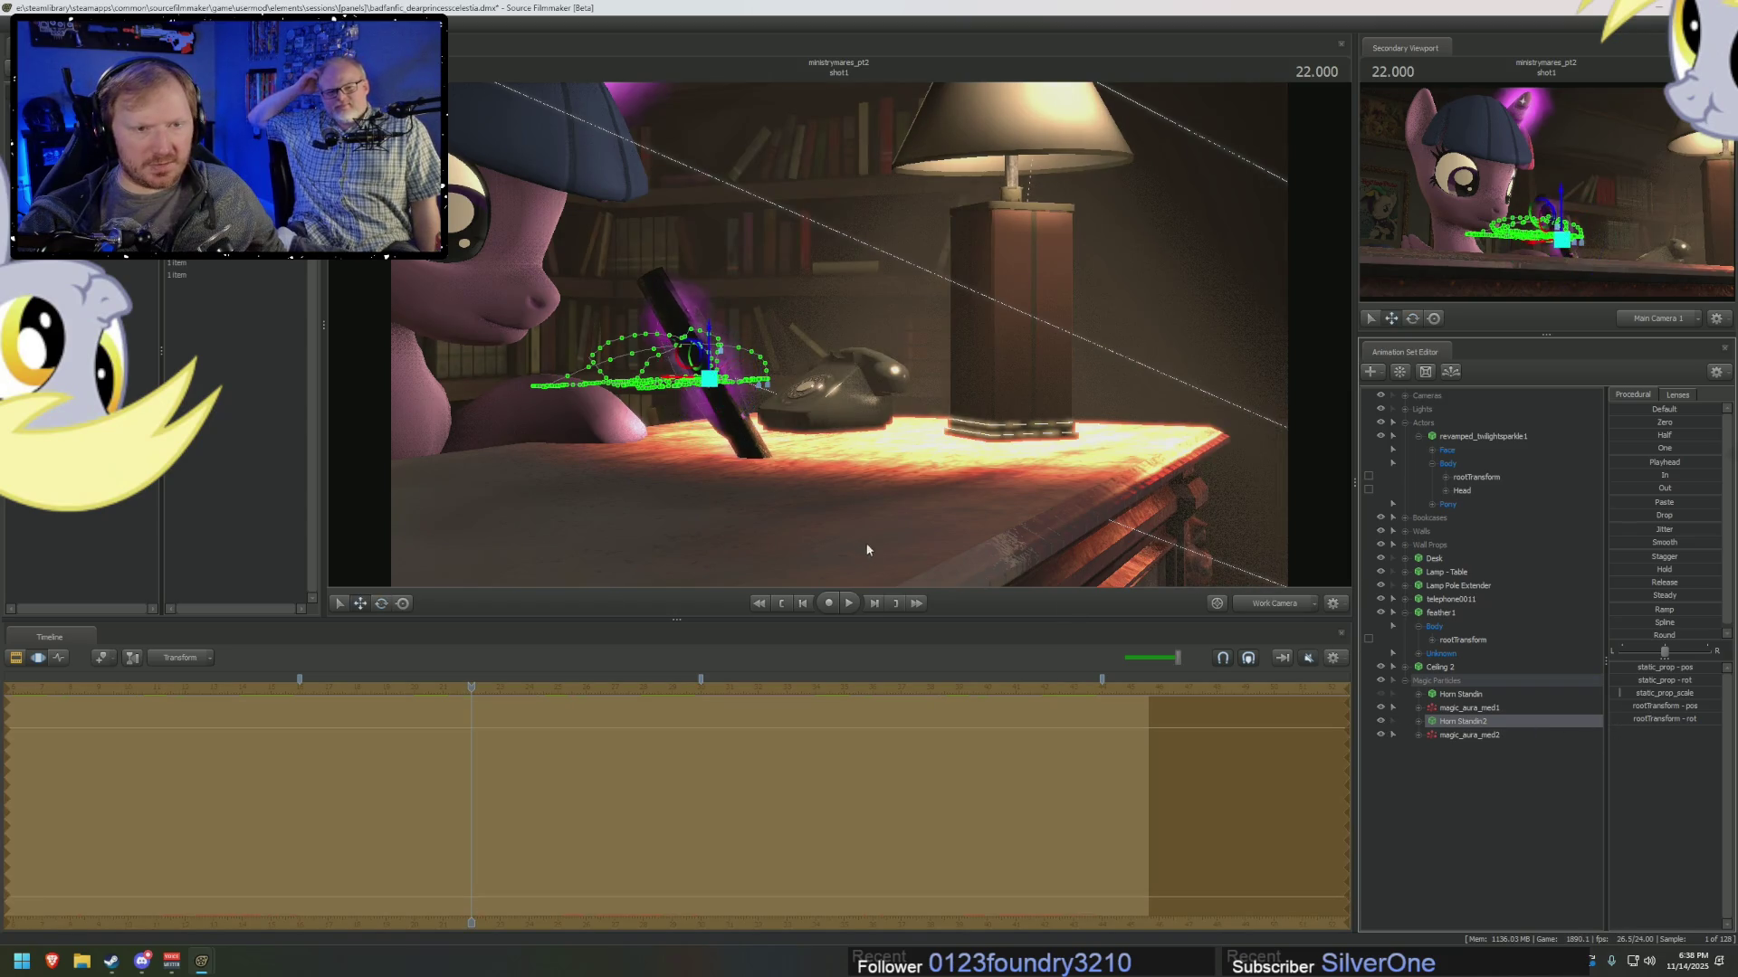
Tilt the view down onto the desk, expand Horn Standin2, and select the aura's transform for graph editing.
left_click_drag(874, 554, 851, 507)
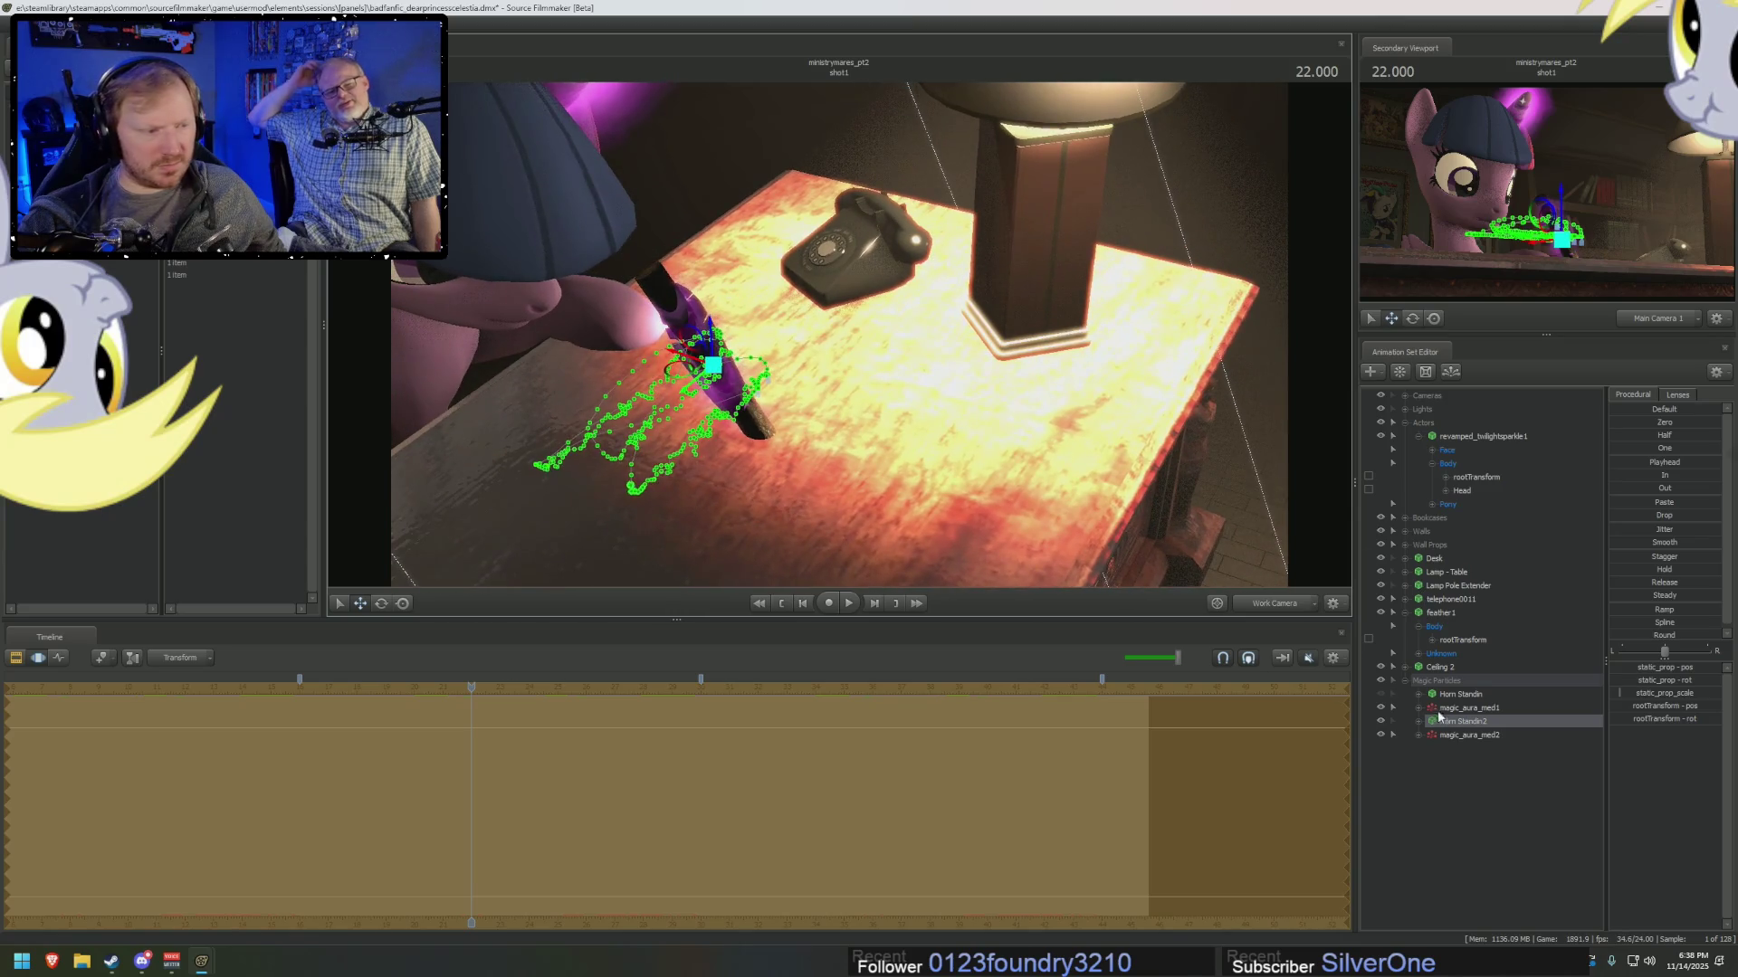
double_click(1443, 721)
left_click(1419, 789)
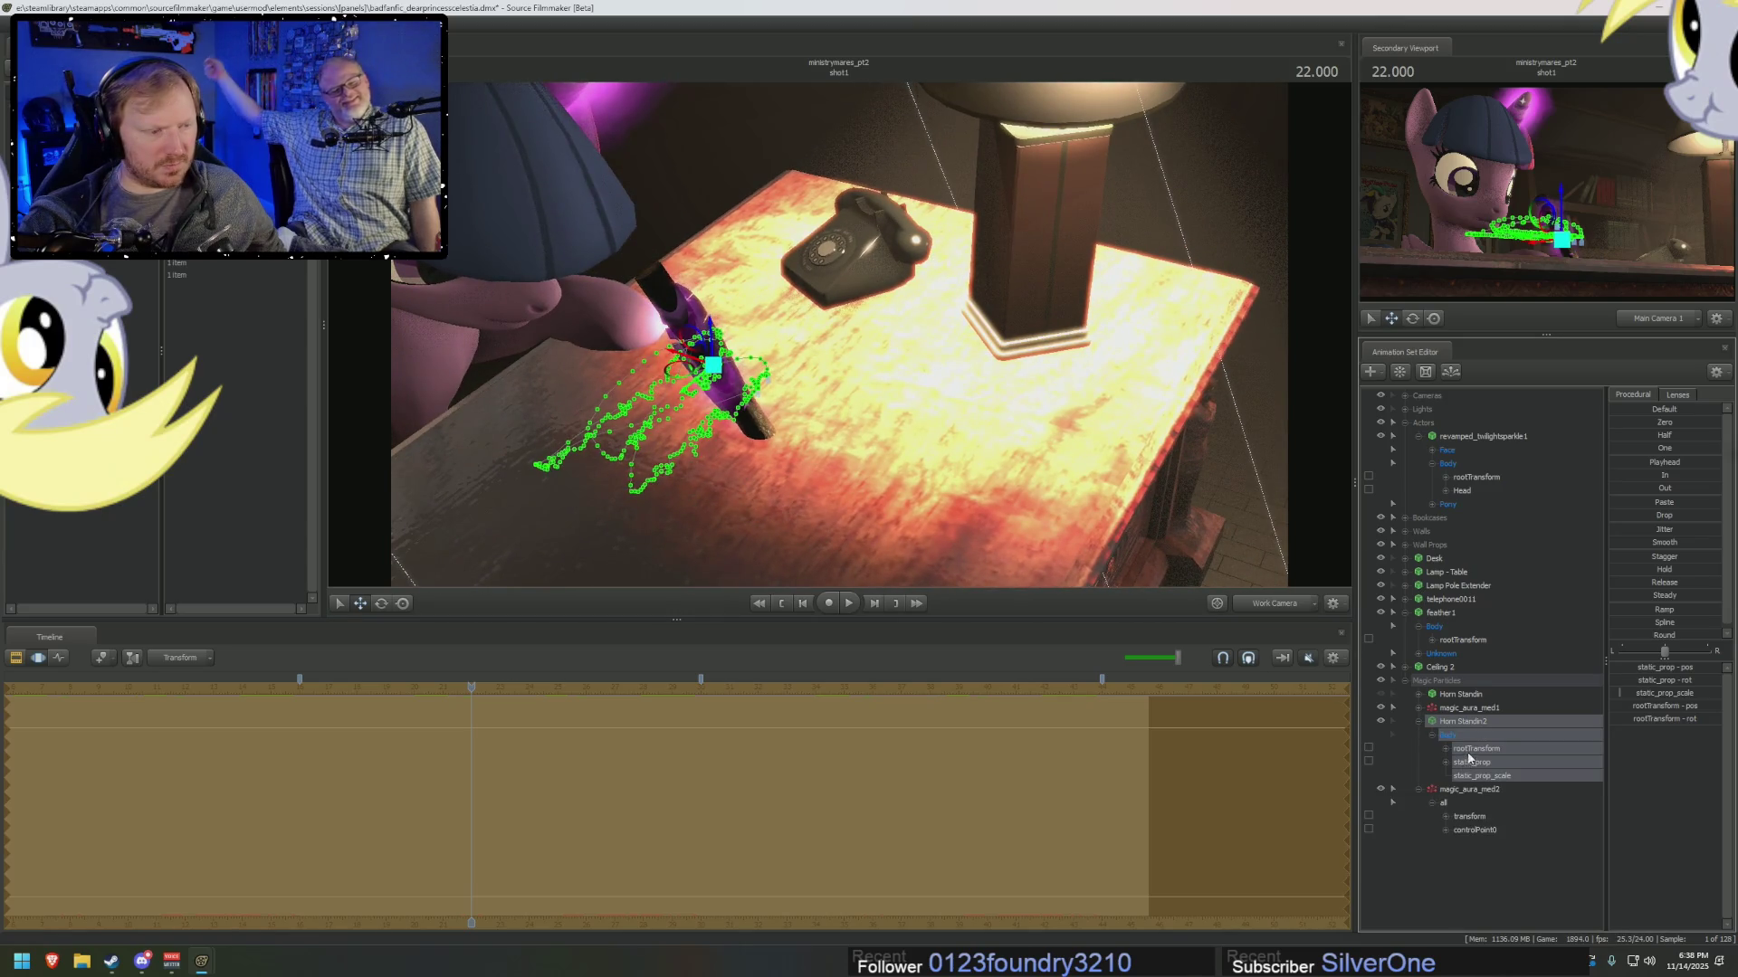
left_click(1470, 750)
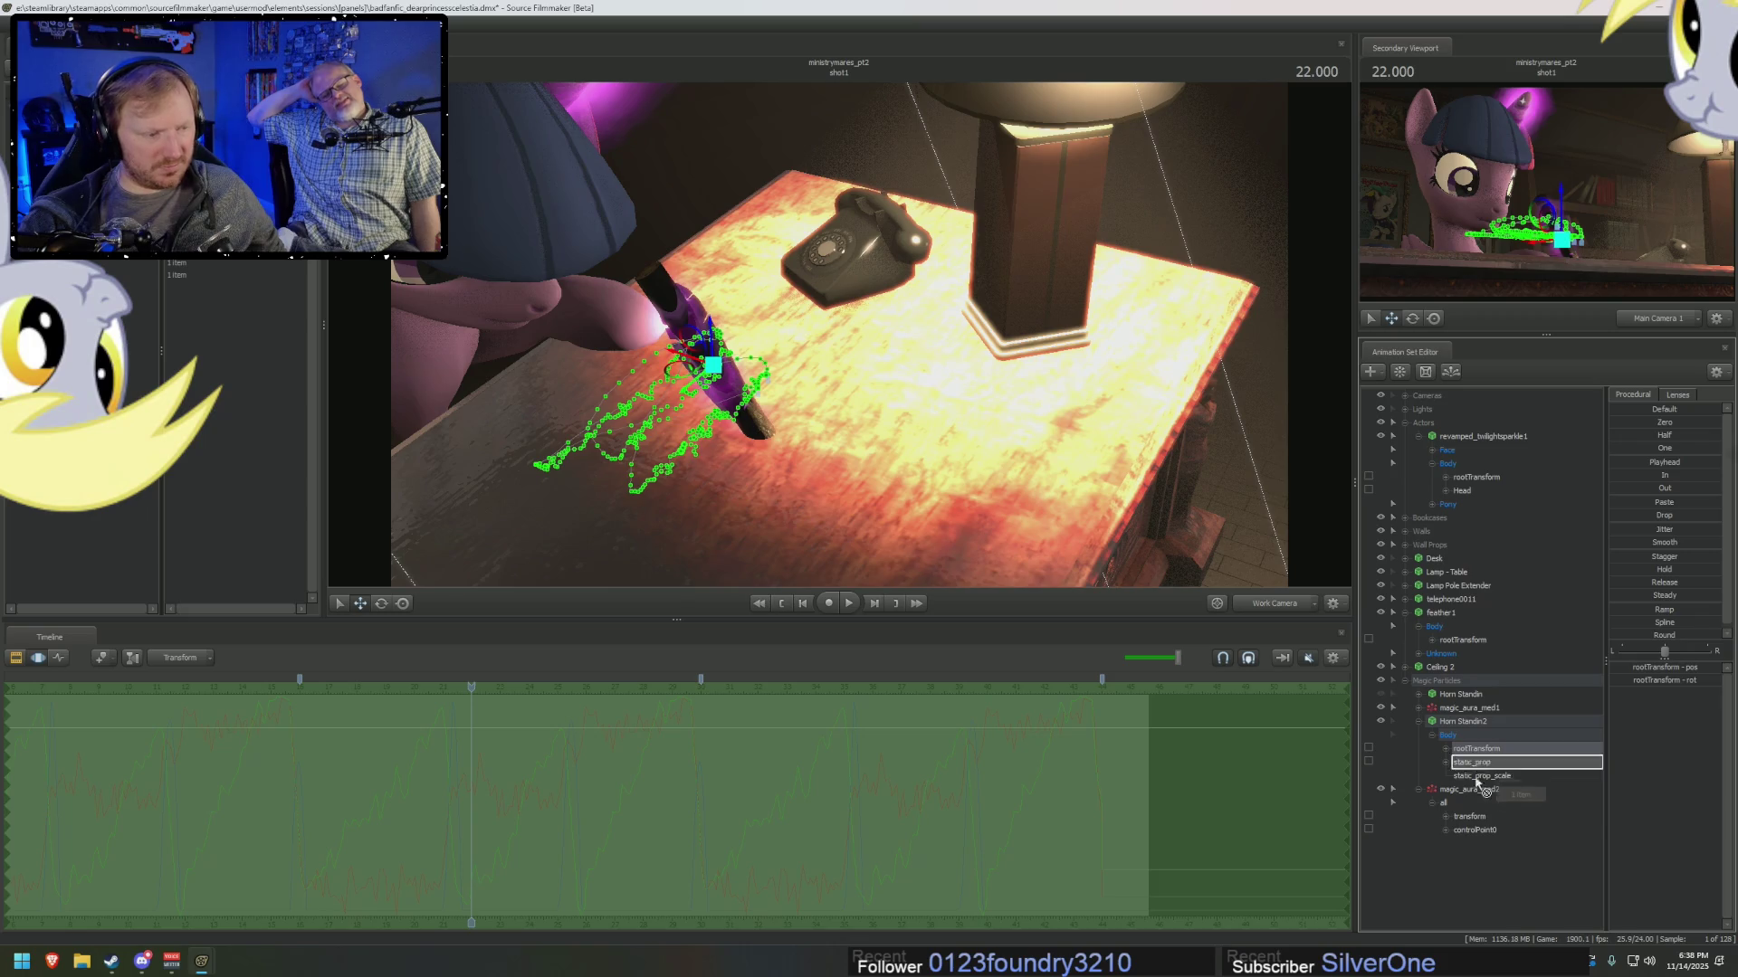
left_click(1469, 817)
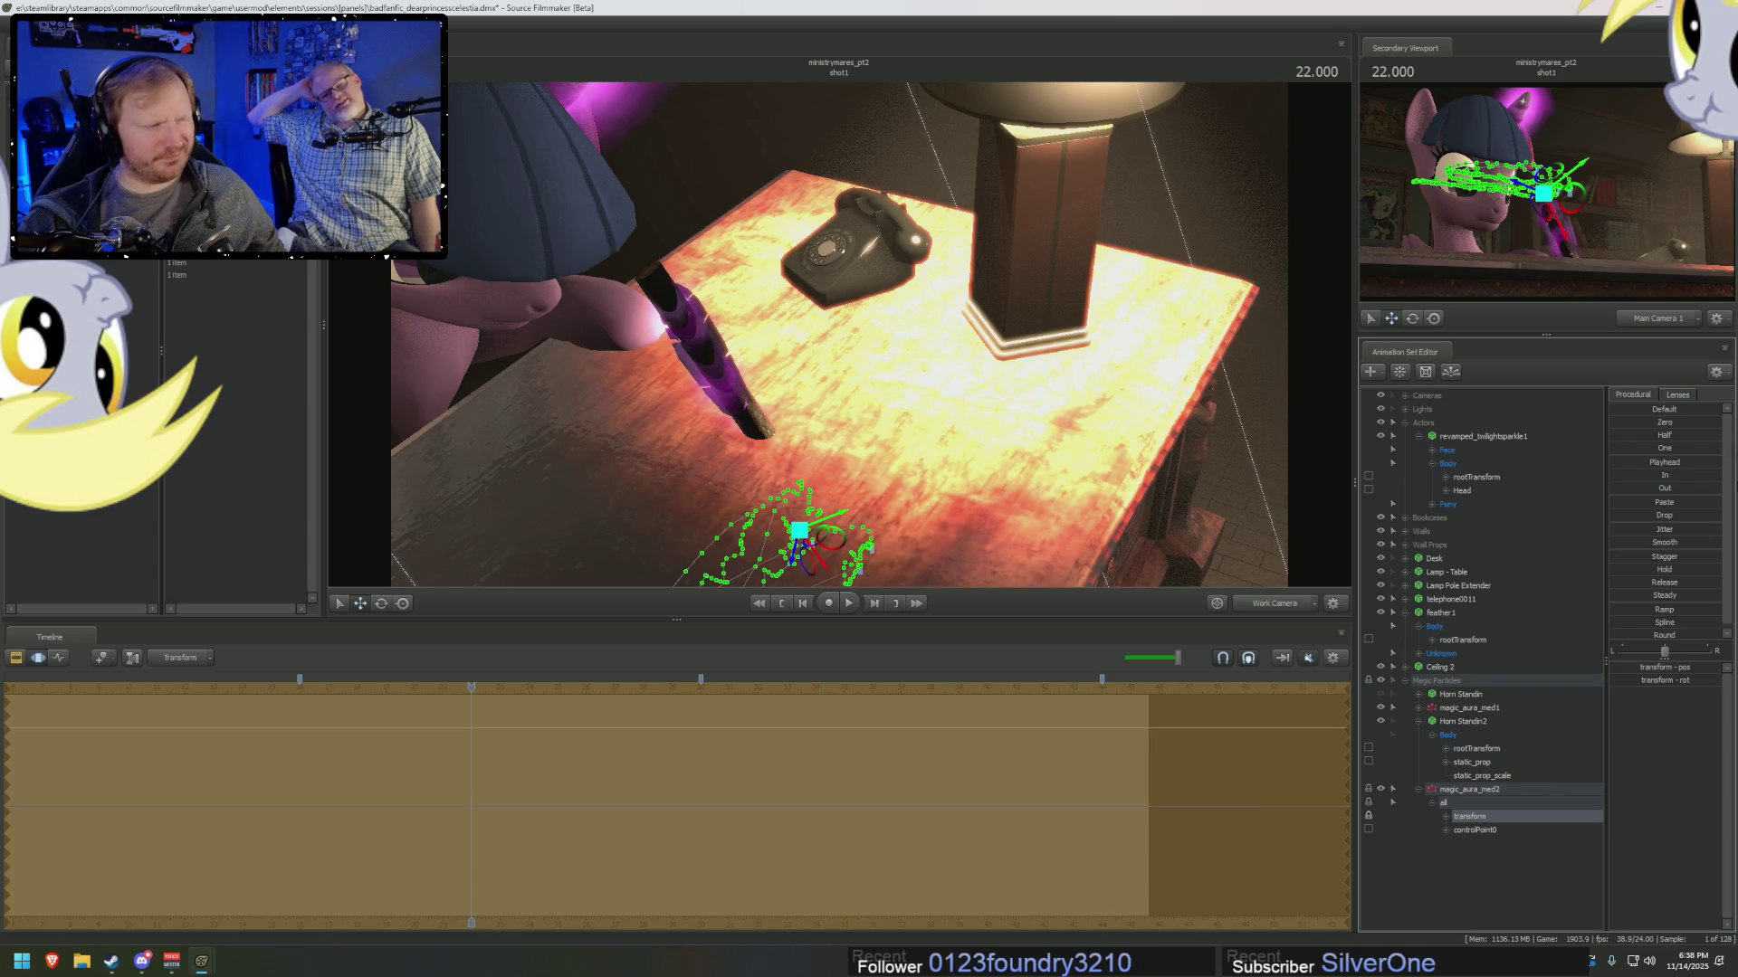
key("F4")
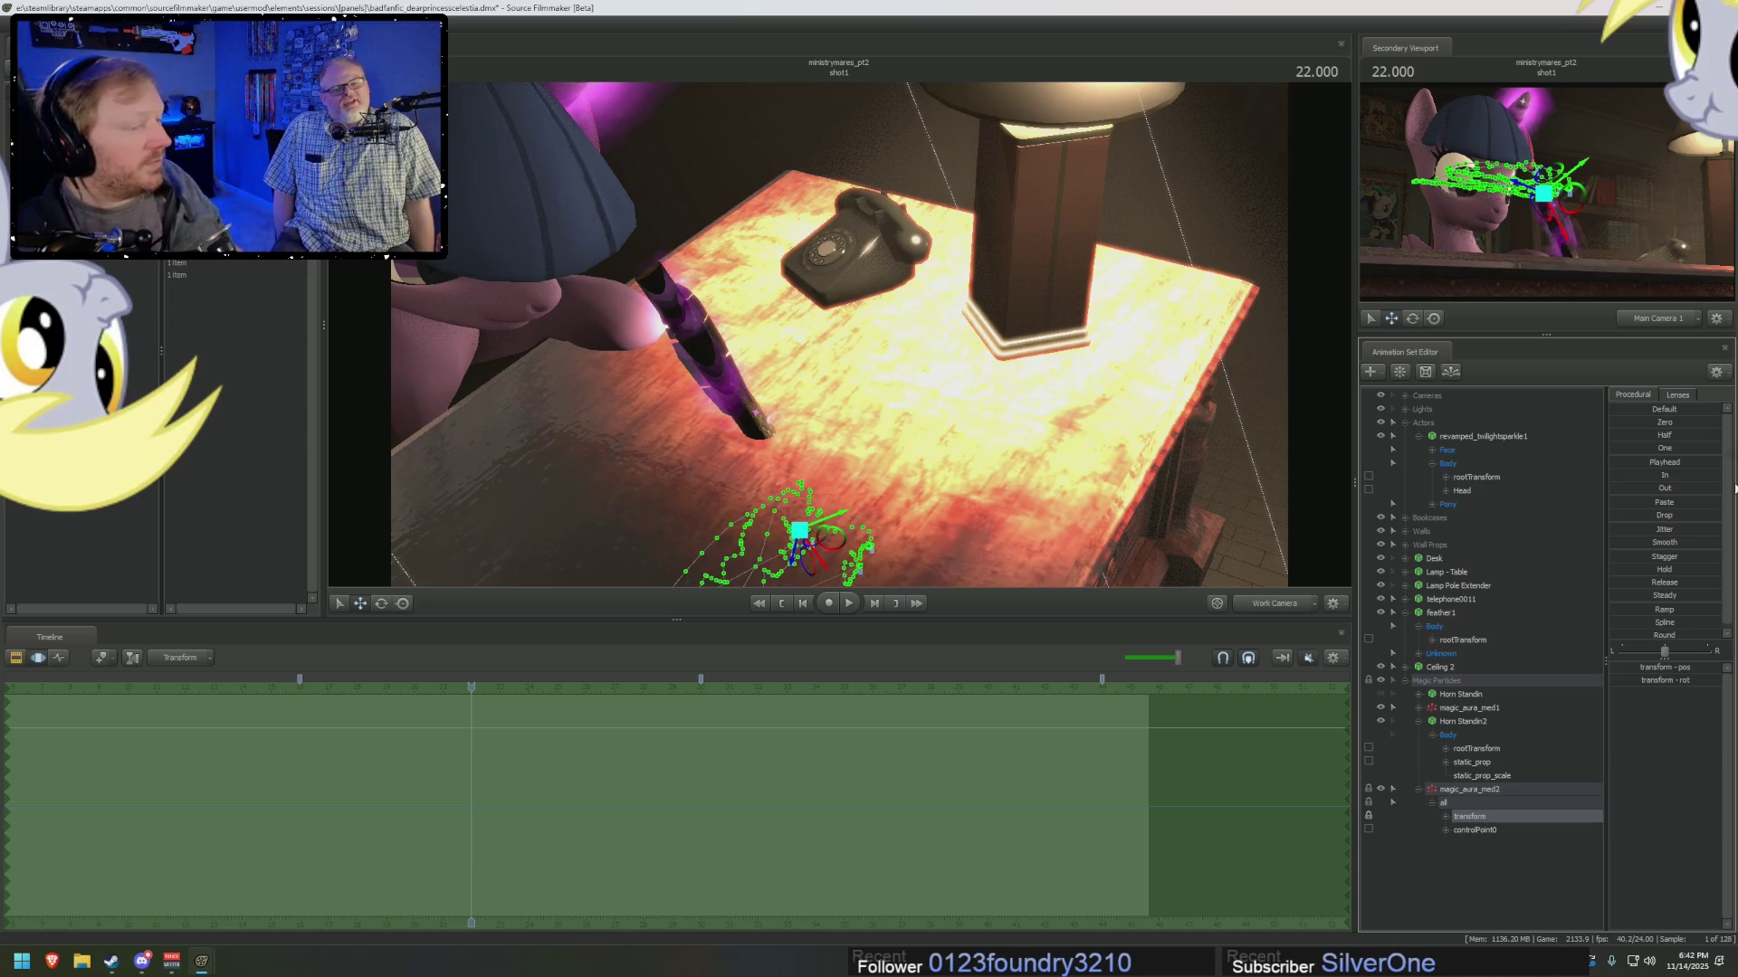
Switch the timeline to the F3 editor view while the aura's transform is selected.
key("F3")
key("F3")
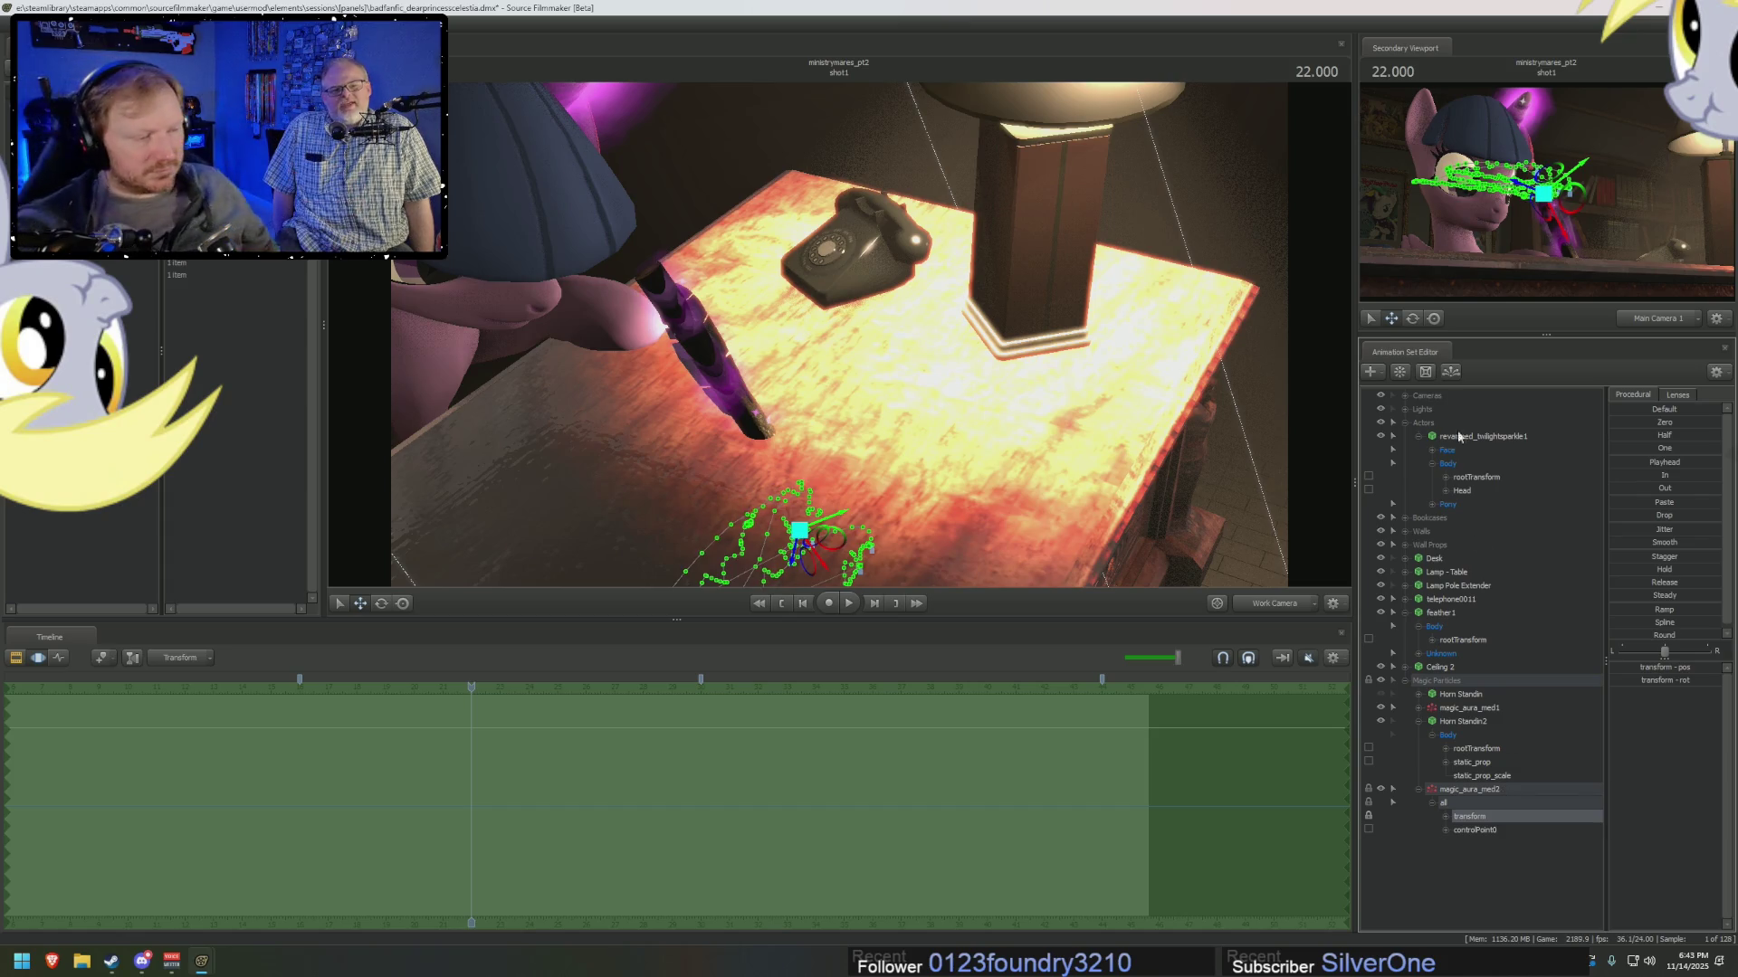
Reframe on Twilight and the quill, expand the aura transform into pos and rot, and select Horn Standin2.
left_click_drag(1038, 442, 1050, 426)
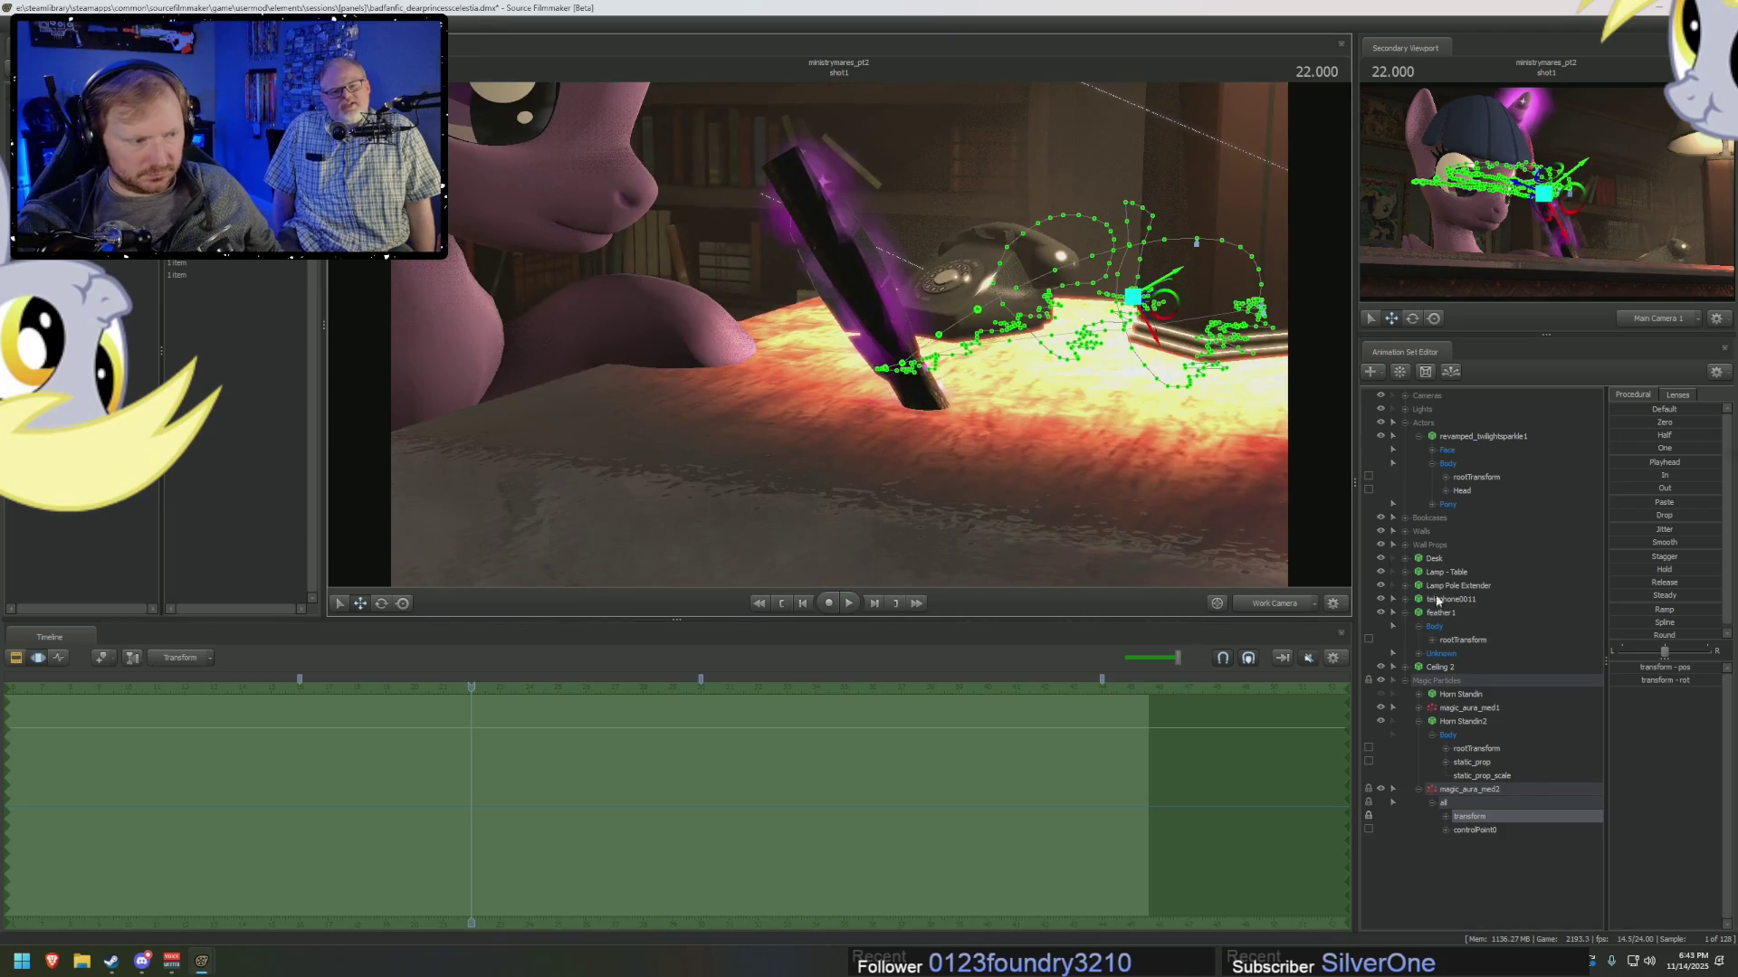
left_click(1447, 817)
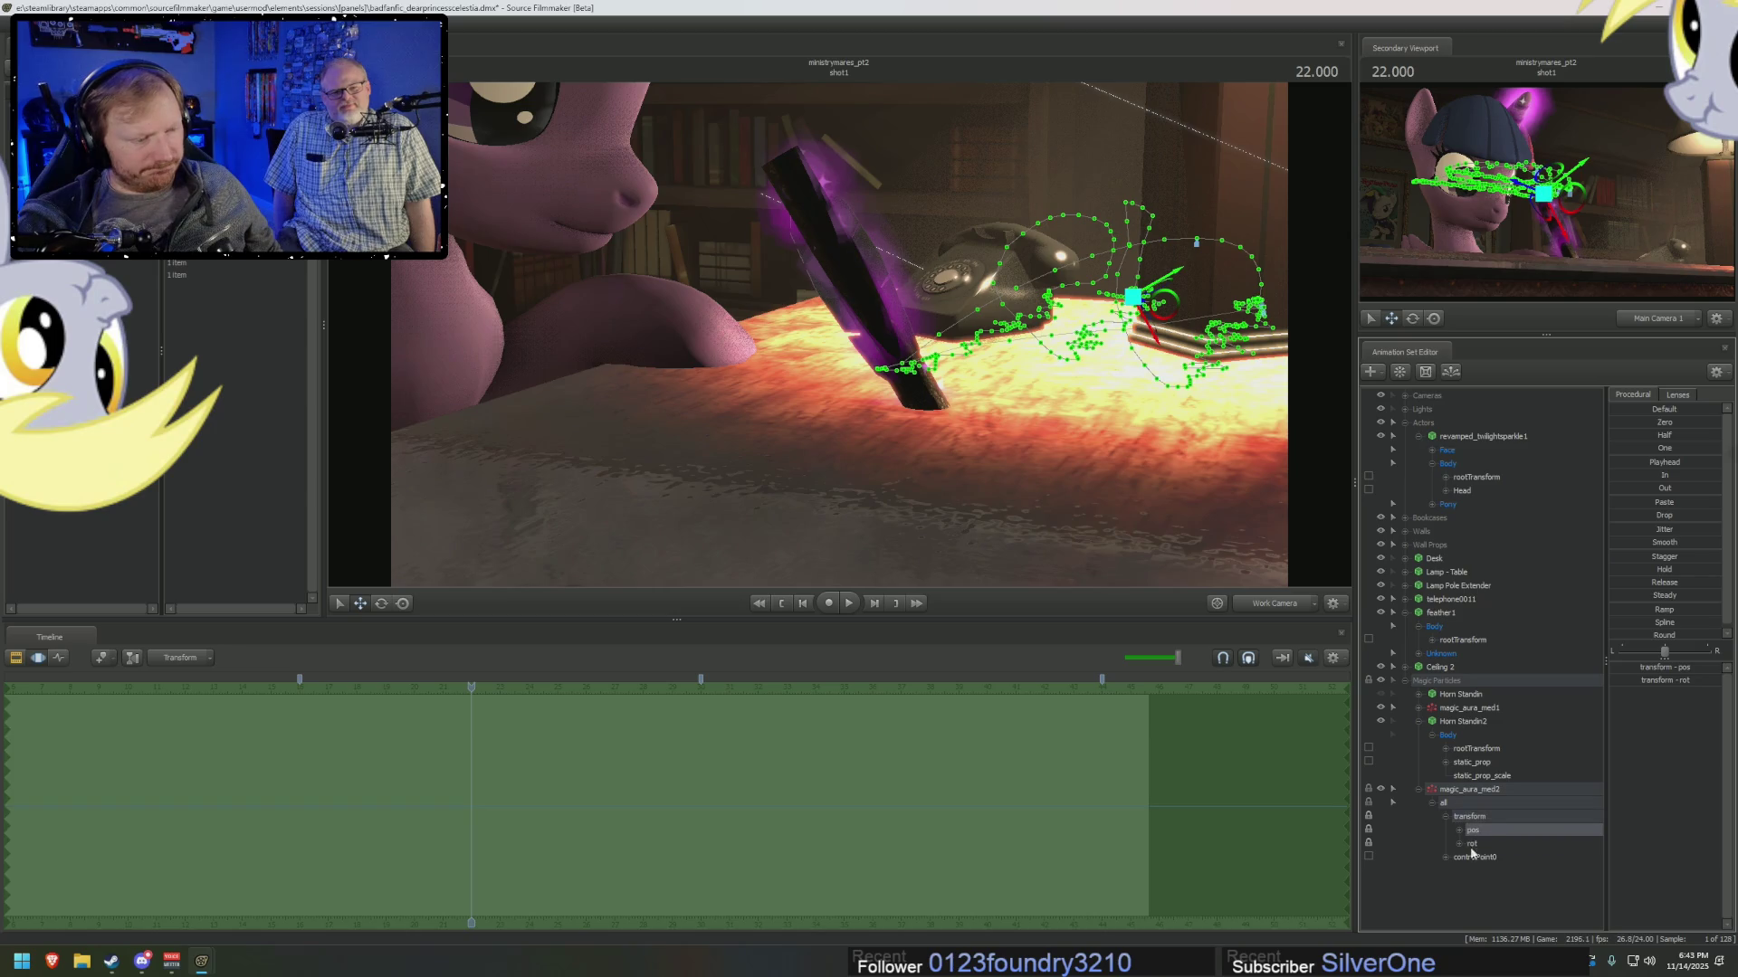
left_click(1477, 776)
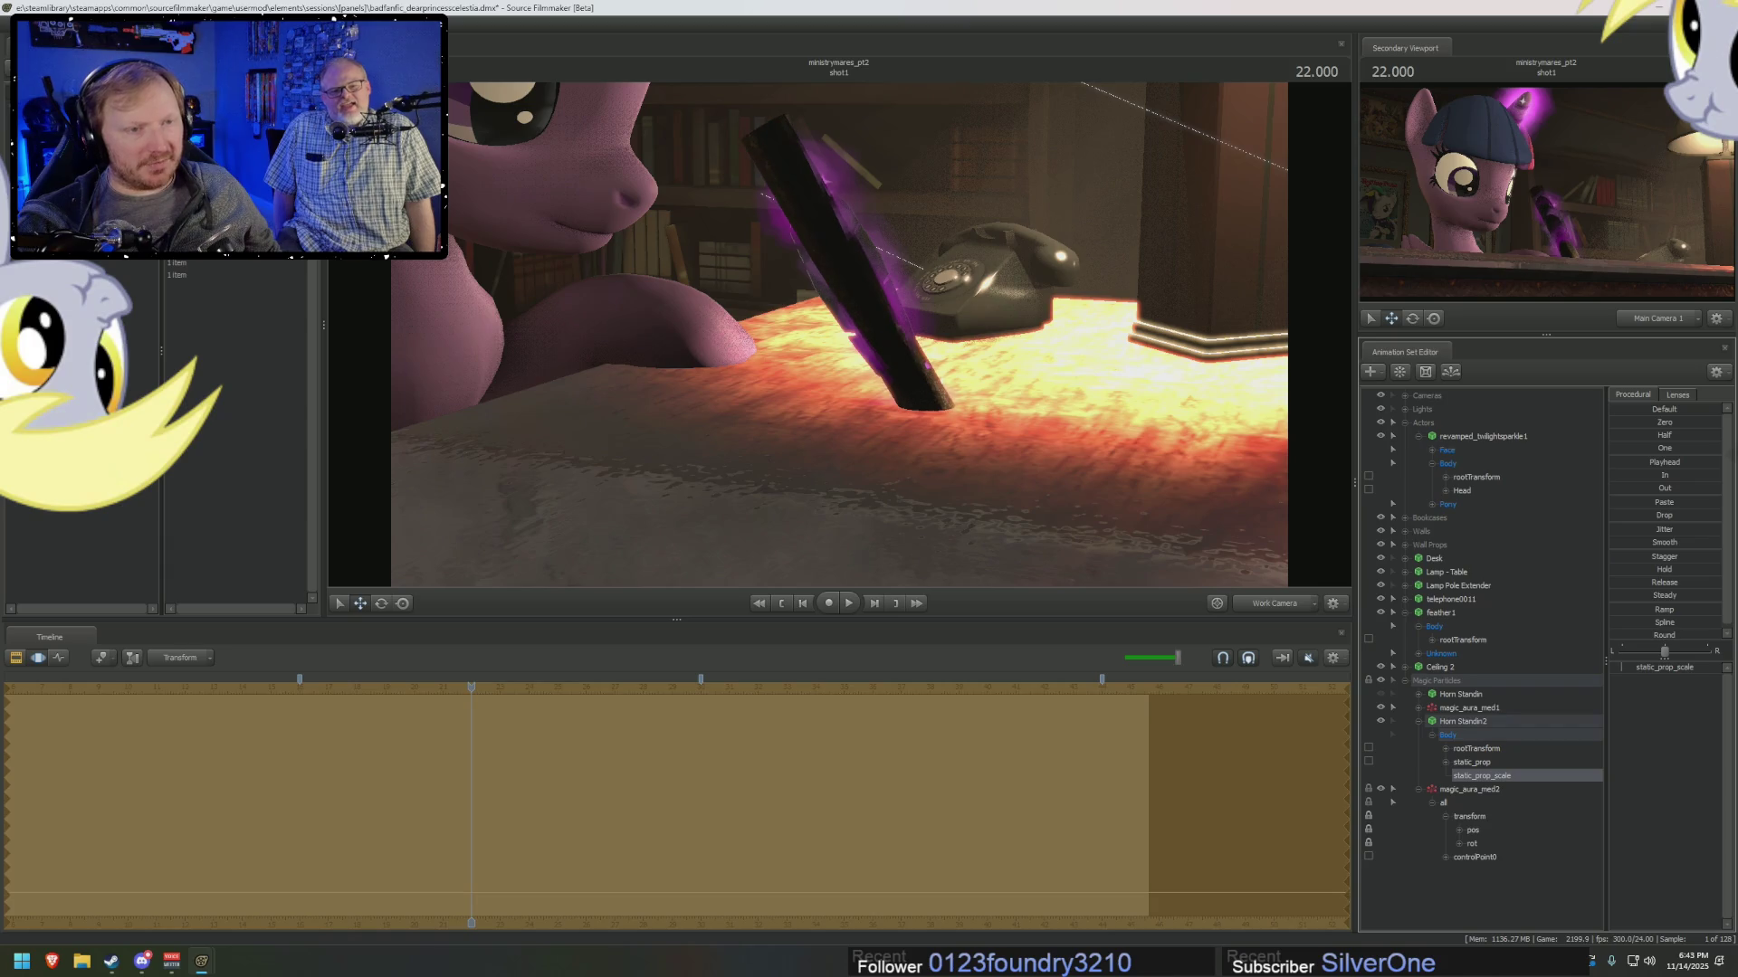
left_click(1460, 722)
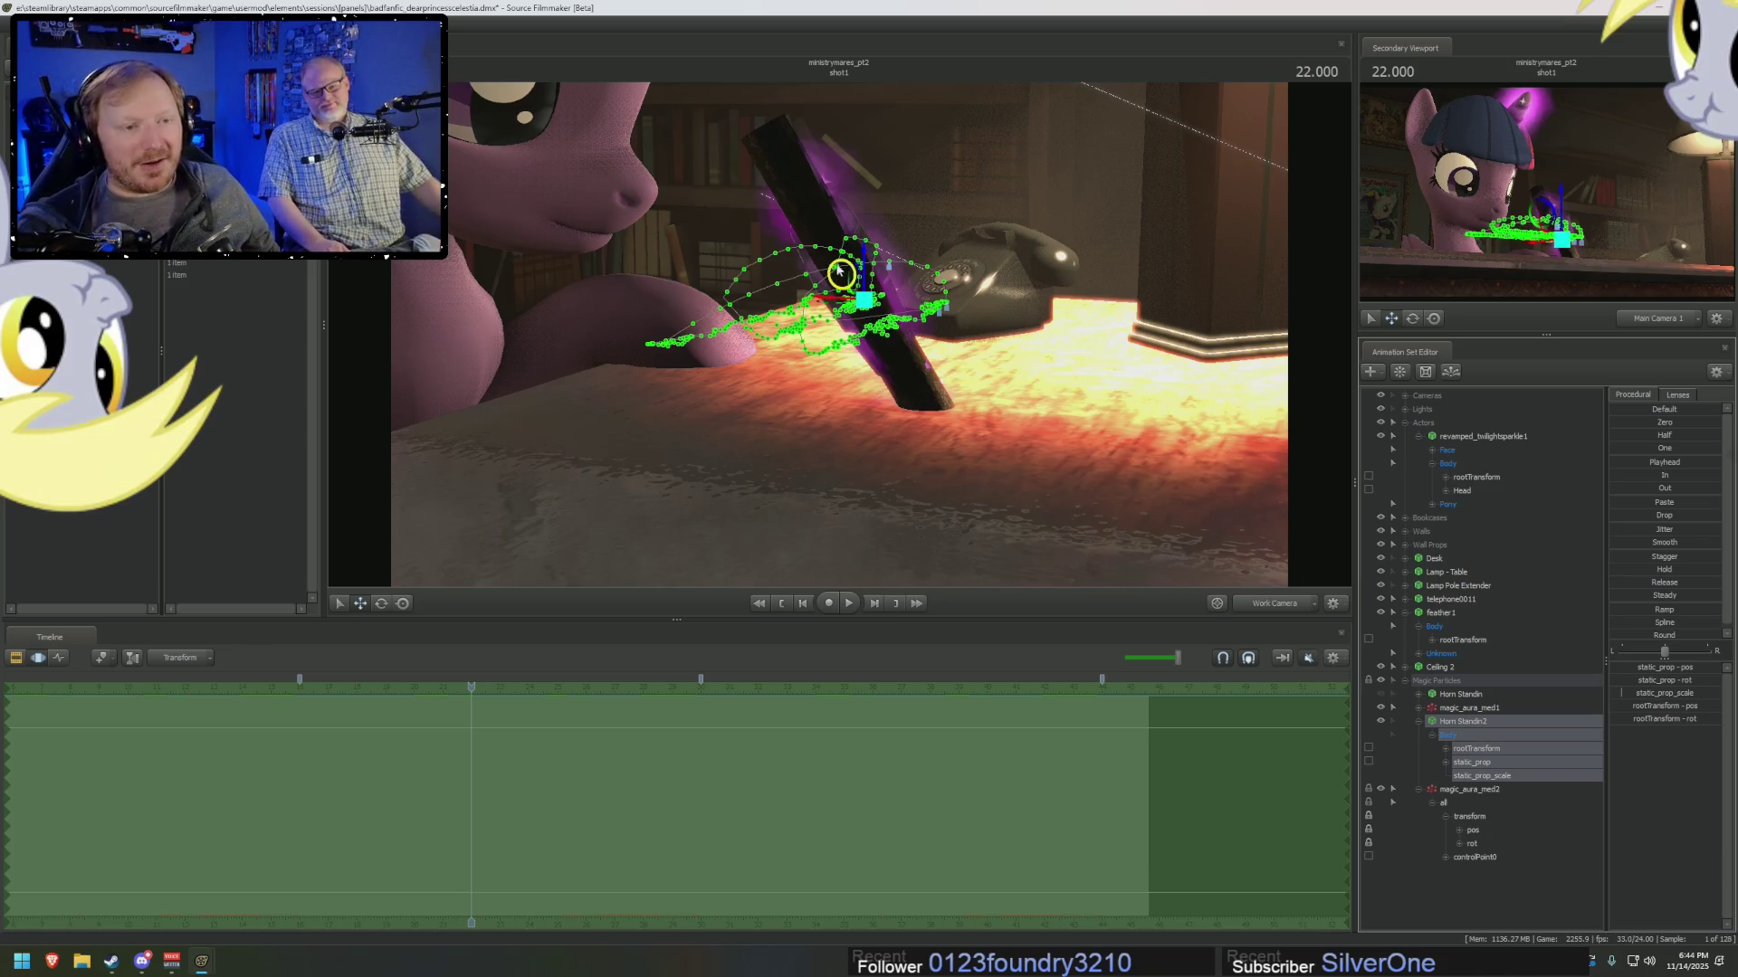
Orbit in close to the quill and phone and select the magic_aura_med2 particle system.
left_click_drag(840, 272, 856, 305)
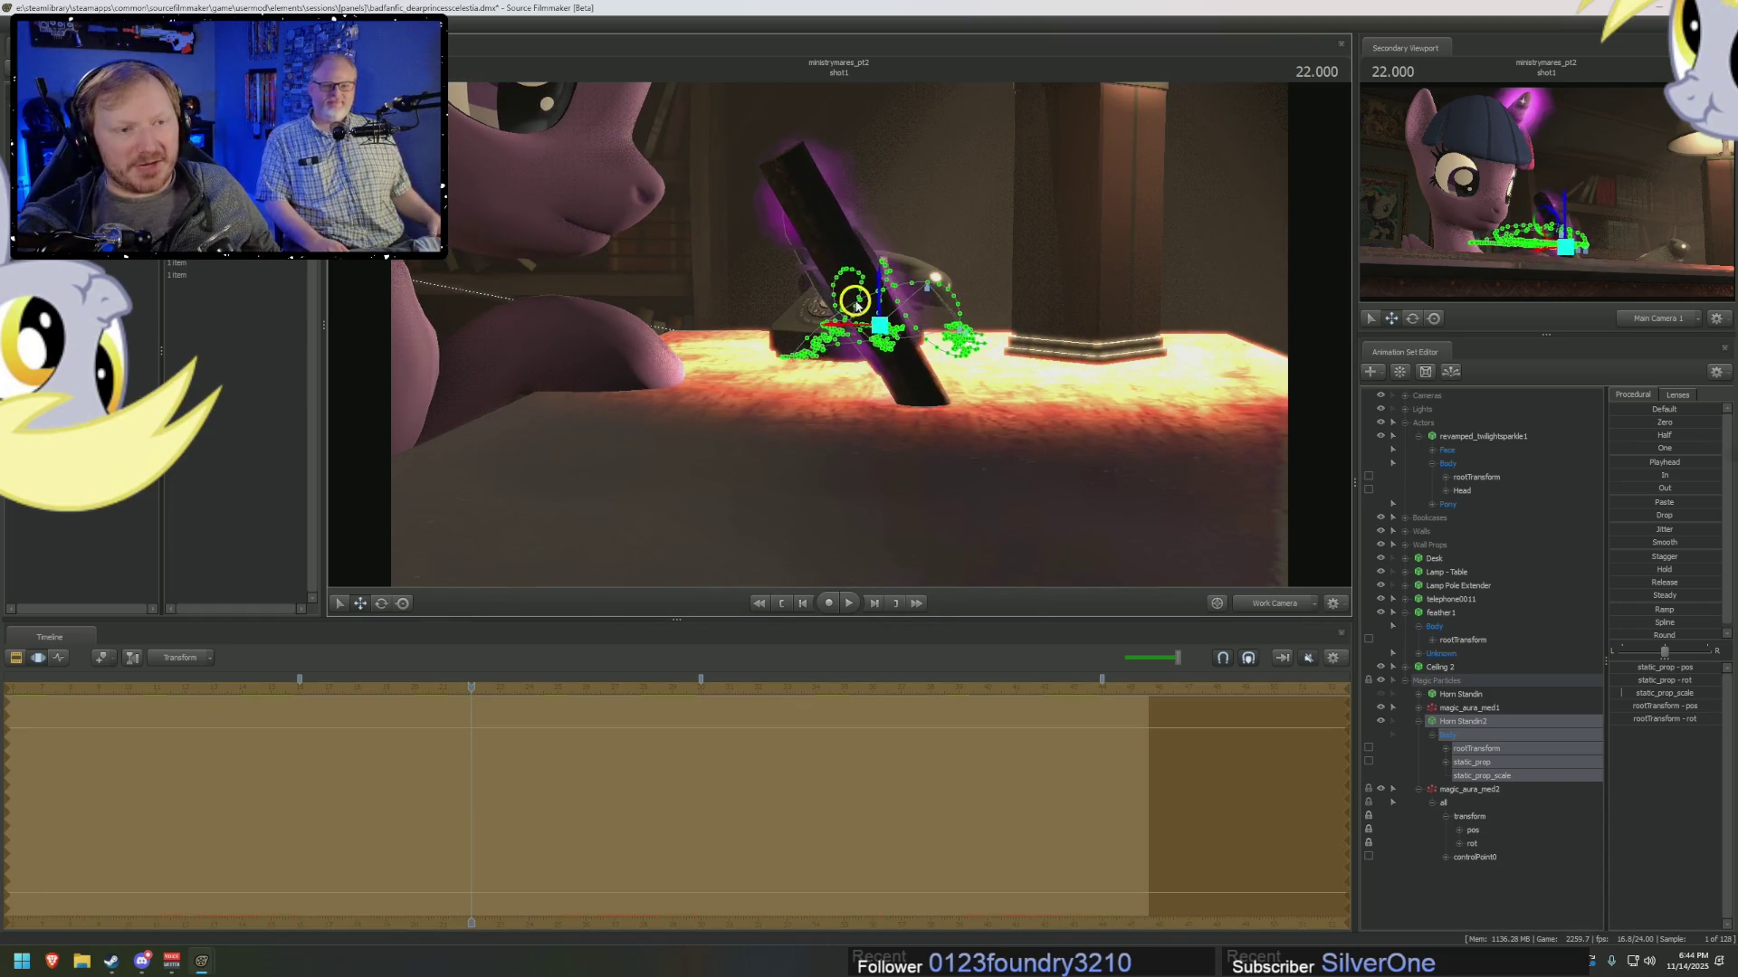
left_click_drag(923, 390, 1000, 475)
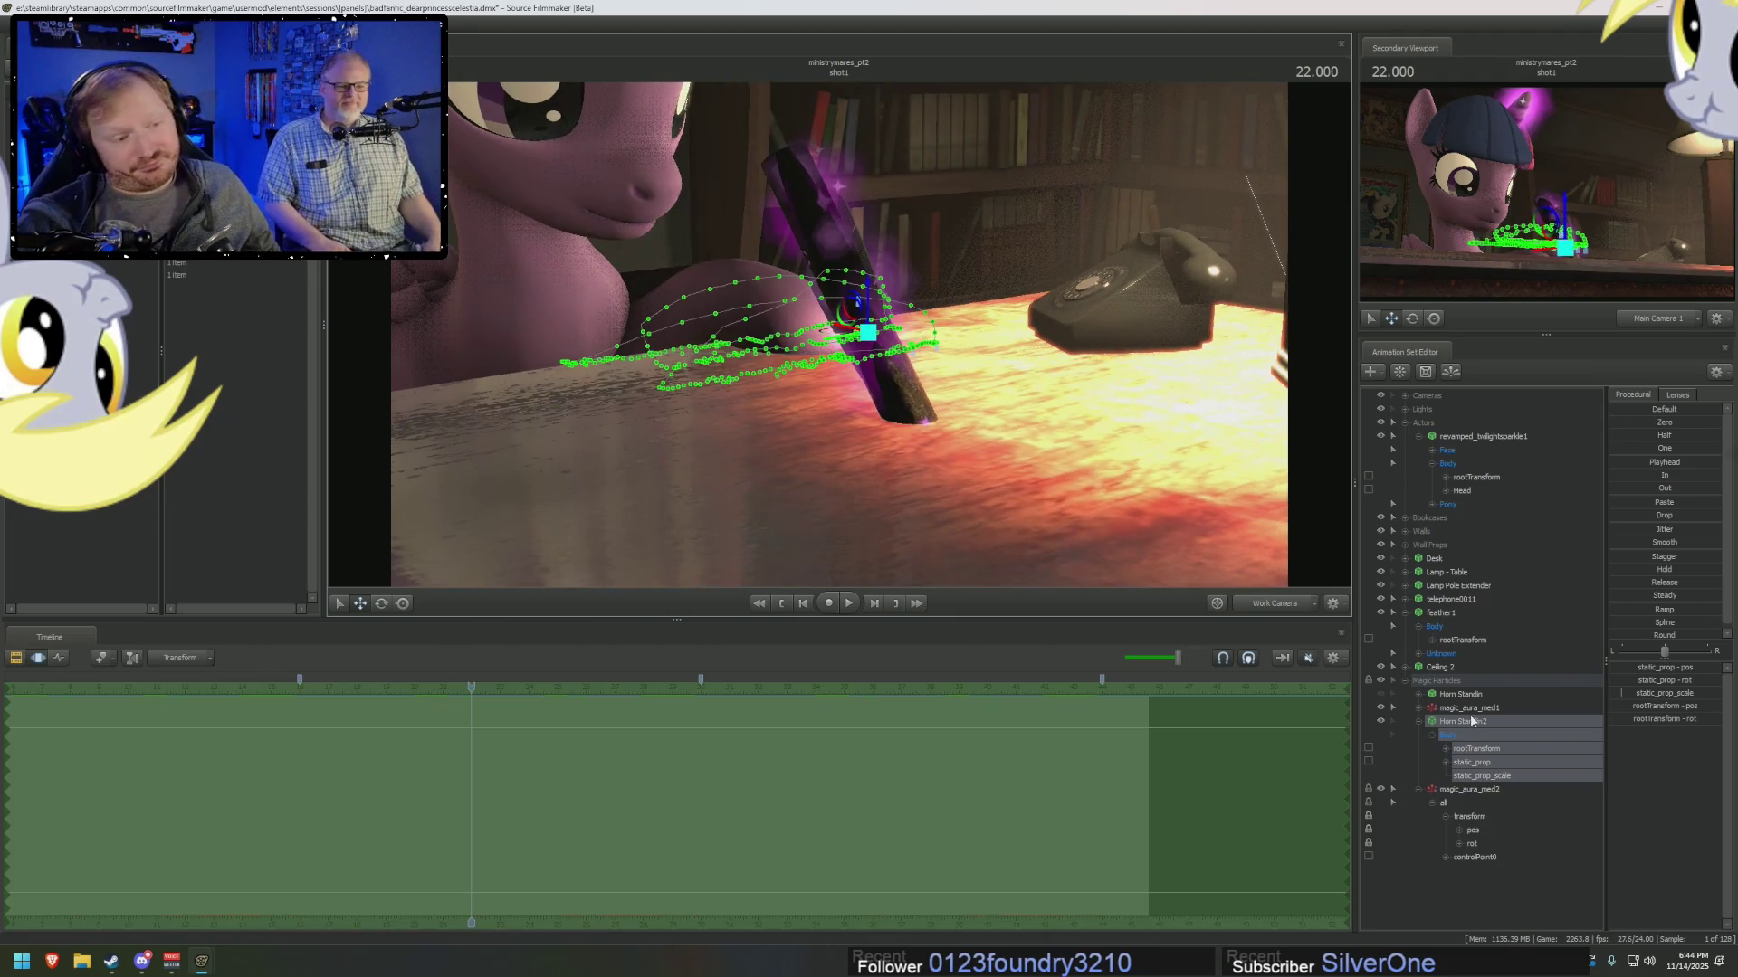
left_click(1493, 790)
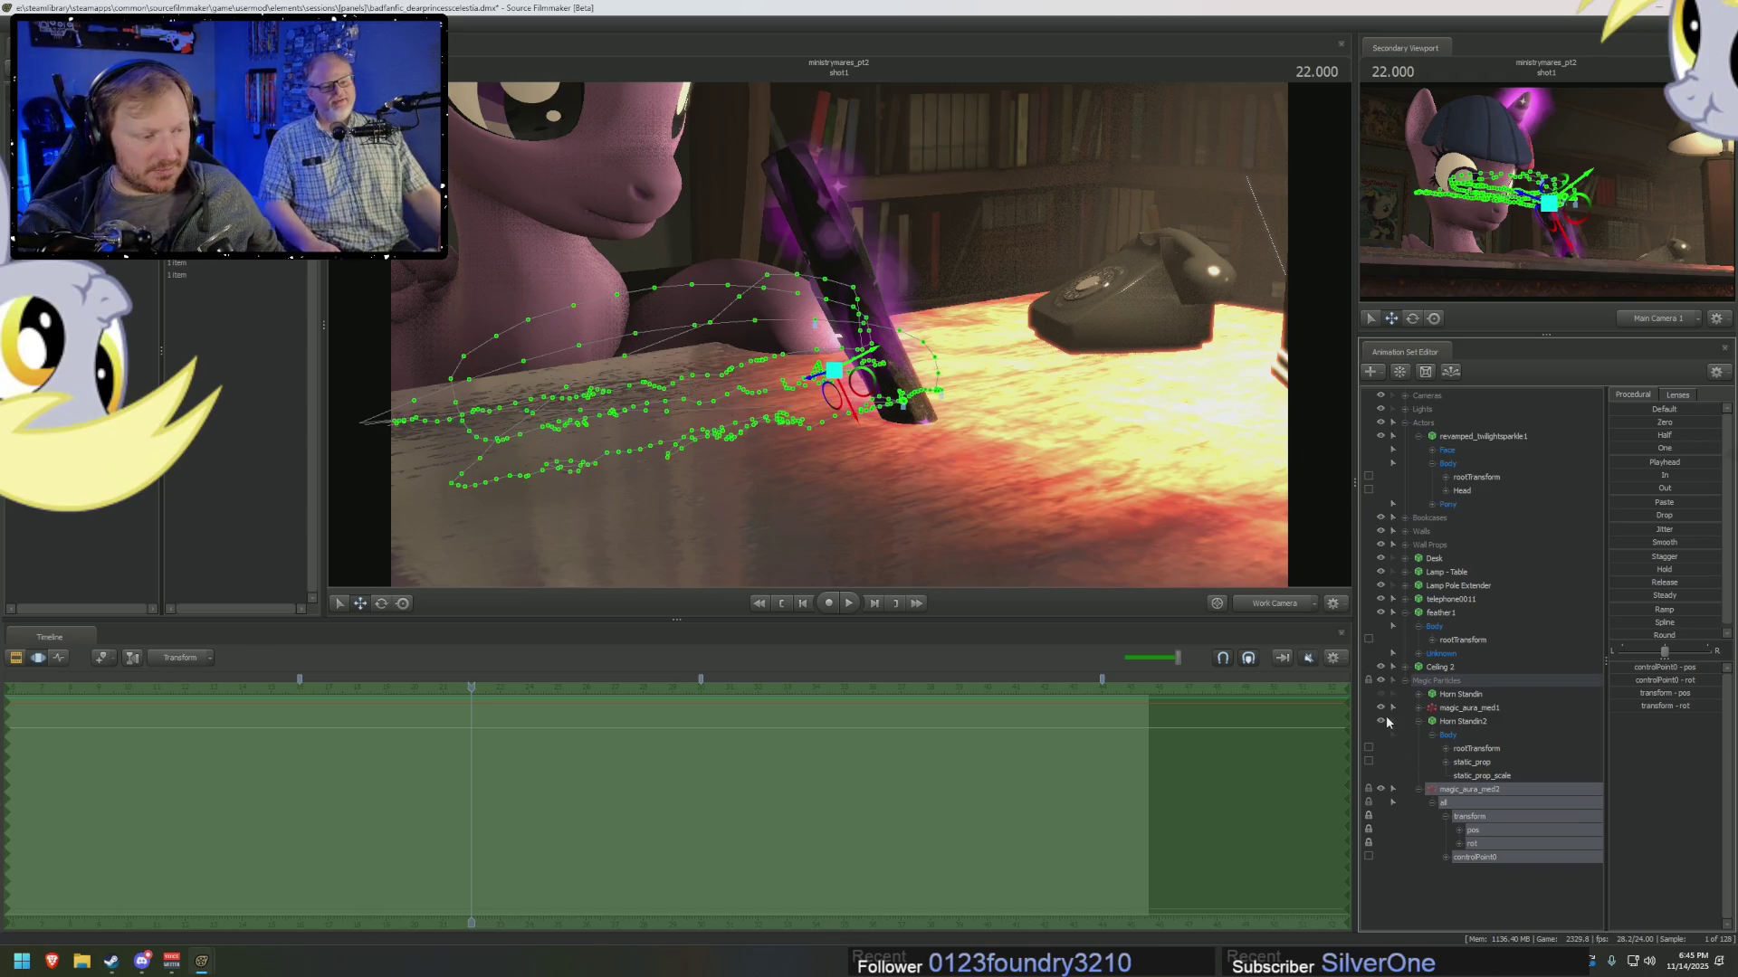
Play back the purple aura sparkles from across the desk, then swing the camera behind the pony.
mouse_move(932, 500)
left_mouse_down()
mouse_move(1022, 479)
mouse_move(839, 333)
left_mouse_up()
key("space")
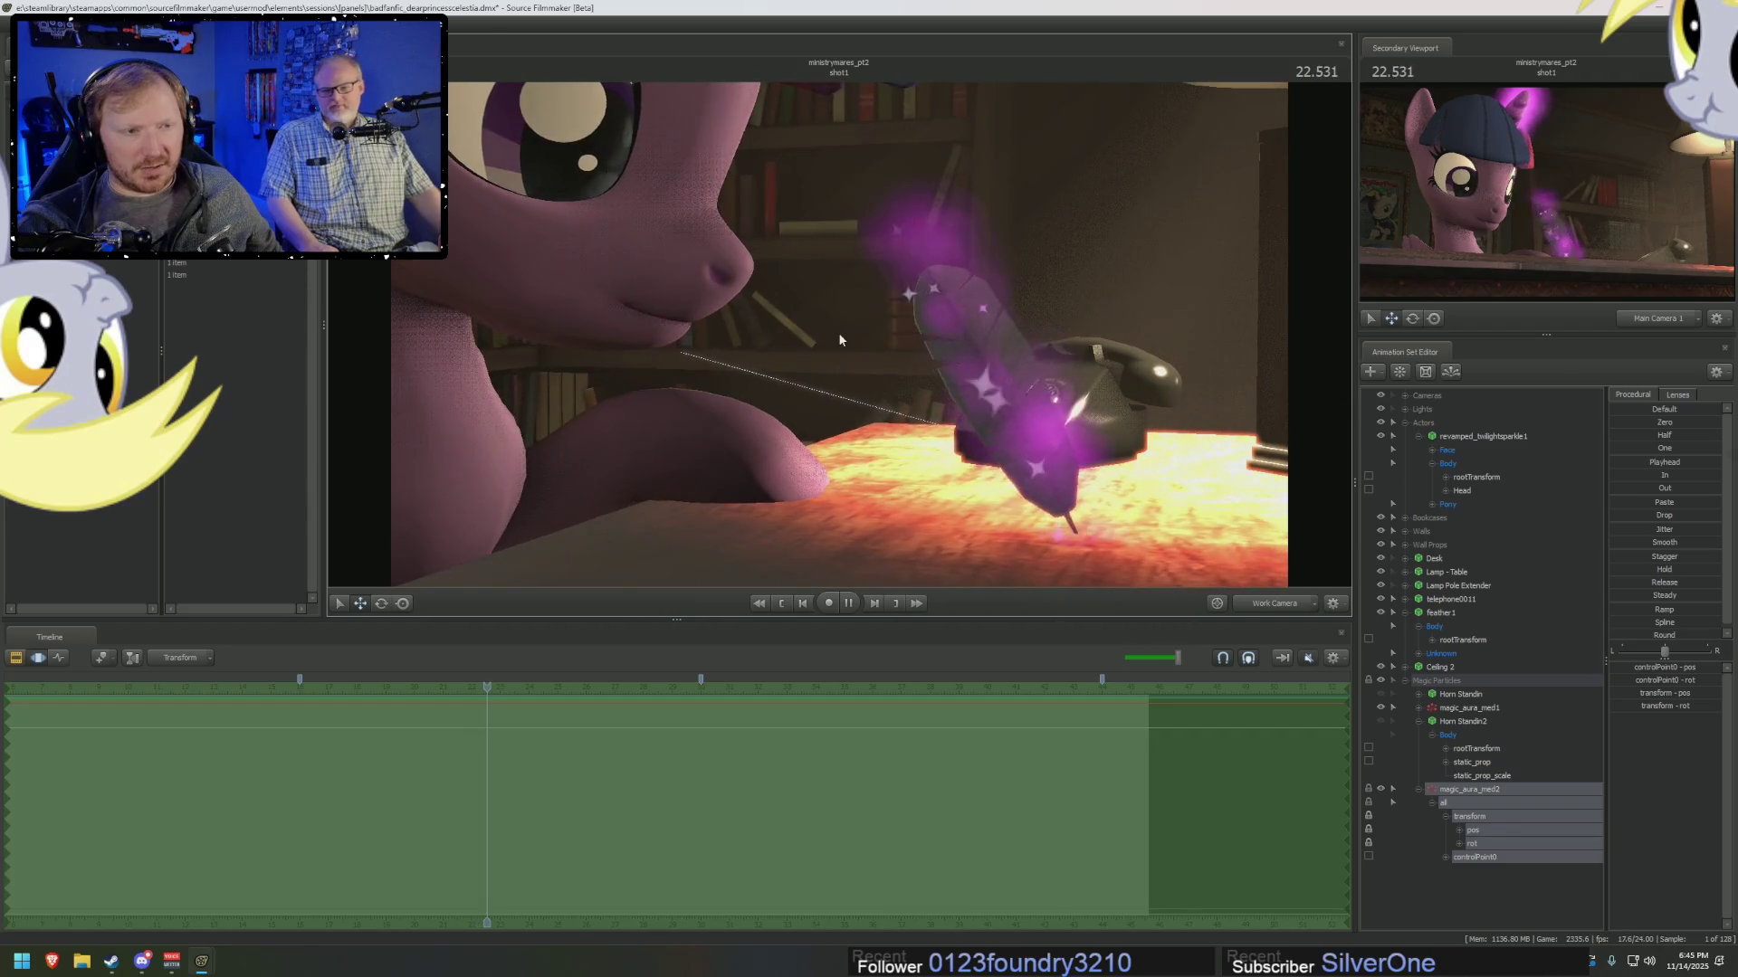
key("space")
key("F2")
mouse_move(931, 340)
left_mouse_down()
mouse_move(814, 343)
mouse_move(941, 353)
left_mouse_up()
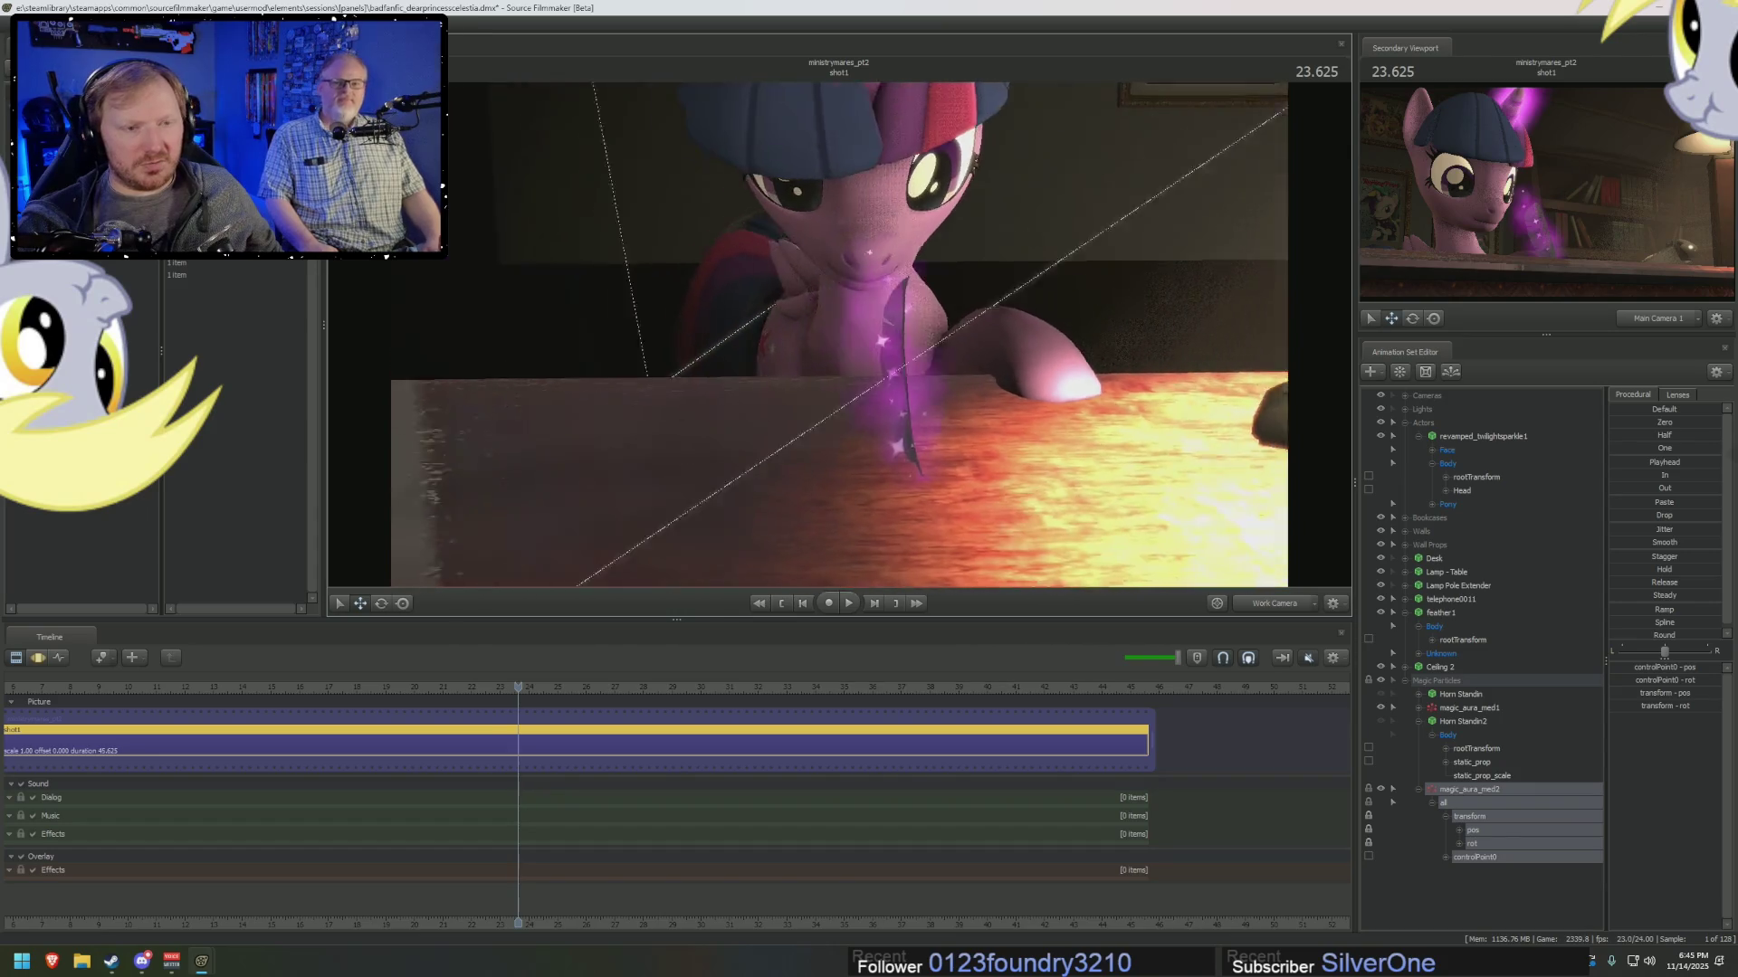
Scrub to 24.583 and select controlPoint0, static_prop and Horn Standin2's rootTransform to show its motion path.
key("space")
left_click_drag(533, 696, 555, 705)
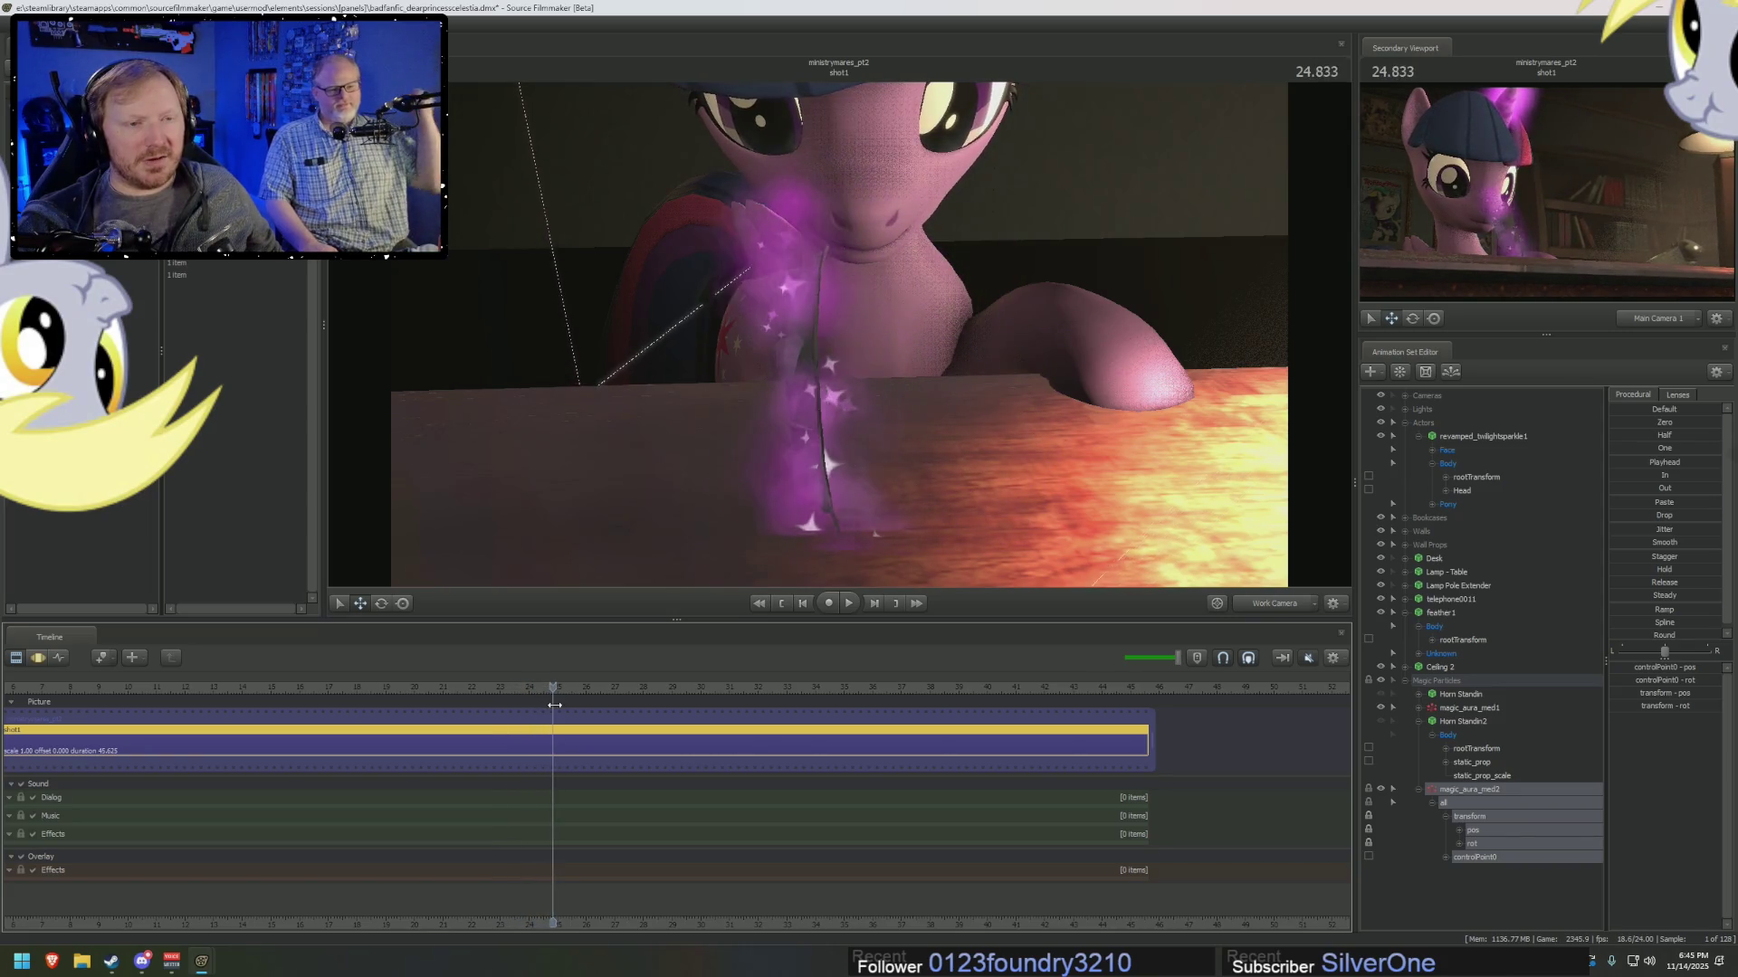
left_click_drag(555, 705, 545, 705)
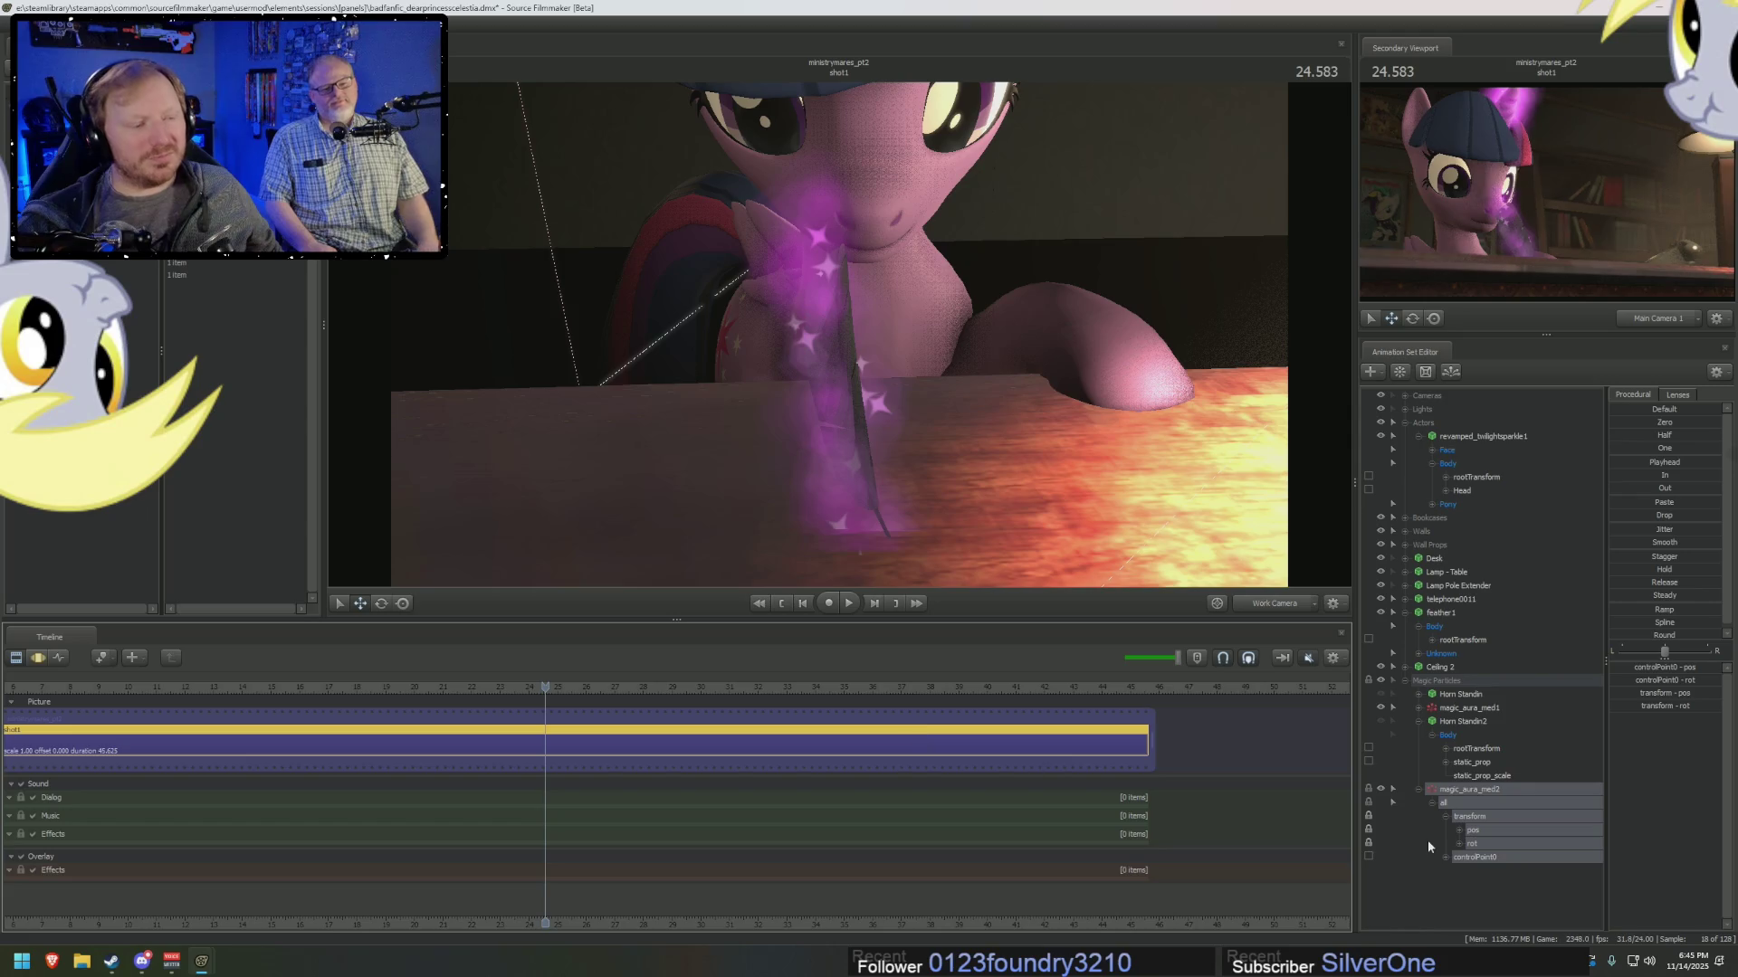
left_click(1475, 858)
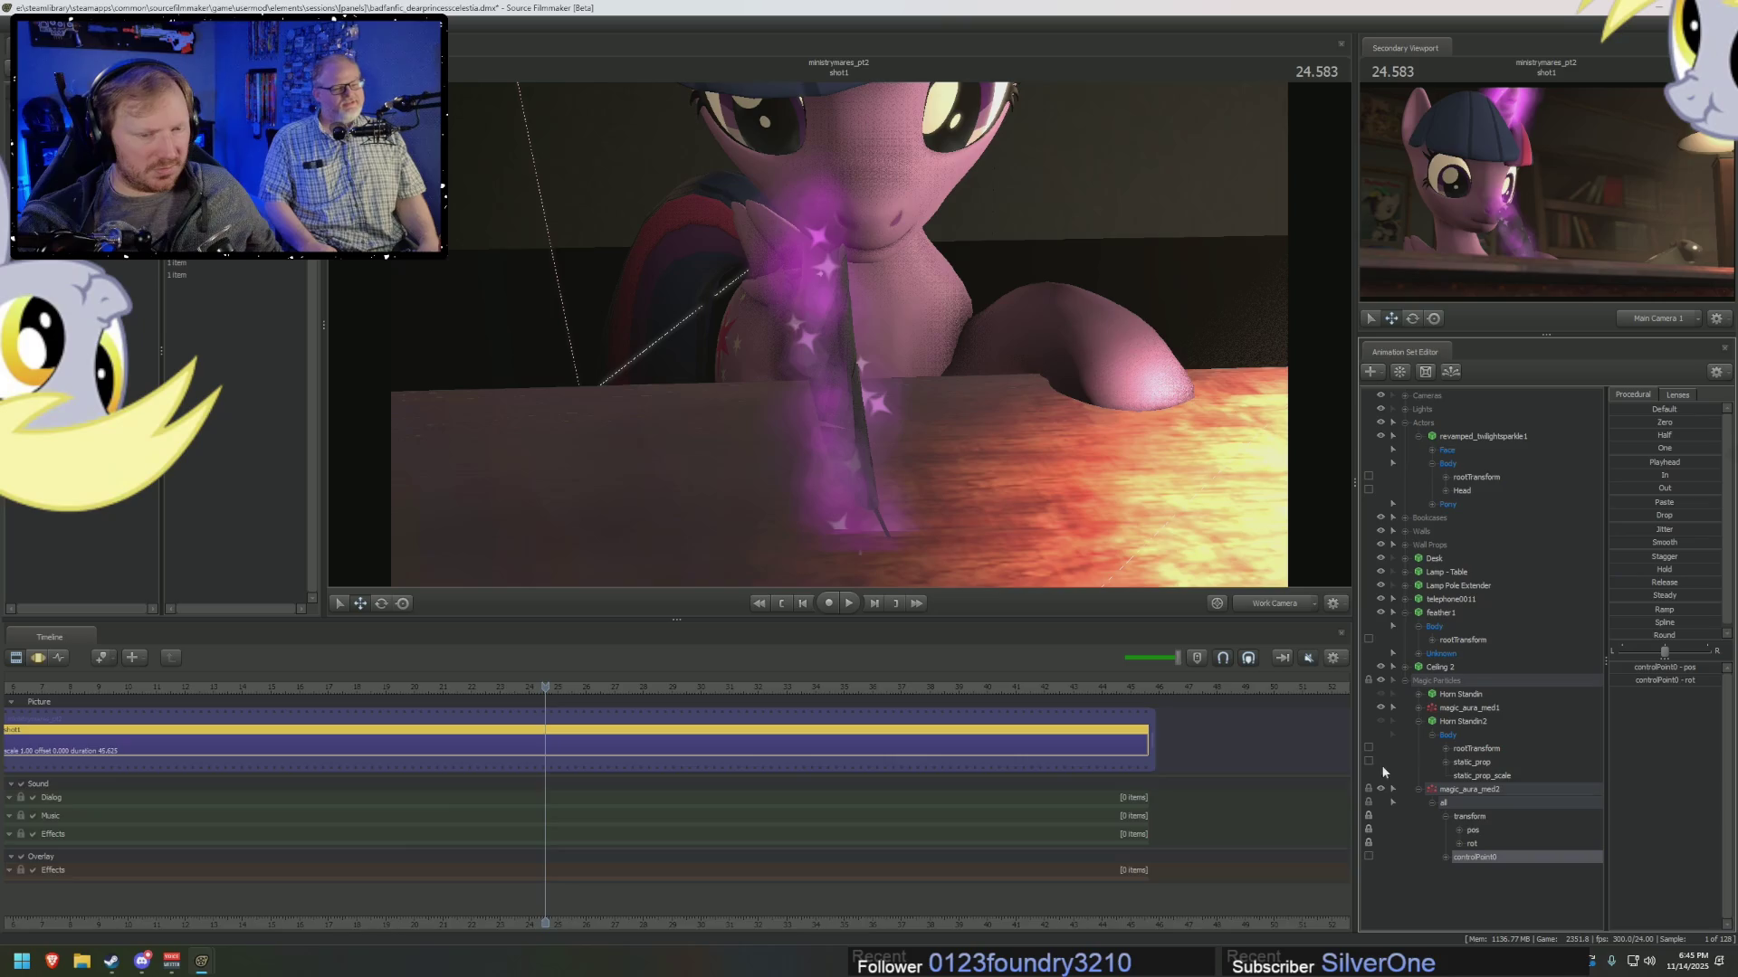
left_click(1489, 764)
left_click_drag(1476, 749, 1482, 822)
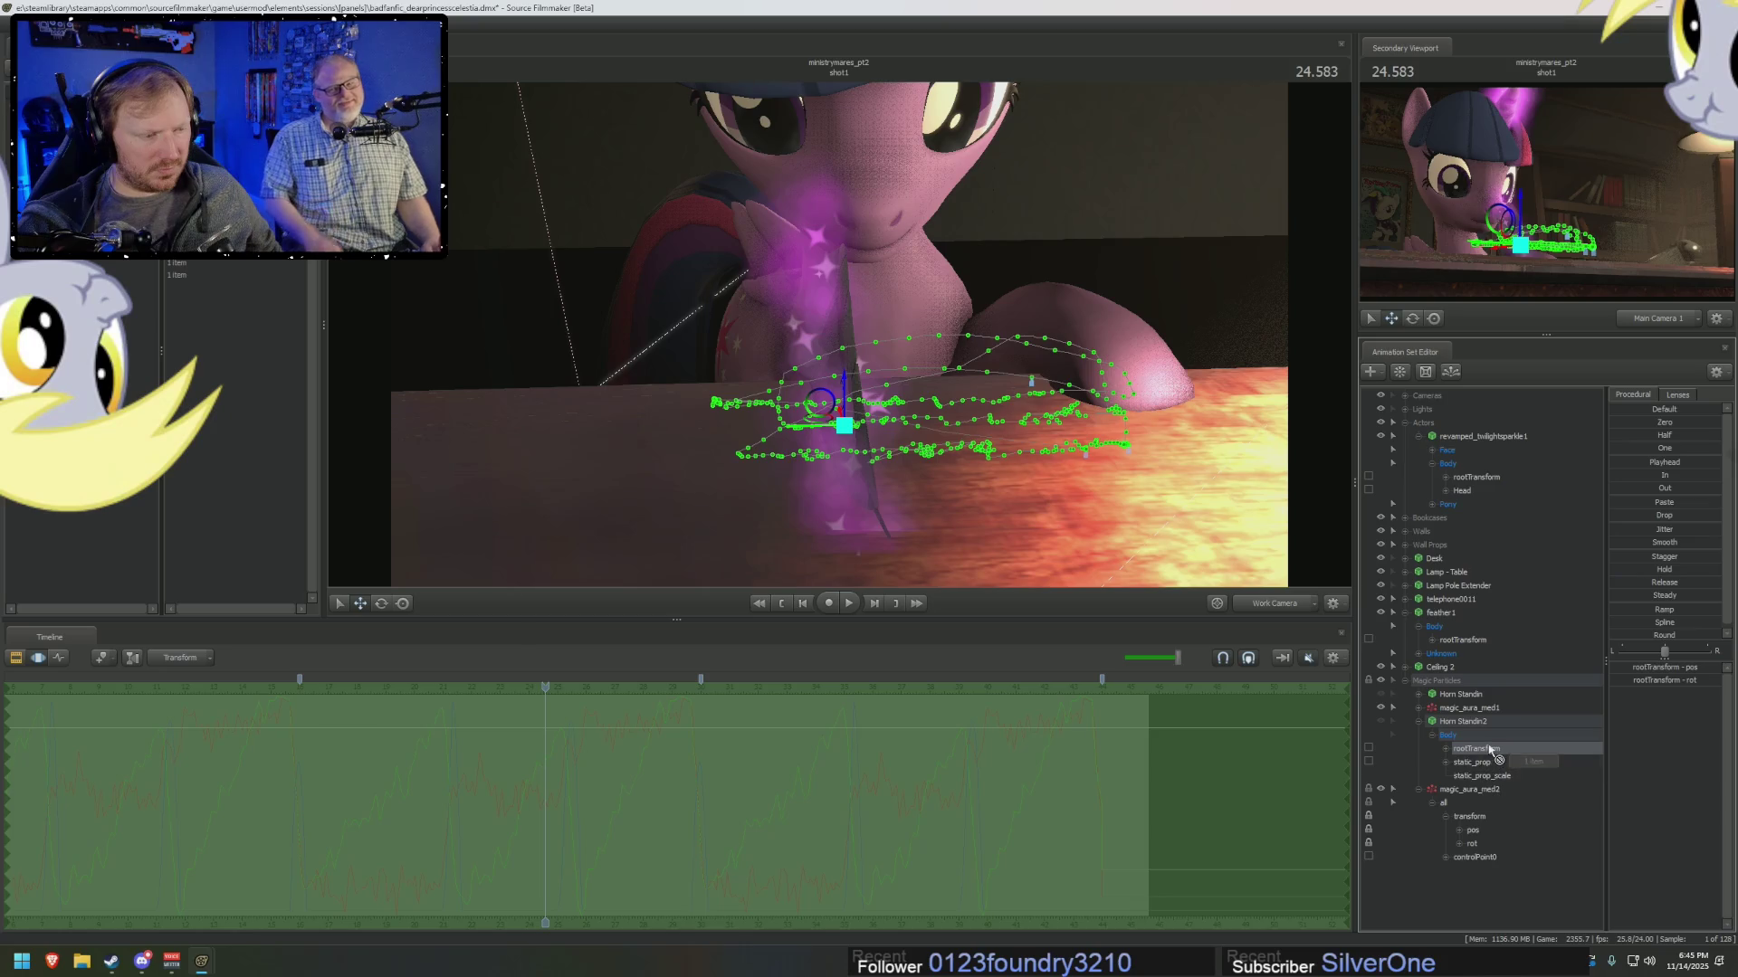
Select the aura's controlPoint0, Horn Standin2's static_prop, and the aura's position and rotation channels.
left_click(1475, 857)
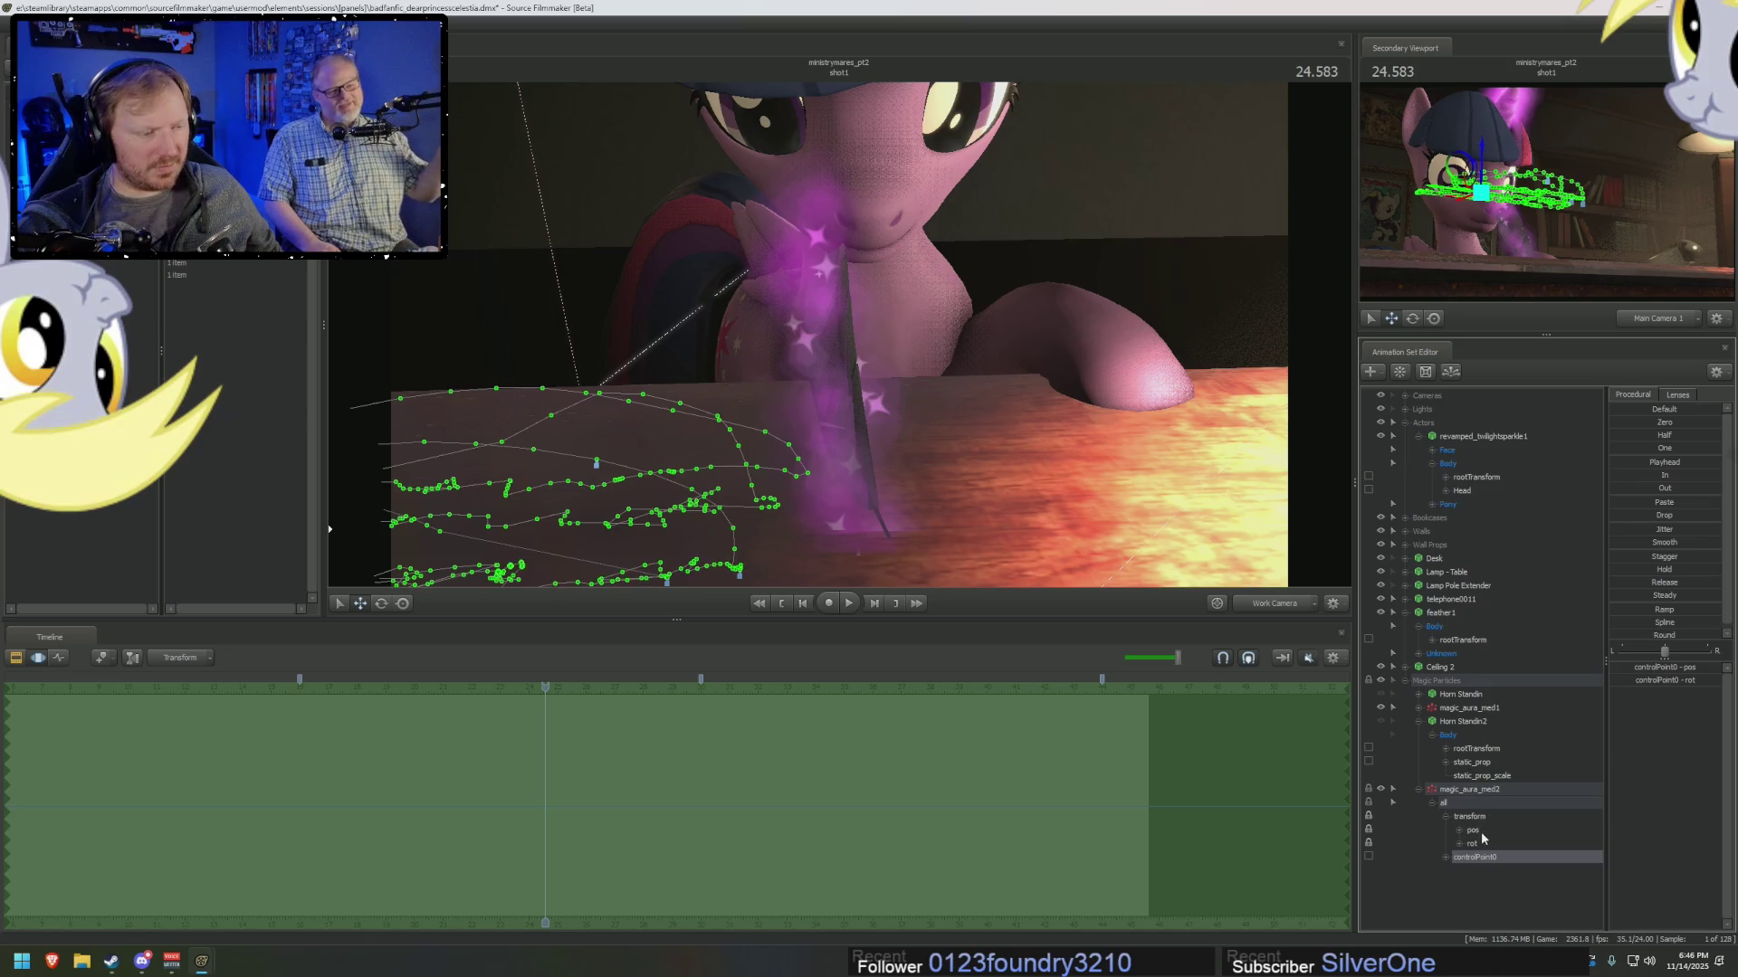
left_click_drag(1471, 762, 1476, 824)
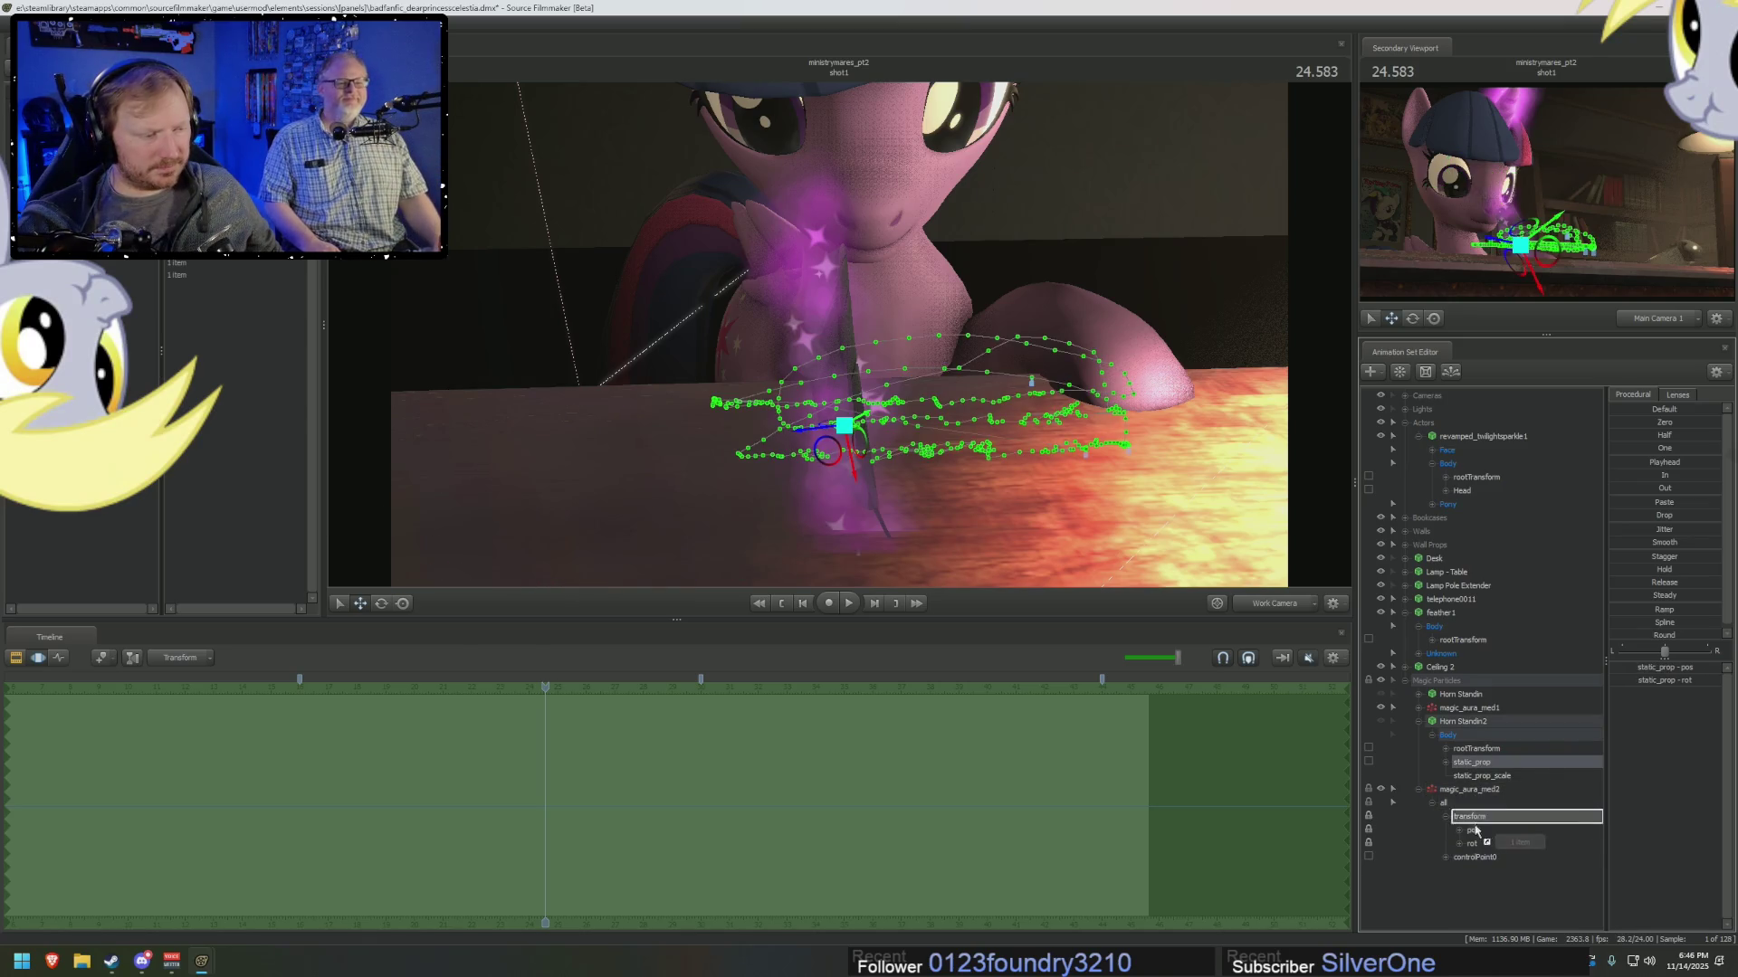
left_click(1474, 818)
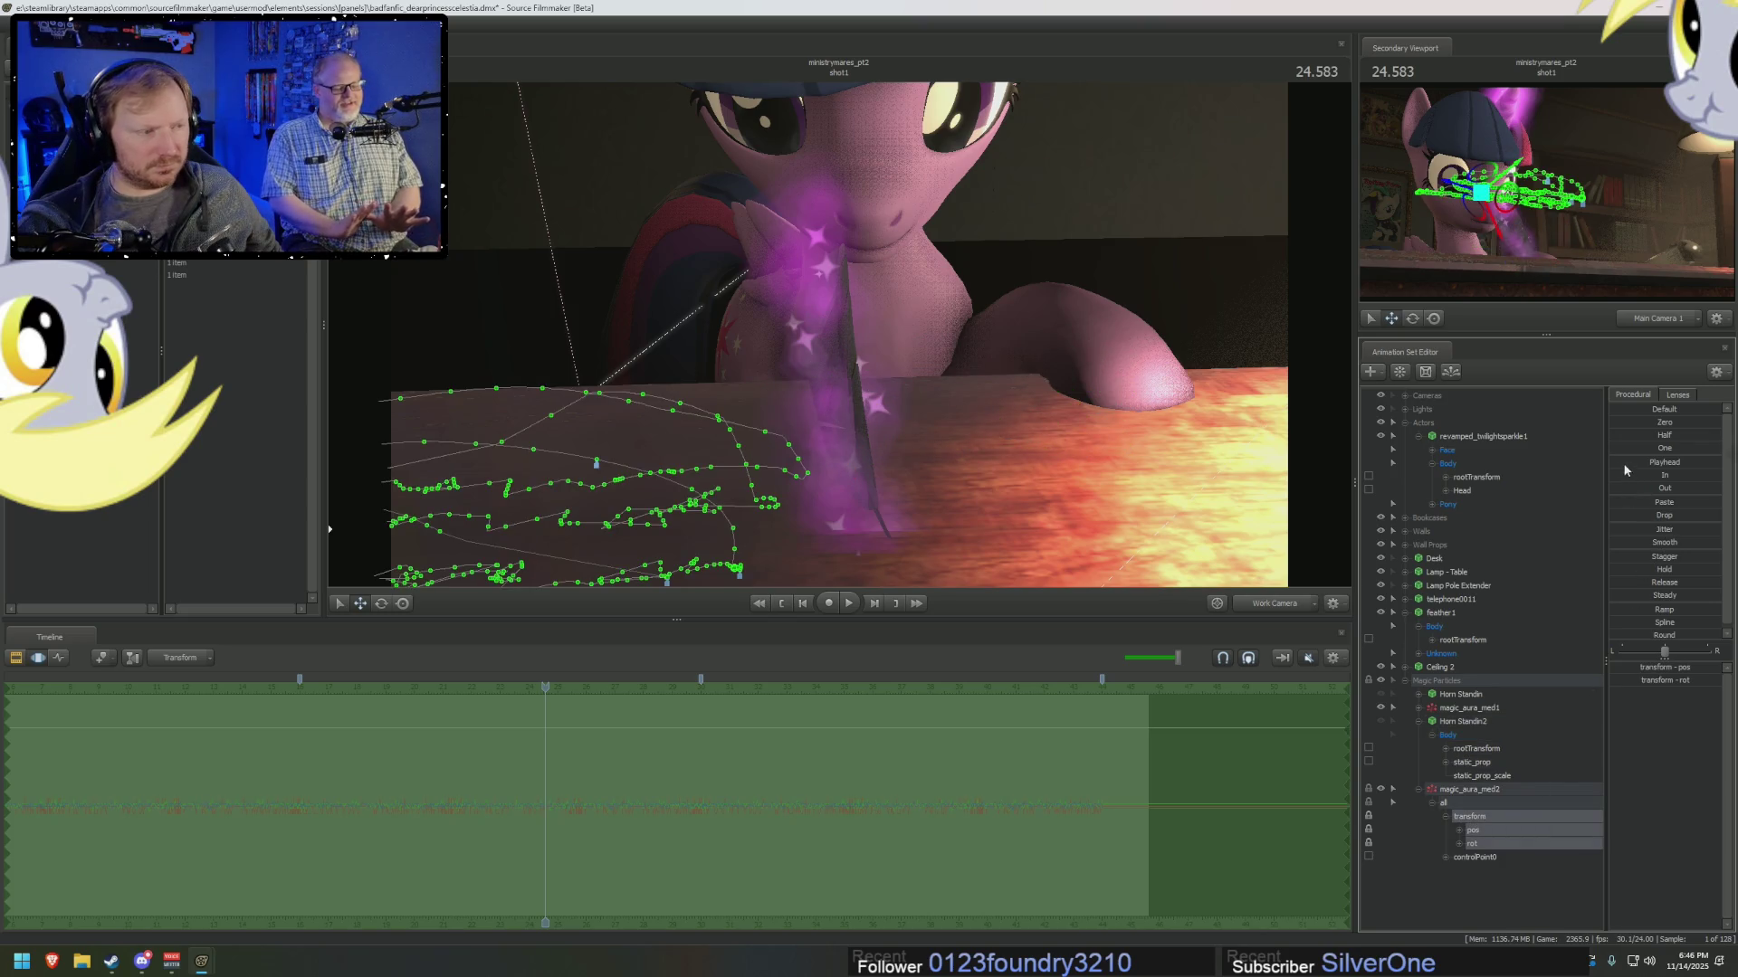
Replay the shot from about 19 seconds to 21.166, then bring up magic_aura_med2's options menu.
key("space")
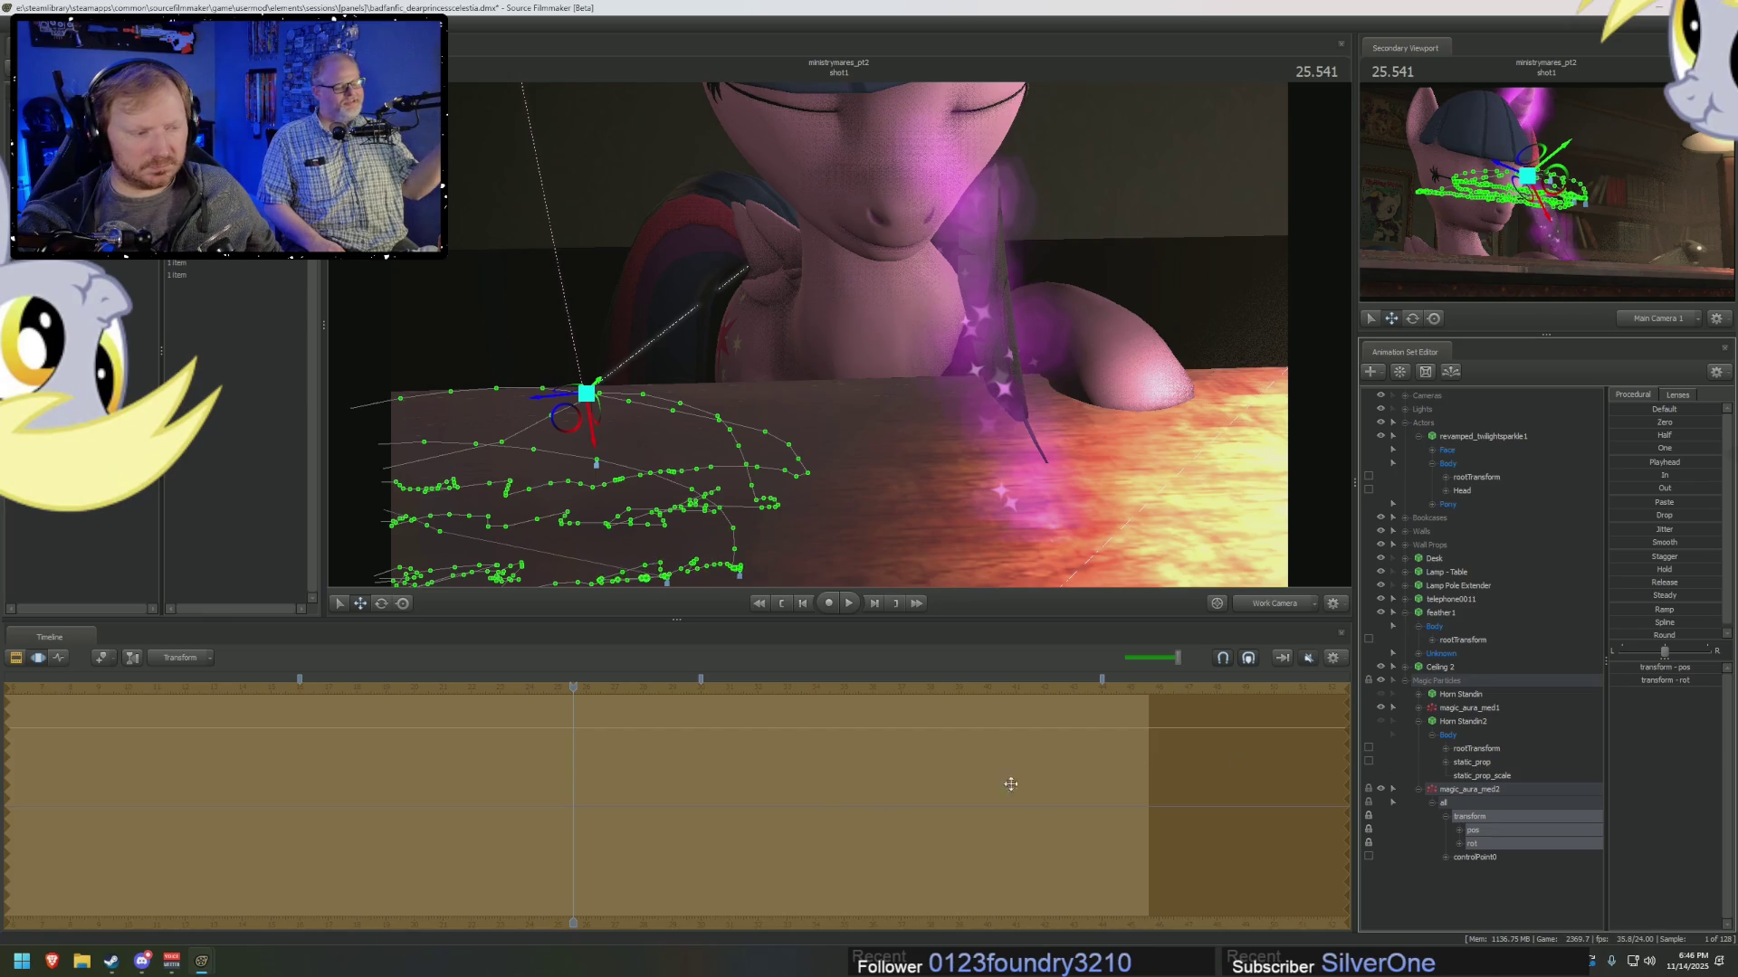
left_click_drag(586, 689, 384, 712)
key("space")
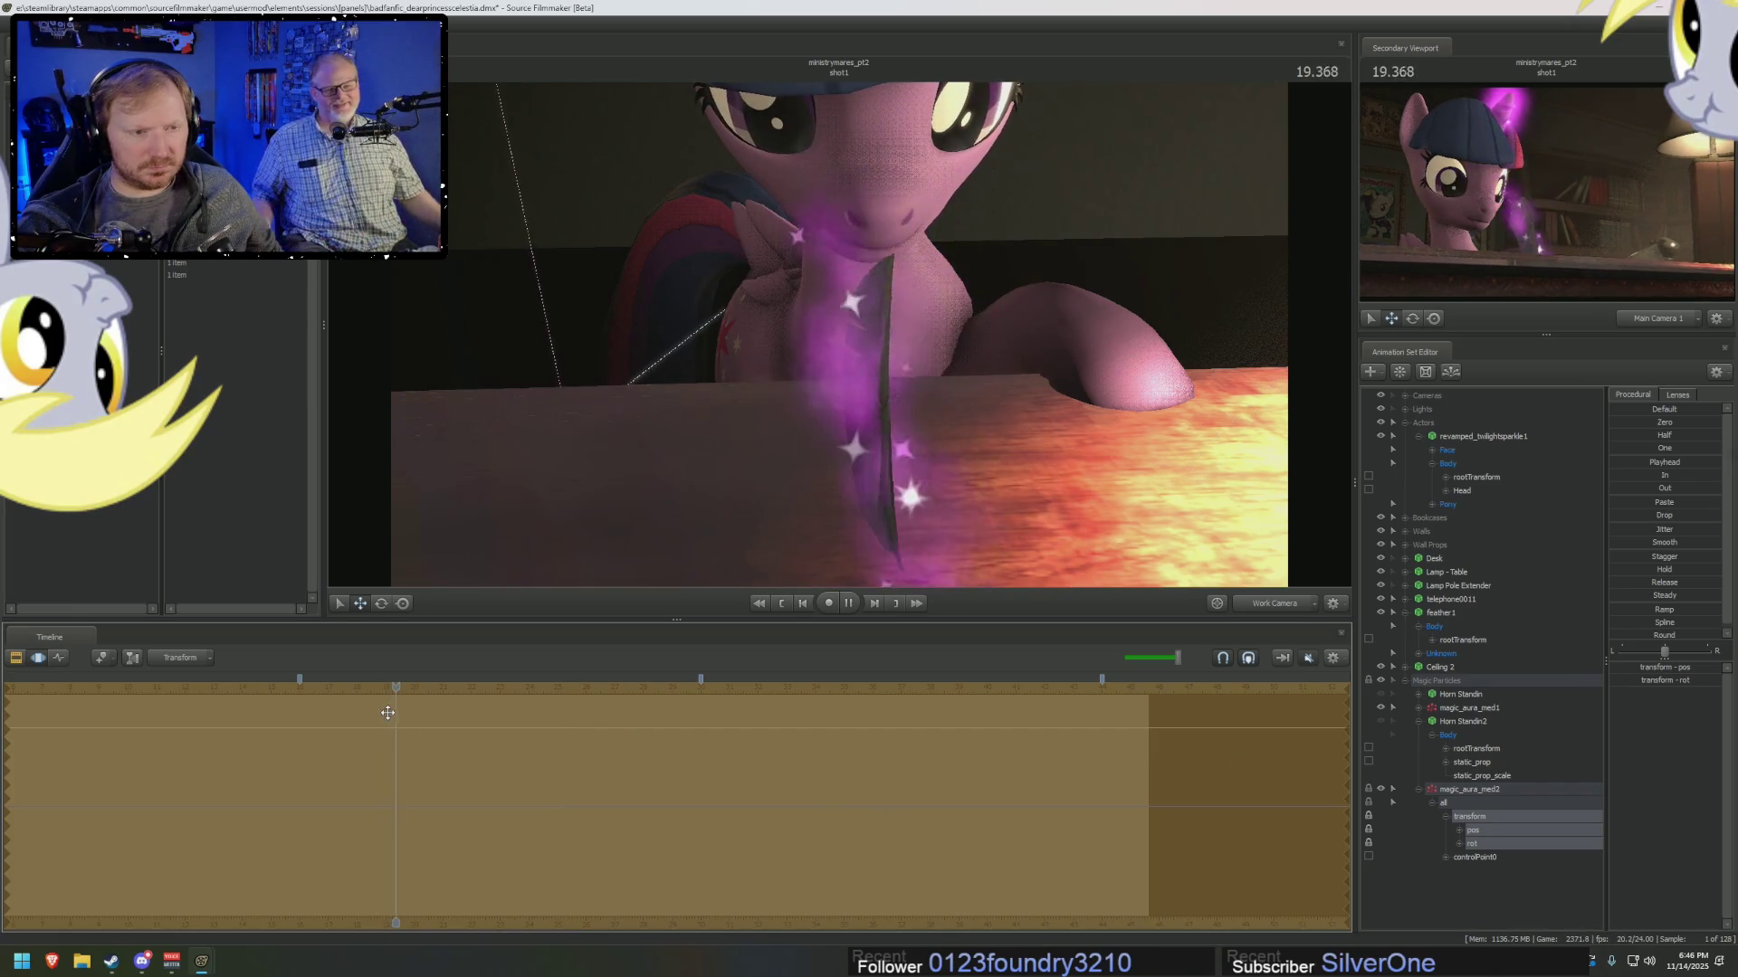
left_click_drag(419, 772, 442, 784)
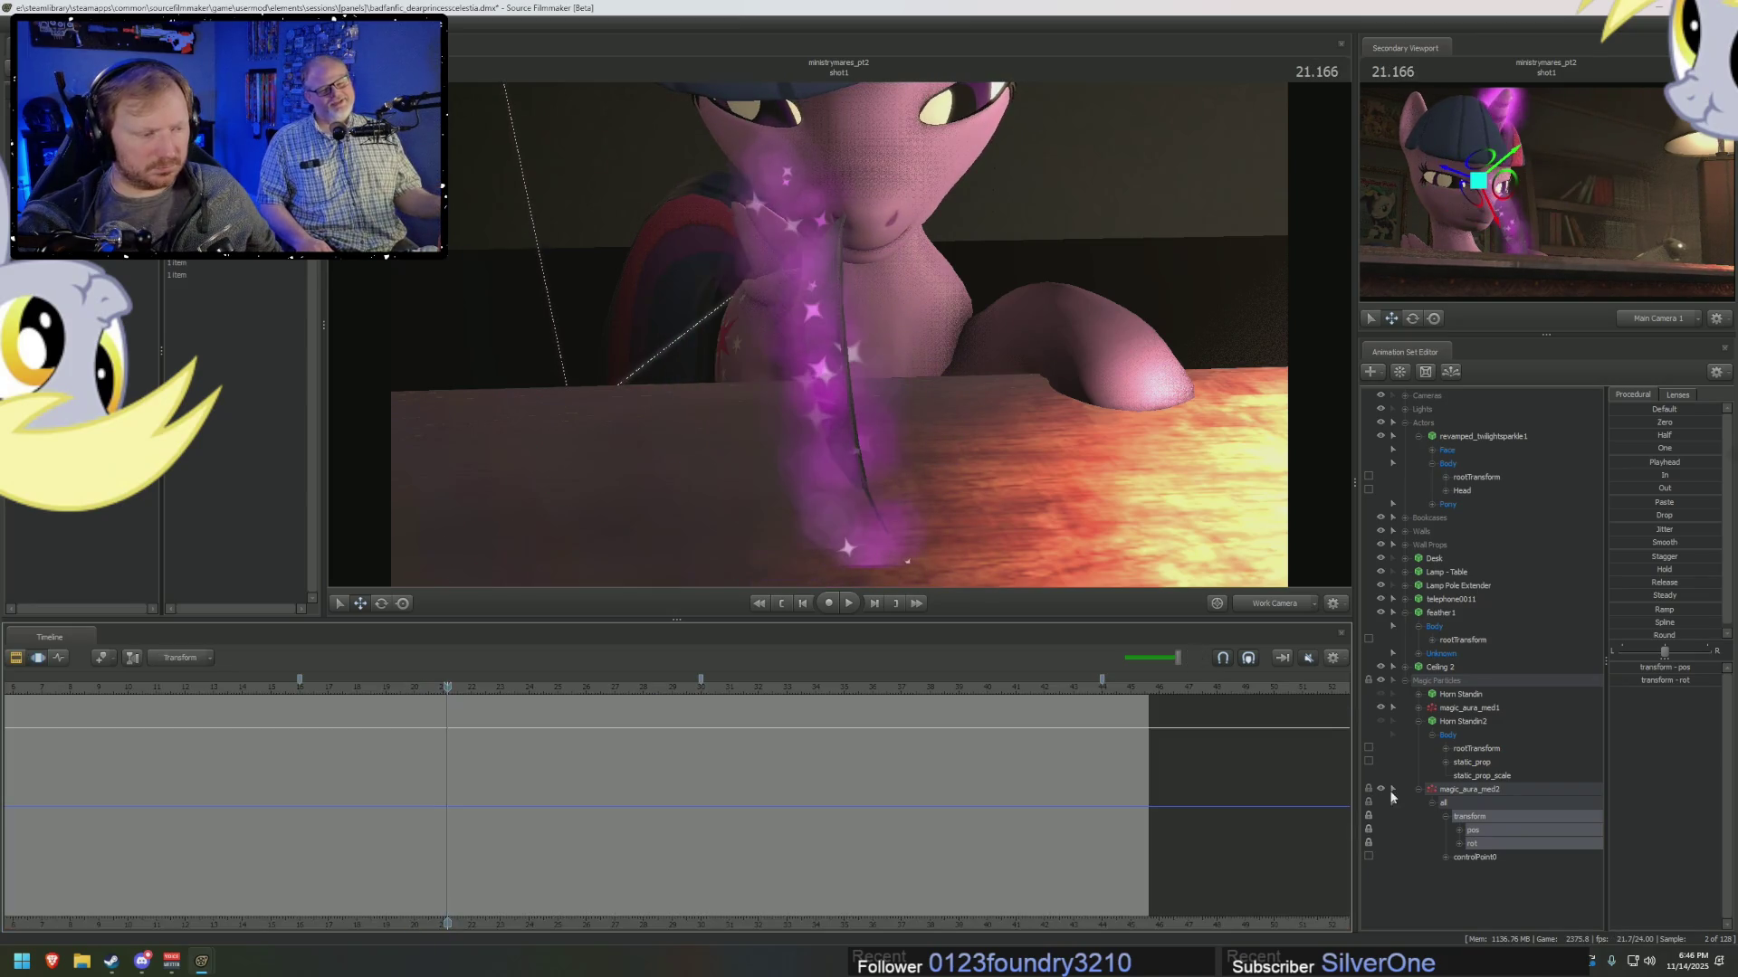
left_click(1459, 763)
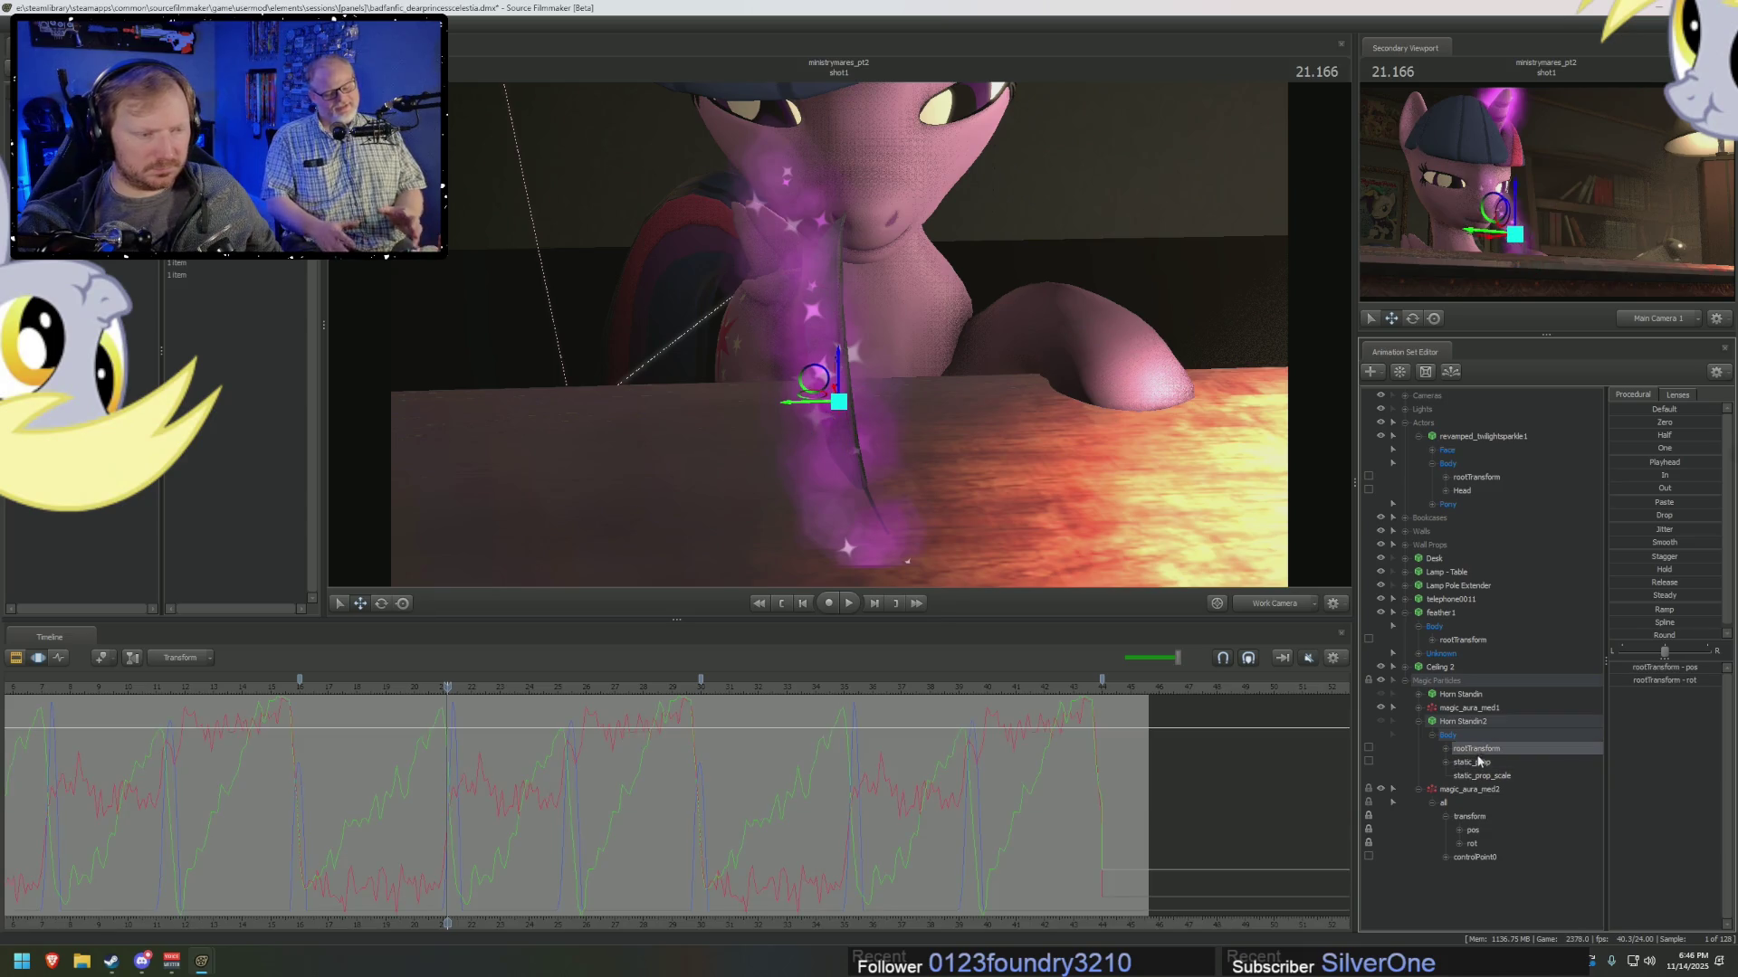
right_click(1473, 790)
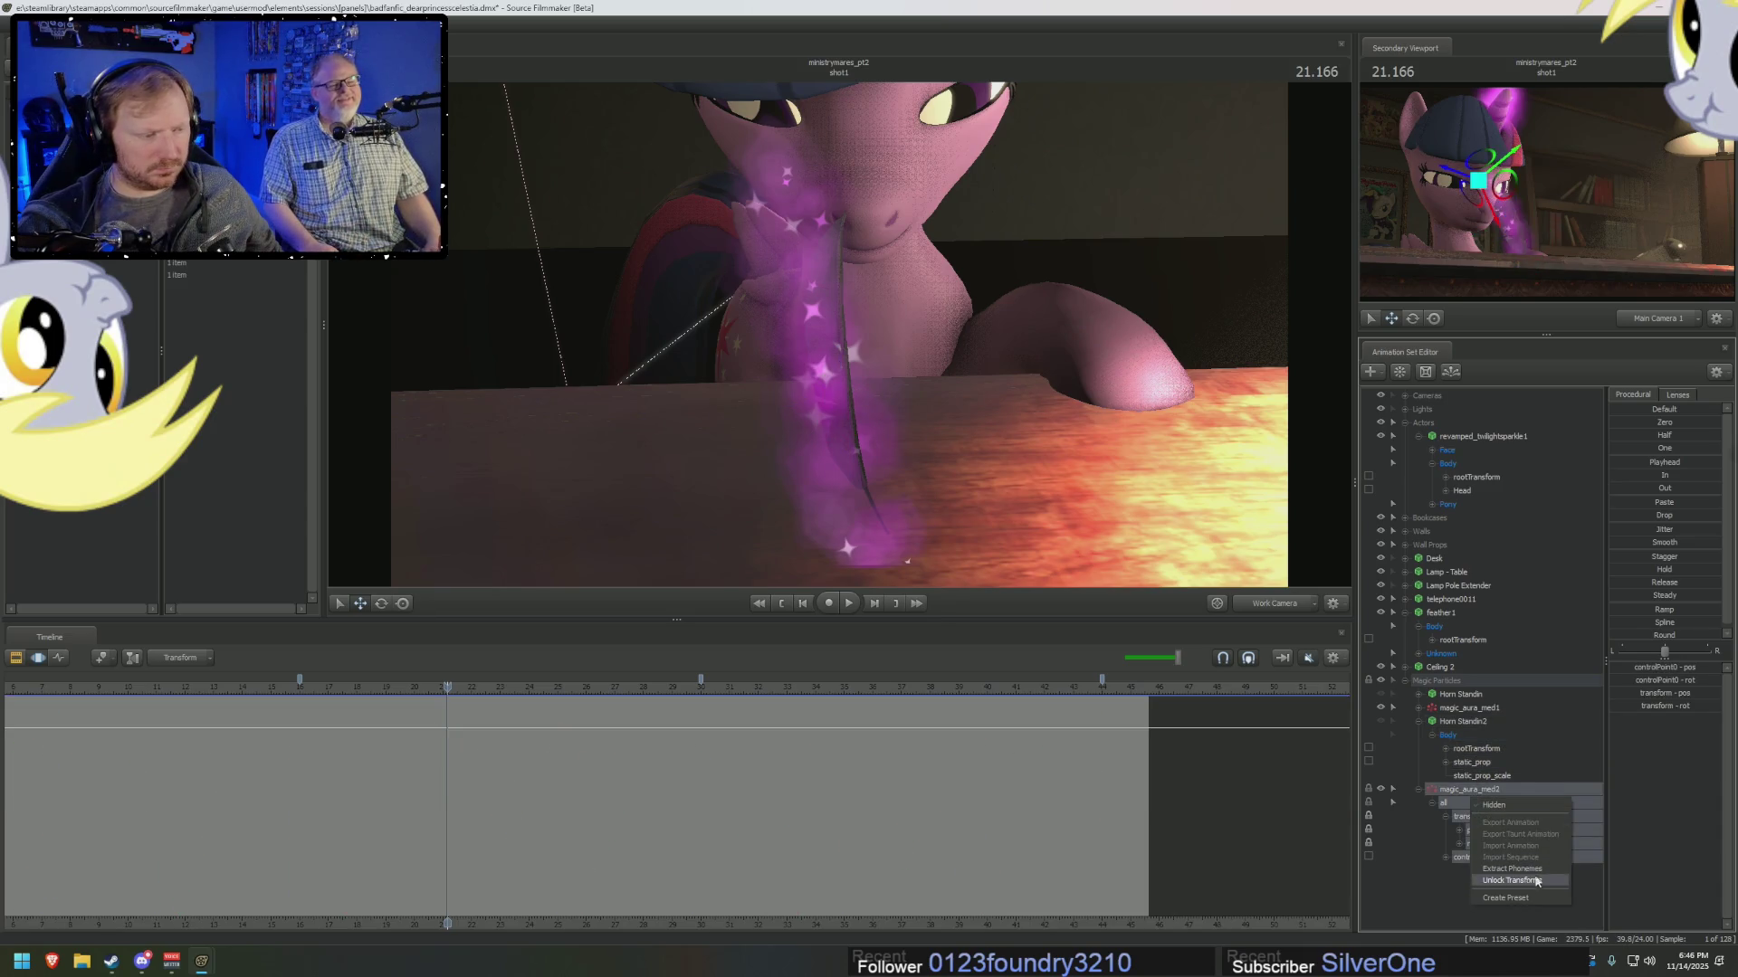
Open the magic_aura_med2 particle system definition and inspect its Movement Lerp to Hitbox operator.
right_click(1454, 794)
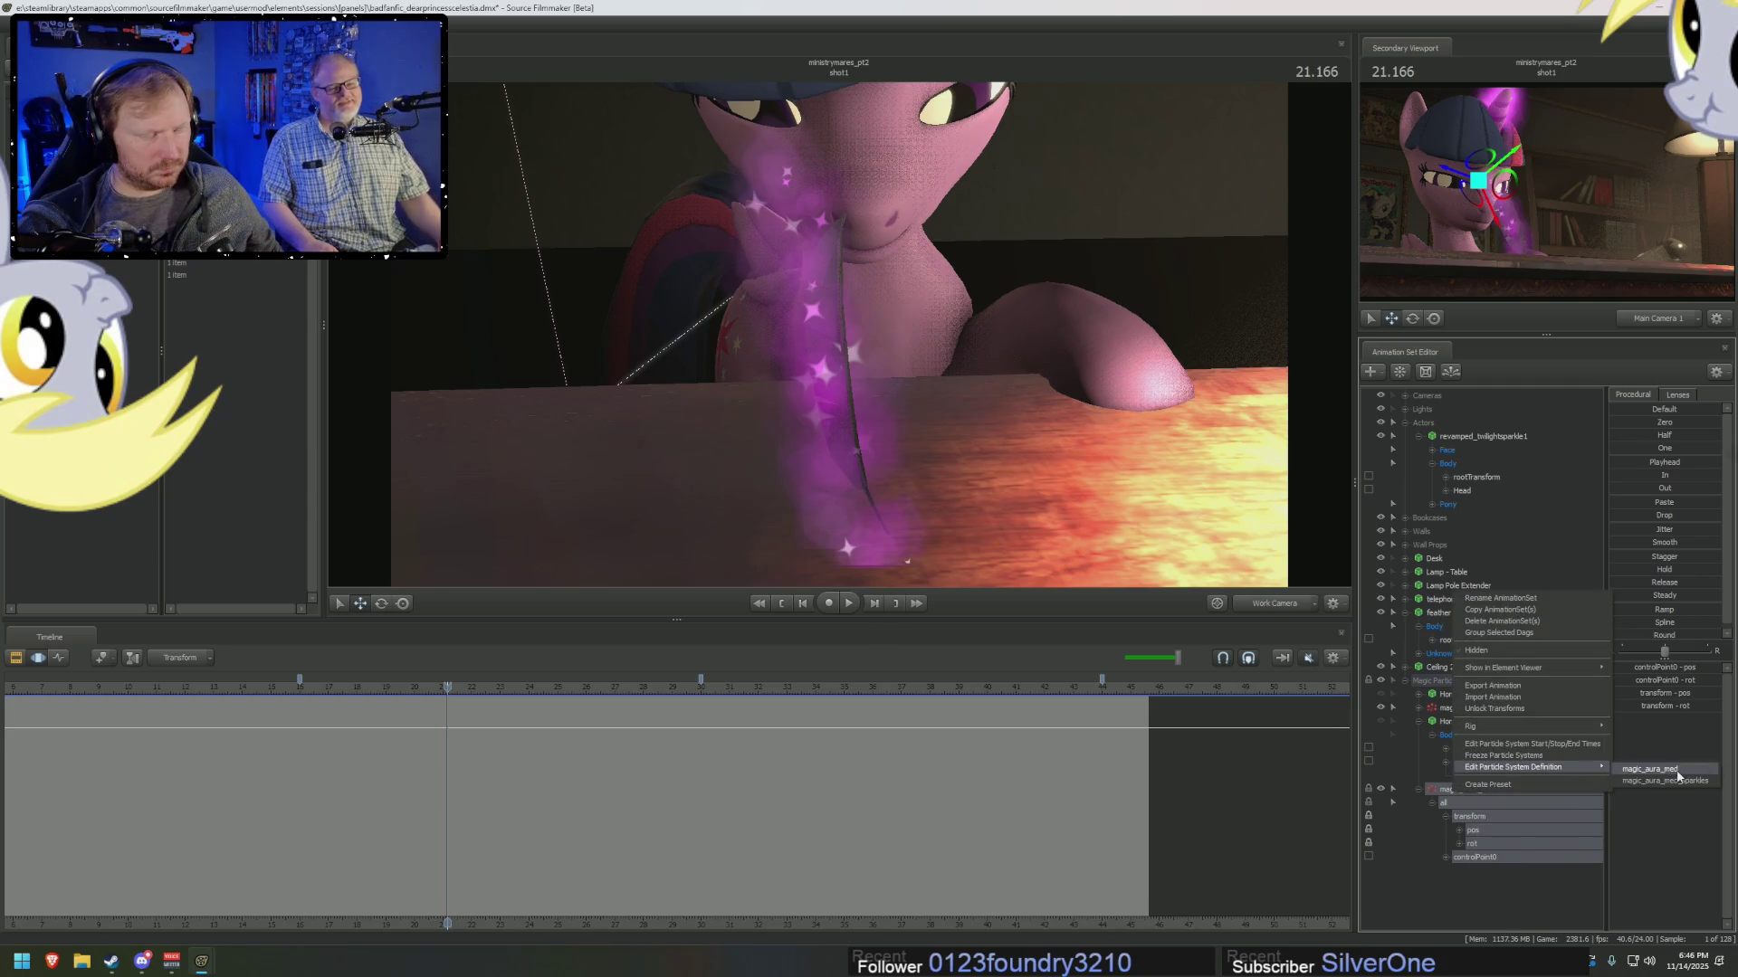
left_click(1629, 770)
scroll(1061, 417, "up", 5)
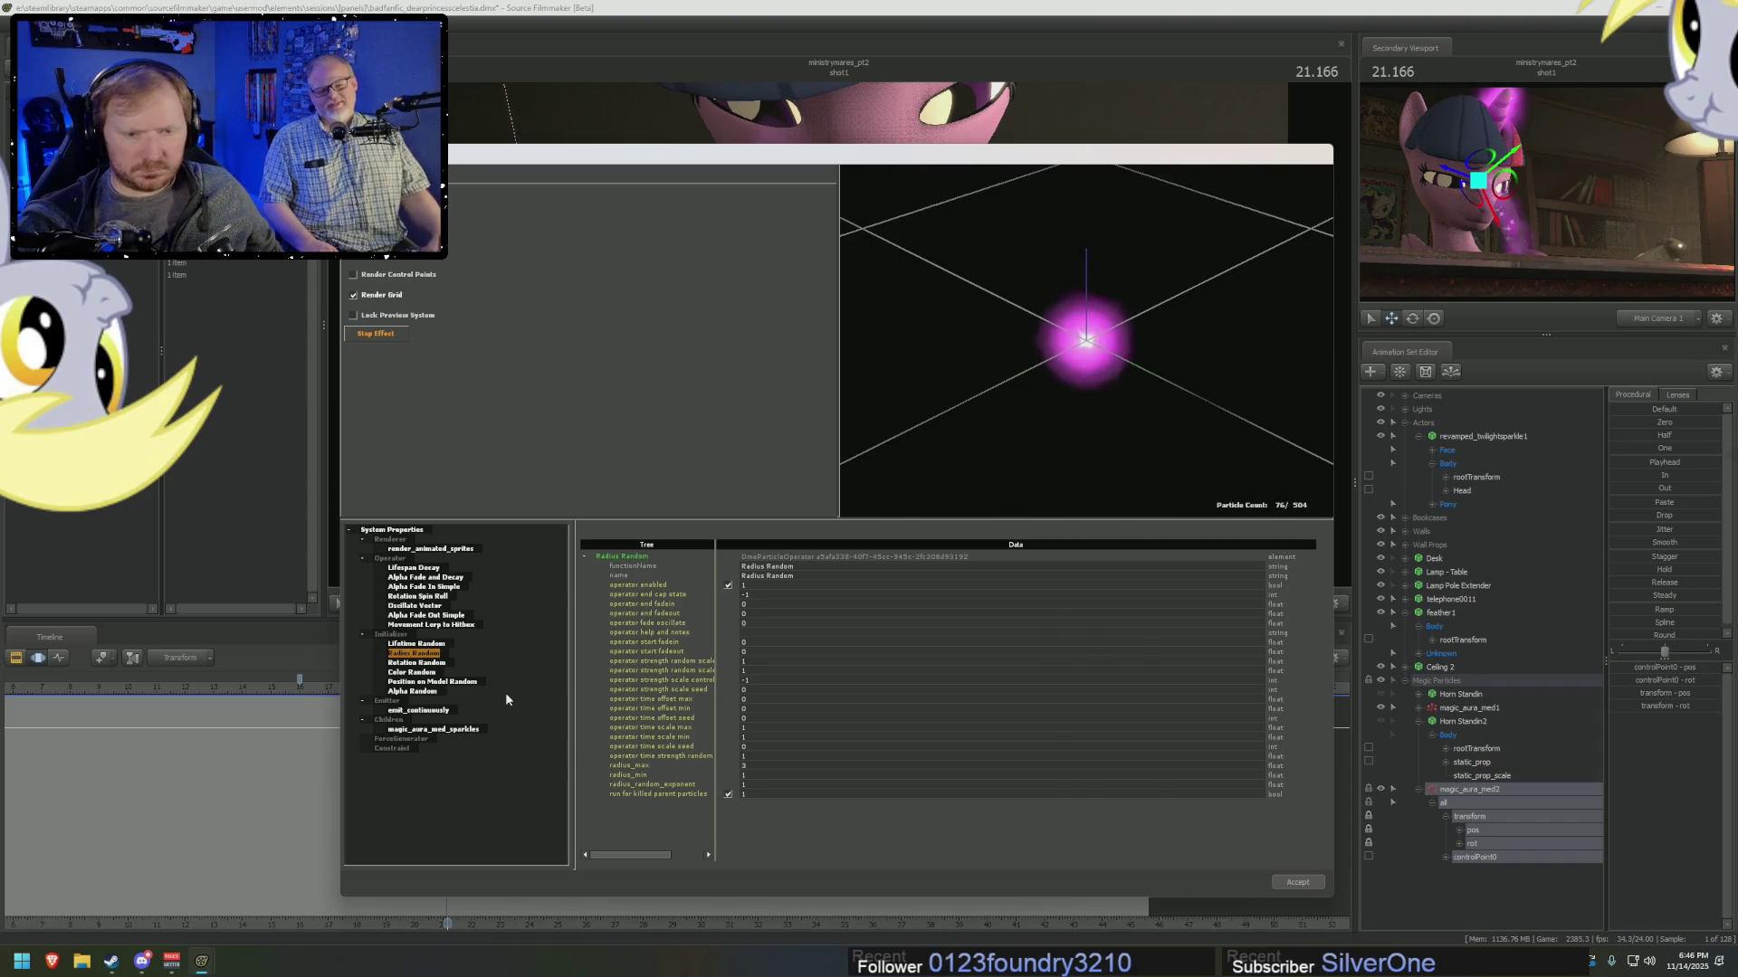
left_click(438, 626)
Add a Movement Lock to Bone operator to the aura's operator list.
right_click(395, 635)
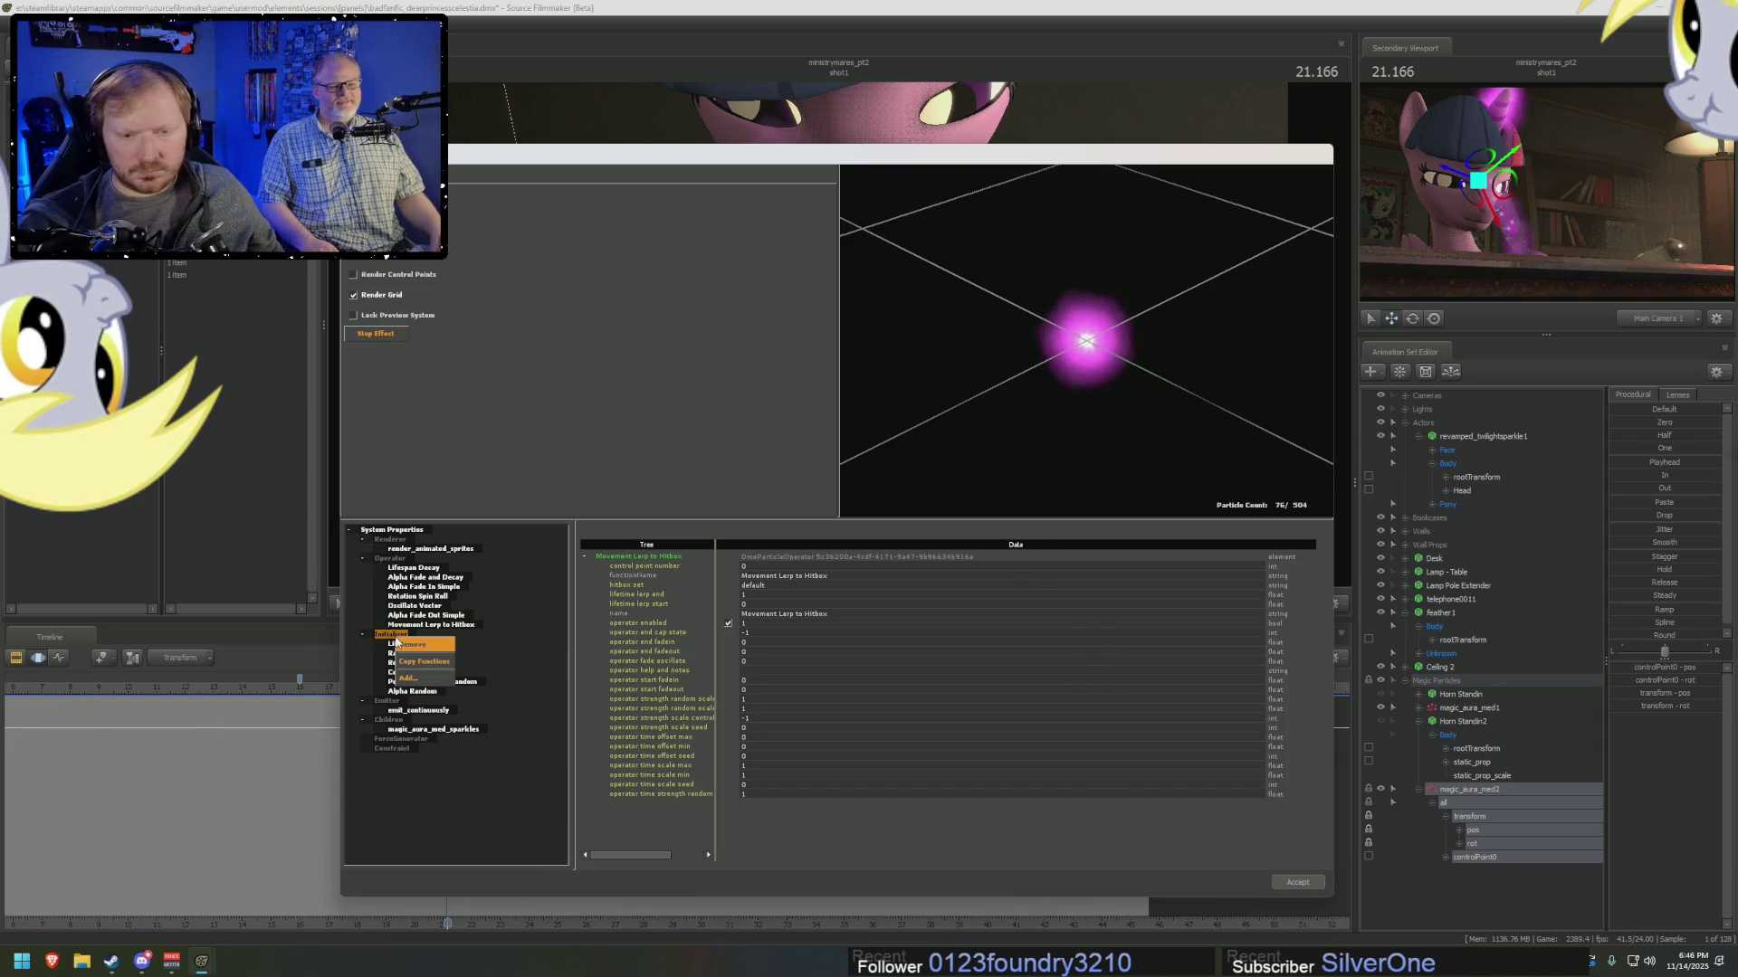
right_click(391, 558)
left_click(409, 602)
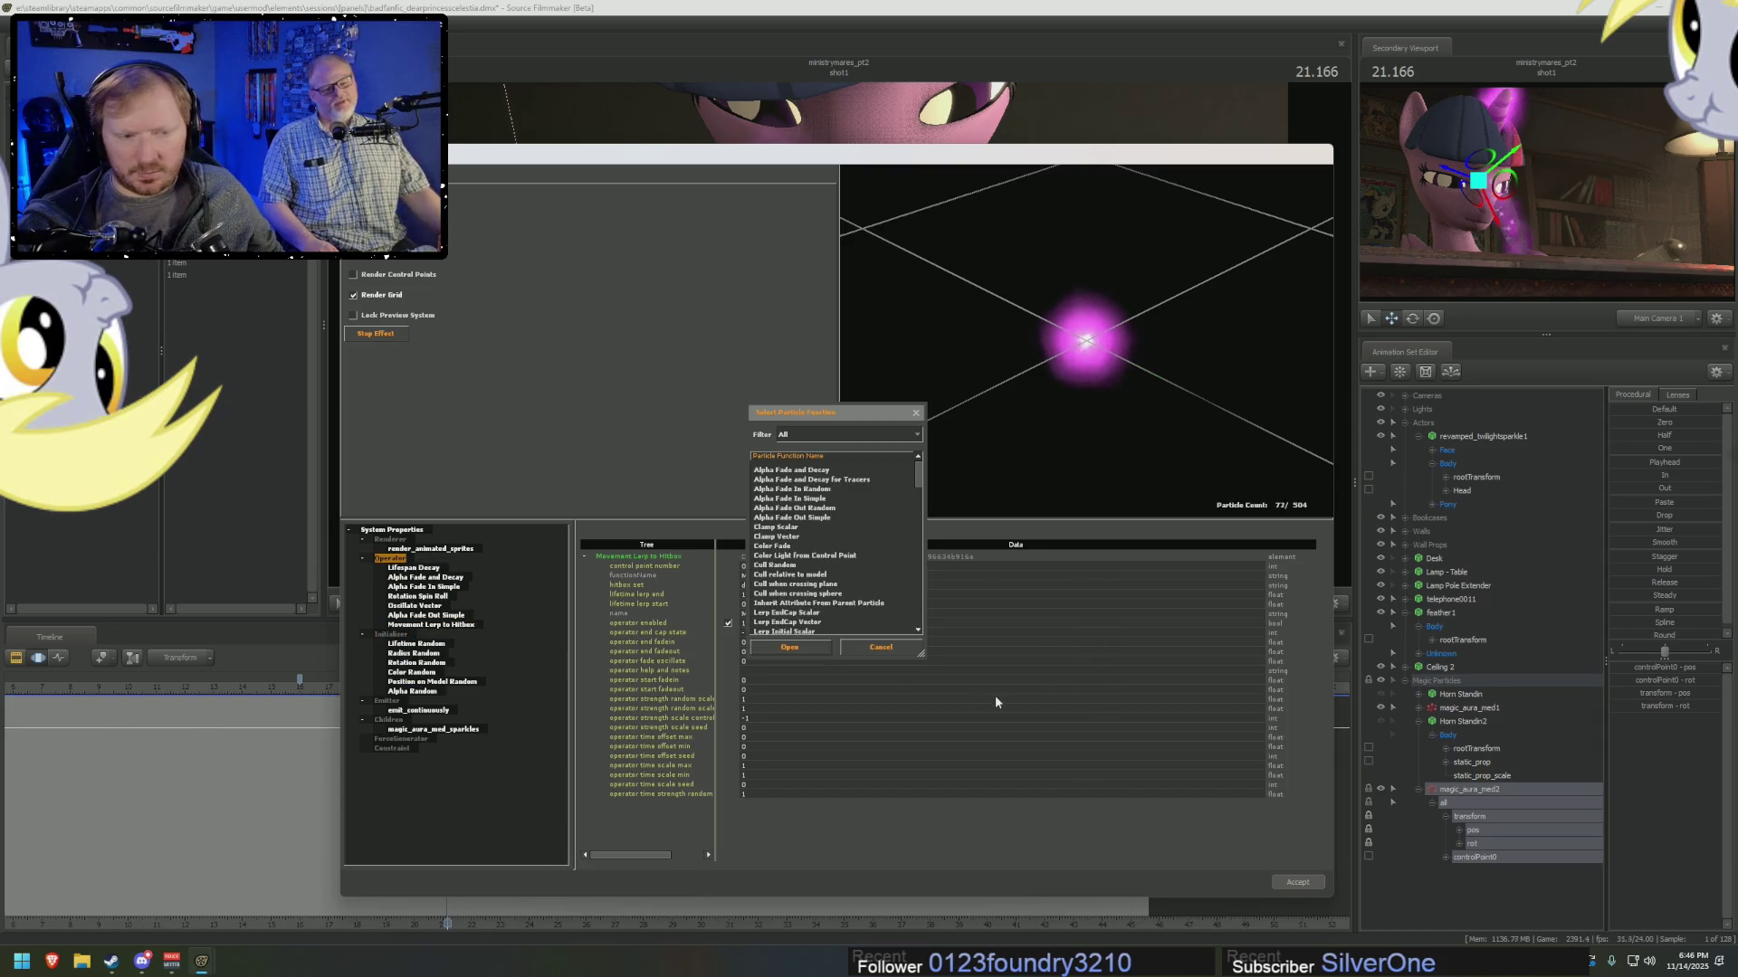
left_click_drag(919, 505, 922, 573)
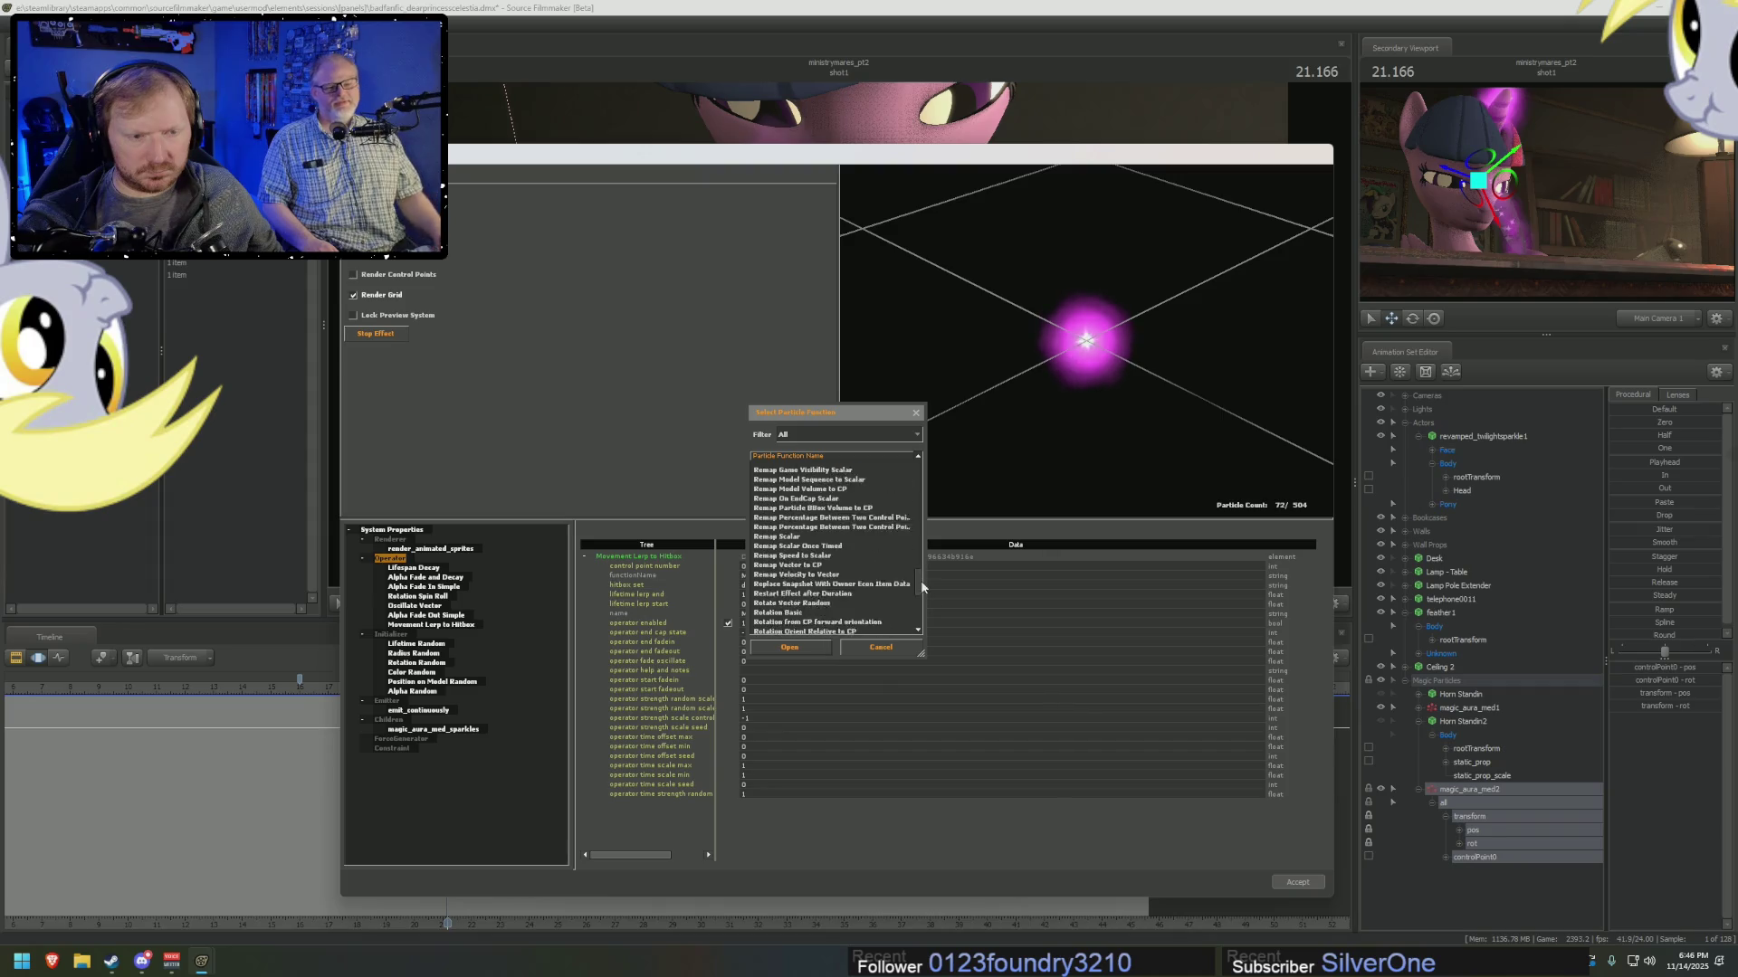
mouse_move(922, 573)
left_mouse_down()
mouse_move(939, 623)
mouse_move(918, 518)
left_mouse_up()
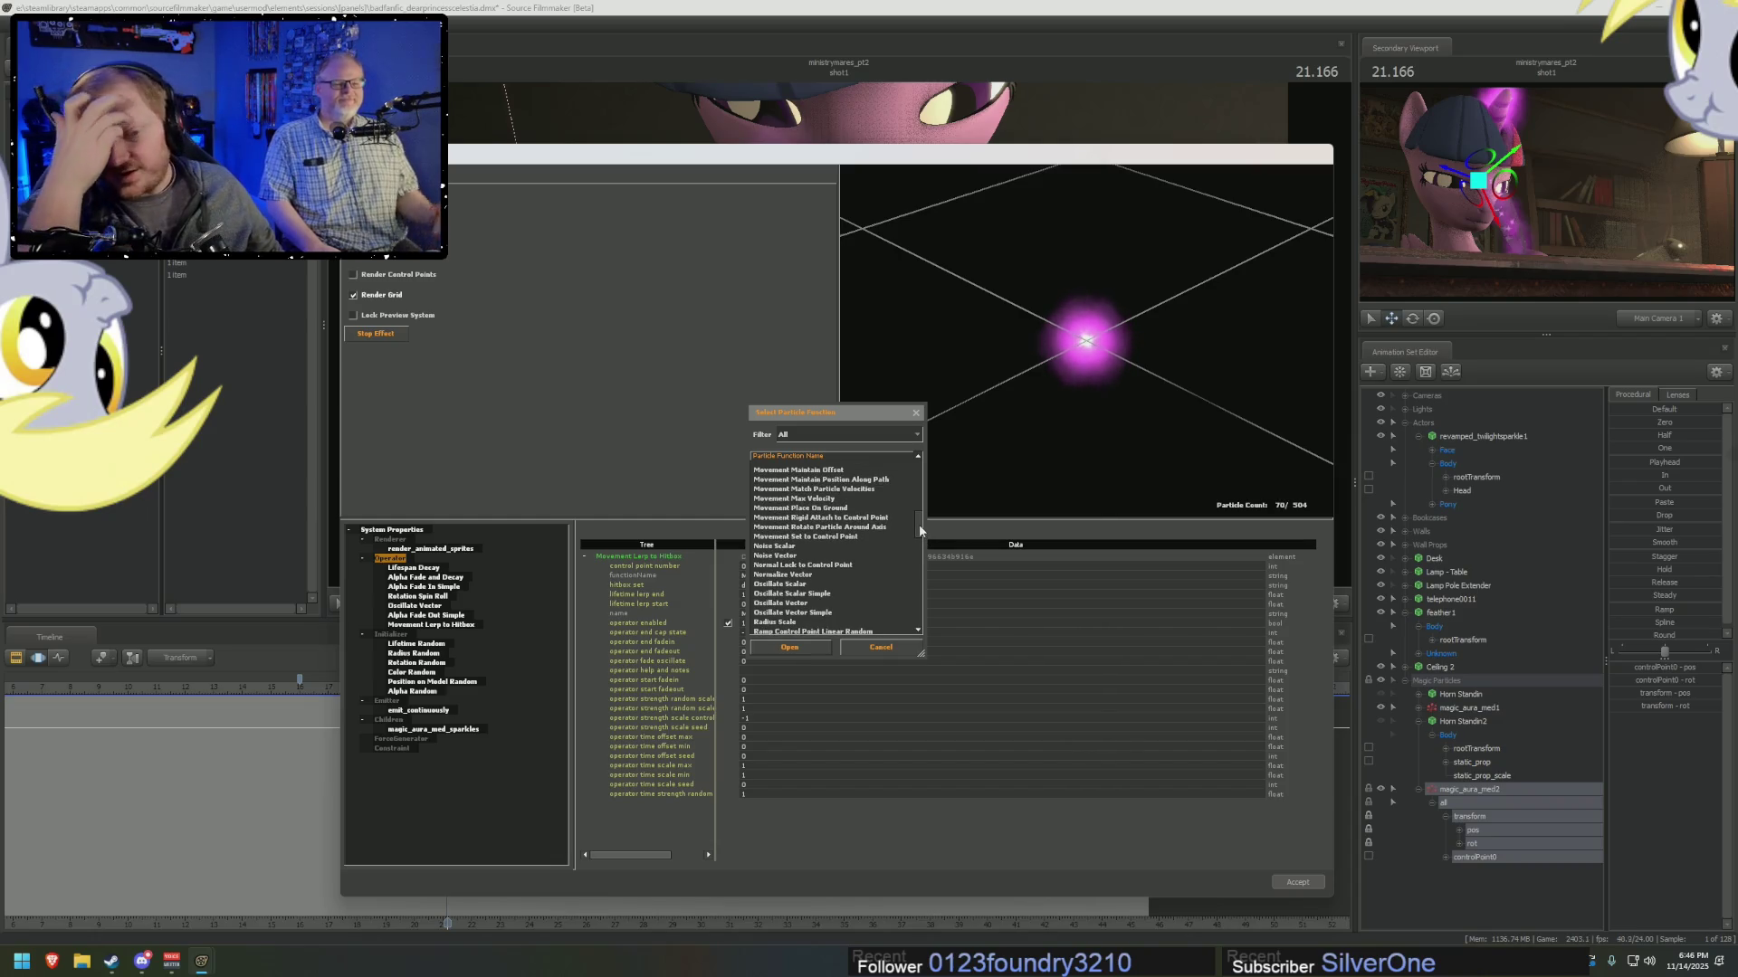
left_click_drag(918, 517, 922, 517)
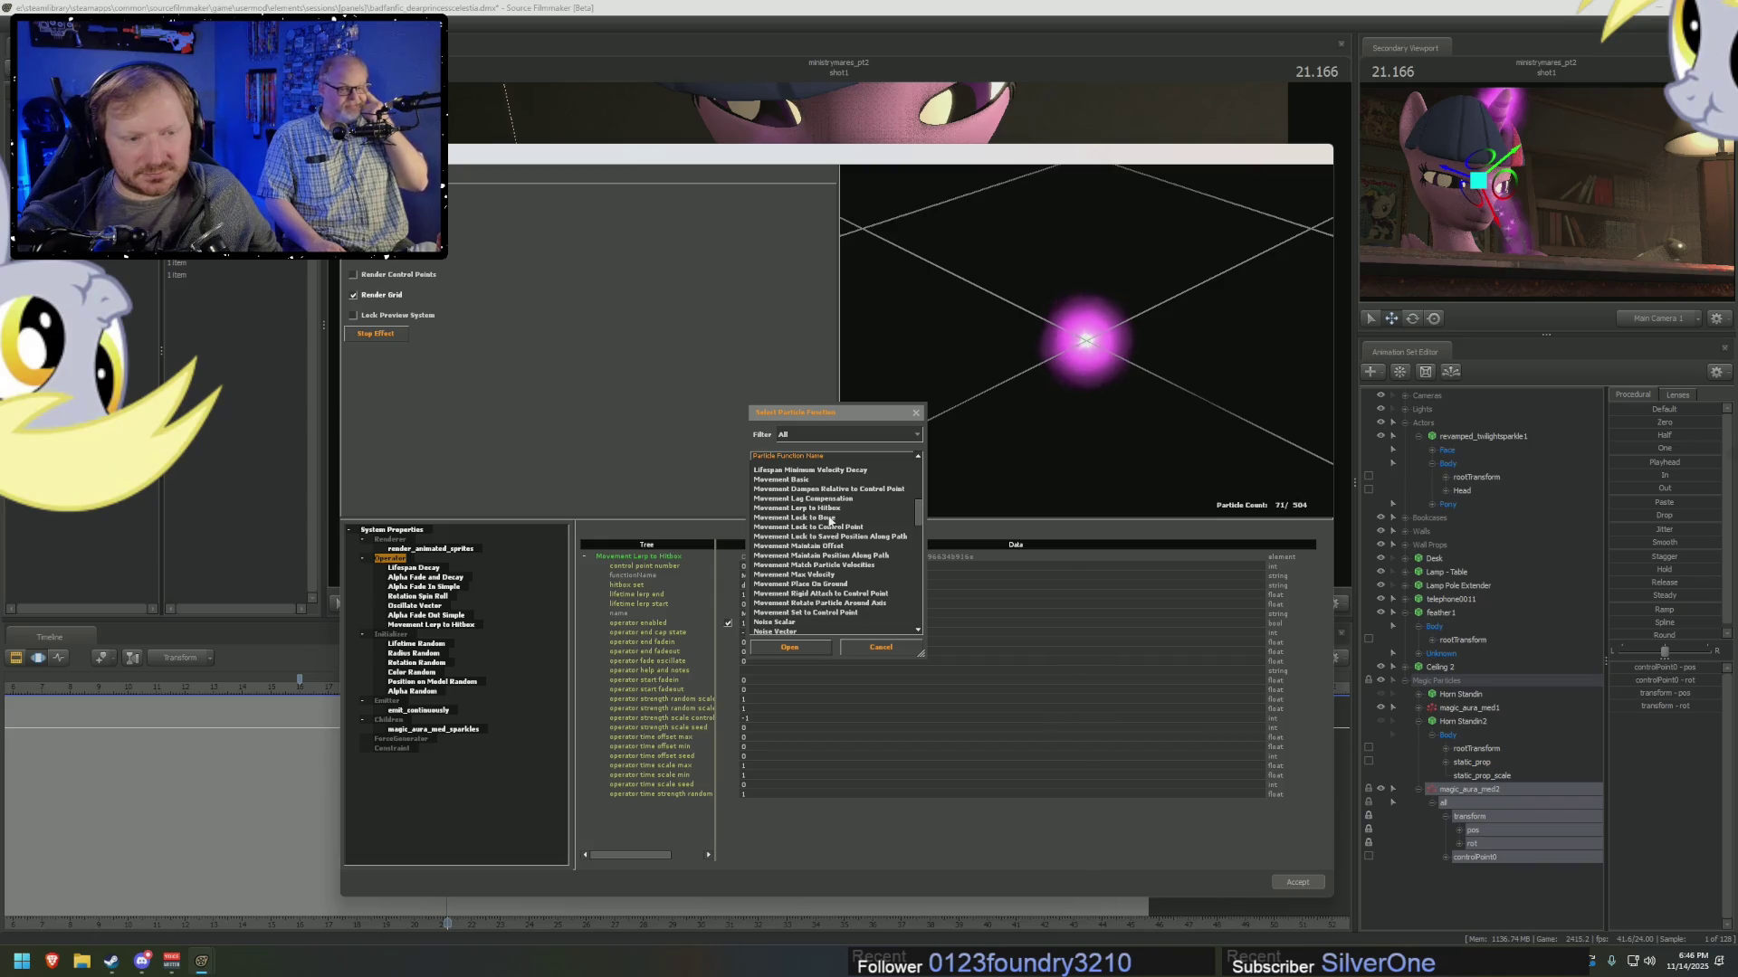
left_click(829, 520)
left_click(836, 509)
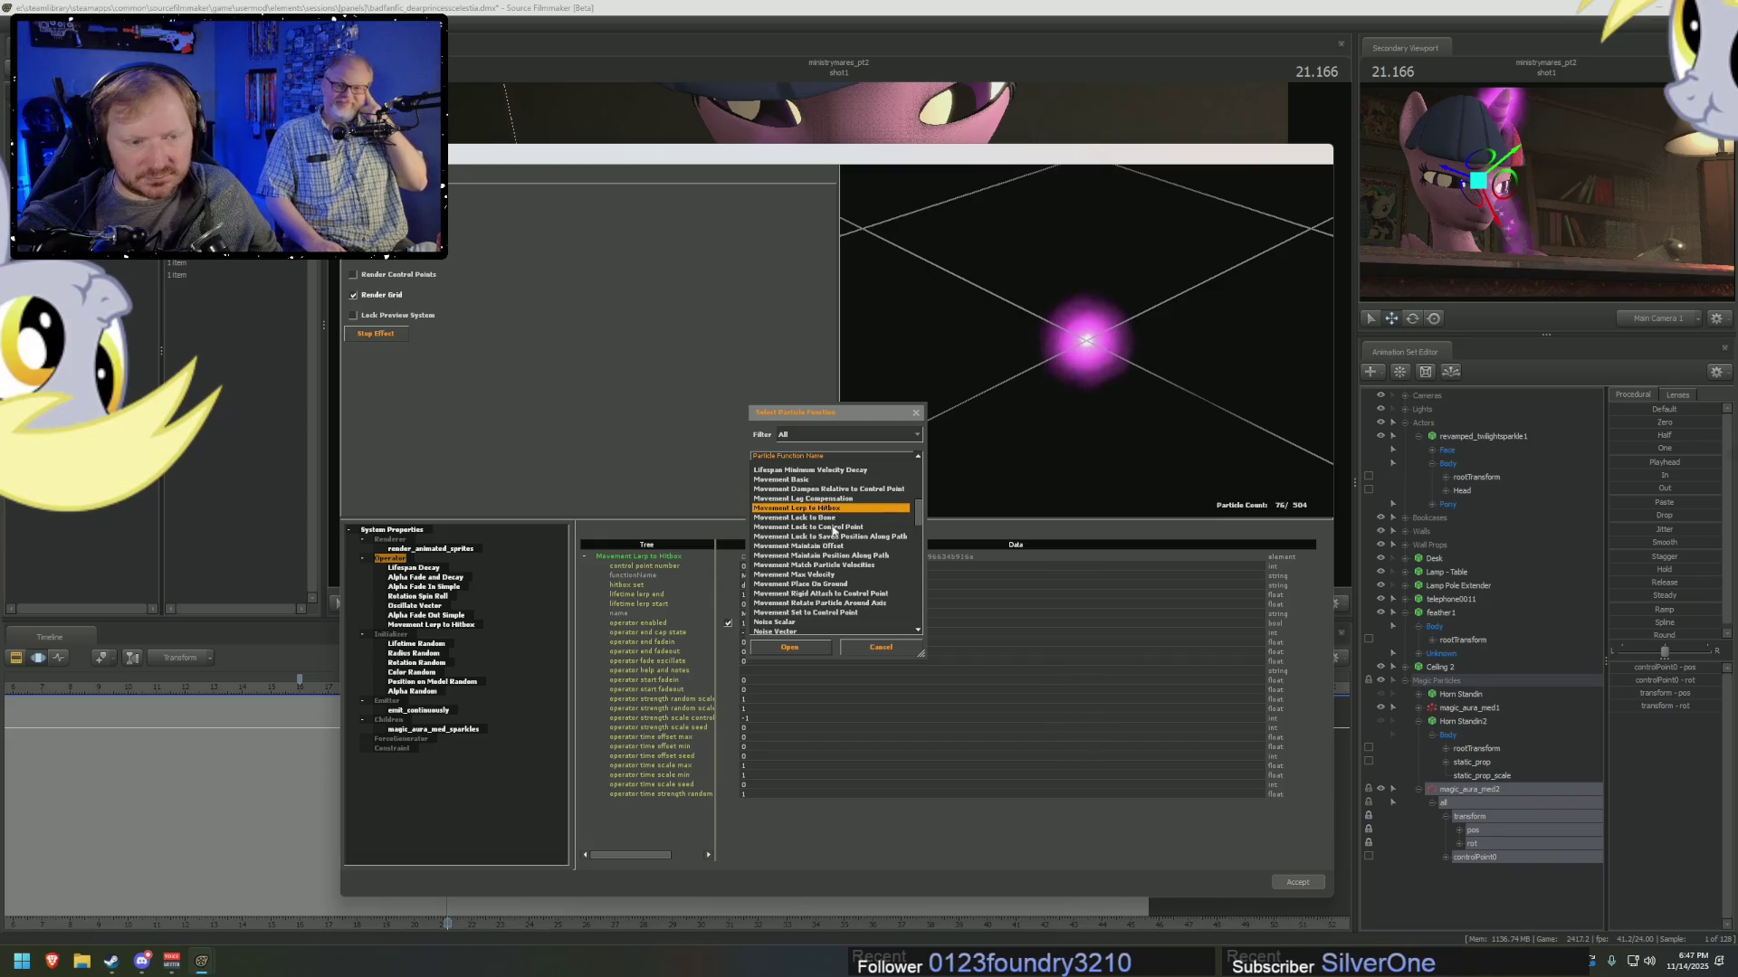
left_click(829, 519)
left_click(811, 649)
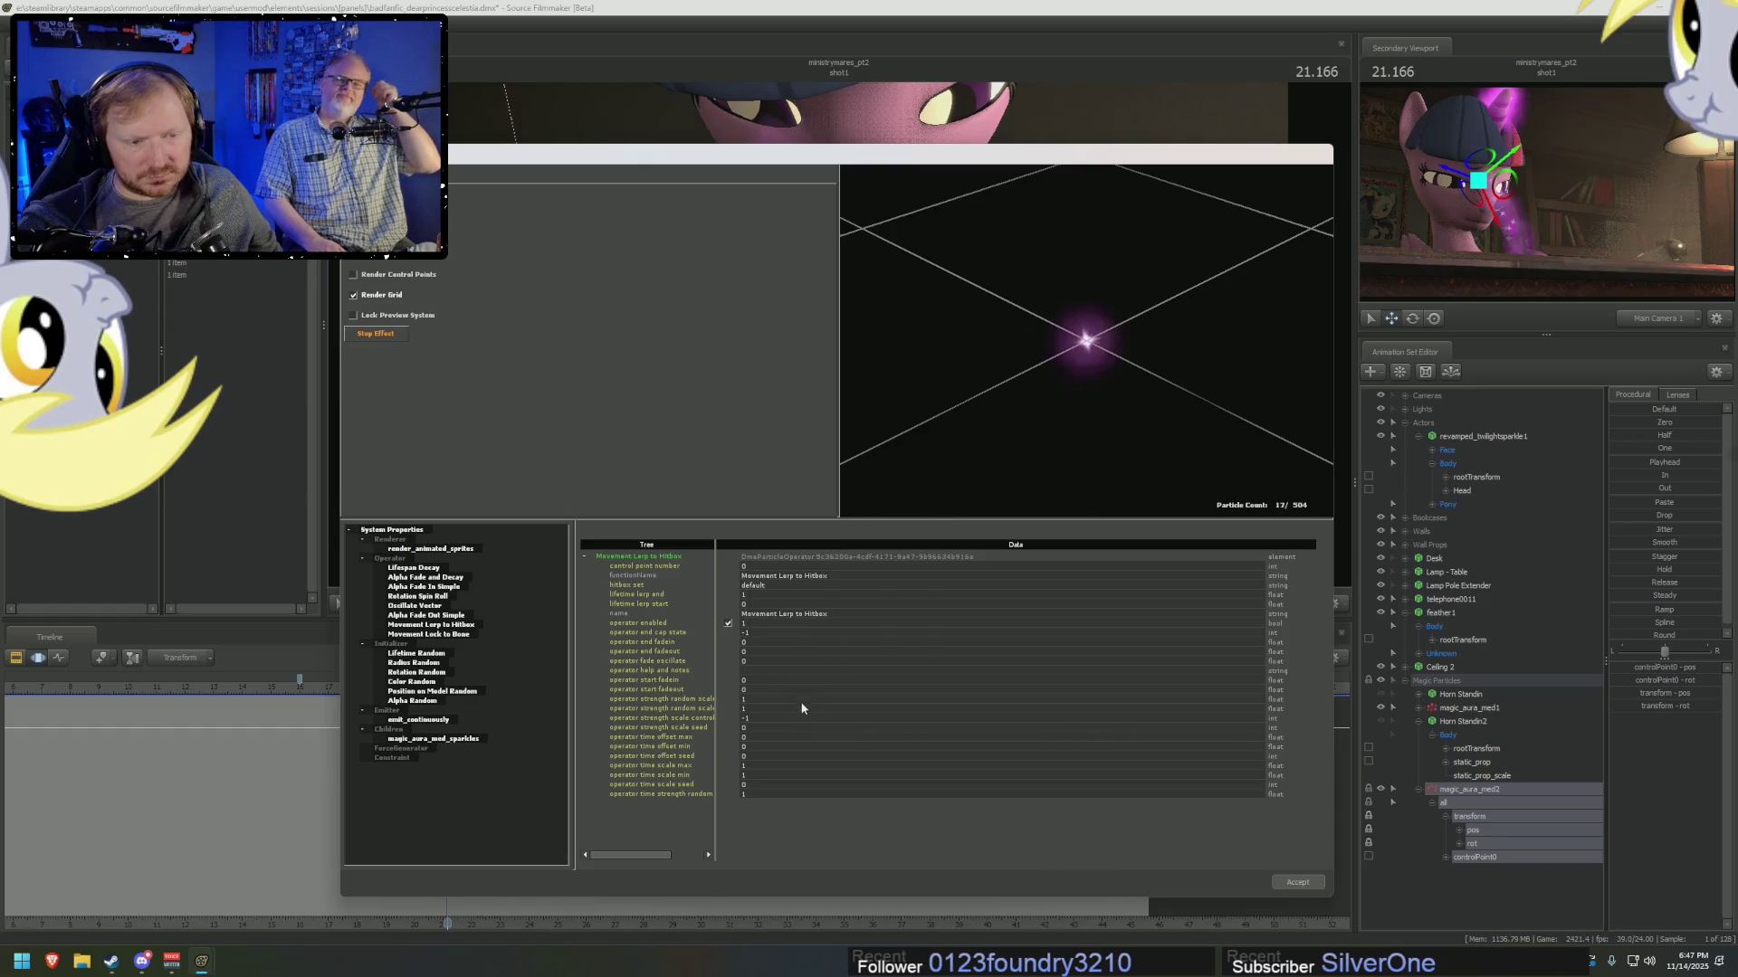
Move the Particle System Editor aside, step the playhead back, then restore the editor into view.
left_click_drag(841, 161, 919, 607)
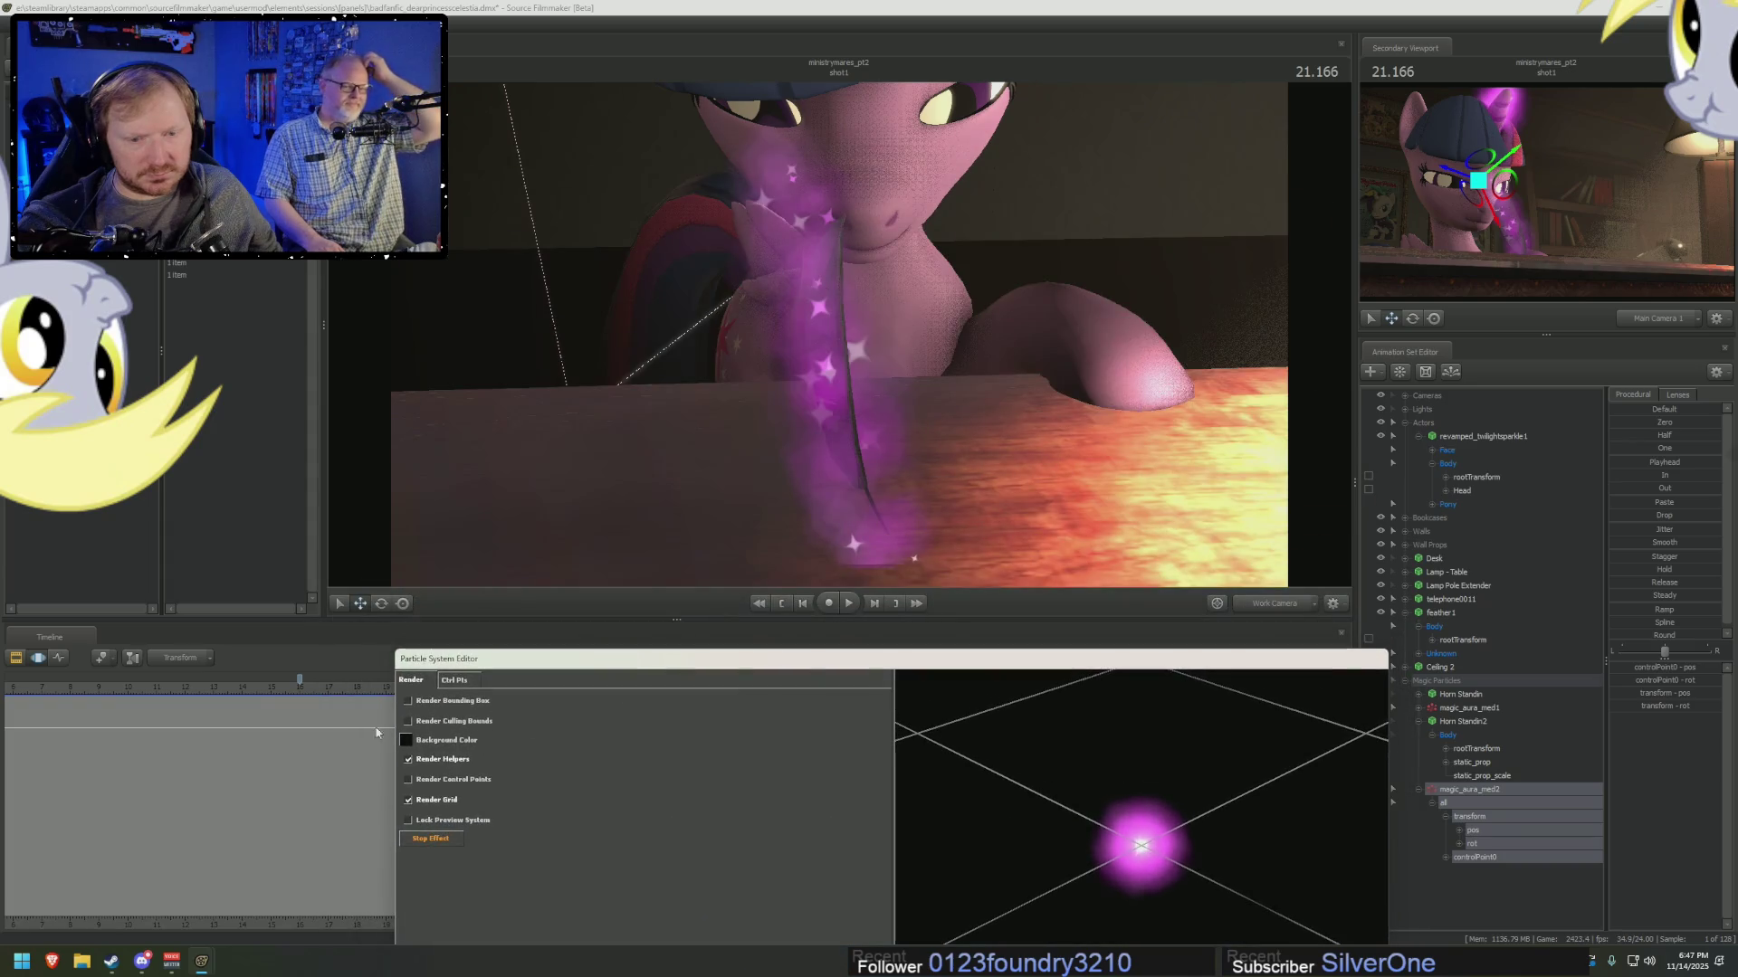
left_click(328, 688)
key("alt+Tab")
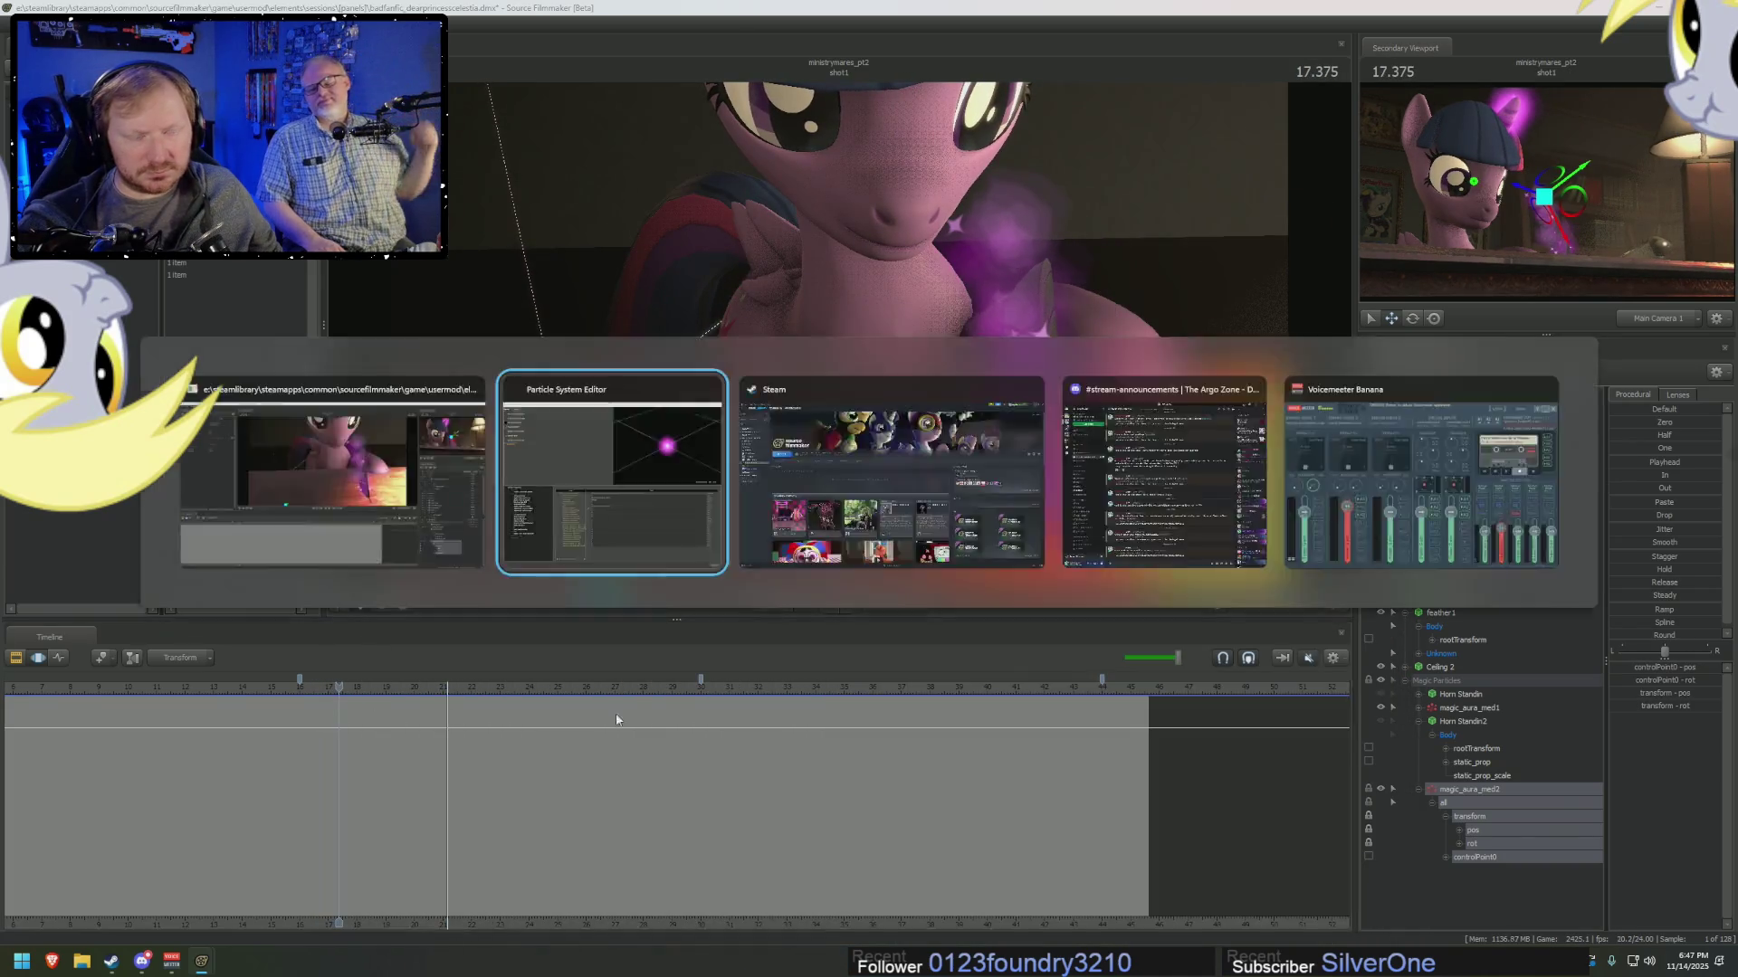
mouse_move(919, 645)
left_mouse_down()
mouse_move(971, 365)
mouse_move(986, 112)
left_mouse_up()
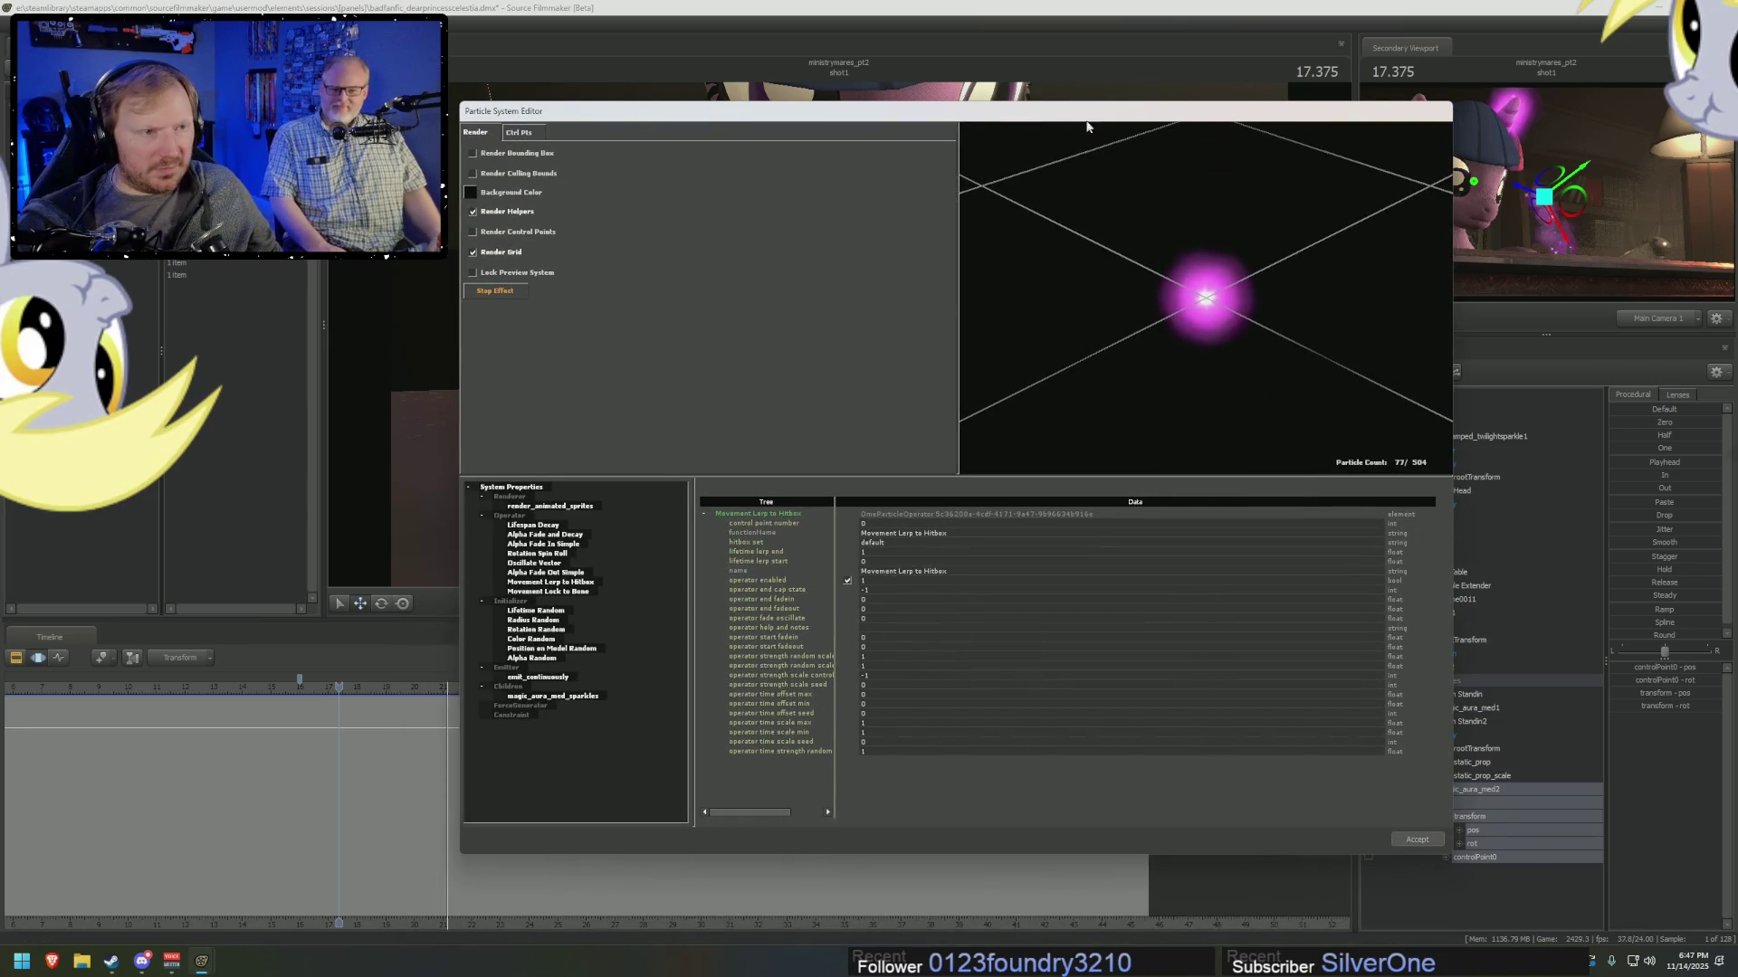
left_click_drag(1086, 124, 1115, 125)
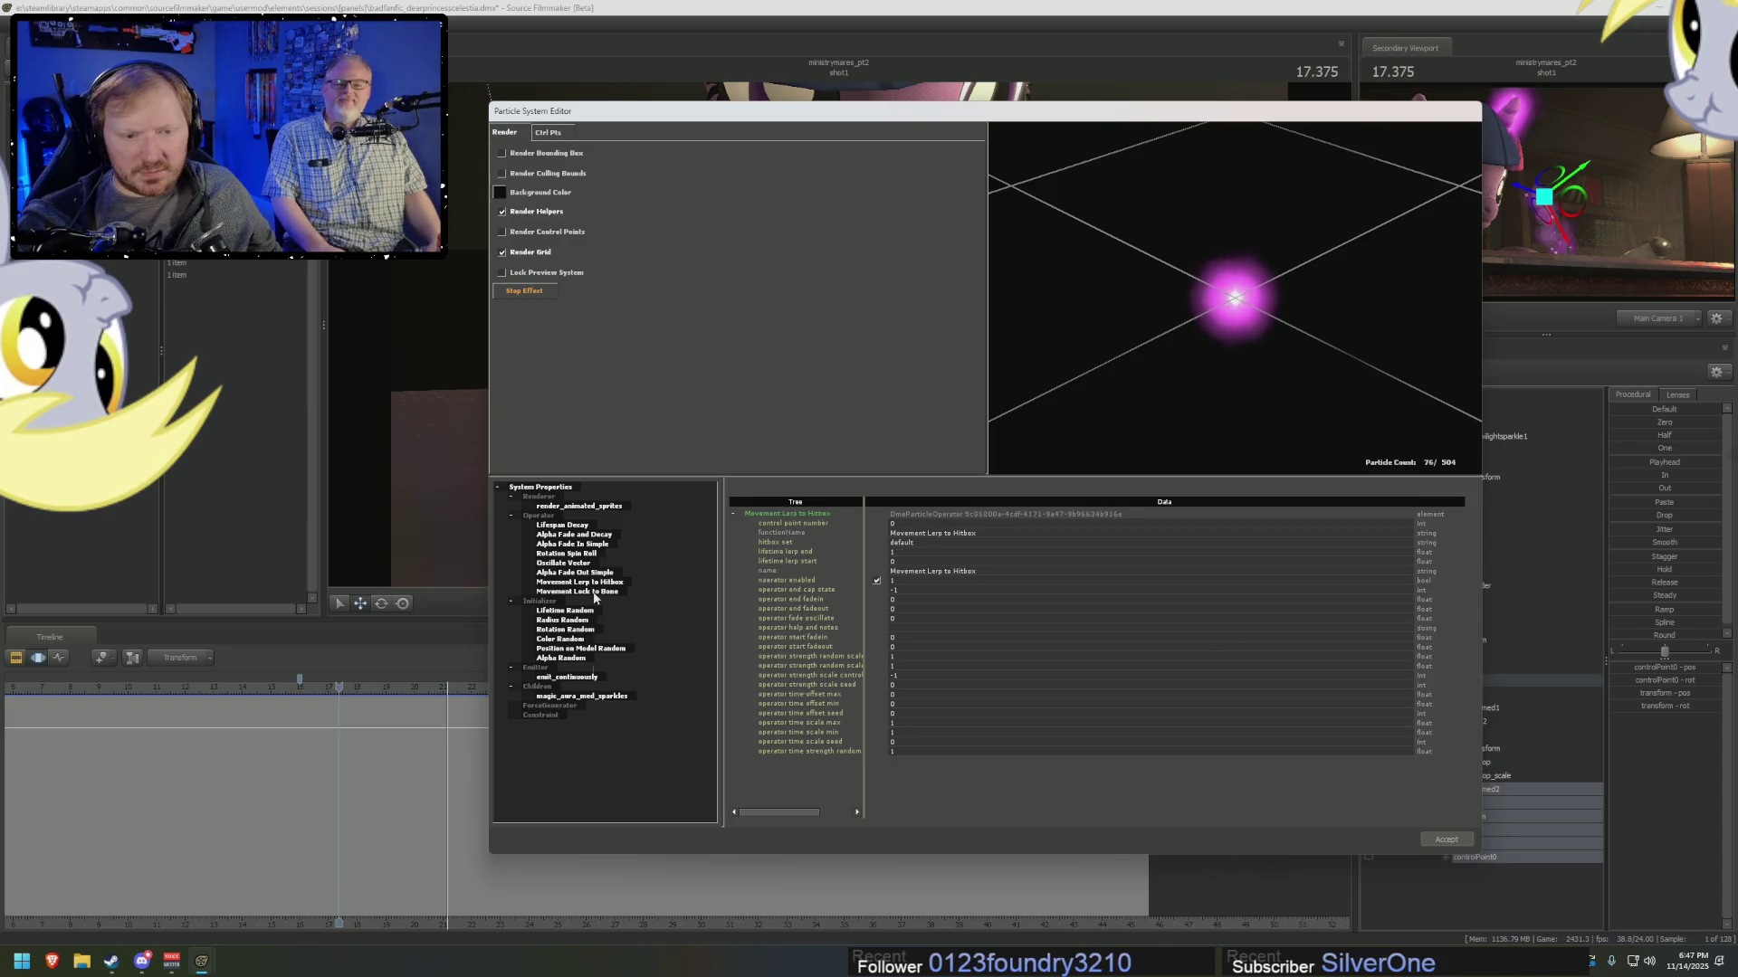
Replace Movement Lock to Bone with a Movement Rigid Attach to Control Point operator.
left_click(579, 592)
right_click(593, 593)
left_click(620, 612)
right_click(539, 515)
left_click(576, 558)
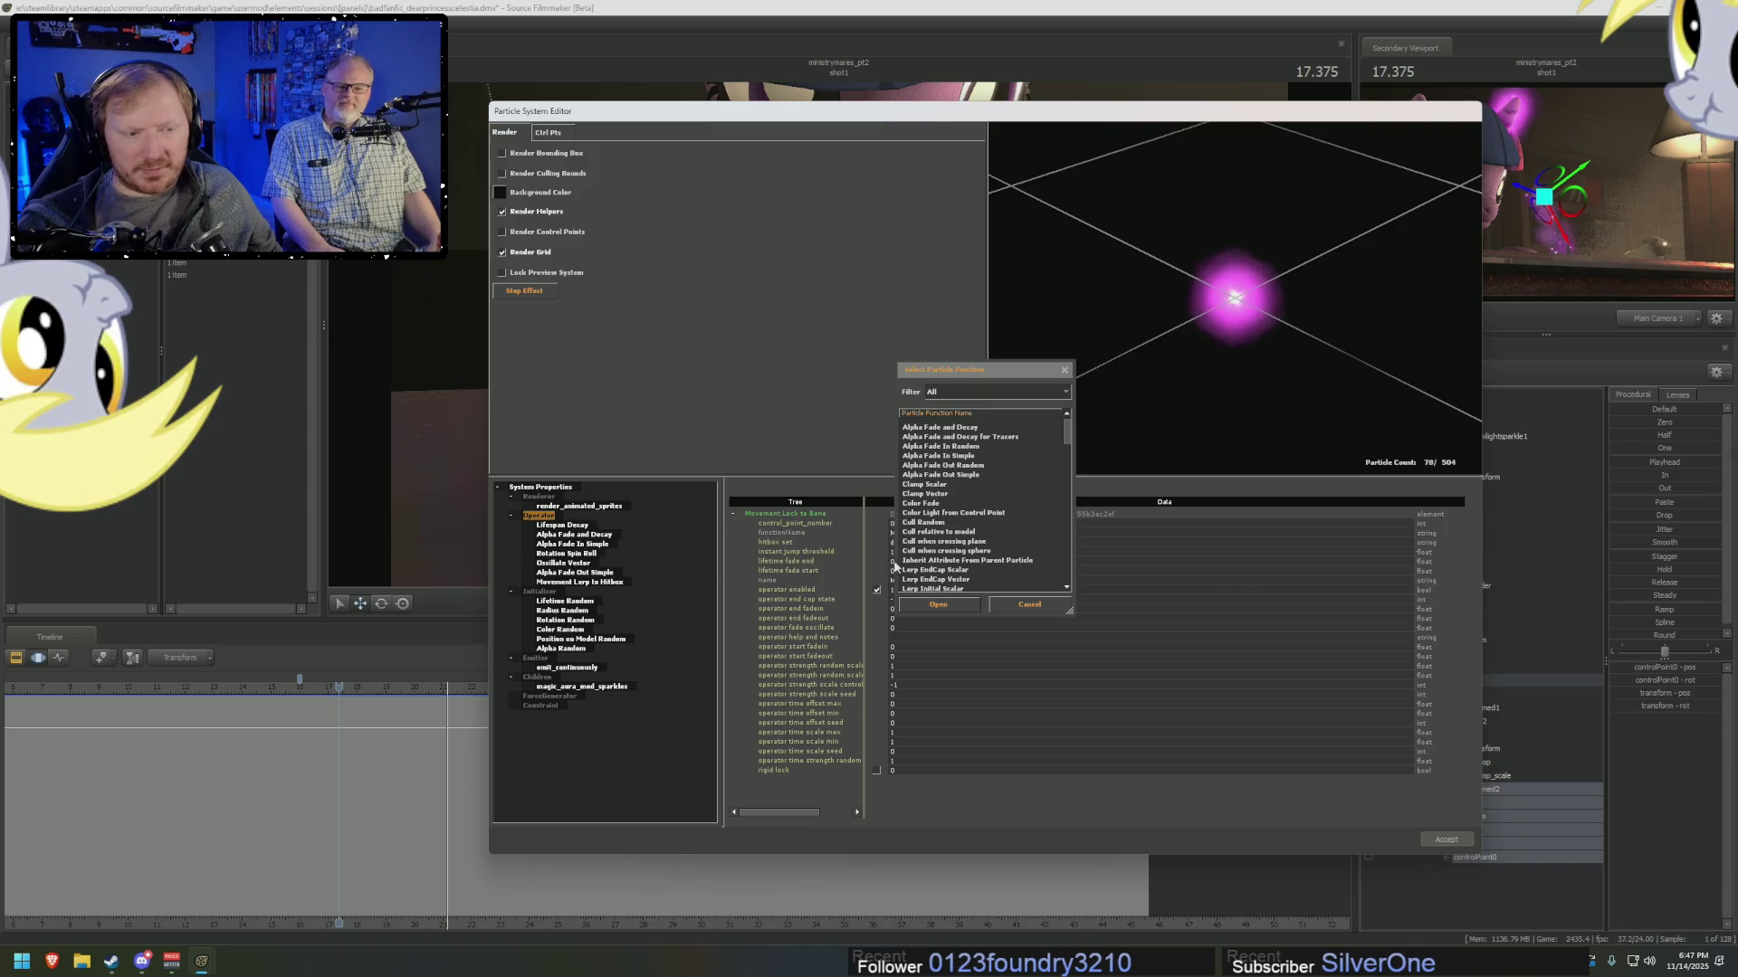
left_click_drag(1066, 415, 1073, 466)
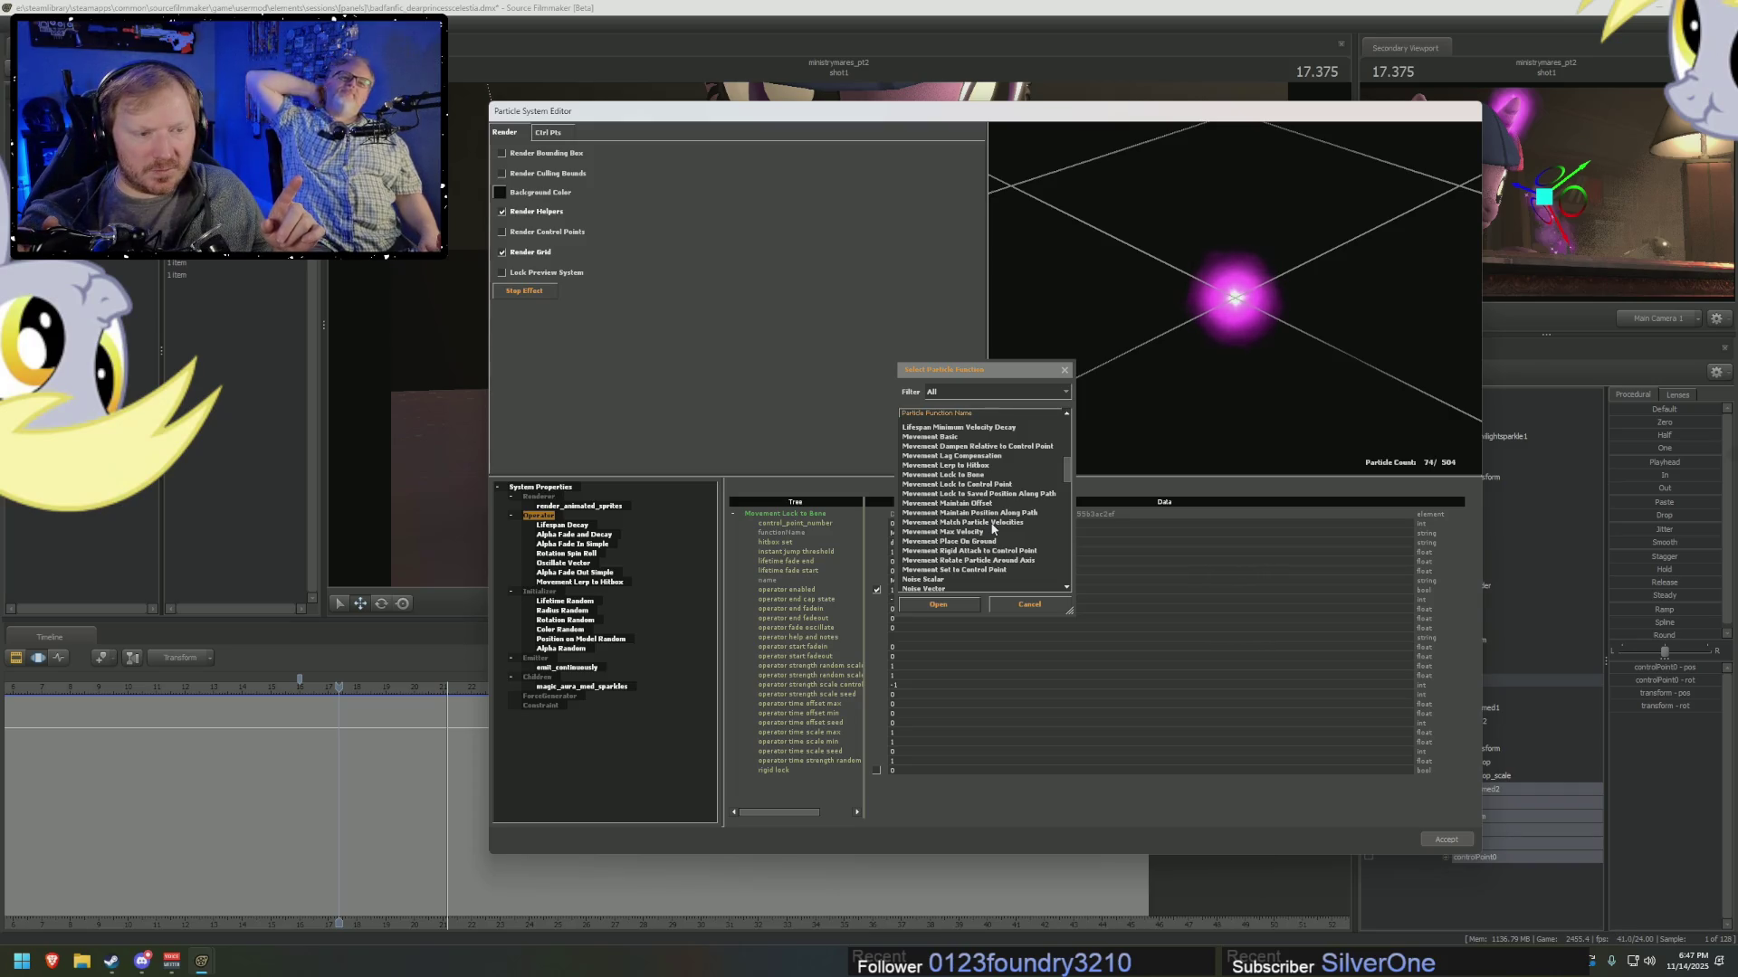
double_click(964, 550)
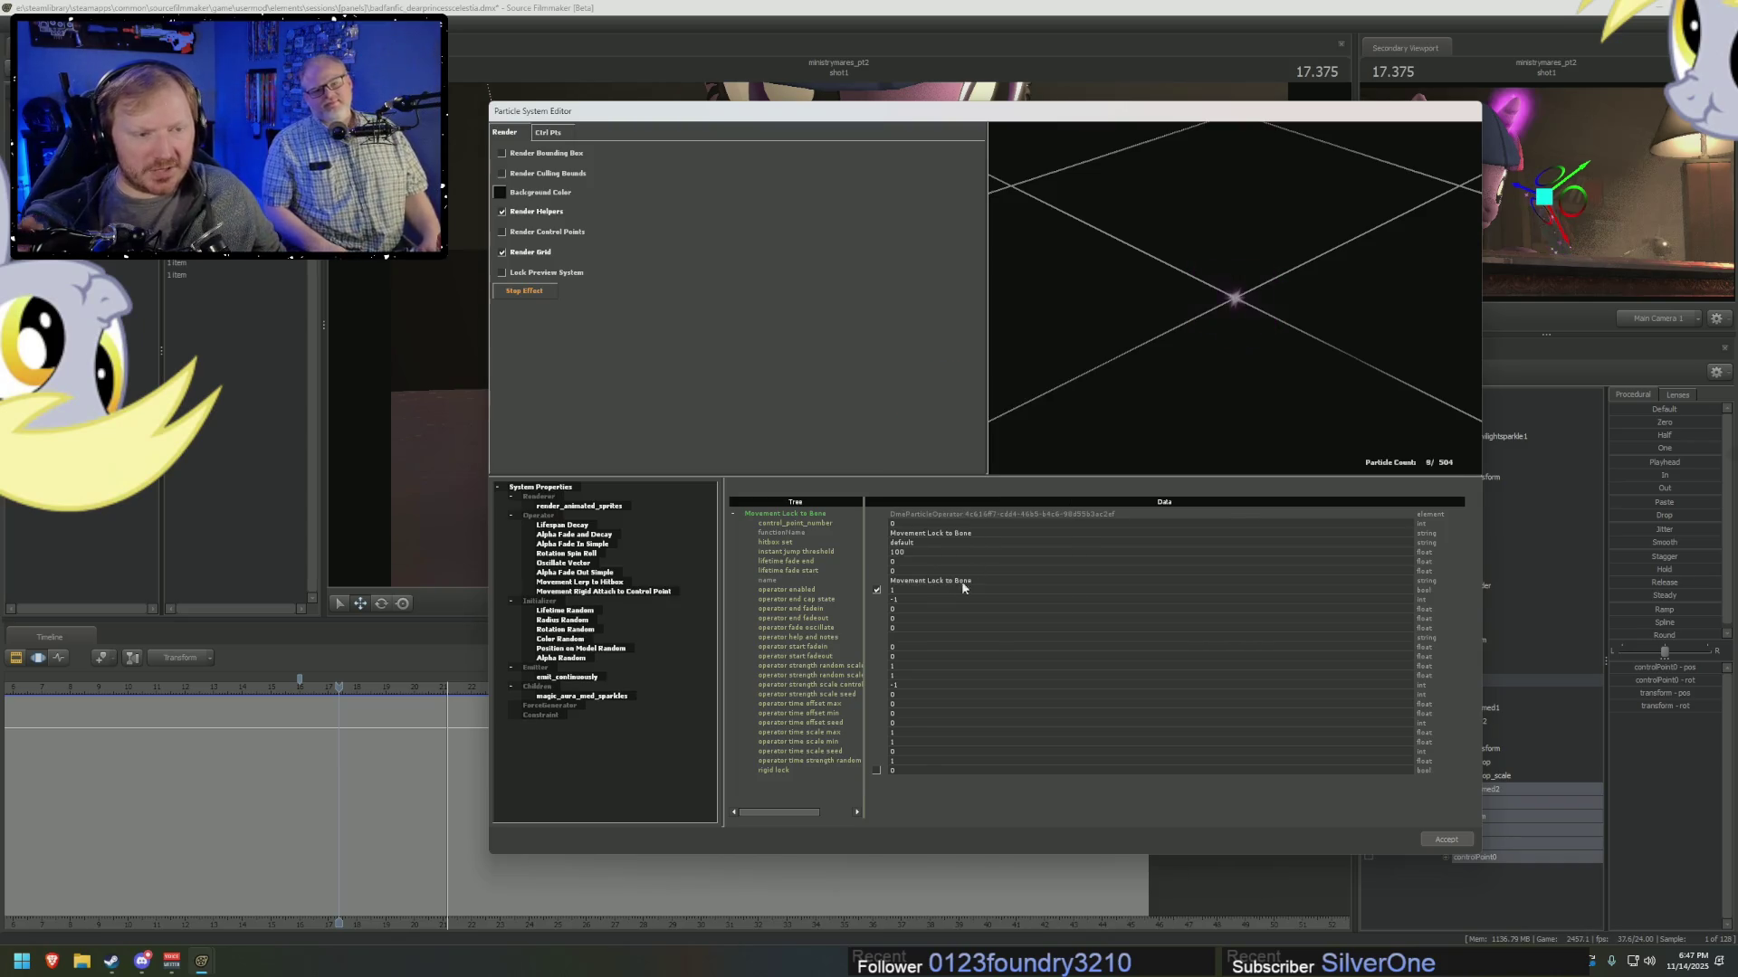
left_click_drag(745, 110, 1366, 178)
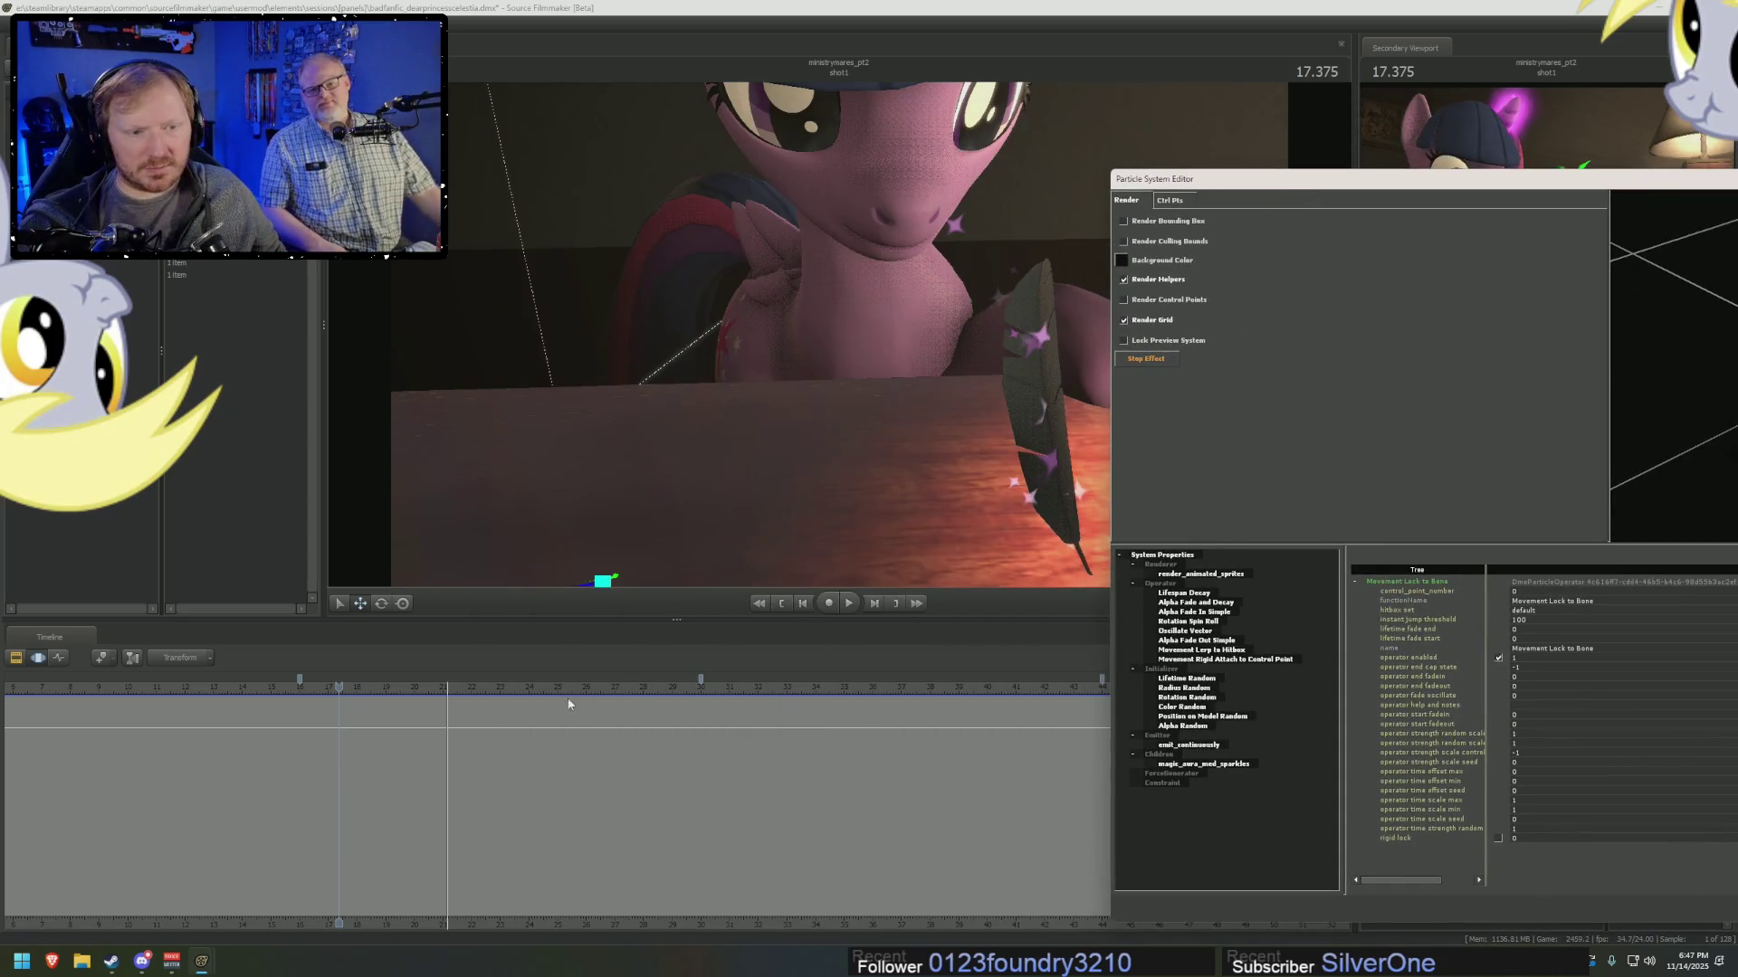
Play the shot with the camera moved closer to watch the sparkles follow the quill.
left_click(398, 706)
key("space")
left_click_drag(839, 334, 903, 382)
key("alt+Tab")
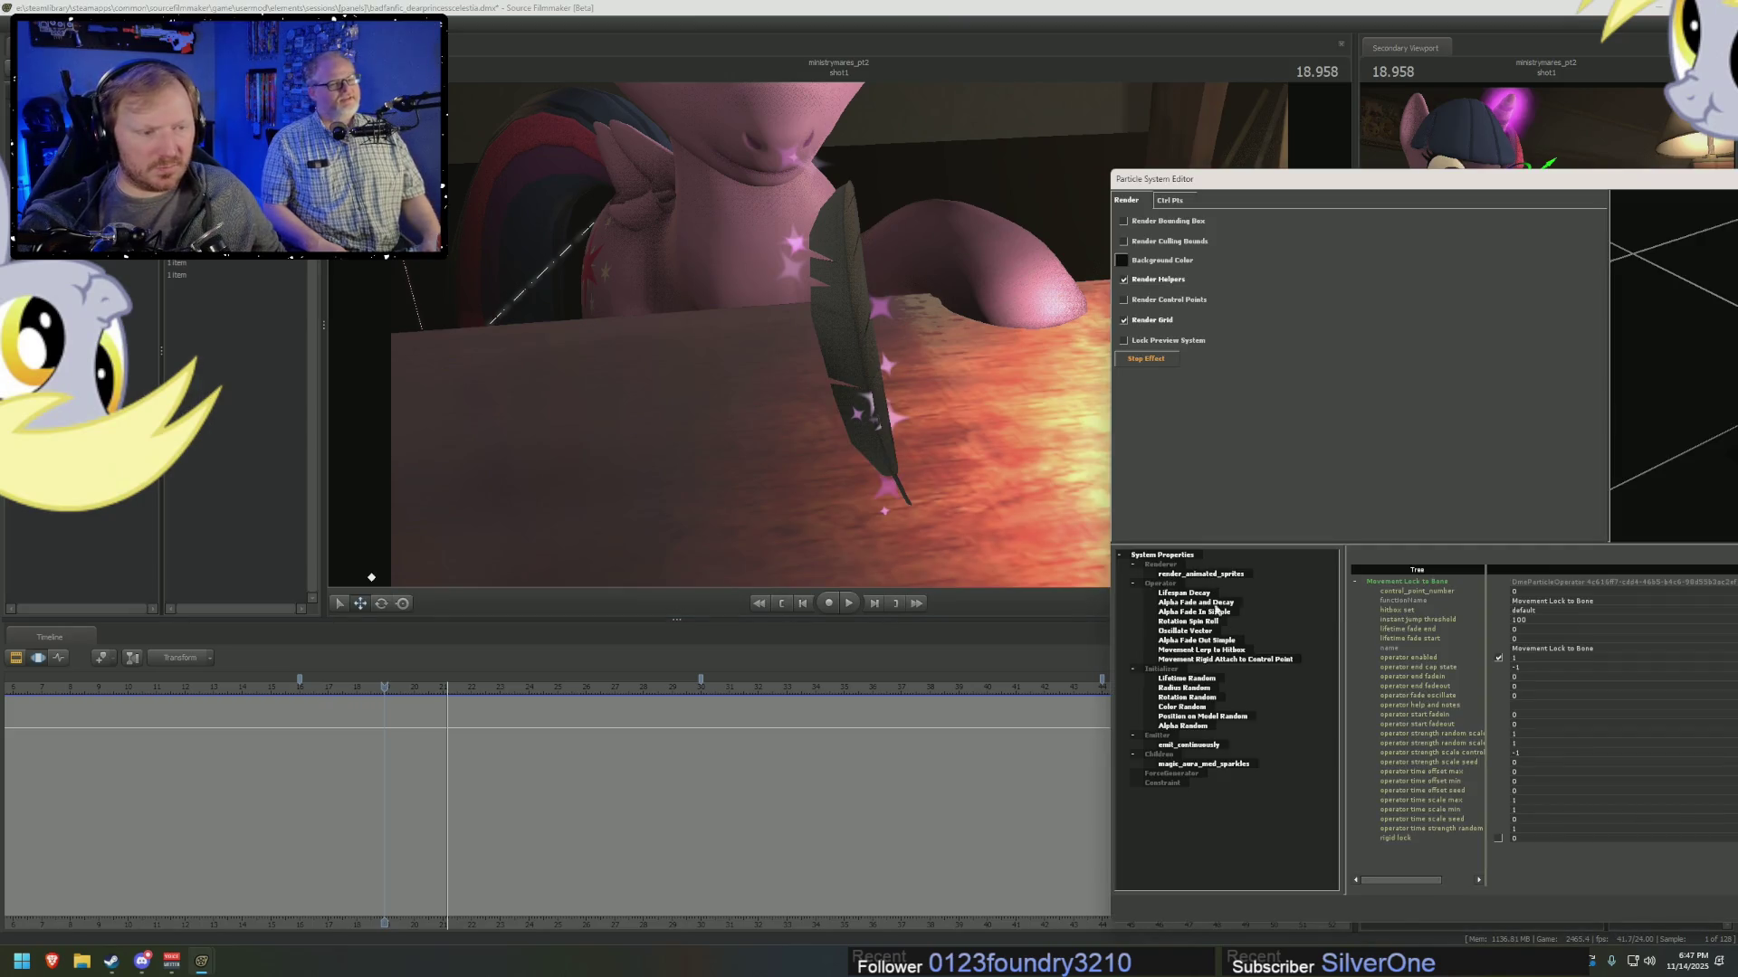
Review the Rigid Attach operator and Lifetime Random initializer settings against the scene.
left_click(1243, 660)
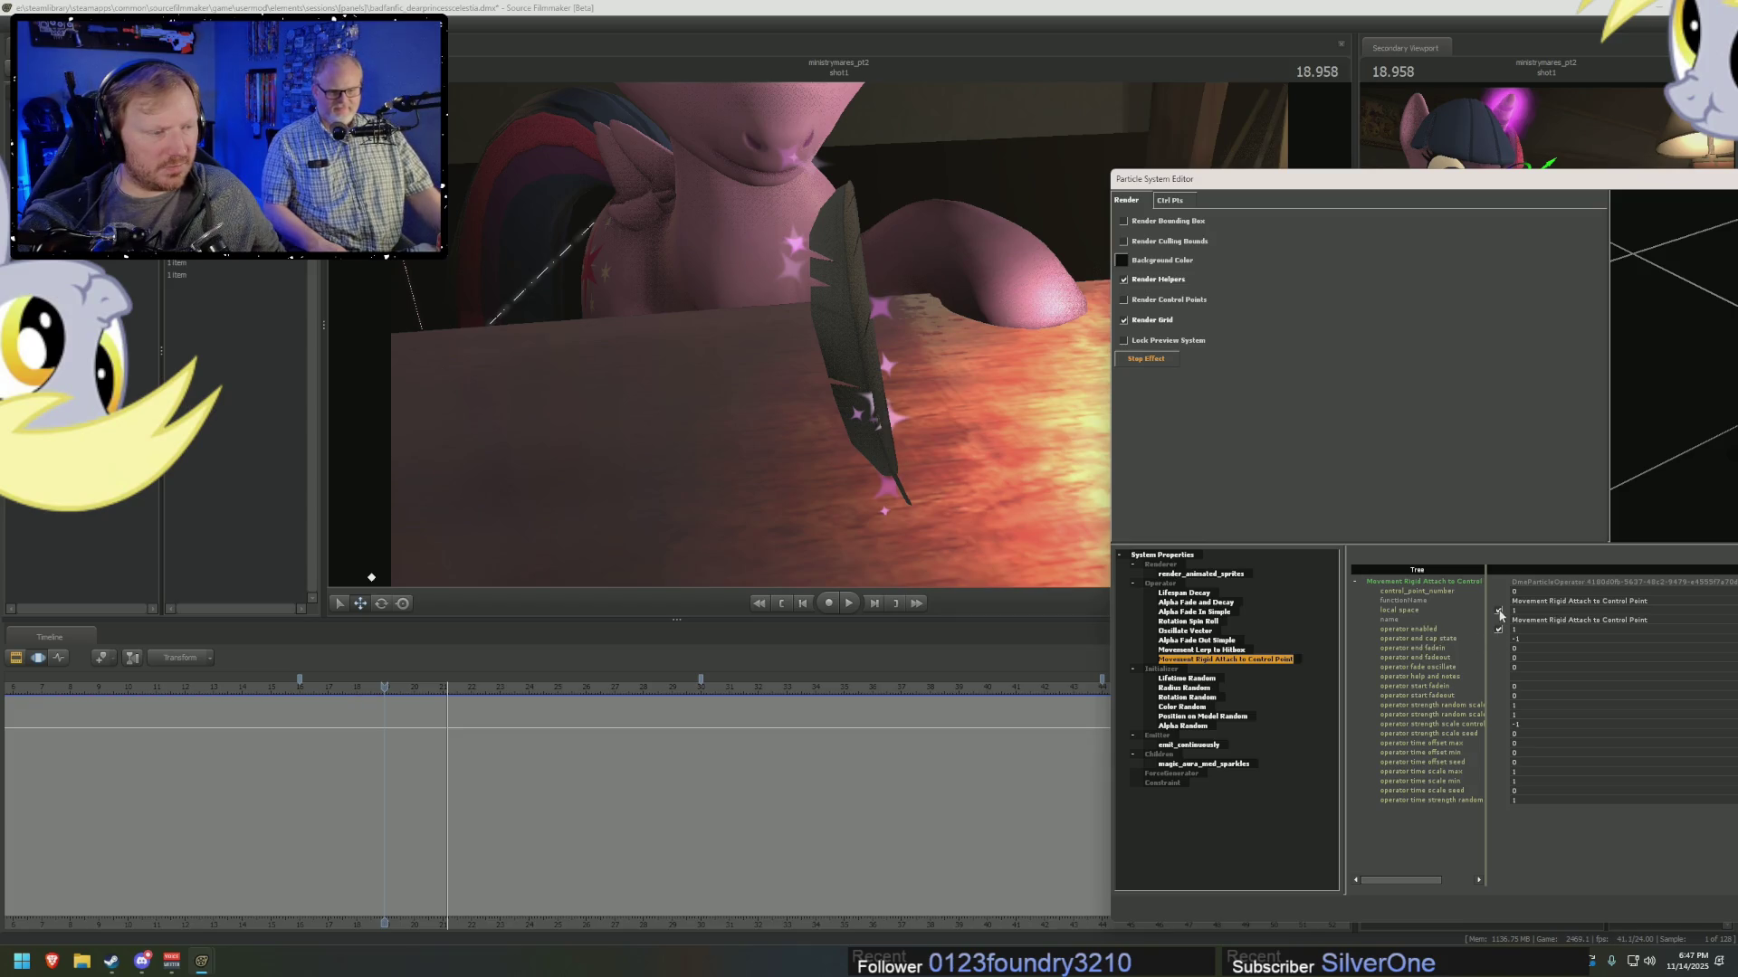
key("Left")
key("Left")
key("Down")
left_click(1212, 605)
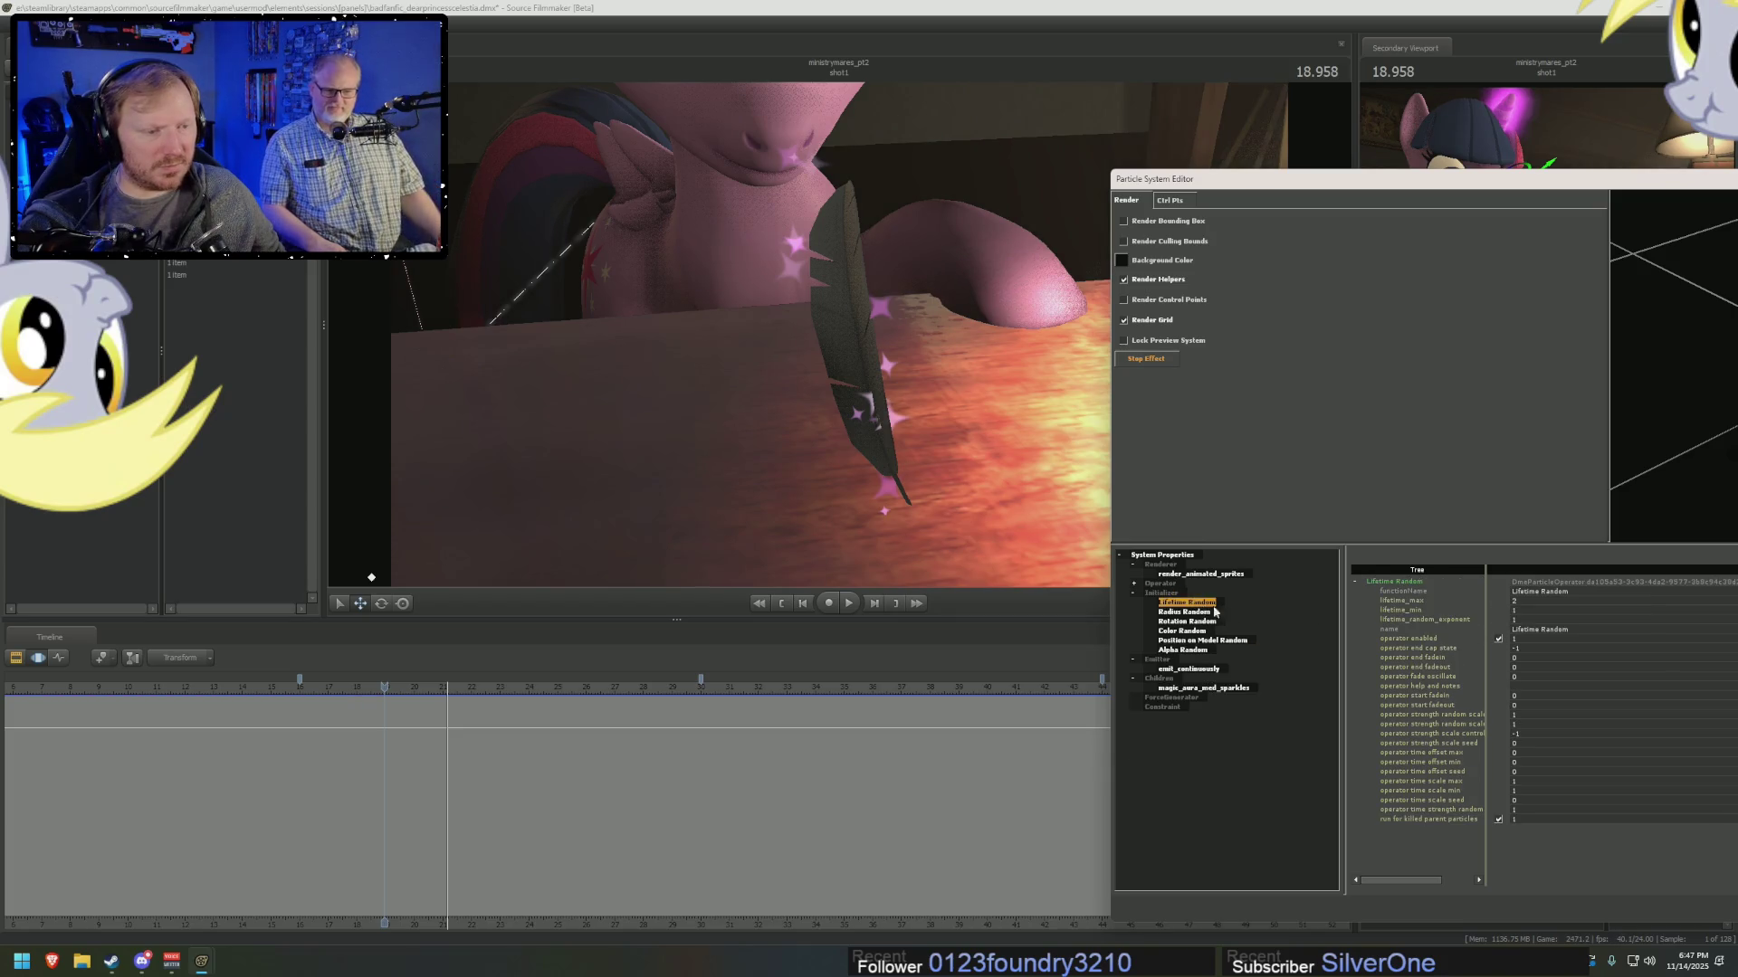
left_click(1155, 593)
left_click(600, 702)
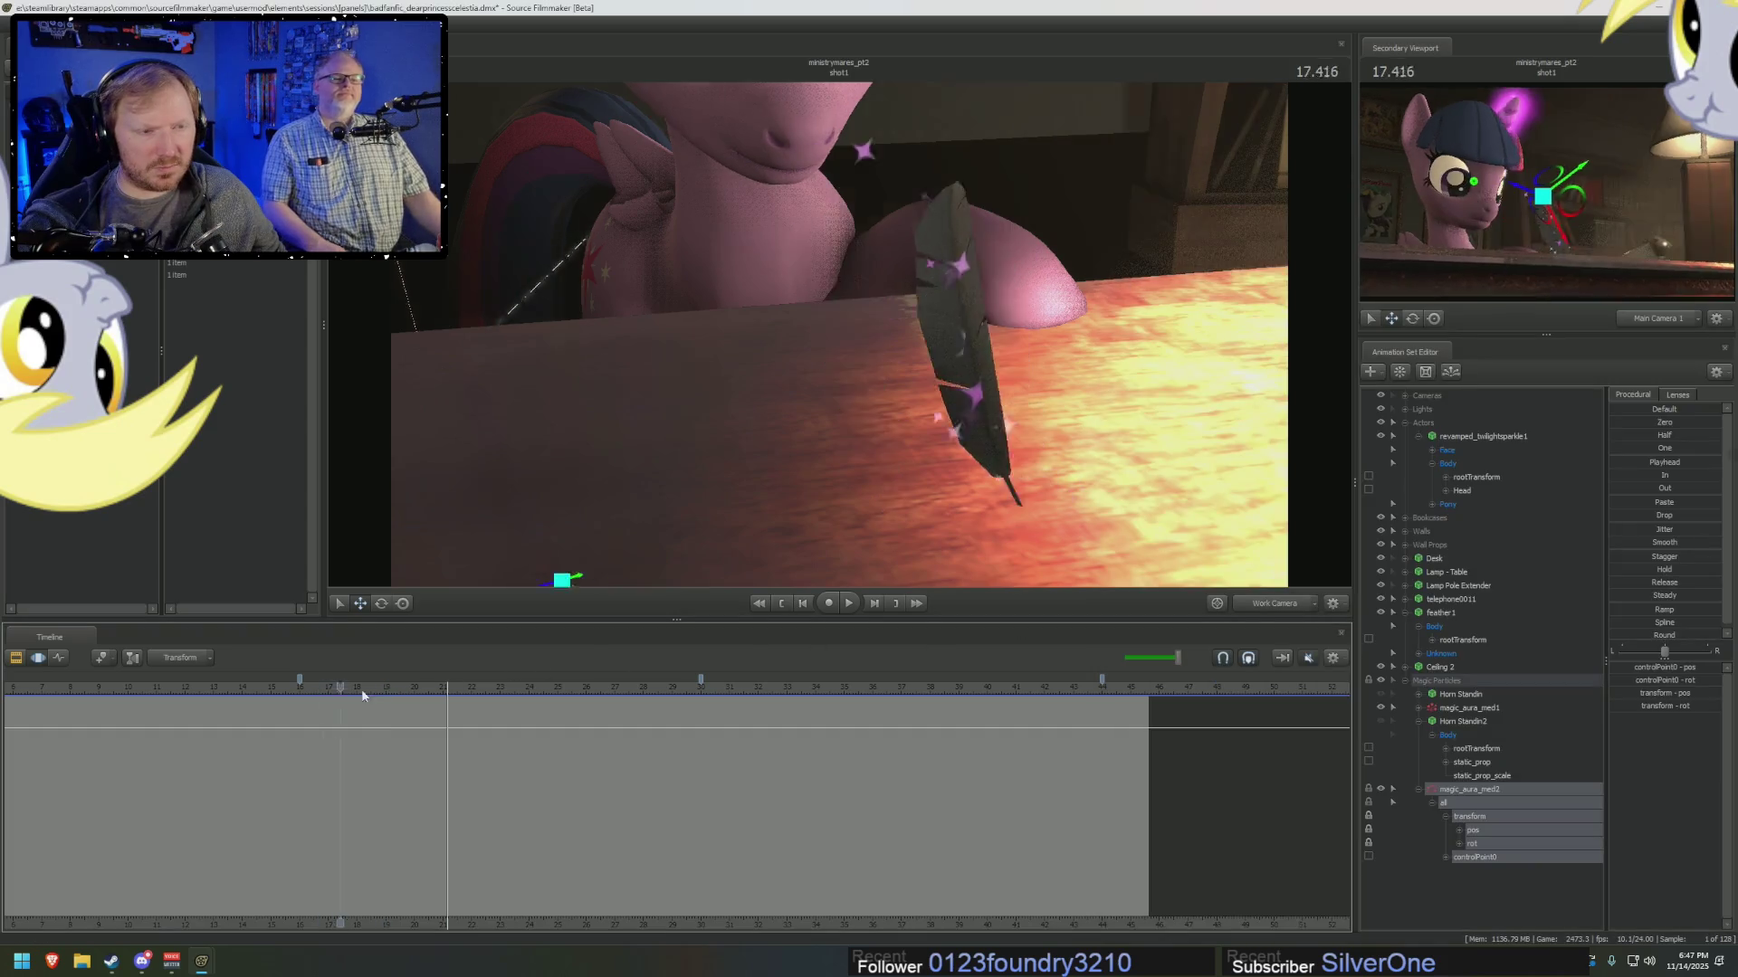
key("alt+Tab")
Swap Movement Rigid Attach to Control Point for a Movement Maintain Offset operator.
right_click(1222, 660)
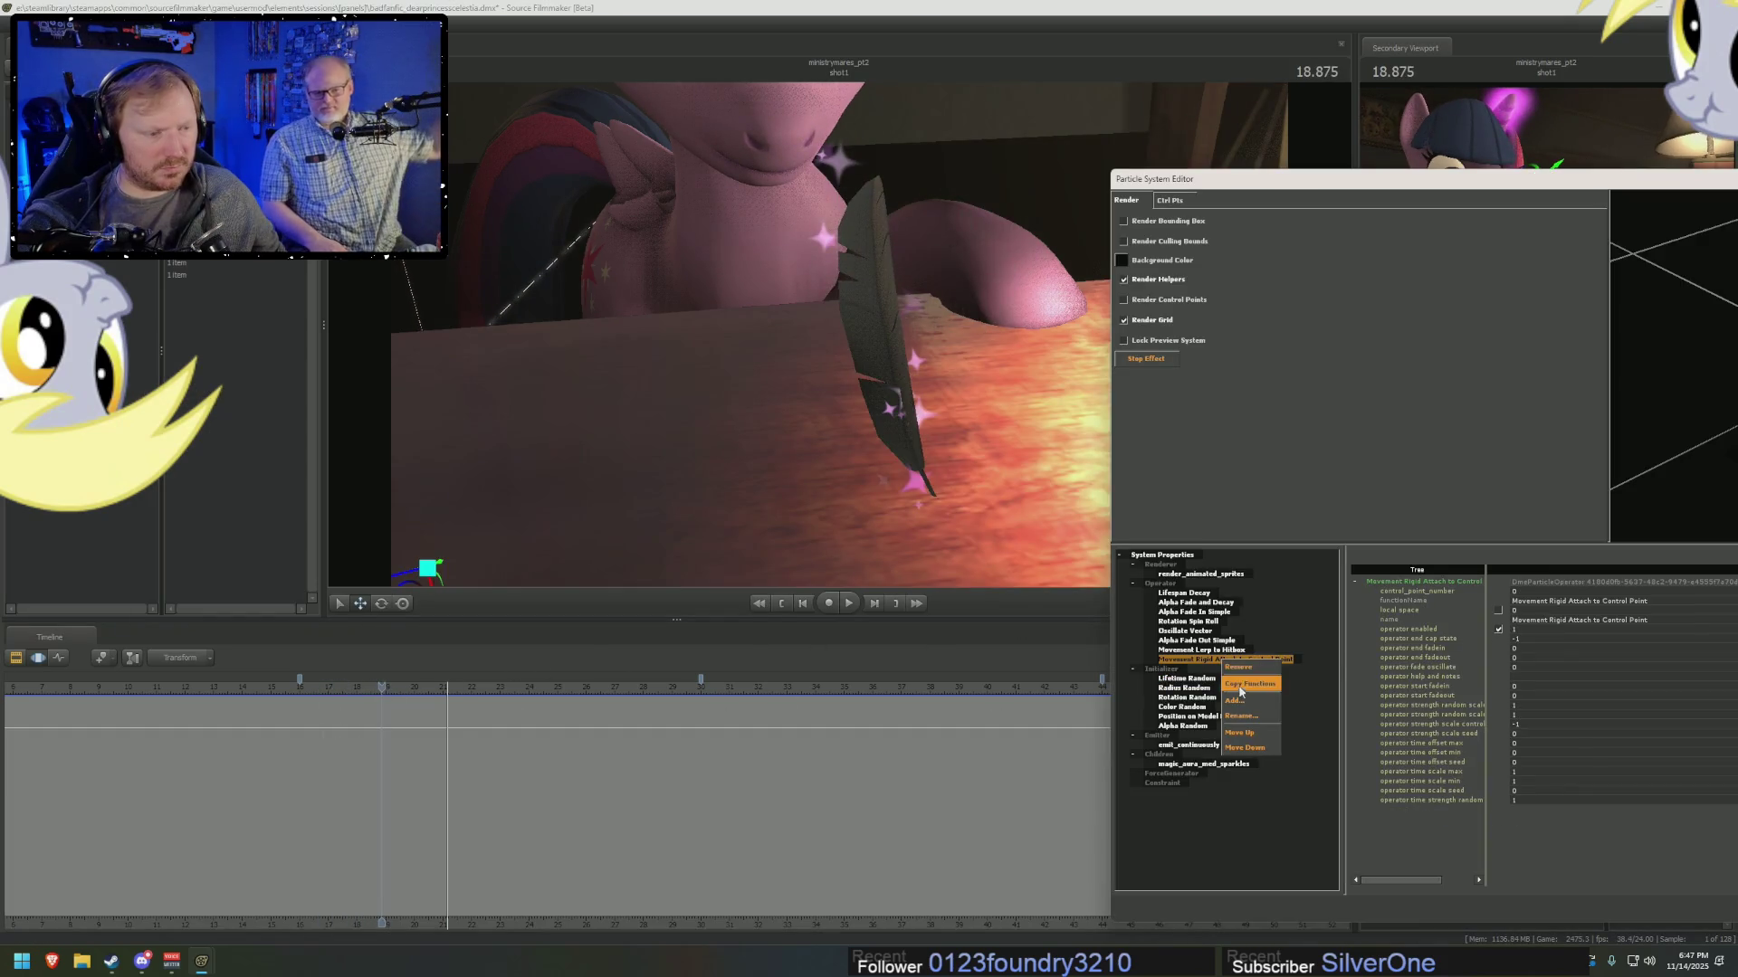
left_click(1240, 669)
right_click(1162, 583)
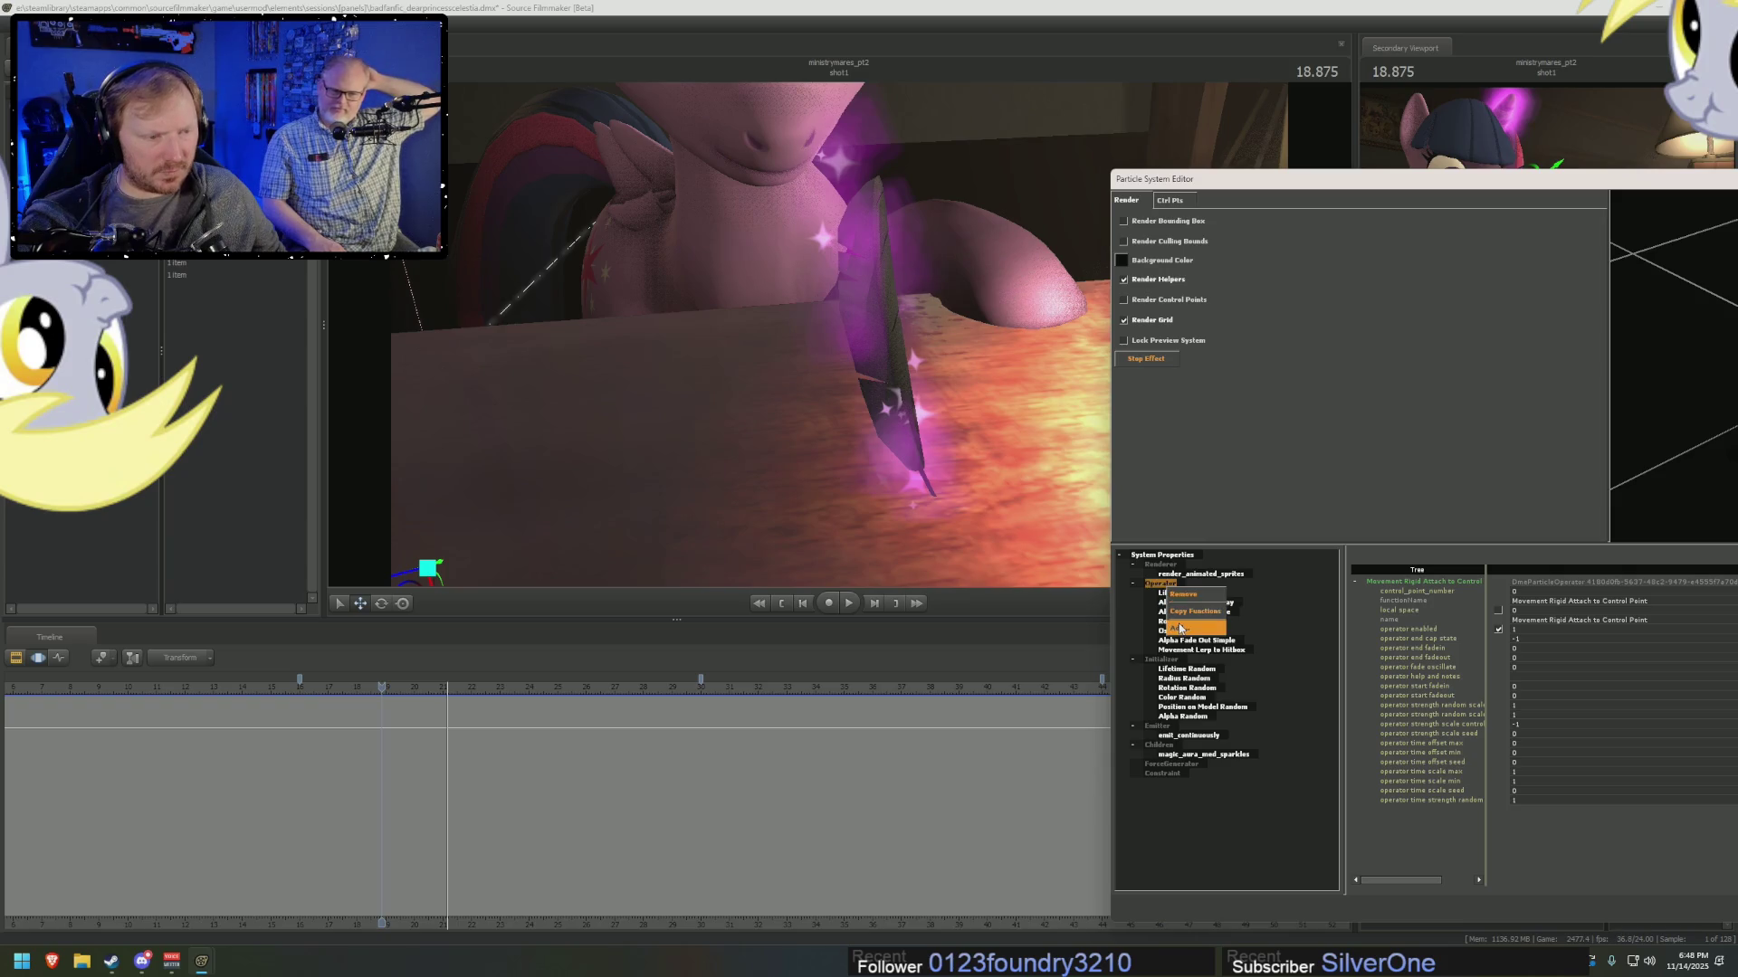
left_click(1195, 628)
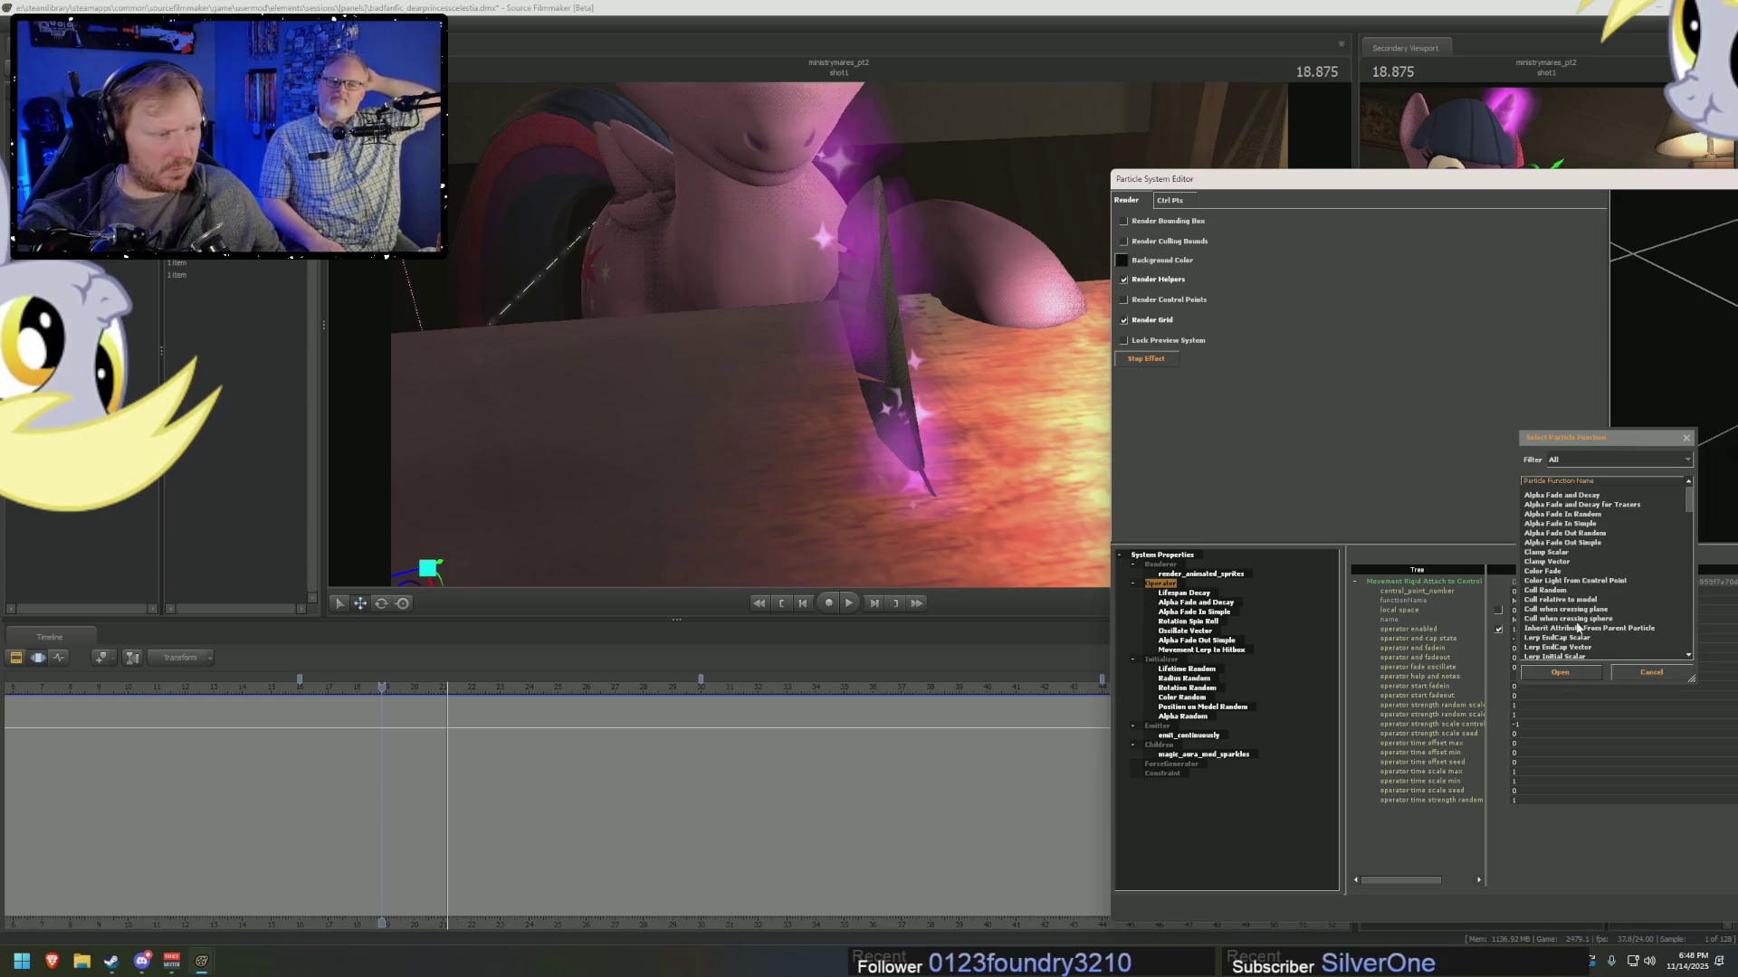
scroll(1576, 626, "down", 2)
scroll(1584, 623, "down", 2)
scroll(1590, 618, "down", 2)
scroll(1590, 618, "down", 1)
scroll(1590, 618, "down", 1)
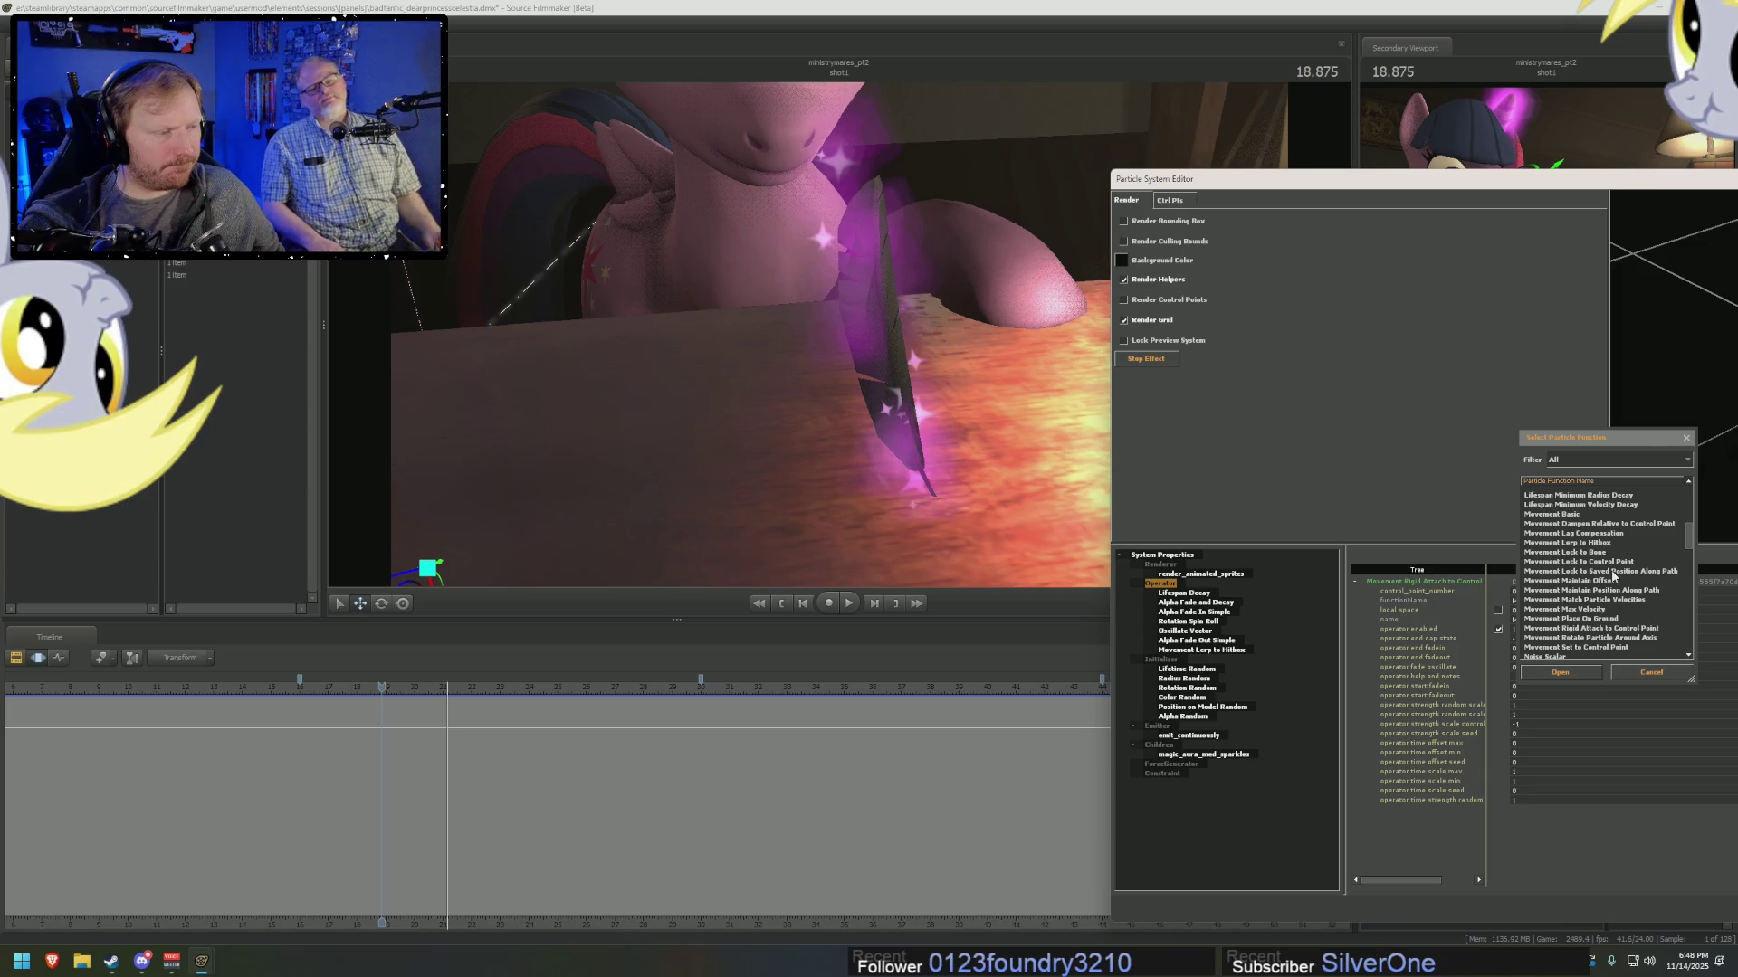
left_click(1612, 580)
left_click(1585, 674)
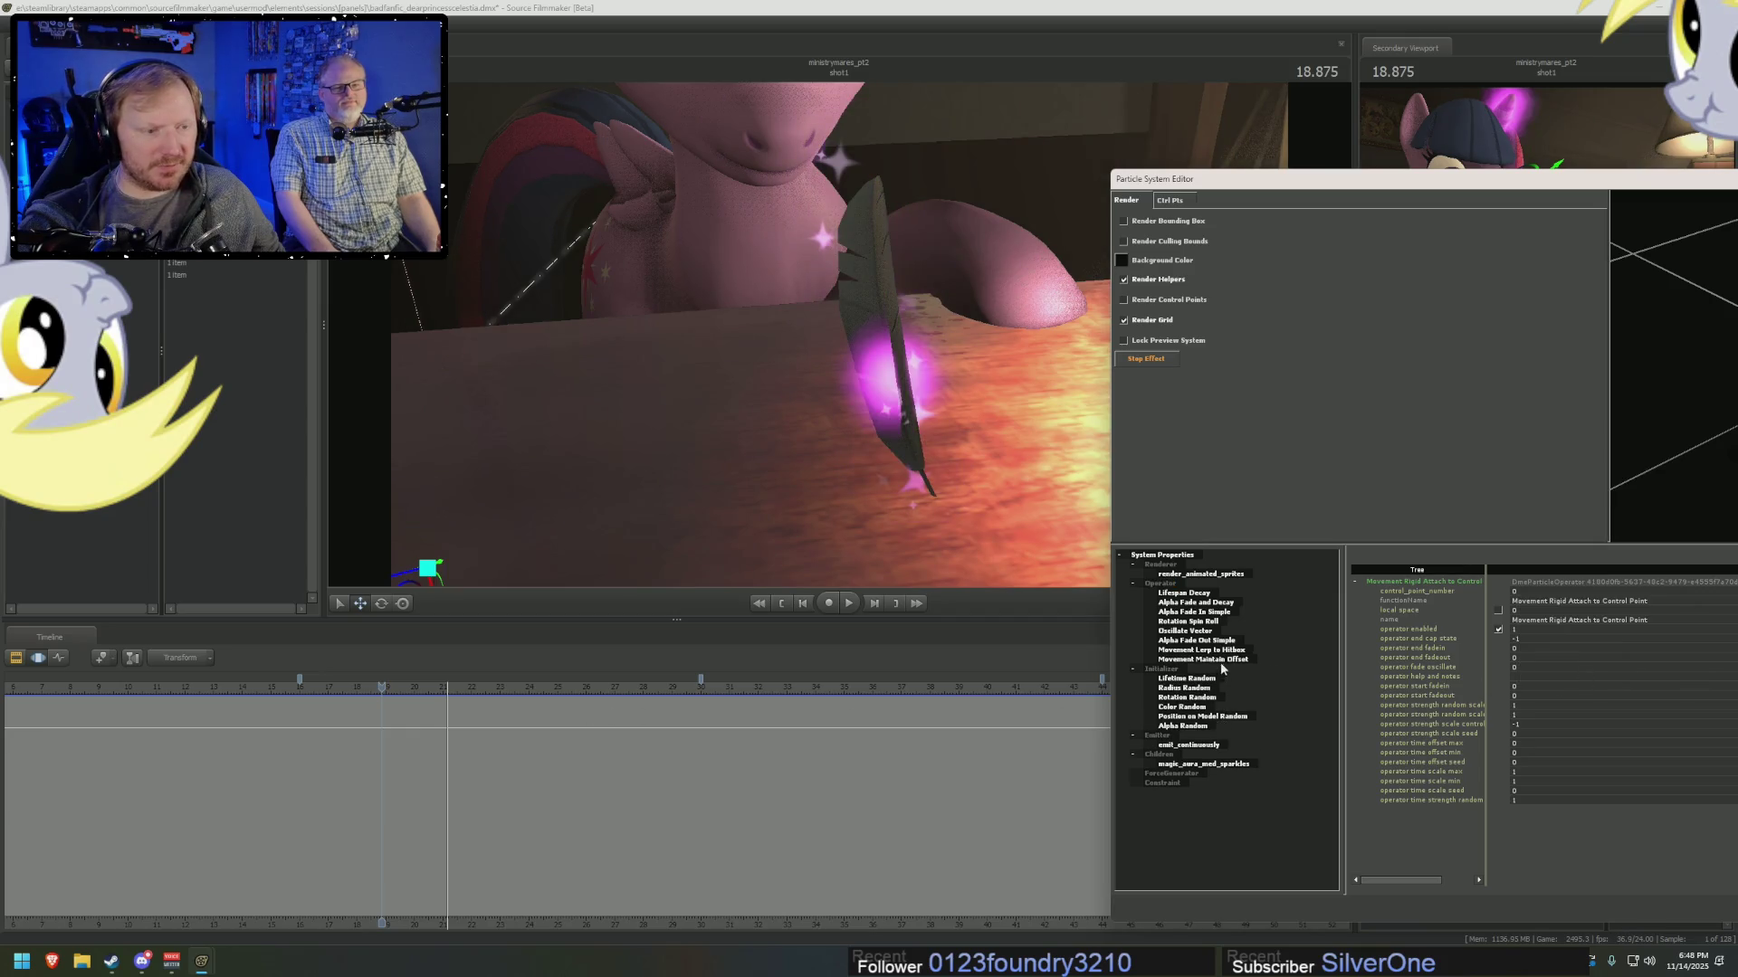
Remove the Movement Maintain Offset operator and bring up the particle function list.
right_click(1222, 668)
left_click(1235, 673)
right_click(1174, 586)
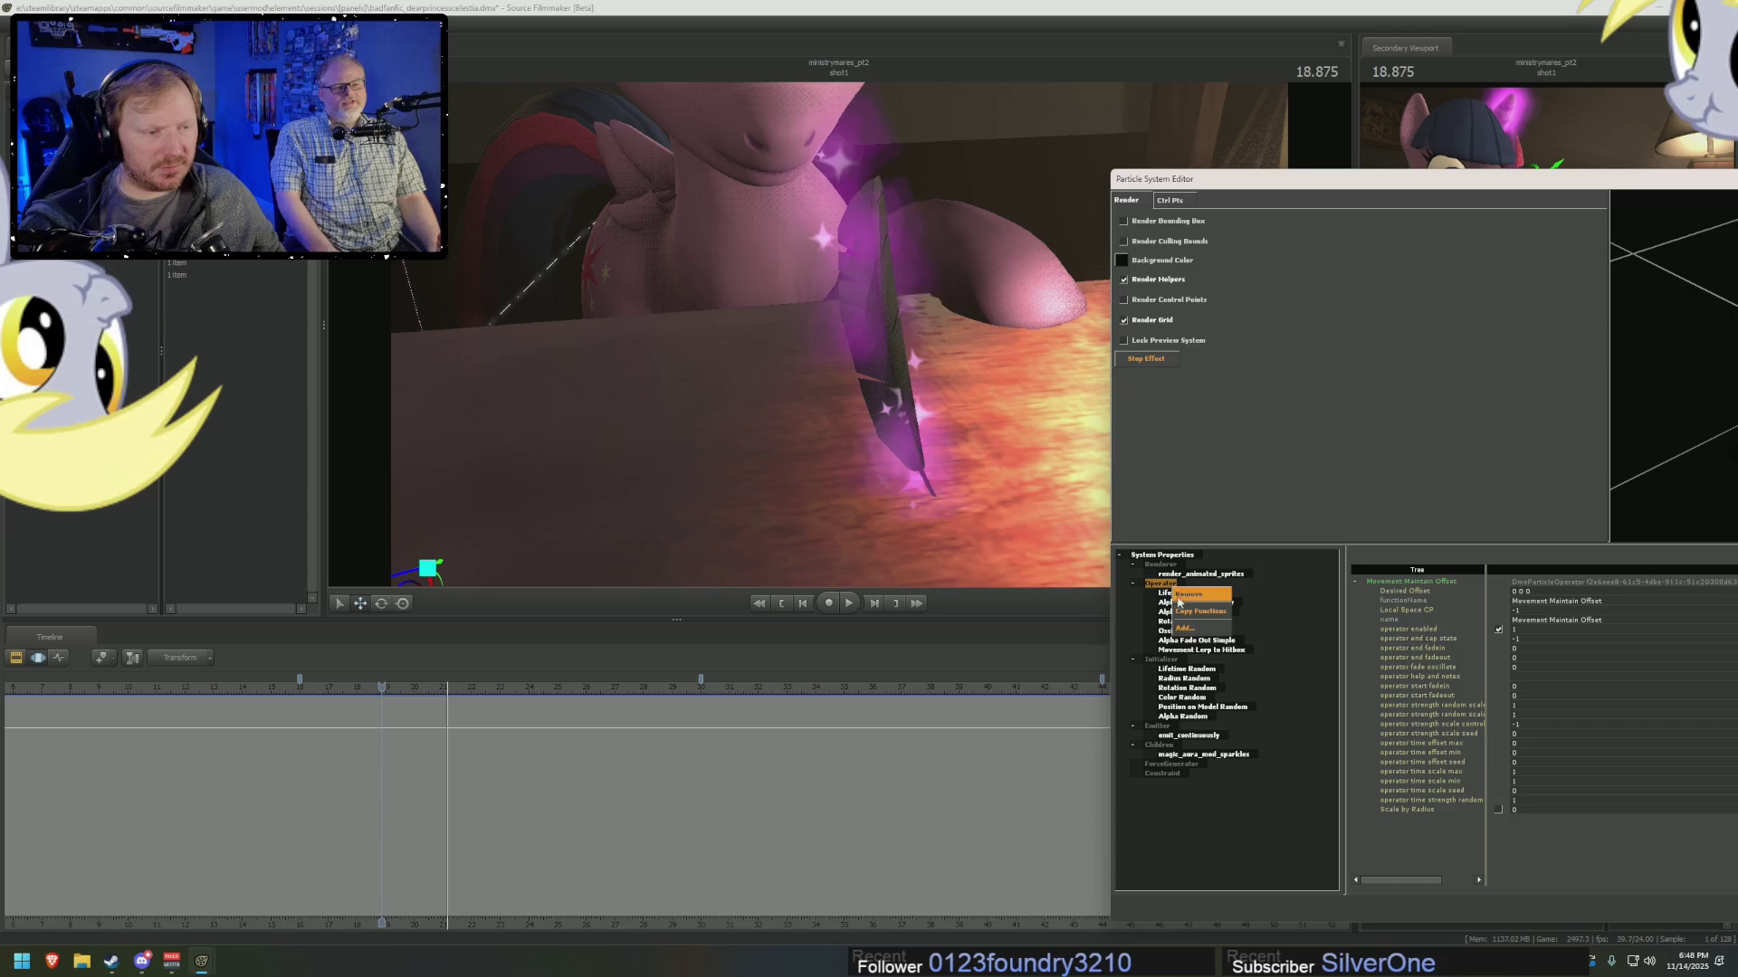
left_click(1186, 628)
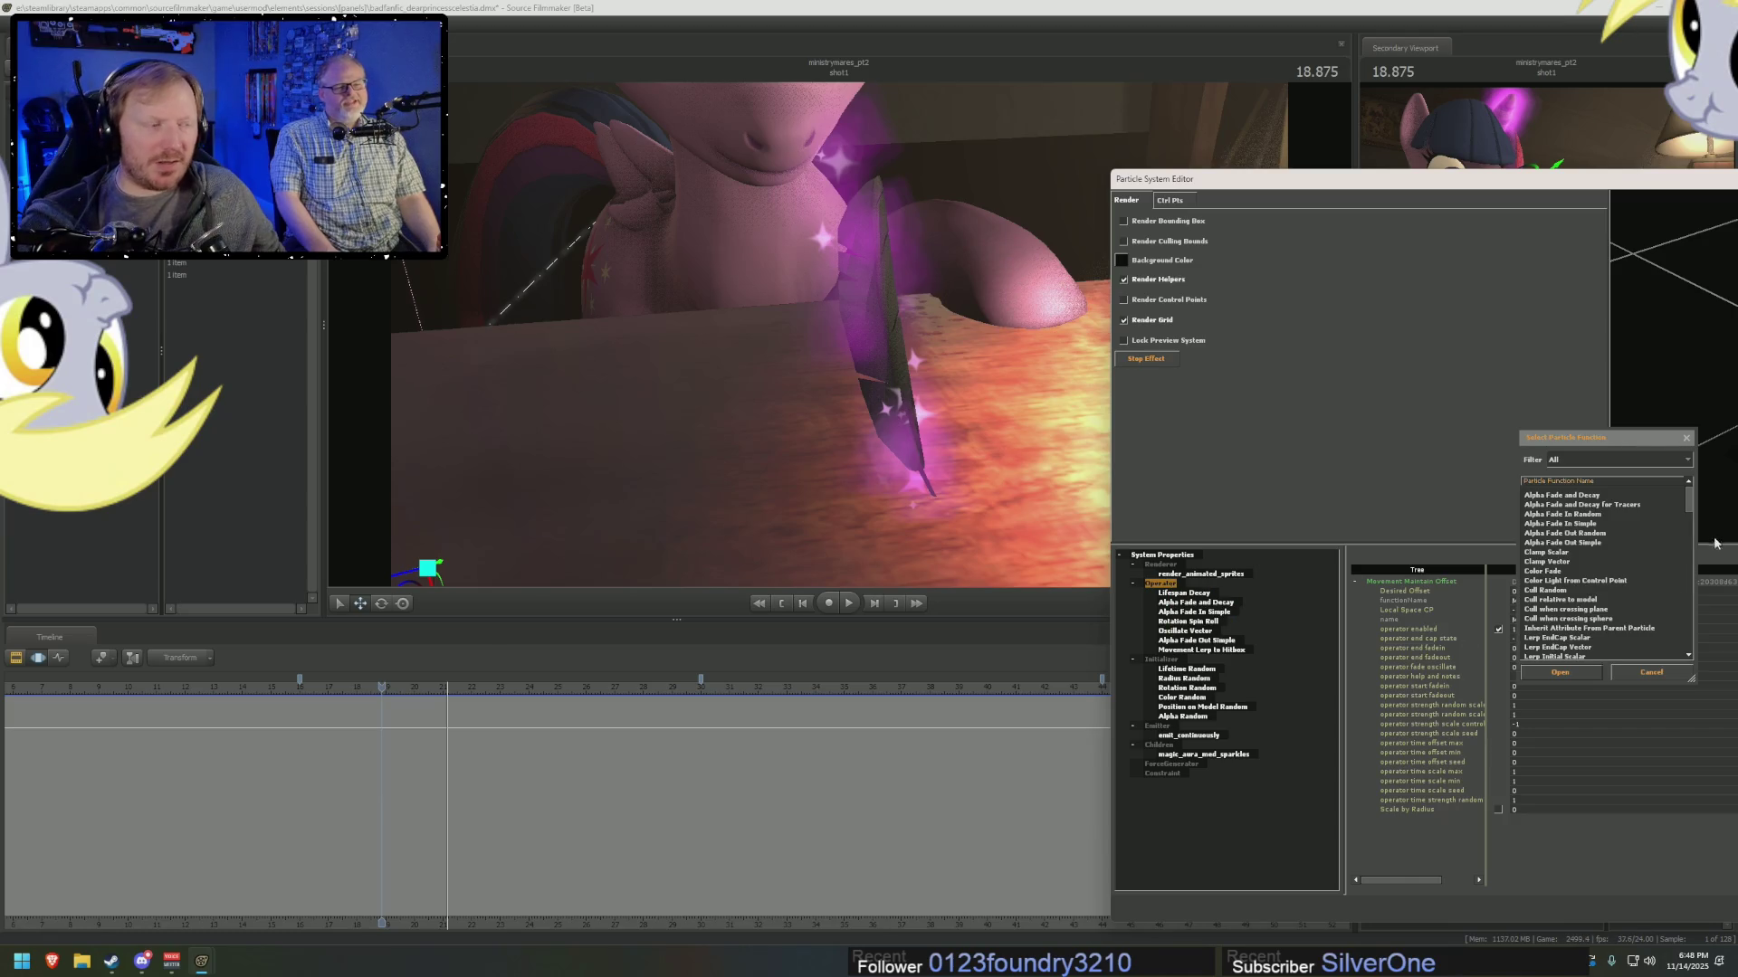
left_click_drag(1689, 509, 1690, 535)
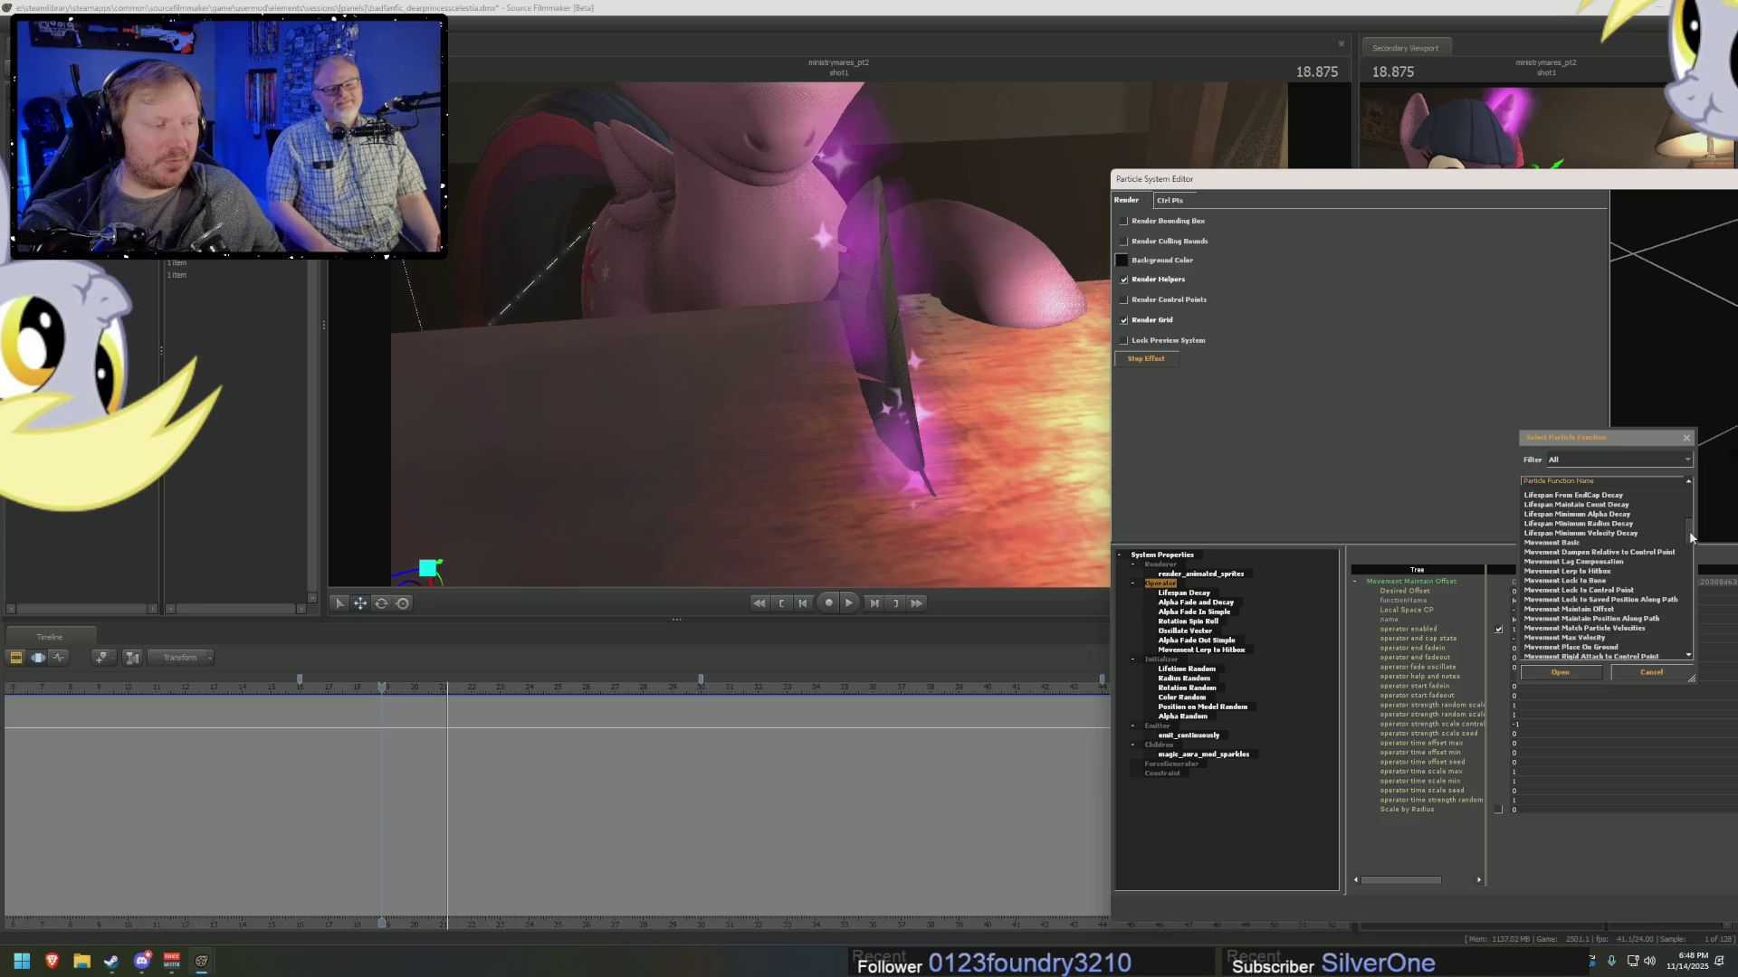
left_click_drag(1691, 531, 1697, 568)
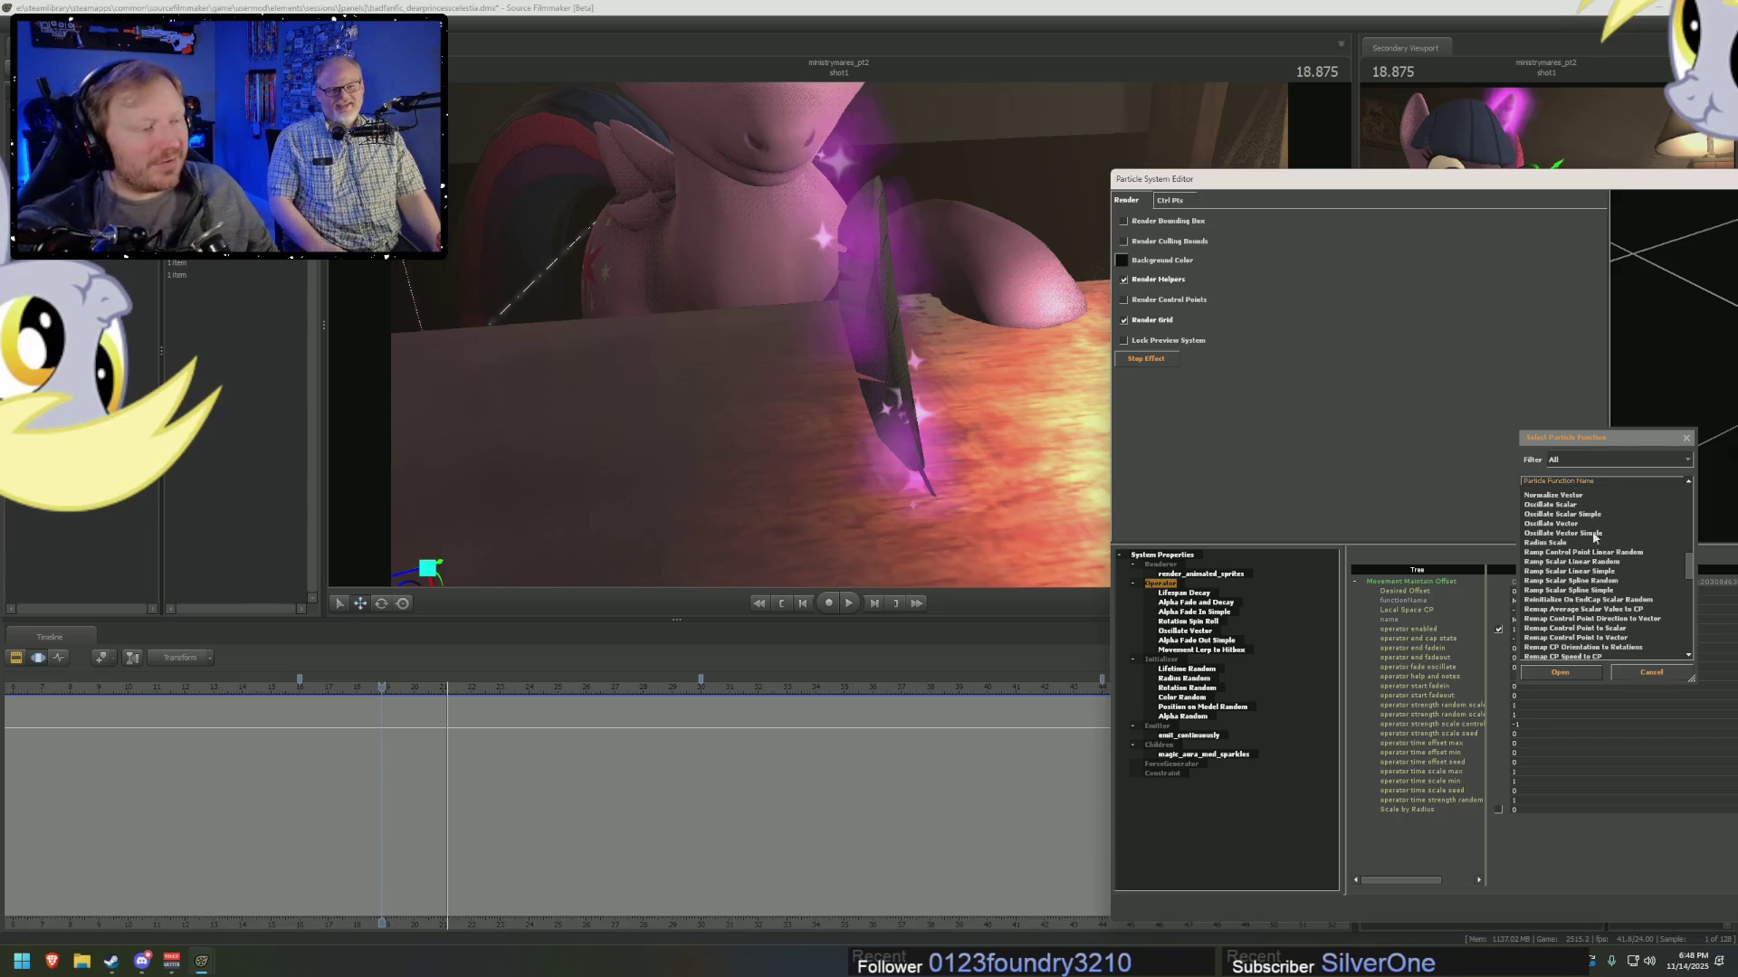
Add Movement Match Particle Velocities as an operator and scrub the shot to 19.750.
scroll(1600, 602, "down", 2)
scroll(1600, 602, "down", 1)
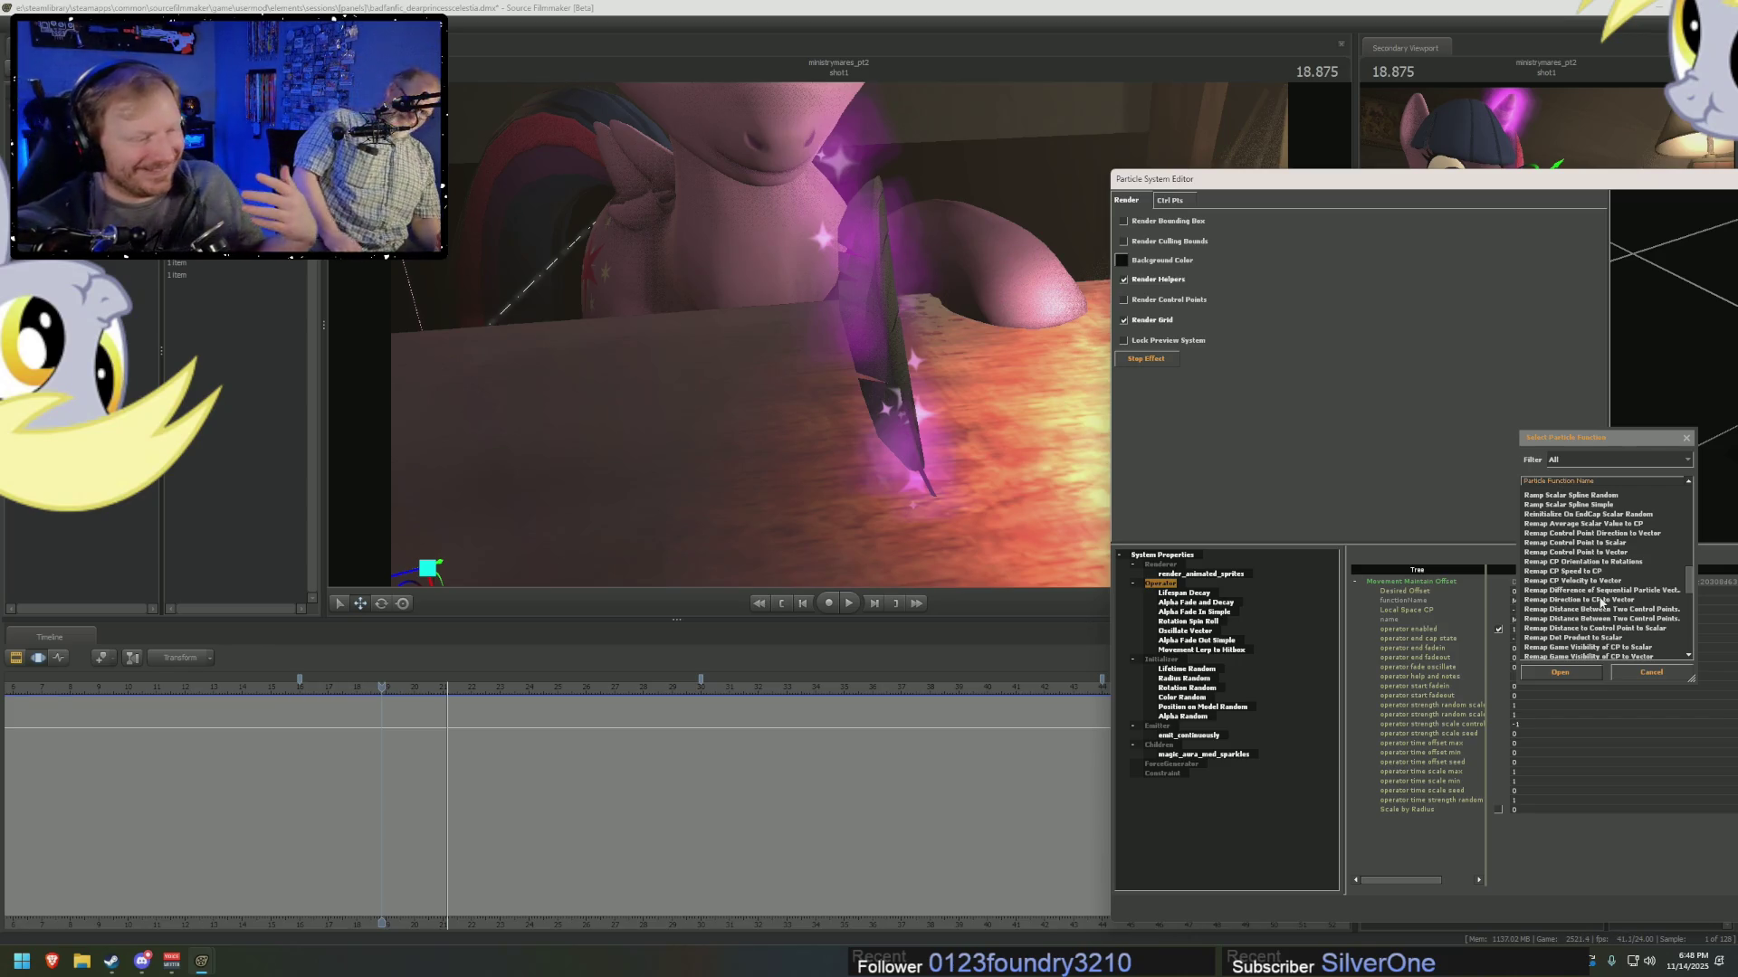
scroll(1606, 605, "down", 1)
scroll(1608, 604, "up", 2)
scroll(1606, 607, "up", 2)
scroll(1603, 610, "up", 2)
scroll(1599, 614, "up", 2)
scroll(1598, 611, "up", 1)
scroll(1599, 610, "up", 1)
scroll(1599, 615, "up", 1)
scroll(1600, 619, "up", 1)
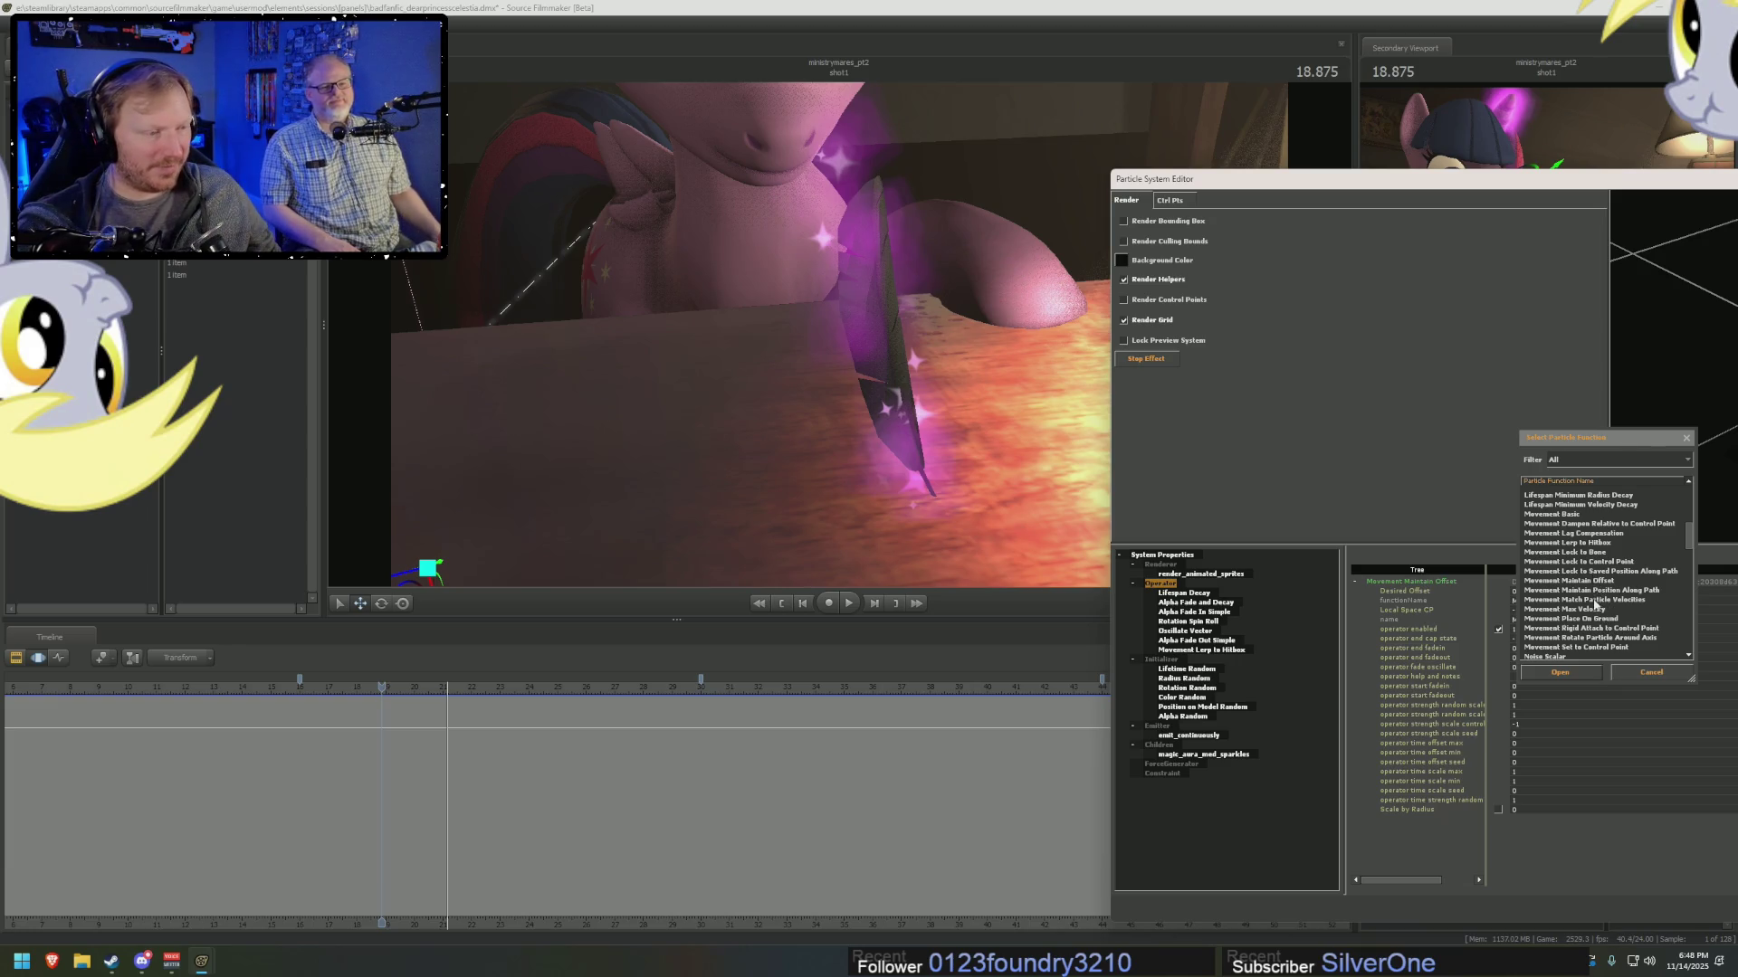
left_click(1598, 601)
left_click(1566, 674)
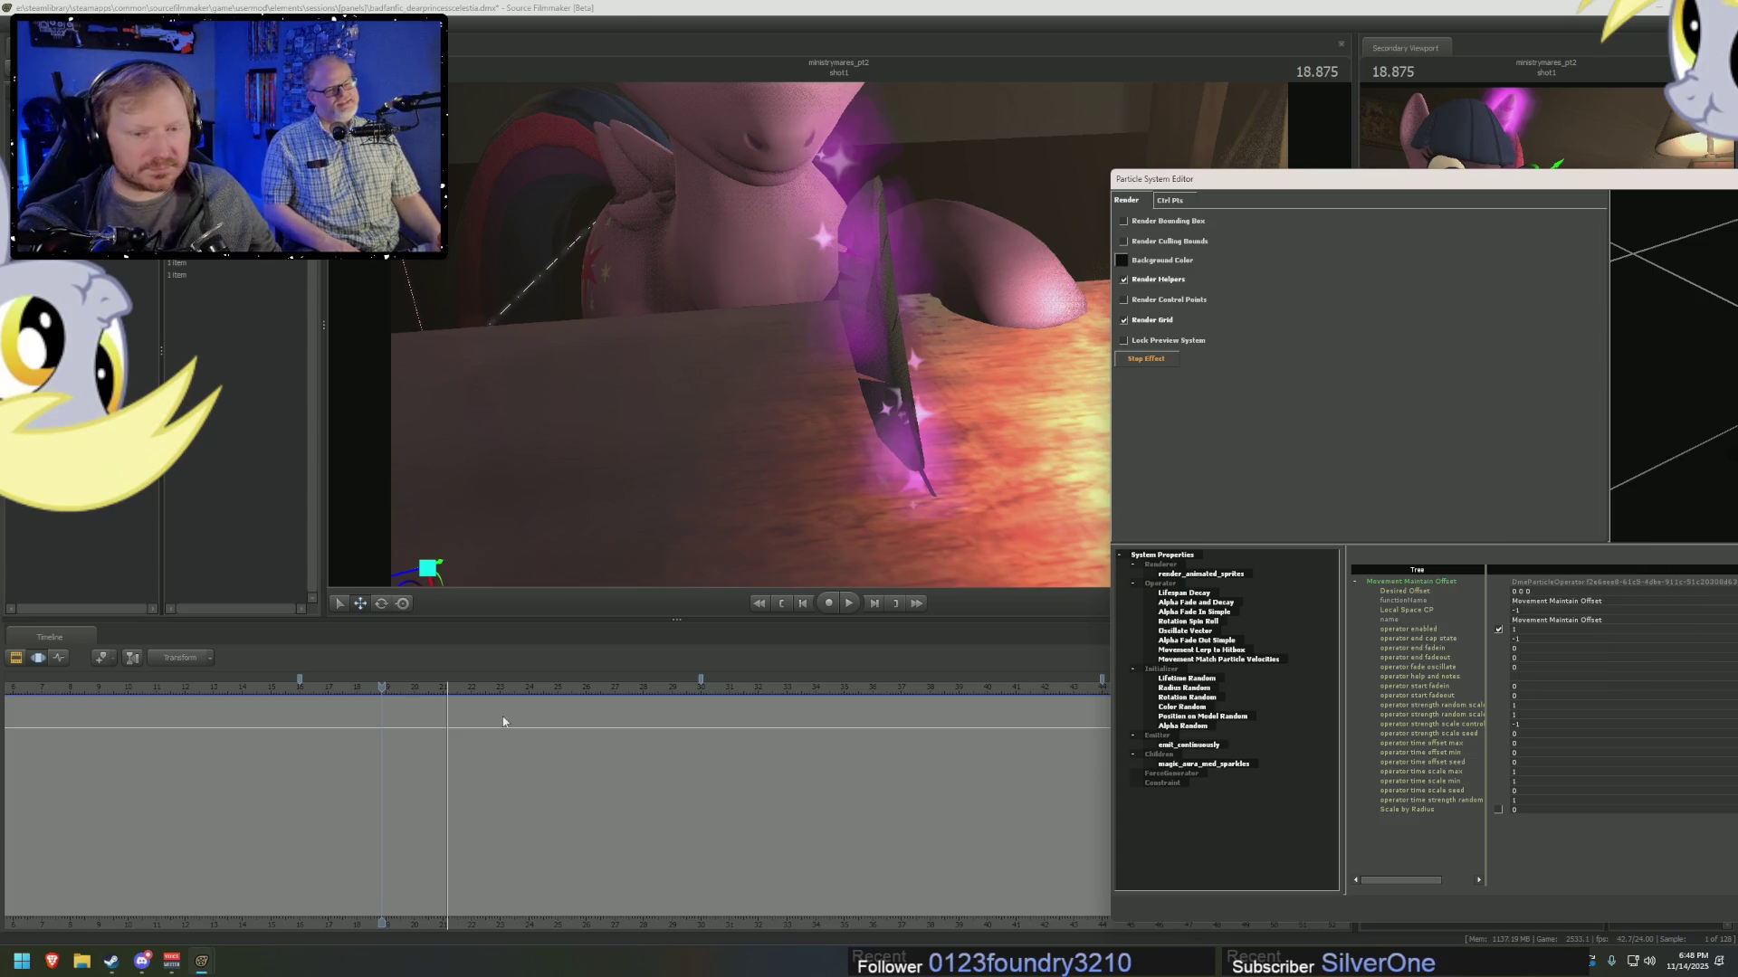
left_click_drag(382, 687, 407, 687)
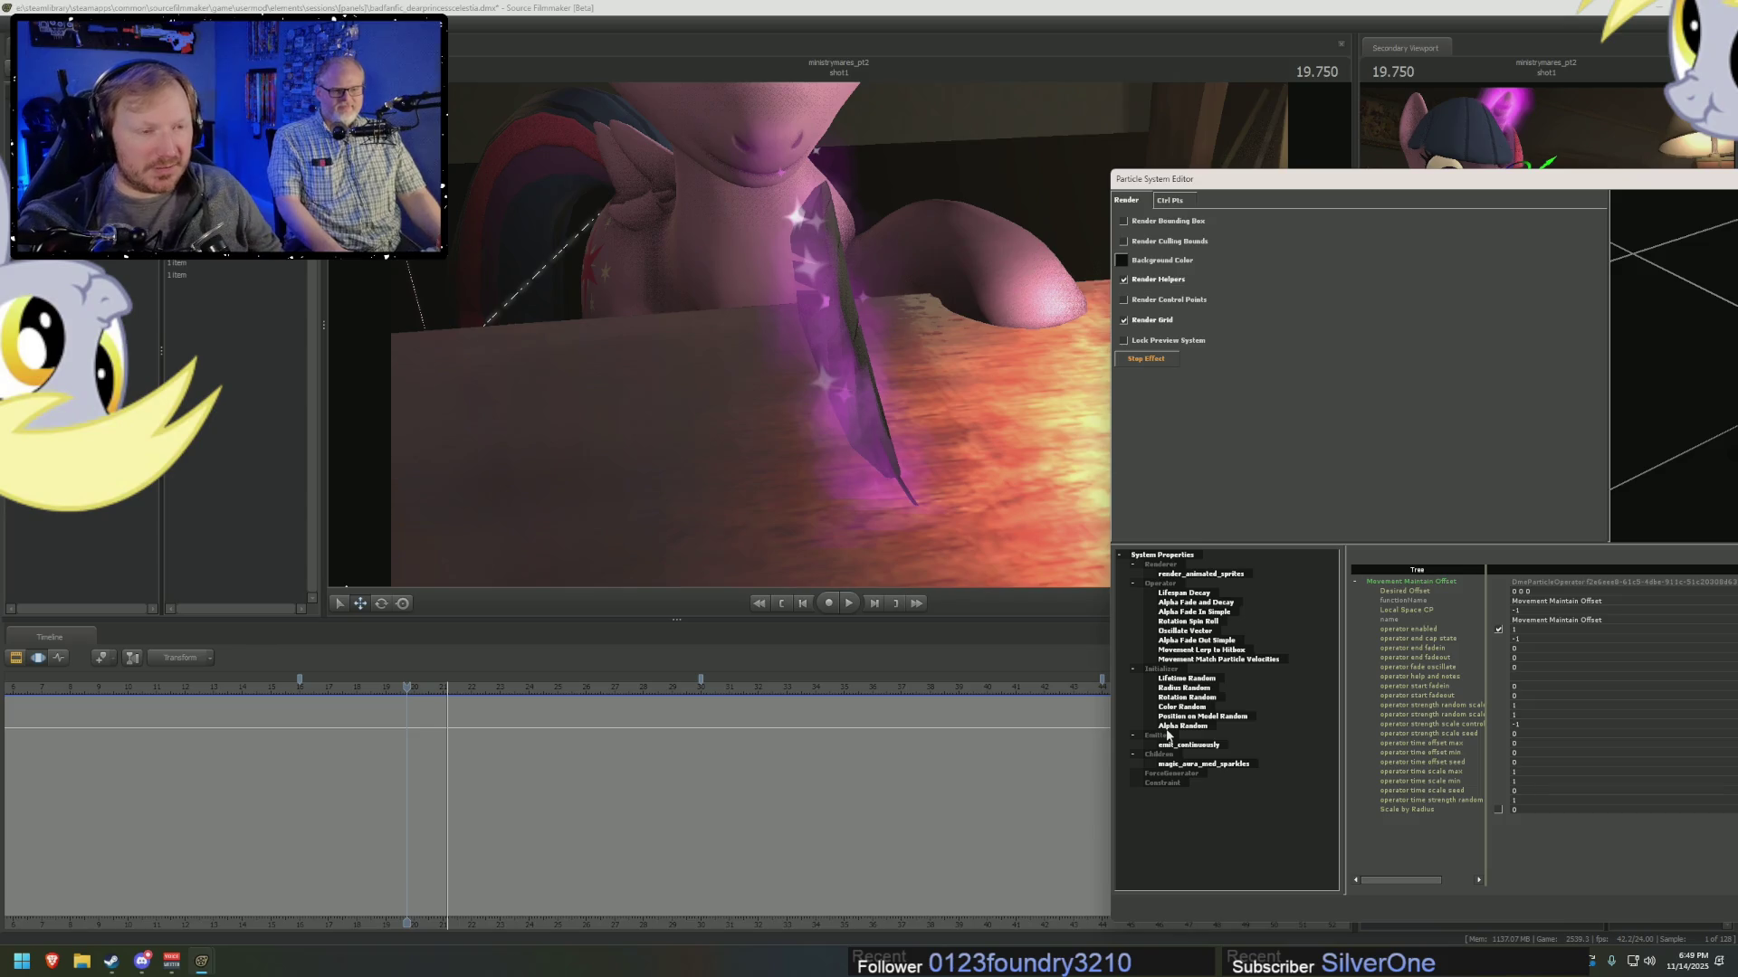
Make the Horn Standin2 cylinder visible with its root transform selected, stepping time forward.
left_click(1153, 572)
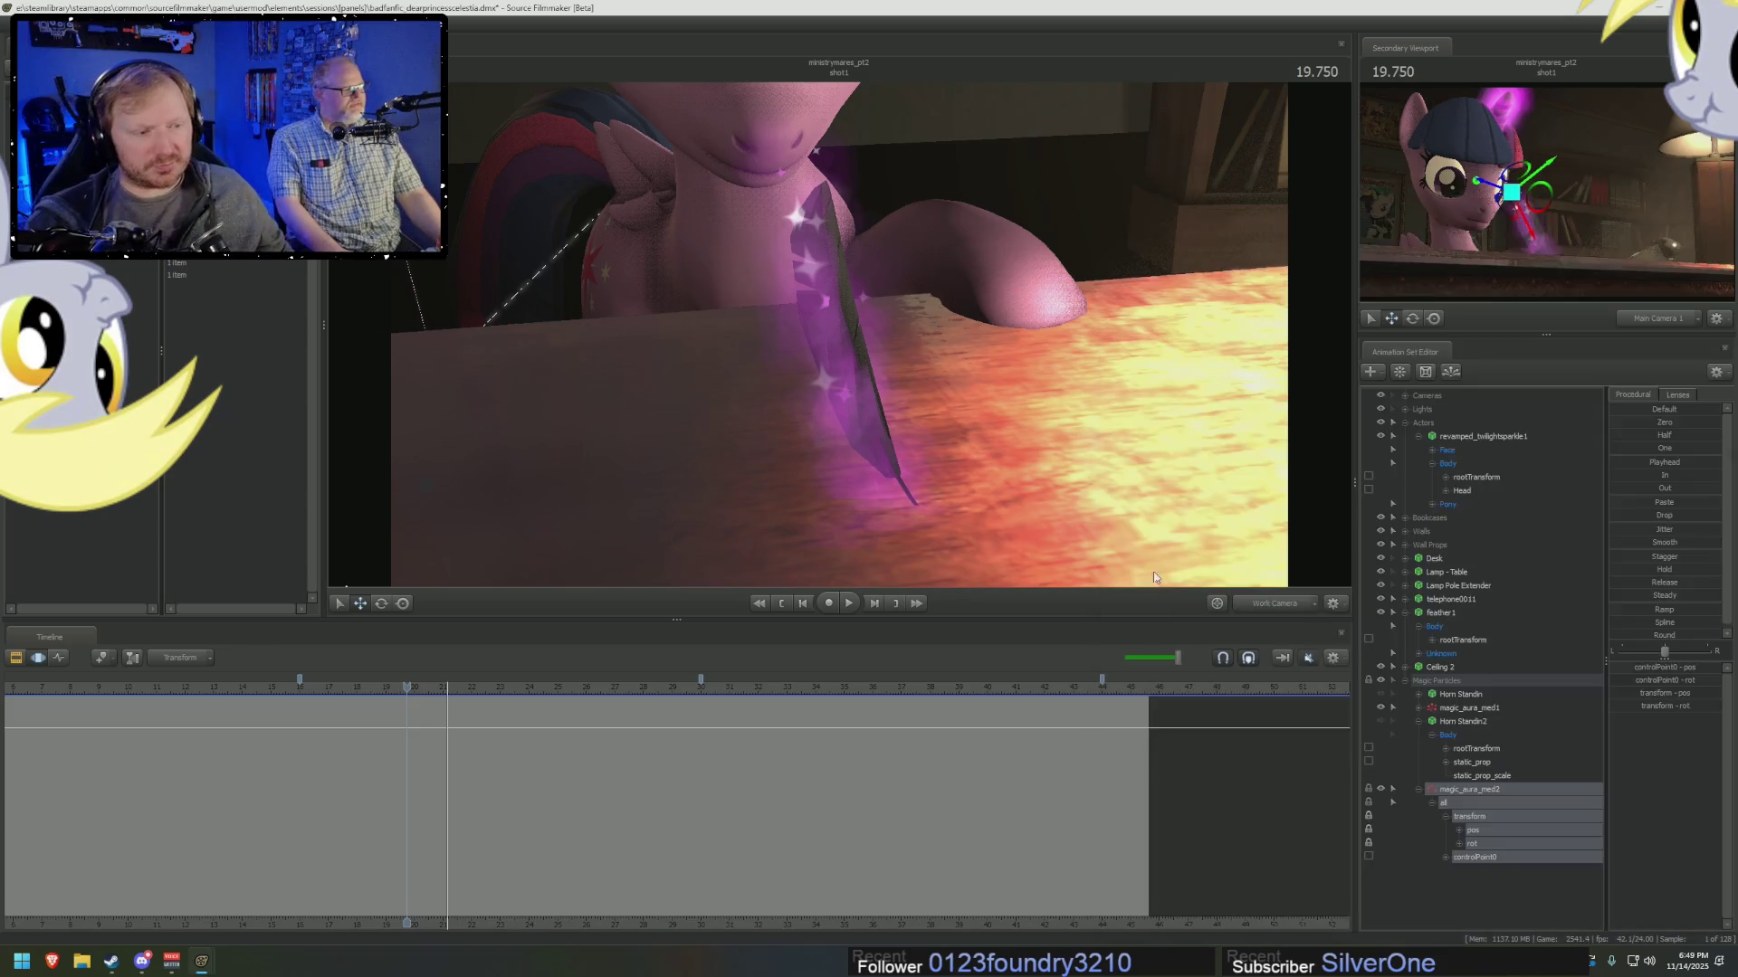
left_click(1482, 830)
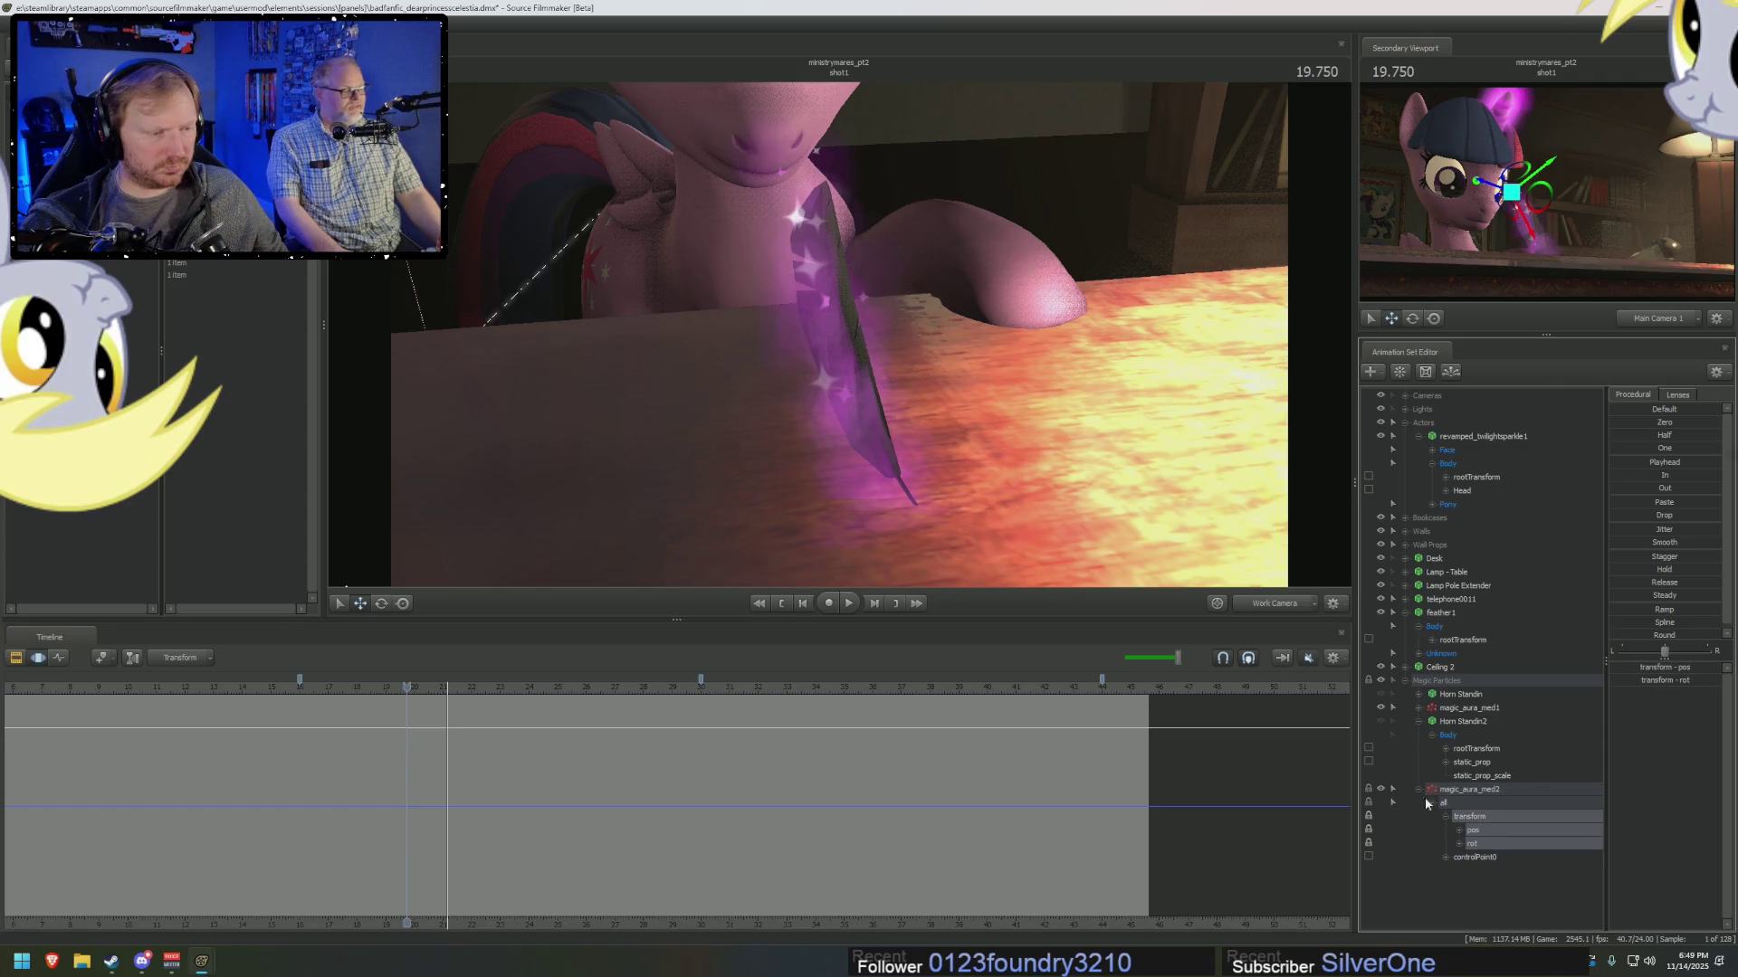
left_click(1473, 750)
left_click(1381, 721)
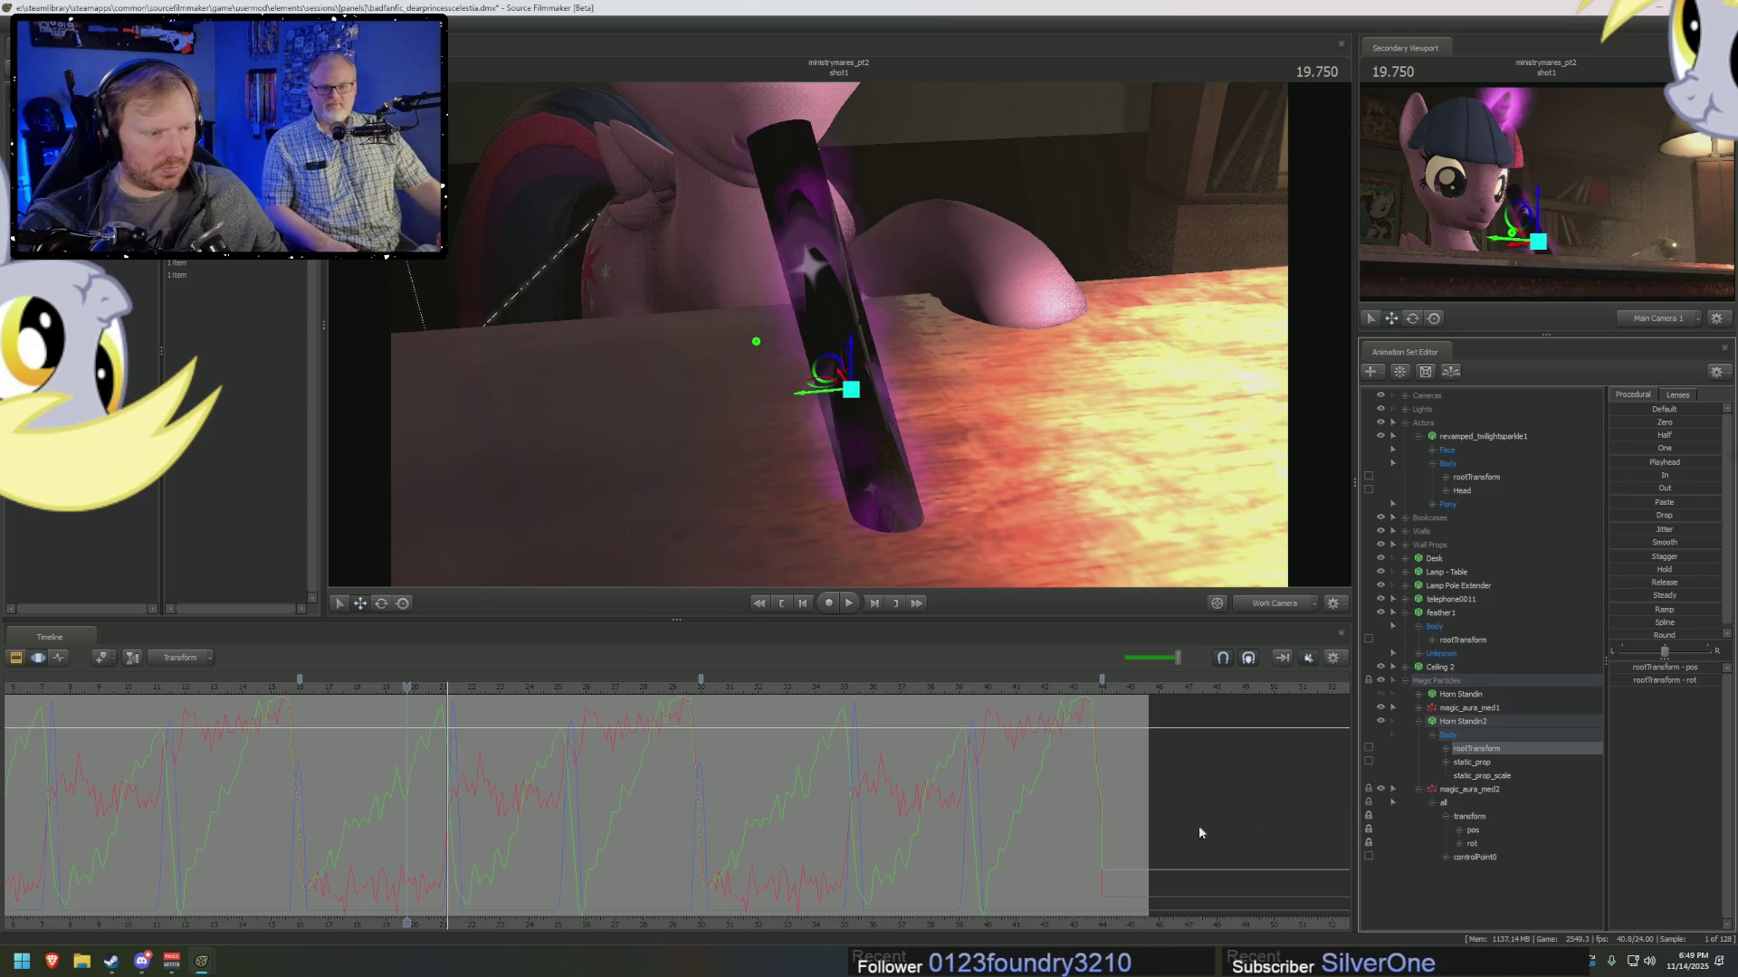
left_click_drag(455, 682, 422, 695)
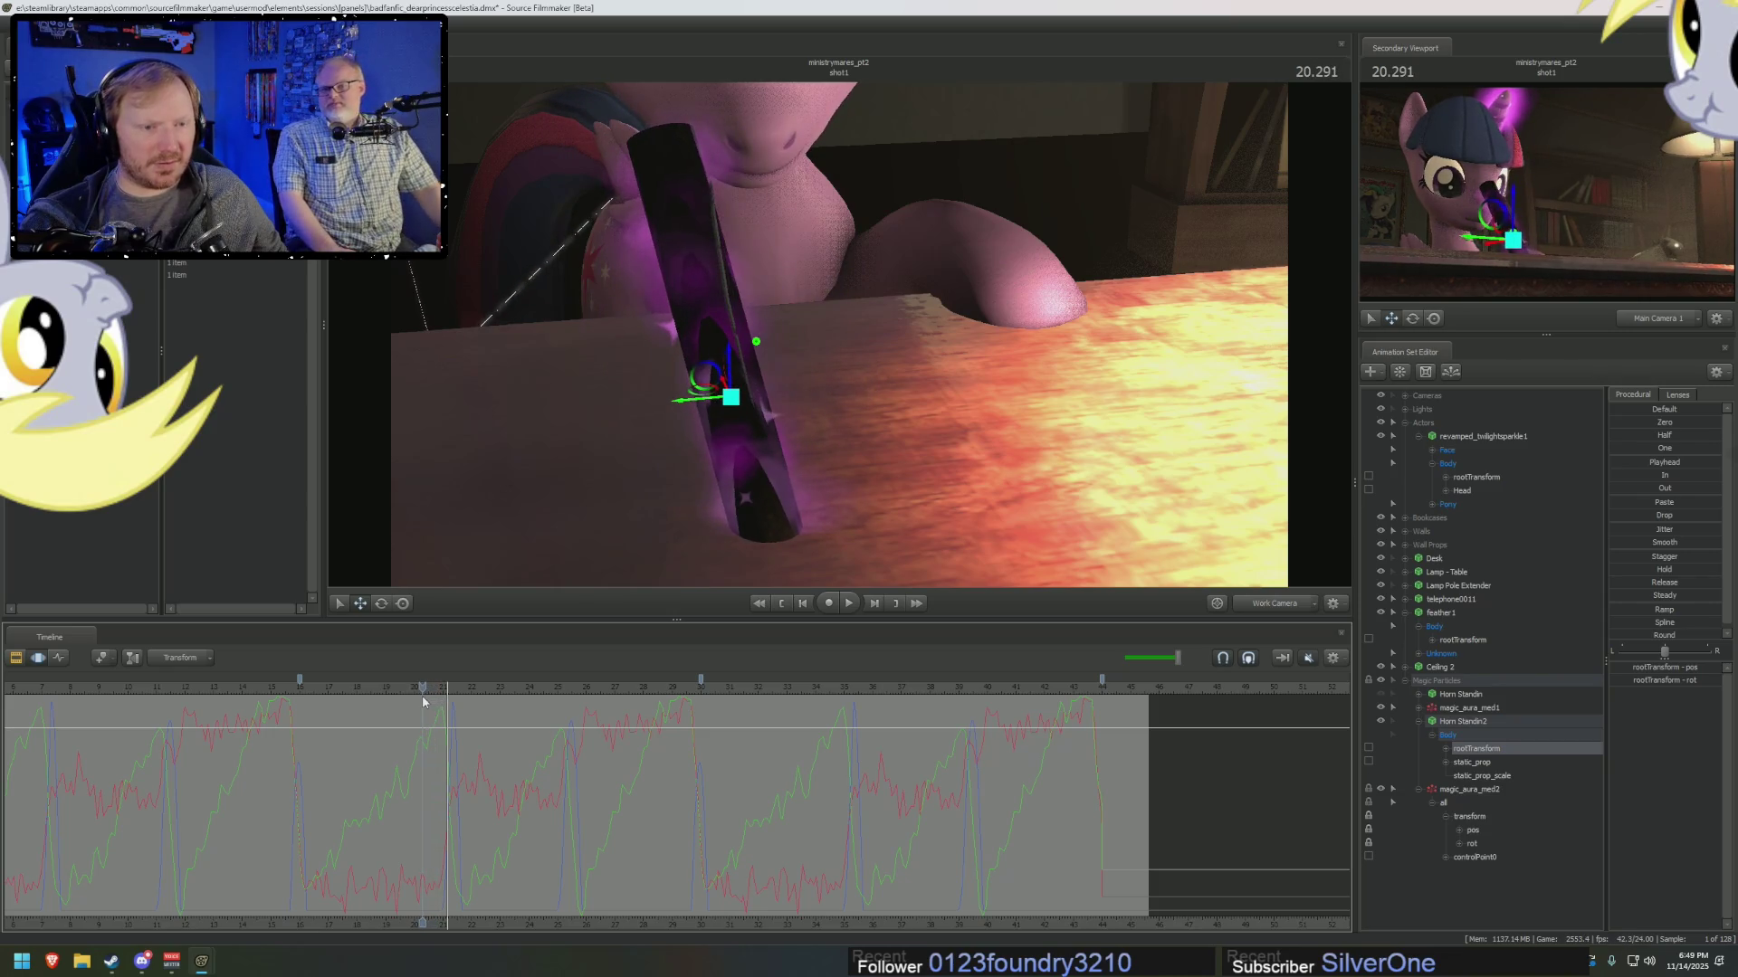
Check the feather's jnt_root bone, then reselect Horn Standin2's rootTransform and display its motion path.
left_click(1473, 763)
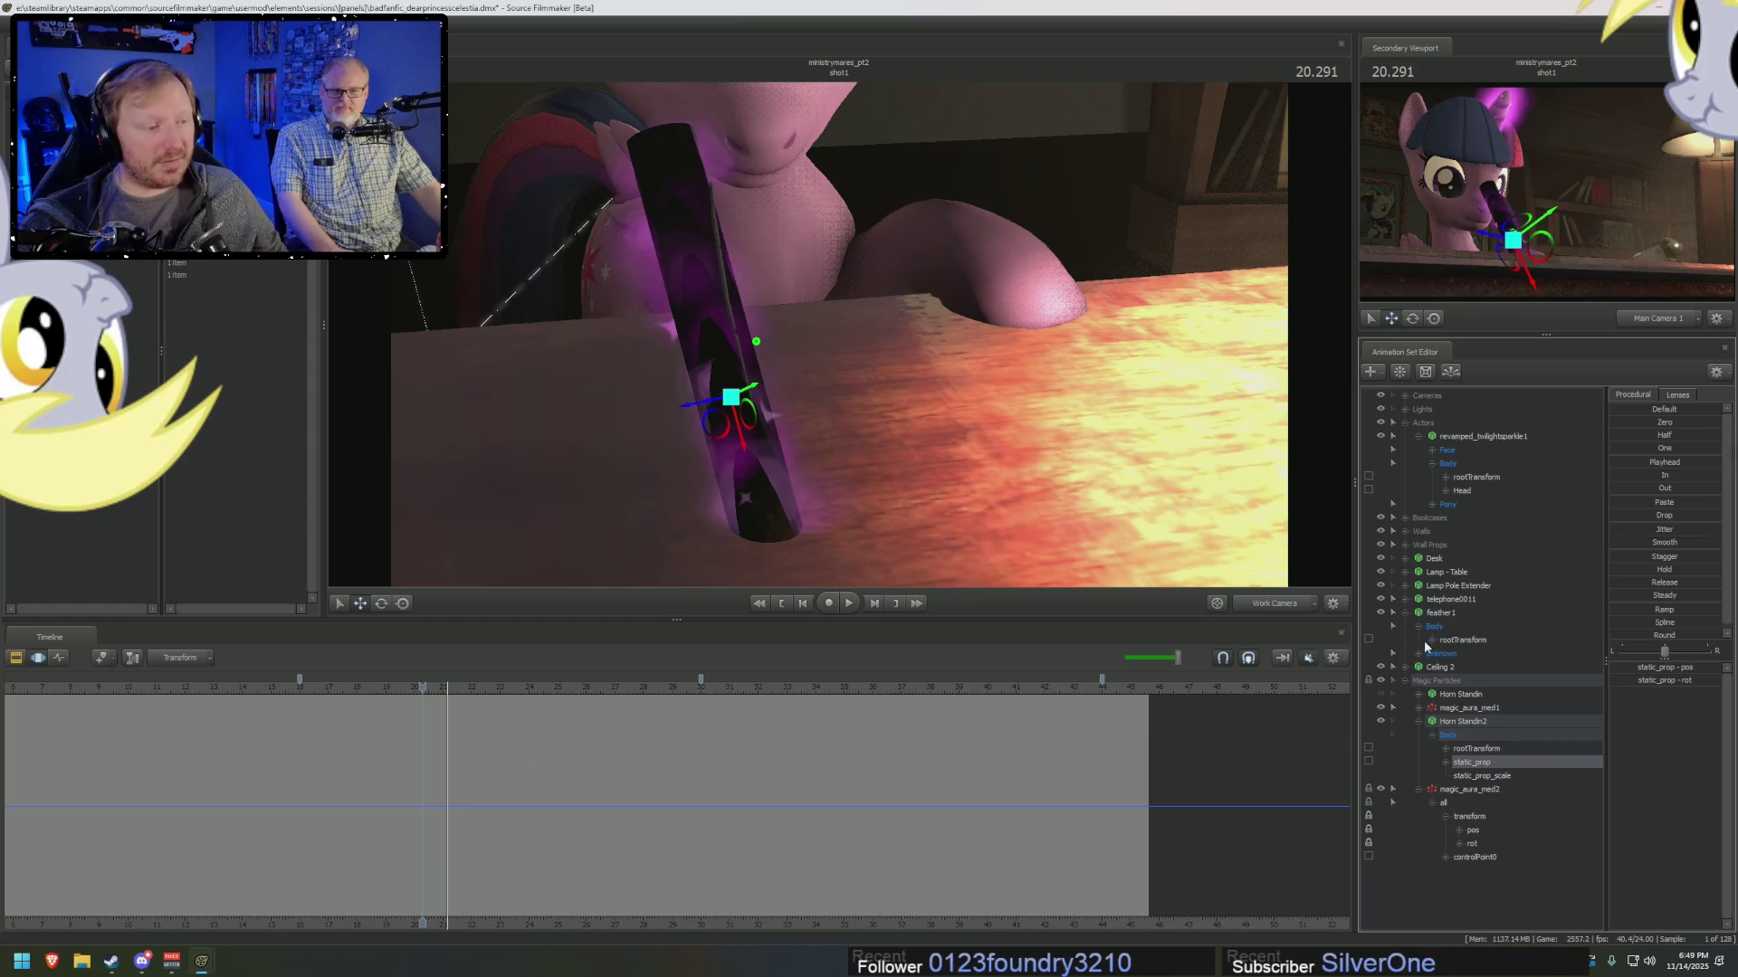
left_click(1468, 641)
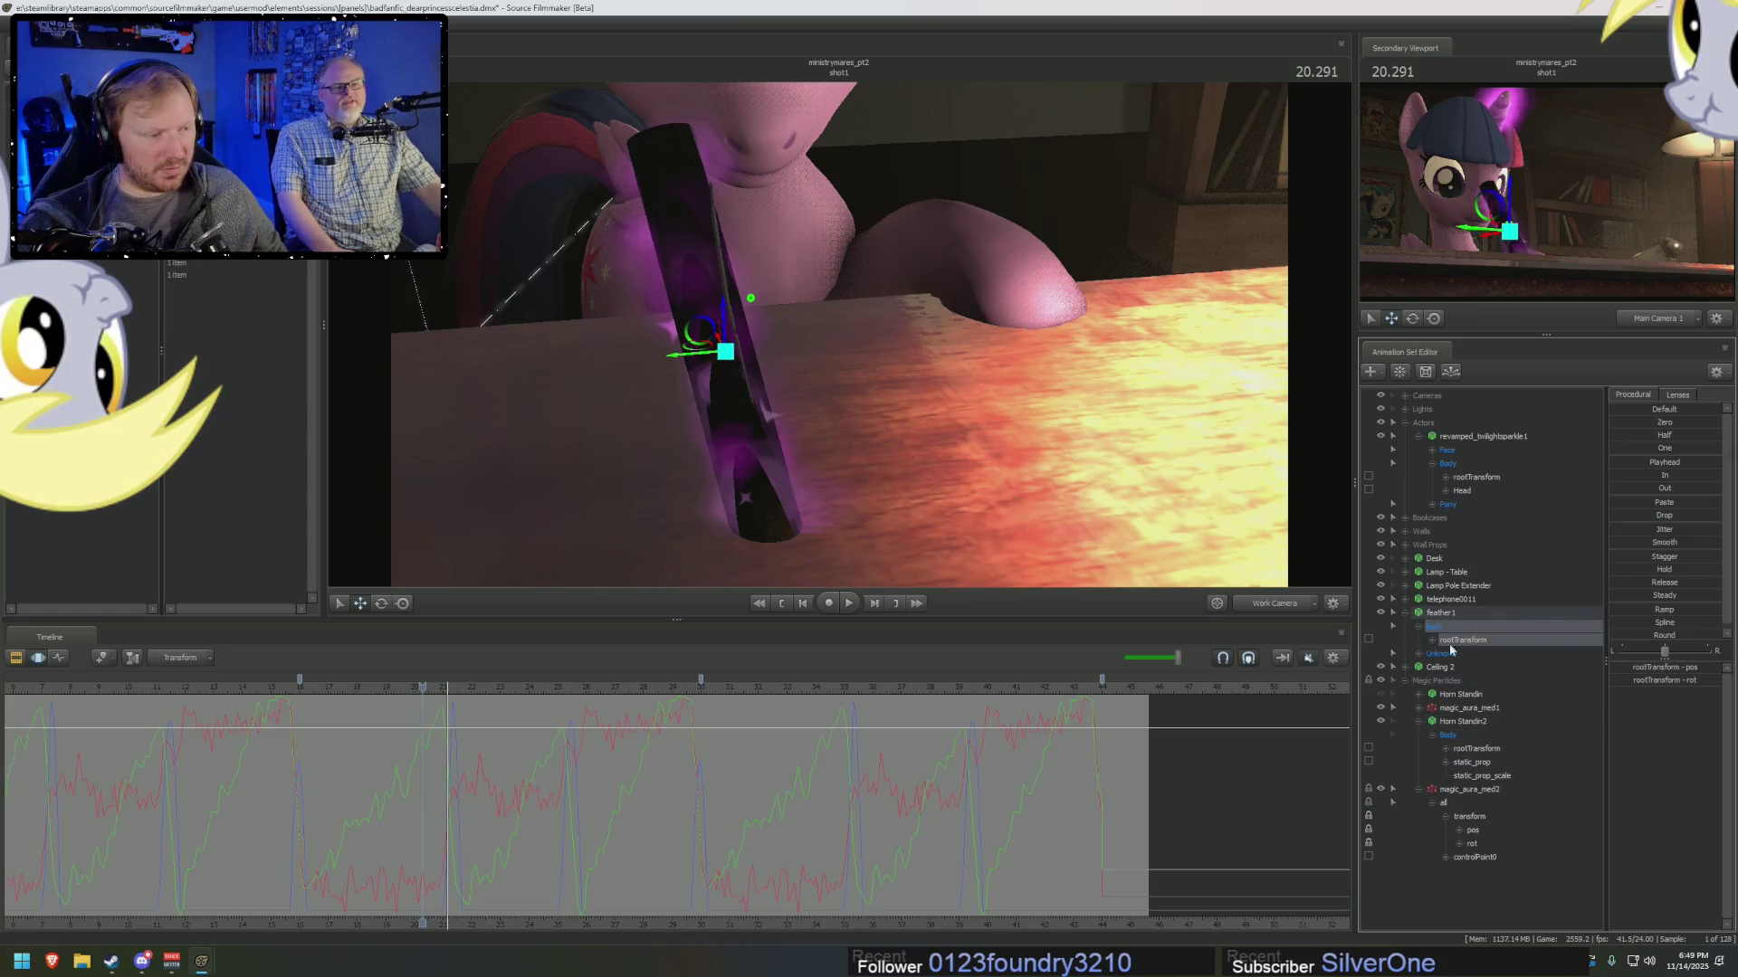
left_click(1419, 654)
left_click(1451, 668)
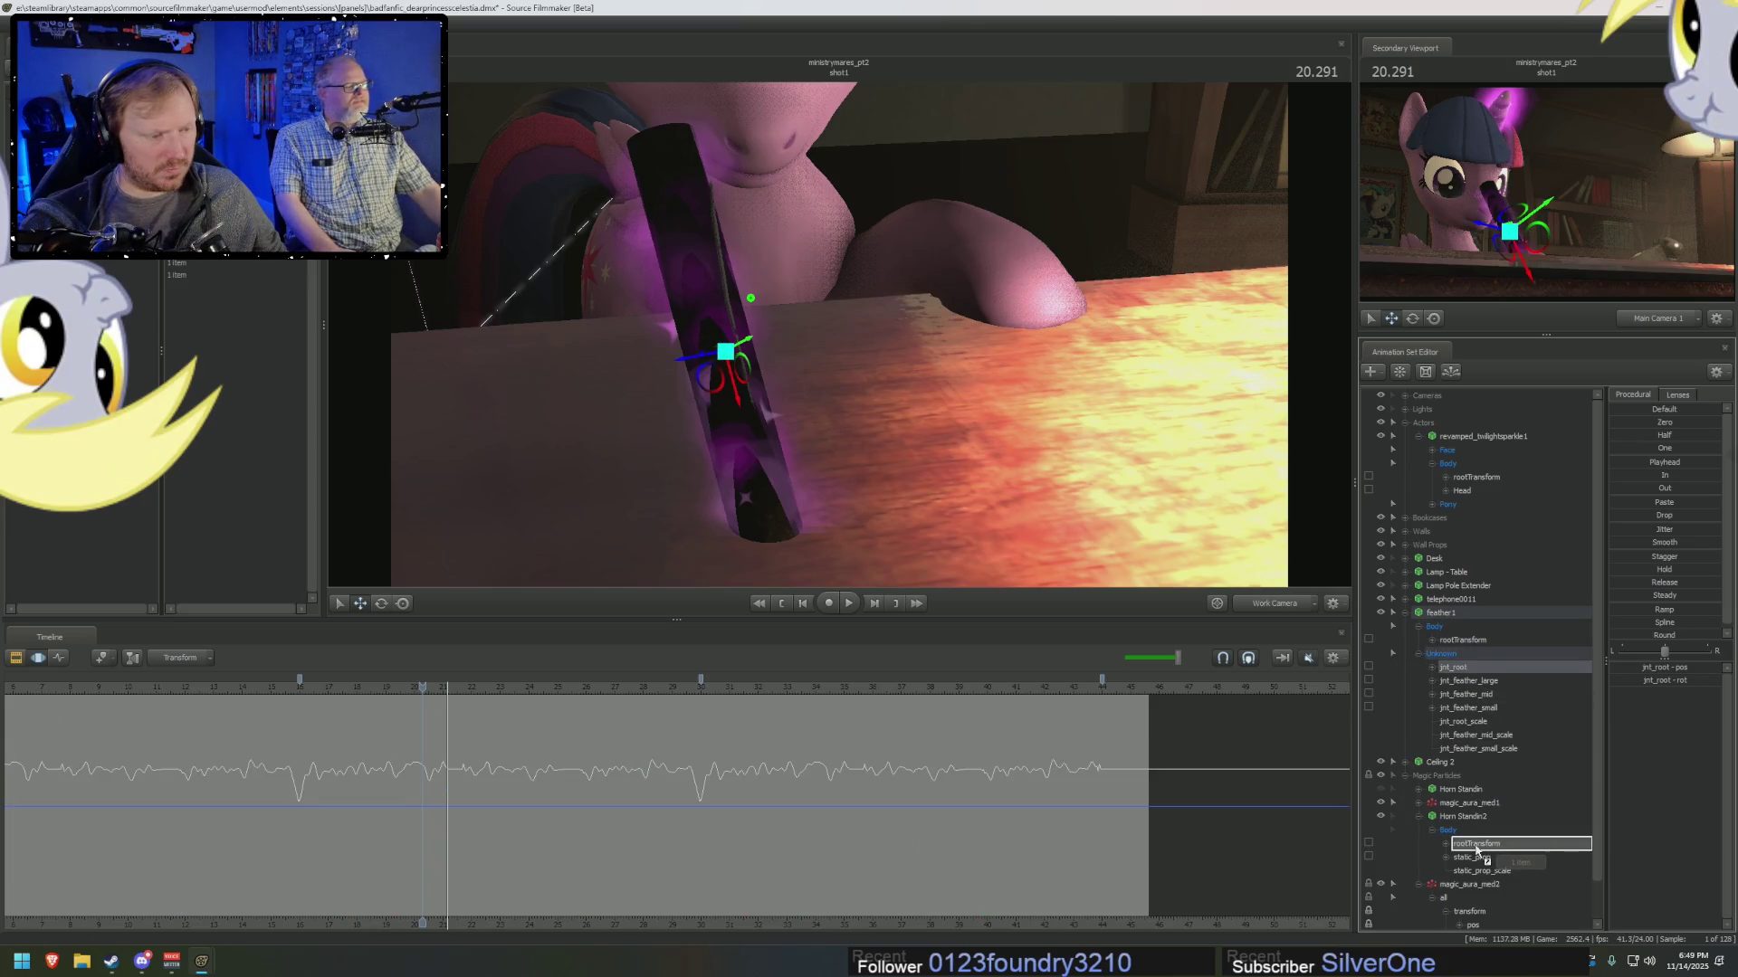
left_click(1466, 847)
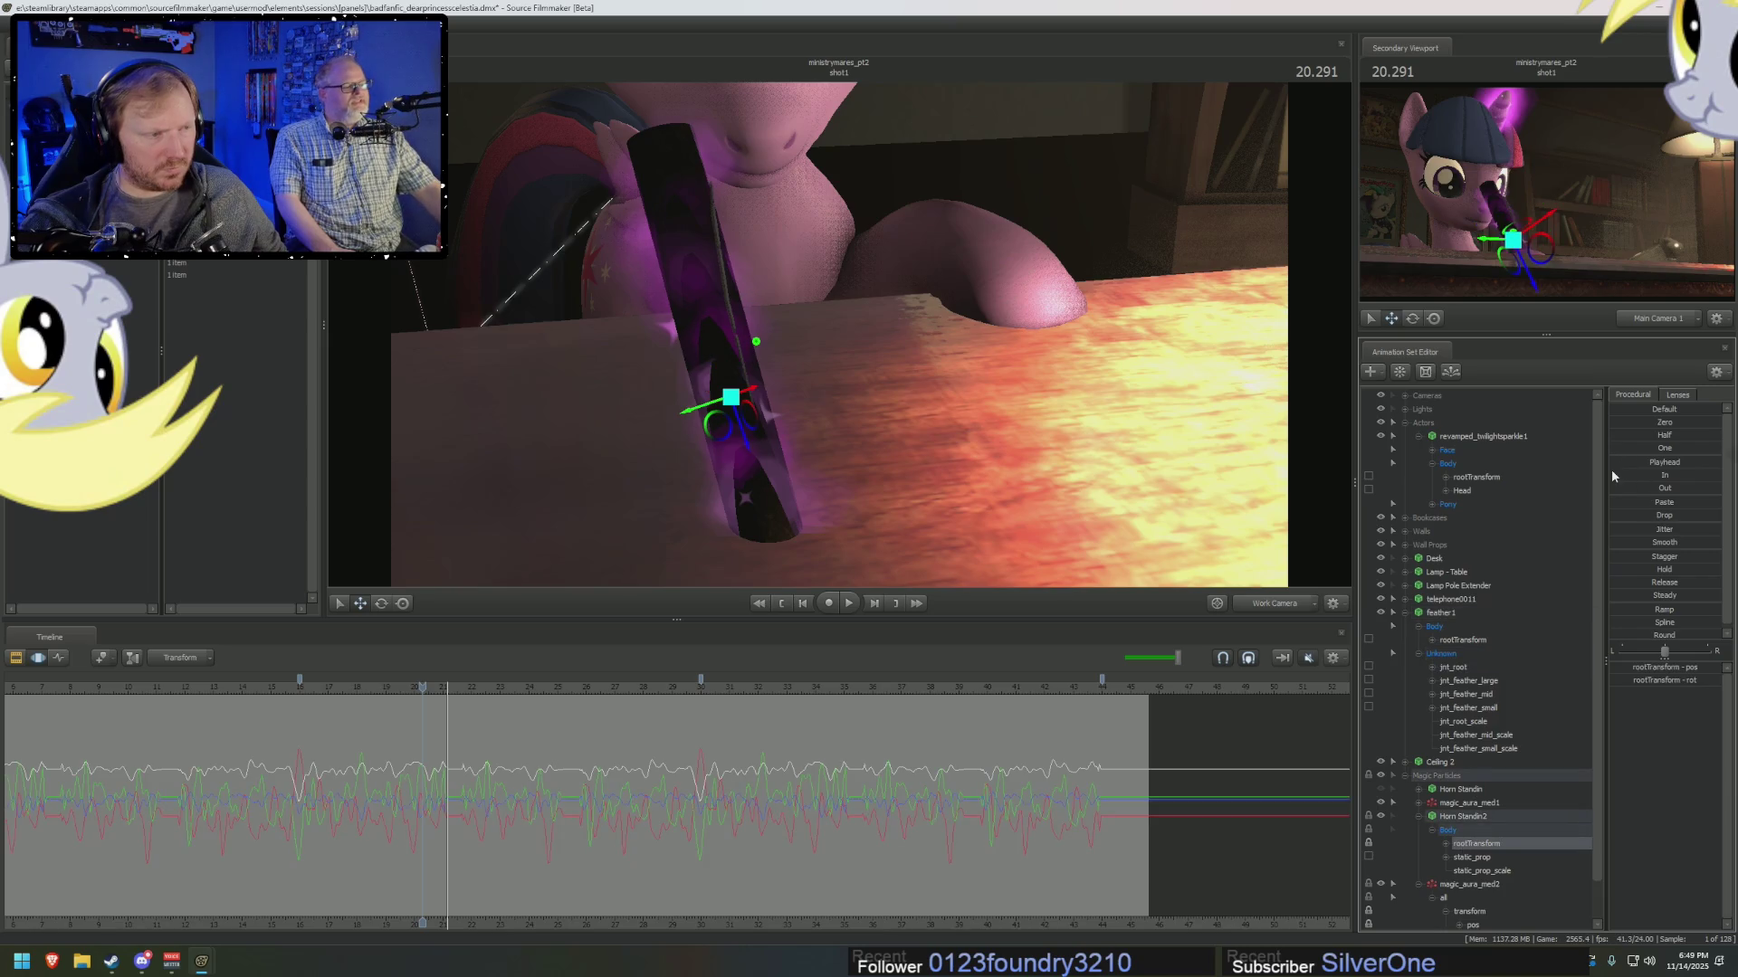
left_click_drag(1612, 463, 1629, 463)
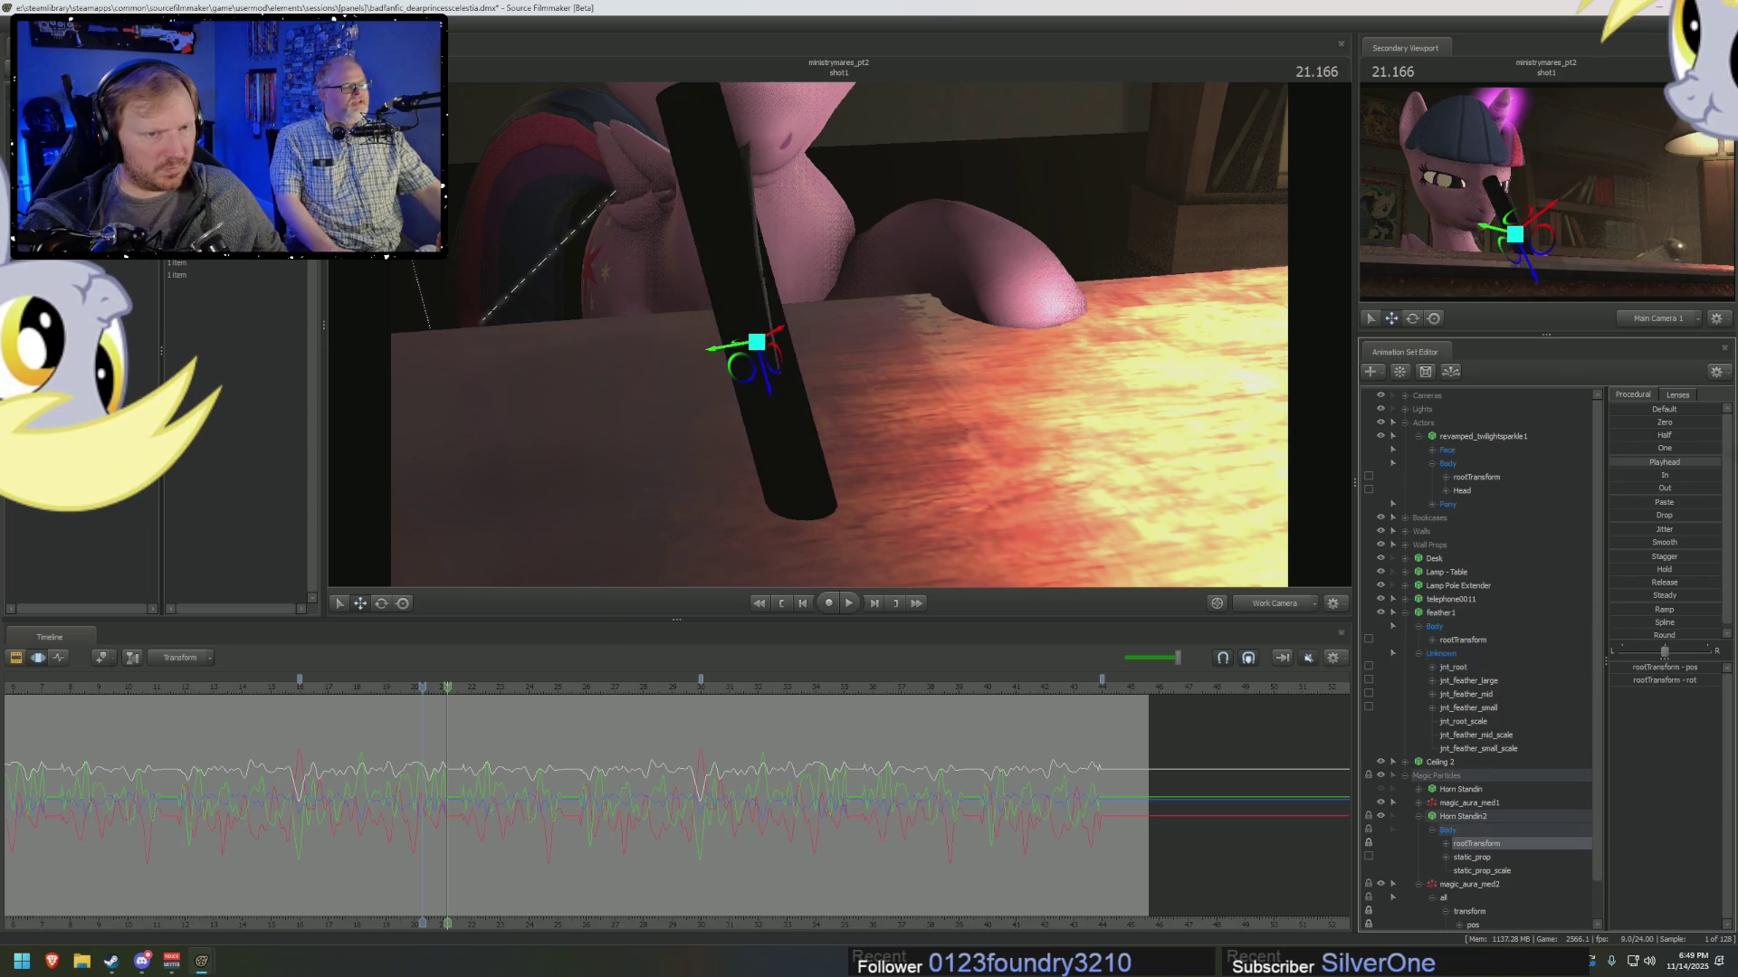
key("ctrl+z")
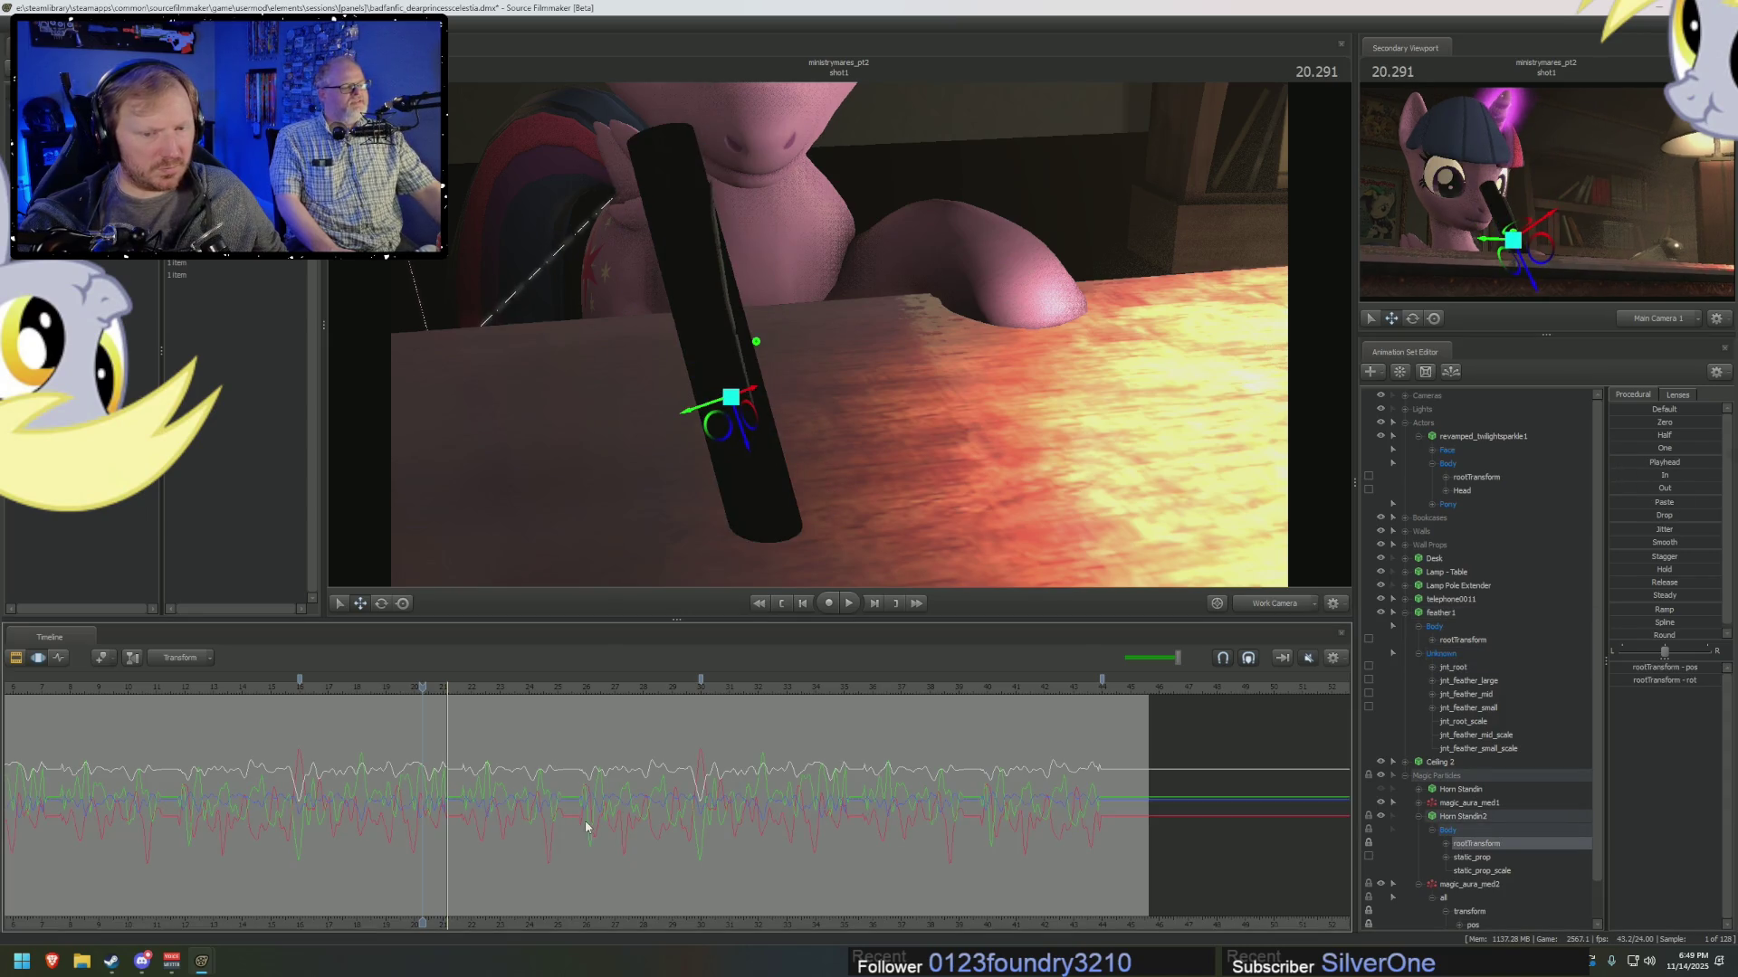
key("F2")
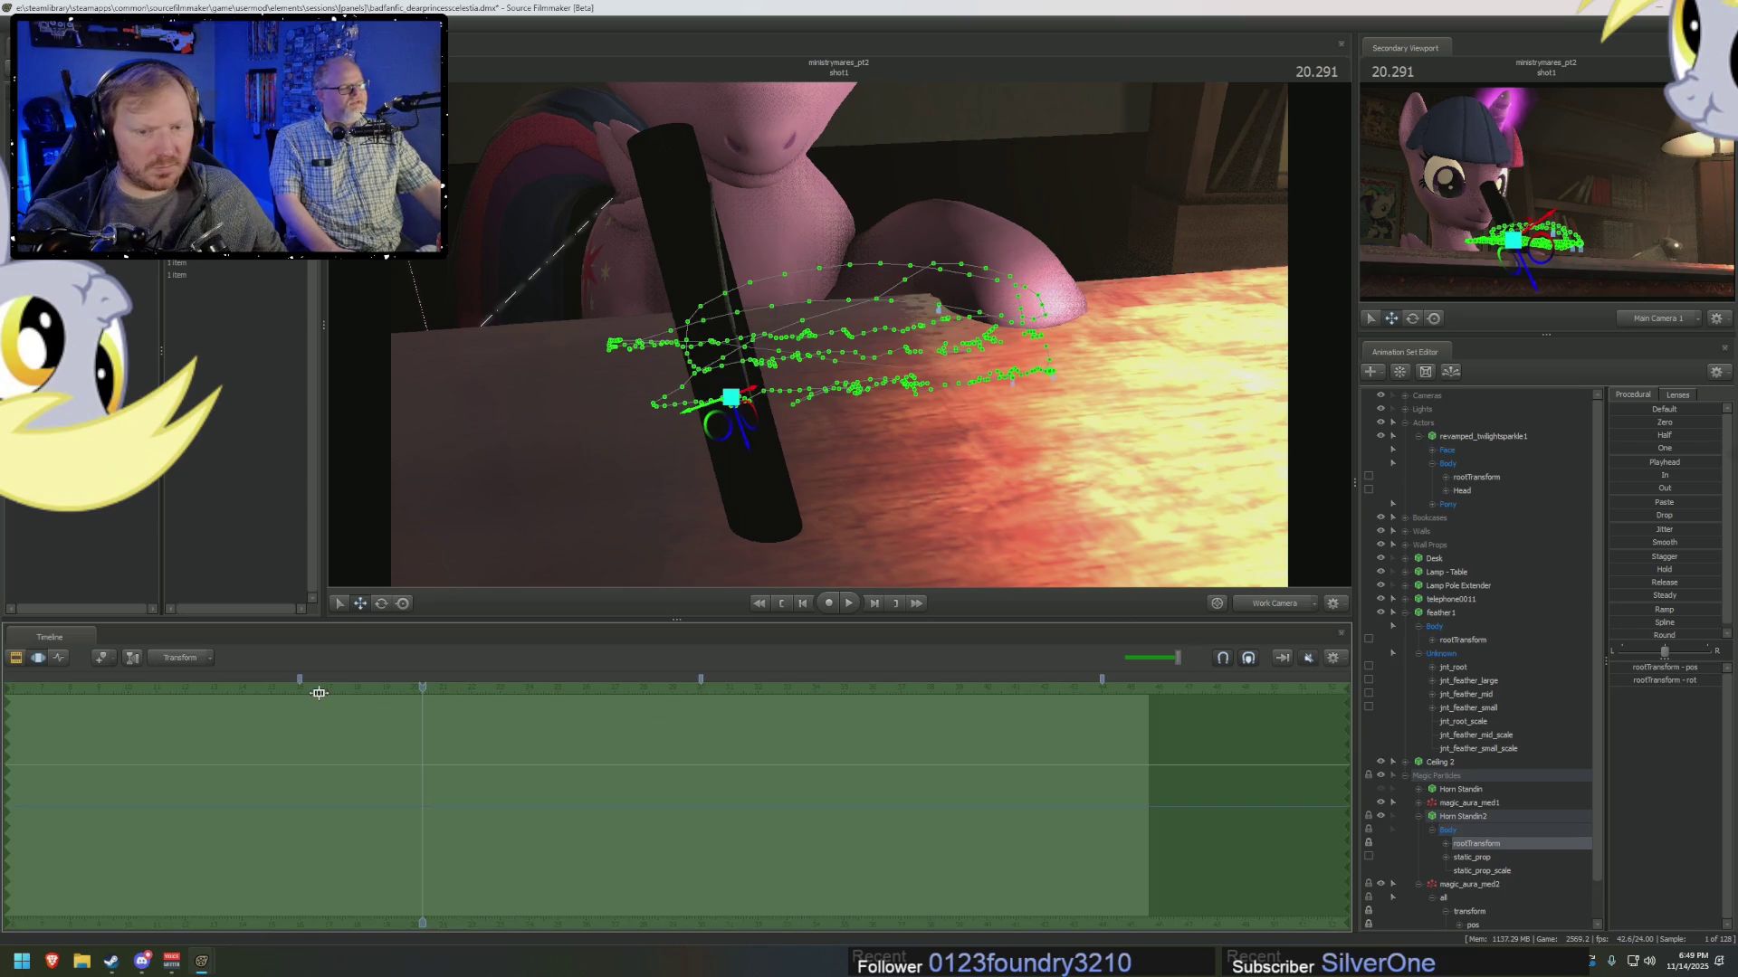
Hide the Horn Standin2 cylinder to reveal the feather and remove the Movement Match Particle Velocities operator.
key("F1")
left_click(326, 695)
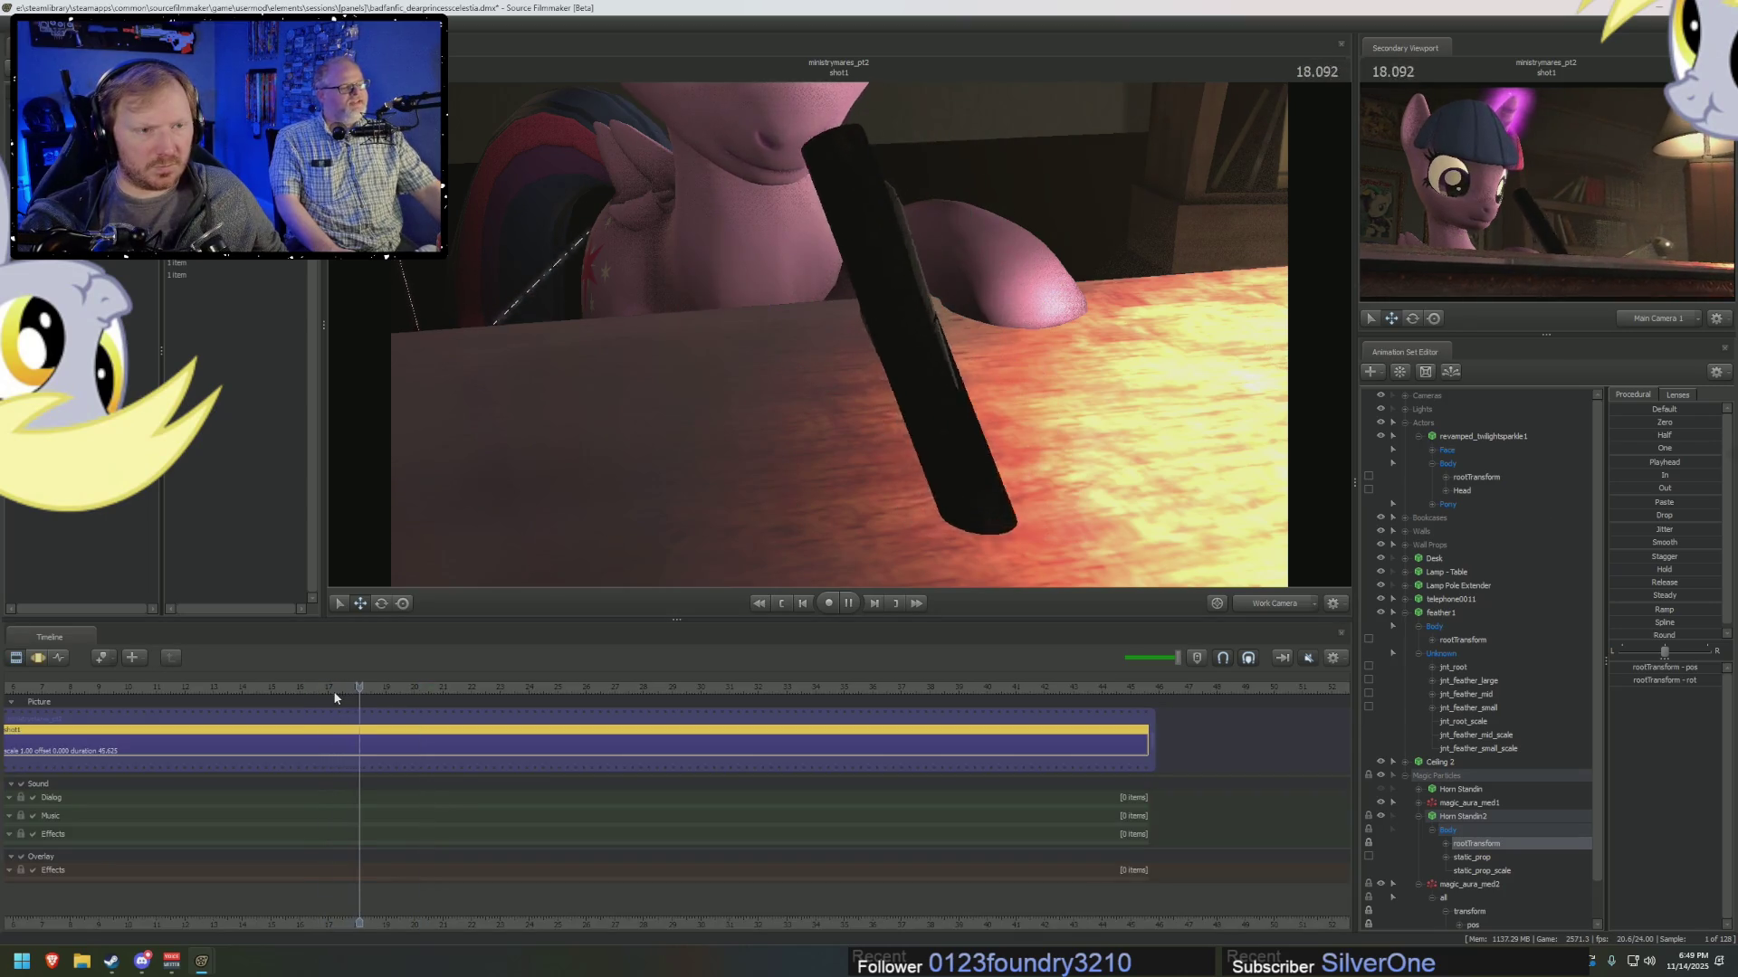
key("space")
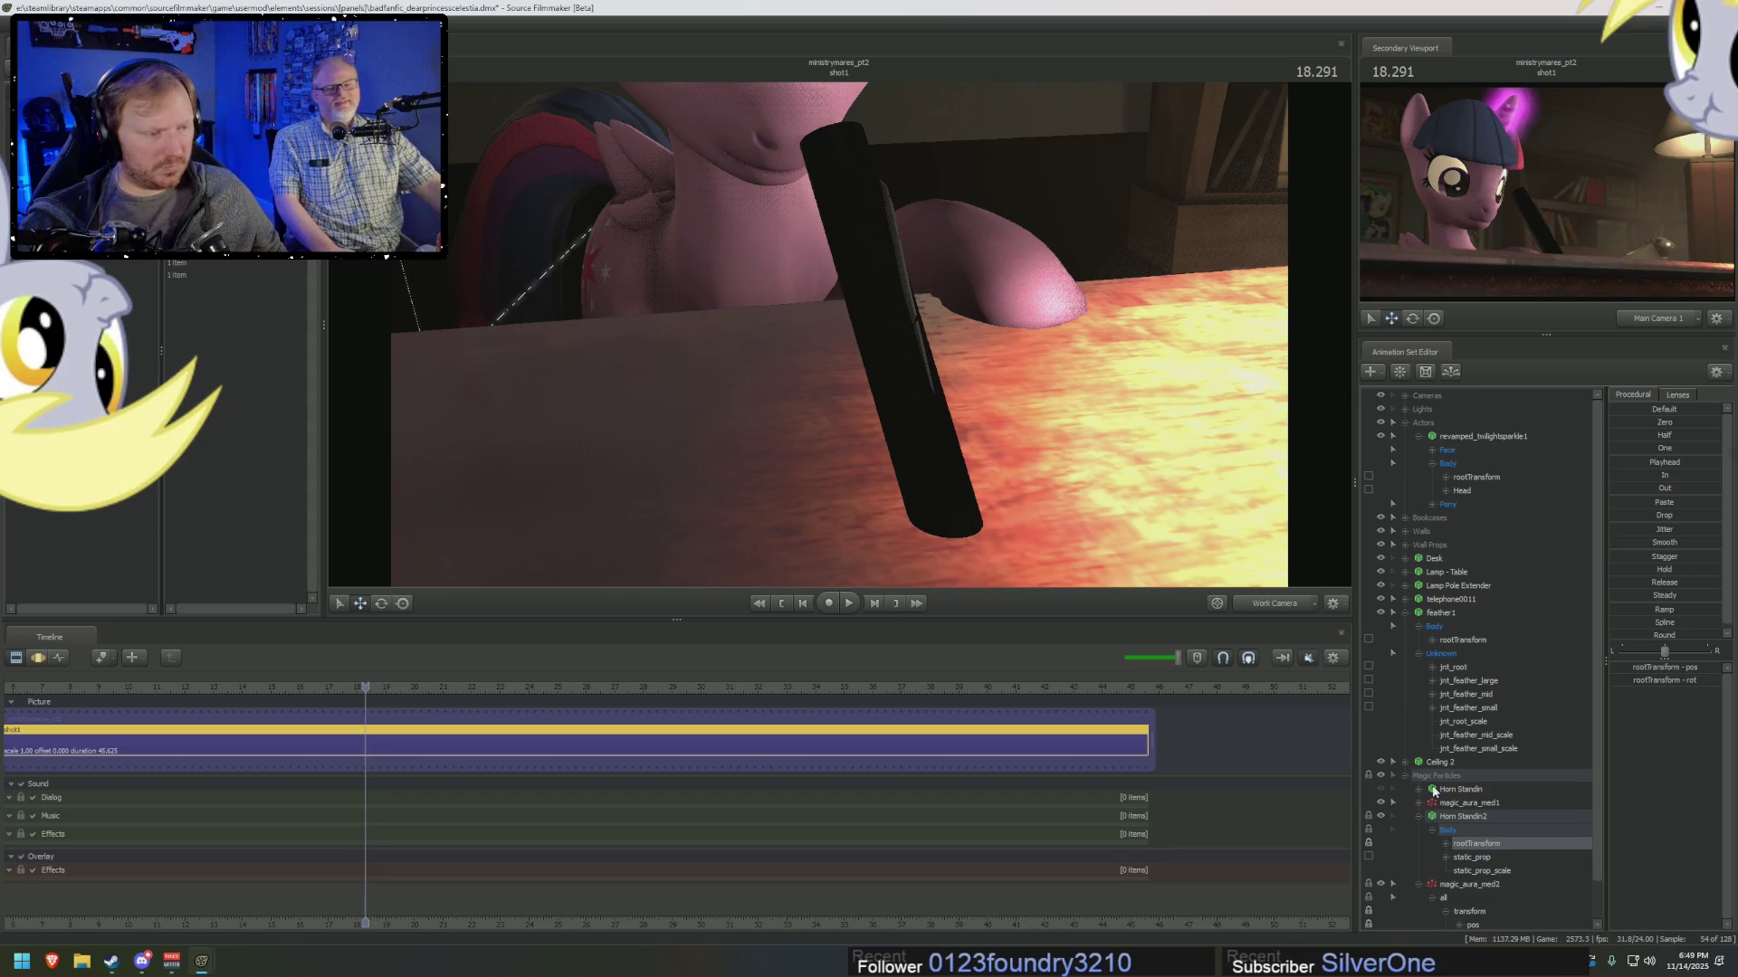
left_click(1379, 815)
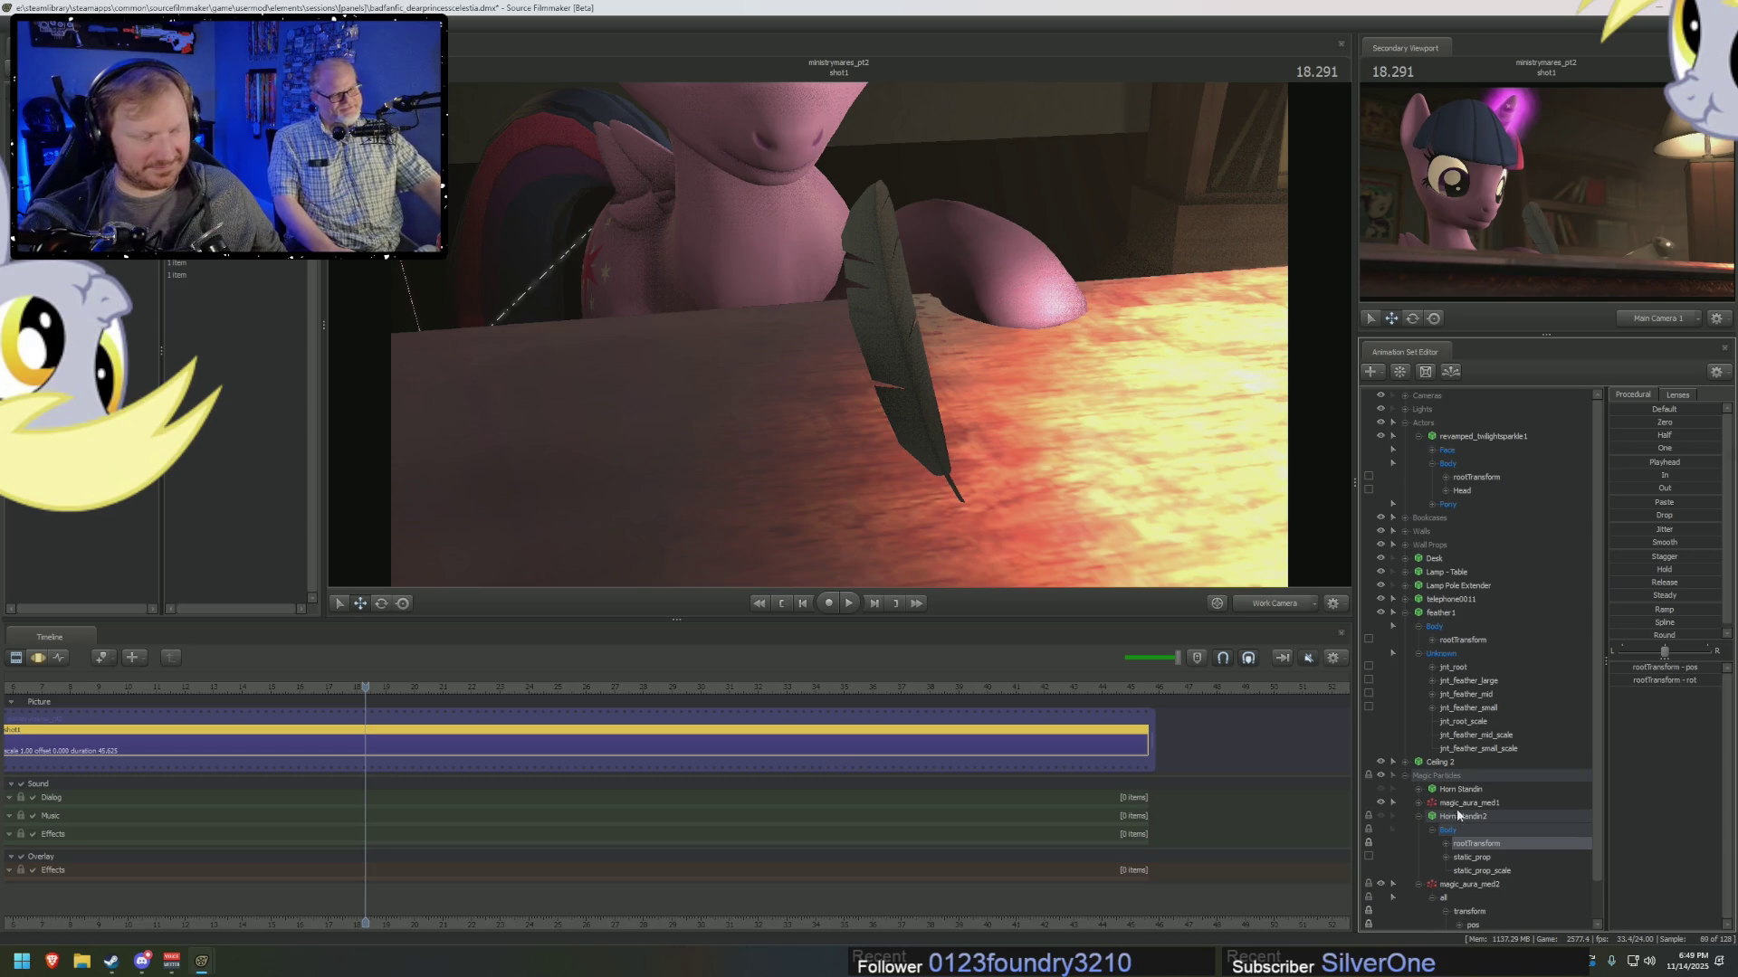
left_click(1367, 843)
key("space")
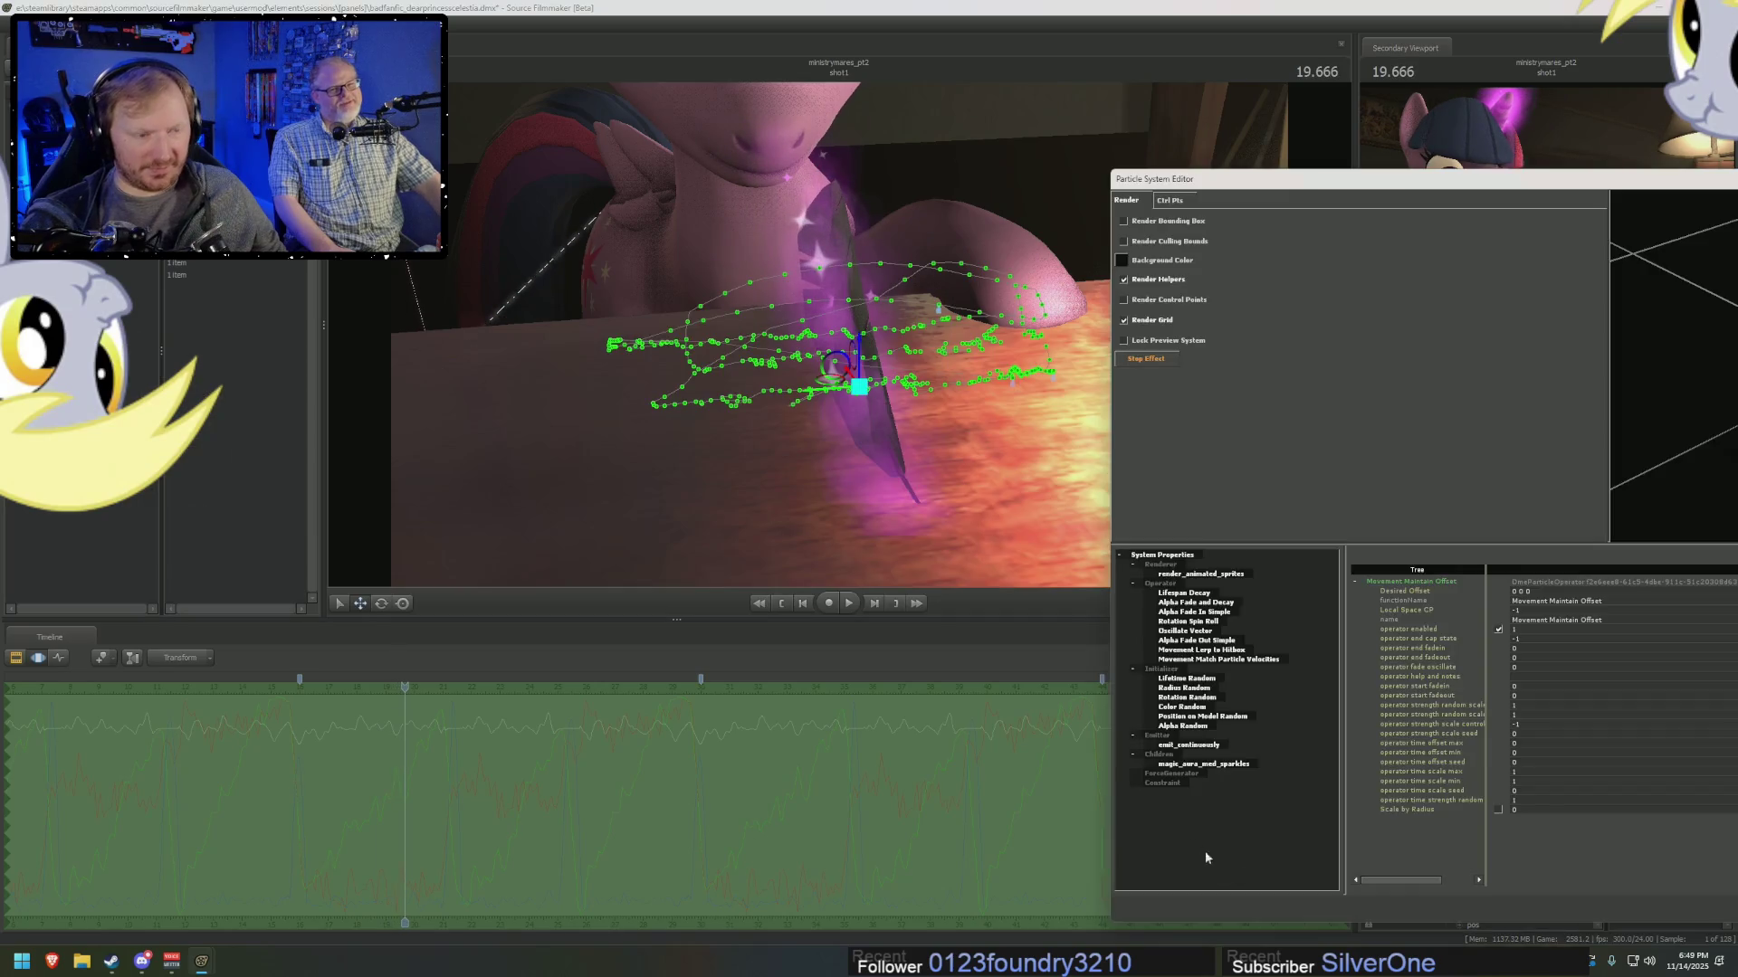
right_click(1227, 663)
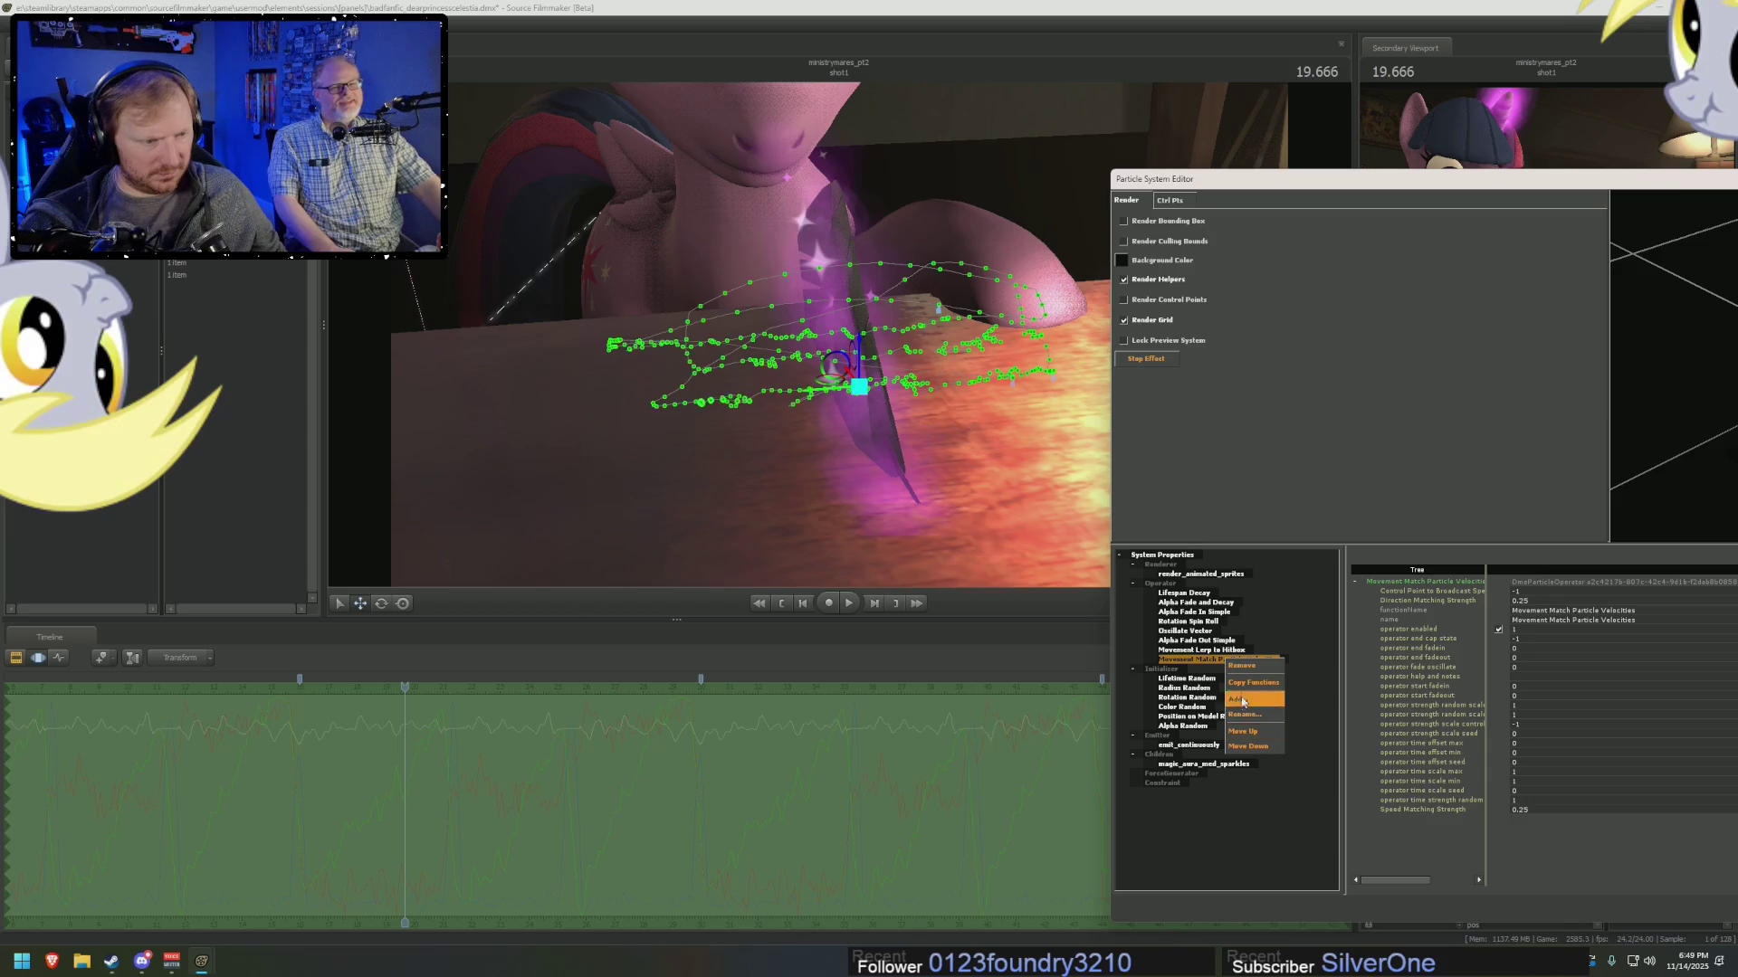
left_click(1242, 666)
Move the time to 20.000 and view the scene through Main Camera 1.
left_click(378, 689)
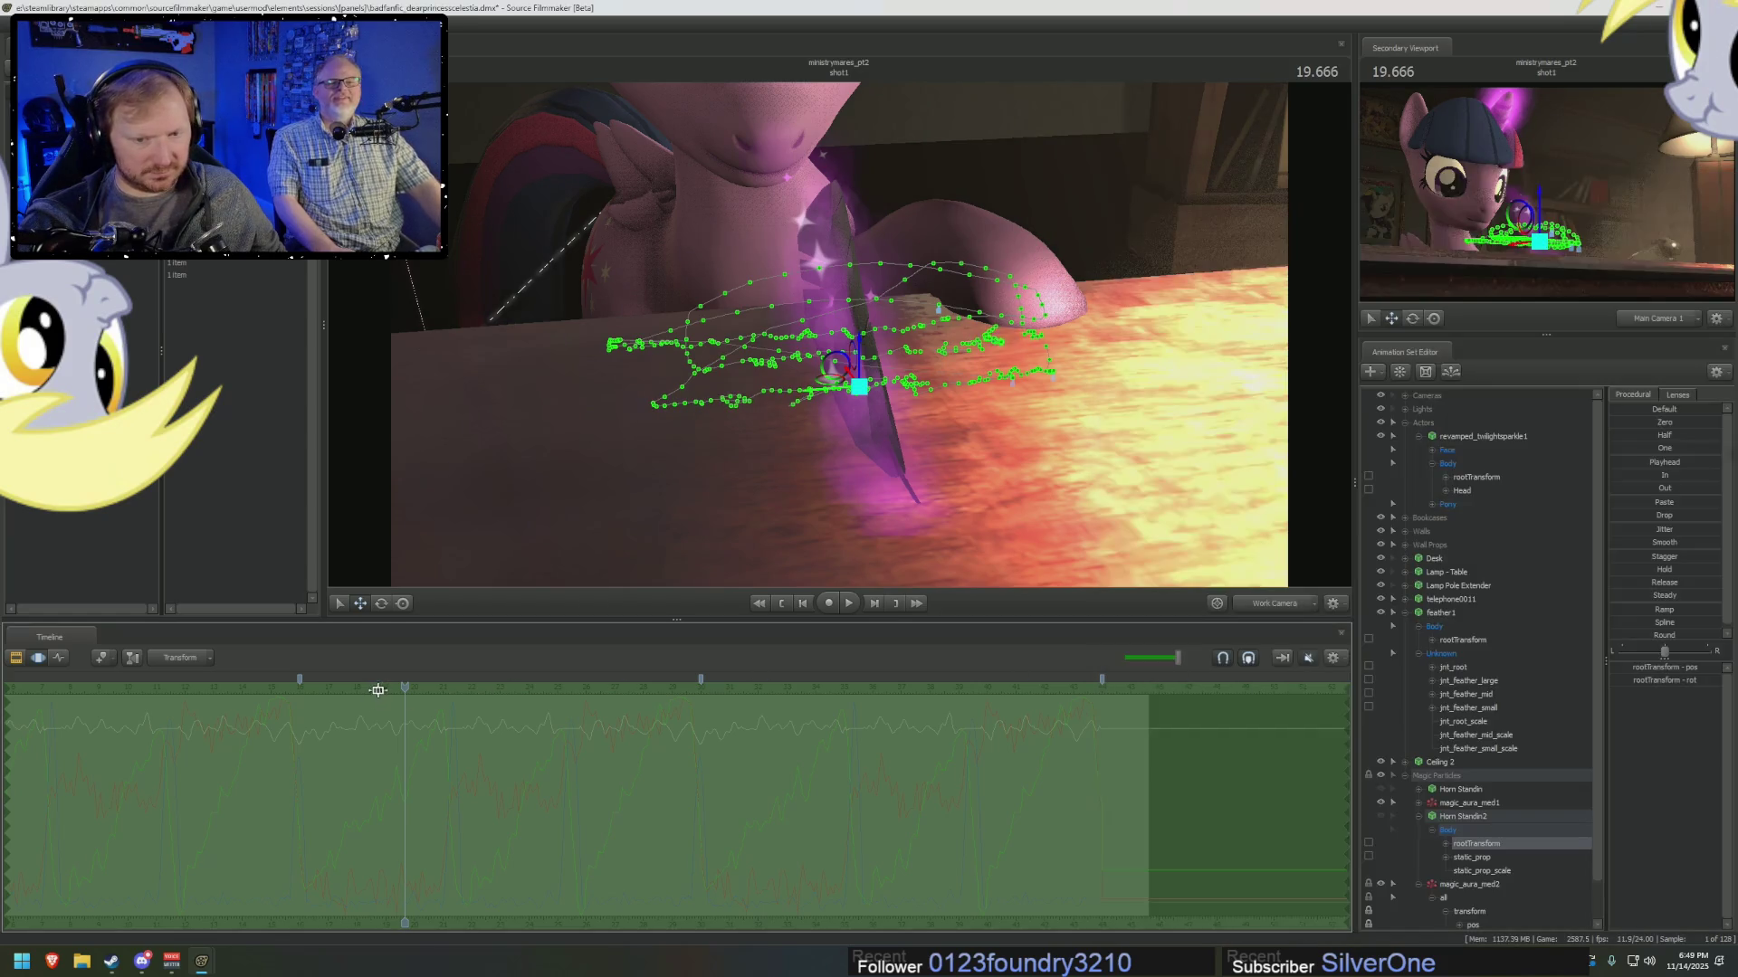
left_click_drag(403, 687, 414, 688)
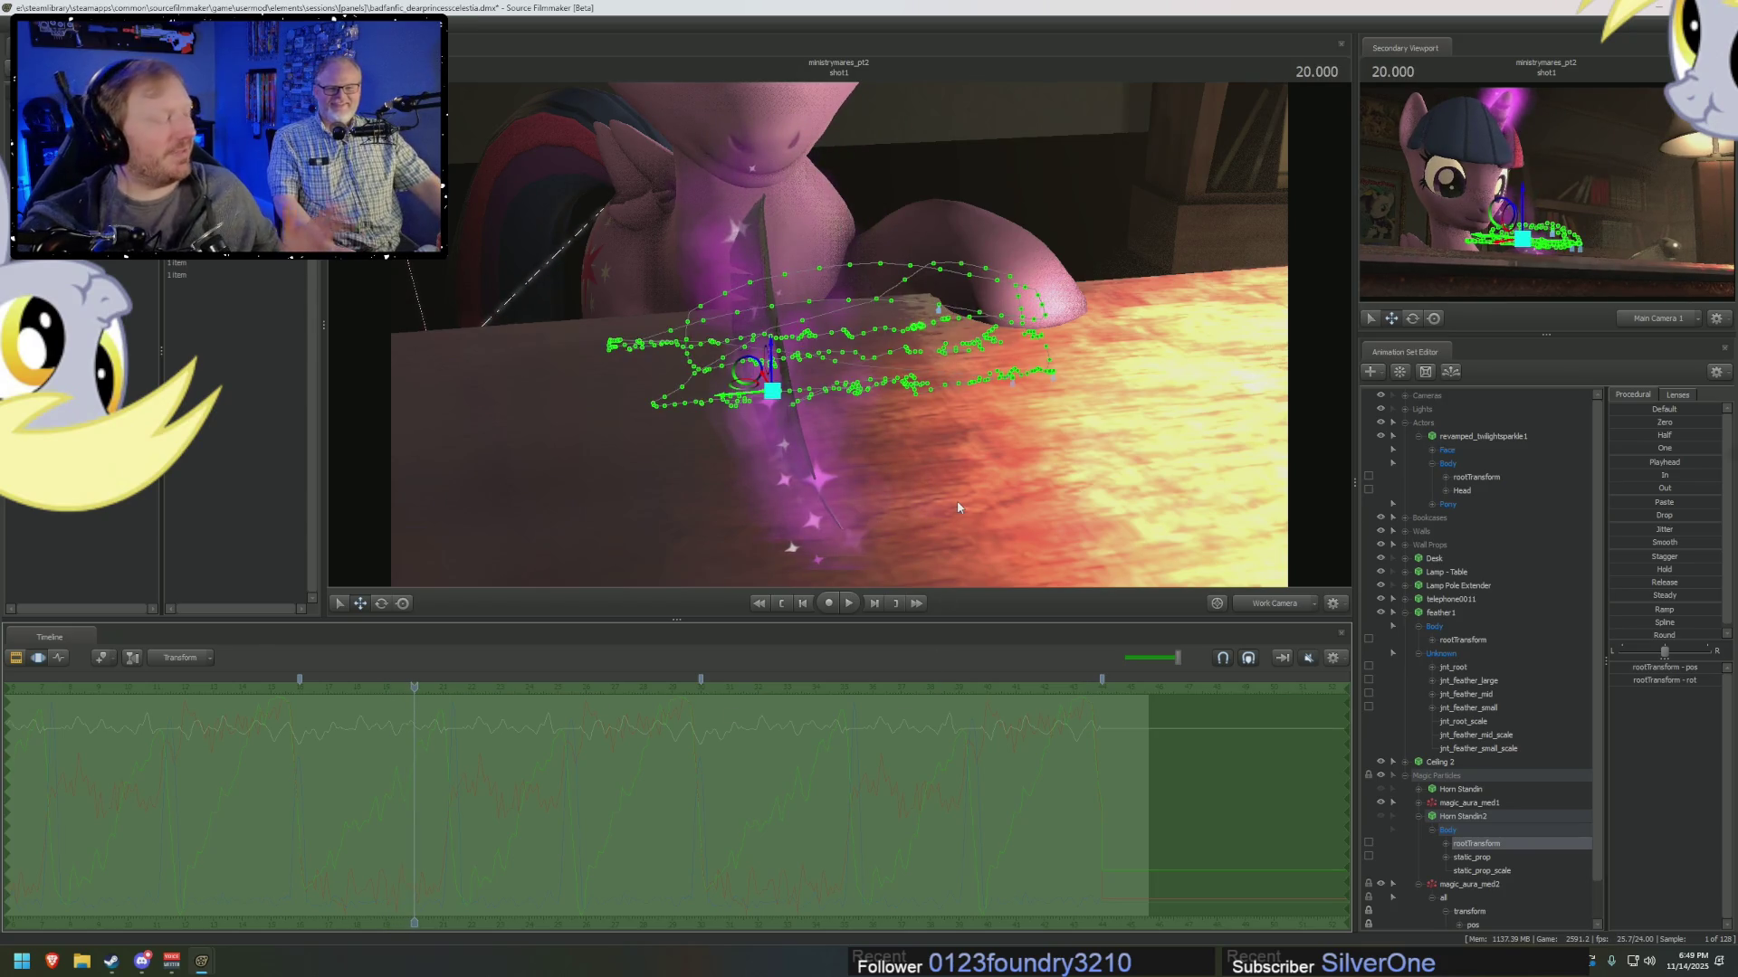
left_click_drag(958, 501, 1014, 489)
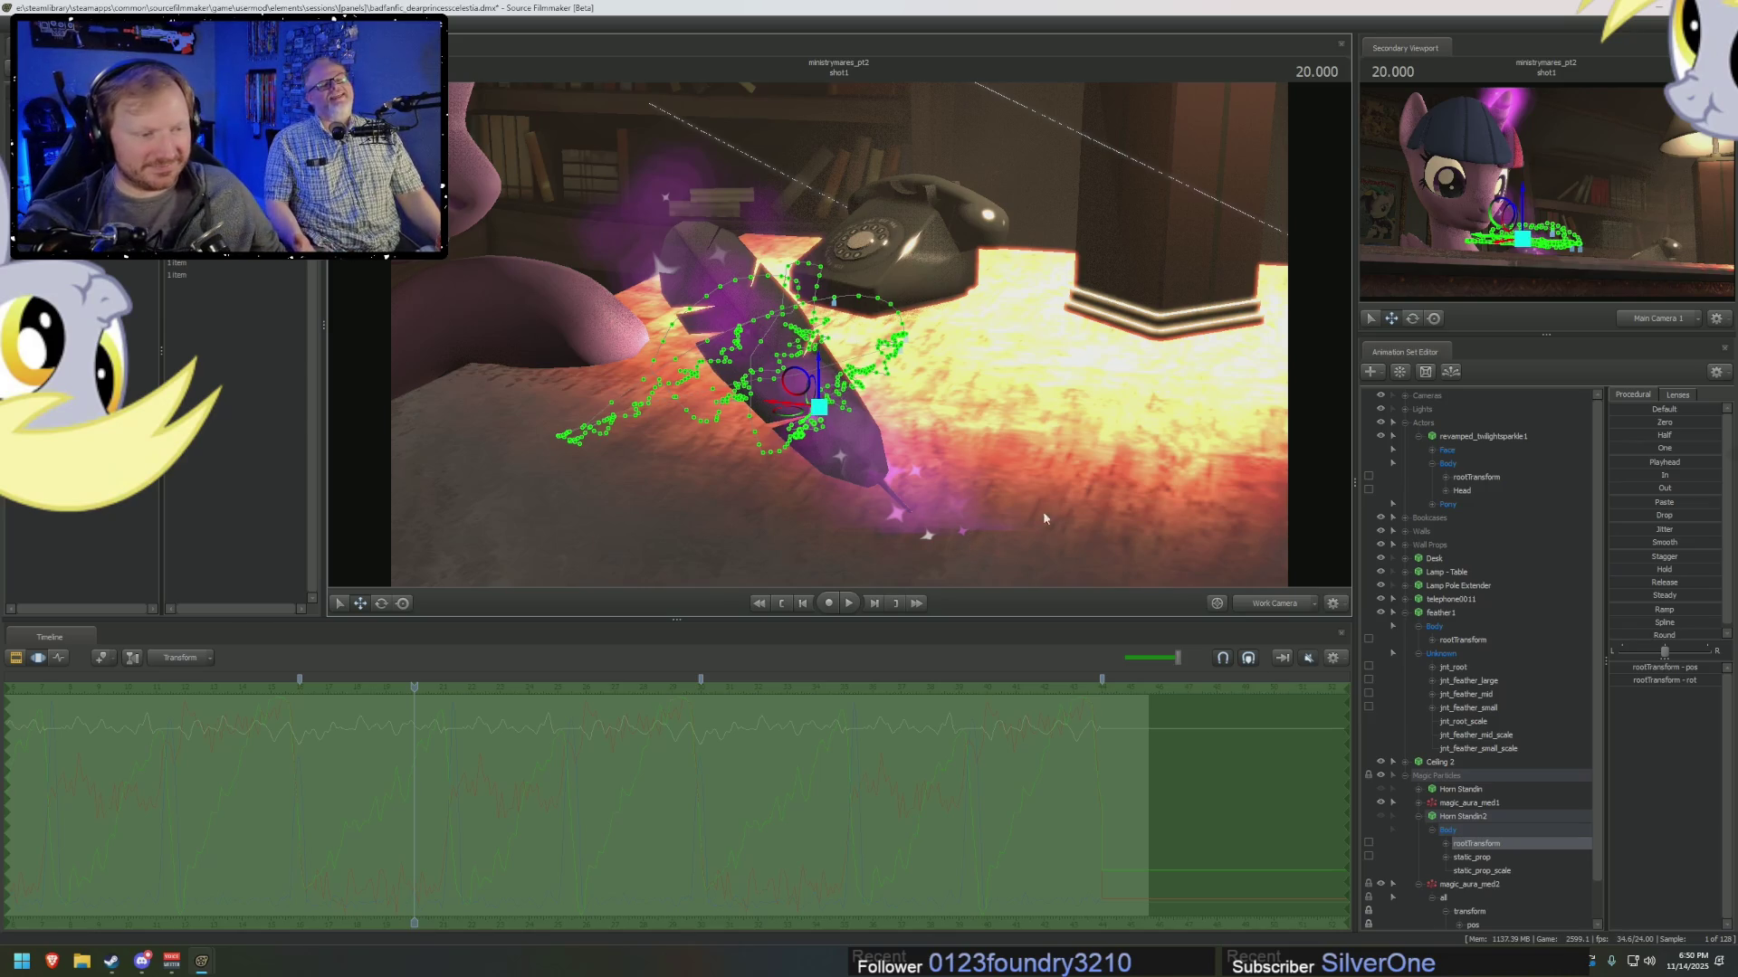
left_click(1238, 600)
left_click(1307, 685)
Collapse the Magic Particles, feather1 and Actors groups and show the clip timeline.
left_click(1405, 777)
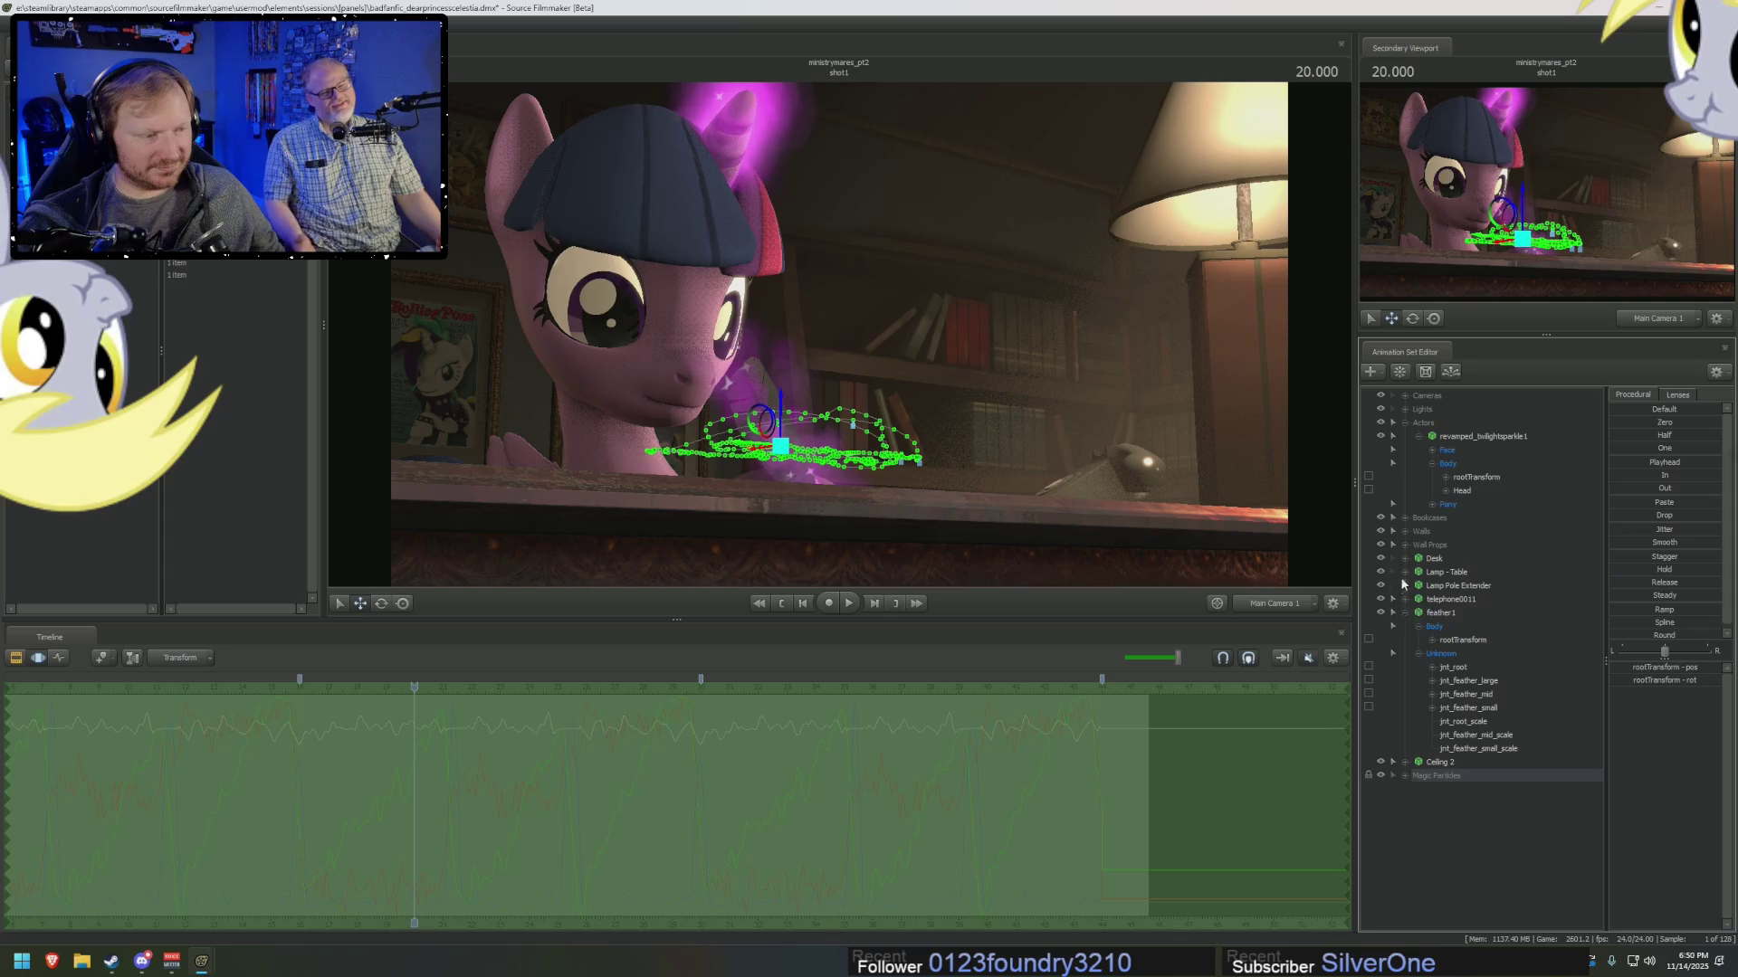
left_click(1405, 613)
left_click(1402, 425)
key("F2")
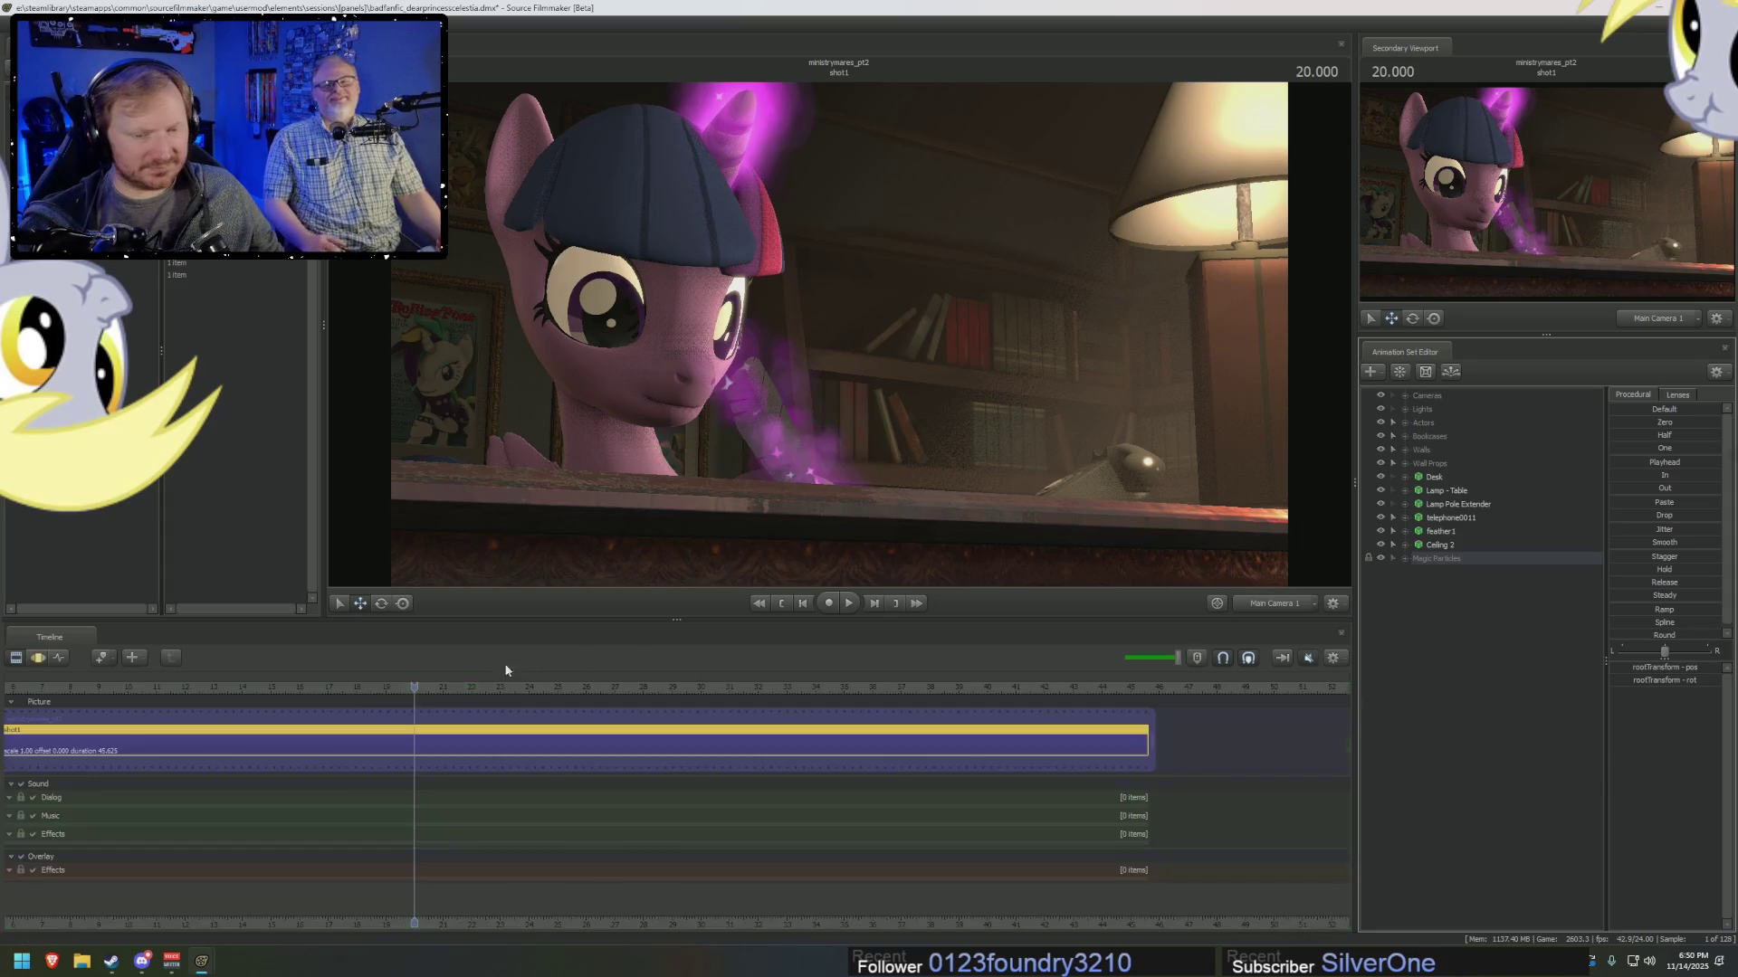
Move the playhead to 21.750 and expand the Magic Particles group.
left_click(380, 687)
left_click_drag(382, 687, 464, 698)
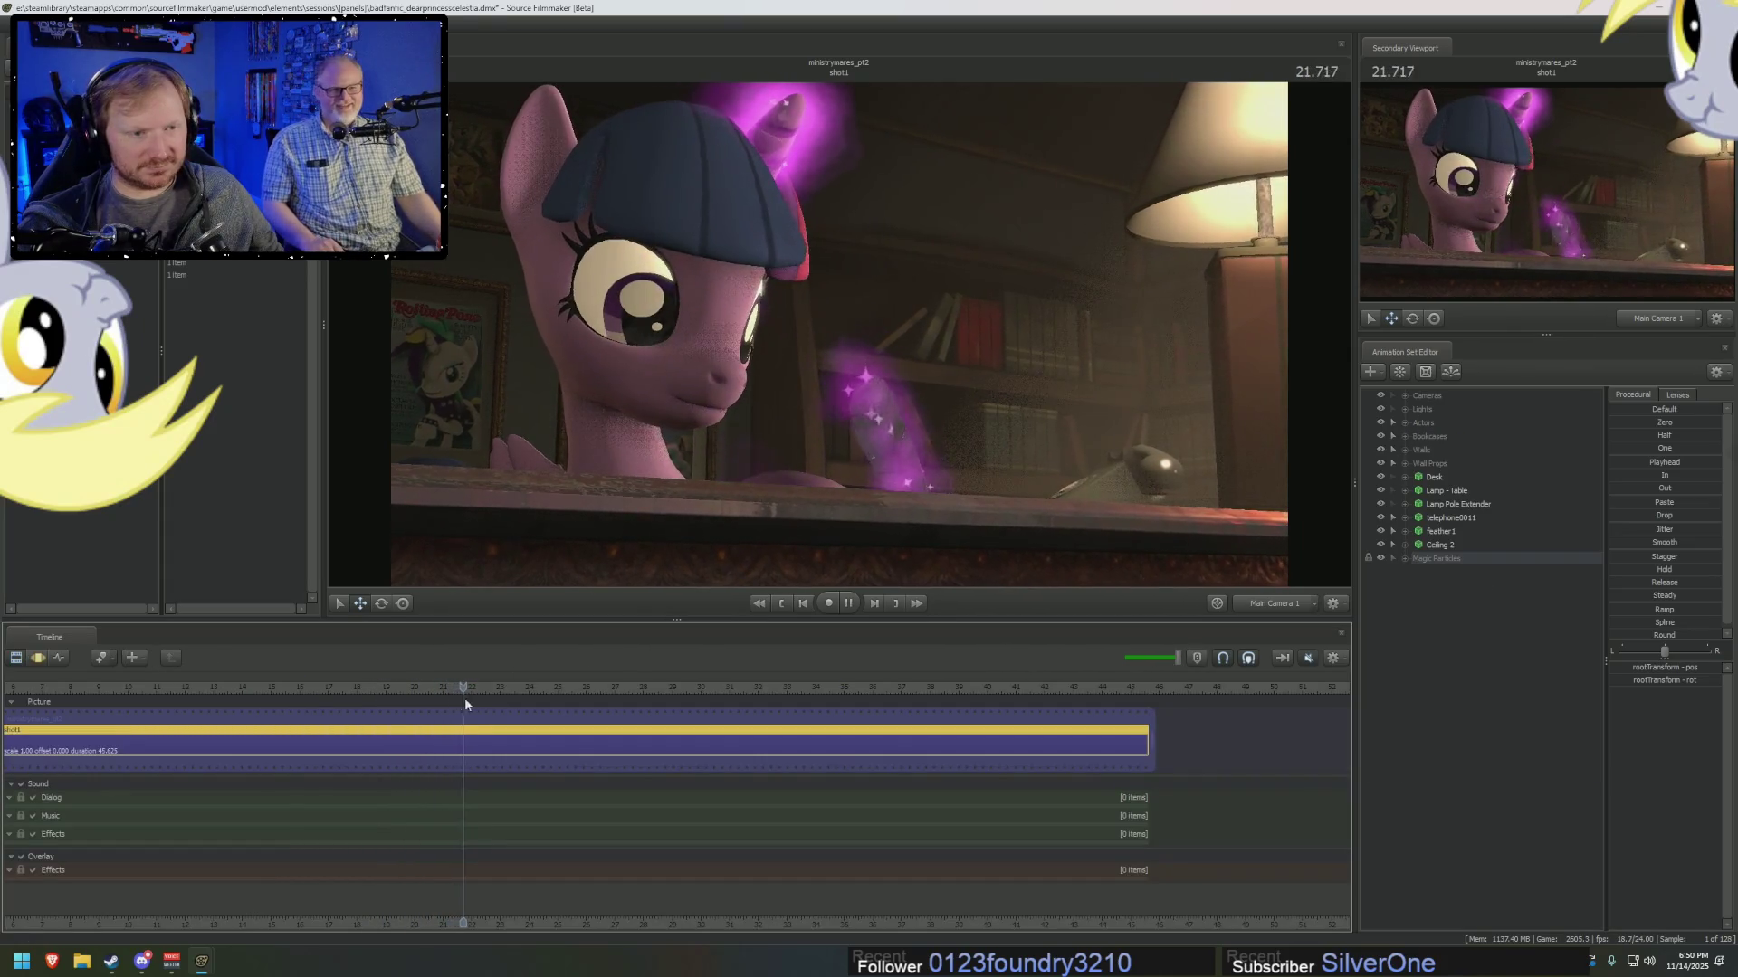
left_click(1405, 558)
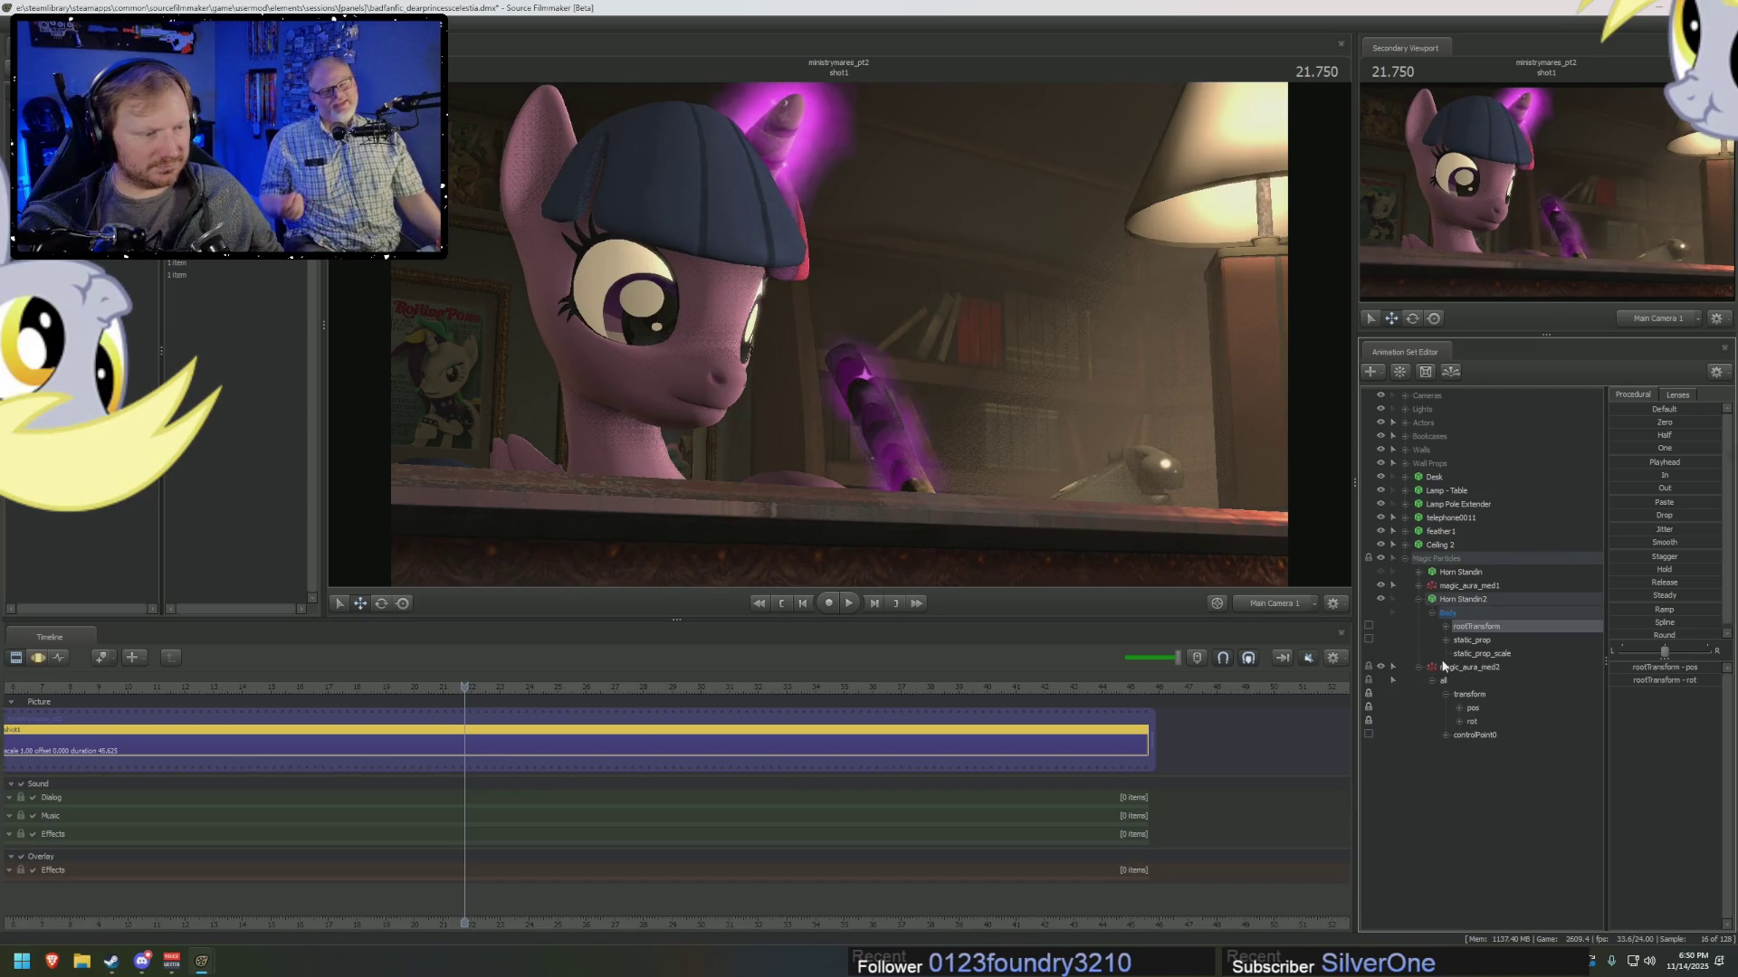
left_click(1473, 628)
Select magic_aura_med2's transform, pos and rot controls and unlock them.
double_click(1486, 696)
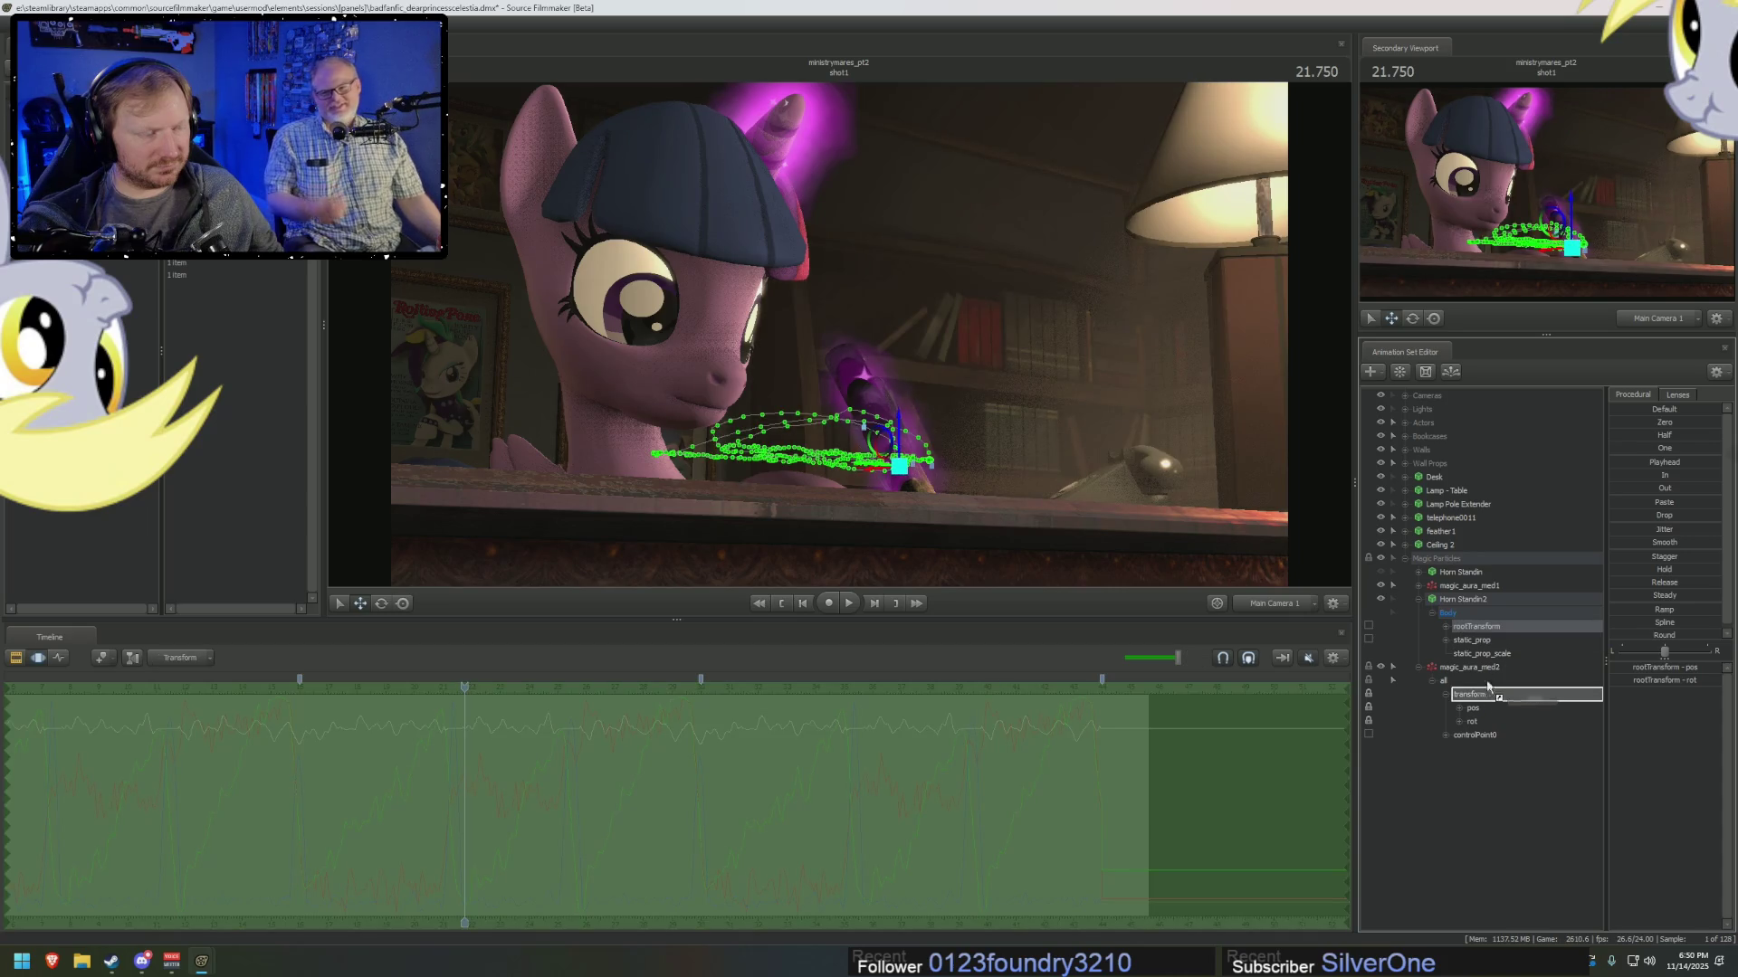
left_click(1479, 640)
left_click(1478, 626)
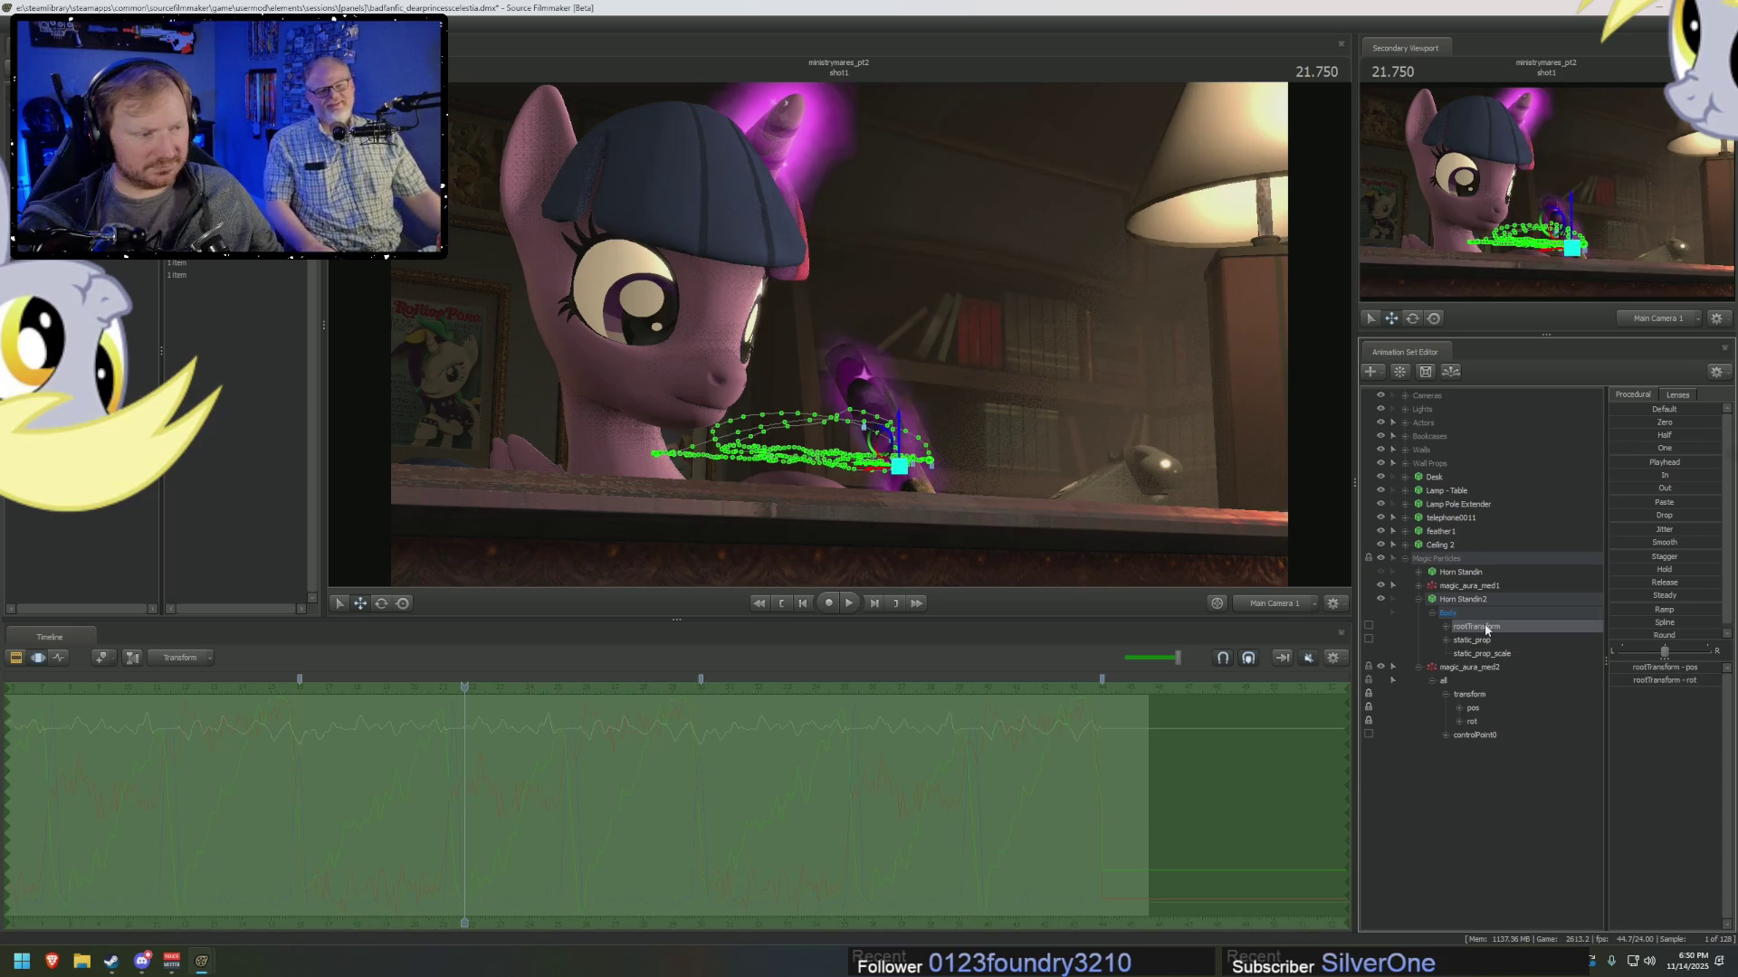
double_click(1475, 695)
left_click(1475, 695)
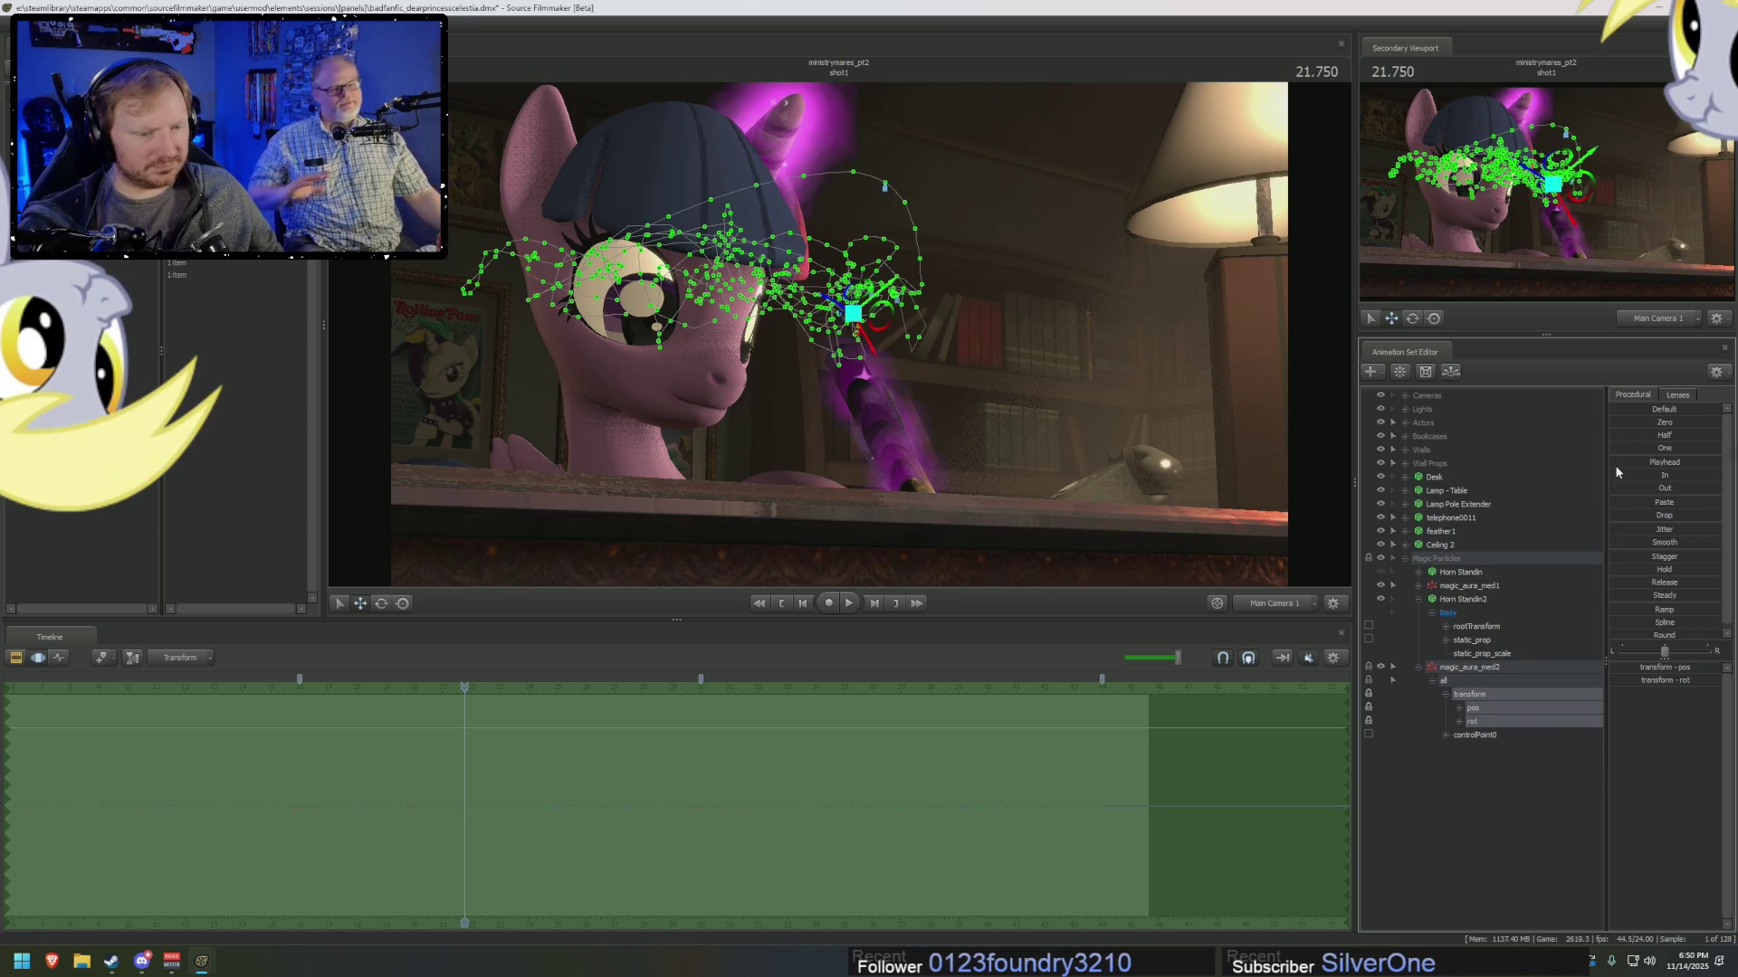
left_click(1368, 694)
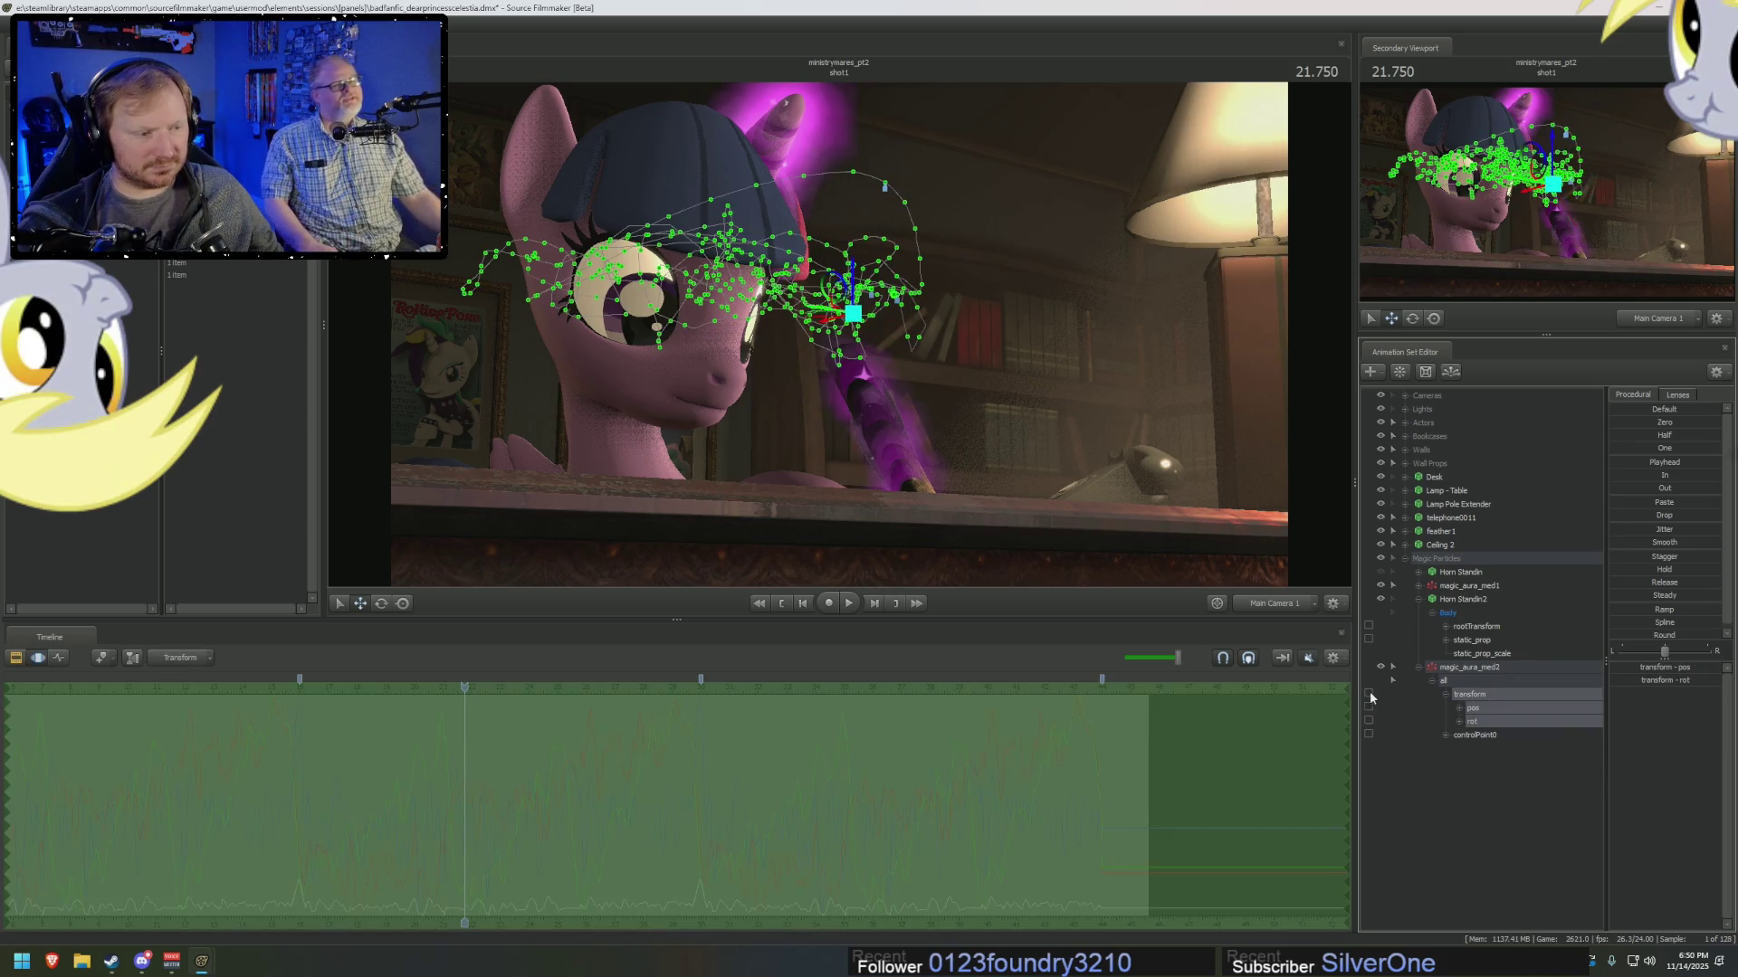
Switch the viewport to the Work Camera and centre it on the feather.
left_click(1265, 605)
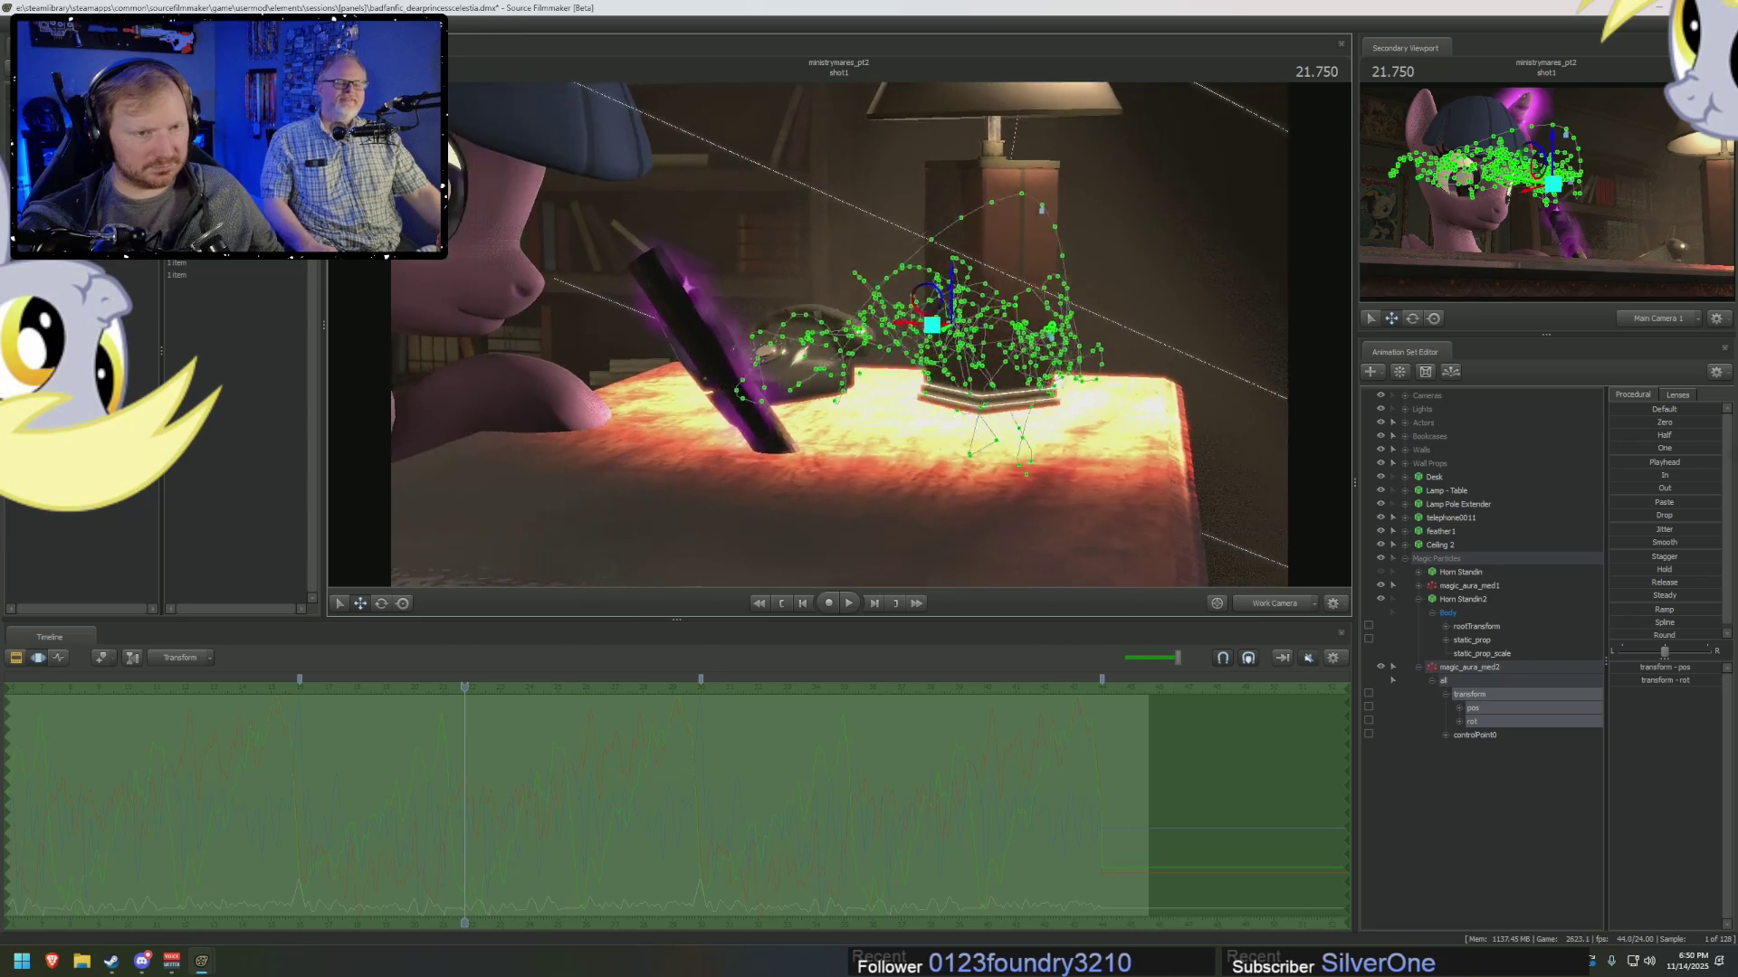
left_click_drag(839, 339, 840, 339)
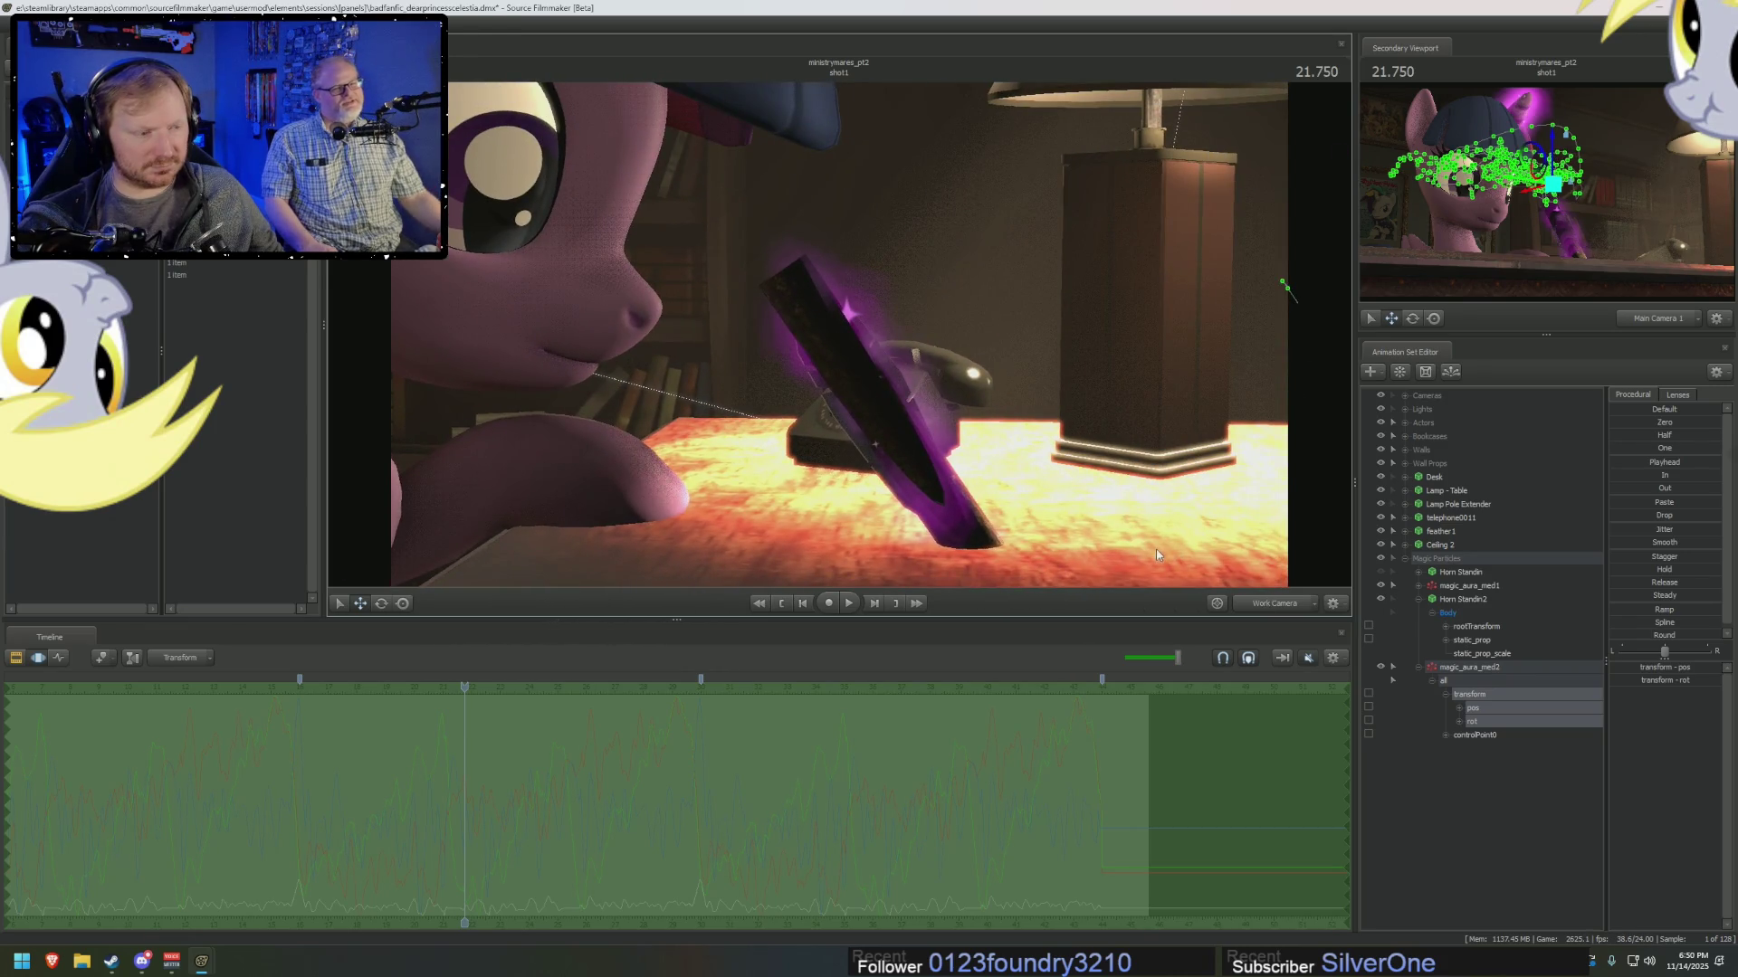
left_click(1467, 615)
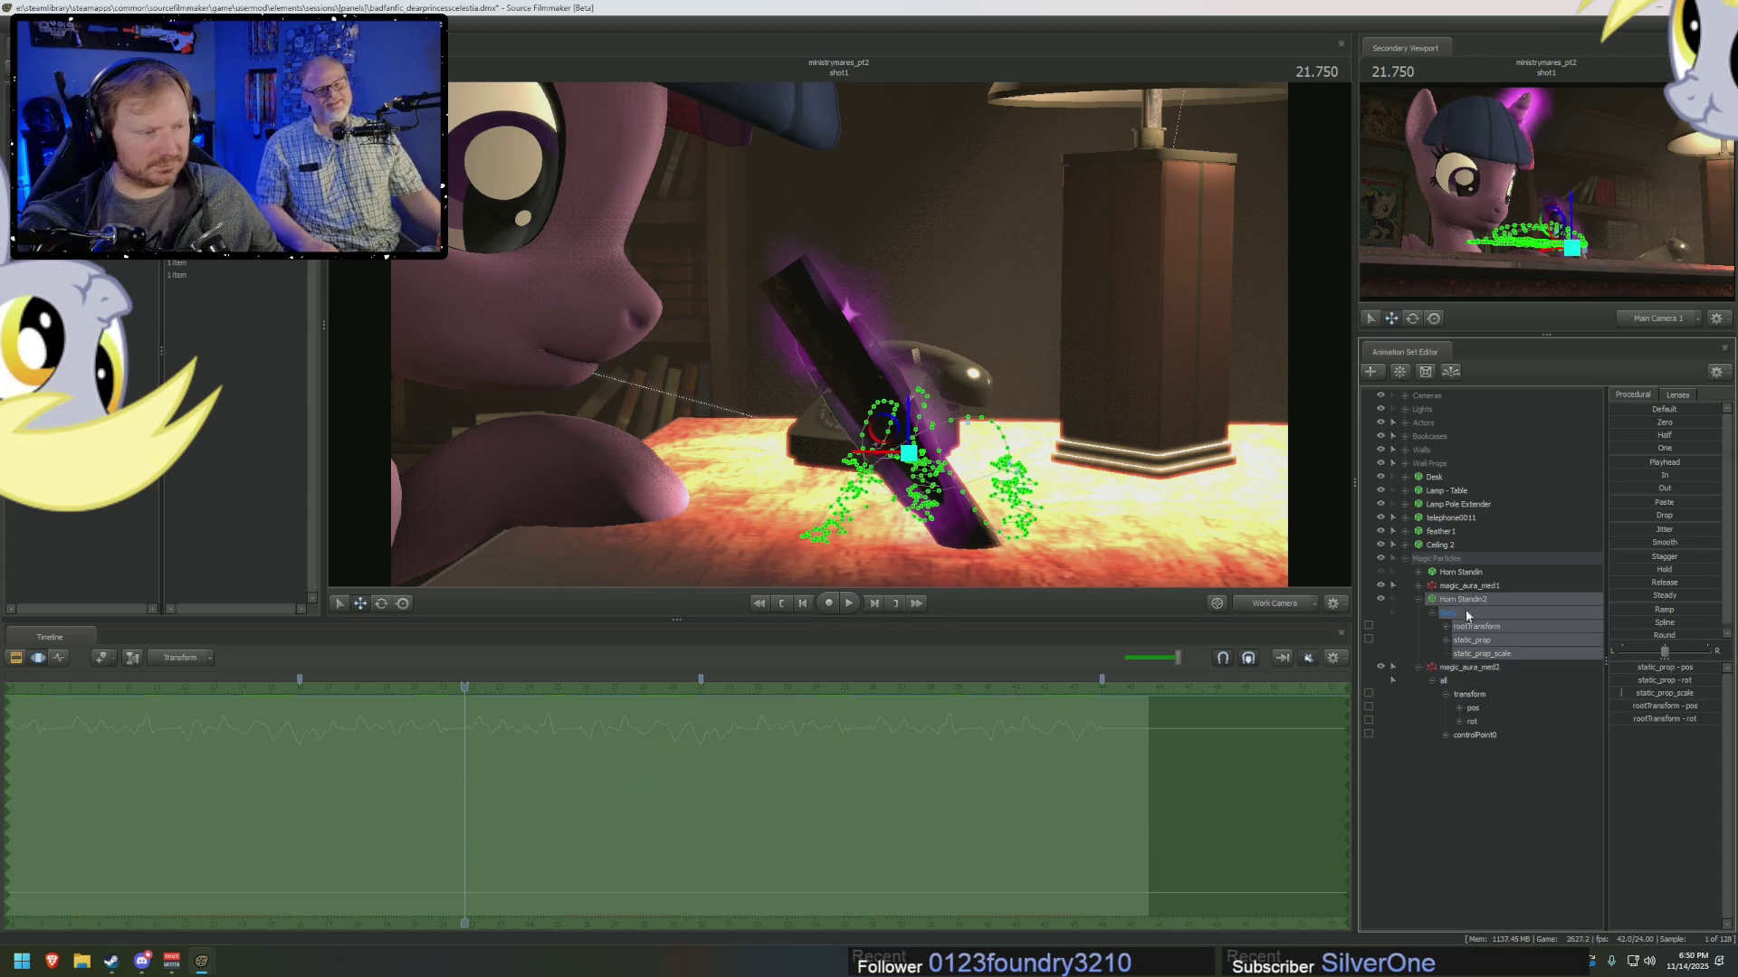
Expand feather1's controls, select its jnt_root and Horn Standin2's rootTransform, and orbit around the feather.
mouse_move(1439, 533)
left_mouse_down()
mouse_move(1467, 625)
mouse_move(1442, 541)
left_mouse_up()
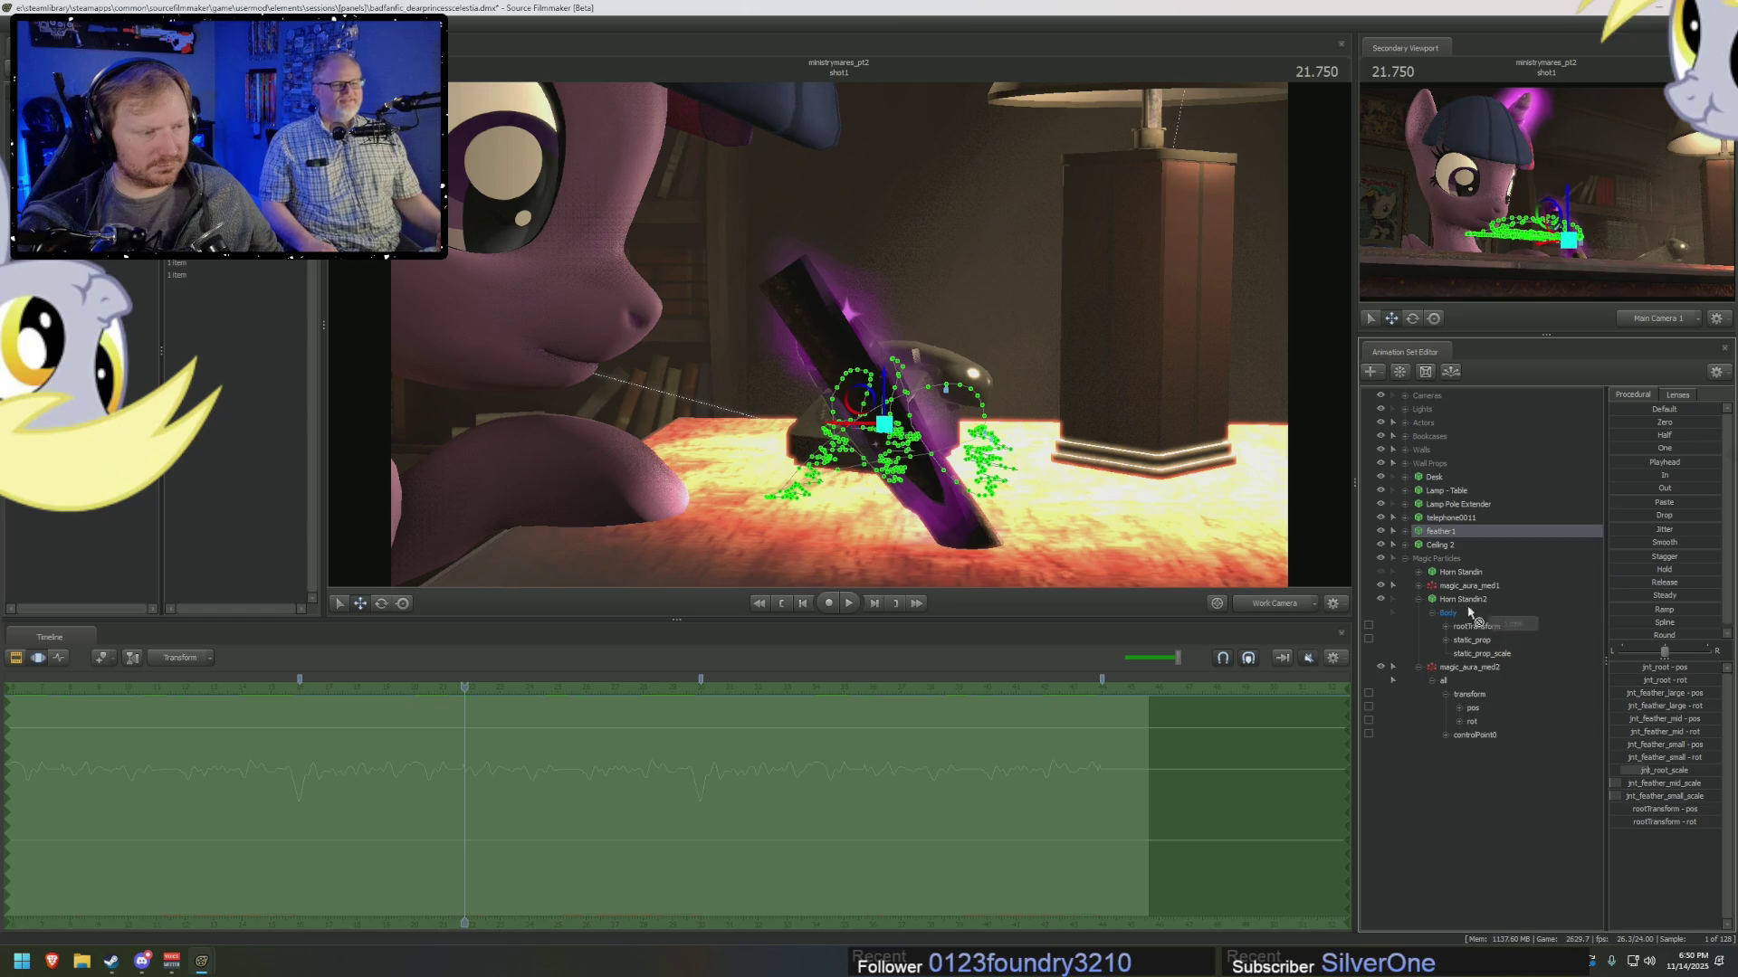
left_click(1405, 533)
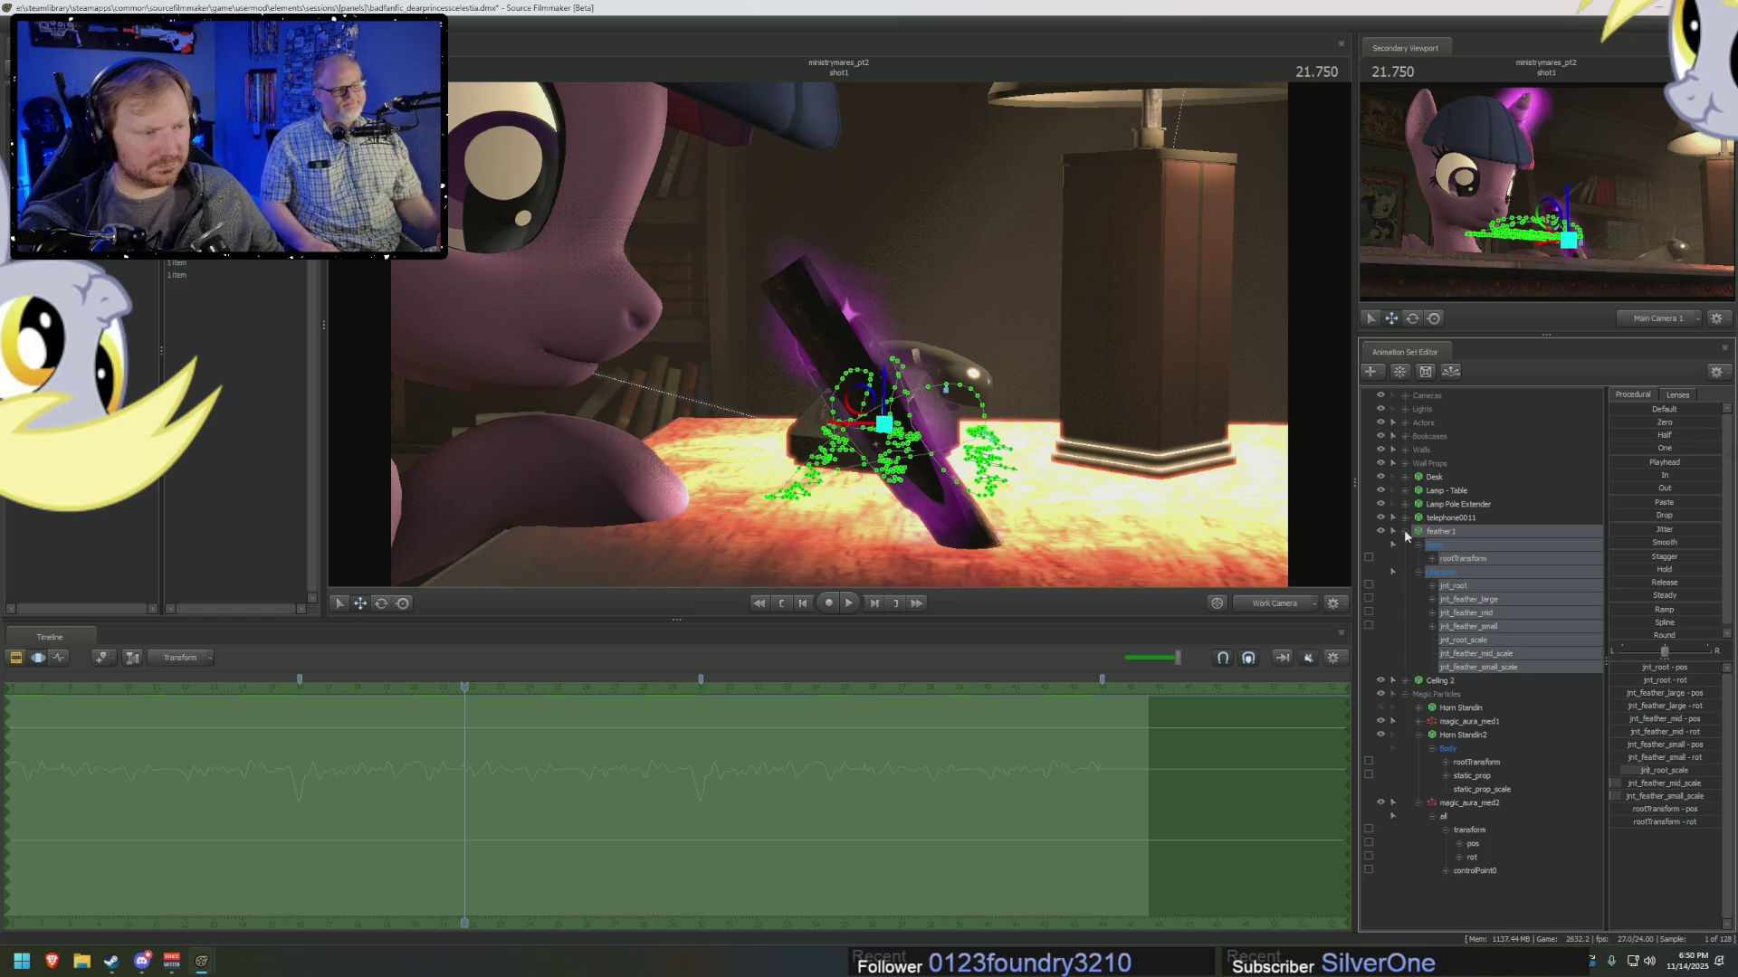
left_click(1467, 585)
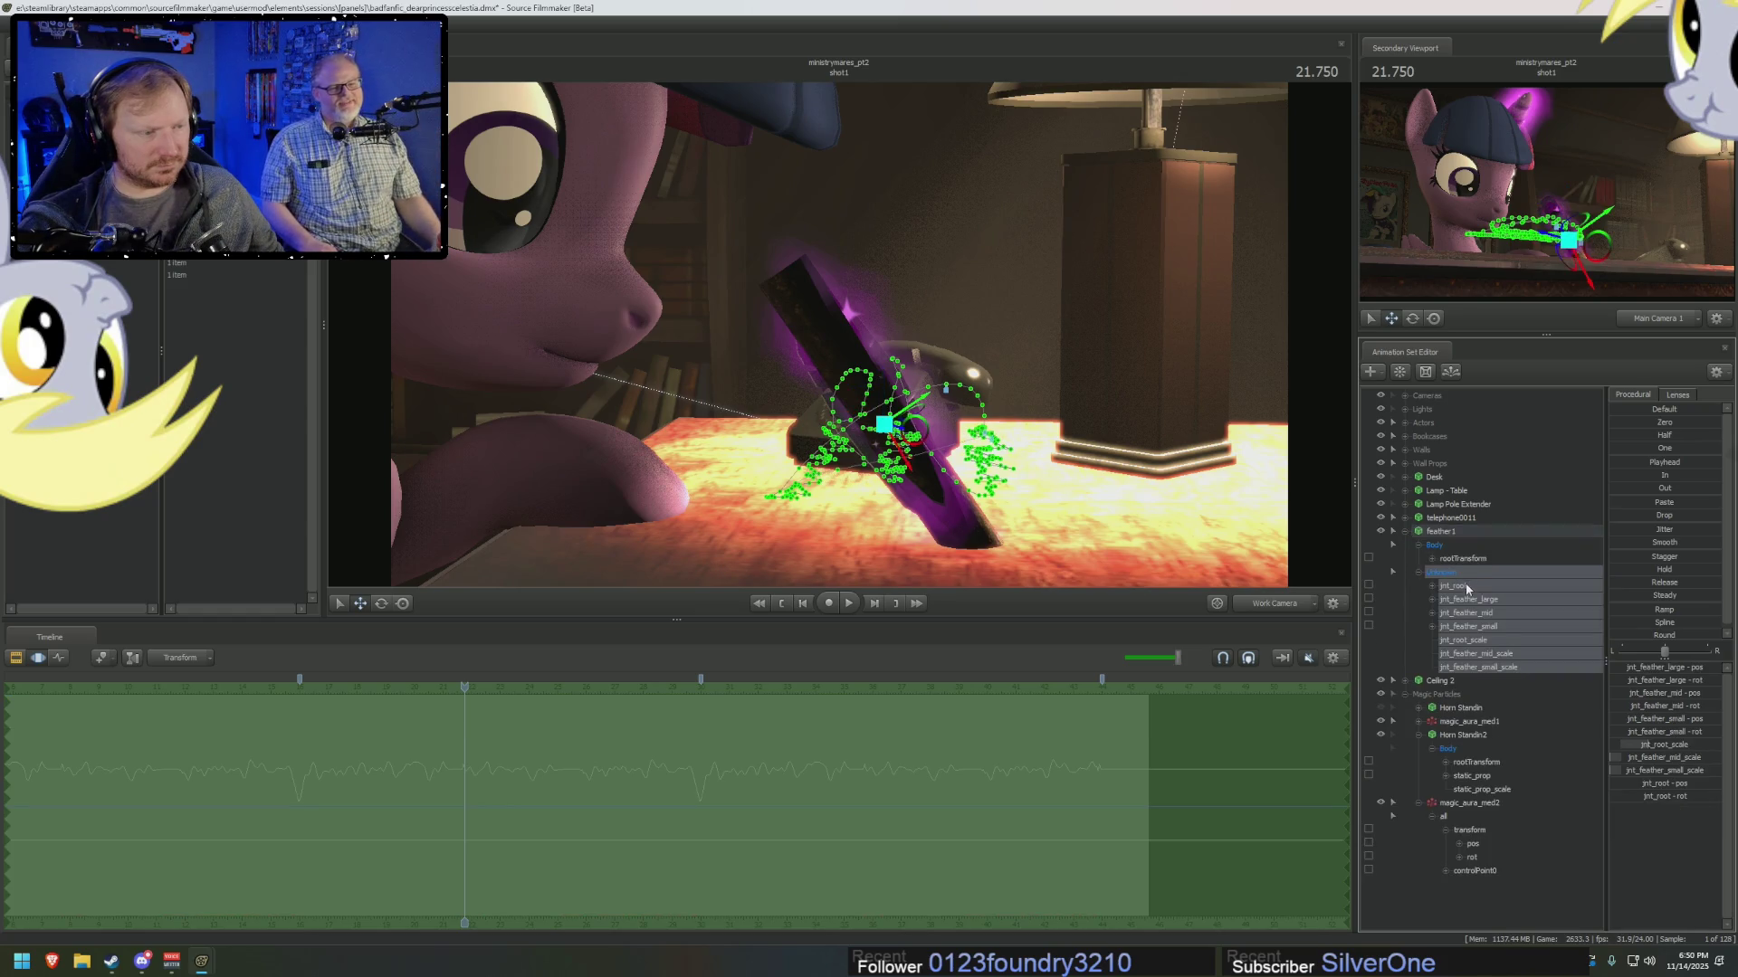
left_click(1476, 763)
mouse_move(909, 448)
left_mouse_down()
mouse_move(938, 443)
mouse_move(965, 523)
left_mouse_up()
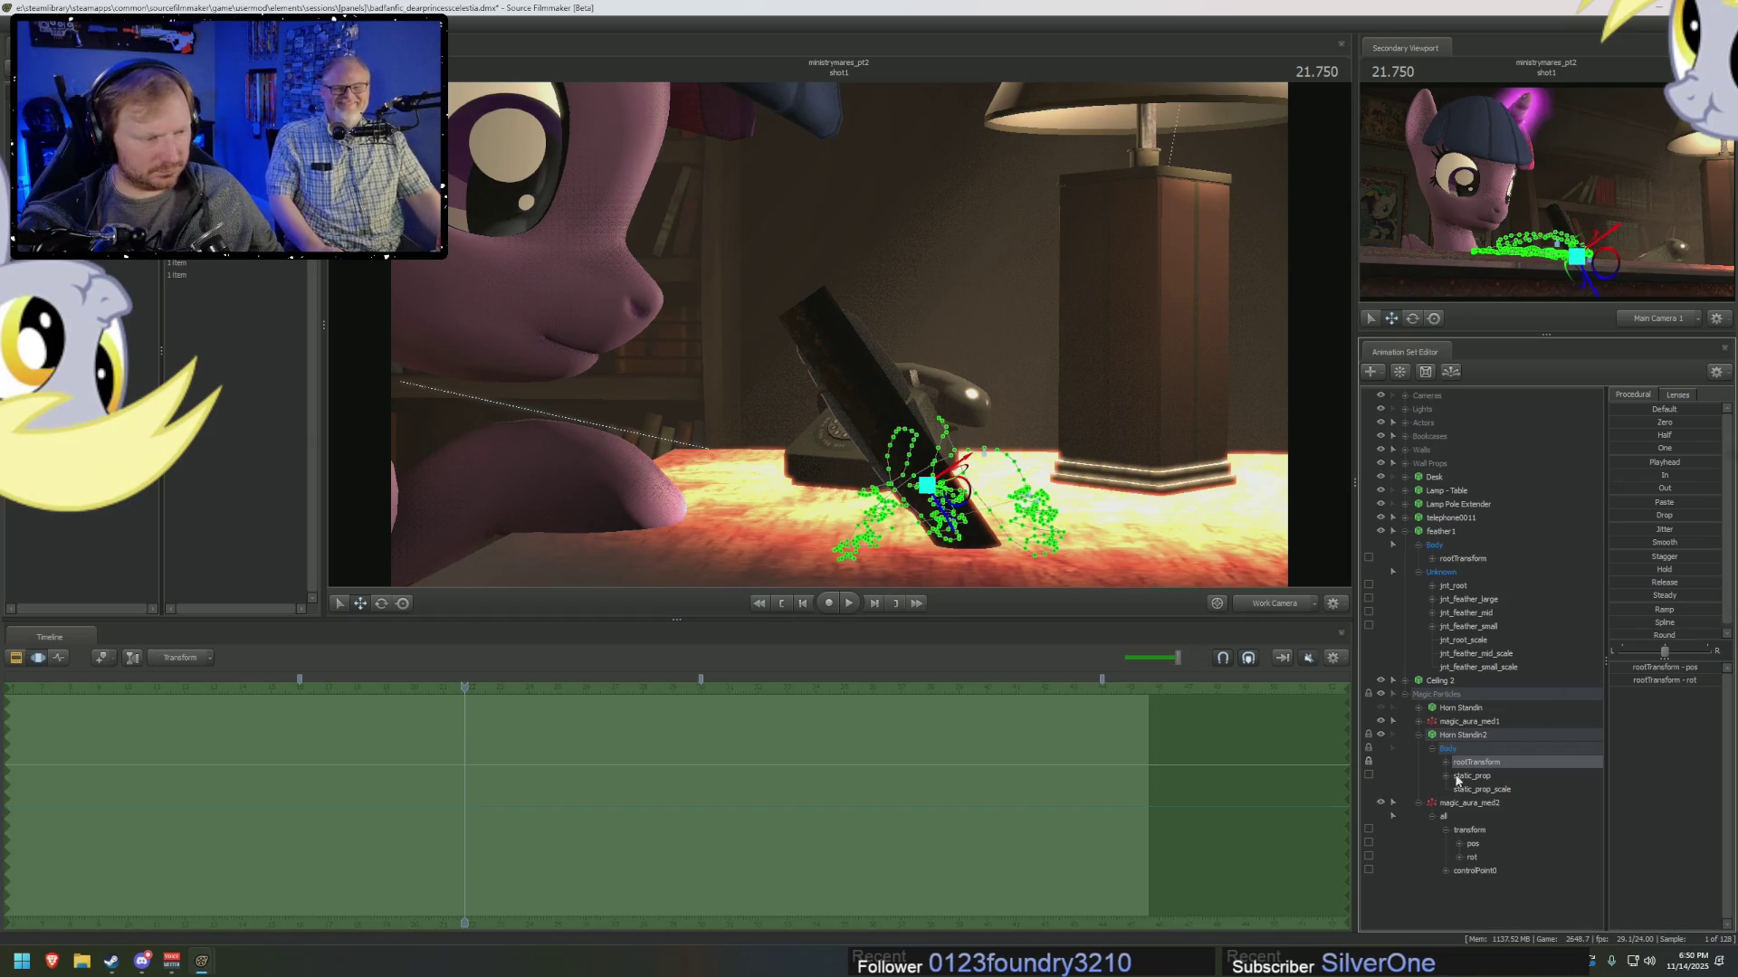
Hide Horn Standin2, collapse Horn Standin2, magic_aura_med2 and feather1, and show the clip timeline.
left_click(1380, 734)
left_click(1418, 735)
left_click(1404, 531)
key("space")
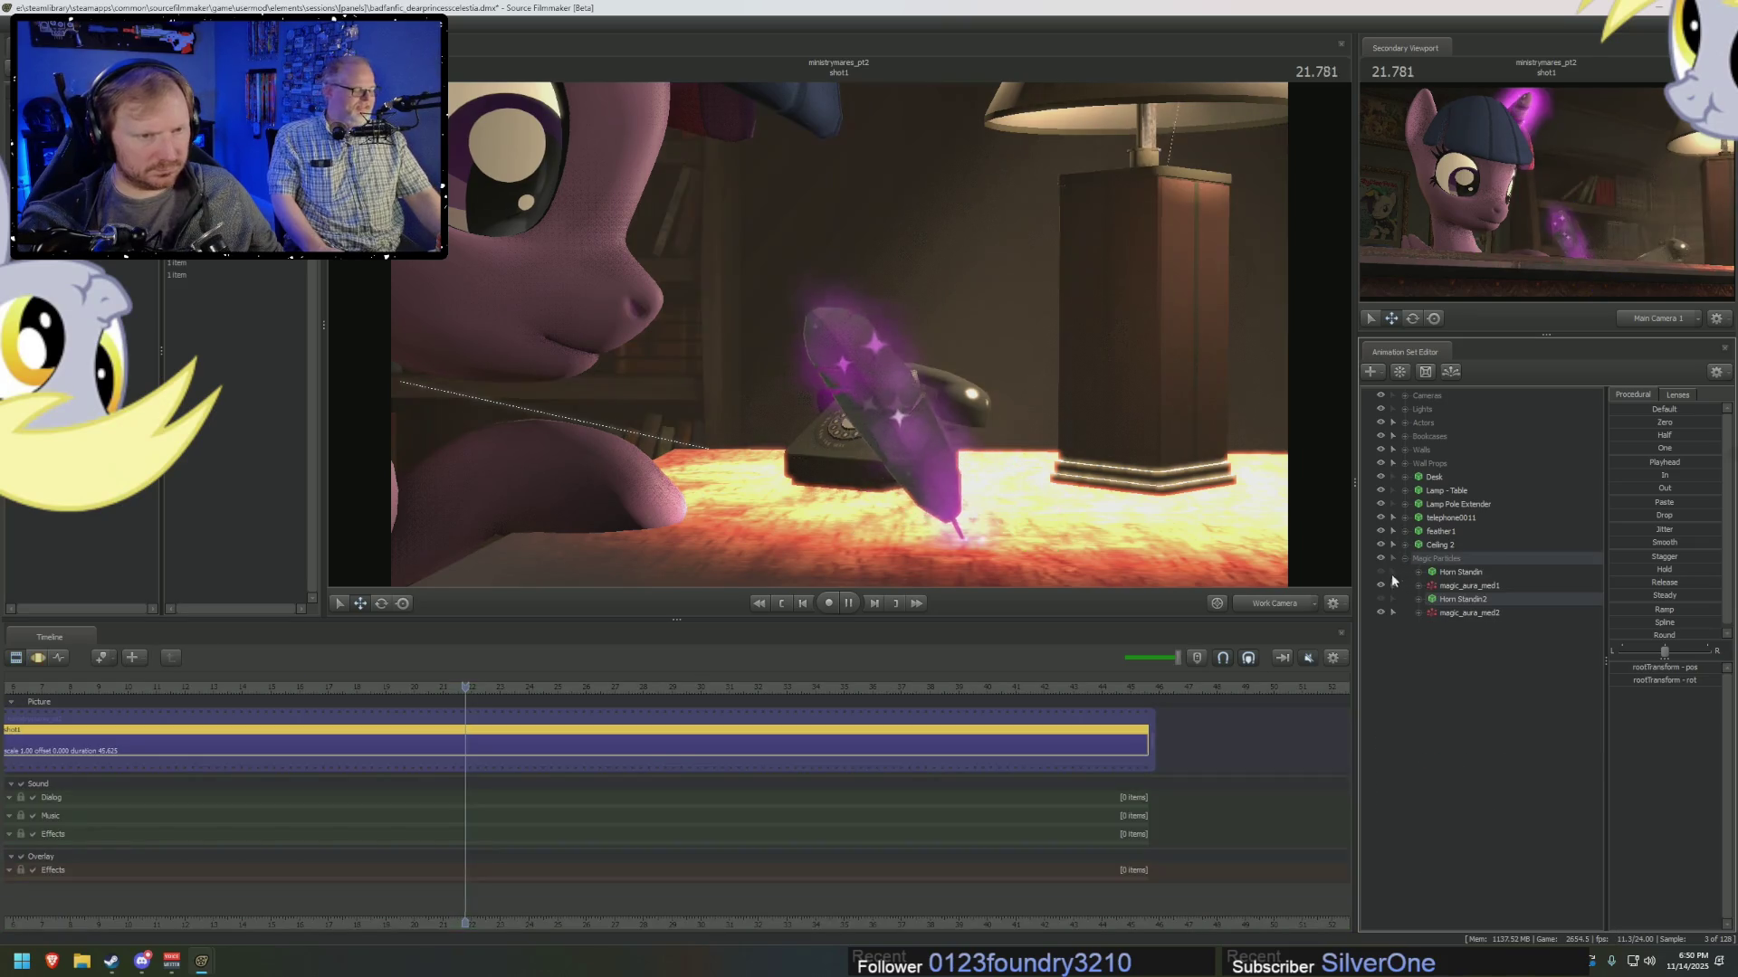
Preview the aura, switch to Main Camera 1, and edit magic_aura_med1's magic_aura_med particle definition.
key("space")
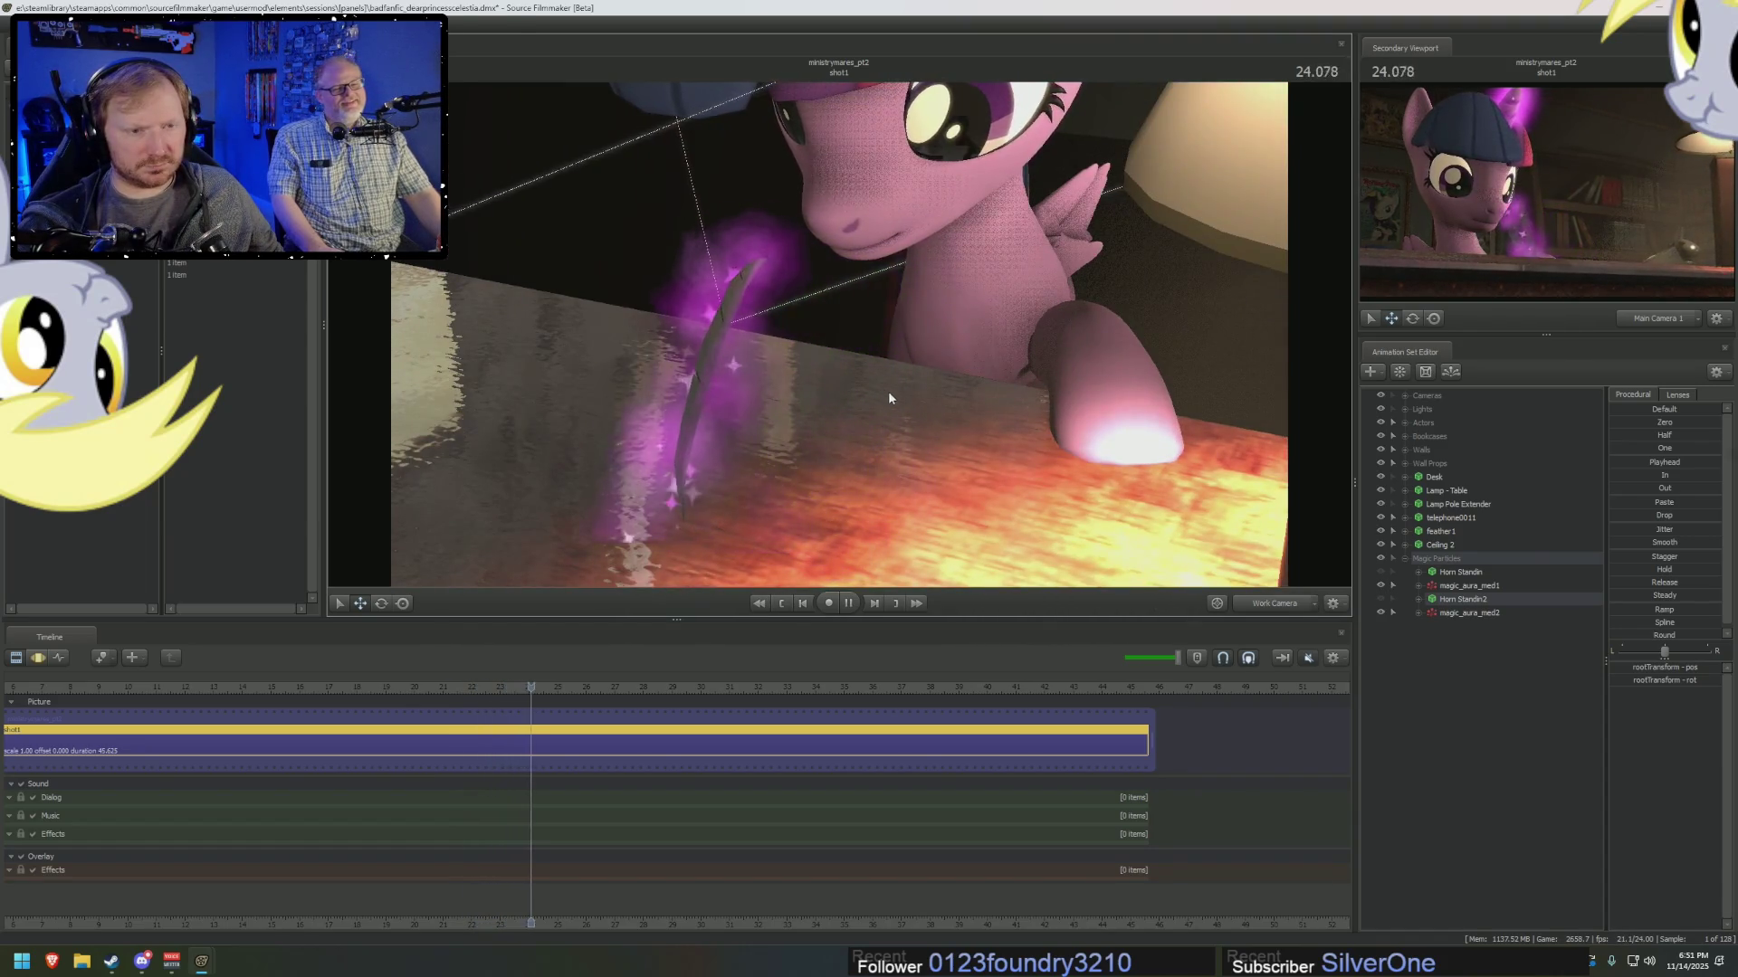
key("space")
left_click(1265, 604)
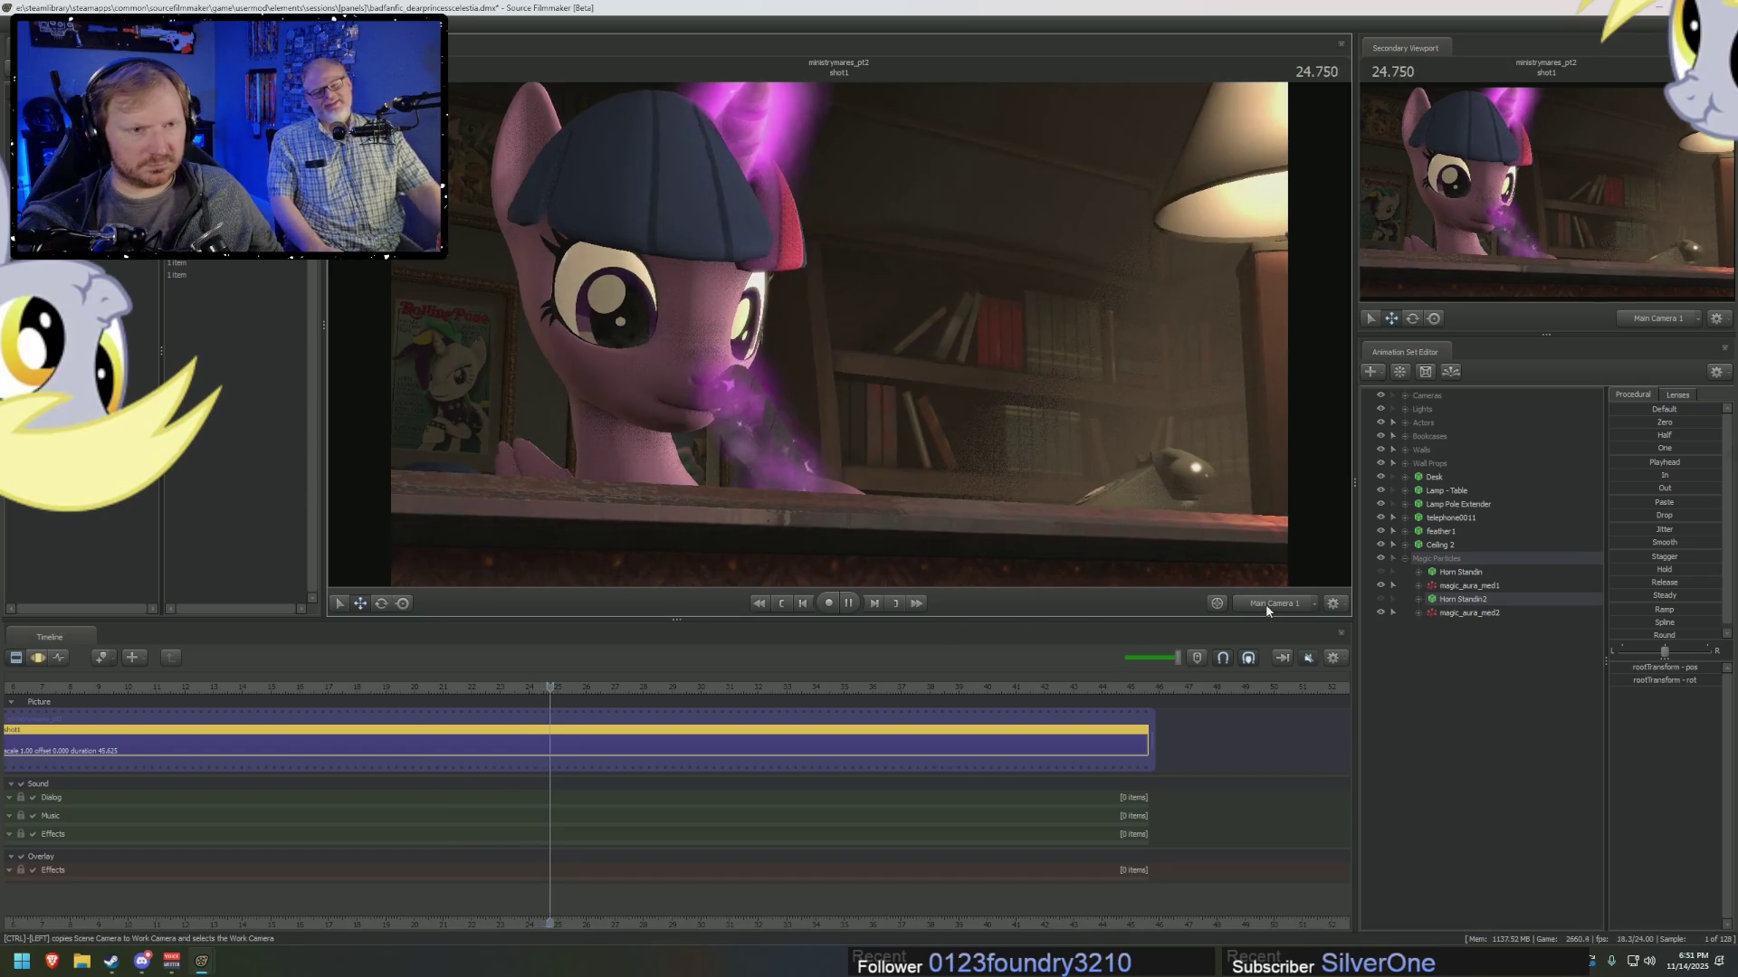
right_click(1450, 588)
mouse_move(1556, 748)
left_click(1676, 752)
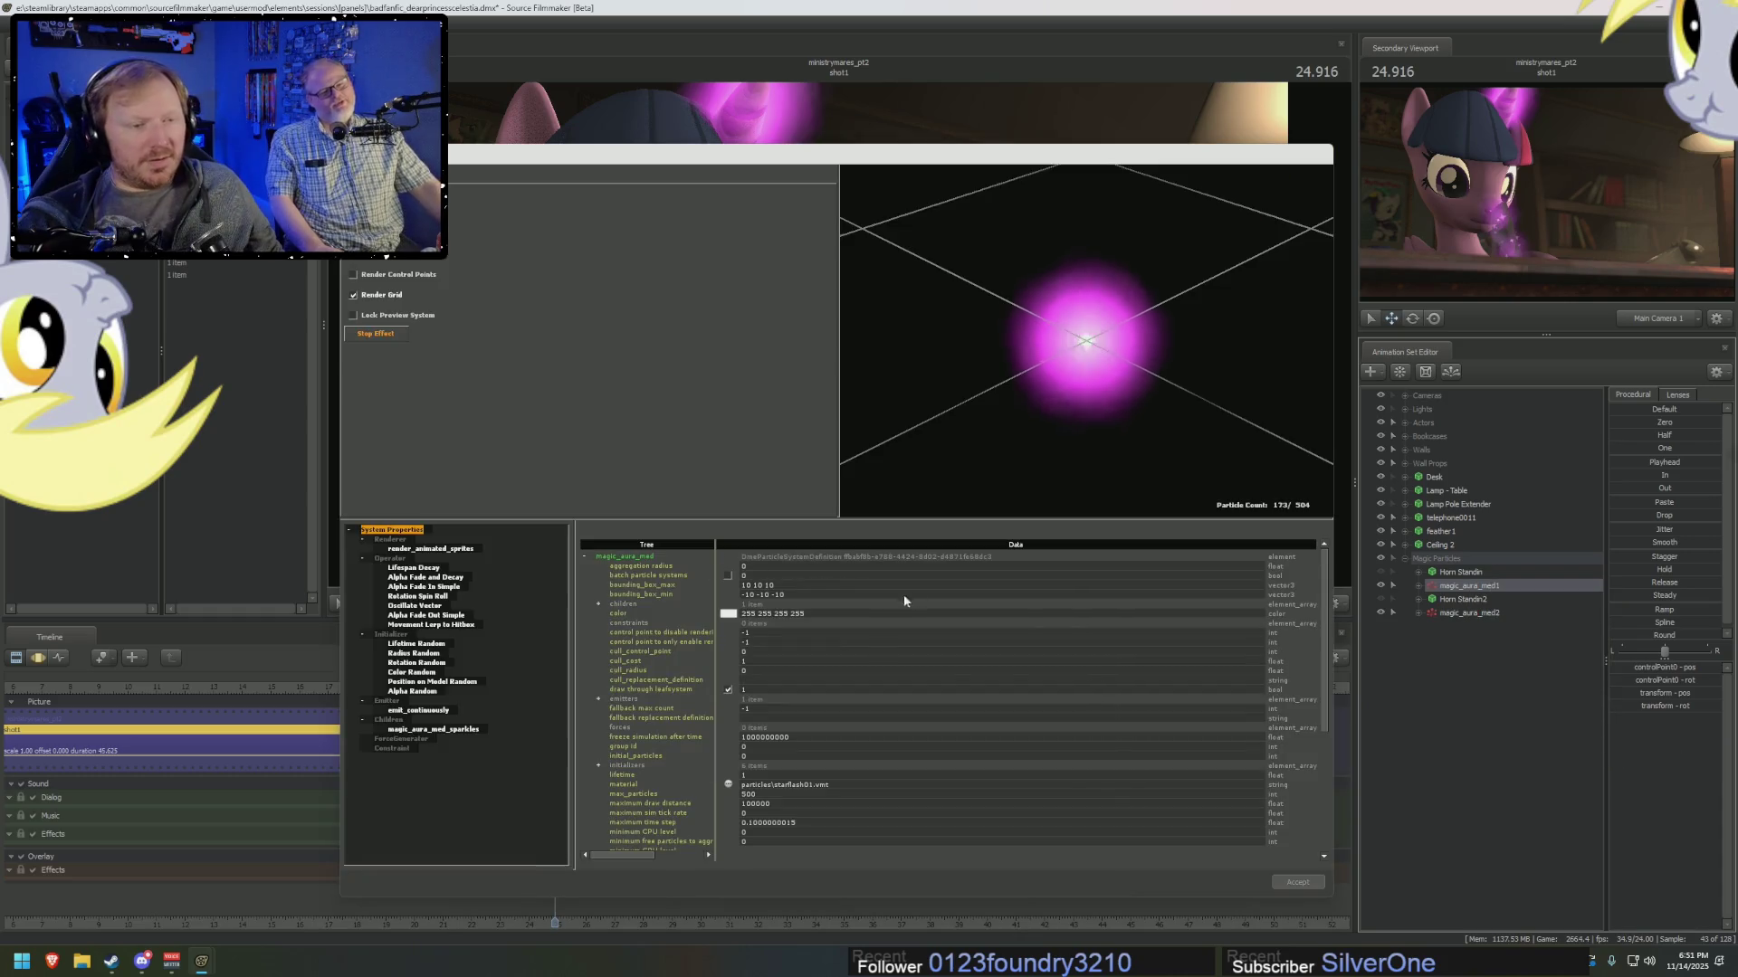
Set the emit_continuously emission rate to 100, then move the Particle Editor aside and preview.
key("F3")
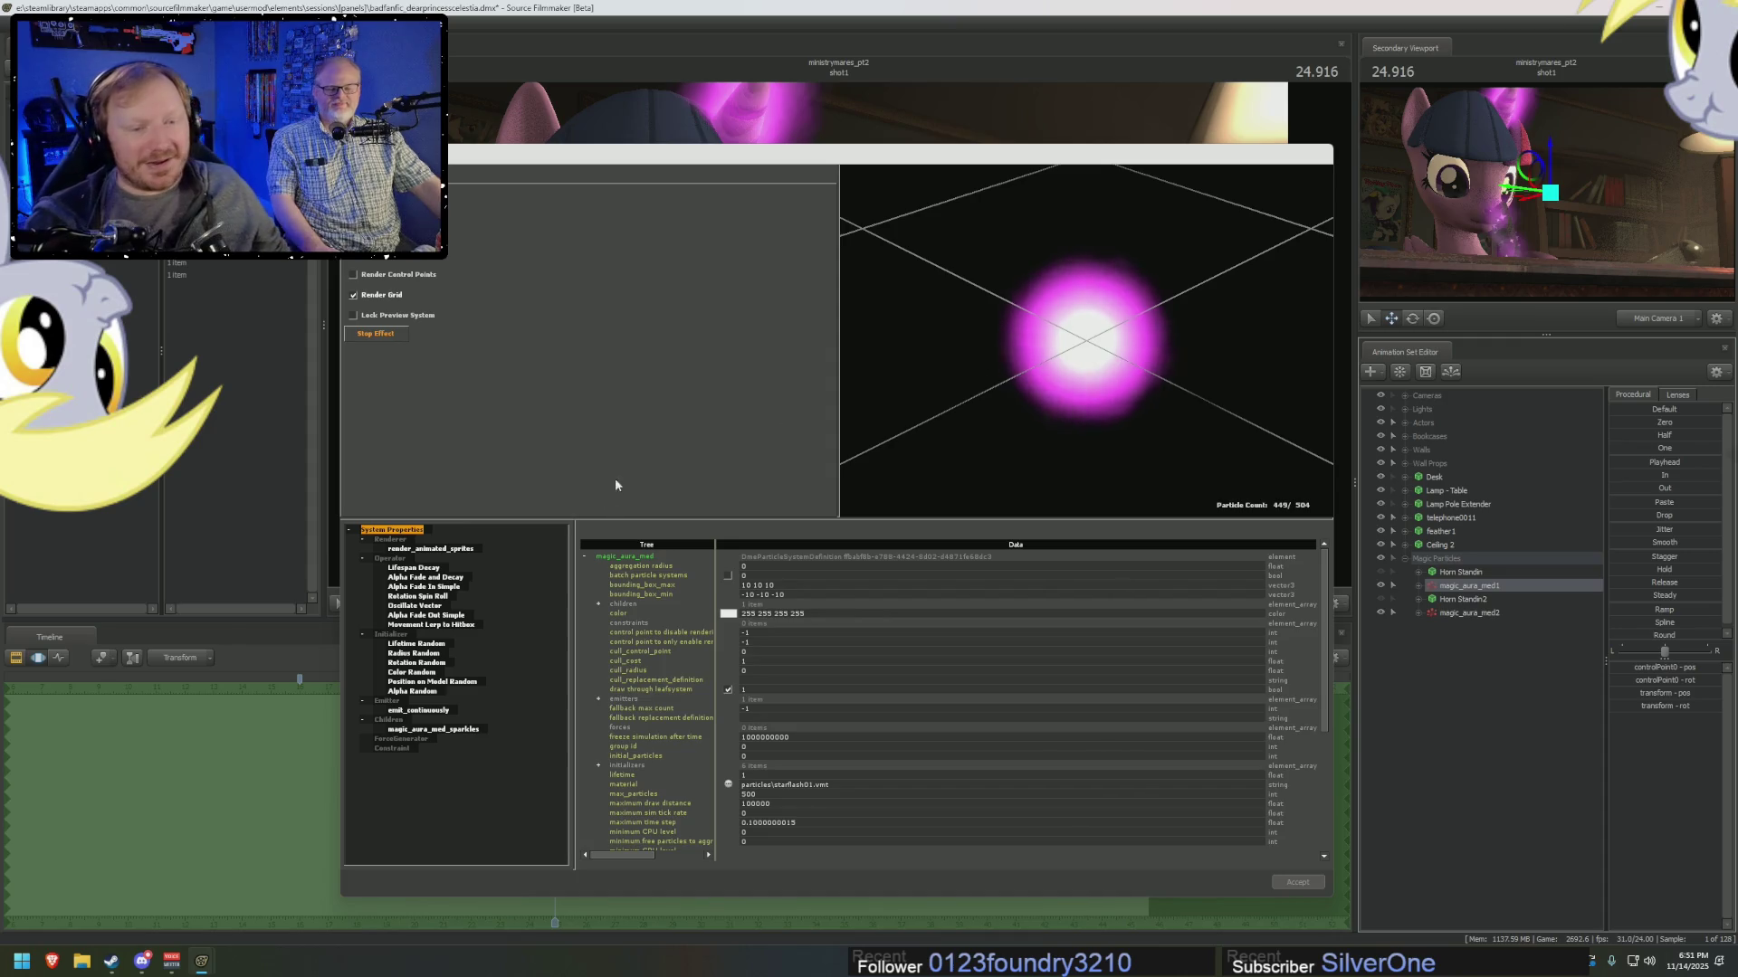
left_click(422, 672)
left_click(422, 711)
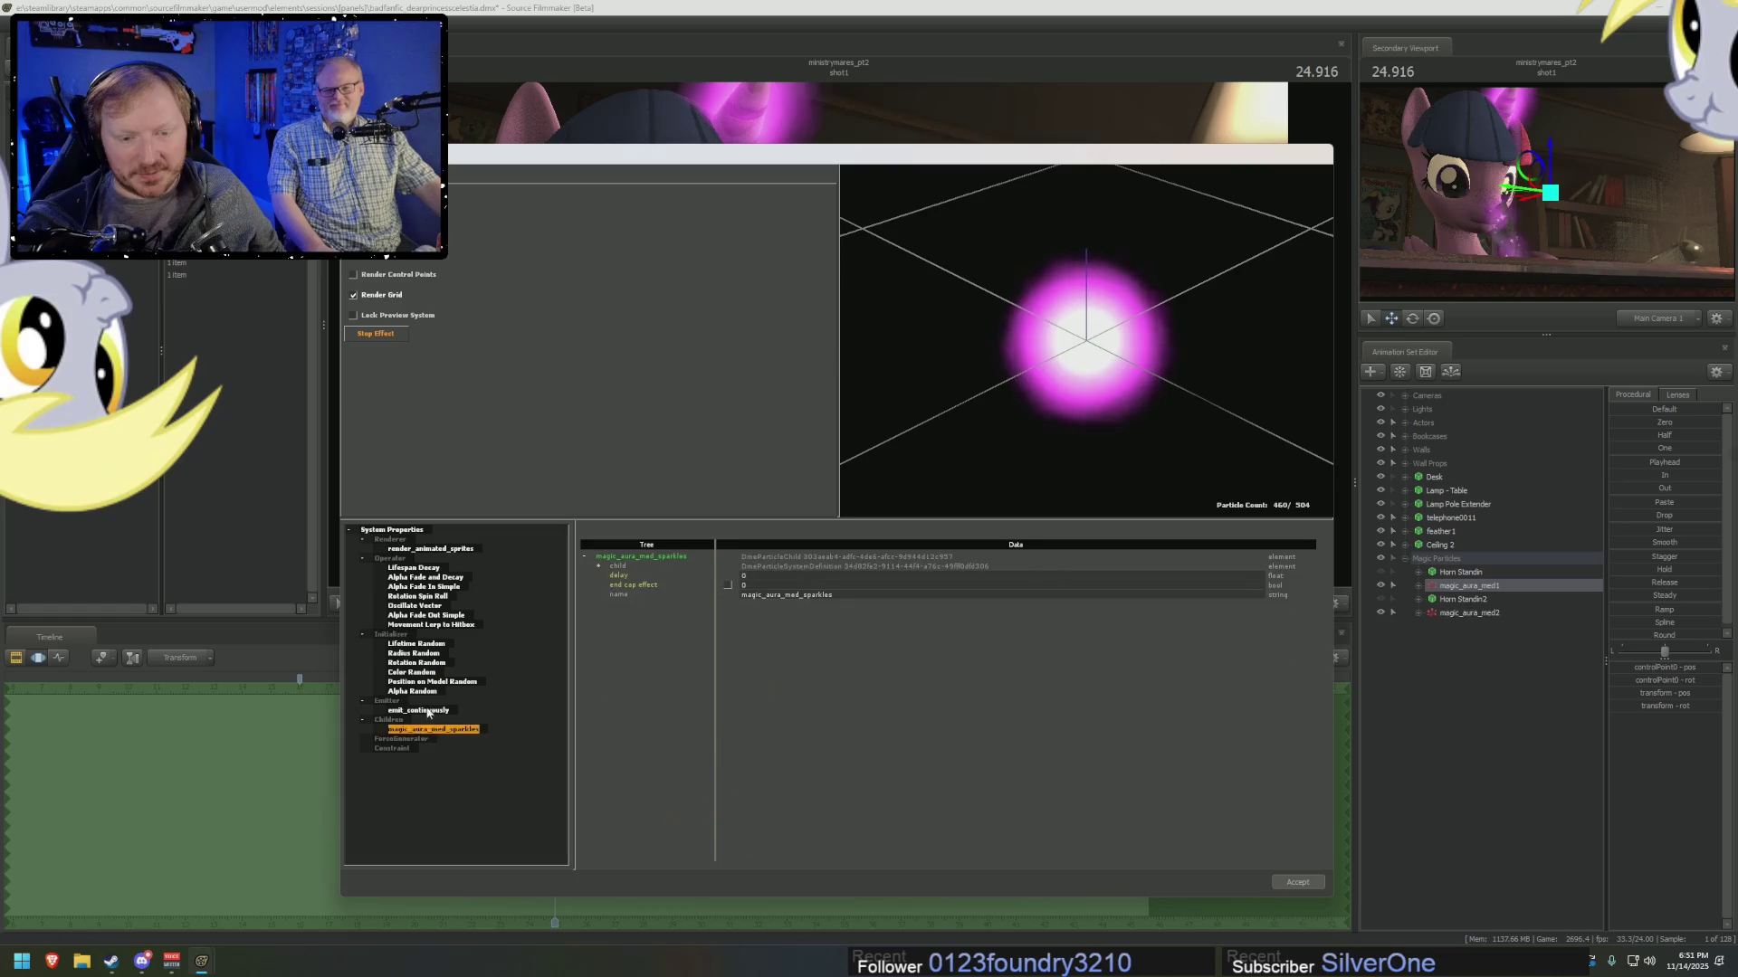
double_click(748, 595)
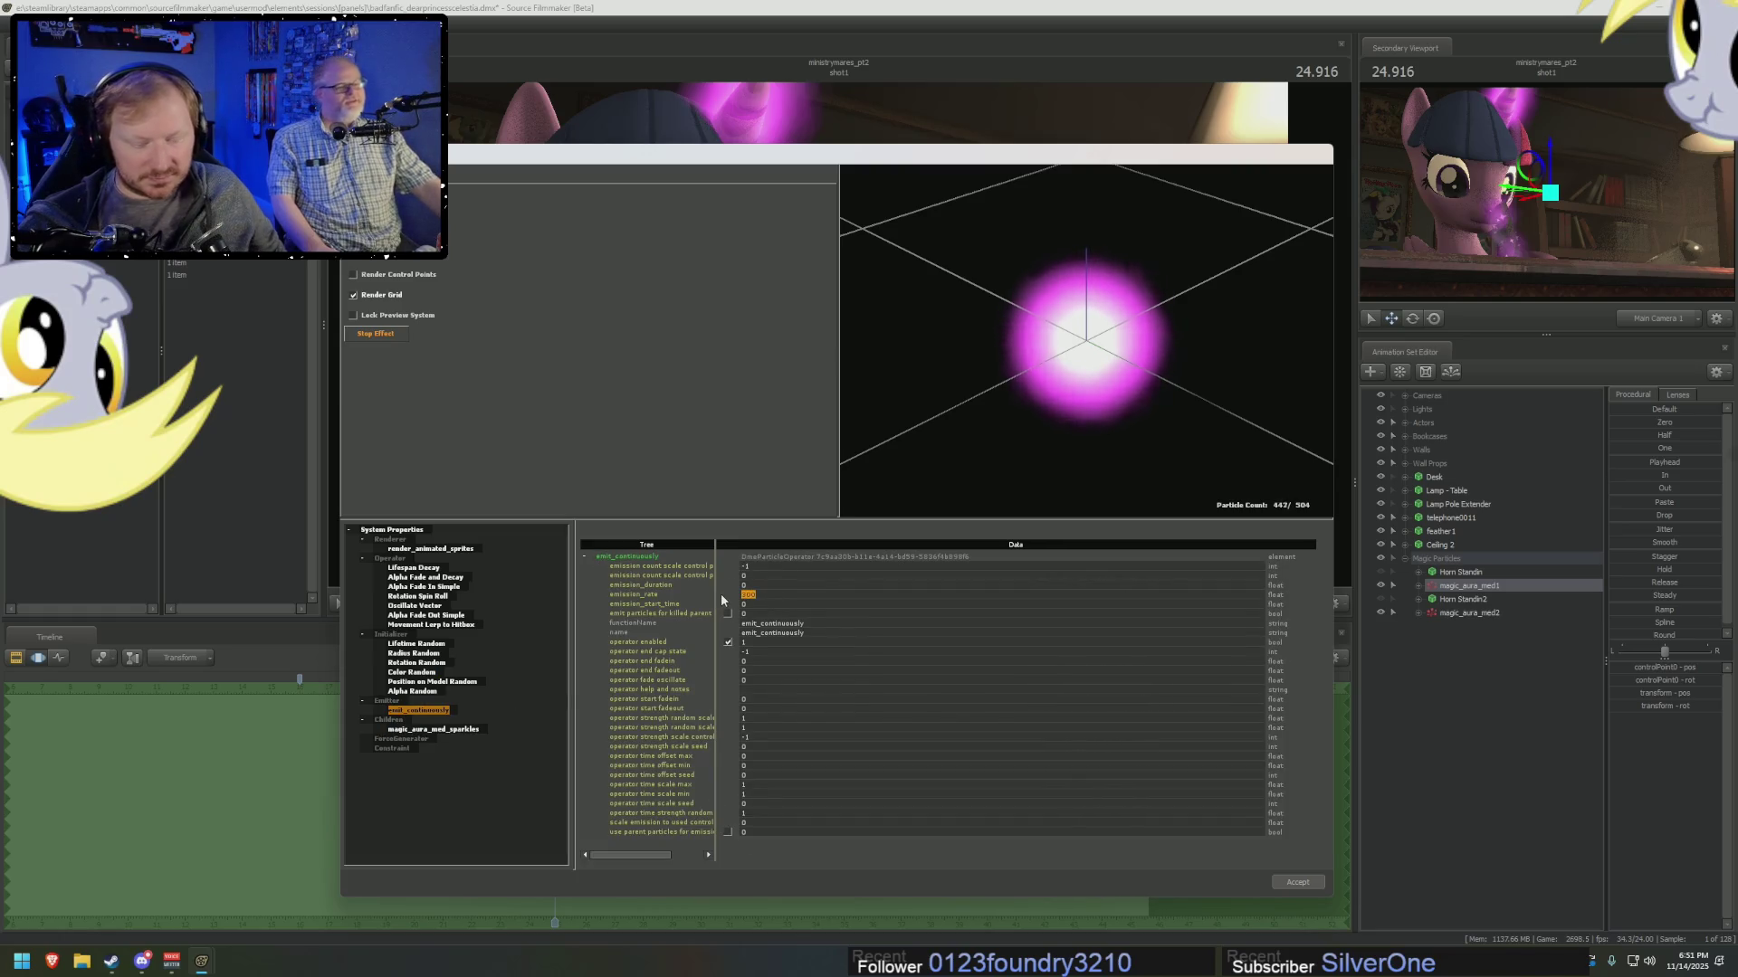
type("100")
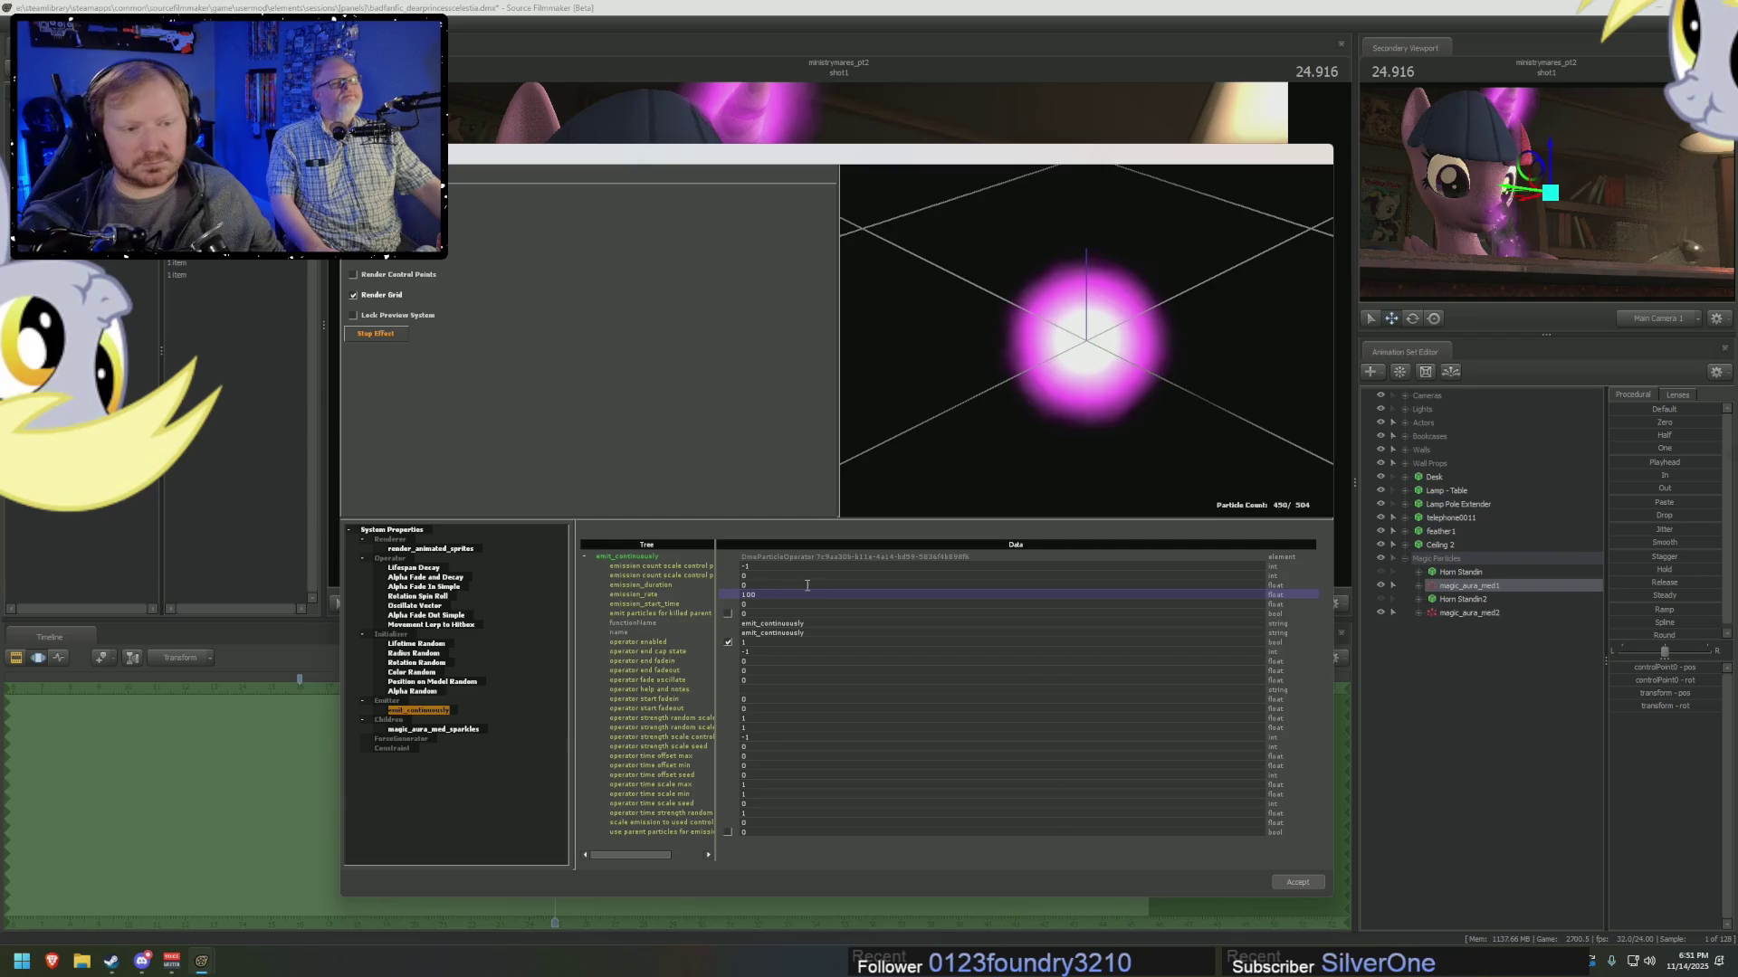
key("Return")
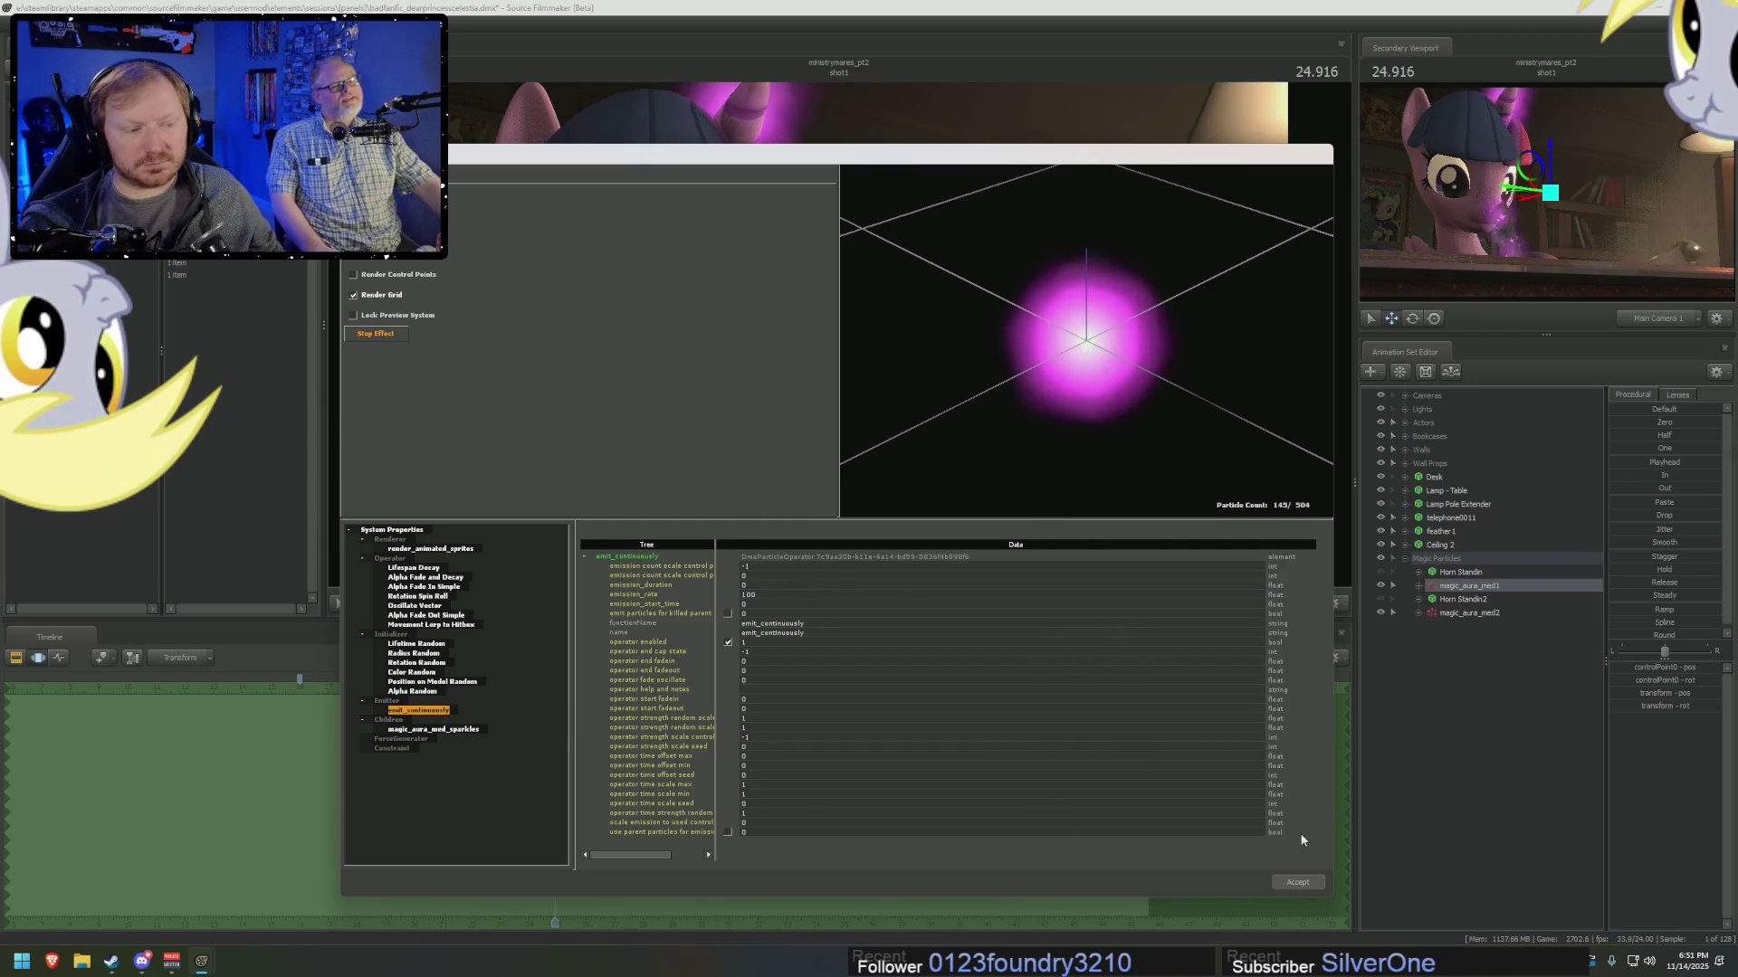
left_click_drag(1010, 160, 948, 390)
left_click(916, 90)
key("space")
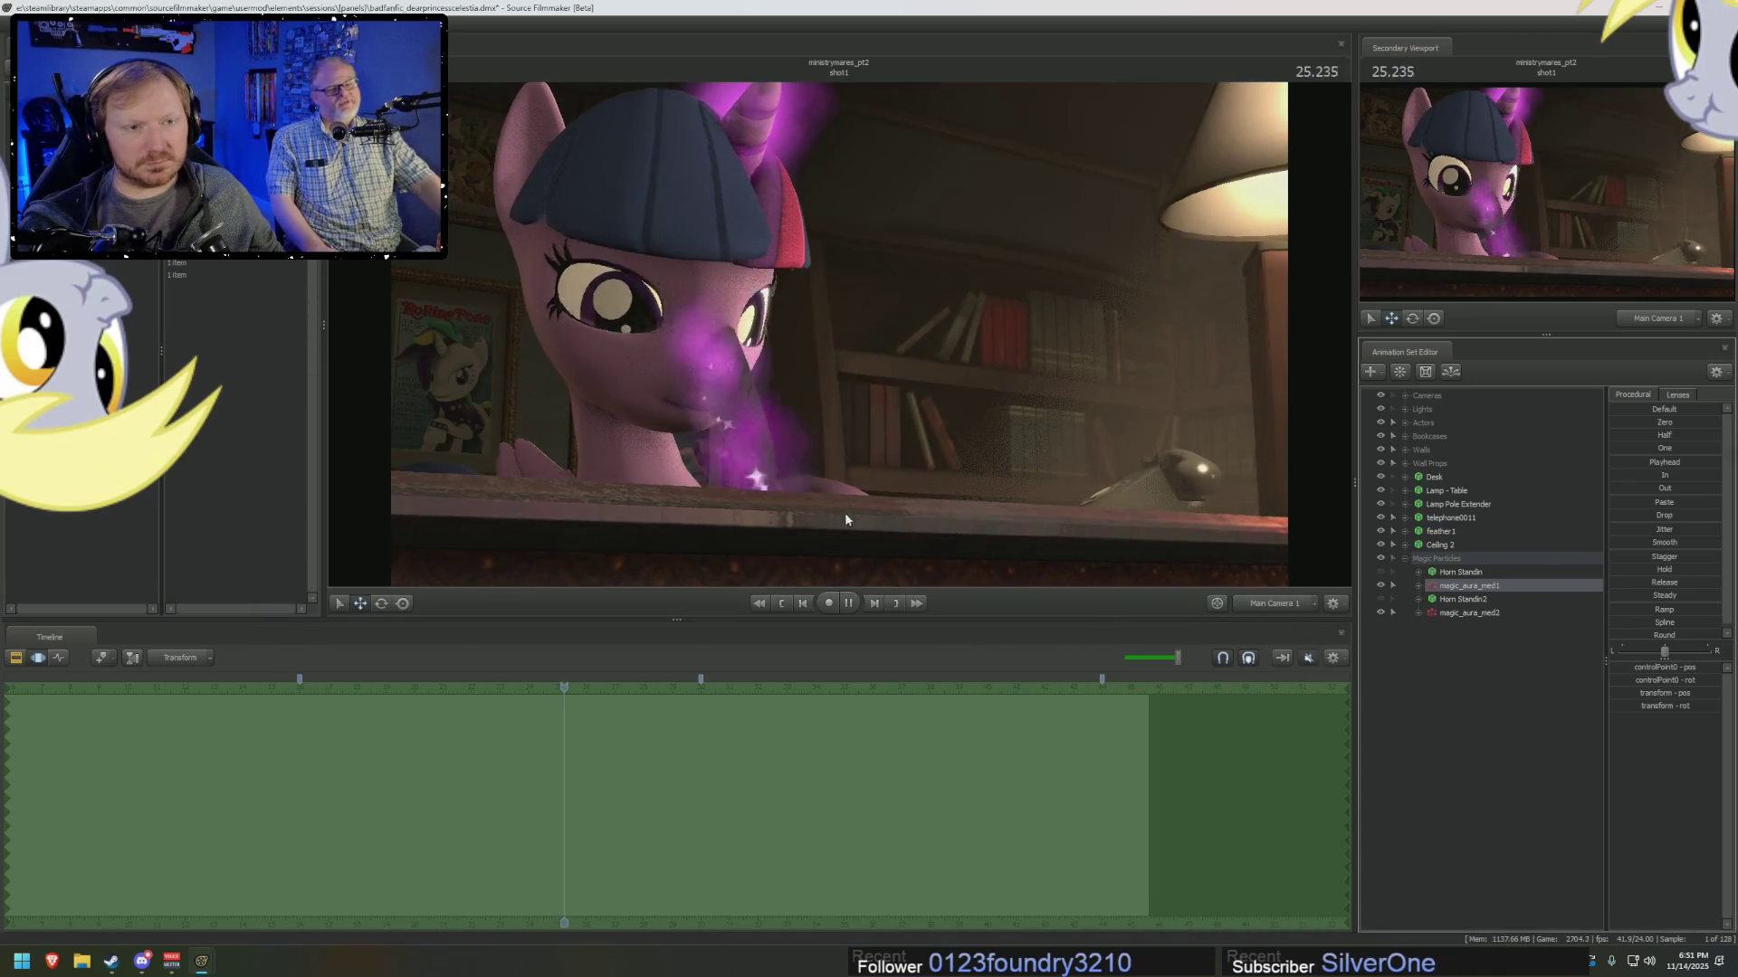
Play the shot to 28.291, move the Particle System Editor out of the way, and pull the view back.
key("space")
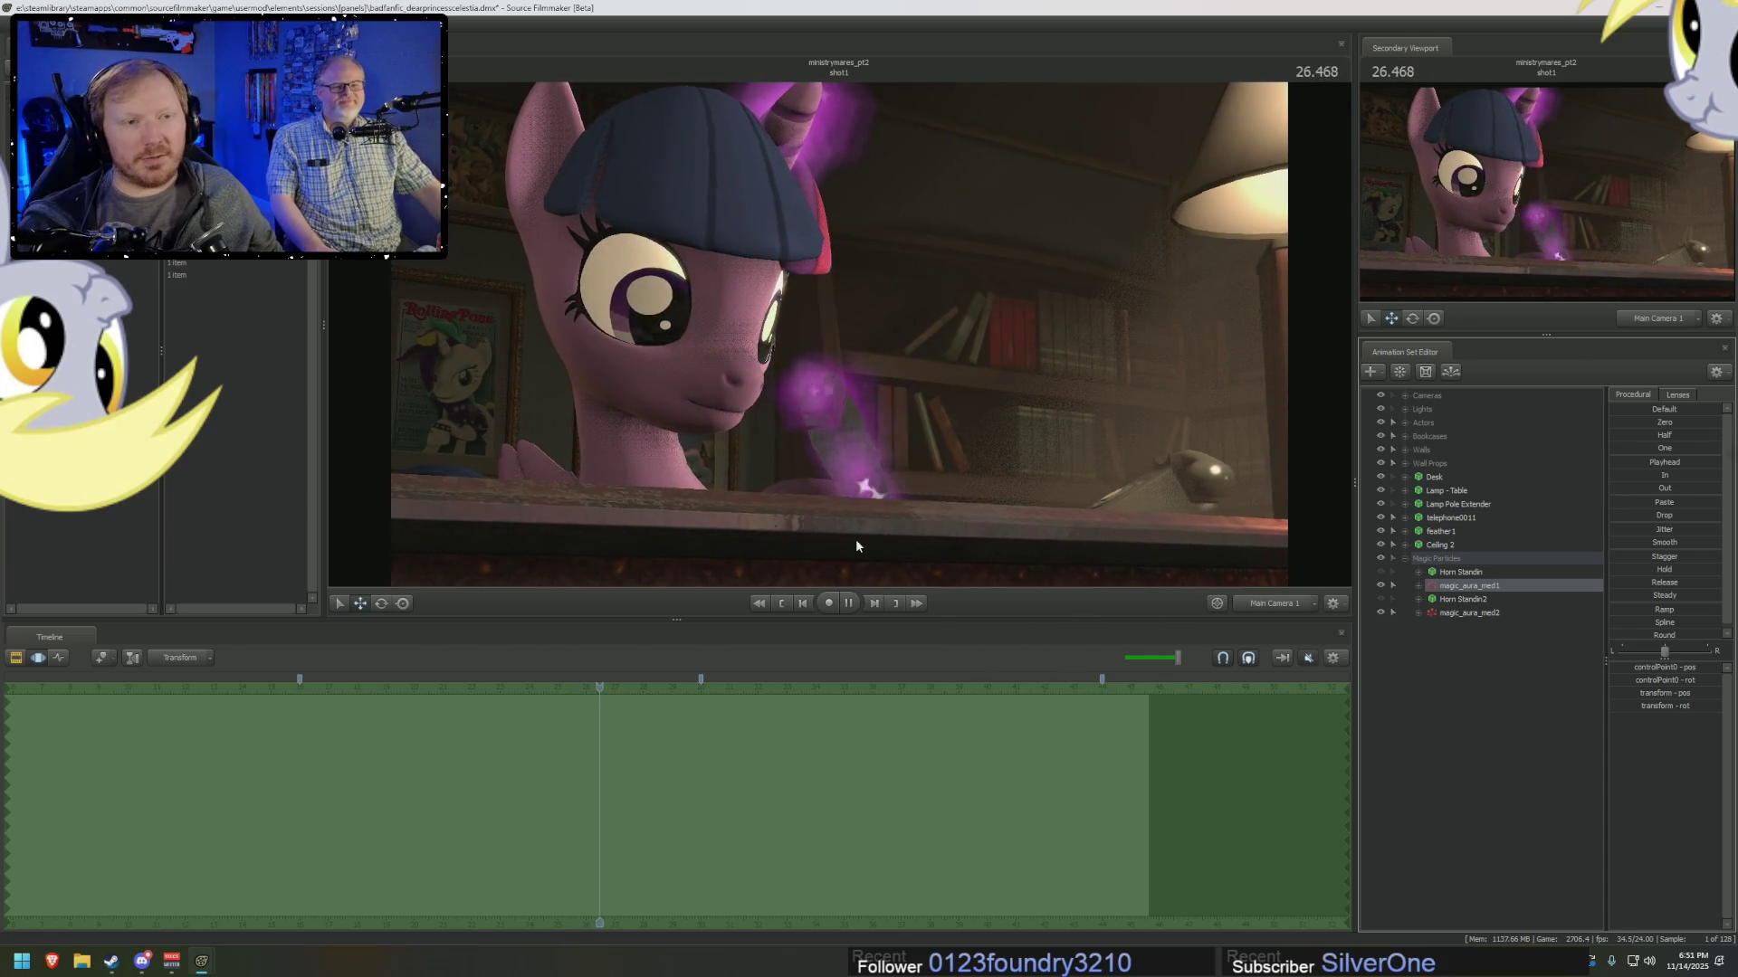
key("space")
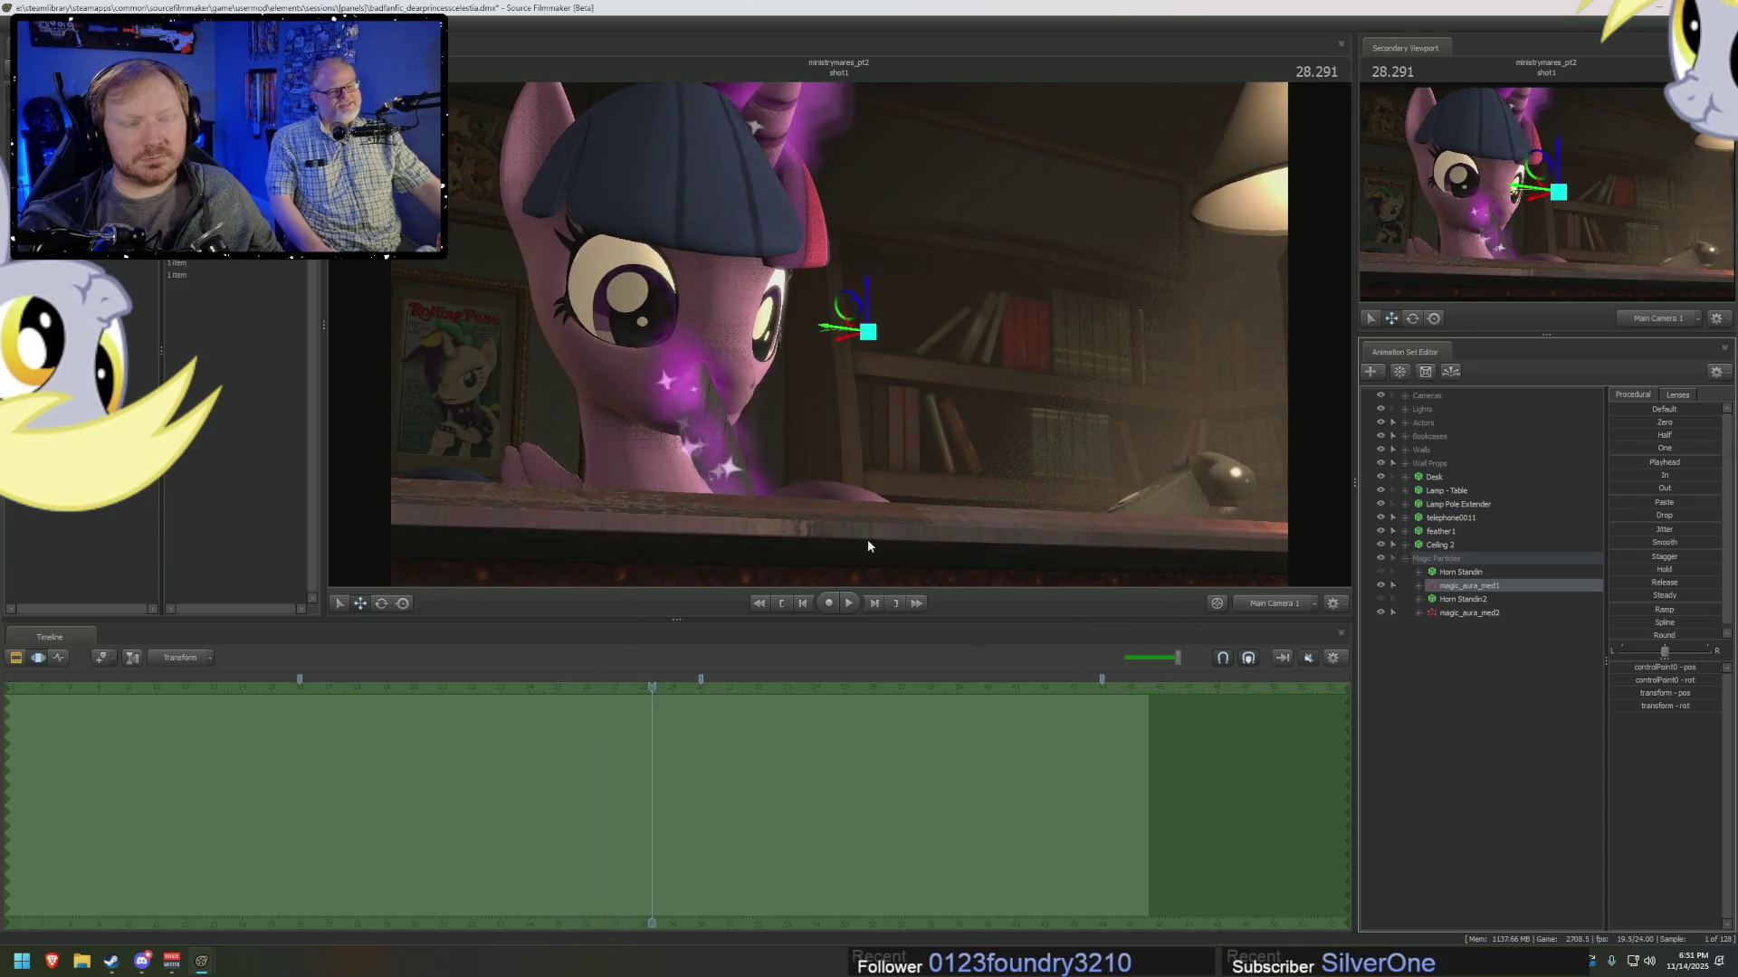
left_click_drag(1026, 398, 1005, 108)
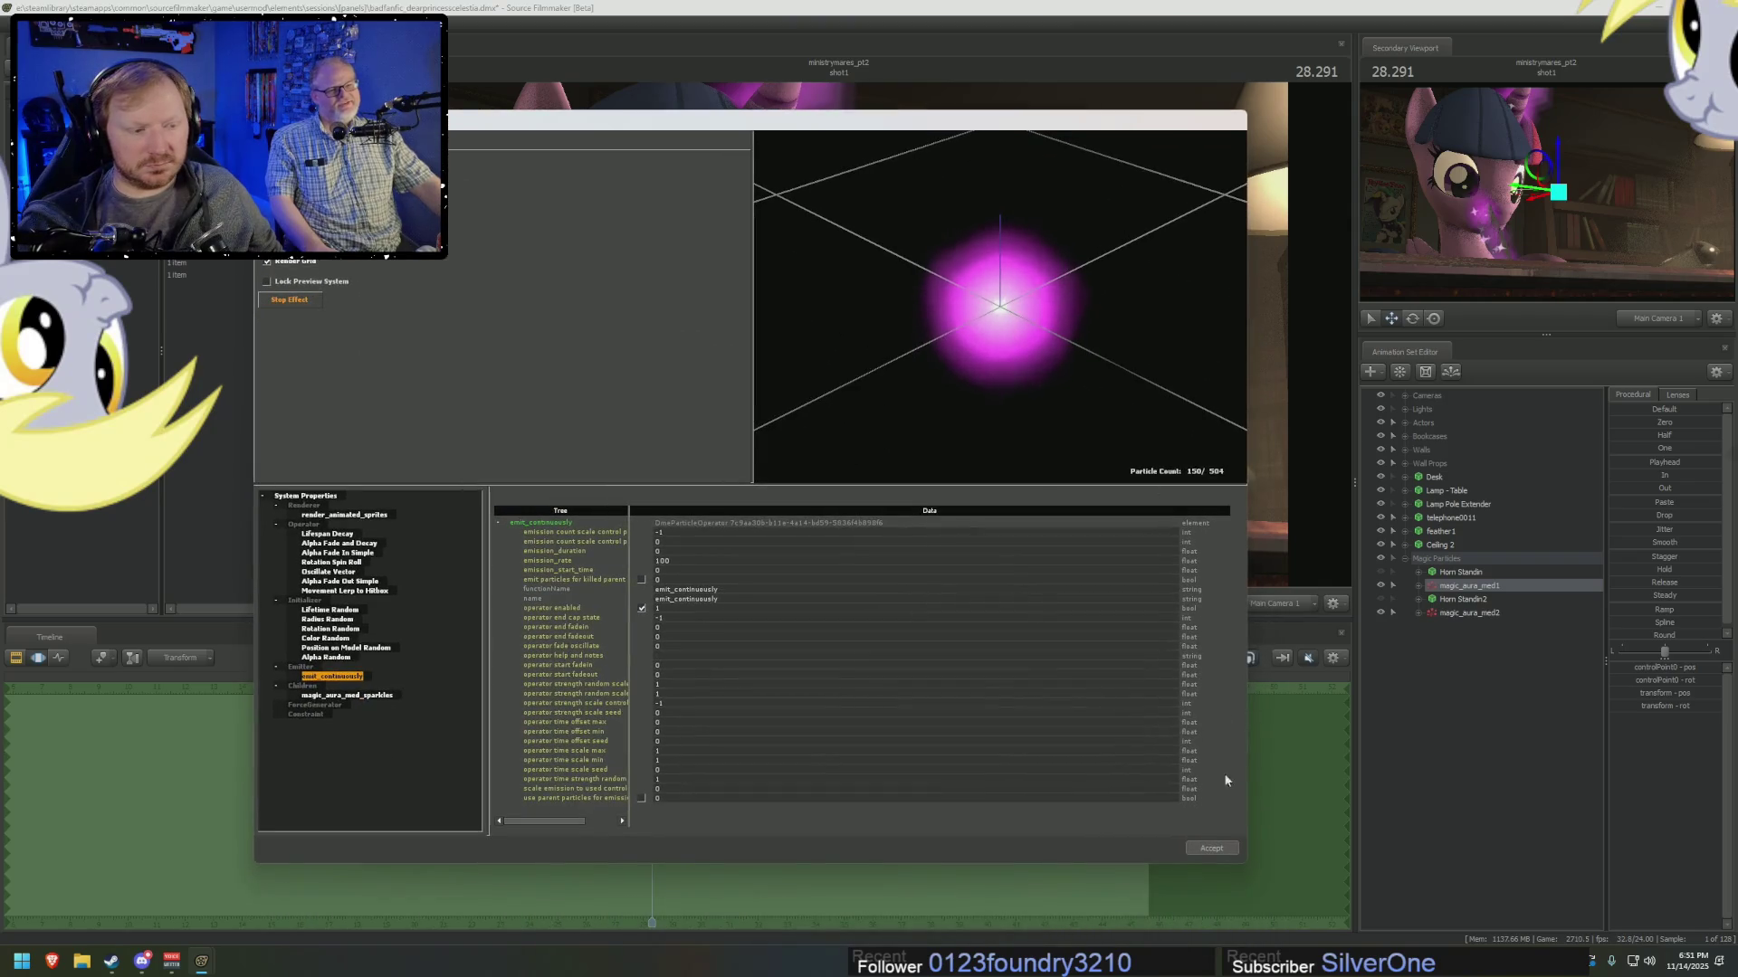
left_click(1263, 631)
left_click_drag(995, 407, 914, 417)
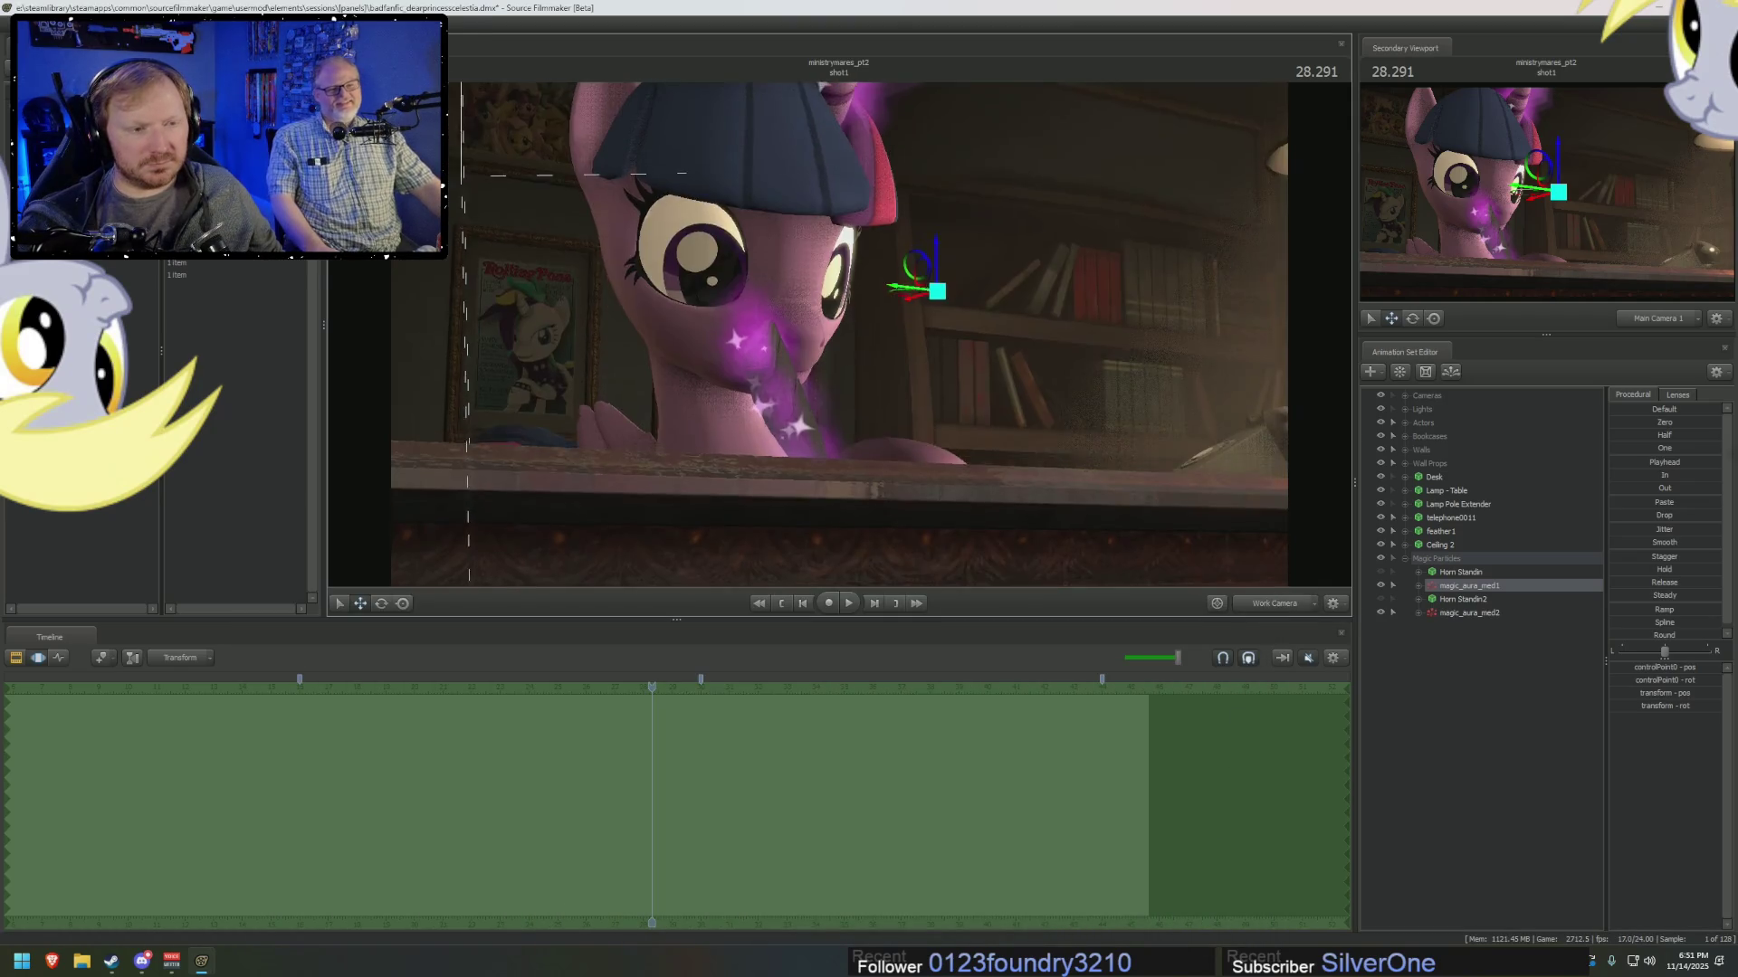
right_click(914, 417)
Turn off viewport lighting, collapse Magic Particles and expand Actors to show Twilight.
left_click(916, 422)
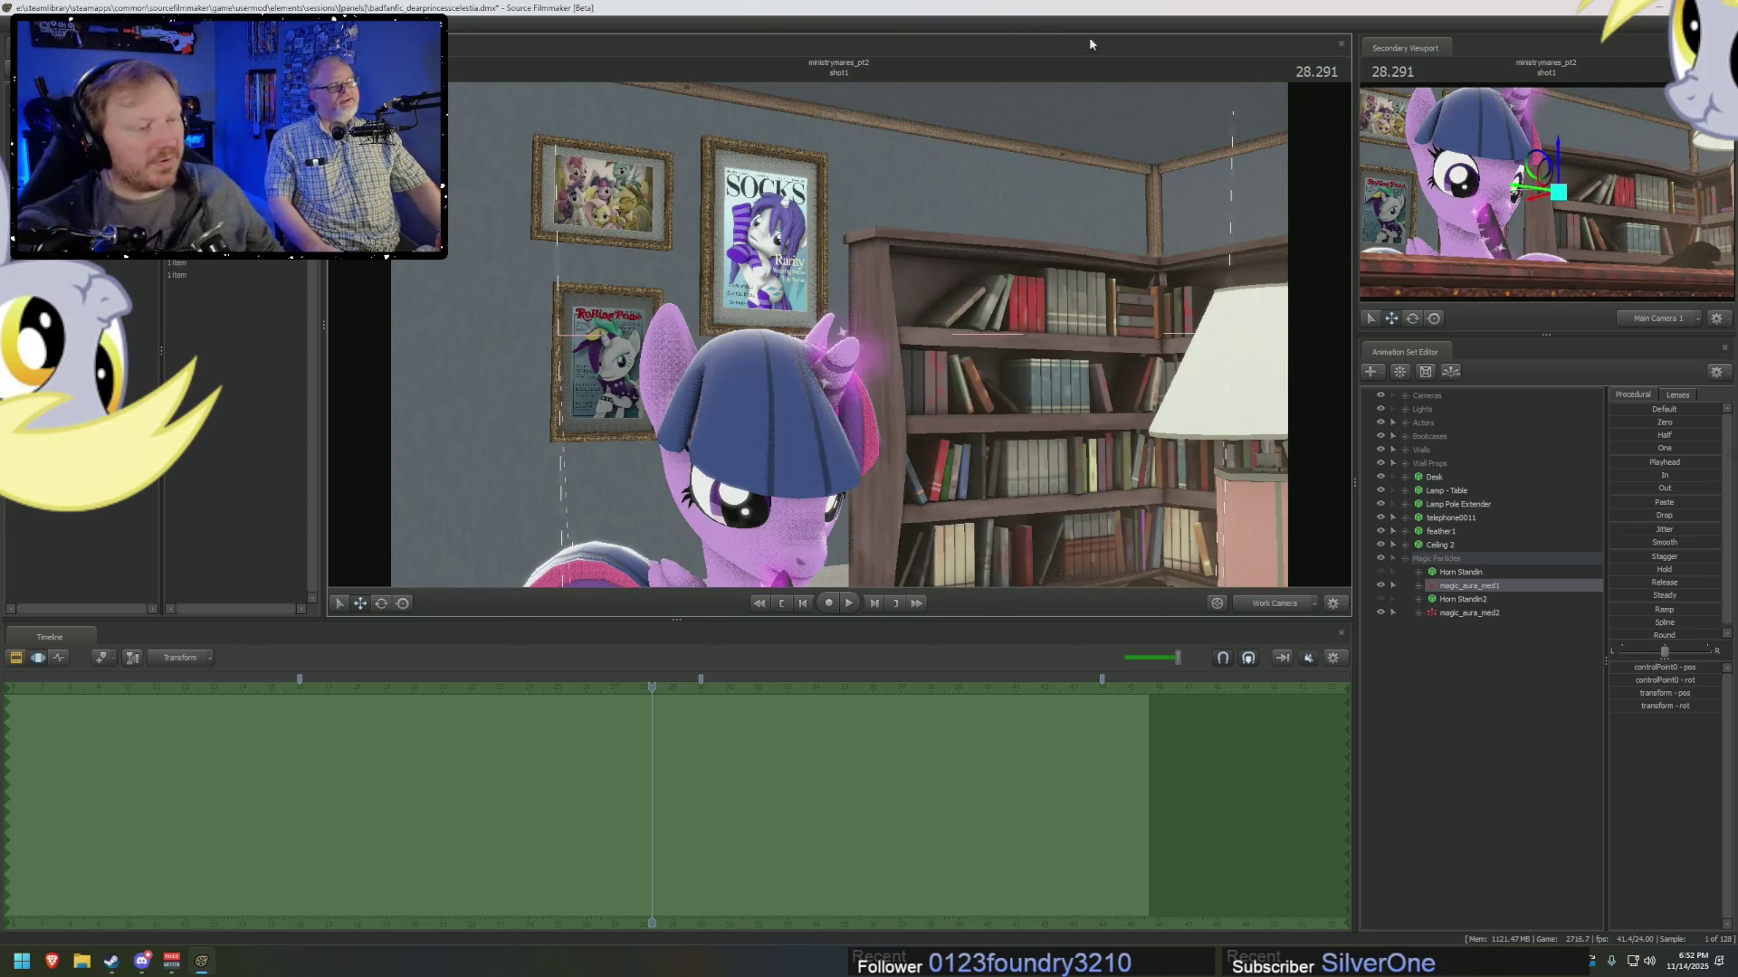
left_click(1406, 554)
left_click(1404, 423)
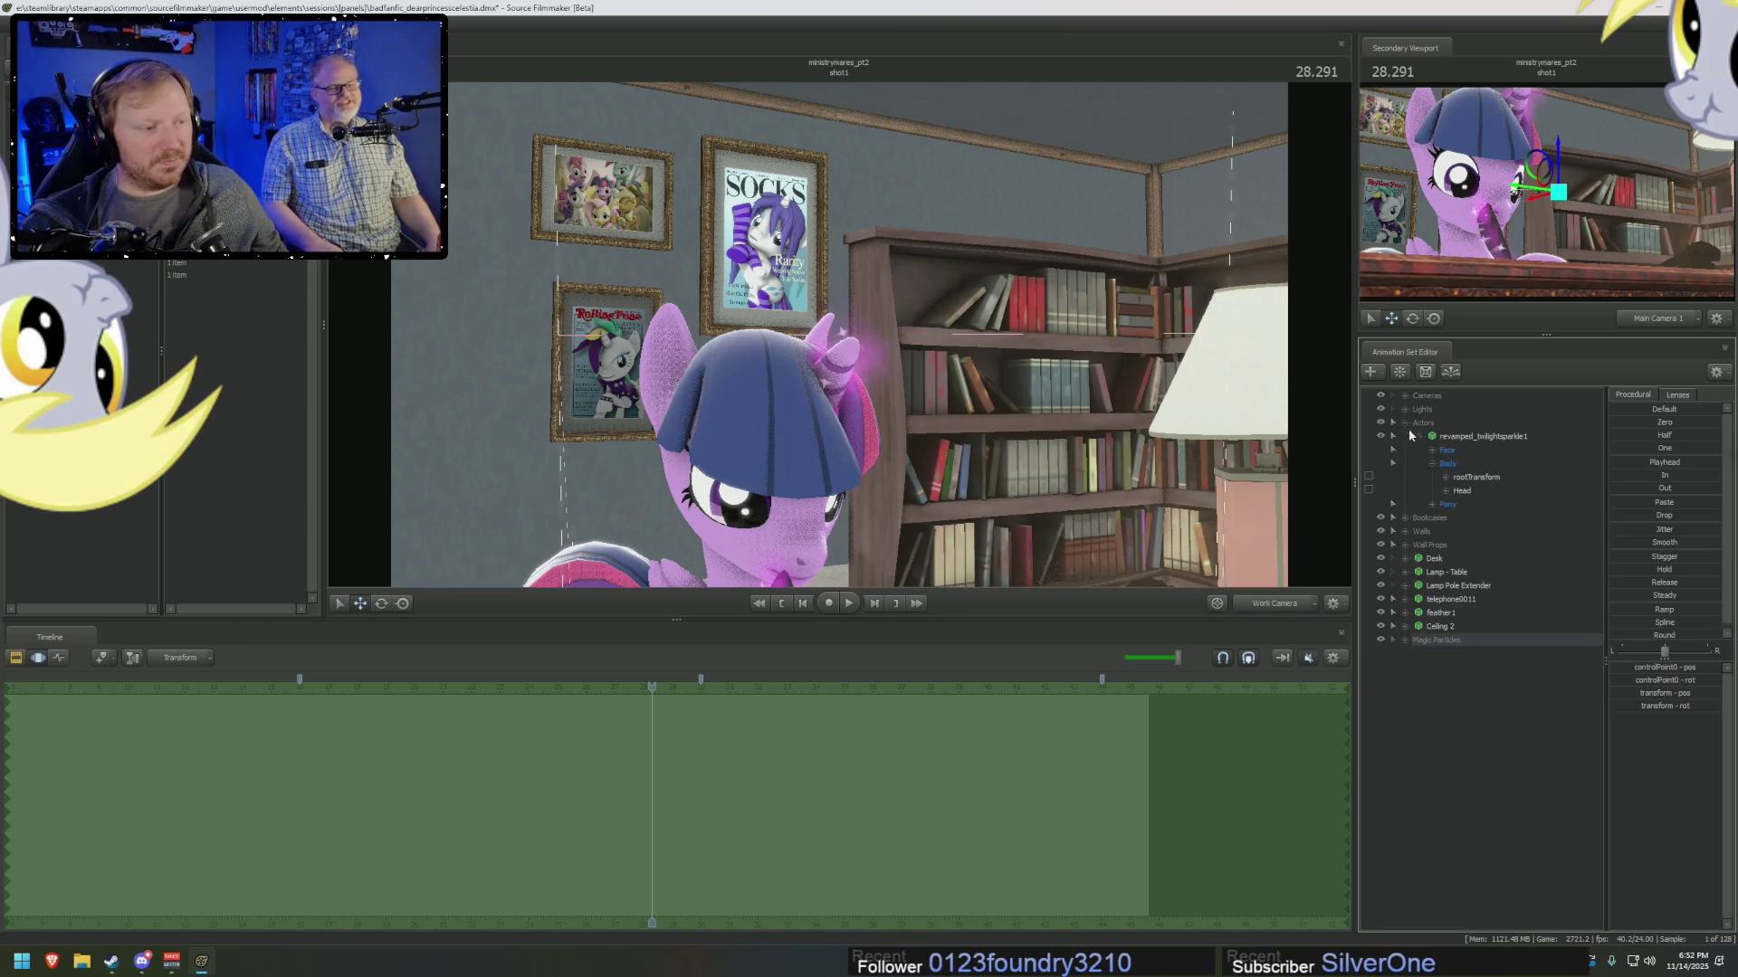
Open the new-model browser and cancel it without adding anything.
right_click(1506, 721)
left_click(1552, 752)
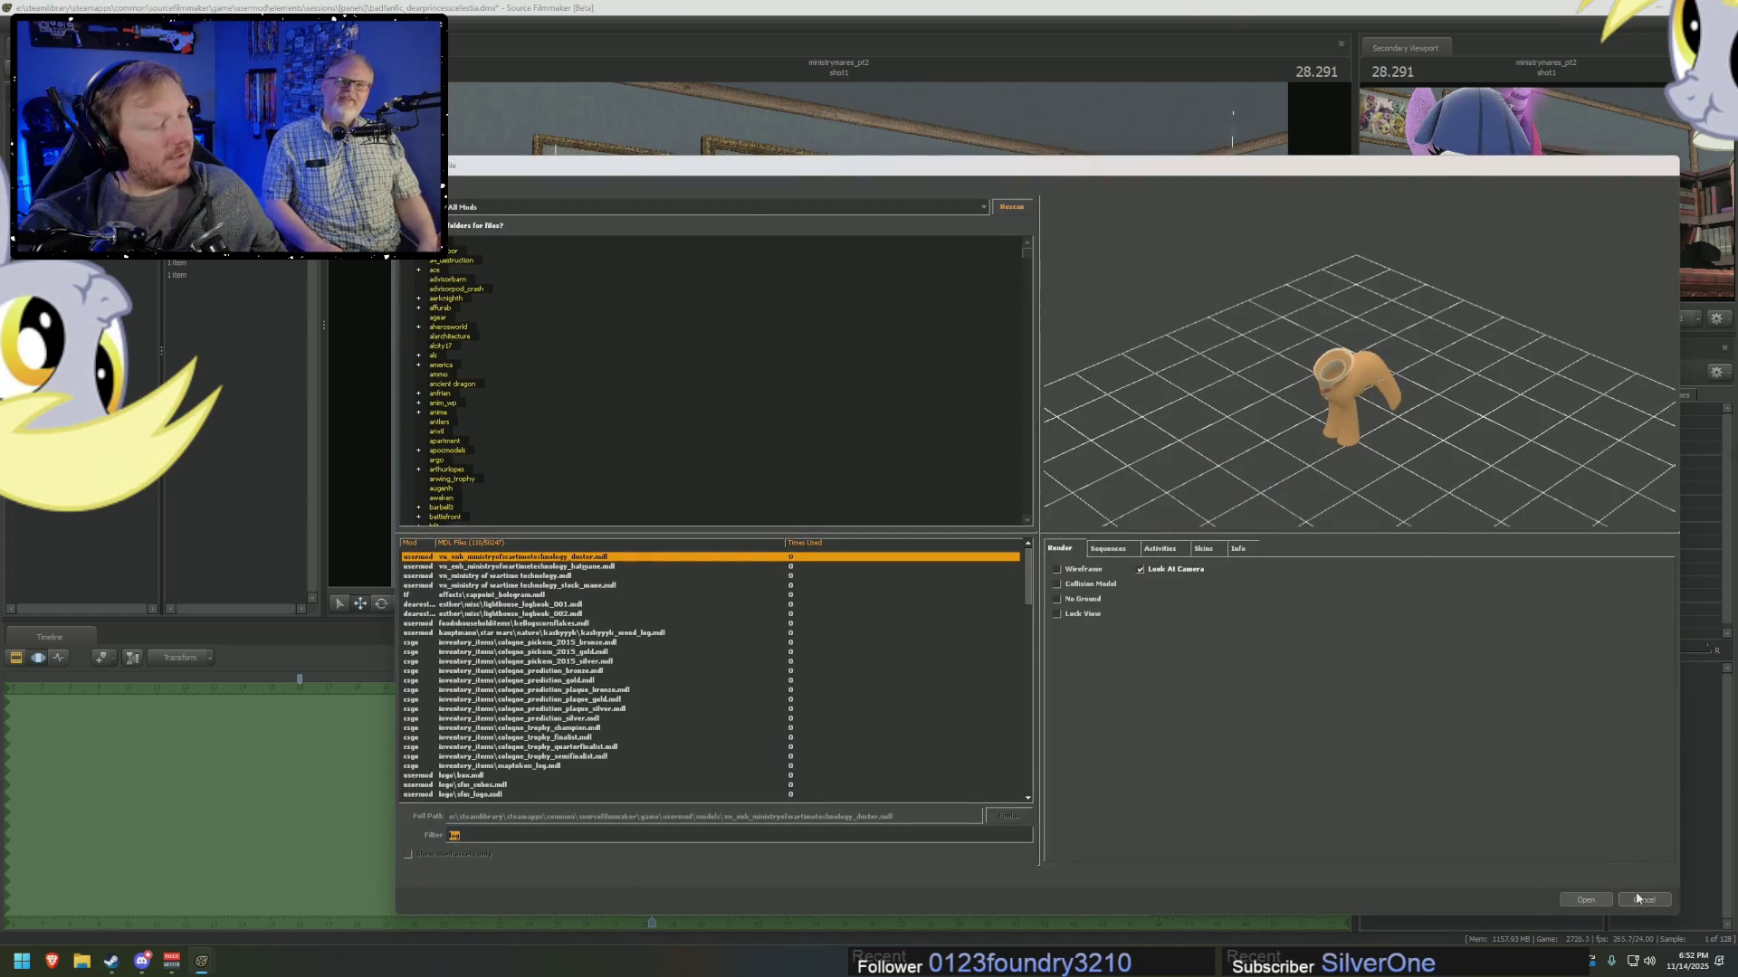
left_click(1638, 898)
right_click(1451, 711)
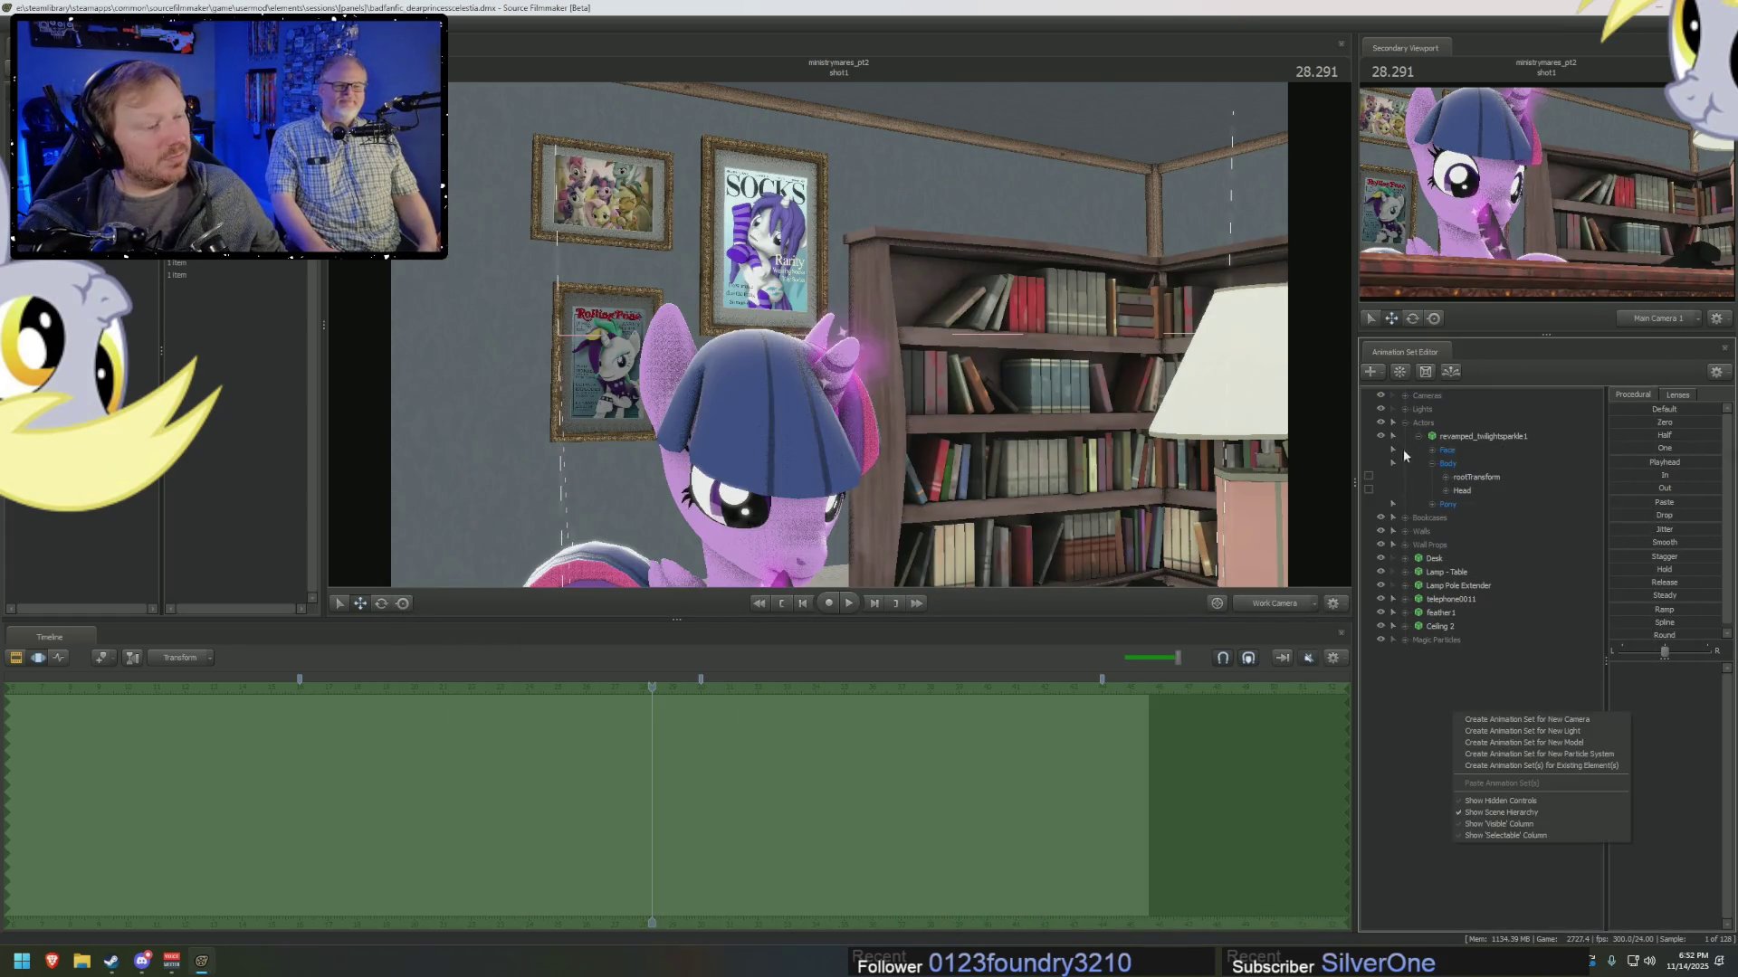
left_click(1402, 678)
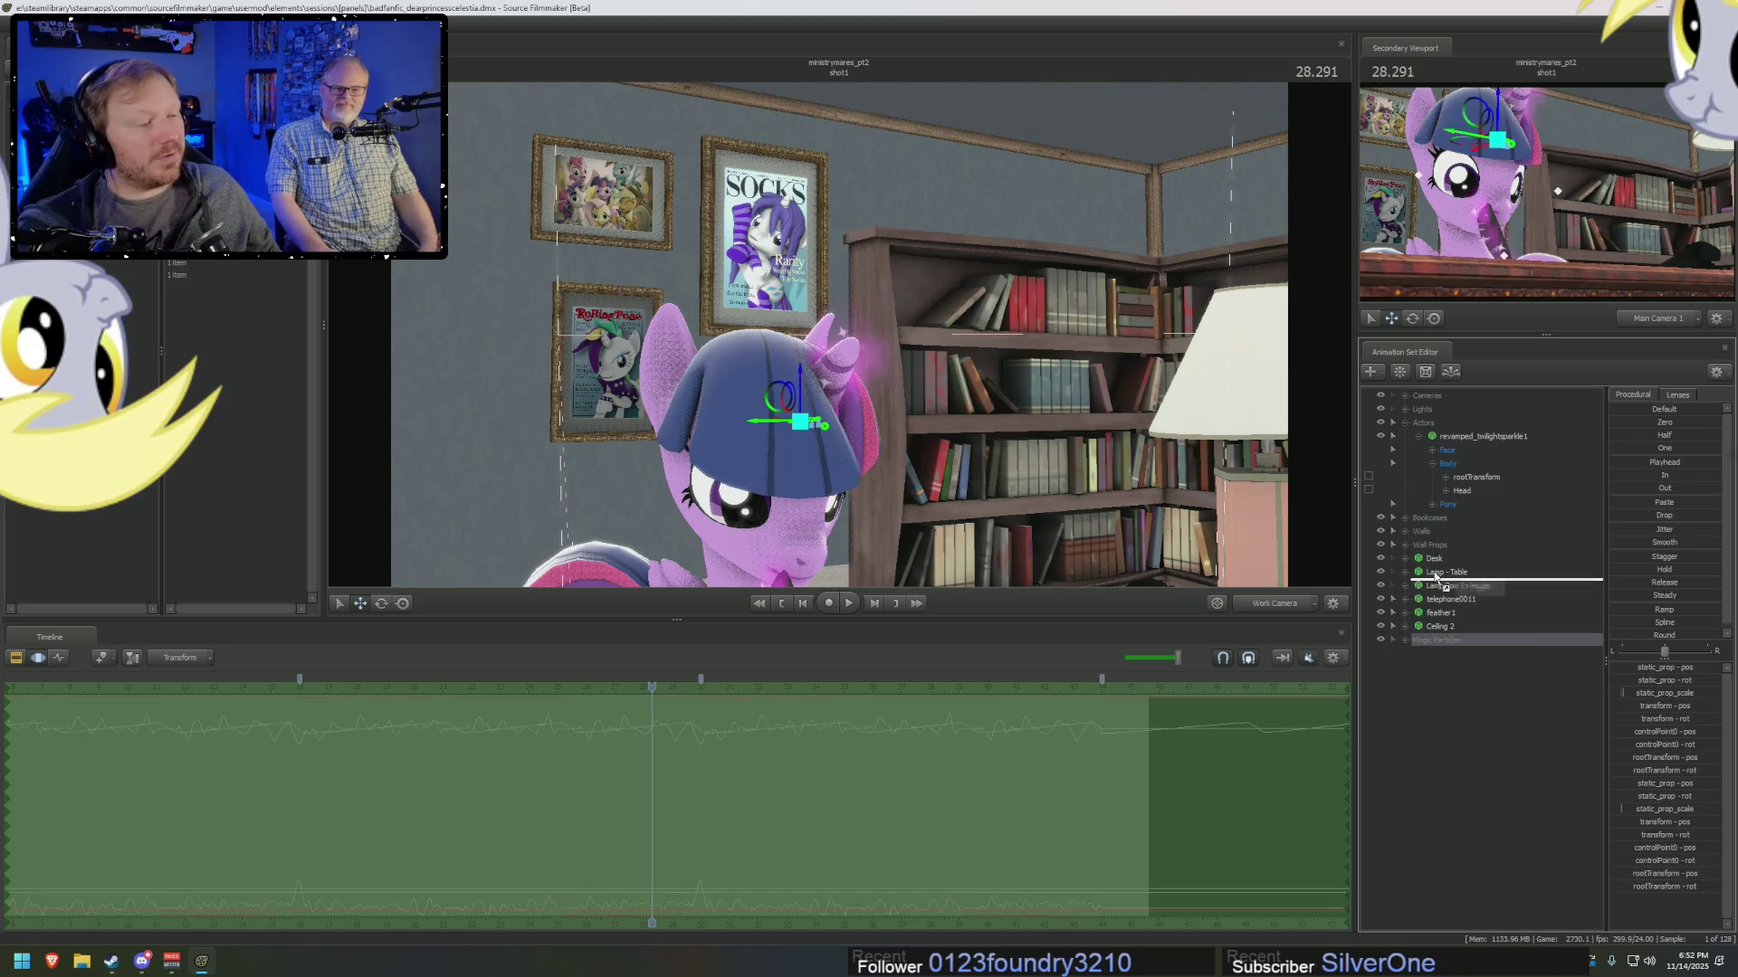
Drag Magic Particles below Wall Props, collapse Twilight's Body and Actors, and expand Lights.
left_click_drag(1430, 639, 1434, 561)
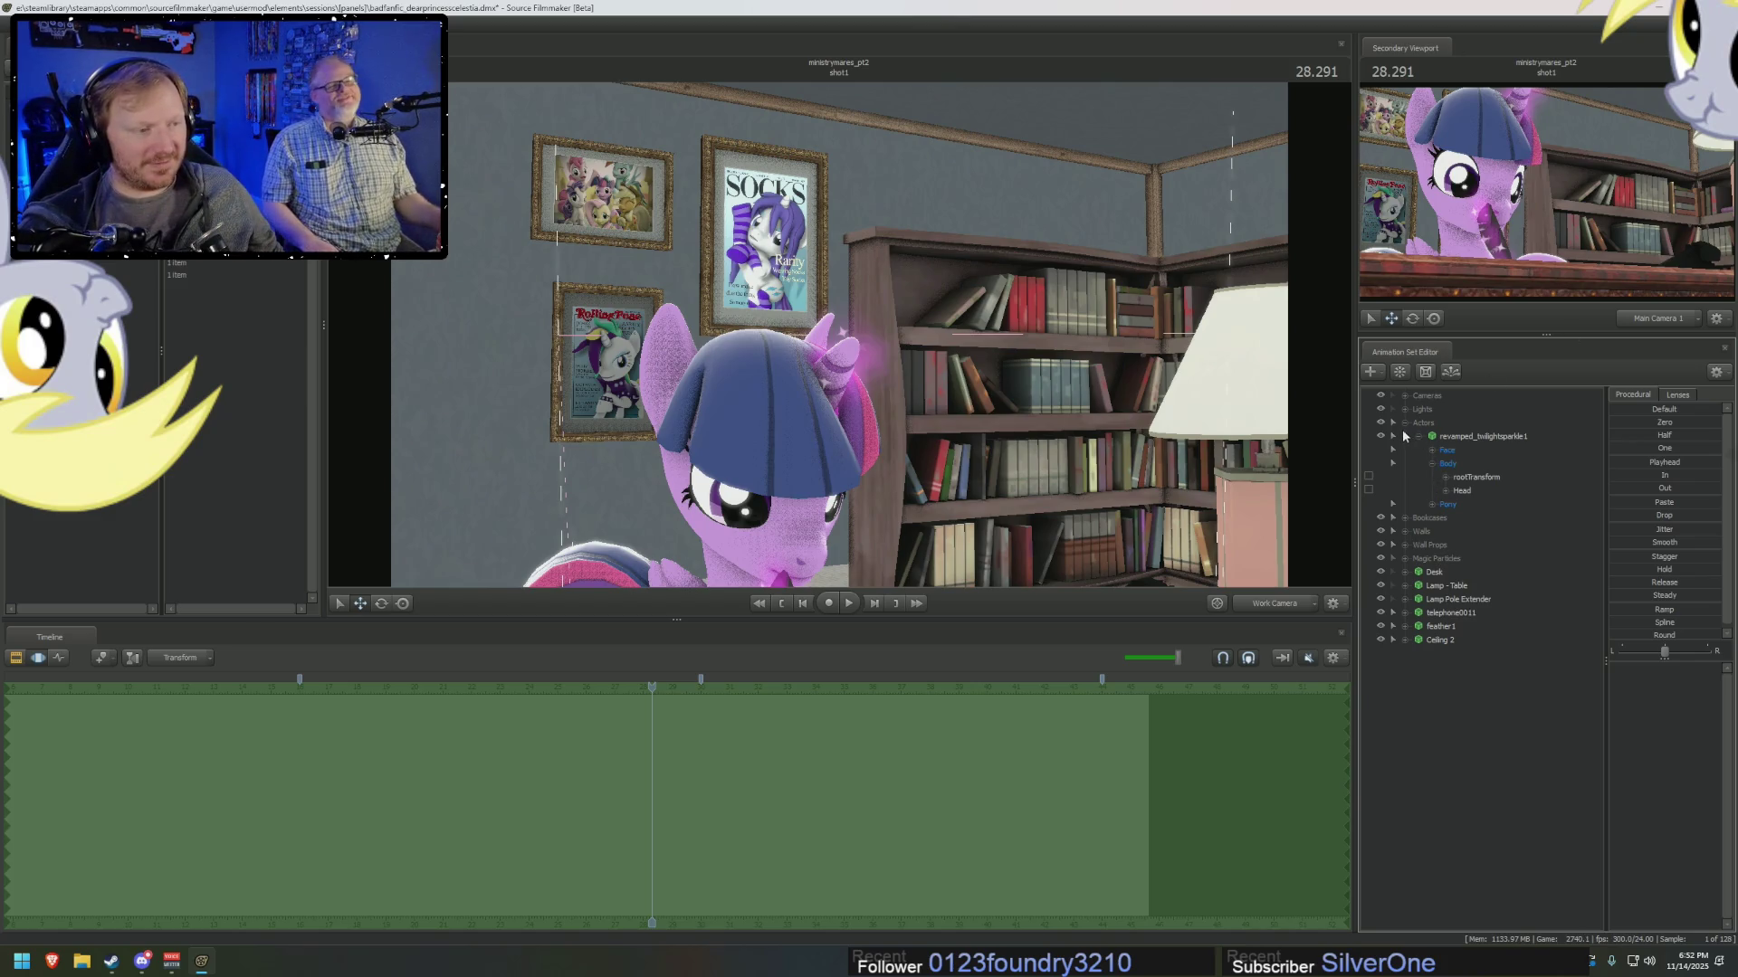
left_click(1437, 463)
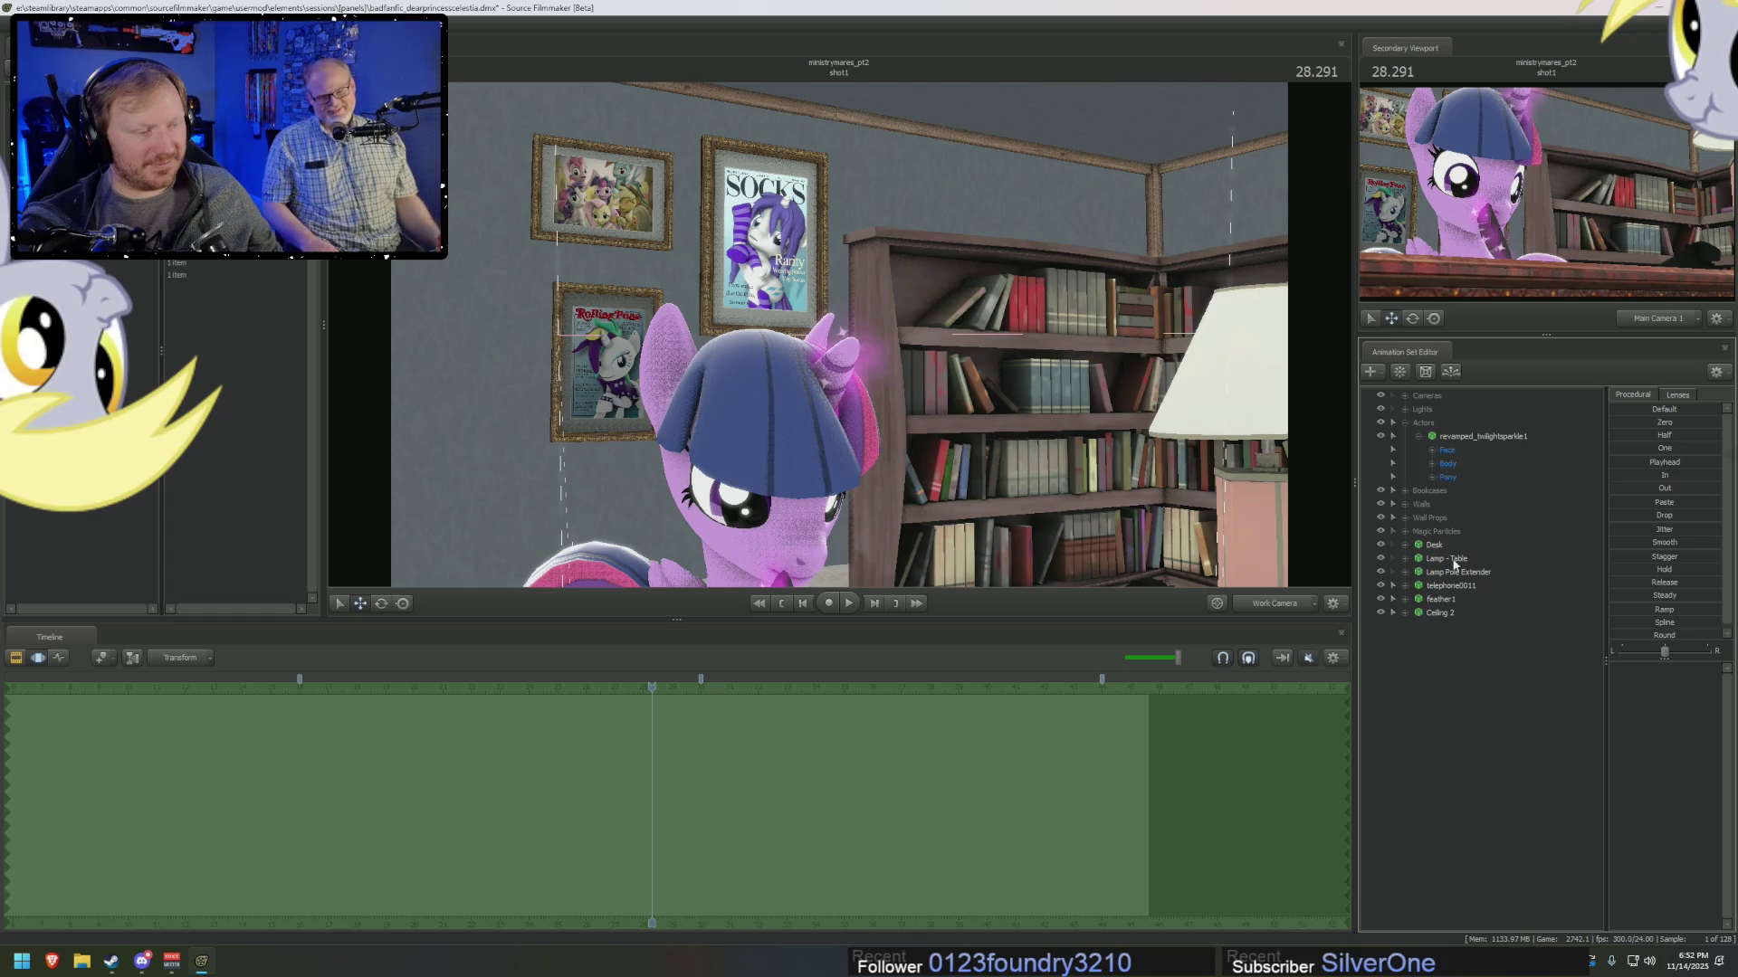
left_click(1404, 423)
left_click(1404, 409)
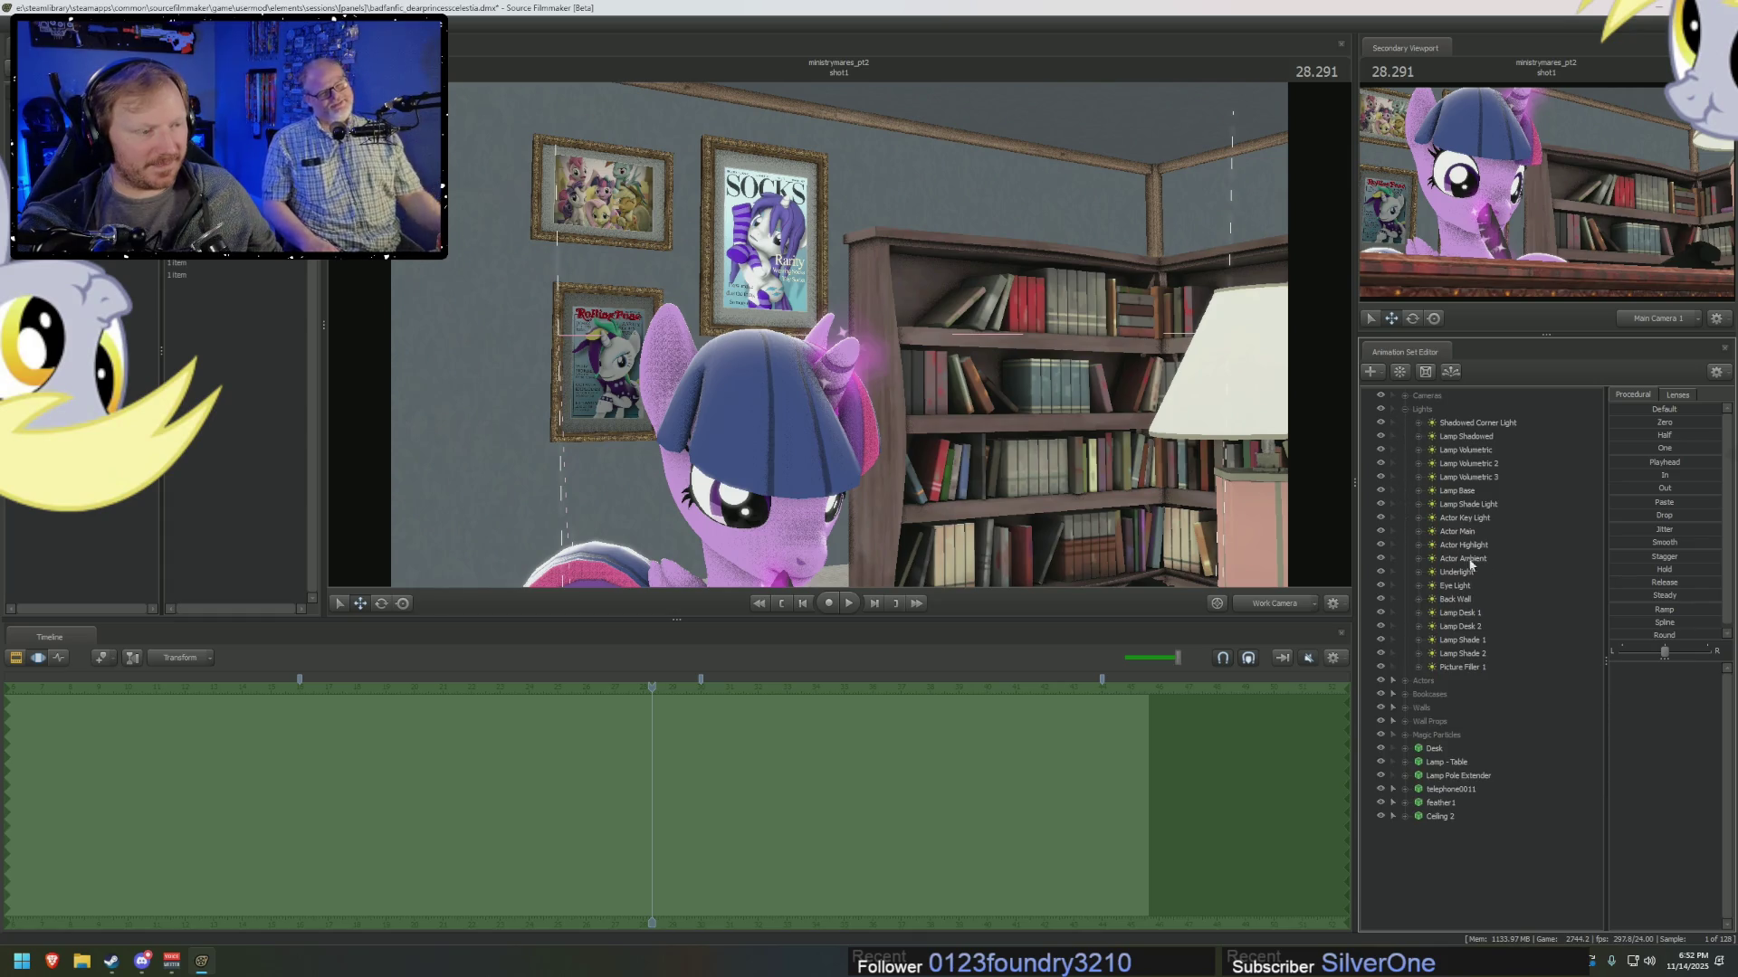
right_click(1453, 848)
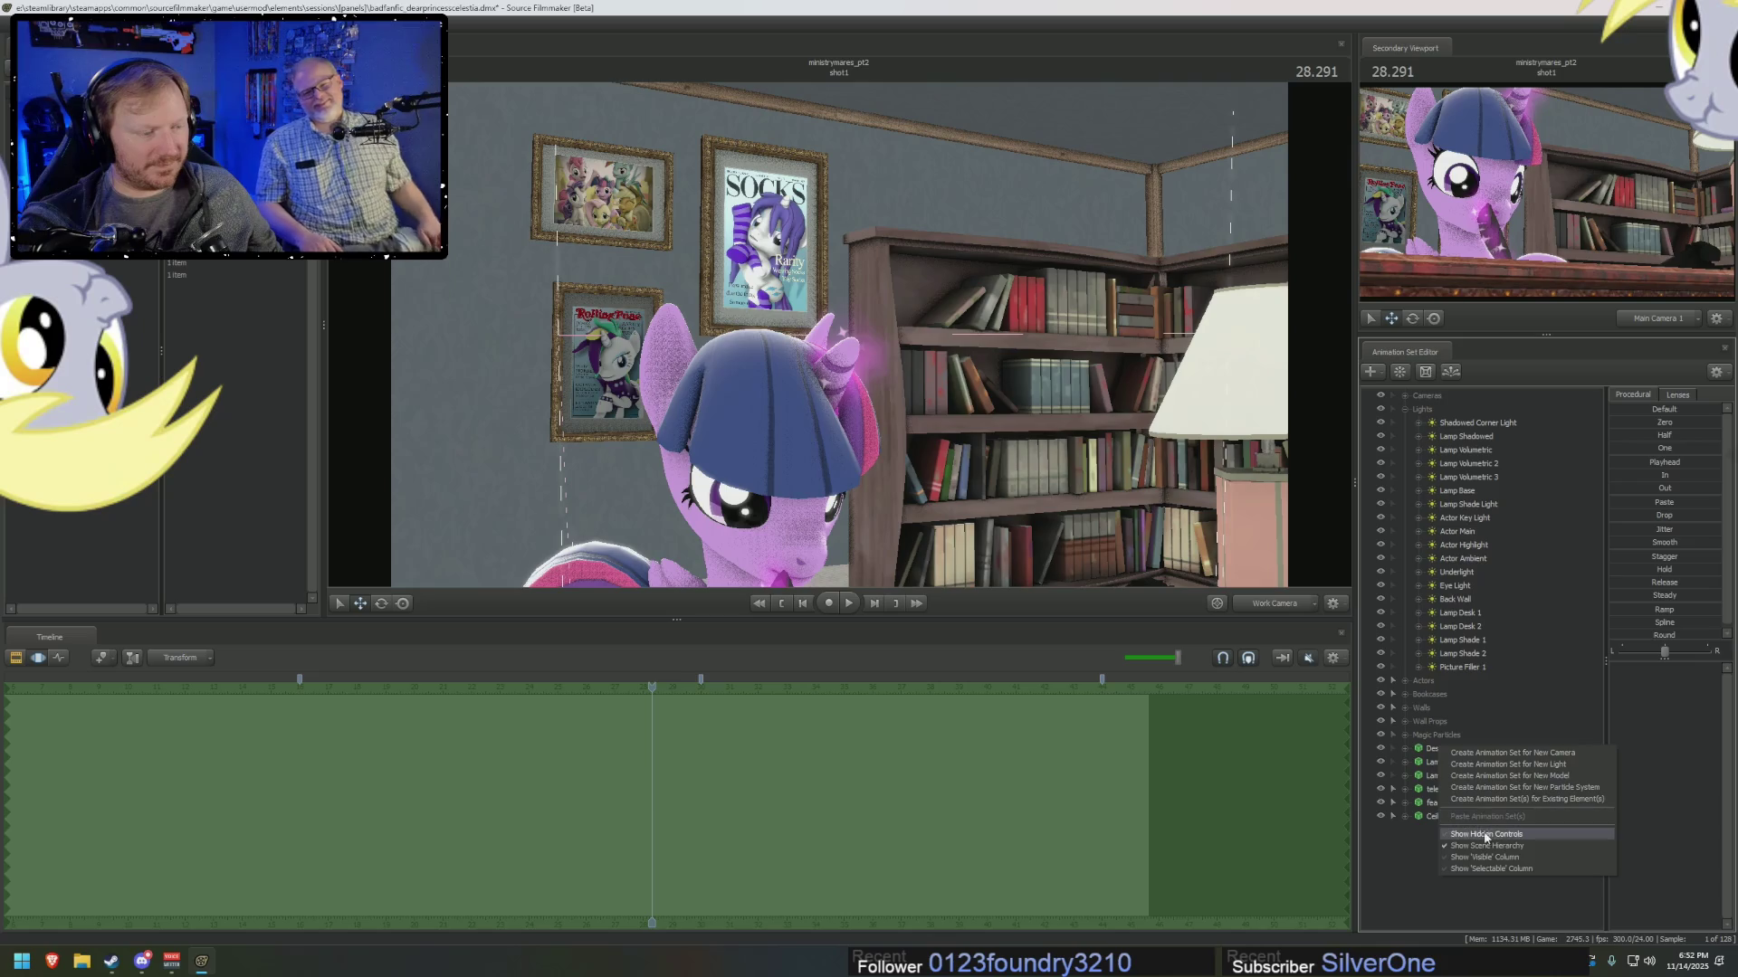
Create a new light and rename it 'Horn Light'.
left_click(1477, 753)
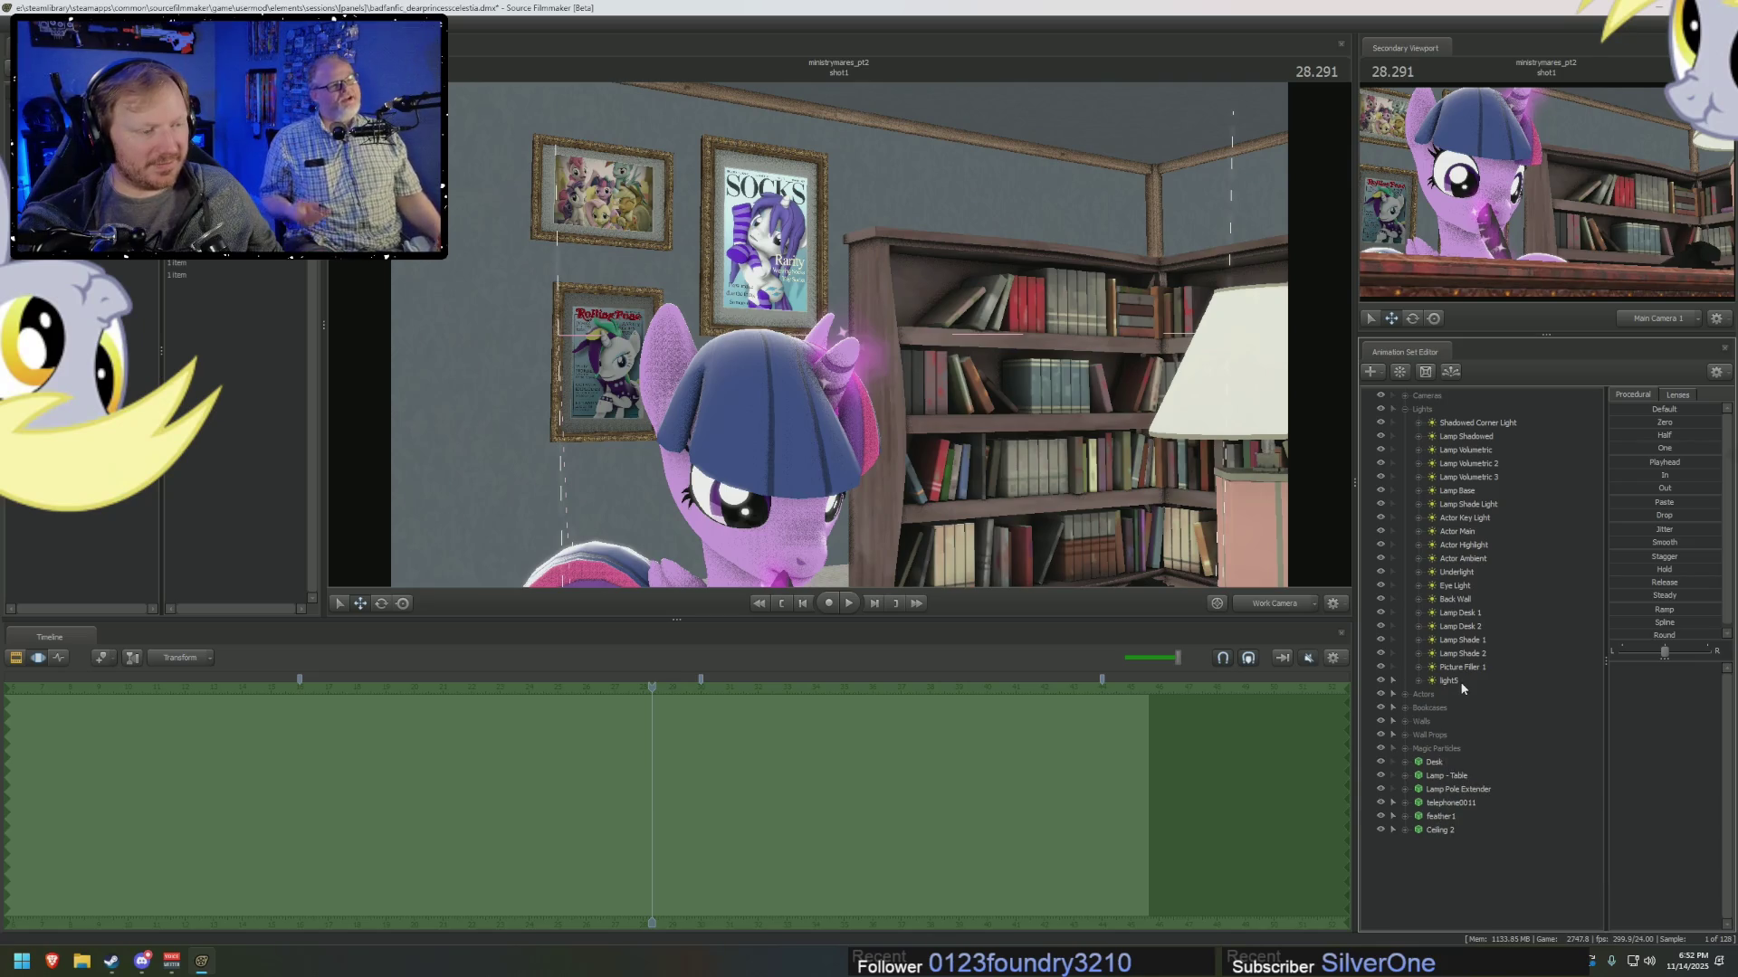
left_click(1450, 680)
right_click(1461, 685)
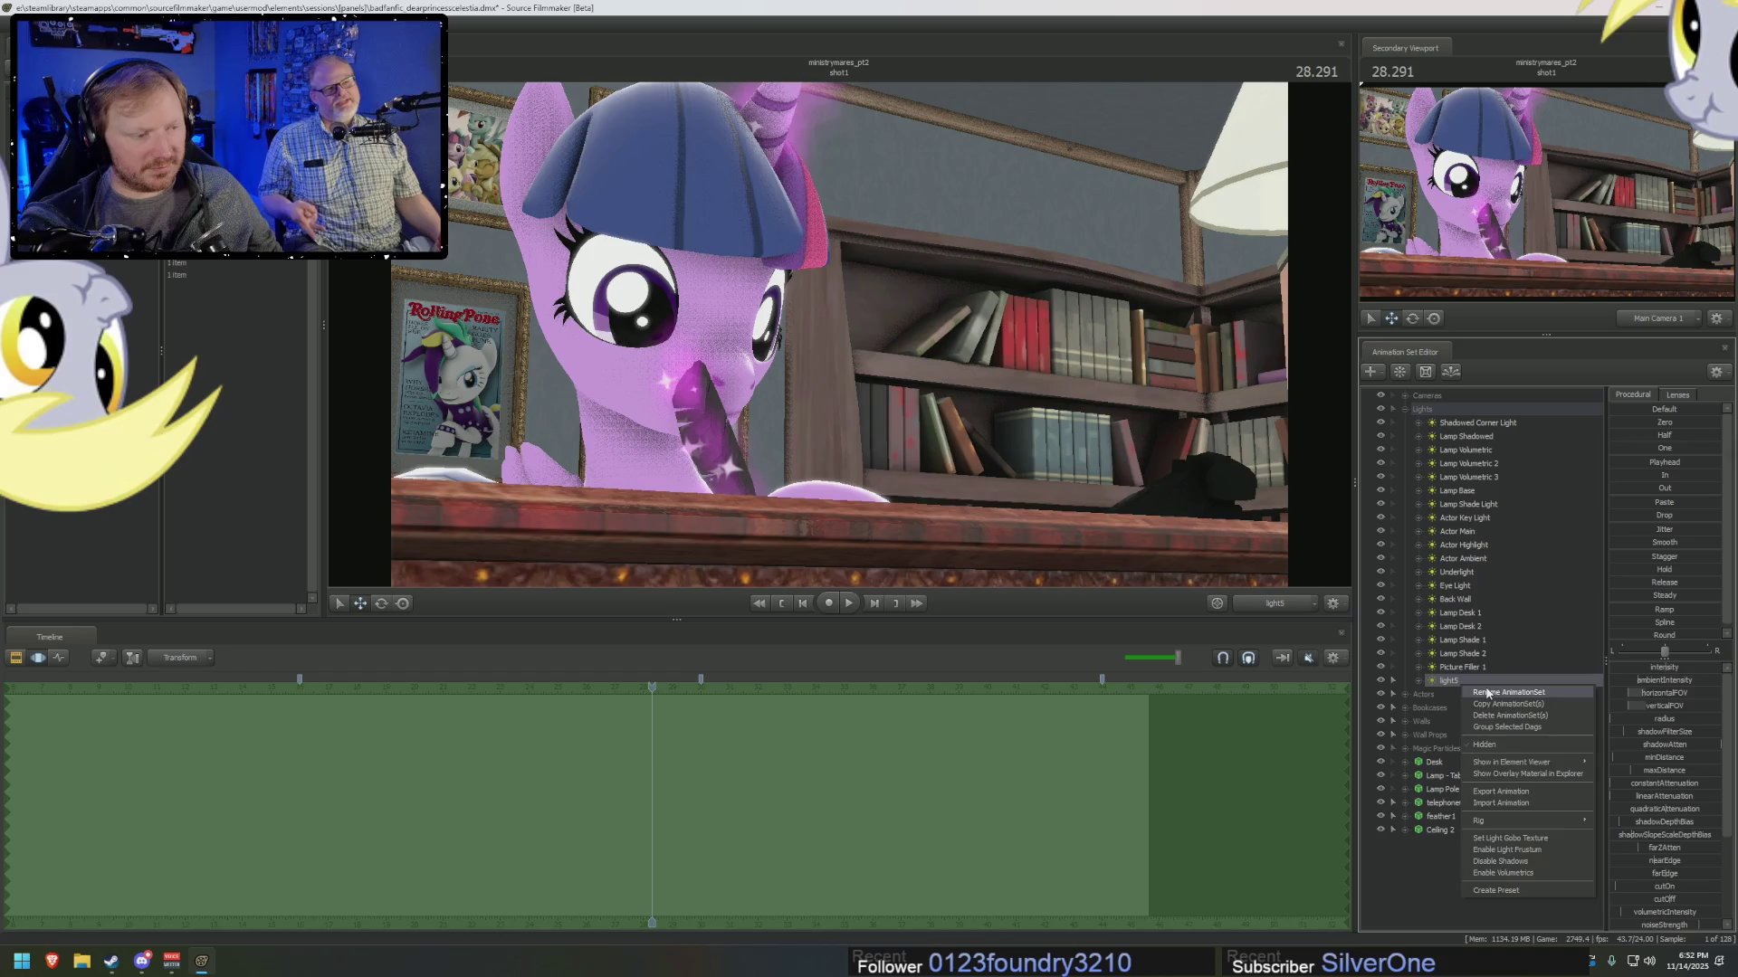
left_click(1480, 692)
type("Horn Light")
key("Return")
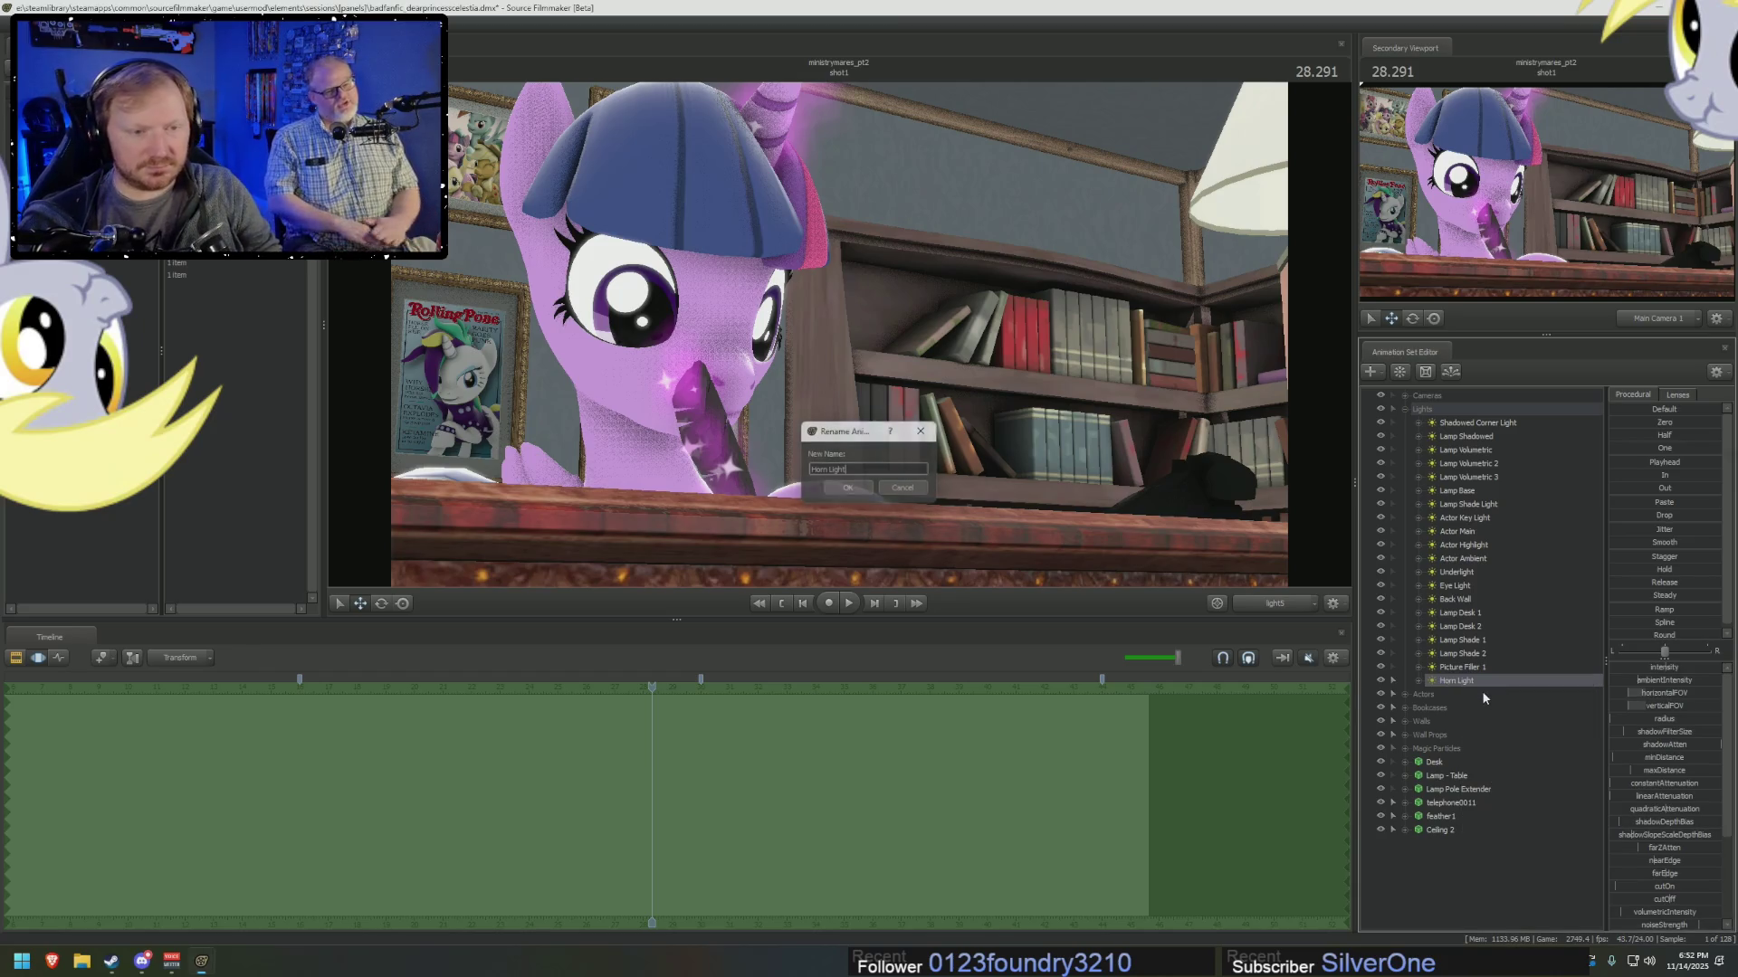
Aim the Horn Light down onto the horn with Progressive Refinement on, and show it in the Element Viewer.
left_click_drag(839, 335, 869, 344)
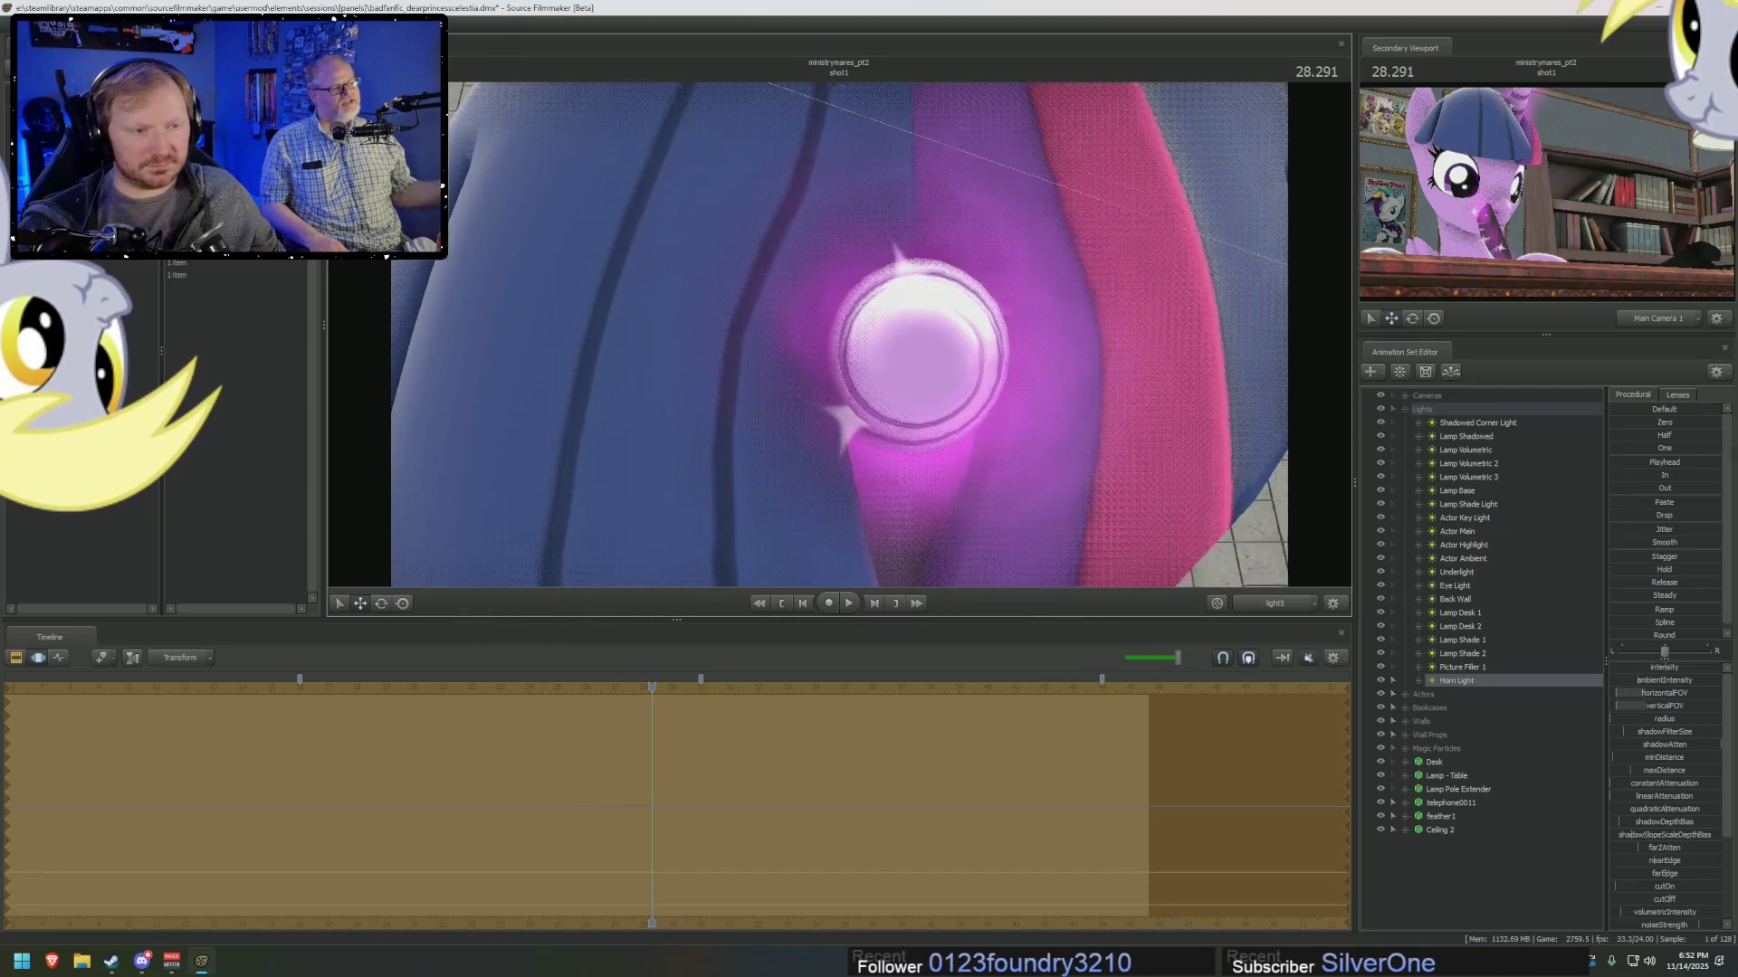
left_click_drag(869, 344, 842, 336)
right_click(841, 336)
left_click(867, 354)
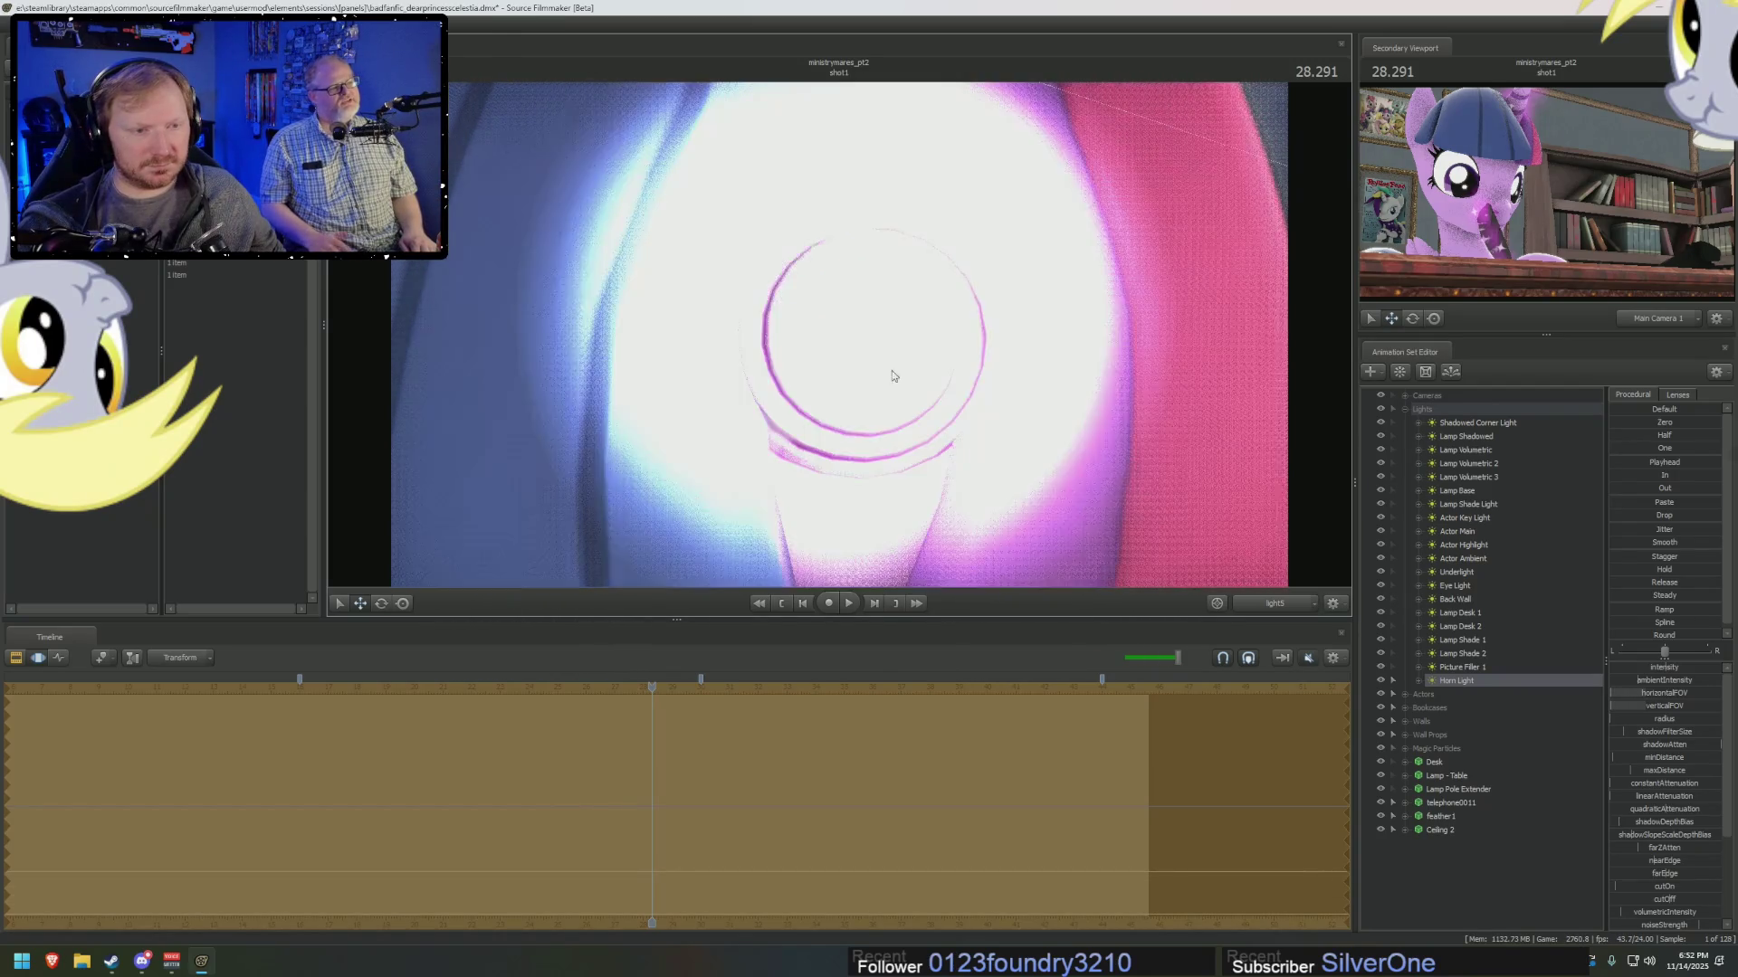
left_click_drag(867, 354, 985, 419)
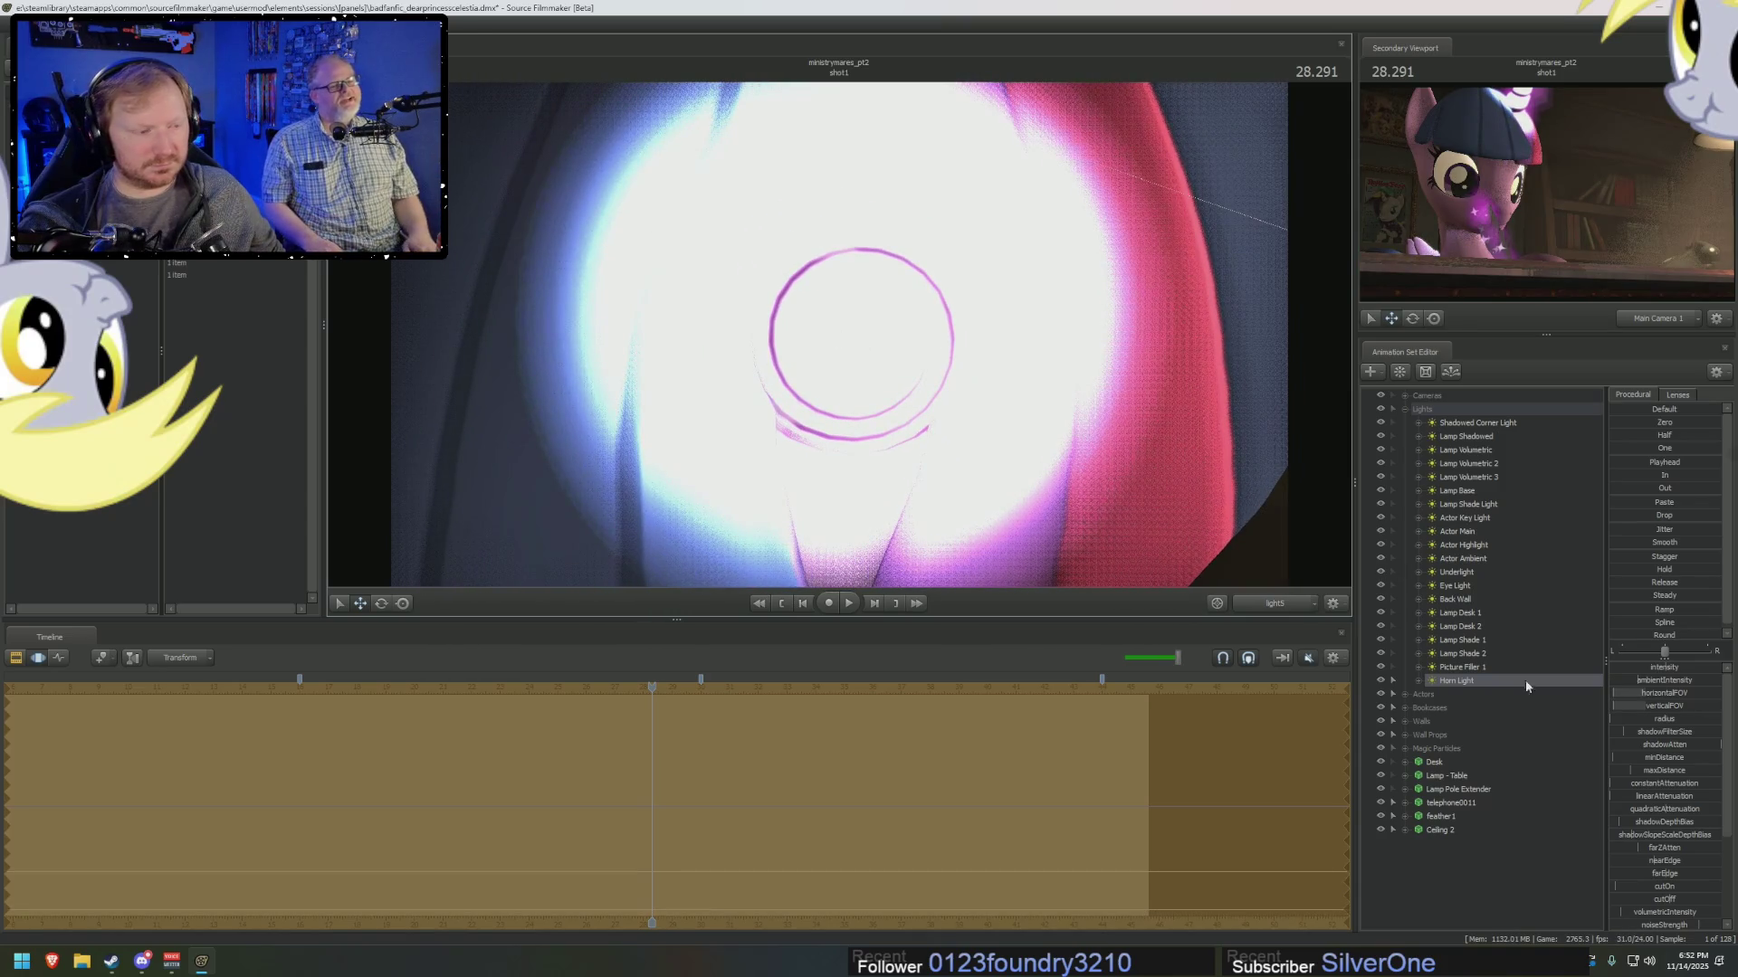
right_click(1500, 685)
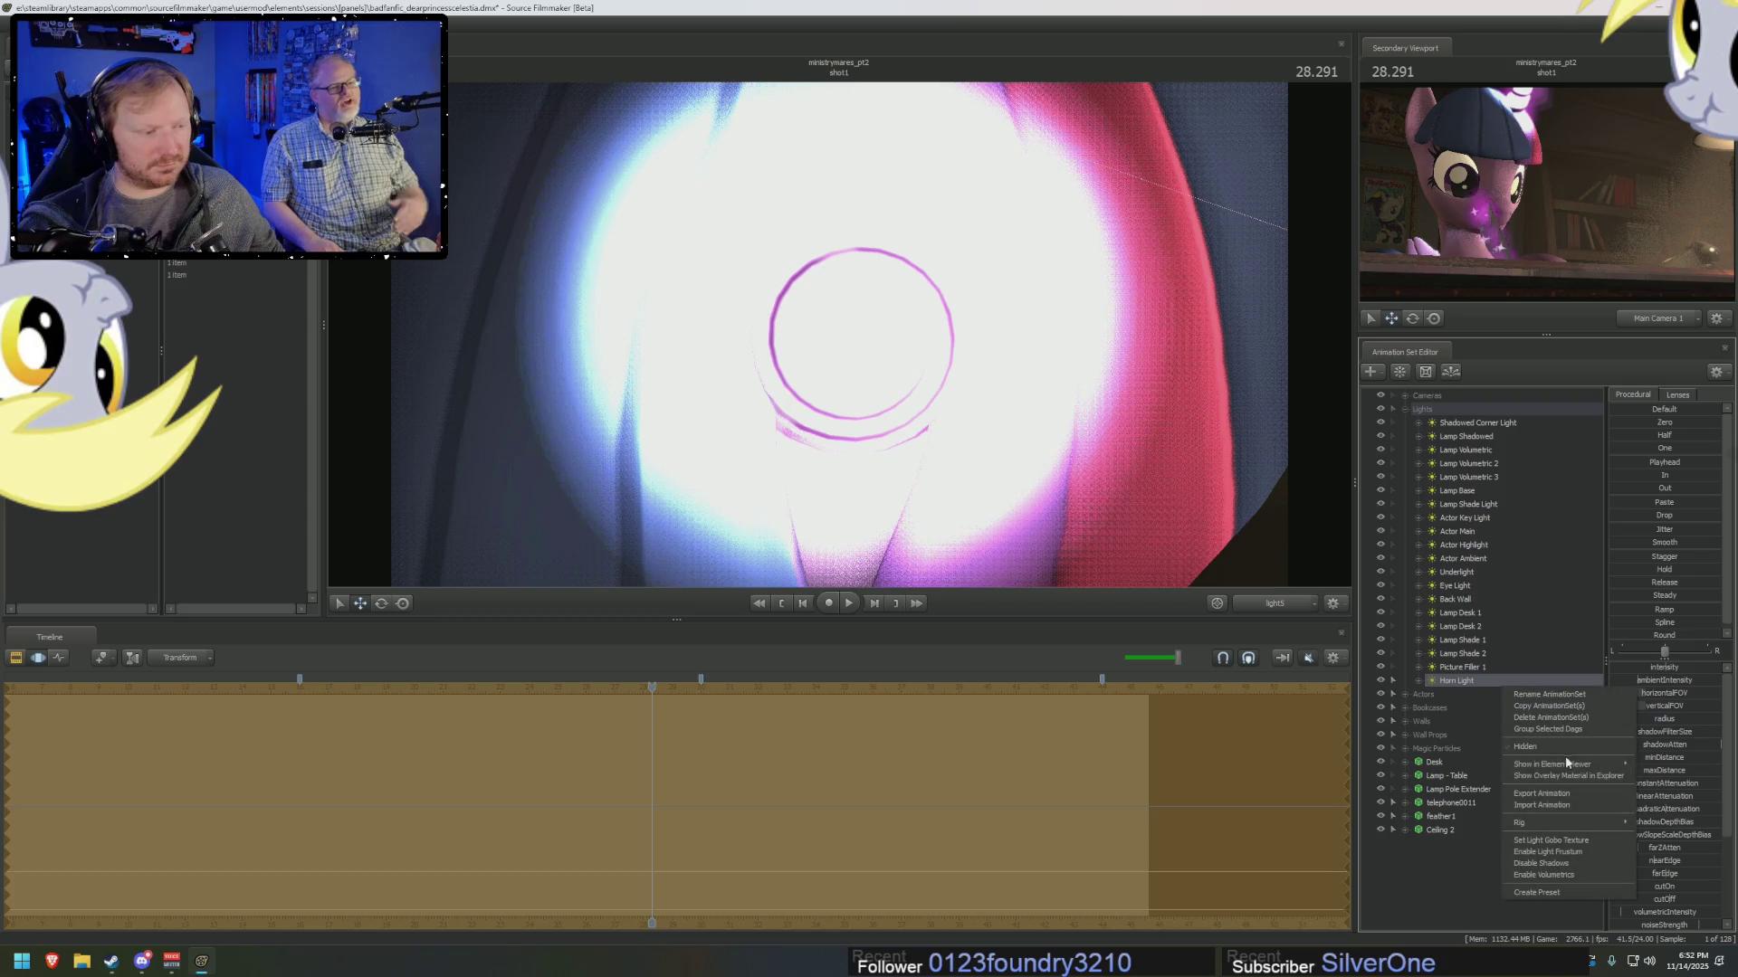
left_click(1653, 777)
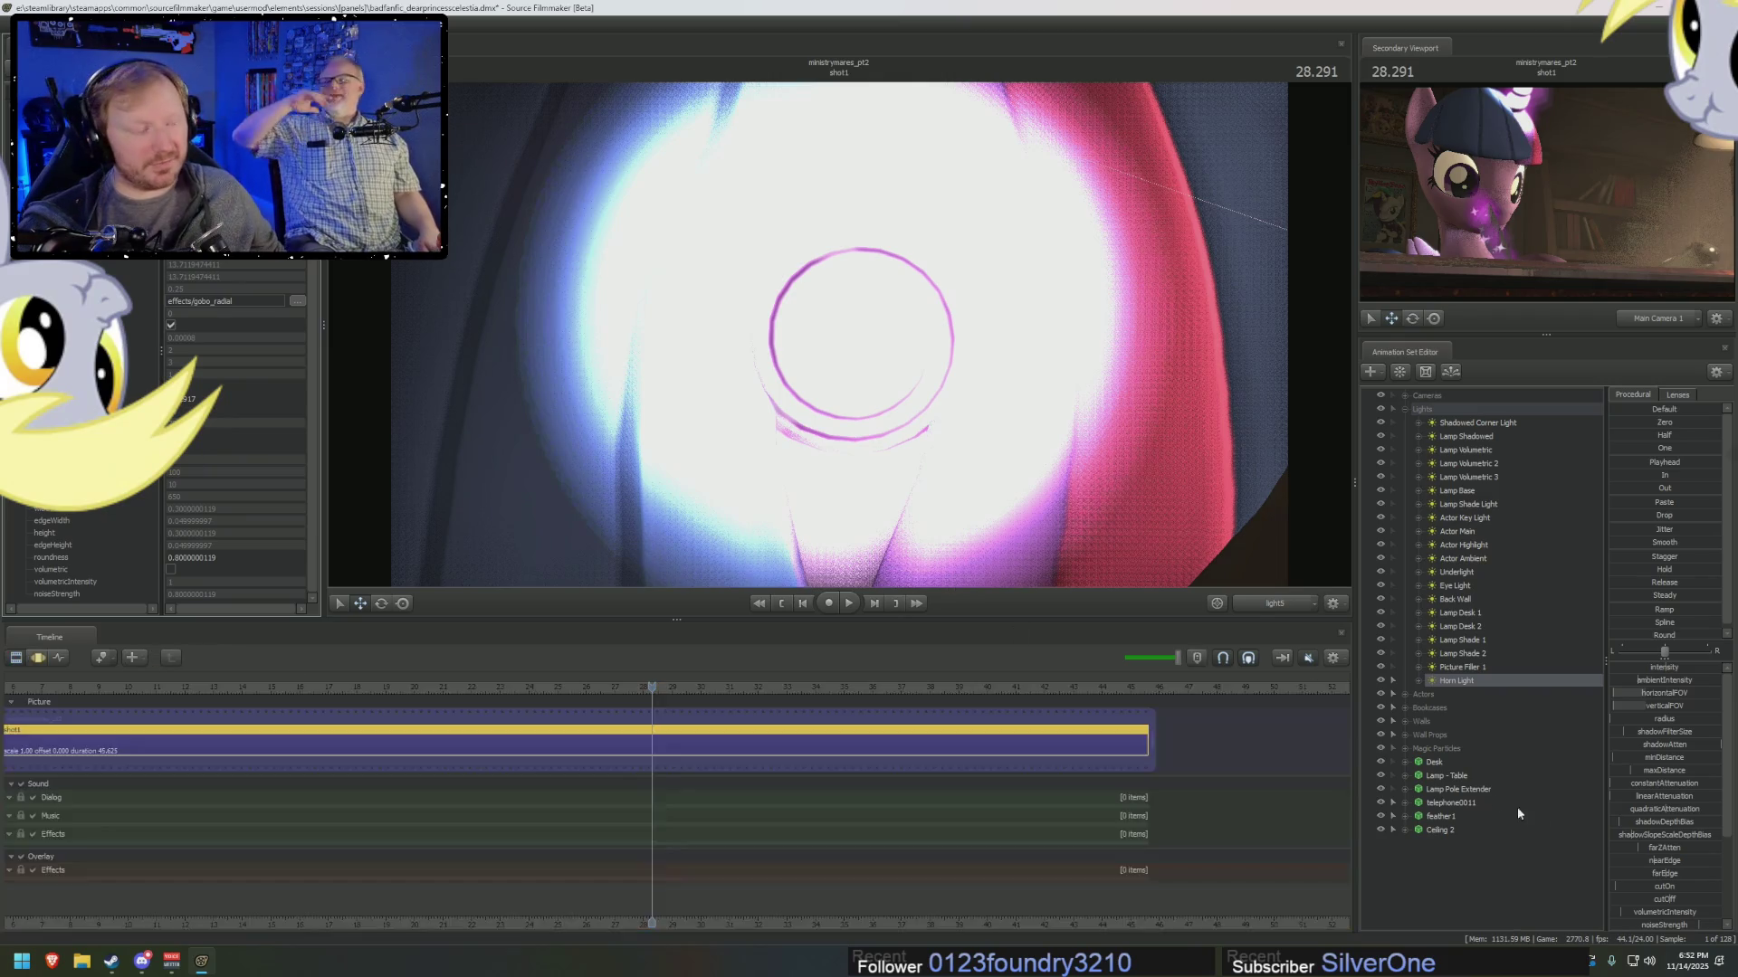
Lower the Horn Light's cutOff to 230 then about 31.8, adjusting its farEdge.
scroll(1670, 831, "down", 2)
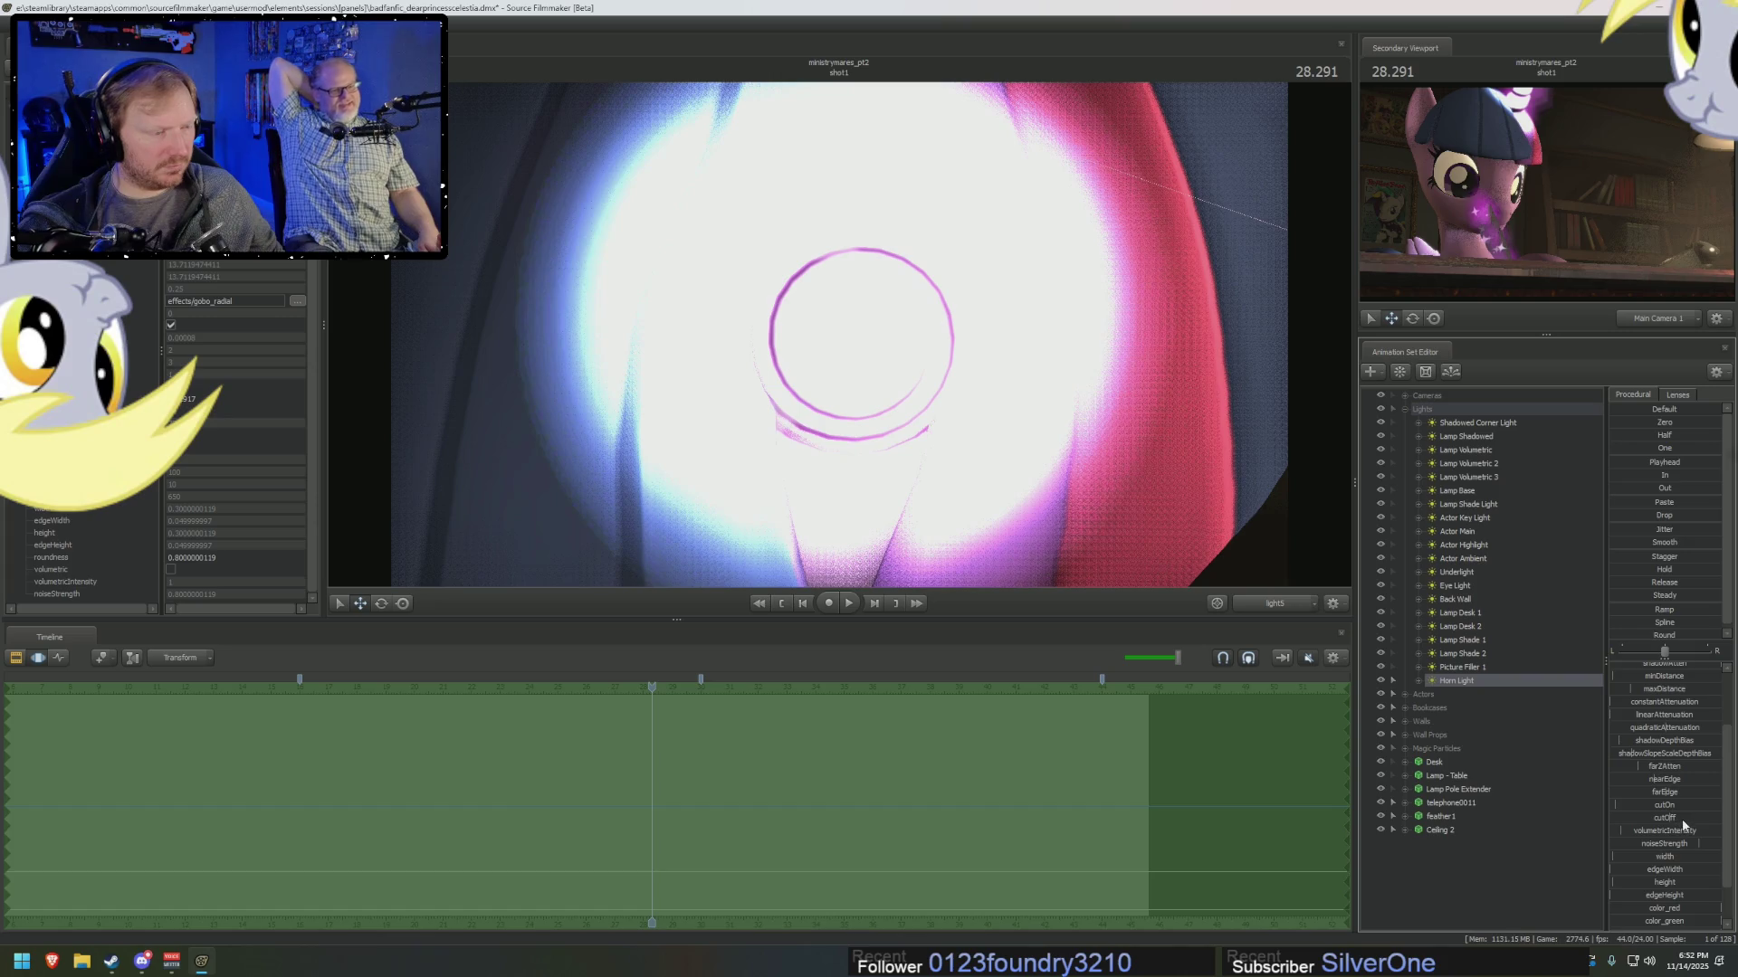
left_click(1682, 819)
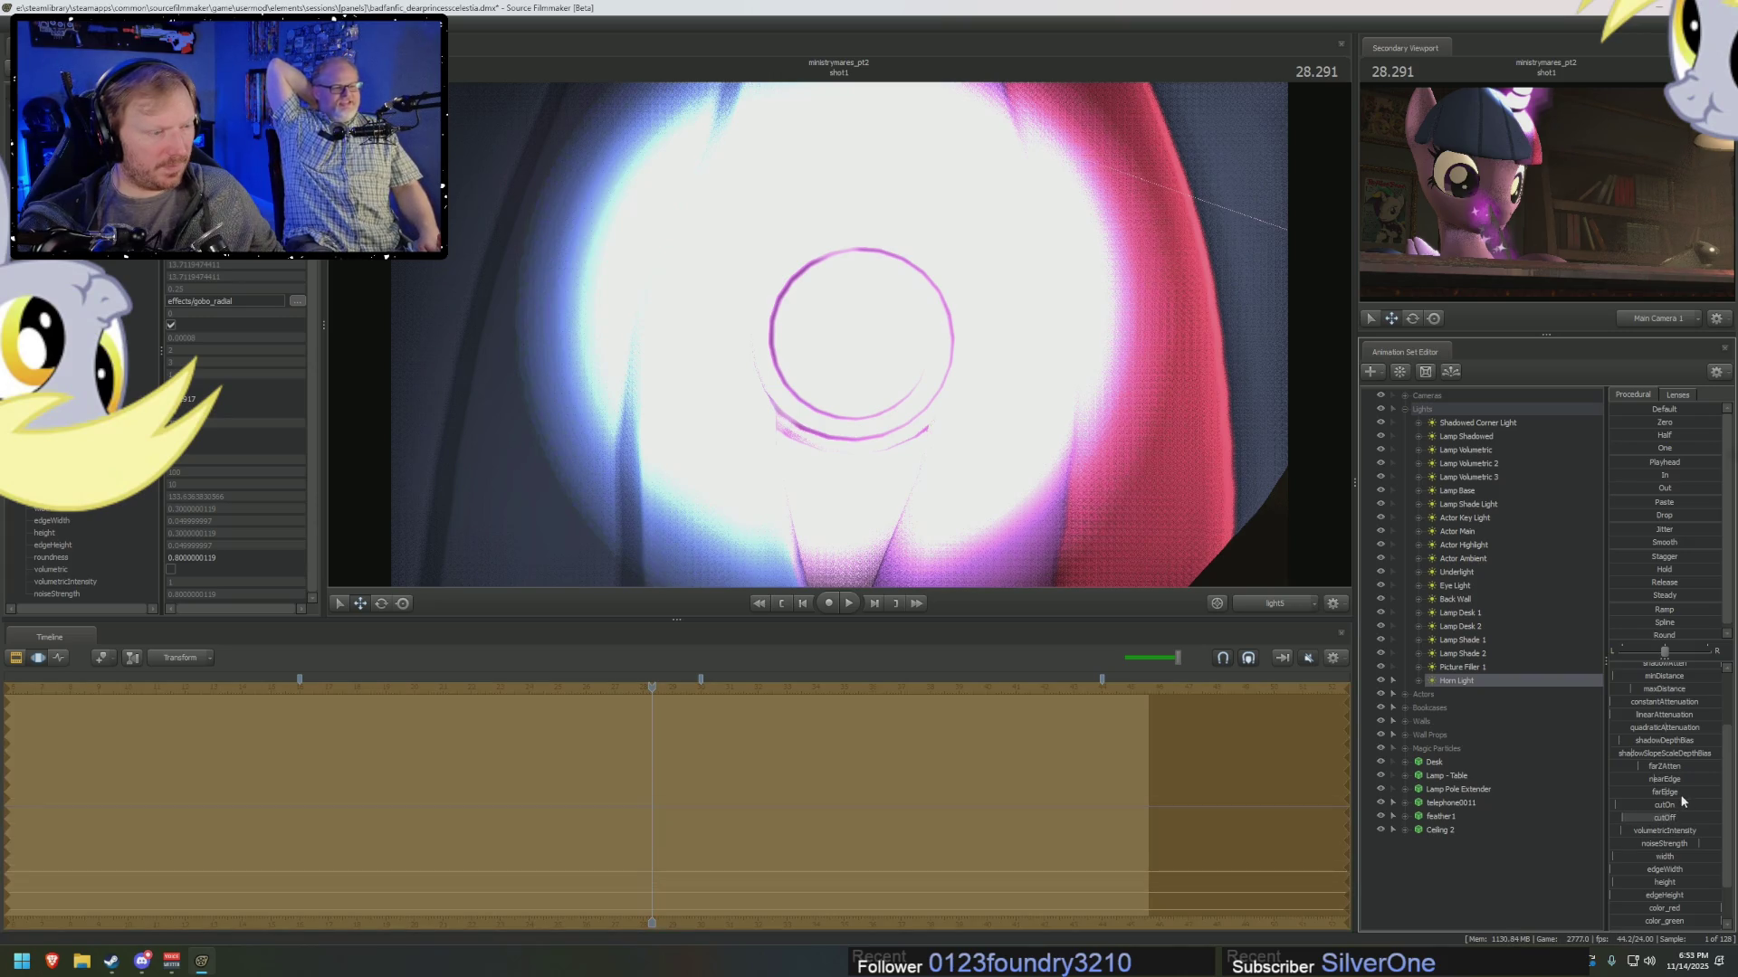
left_click(1665, 792)
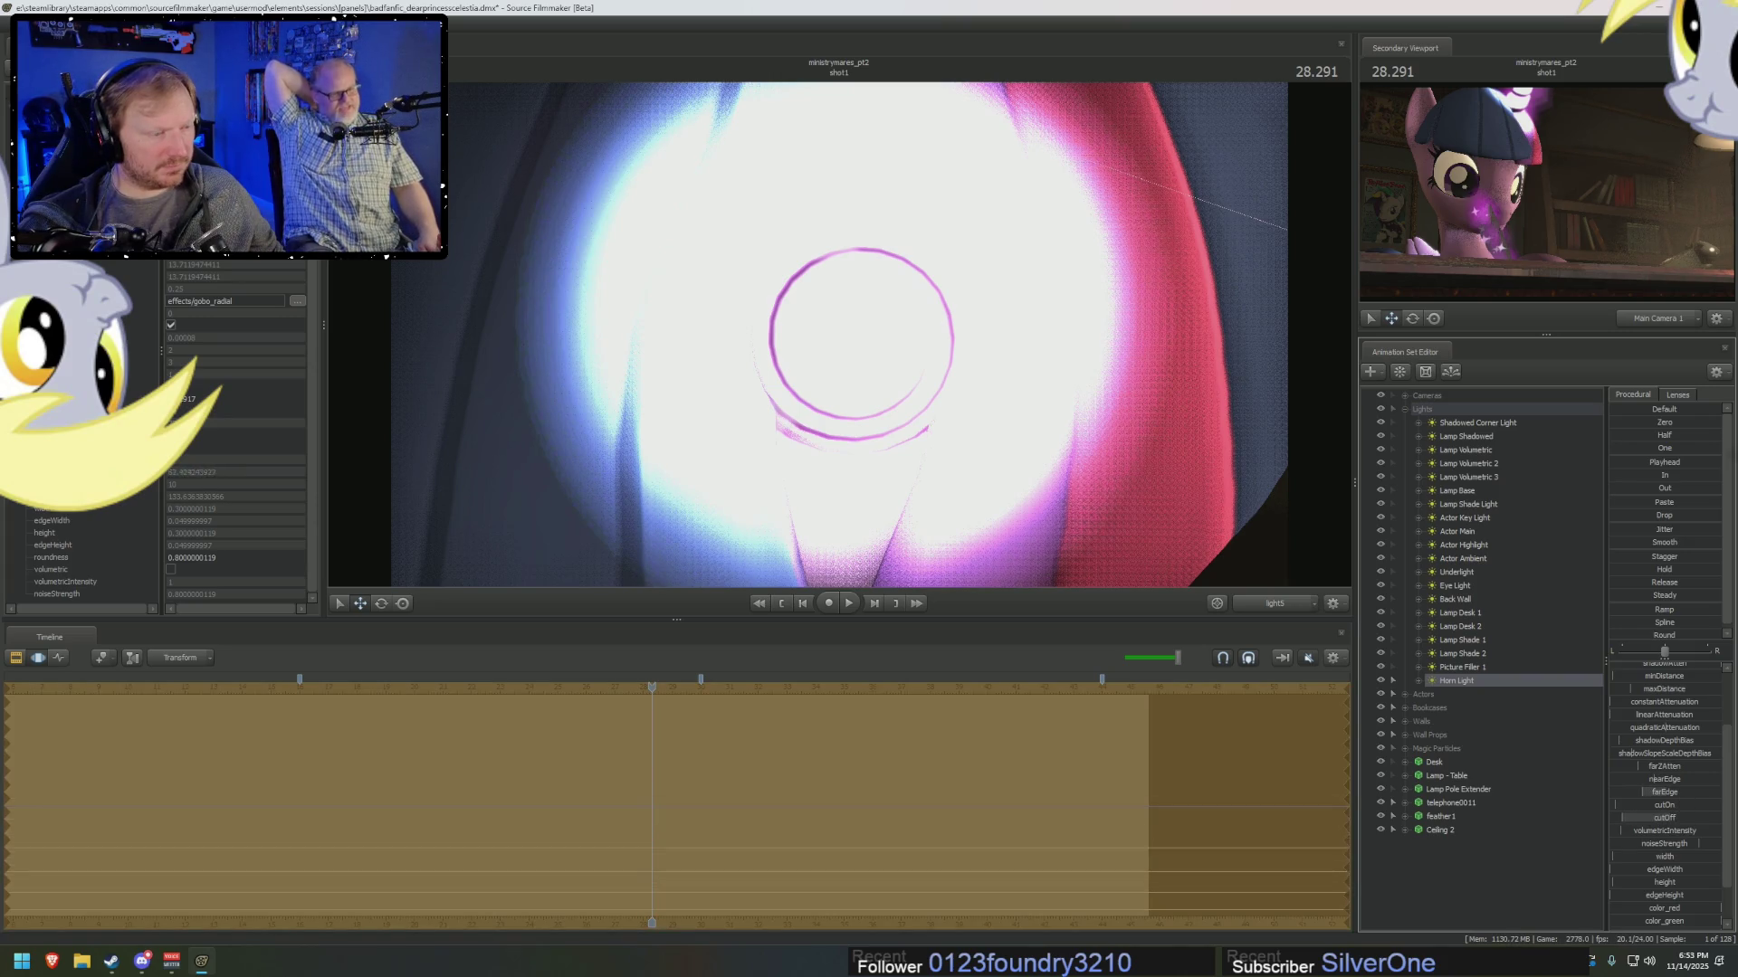
left_click(1674, 819)
left_click_drag(235, 496, 271, 496)
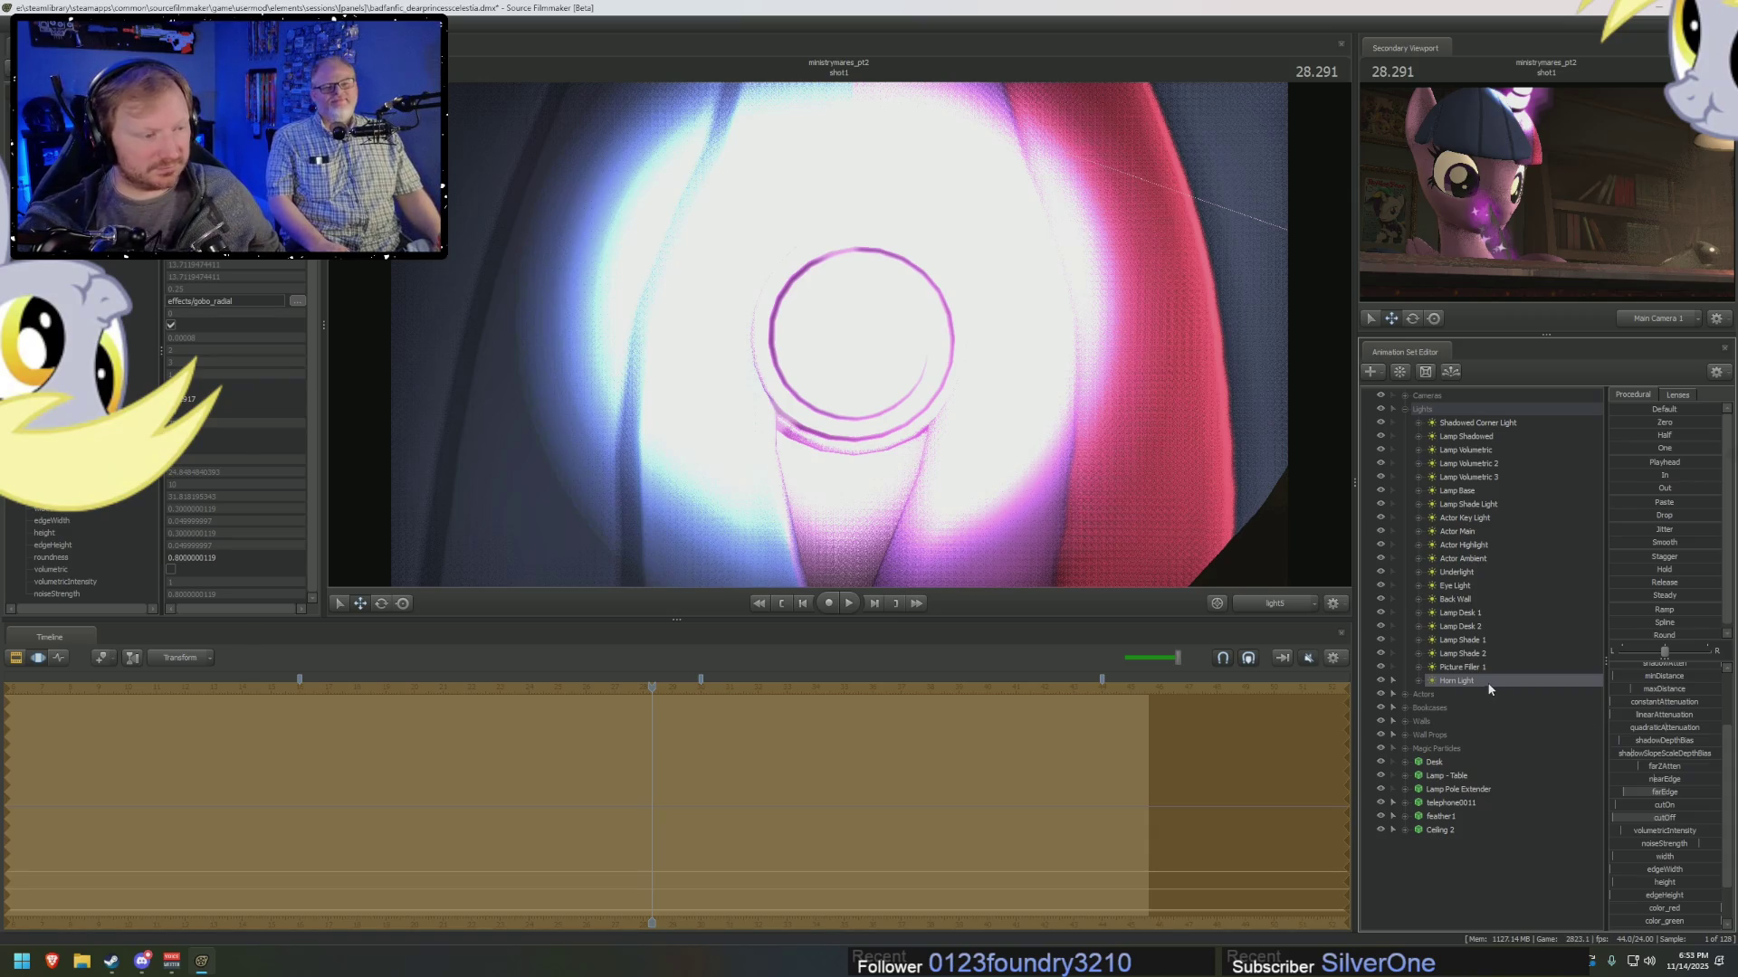
Tint the Horn Light toward magenta and readjust its intensity slider.
scroll(1669, 858, "down", 2)
mouse_move(1698, 876)
left_mouse_down()
mouse_move(1580, 879)
mouse_move(1661, 872)
left_mouse_up()
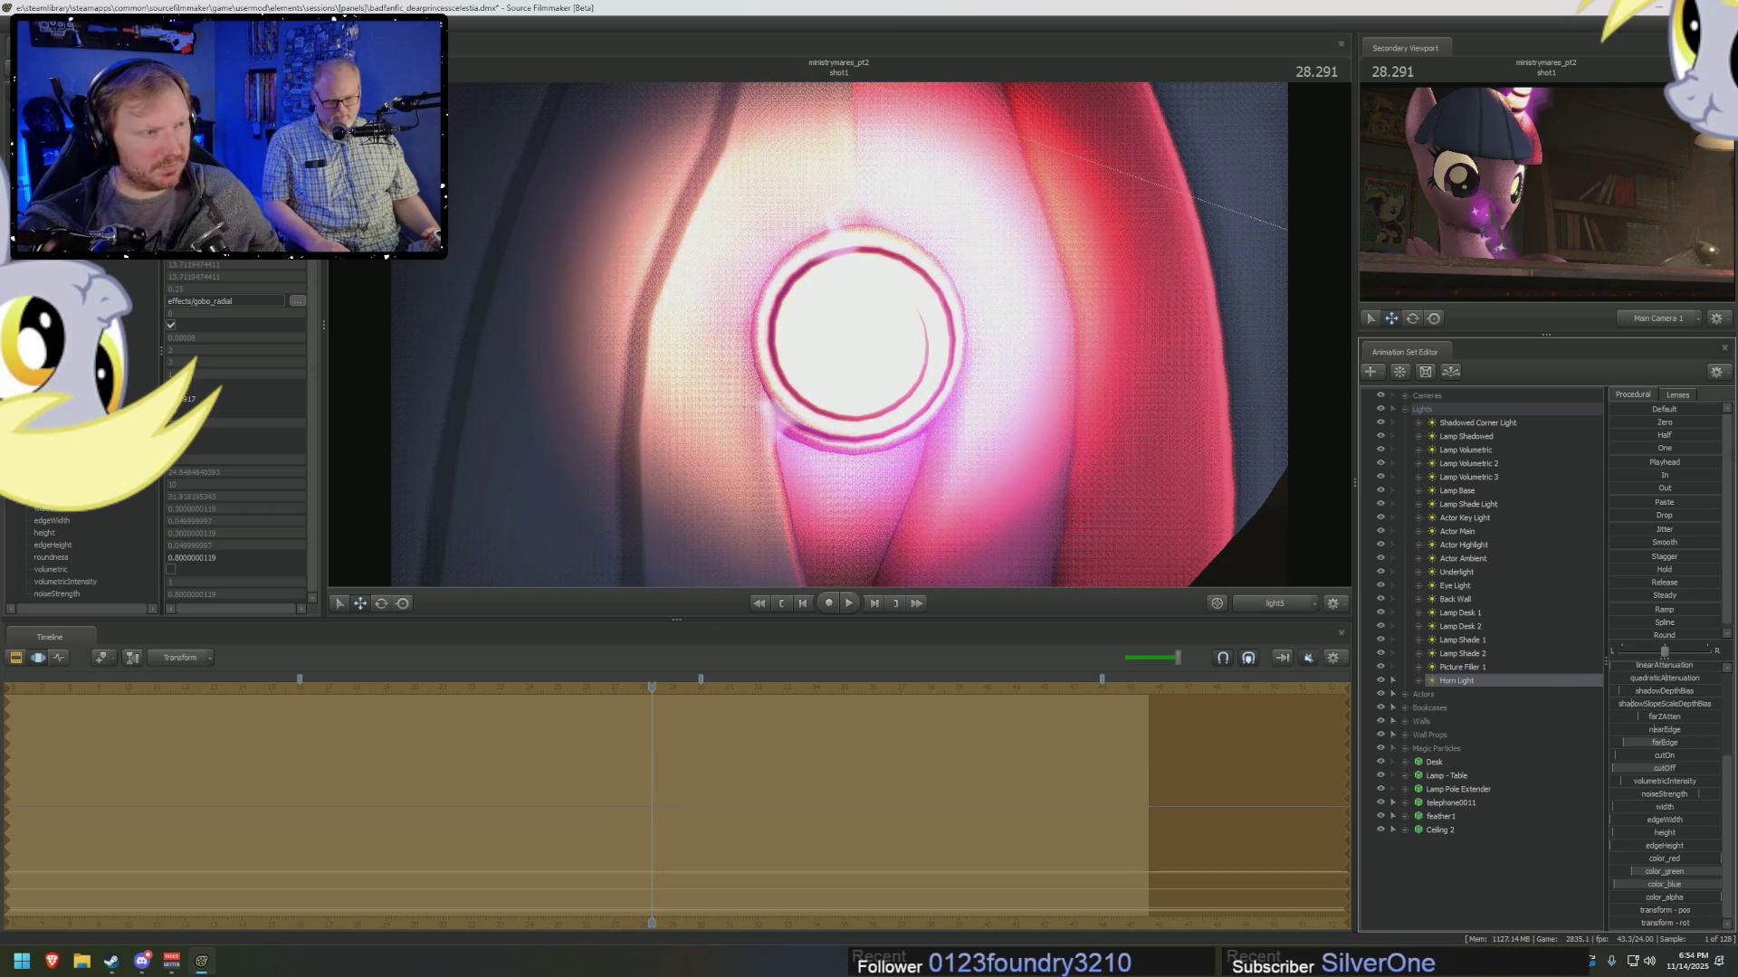
scroll(1675, 710, "up", 5)
mouse_move(1674, 667)
left_mouse_down()
mouse_move(1643, 667)
mouse_move(1661, 667)
left_mouse_up()
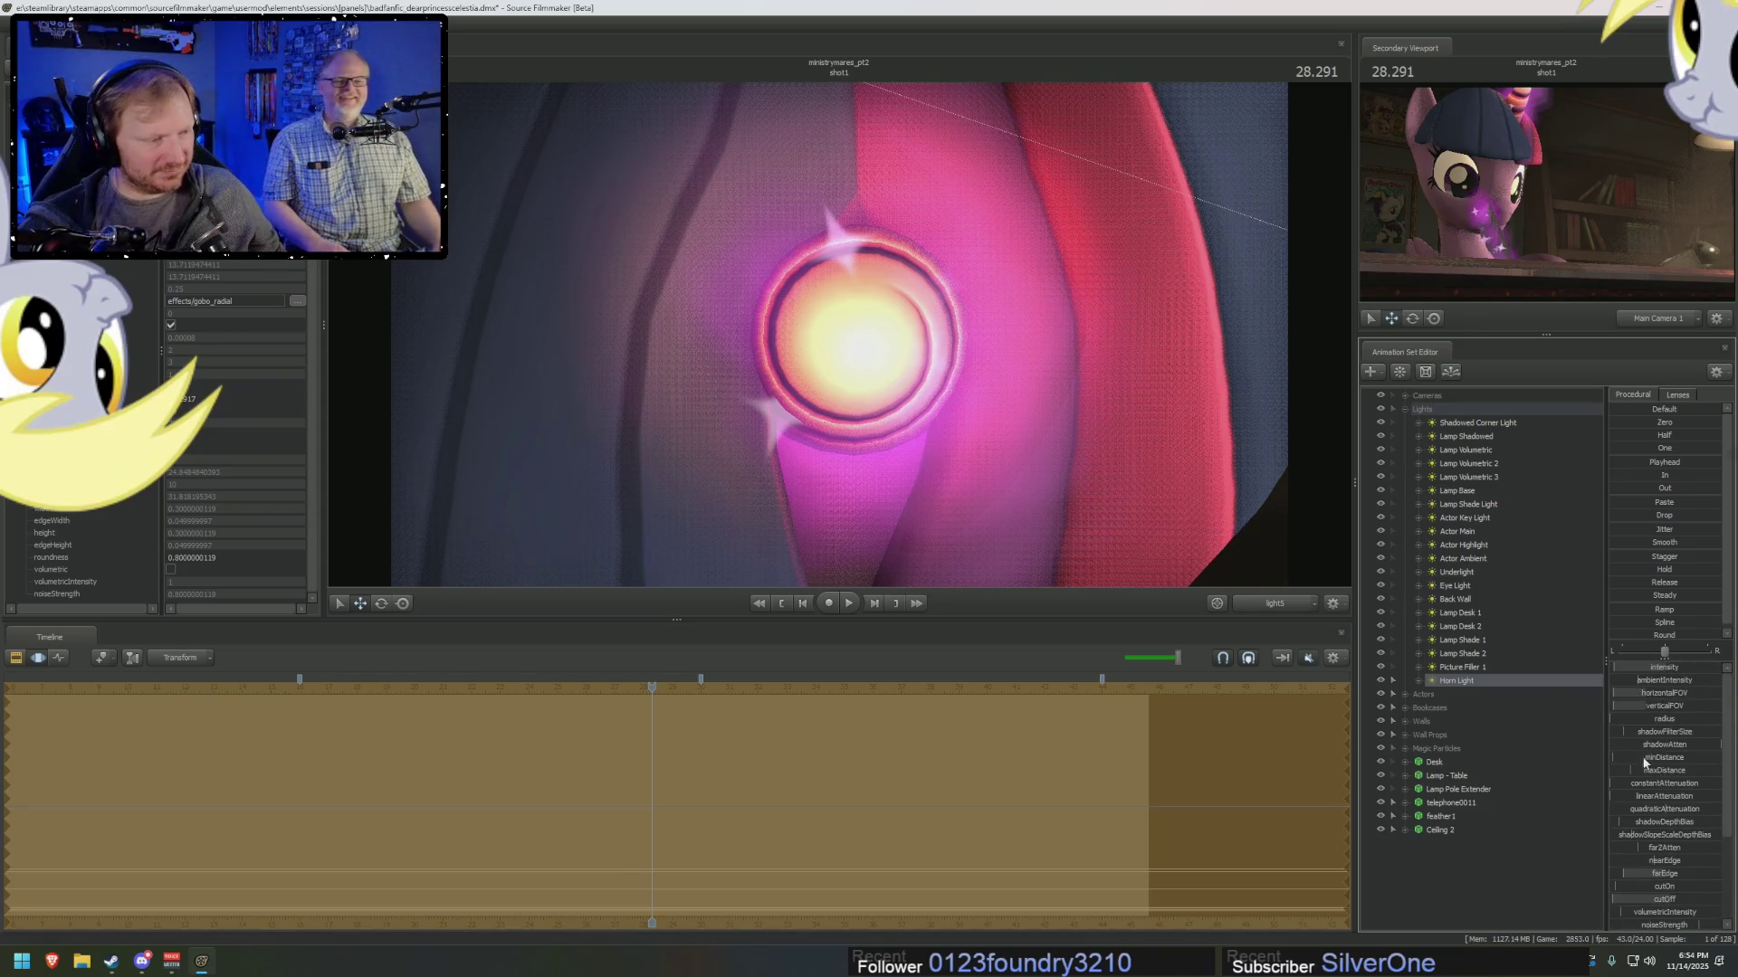
left_click_drag(1634, 670, 1675, 670)
Fine-tune the Horn Light's color_green until the glow is a saturated magenta.
scroll(1662, 867, "down", 3)
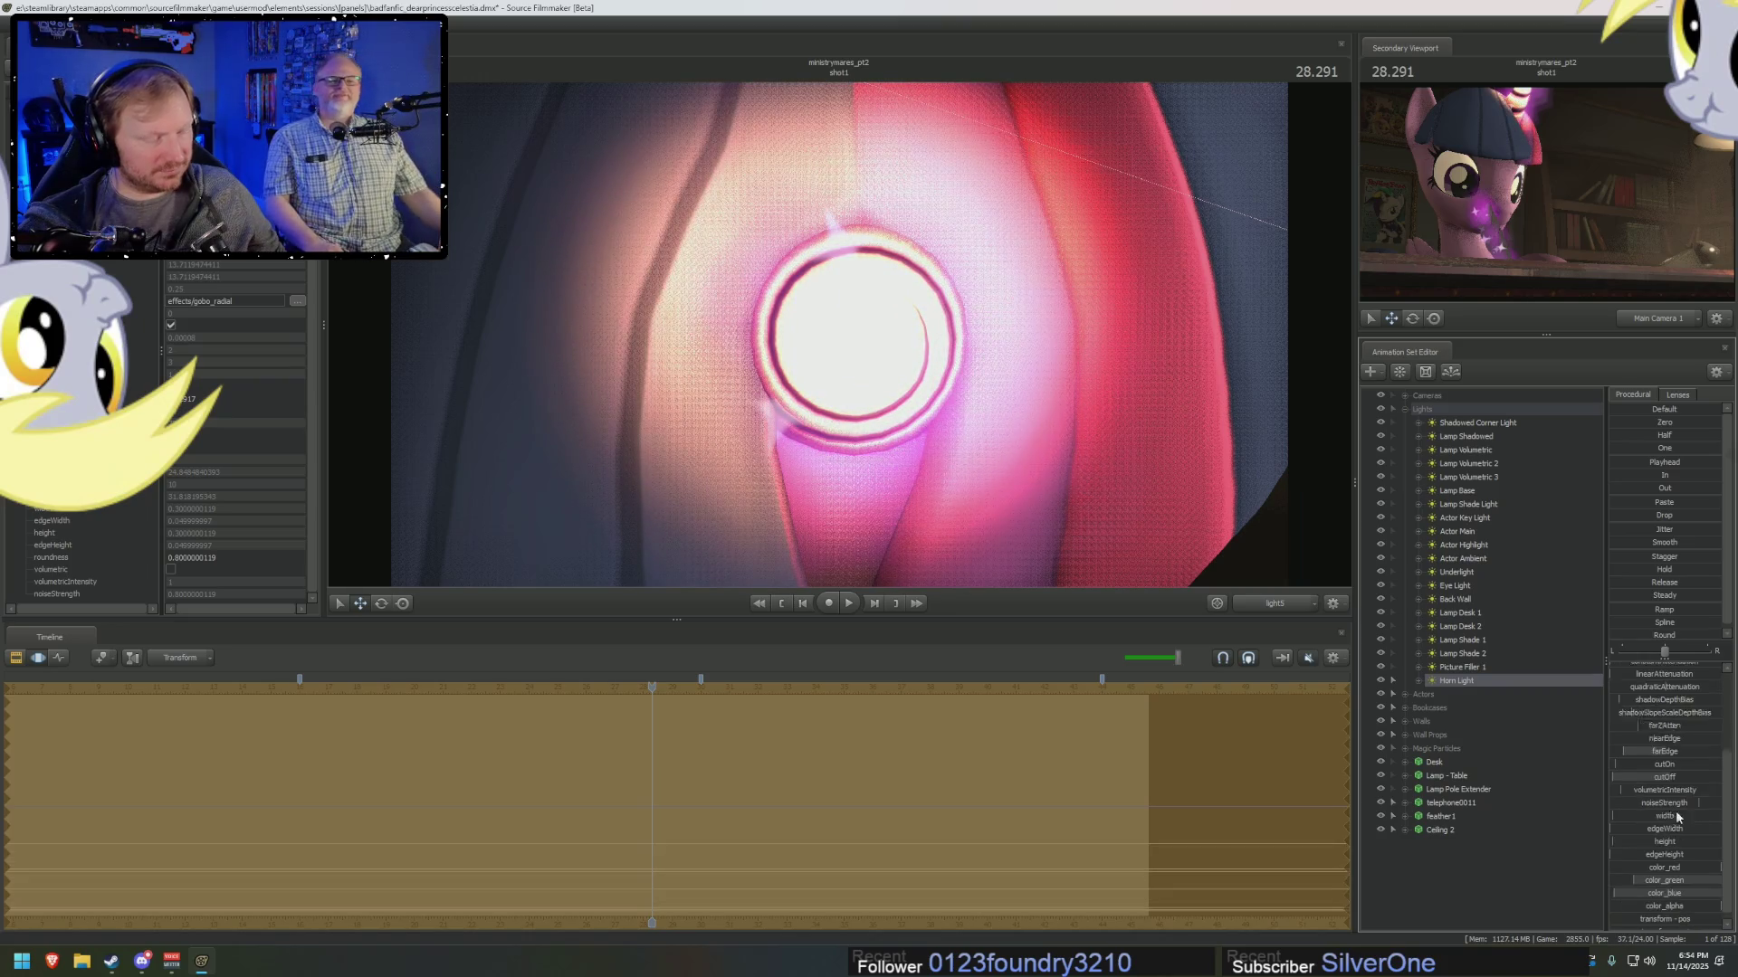
left_click_drag(1666, 871, 1646, 878)
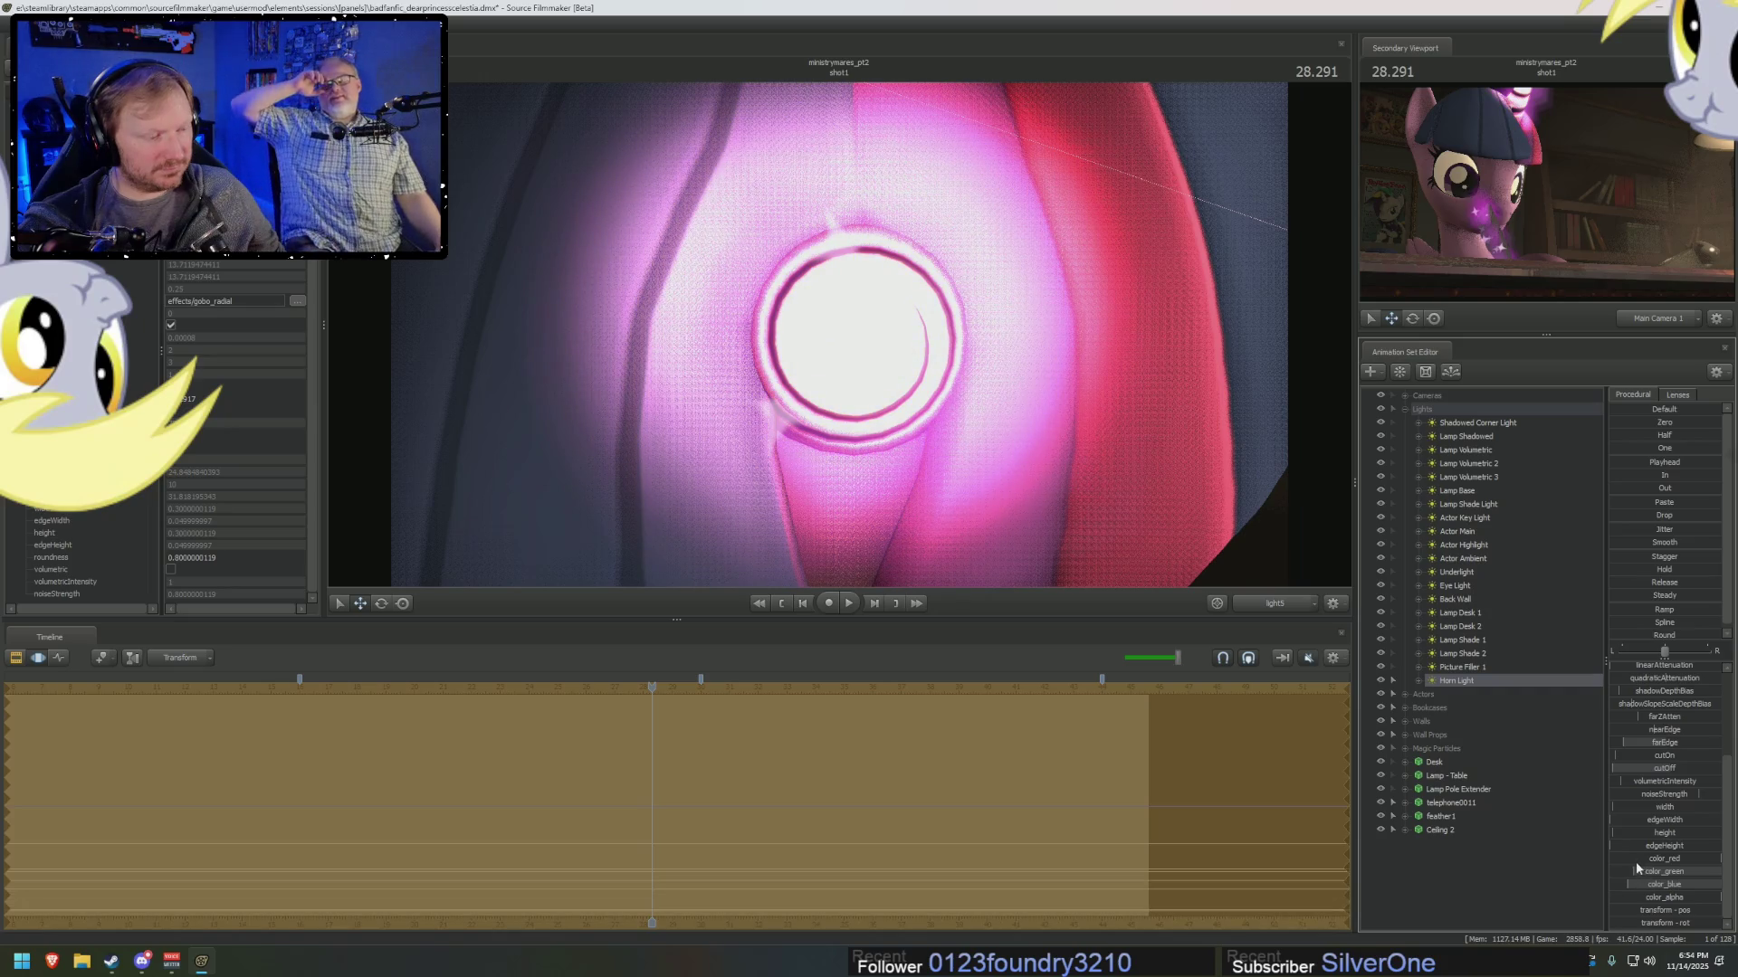
left_click_drag(1637, 870, 1642, 875)
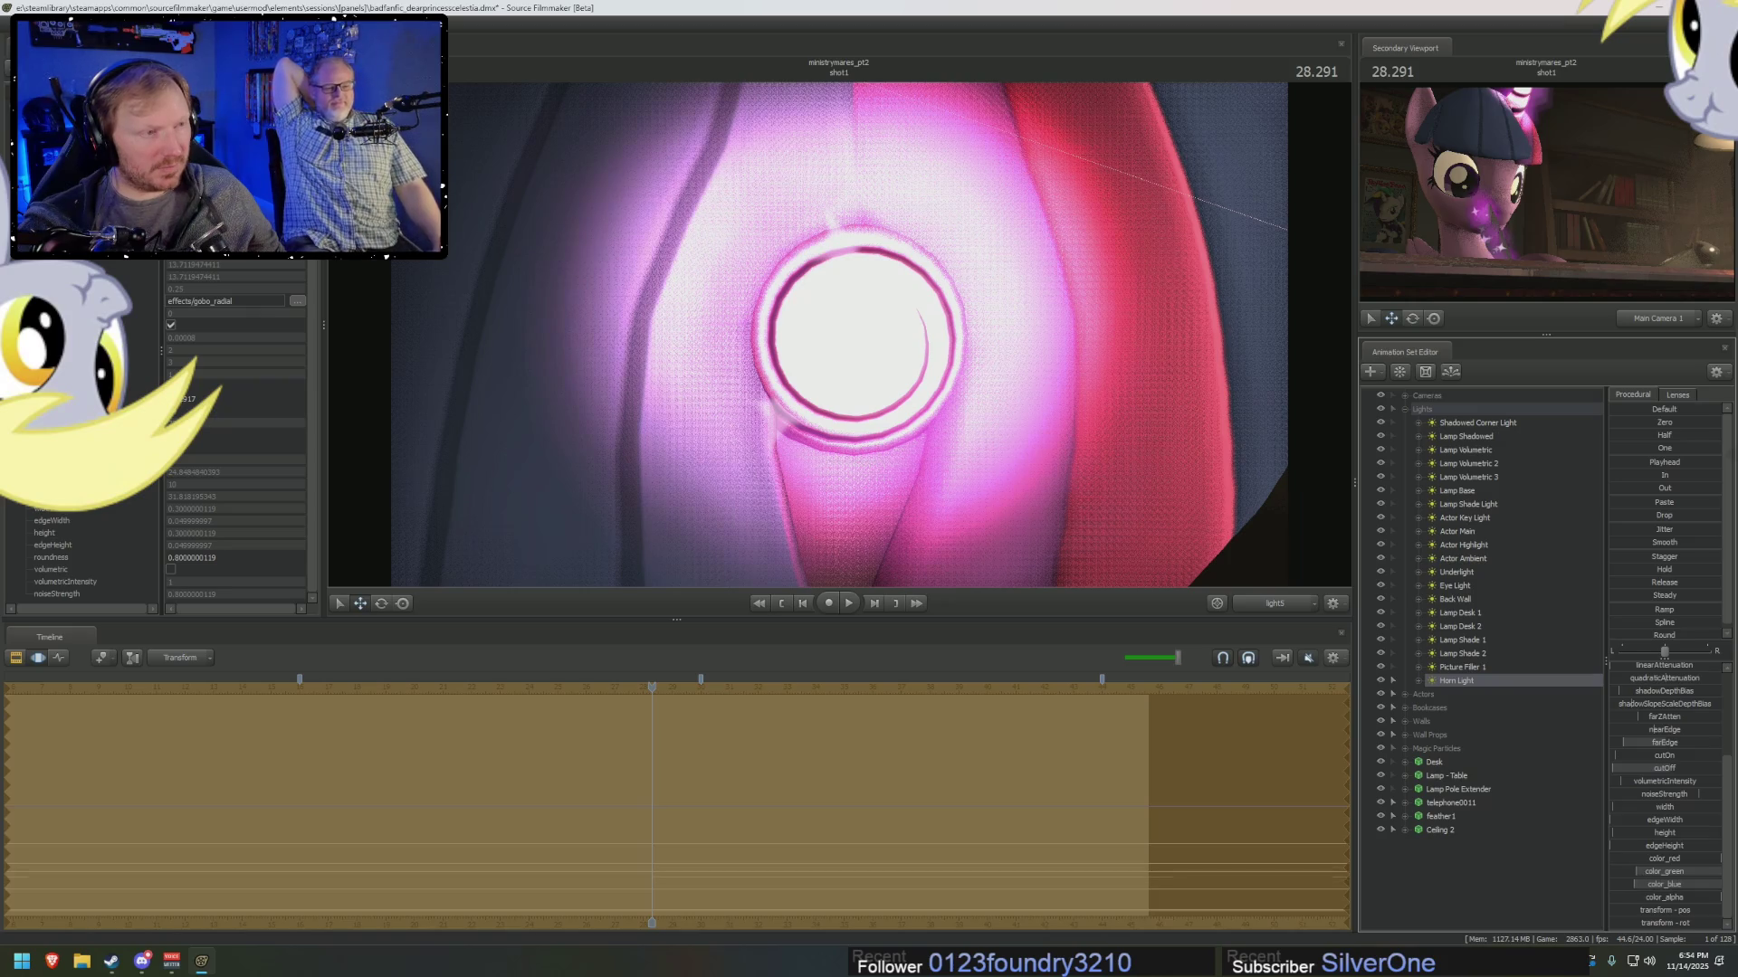
mouse_move(1645, 871)
left_mouse_down()
mouse_move(1634, 885)
mouse_move(1643, 871)
left_mouse_up()
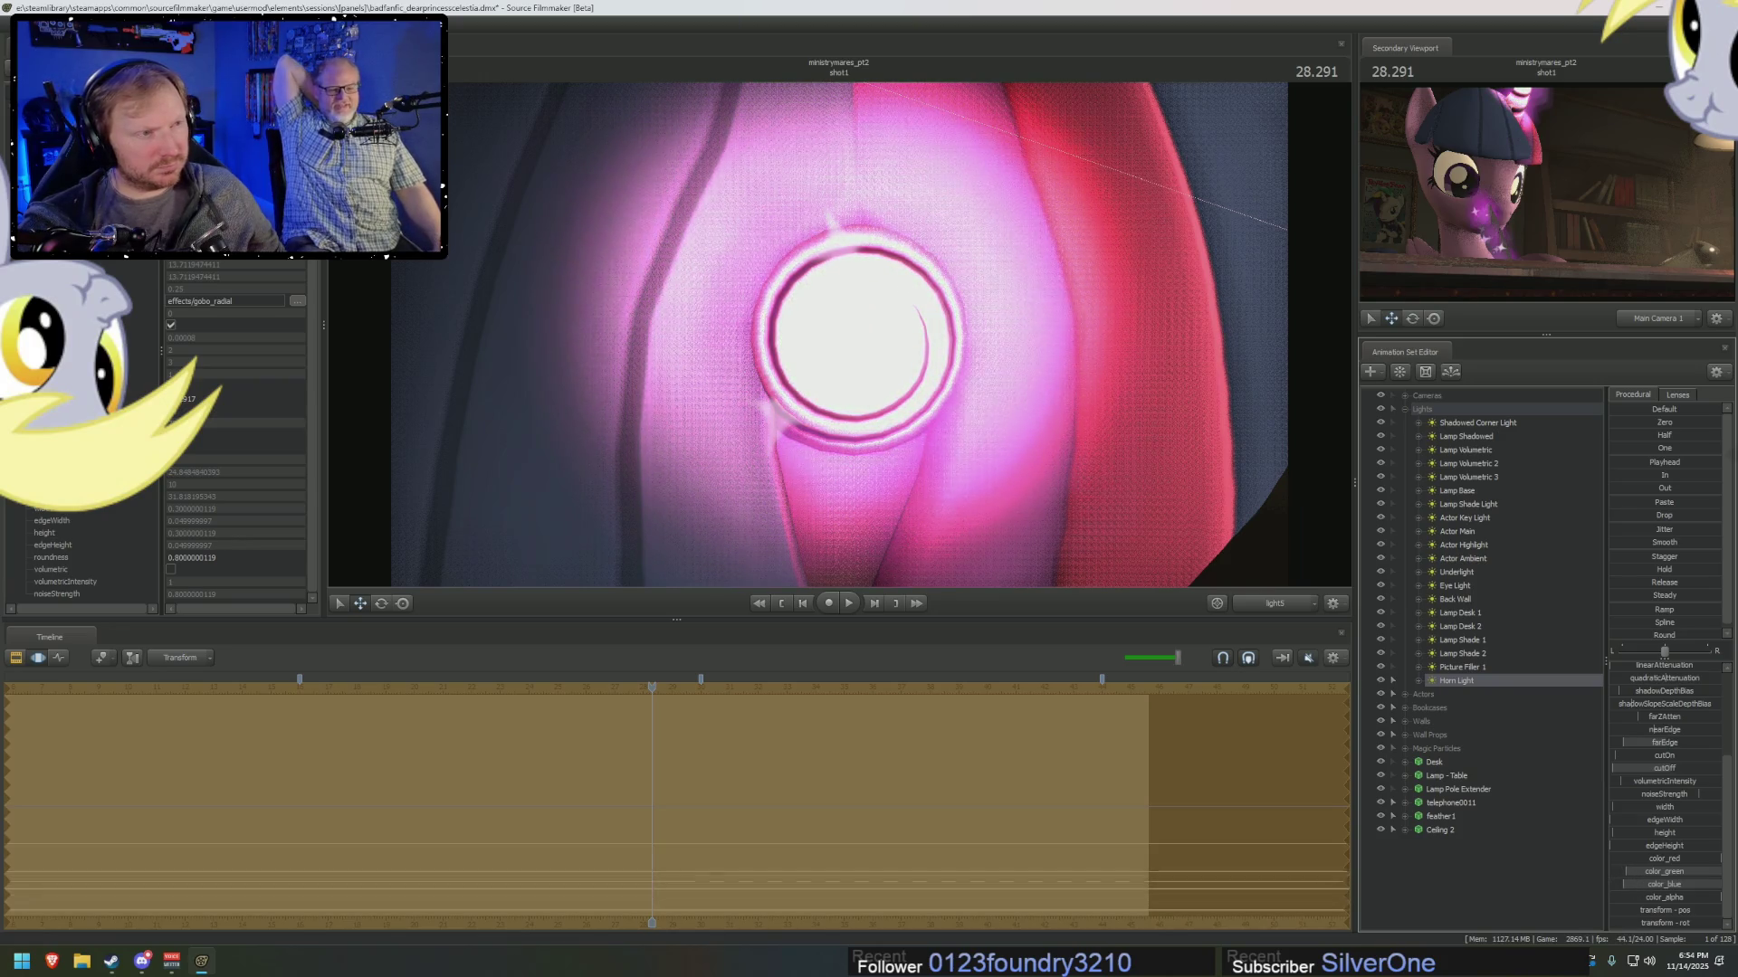
Lower the Horn Light's ambientIntensity and bring up the intensity slider's Min/Max/Default dialog.
scroll(1672, 833, "up", 2)
scroll(1673, 834, "up", 2)
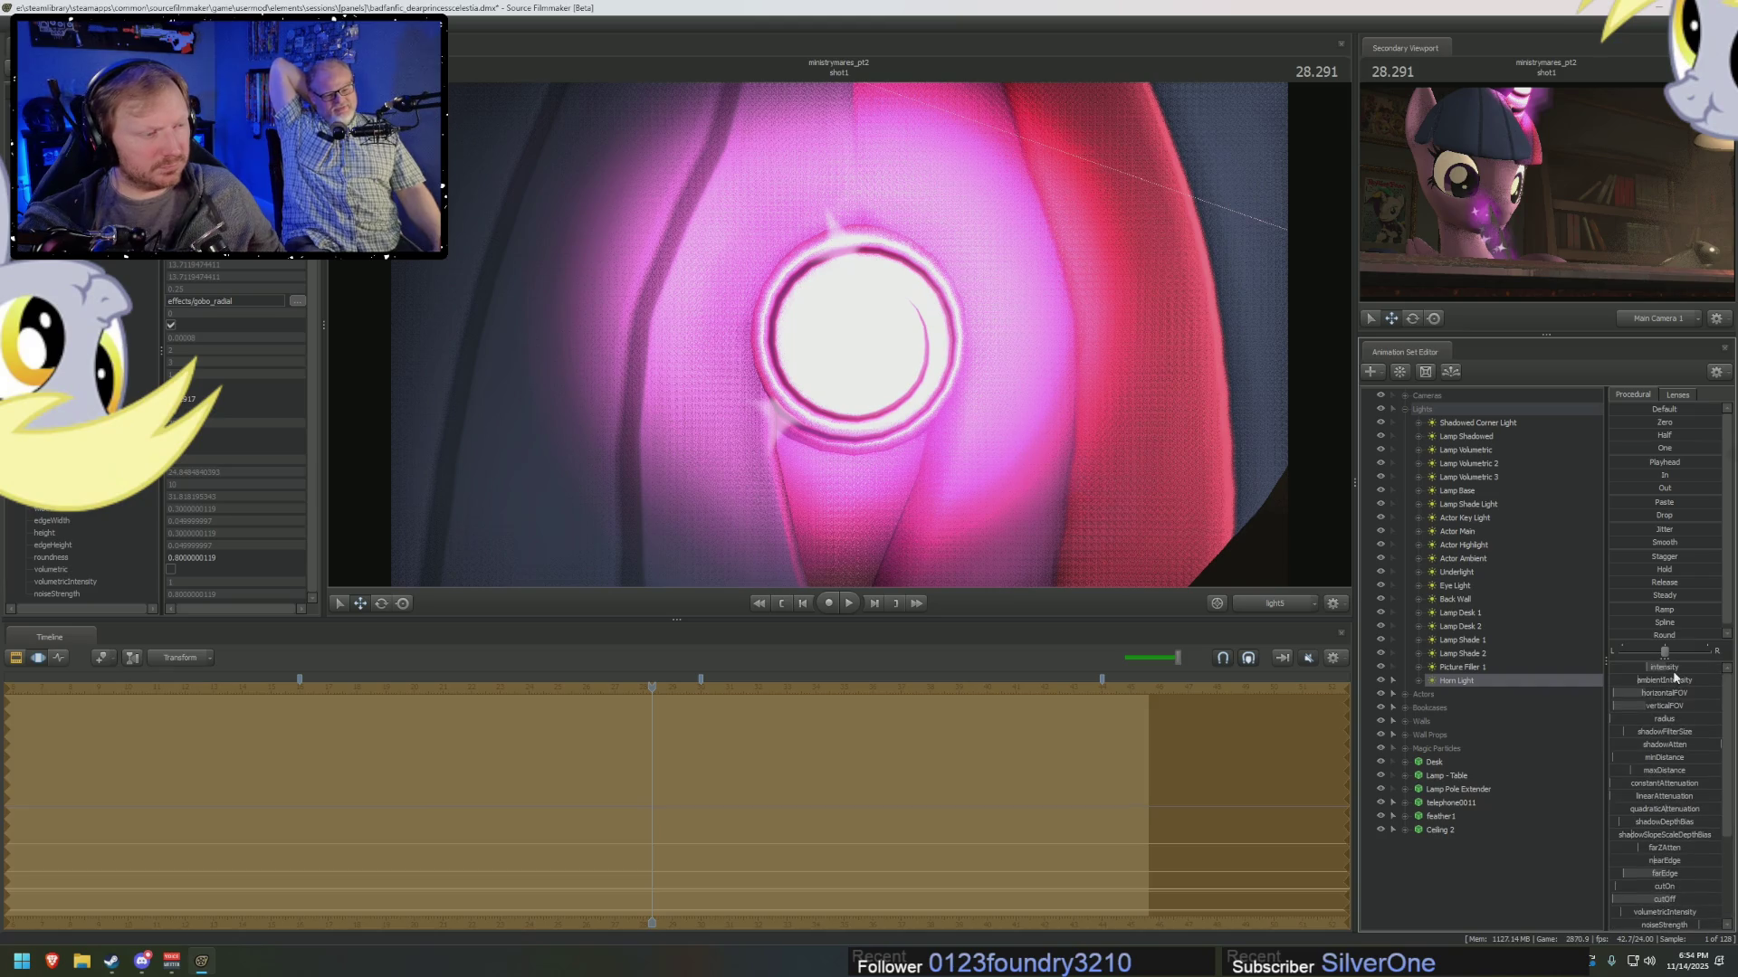
left_click_drag(1670, 676, 1651, 675)
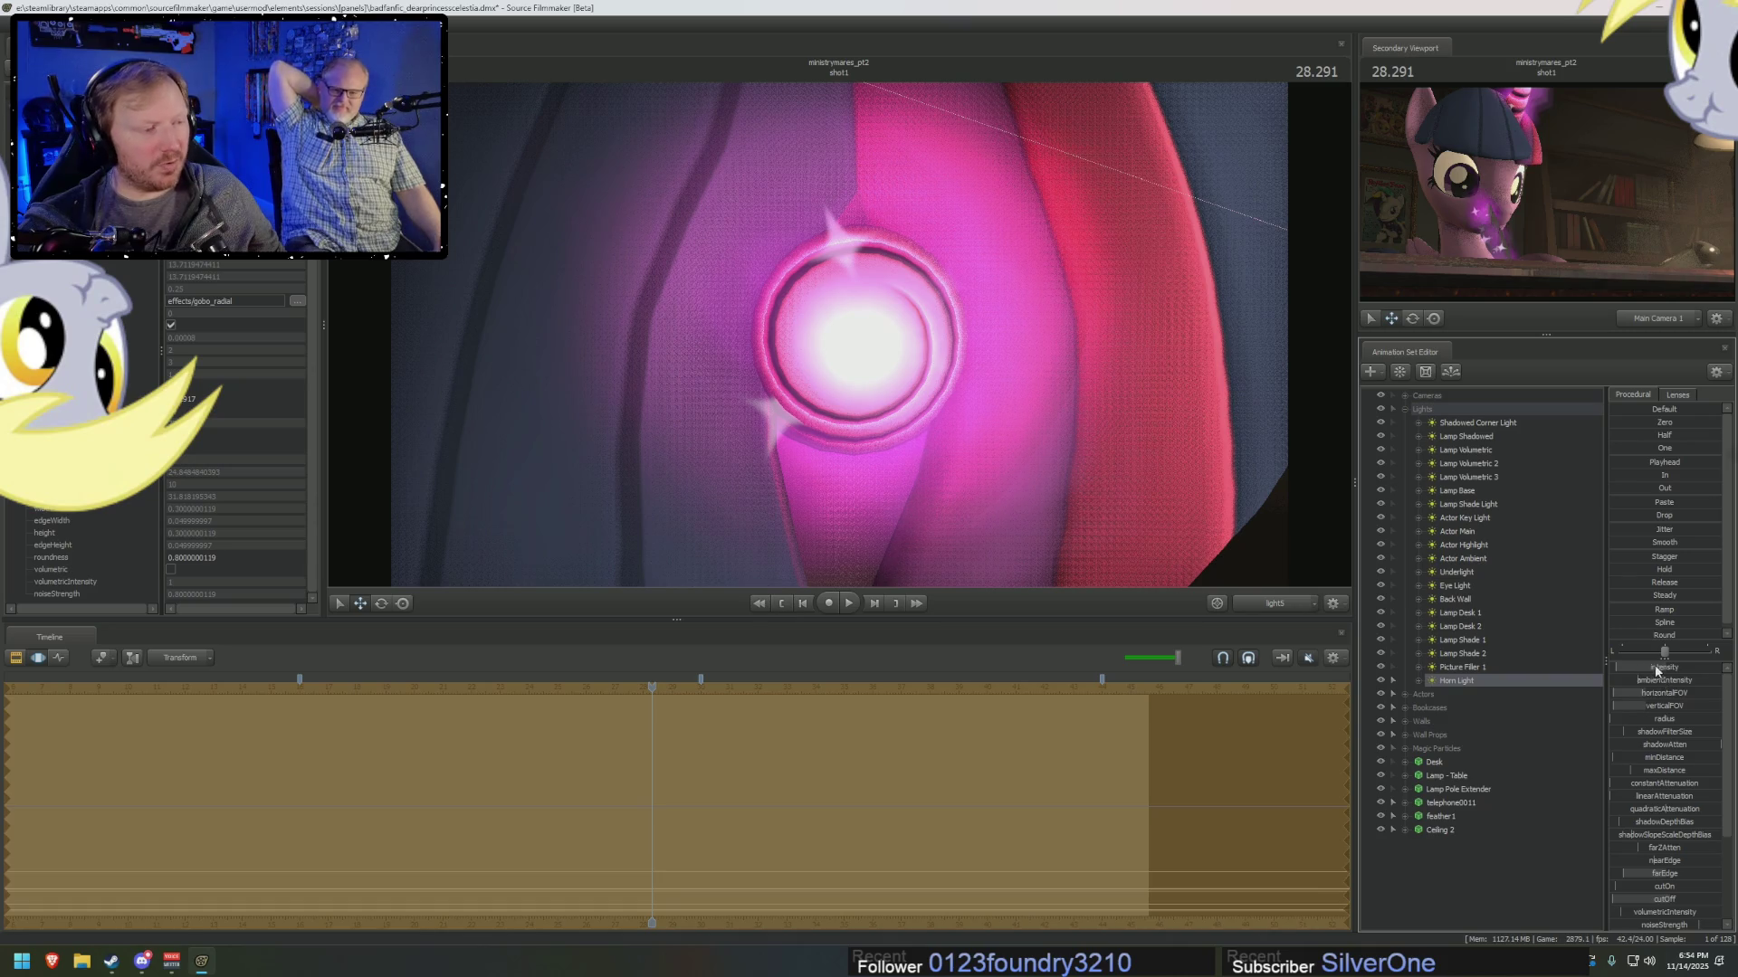
left_click(1668, 685)
Change the intensity slider's maximum in the Min/Max/Default dialog and confirm it.
left_click(844, 470)
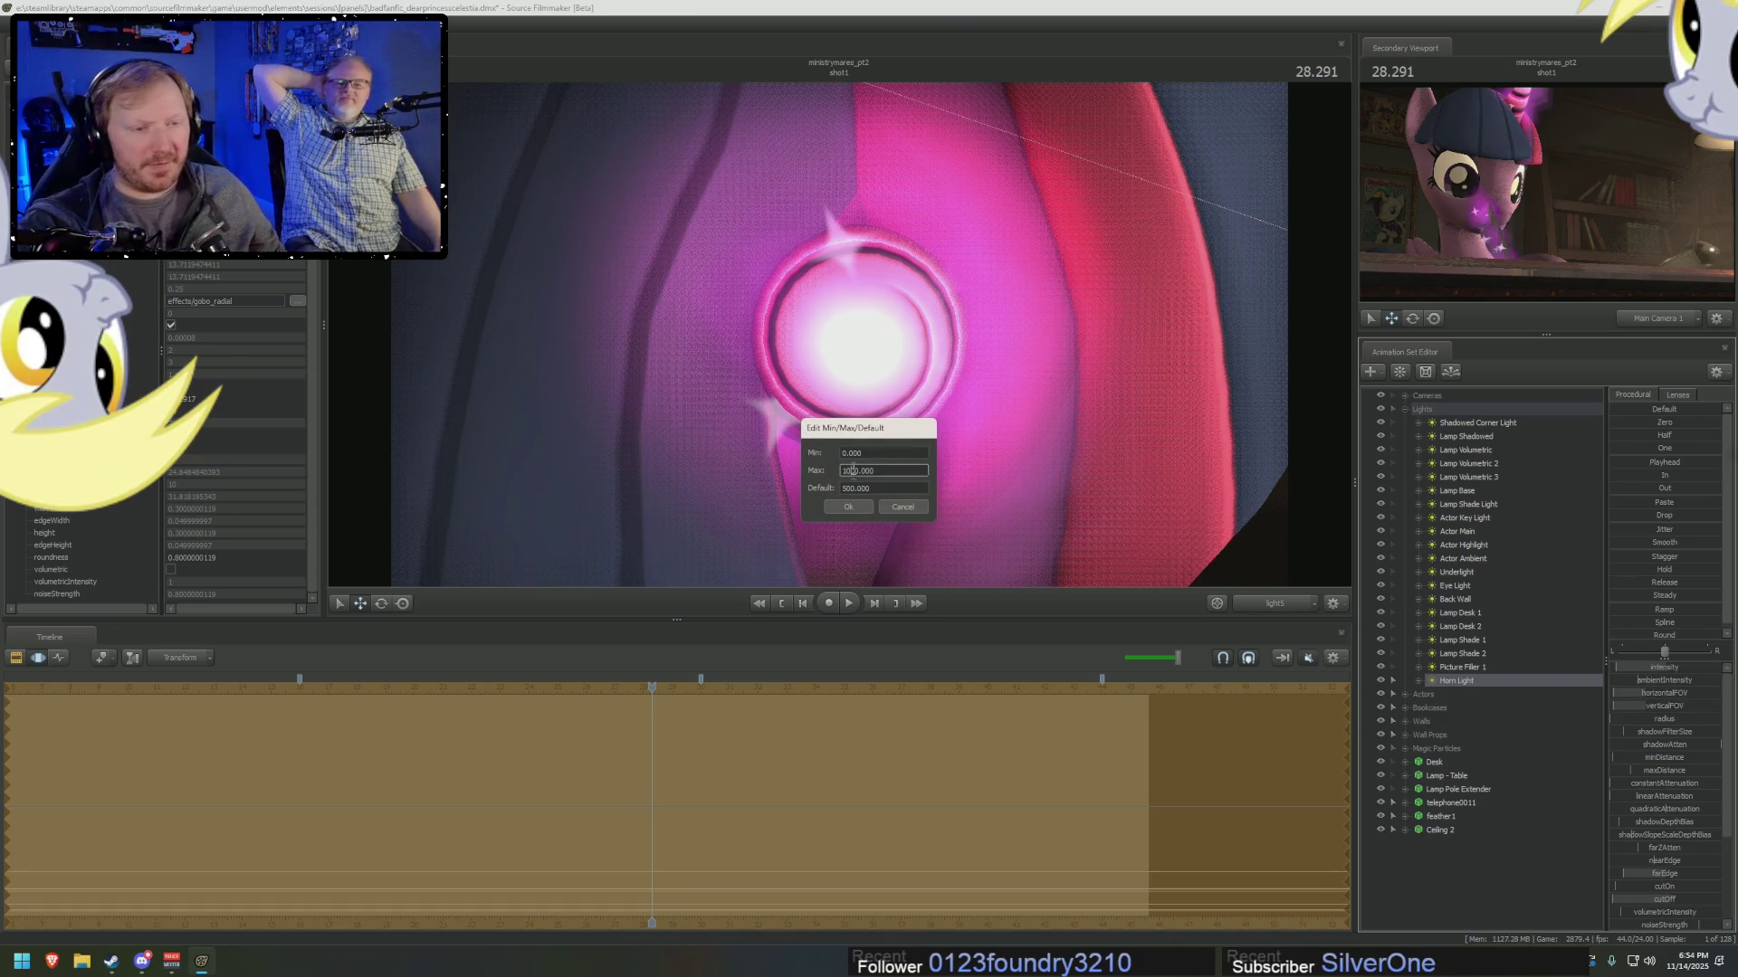
left_click(855, 508)
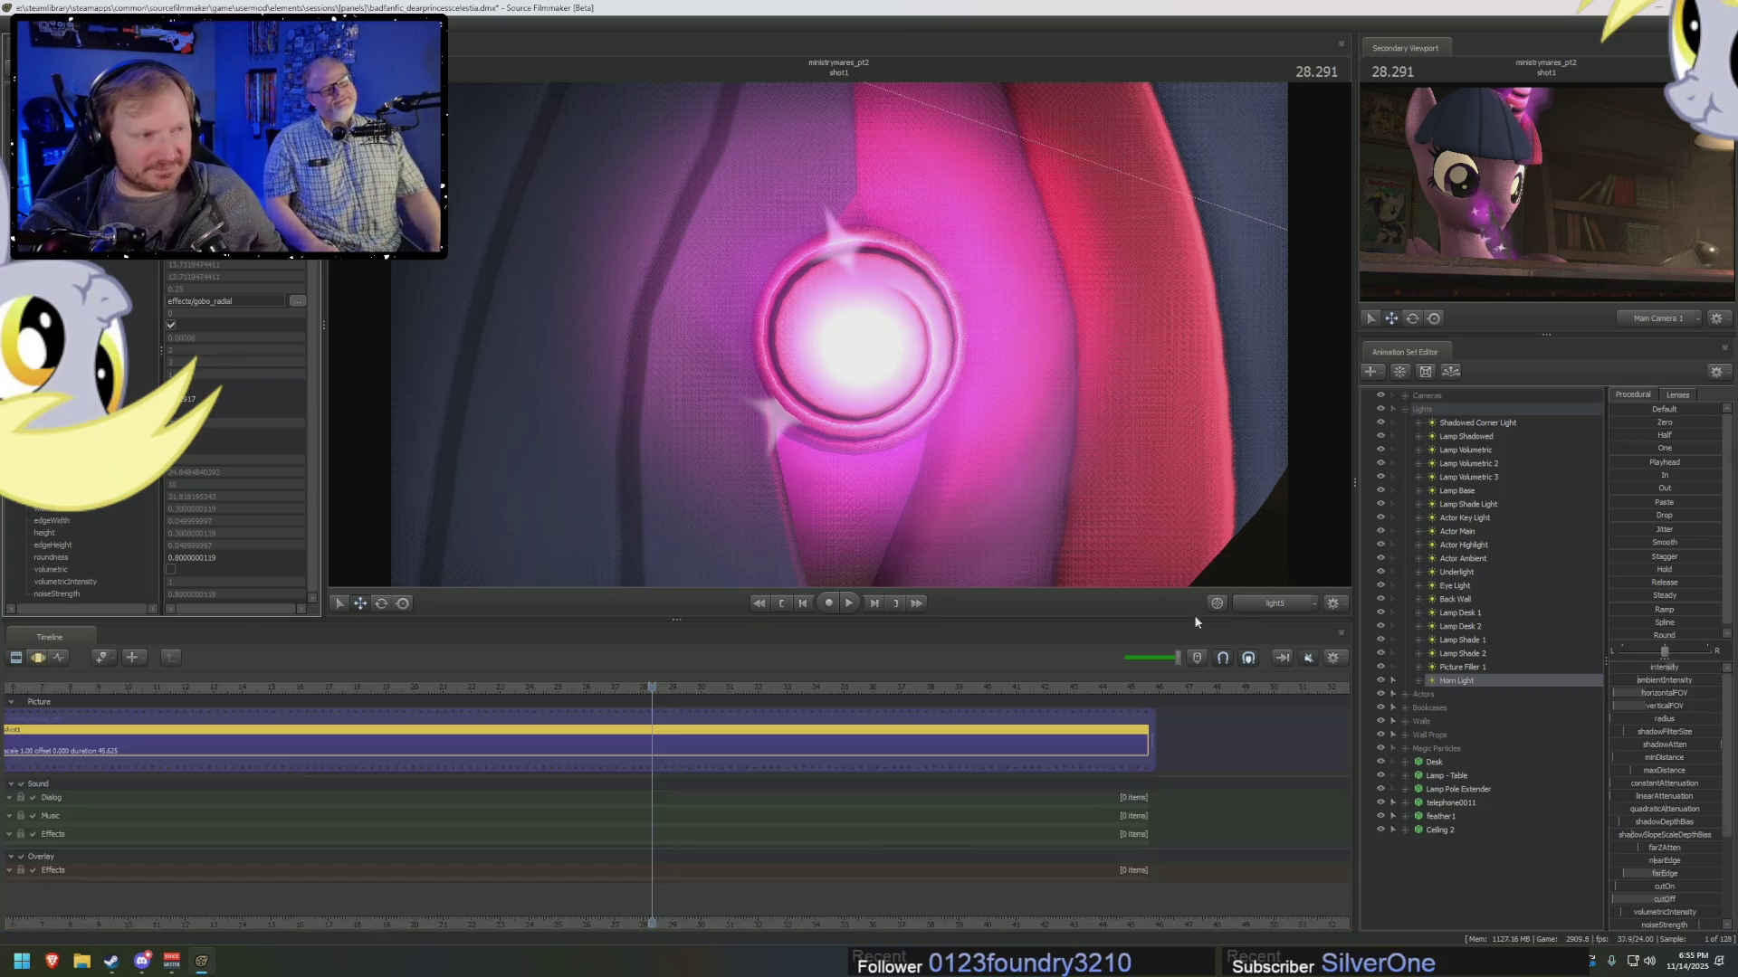
left_click(1417, 680)
Attach the Horn Light to revamped_twilightsparkle1's Head so it follows her horn.
scroll(1434, 724, "down", 8)
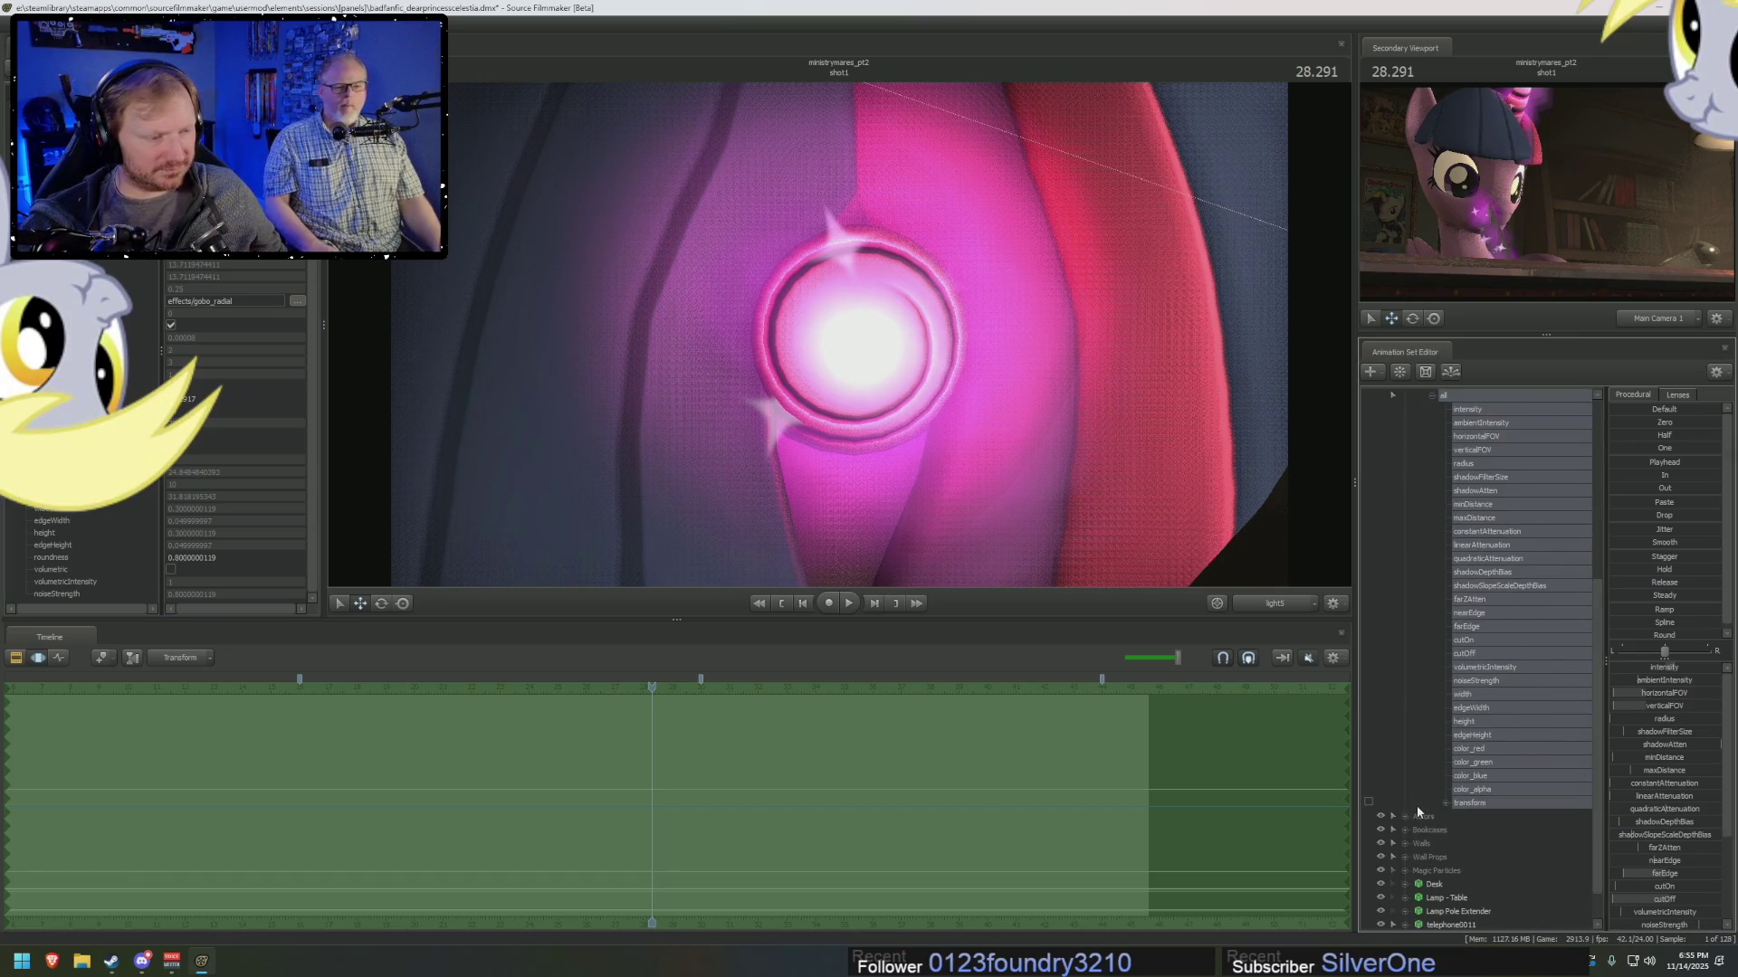
left_click(1418, 828)
left_click(1432, 775)
mouse_move(1466, 803)
left_mouse_down()
mouse_move(1455, 727)
mouse_move(1481, 724)
left_mouse_up()
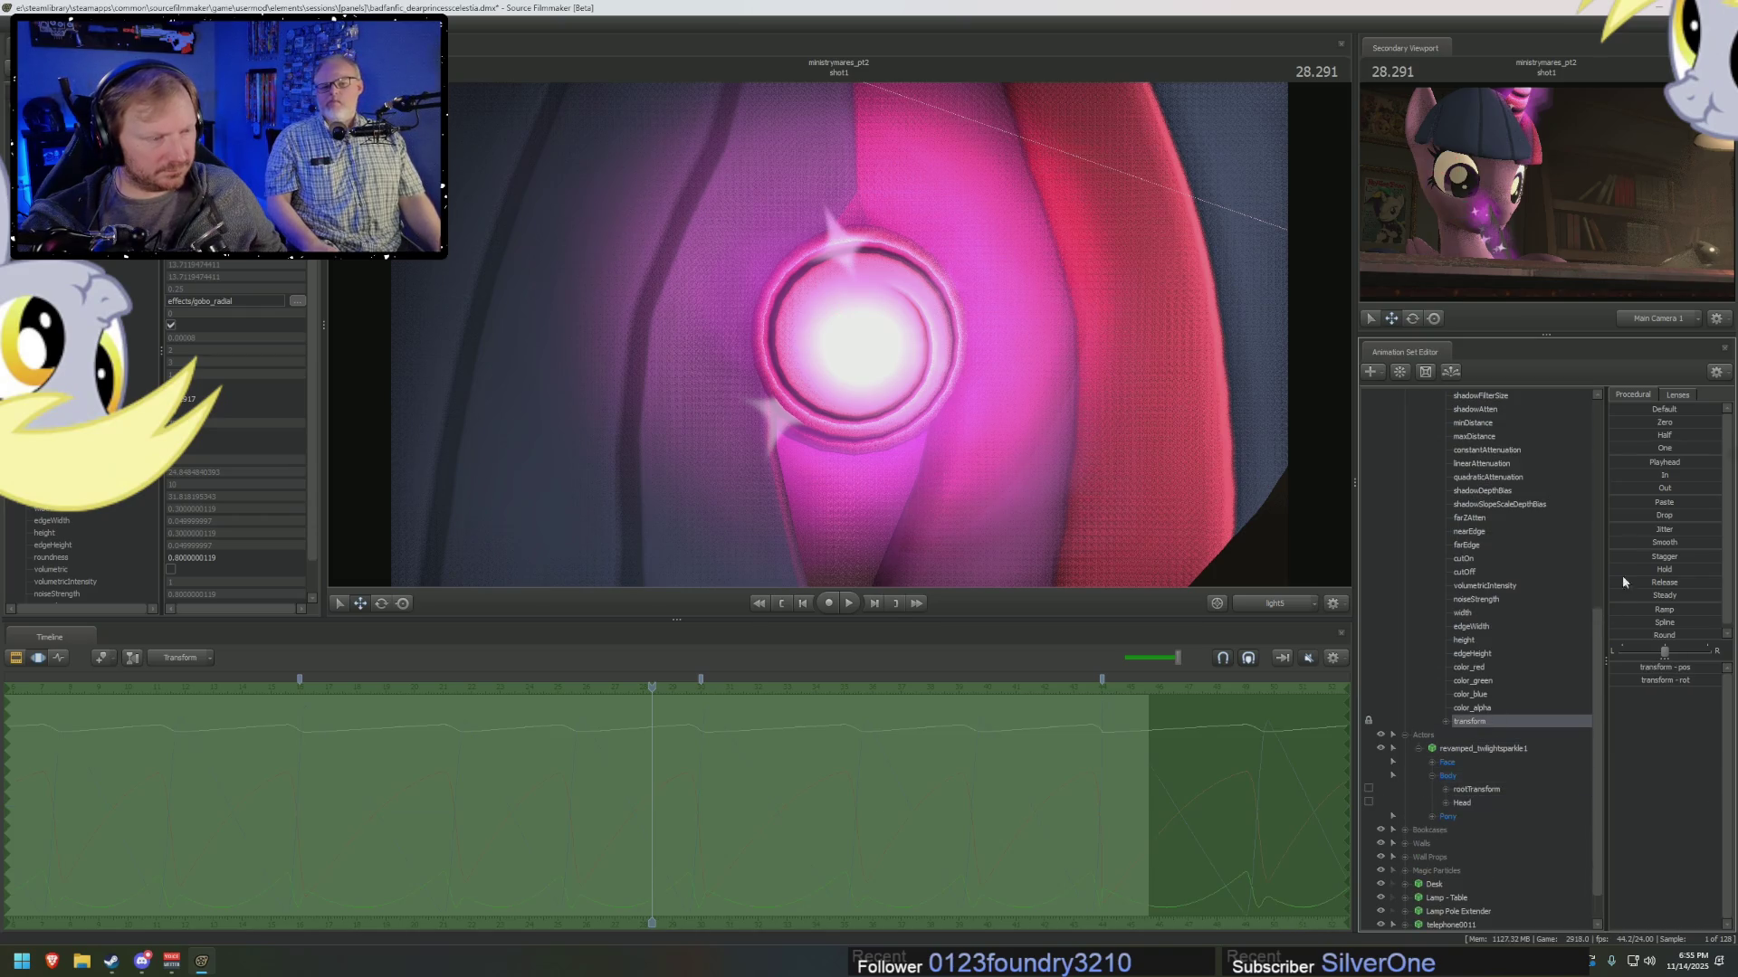
Play the shot from the Work Camera to preview the horn's pink glow.
key("space")
key("space")
left_click(1245, 611, "ctrl")
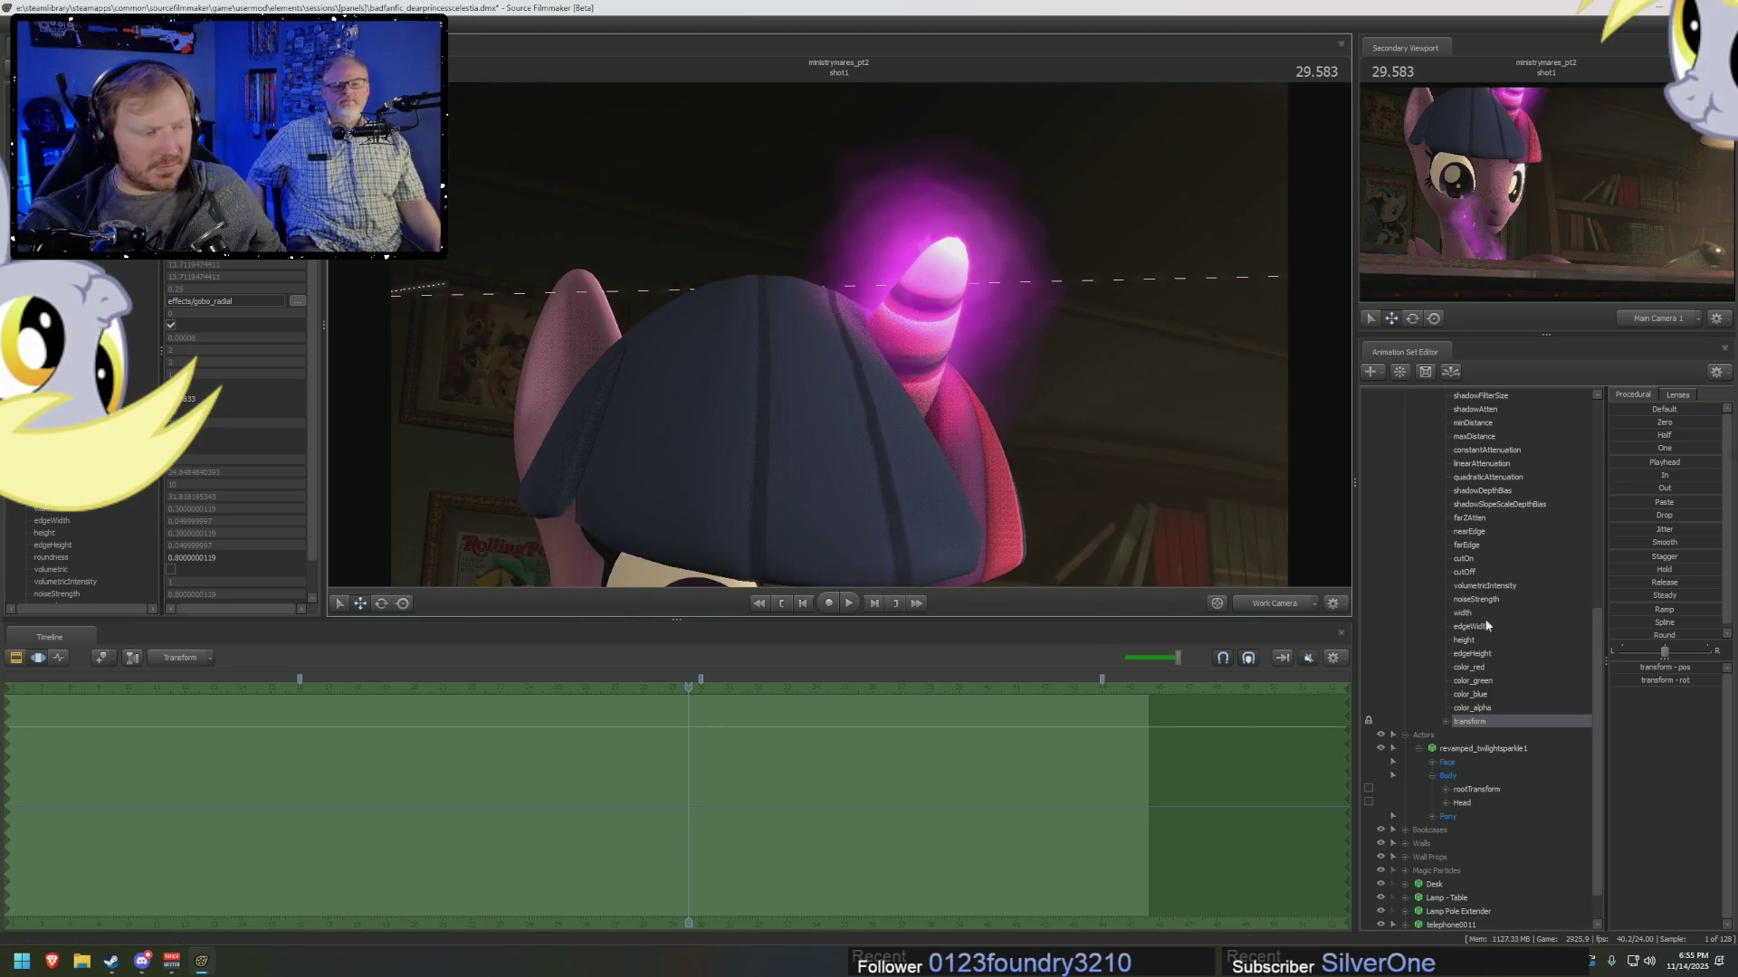
scroll(1494, 649, "up", 8)
left_click(1413, 655)
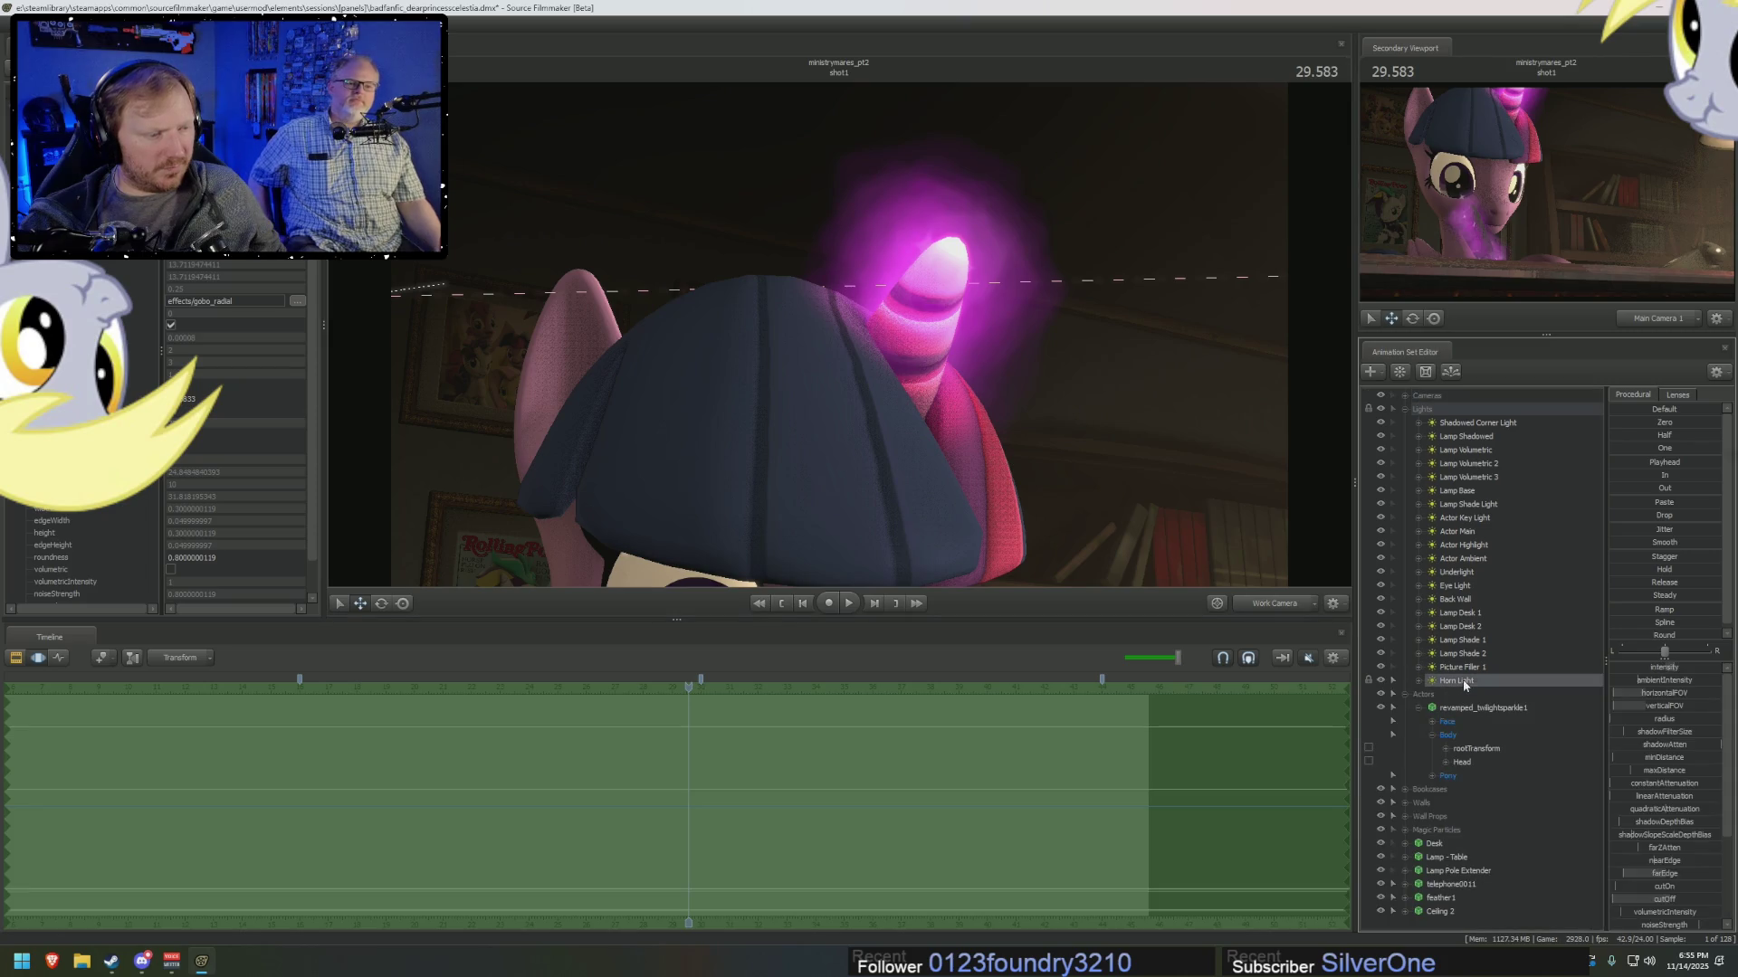
scroll(1658, 854, "down", 3)
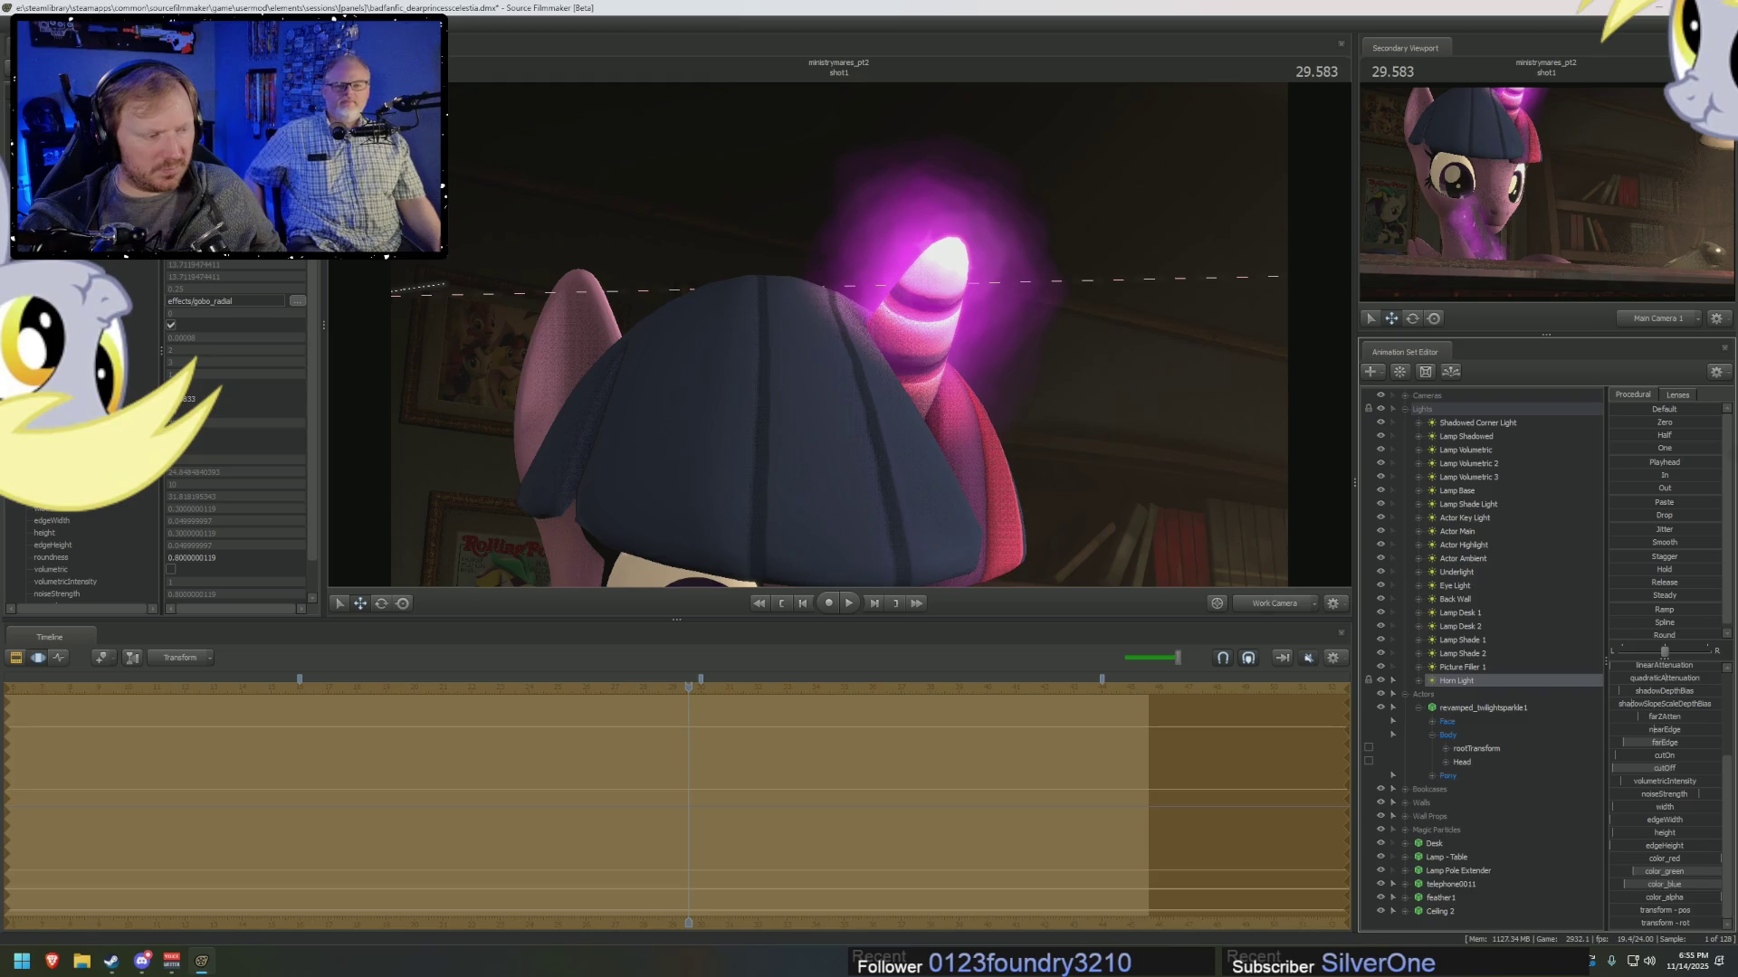
scroll(1665, 835, "up", 3)
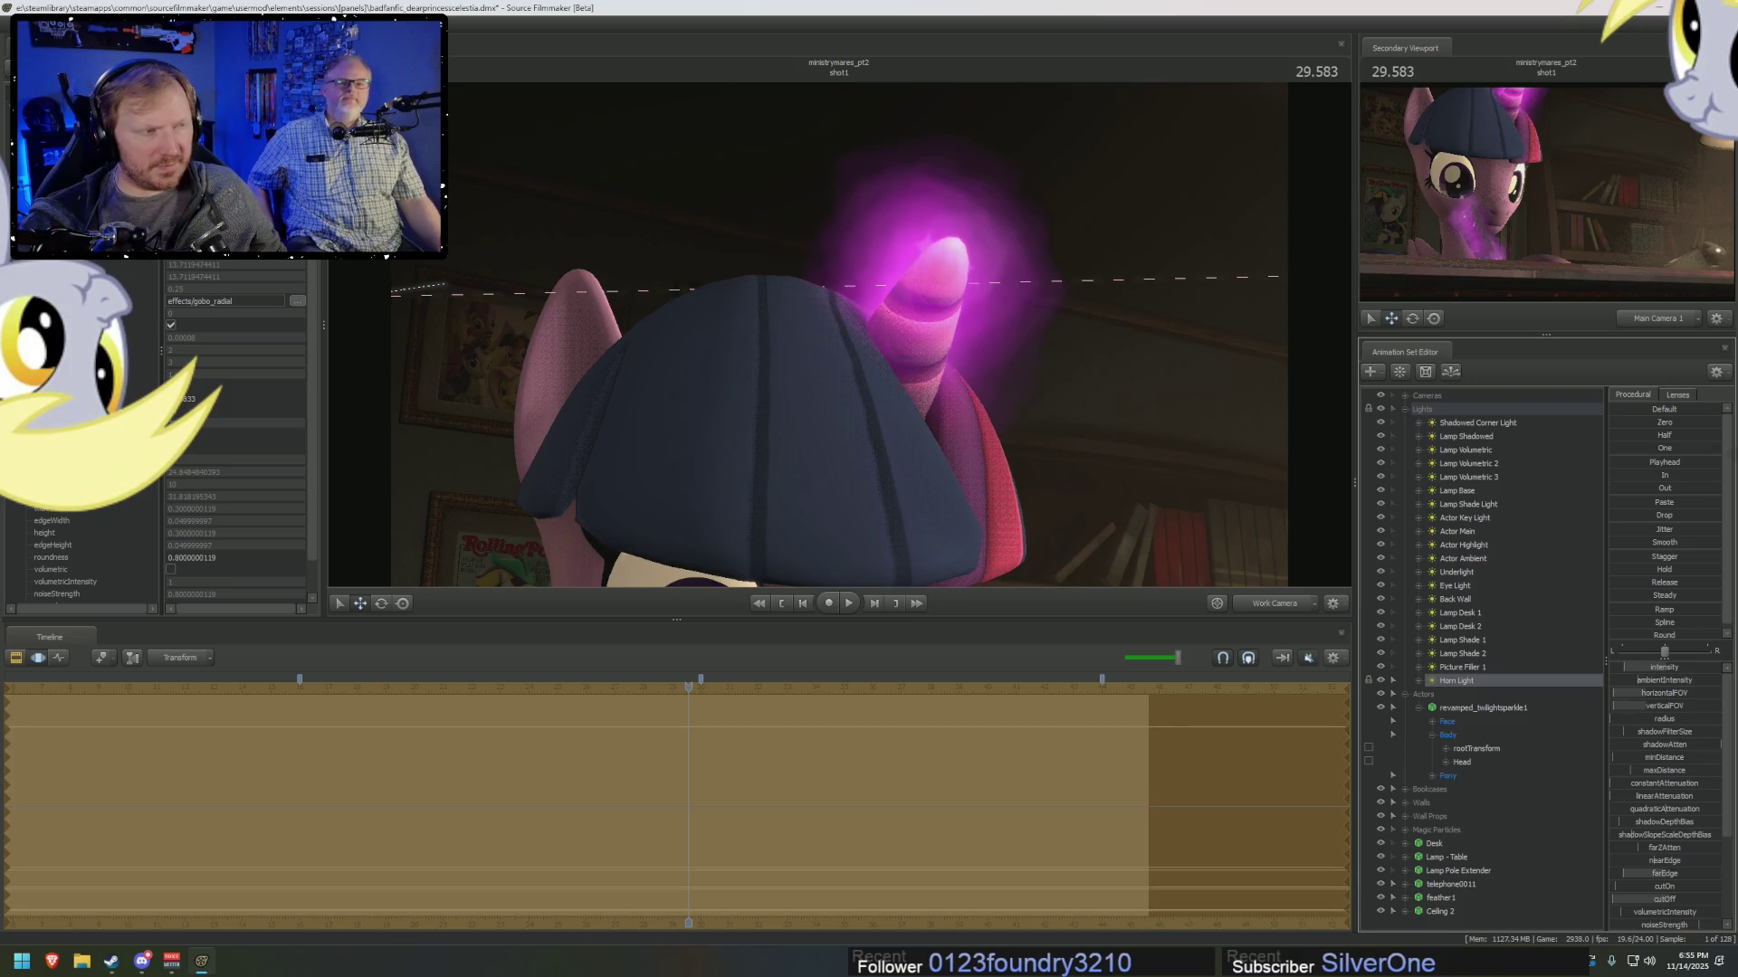
key("space")
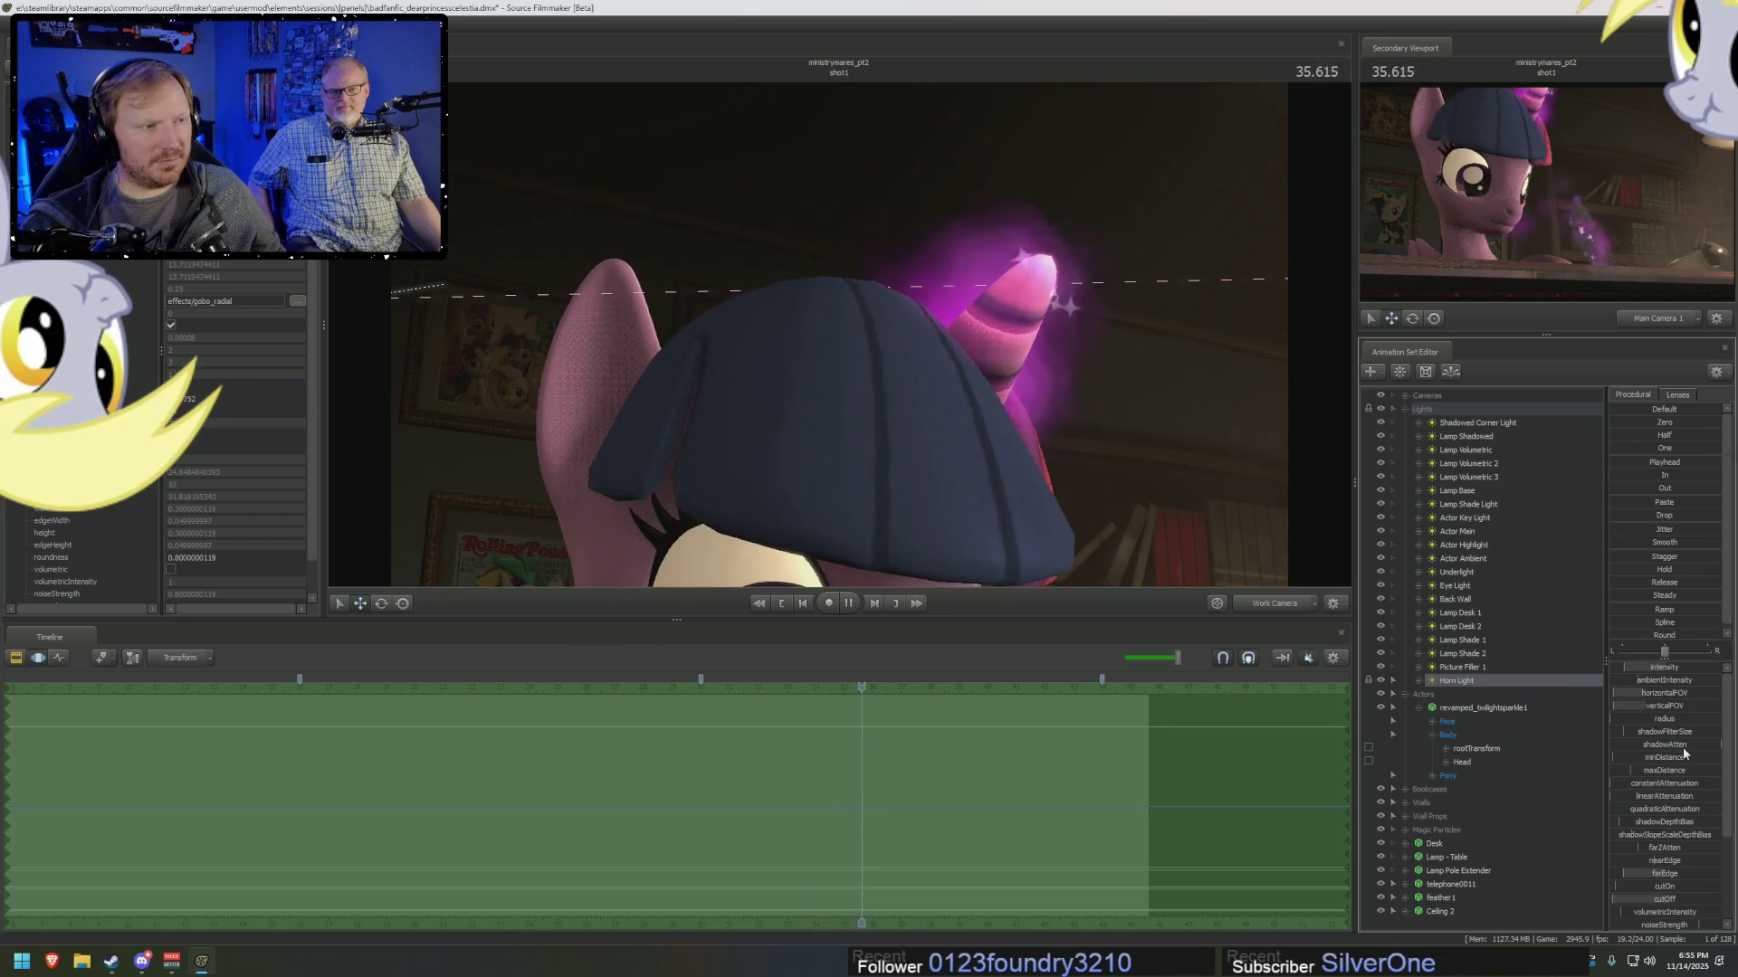
Stop playback, turn the view from light5, and set a Horn Light value to 13.37.
key("space")
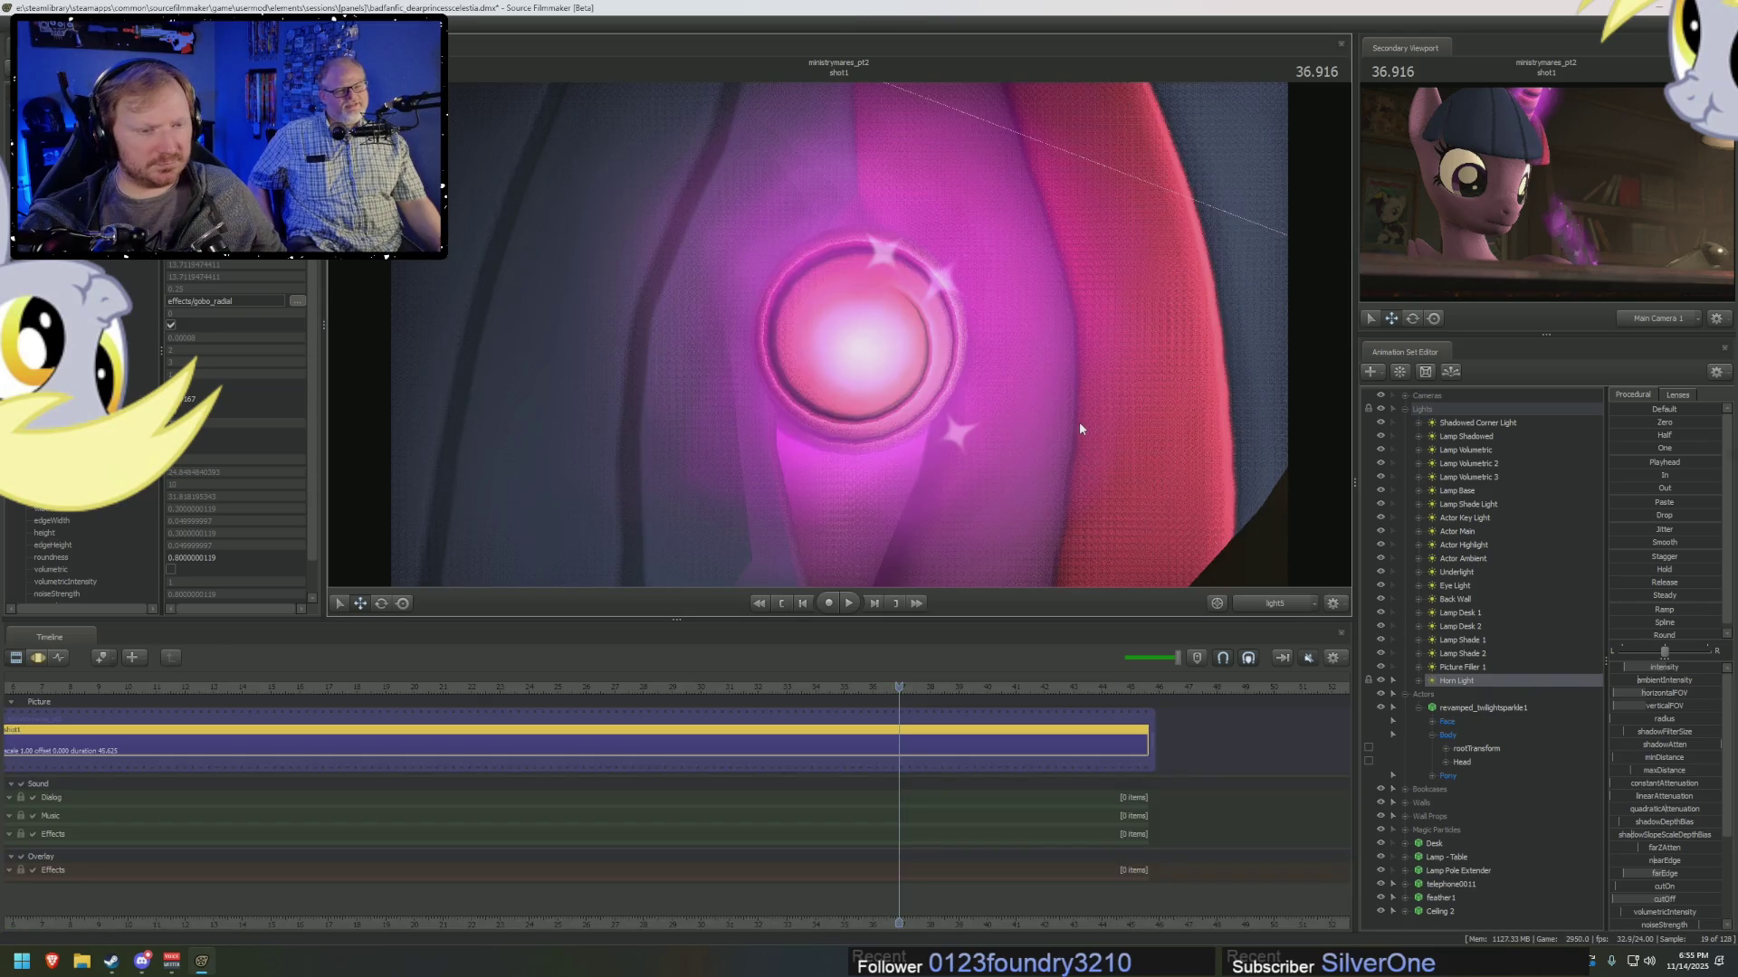
left_click_drag(1079, 422, 1204, 417)
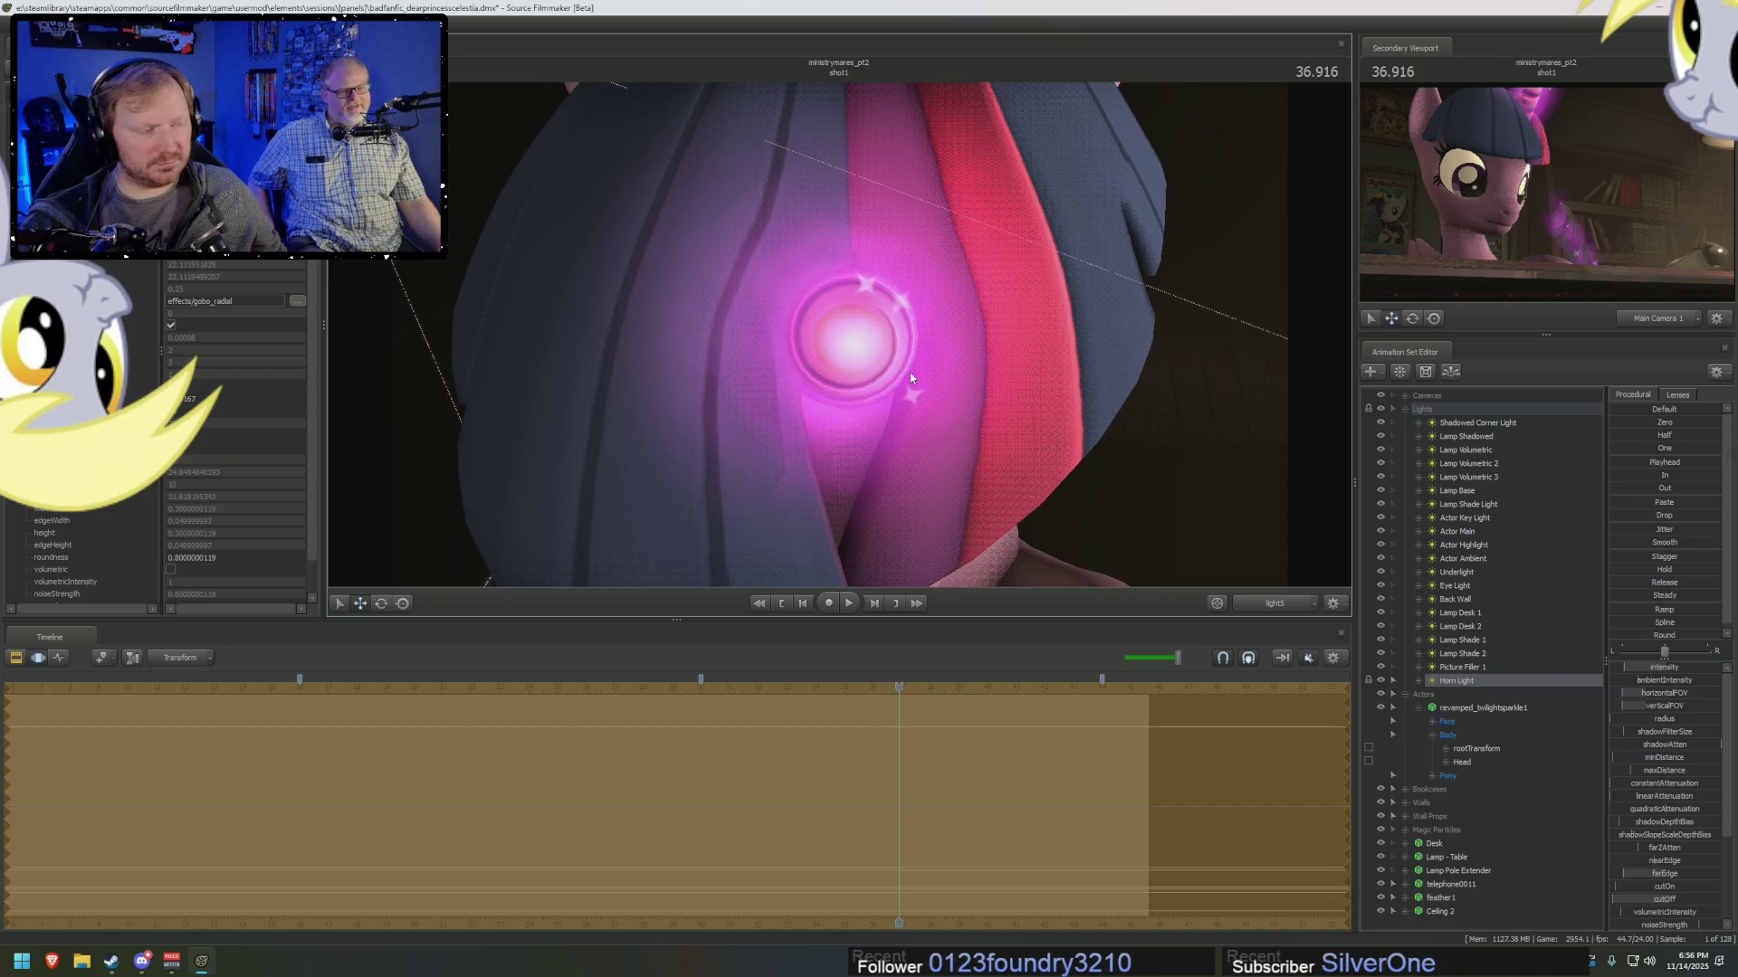
left_click_drag(1663, 719, 1662, 691)
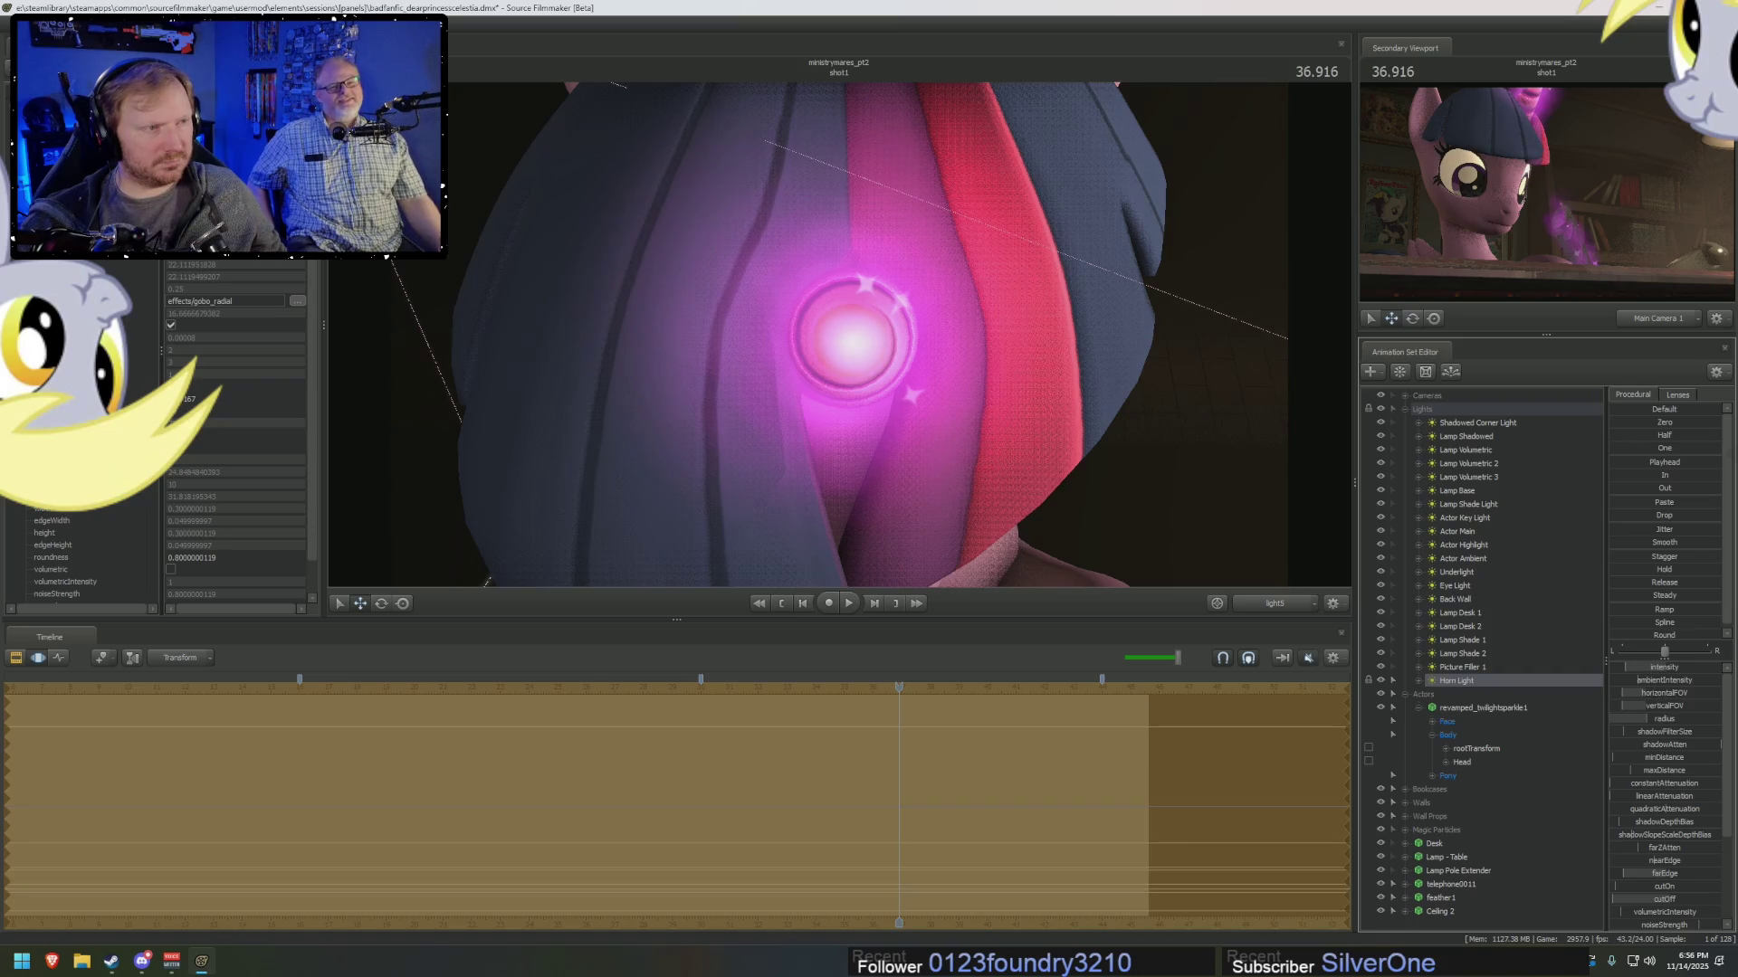
key("F2")
key("F3")
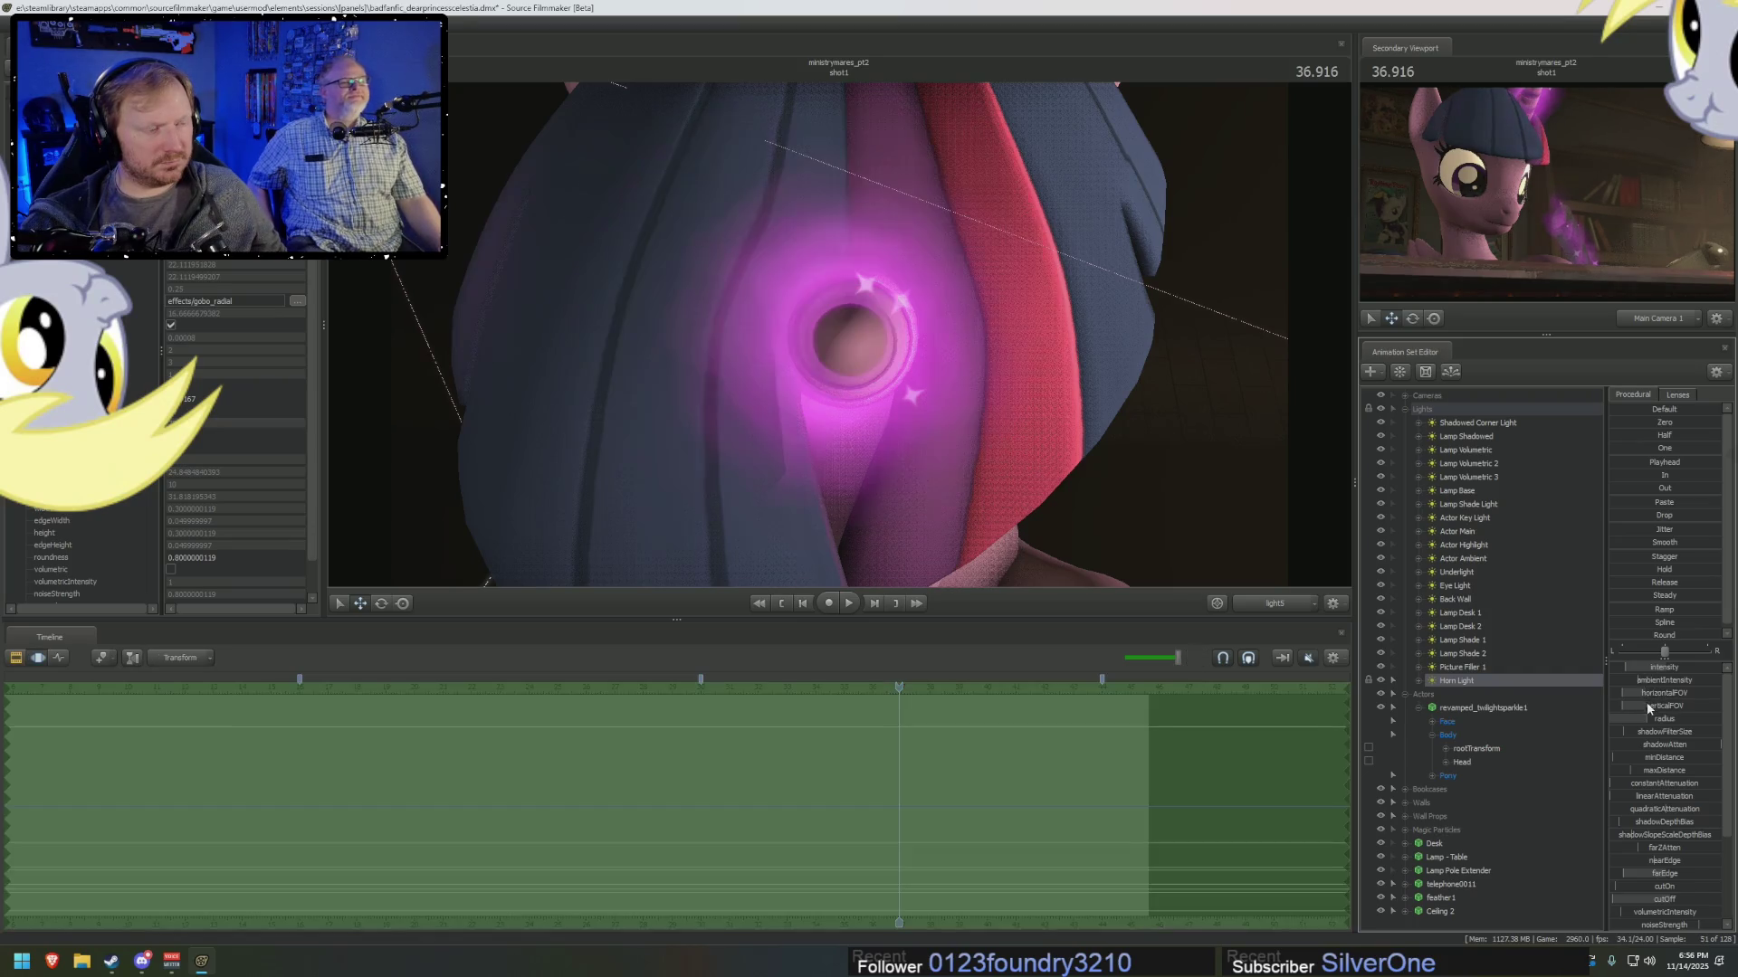
Lower that Horn Light value to 4.24, then down to 0.909.
left_click_drag(1647, 702, 1627, 715)
key("F2")
key("F3")
key("F2")
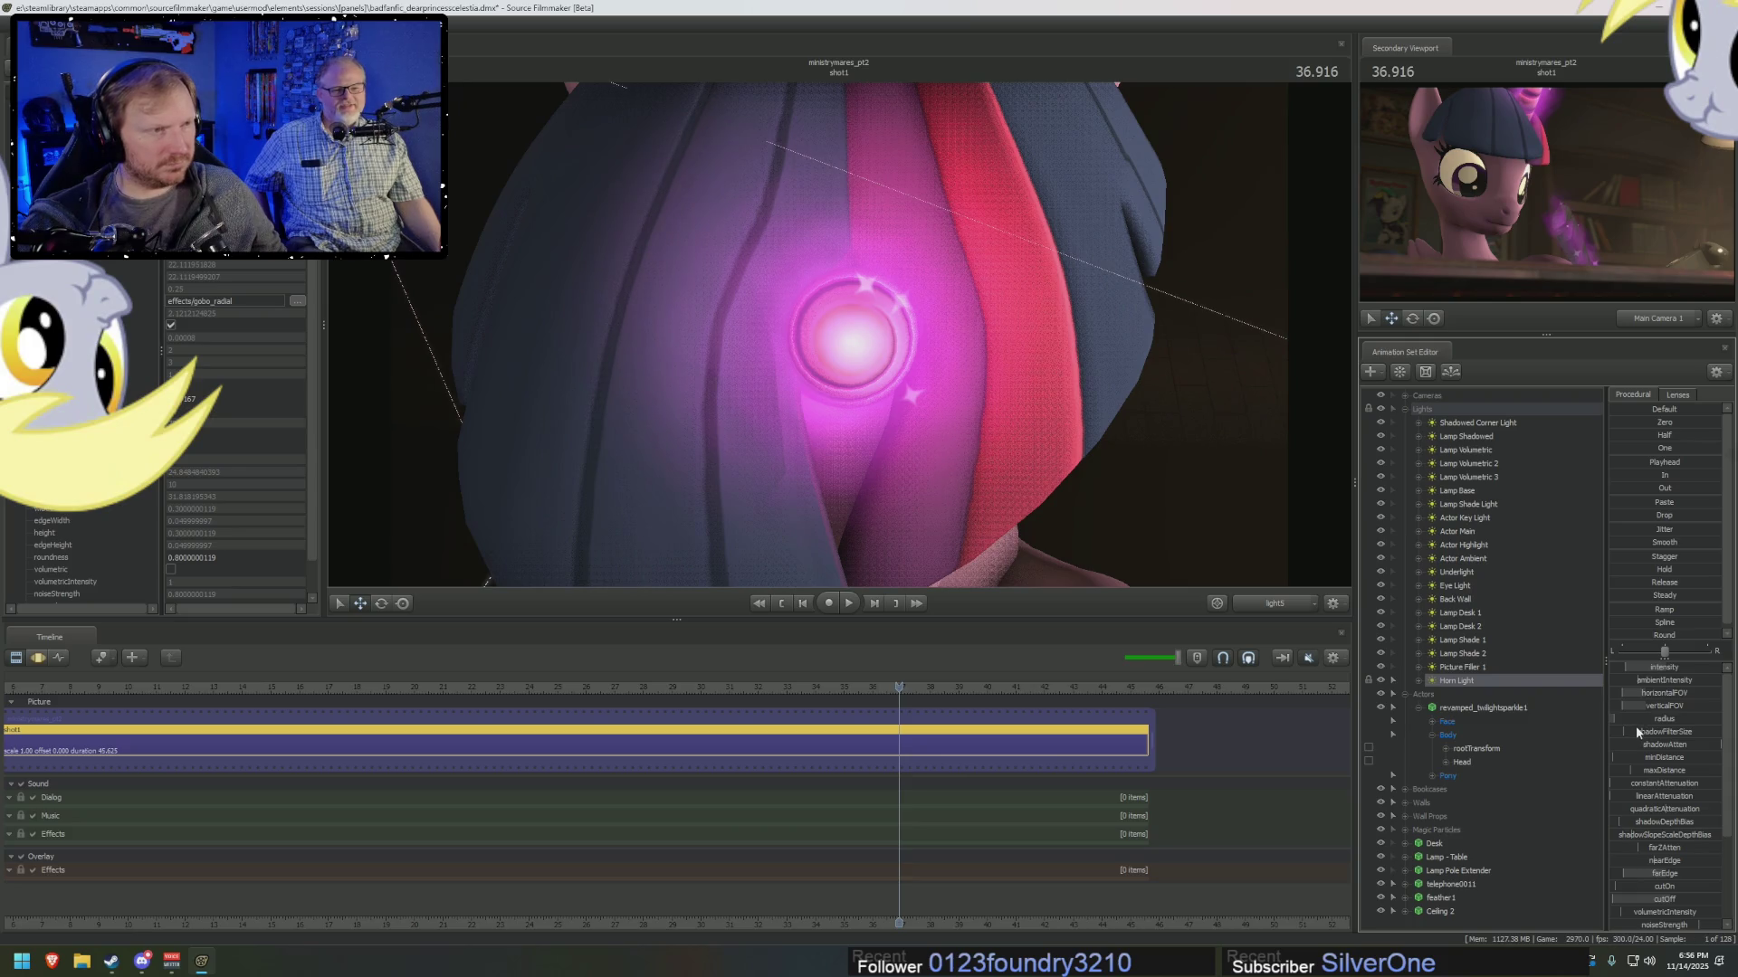
key("F3")
left_click_drag(1646, 724, 1630, 834)
key("F2")
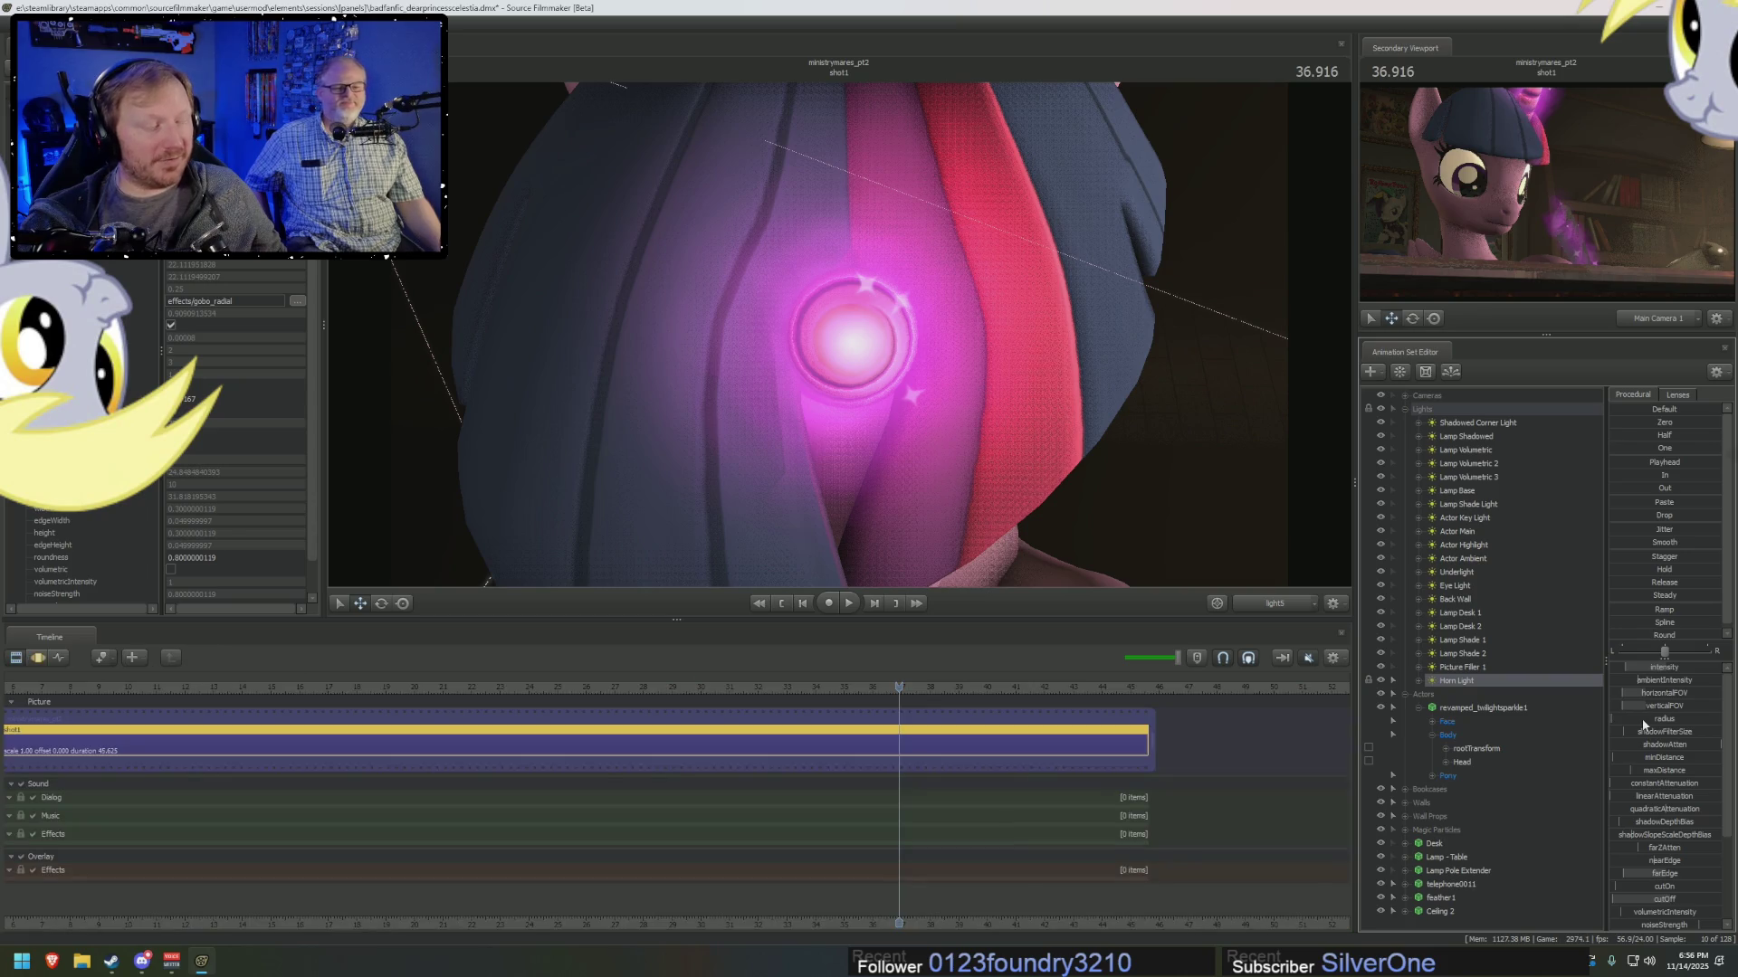